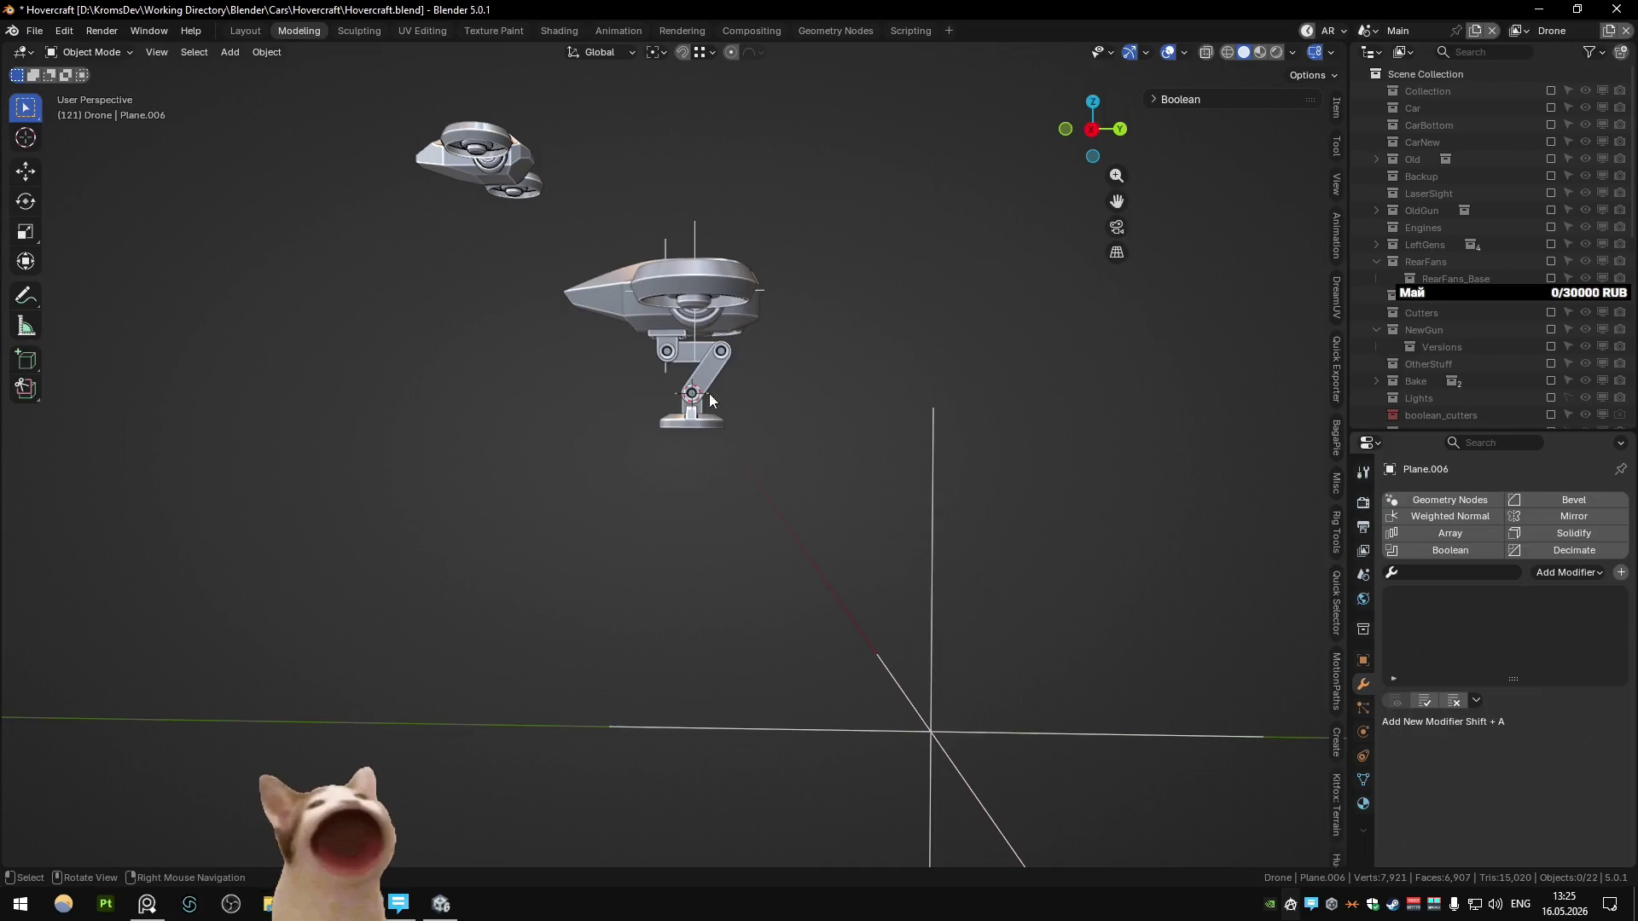
Step: Select the leg's top mount plate and joint parts, then view the drone from the back
scroll(712, 397, "up", 10)
mouse_move(715, 439)
middle_mouse_down()
mouse_move(739, 382)
mouse_move(668, 348)
mouse_move(640, 496)
mouse_move(643, 417)
middle_mouse_up()
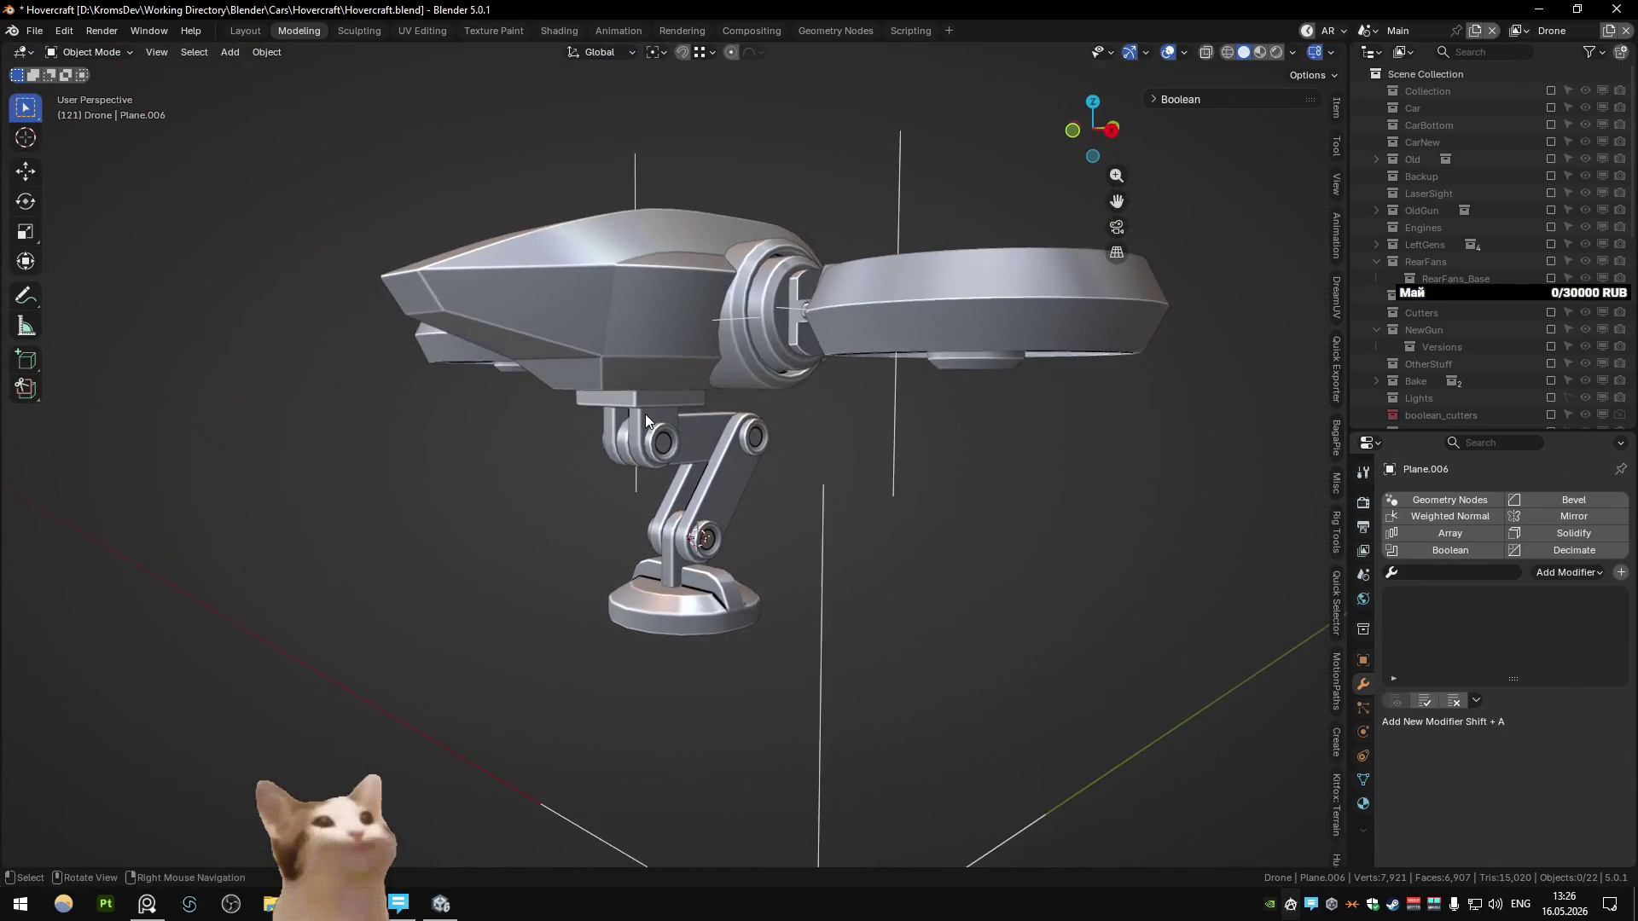
left_click(645, 415)
scroll(653, 403, "up", 5)
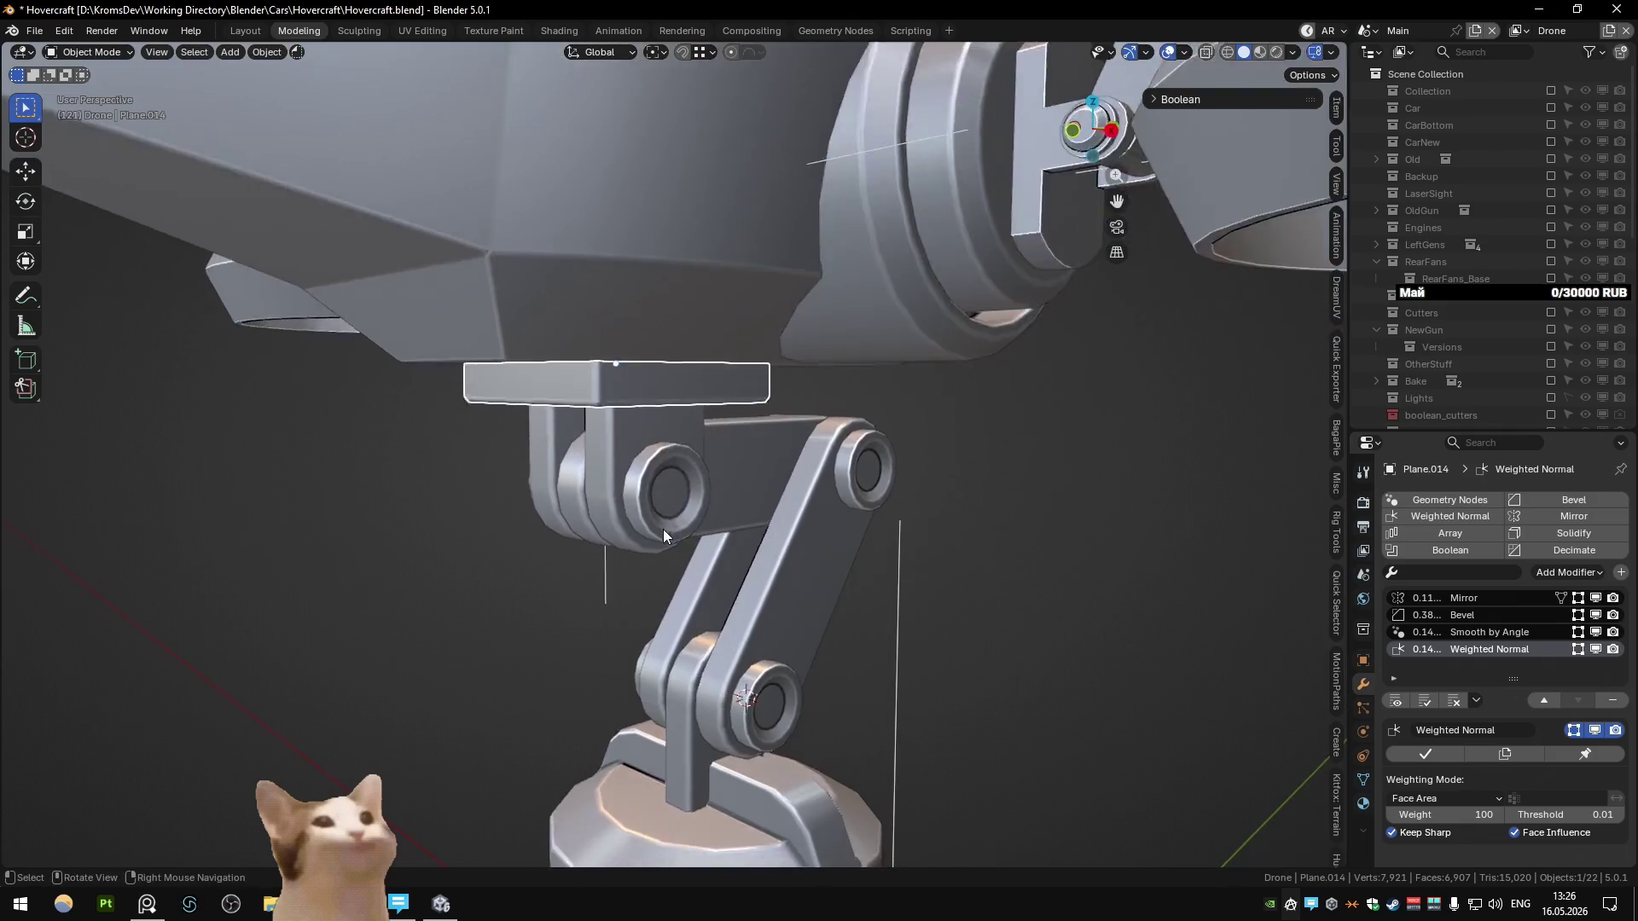
left_click(662, 519)
mouse_move(659, 505)
middle_mouse_down()
mouse_move(674, 499)
mouse_move(606, 492)
middle_mouse_up()
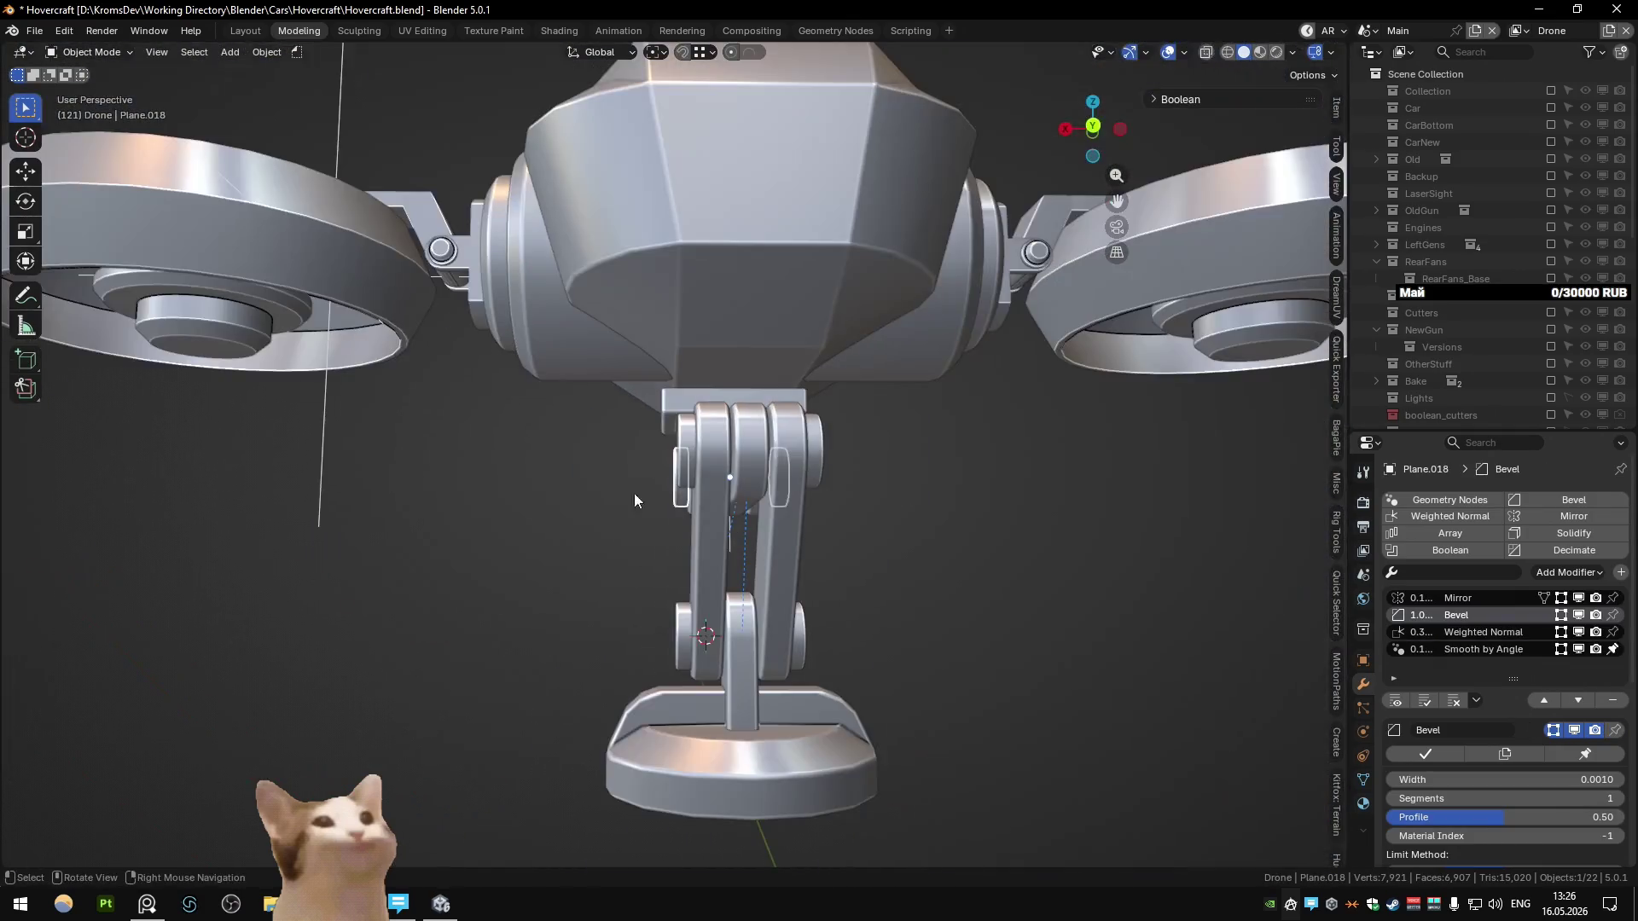
key("ctrl+KP_1")
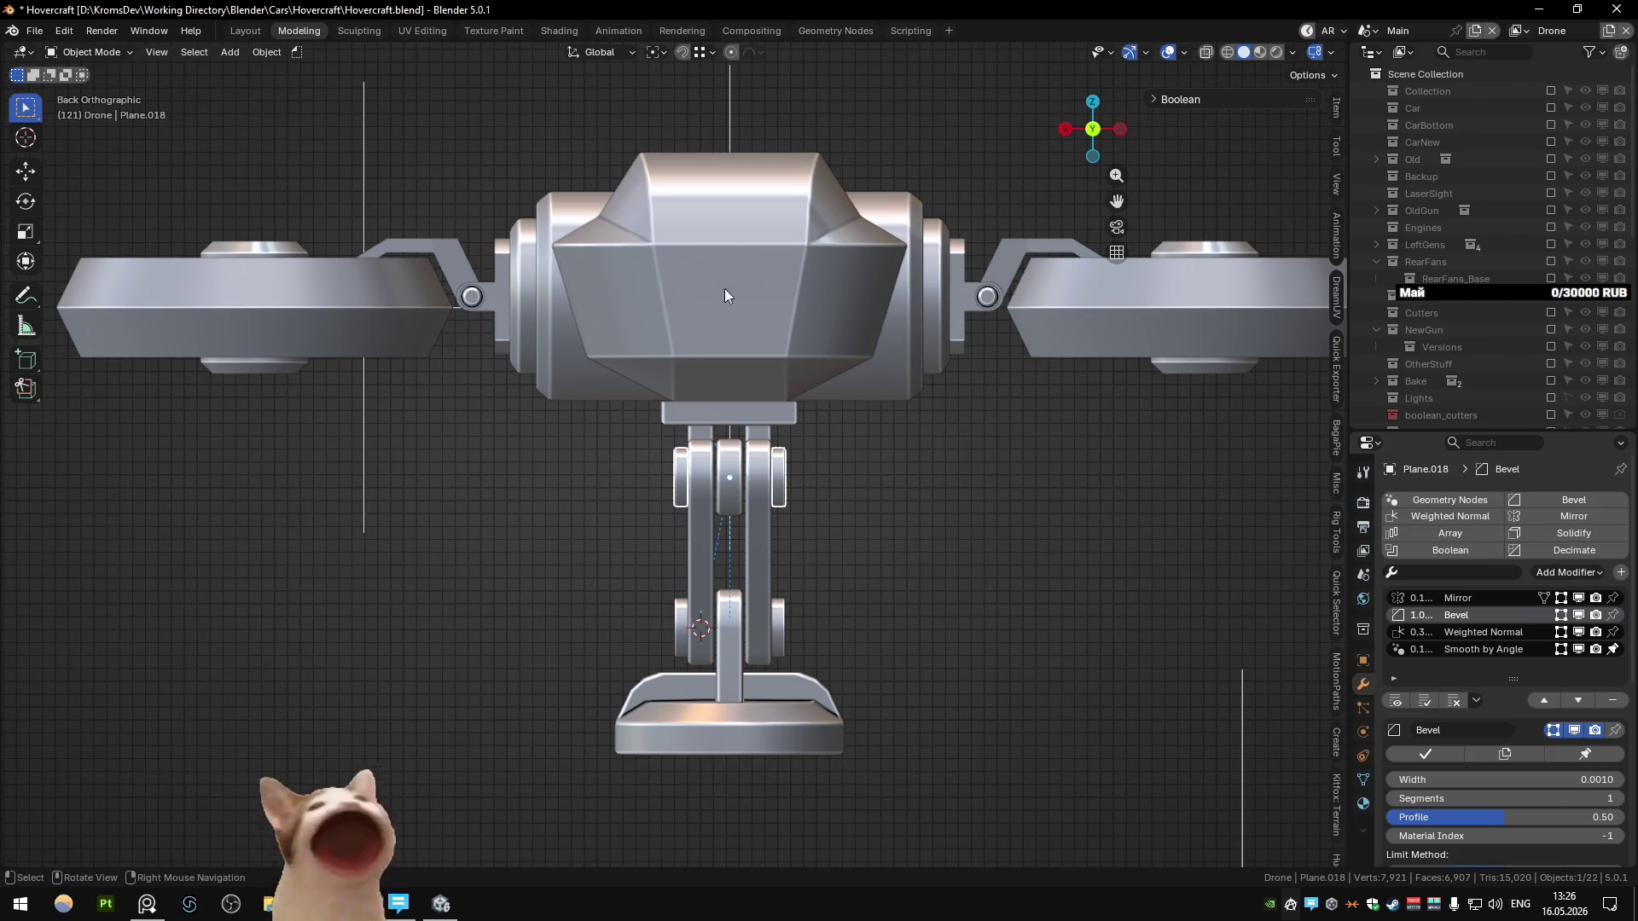
Step: Inspect the selected leg parts' mesh in edit mode from the back view
key("Tab")
mouse_move(713, 307)
middle_mouse_down()
mouse_move(614, 324)
mouse_move(485, 305)
middle_mouse_up()
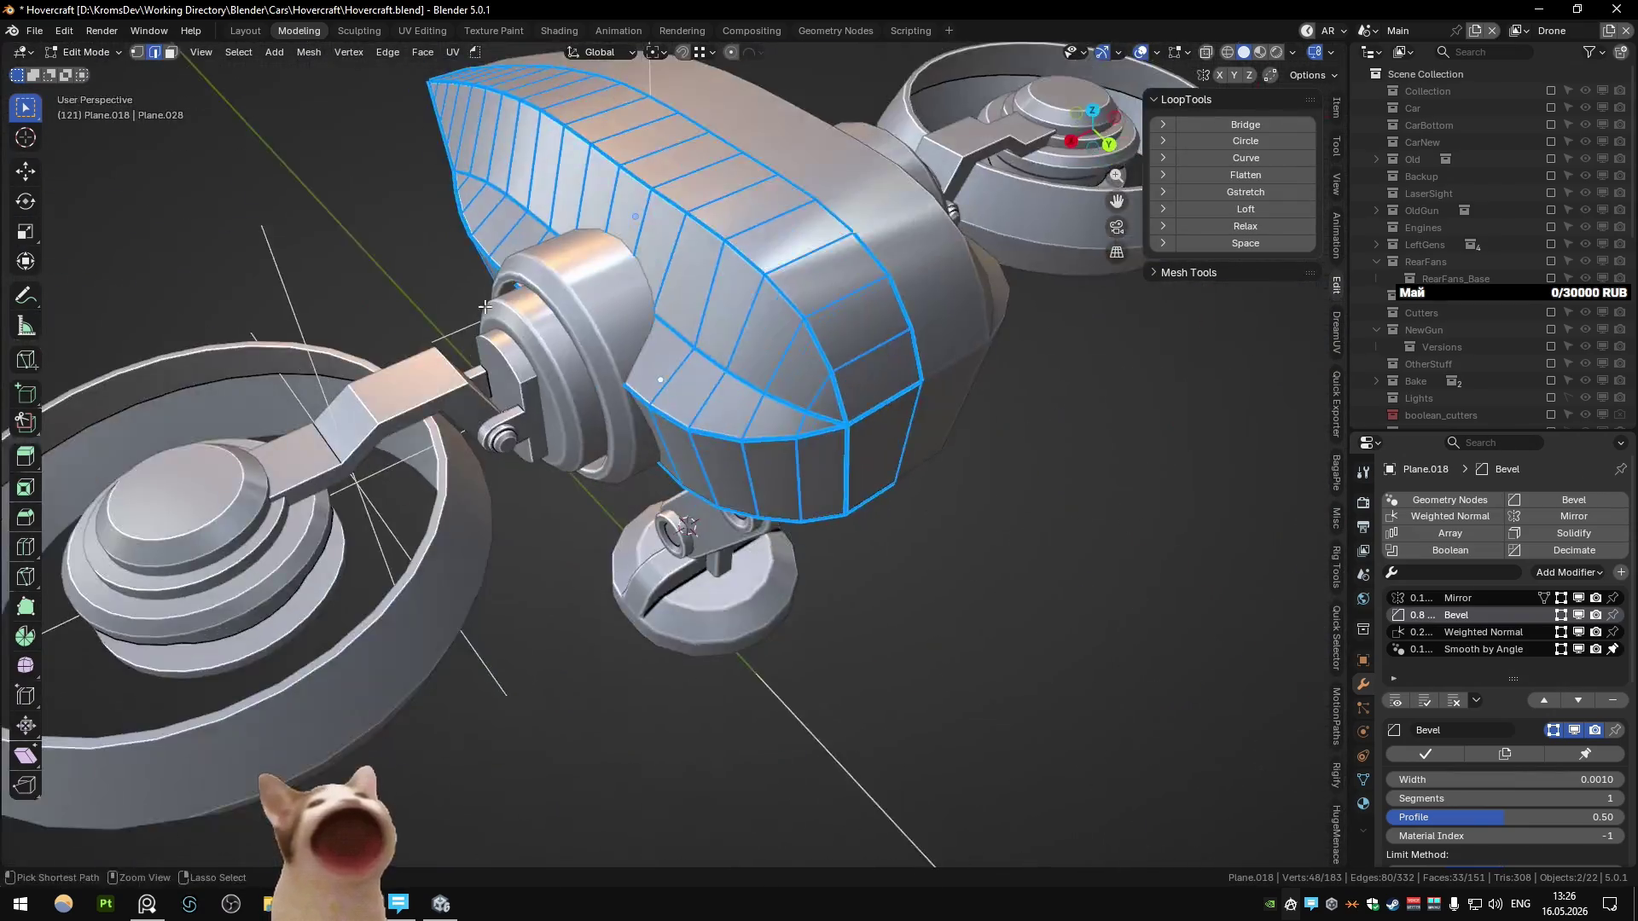
key("ctrl+KP_1")
scroll(665, 431, "up", 5)
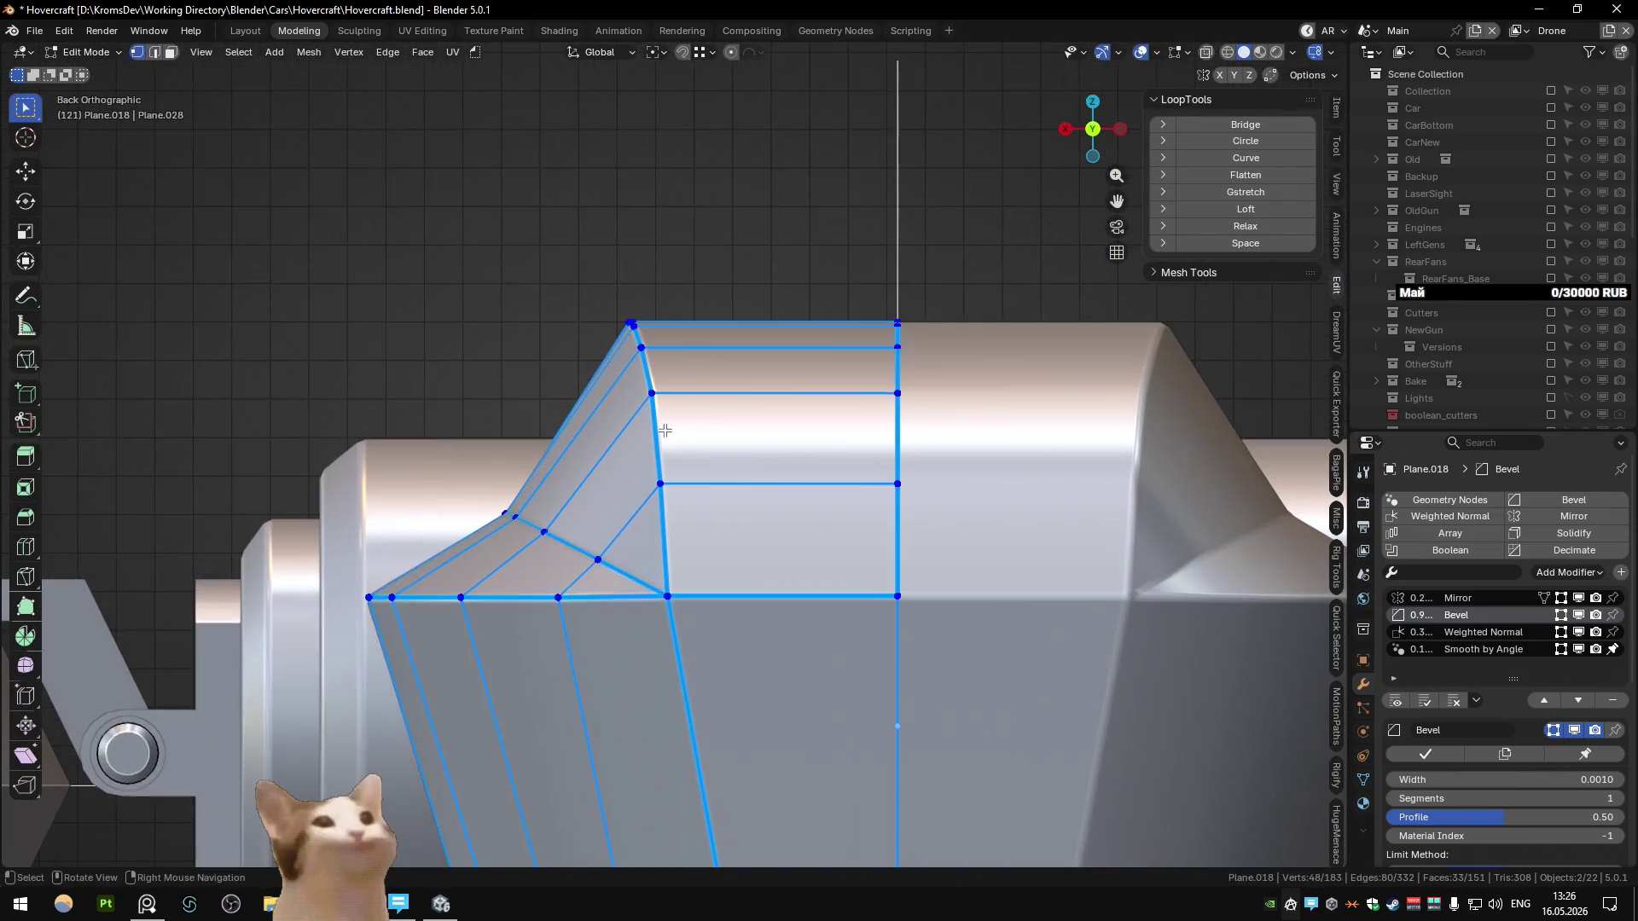
key("Tab")
key("Tab")
scroll(667, 430, "down", 10)
key("Tab")
mouse_move(674, 512)
middle_mouse_down()
mouse_move(688, 561)
mouse_move(669, 522)
mouse_move(688, 464)
middle_mouse_up()
scroll(669, 522, "up", 5)
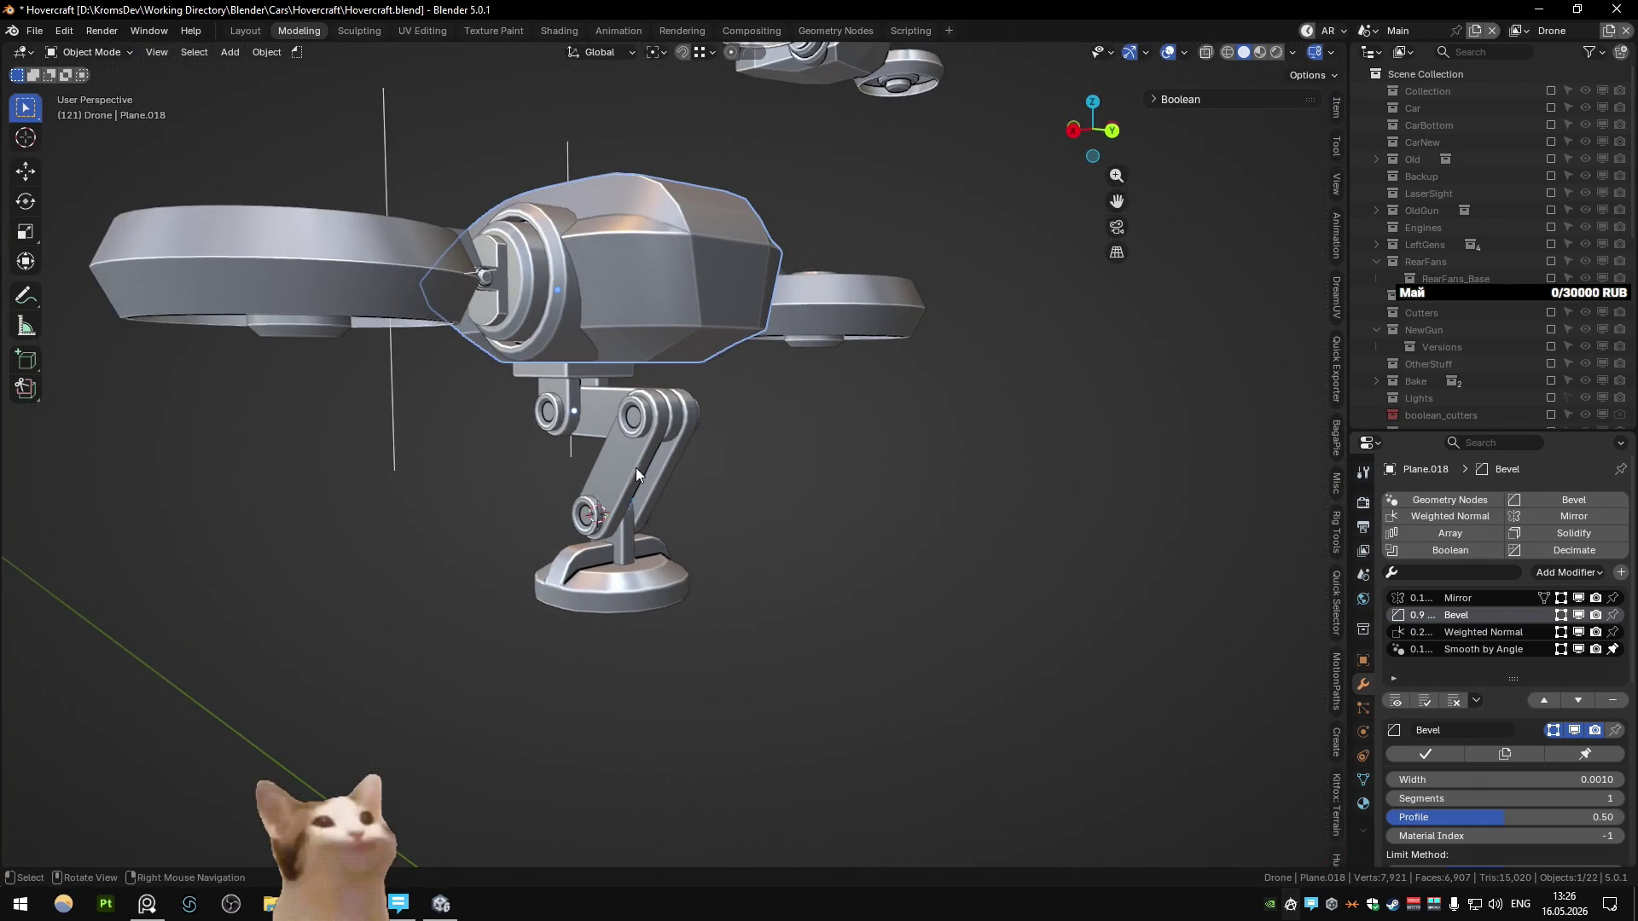
scroll(650, 513, "up", 3)
Step: Examine the drone leg close-up from the right side, then deselect everything
key("KP_3")
scroll(749, 469, "up", 1)
mouse_move(749, 478)
middle_mouse_down()
mouse_move(705, 453)
mouse_move(739, 411)
mouse_move(700, 391)
mouse_move(435, 446)
mouse_move(515, 483)
mouse_move(801, 464)
mouse_move(458, 516)
mouse_move(790, 486)
mouse_move(778, 503)
middle_mouse_up()
scroll(672, 469, "up", 10)
mouse_move(641, 486)
middle_mouse_down()
mouse_move(646, 449)
mouse_move(647, 495)
mouse_move(504, 550)
mouse_move(633, 505)
mouse_move(544, 515)
mouse_move(566, 571)
mouse_move(673, 586)
mouse_move(704, 555)
mouse_move(442, 601)
mouse_move(421, 582)
middle_mouse_up()
scroll(529, 572, "down", 5)
mouse_move(652, 563)
middle_mouse_down()
mouse_move(827, 560)
mouse_move(611, 575)
middle_mouse_up()
left_click(829, 559)
scroll(794, 562, "up", 5)
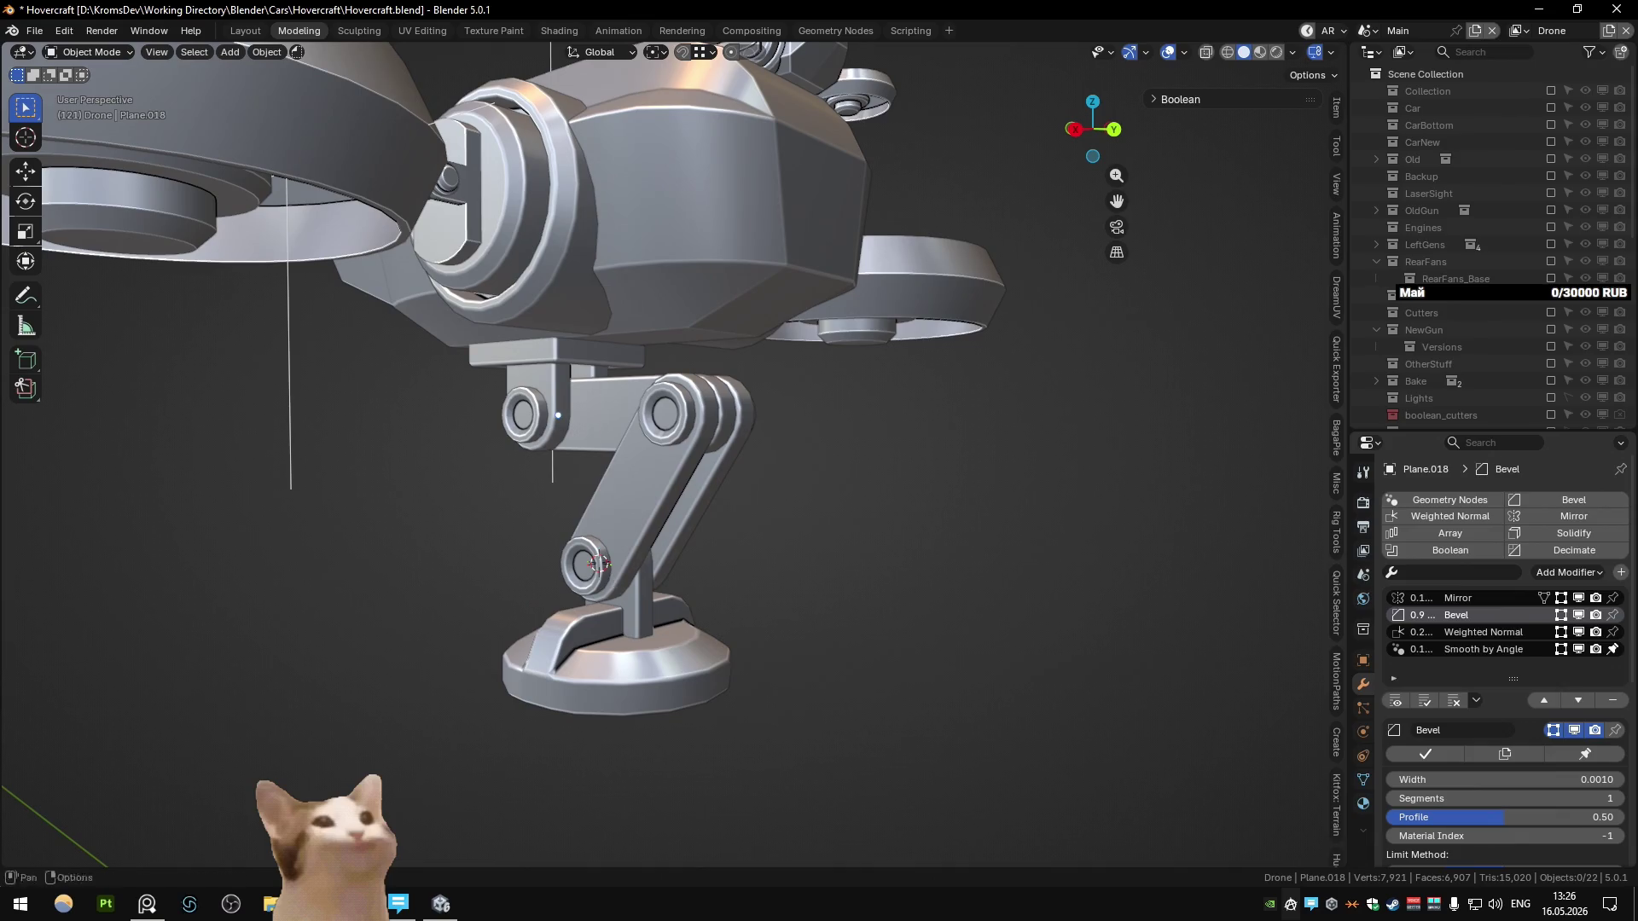
Step: Enlarge the drone reference image on the reference board, then return to the model
left_click(156, 911)
double_click(1128, 370)
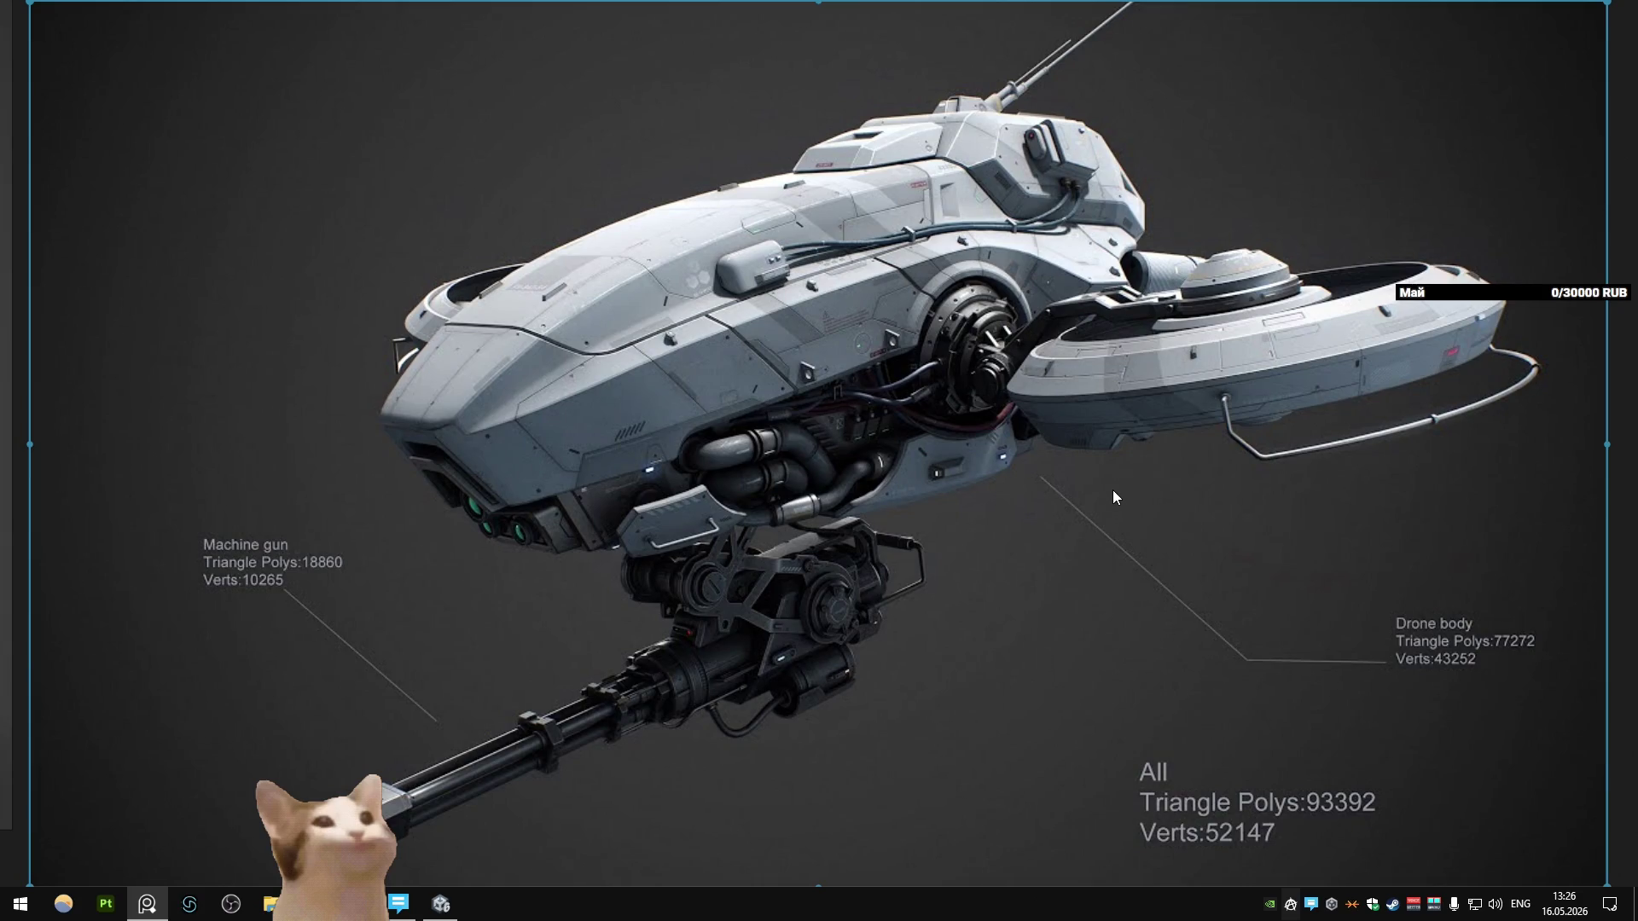
key("alt+Tab")
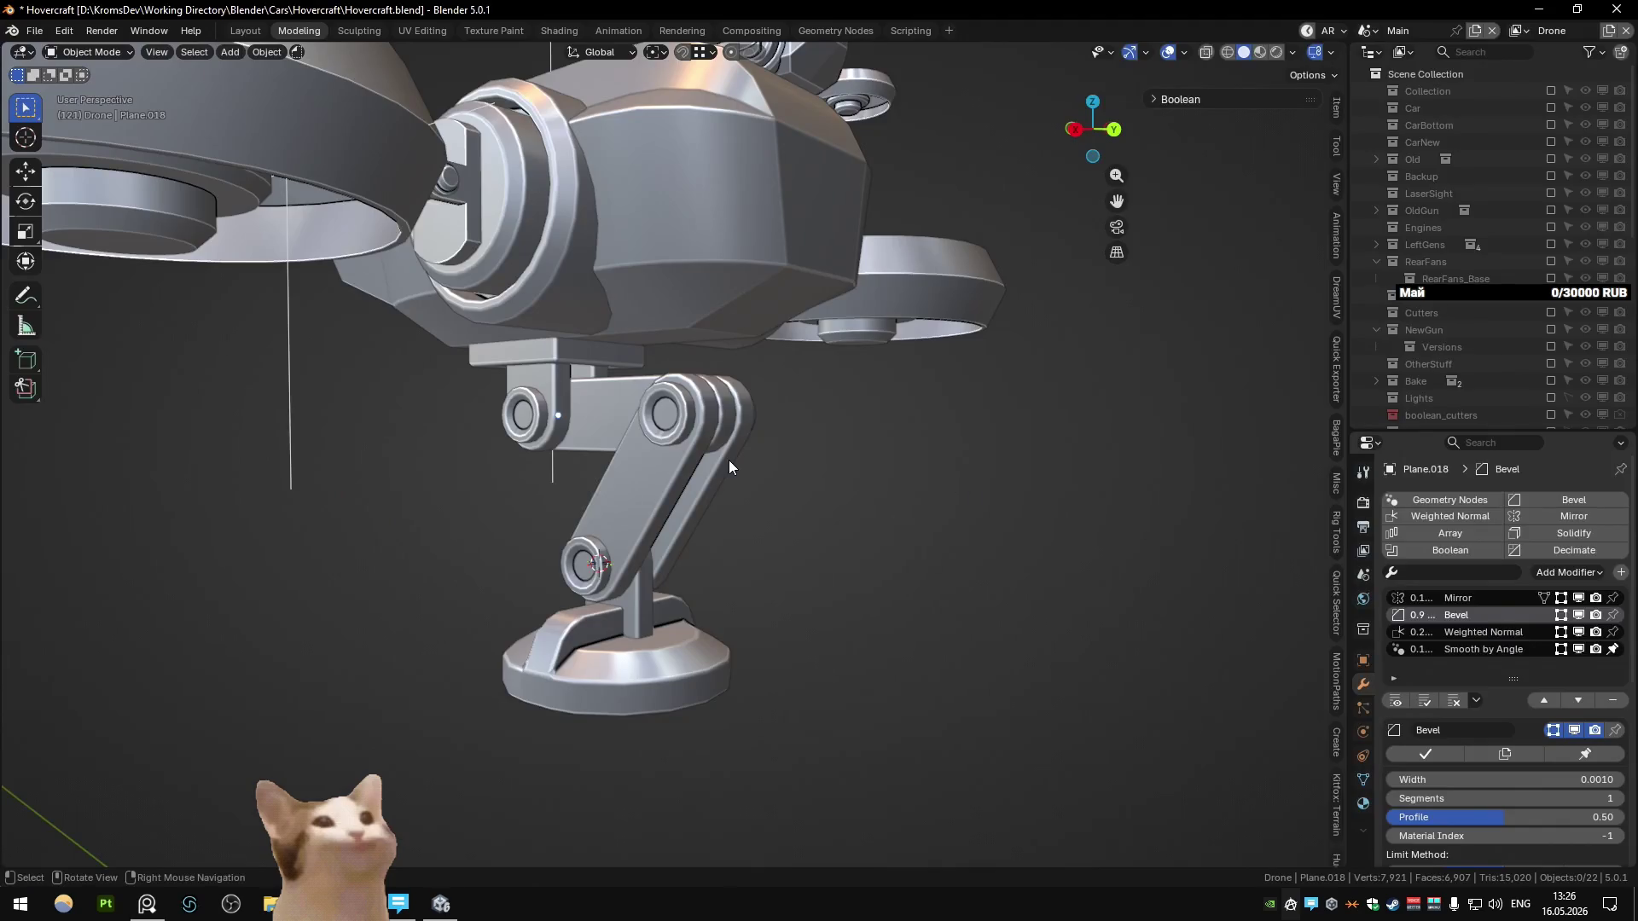
Step: Select the drone's main body and view it from below
scroll(725, 468, "down", 5)
mouse_move(720, 488)
middle_mouse_down()
mouse_move(775, 565)
mouse_move(616, 540)
mouse_move(657, 469)
mouse_move(717, 455)
mouse_move(881, 353)
mouse_move(749, 415)
middle_mouse_up()
scroll(680, 445, "up", 3)
left_click(621, 452)
scroll(606, 460, "up", 2)
mouse_move(605, 461)
middle_mouse_down()
mouse_move(690, 343)
mouse_move(570, 397)
mouse_move(746, 387)
middle_mouse_up()
key("Tab")
scroll(853, 392, "up", 3)
scroll(902, 402, "down", 5)
key("Tab")
mouse_move(903, 402)
middle_mouse_down()
mouse_move(645, 382)
mouse_move(628, 492)
mouse_move(616, 464)
mouse_move(655, 456)
middle_mouse_up()
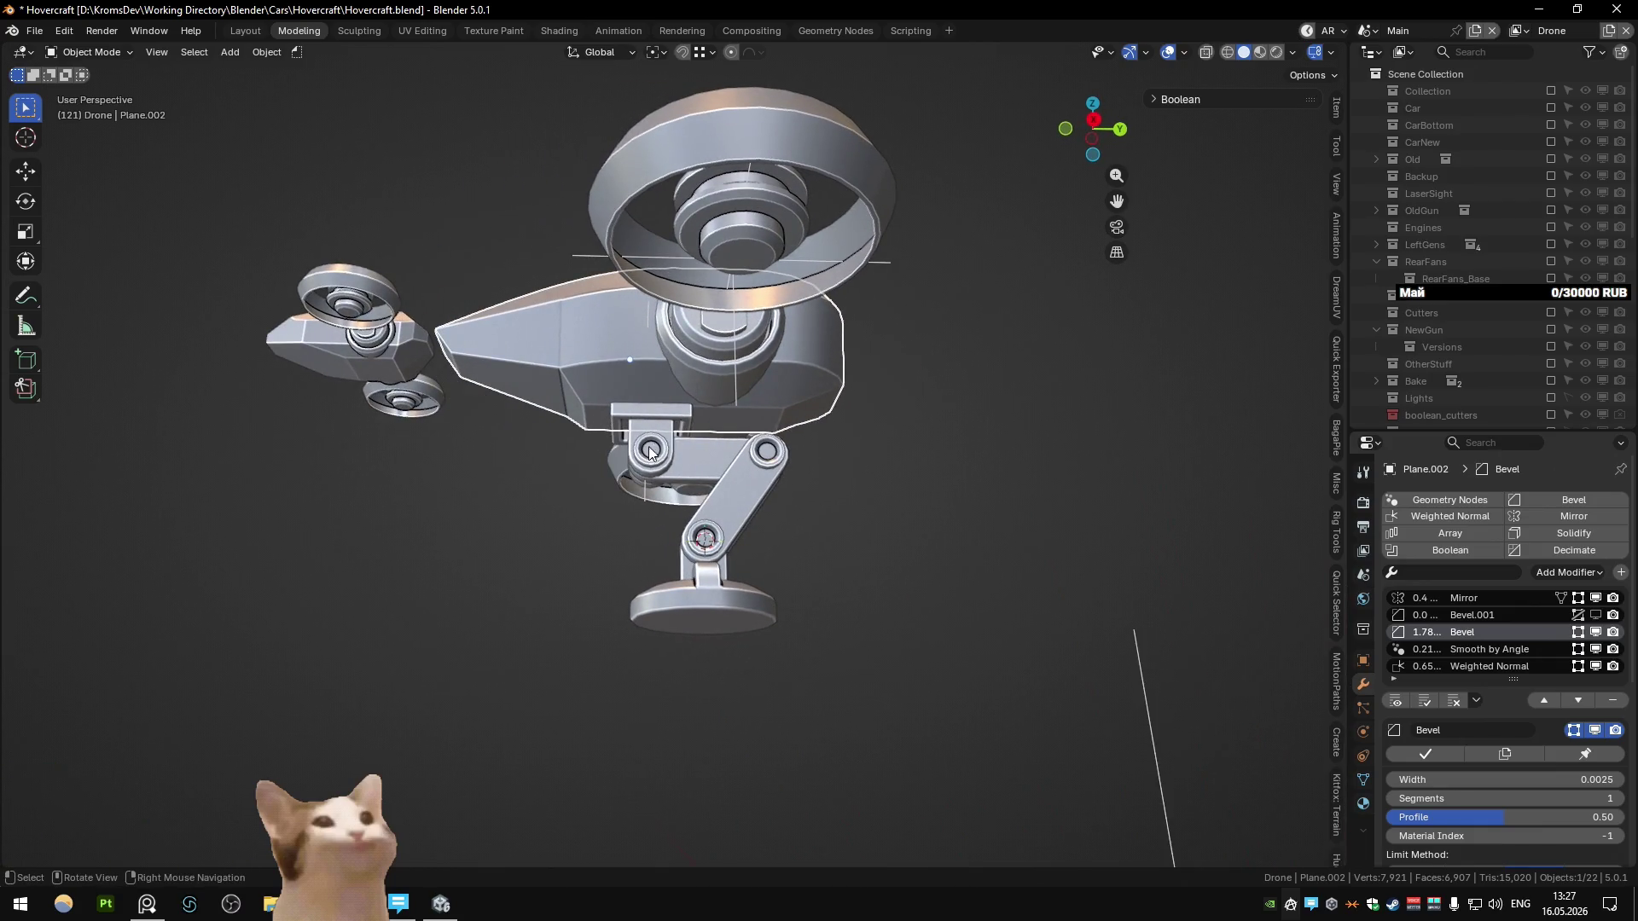
Step: In face select mode, select the strip of faces under the nose
key("Tab")
key("KP_Decimal")
left_click(602, 357)
left_click(705, 427, "shift")
left_click(655, 391)
left_click(733, 438, "ctrl")
Step: Duplicate the face strip in place and separate it into its own object, Plane.022
key("shift+d")
key("Escape")
key("p")
key("Tab")
left_click(721, 416)
key("Tab")
Step: Select a vertex of the strip and add a mesh circle there
mouse_move(718, 410)
middle_mouse_down()
mouse_move(793, 321)
mouse_move(714, 387)
mouse_move(649, 375)
mouse_move(826, 343)
middle_mouse_up()
key("1")
left_click(601, 384)
mouse_move(846, 405)
middle_mouse_down()
mouse_move(899, 431)
mouse_move(850, 496)
middle_mouse_up()
key("shift+a")
left_click(855, 475)
Step: Scale the circle up by a factor of 2 and view it from the right side
key("shift+a")
key("Escape")
middle_click_drag(810, 525, 859, 531)
type("s2")
key("Return")
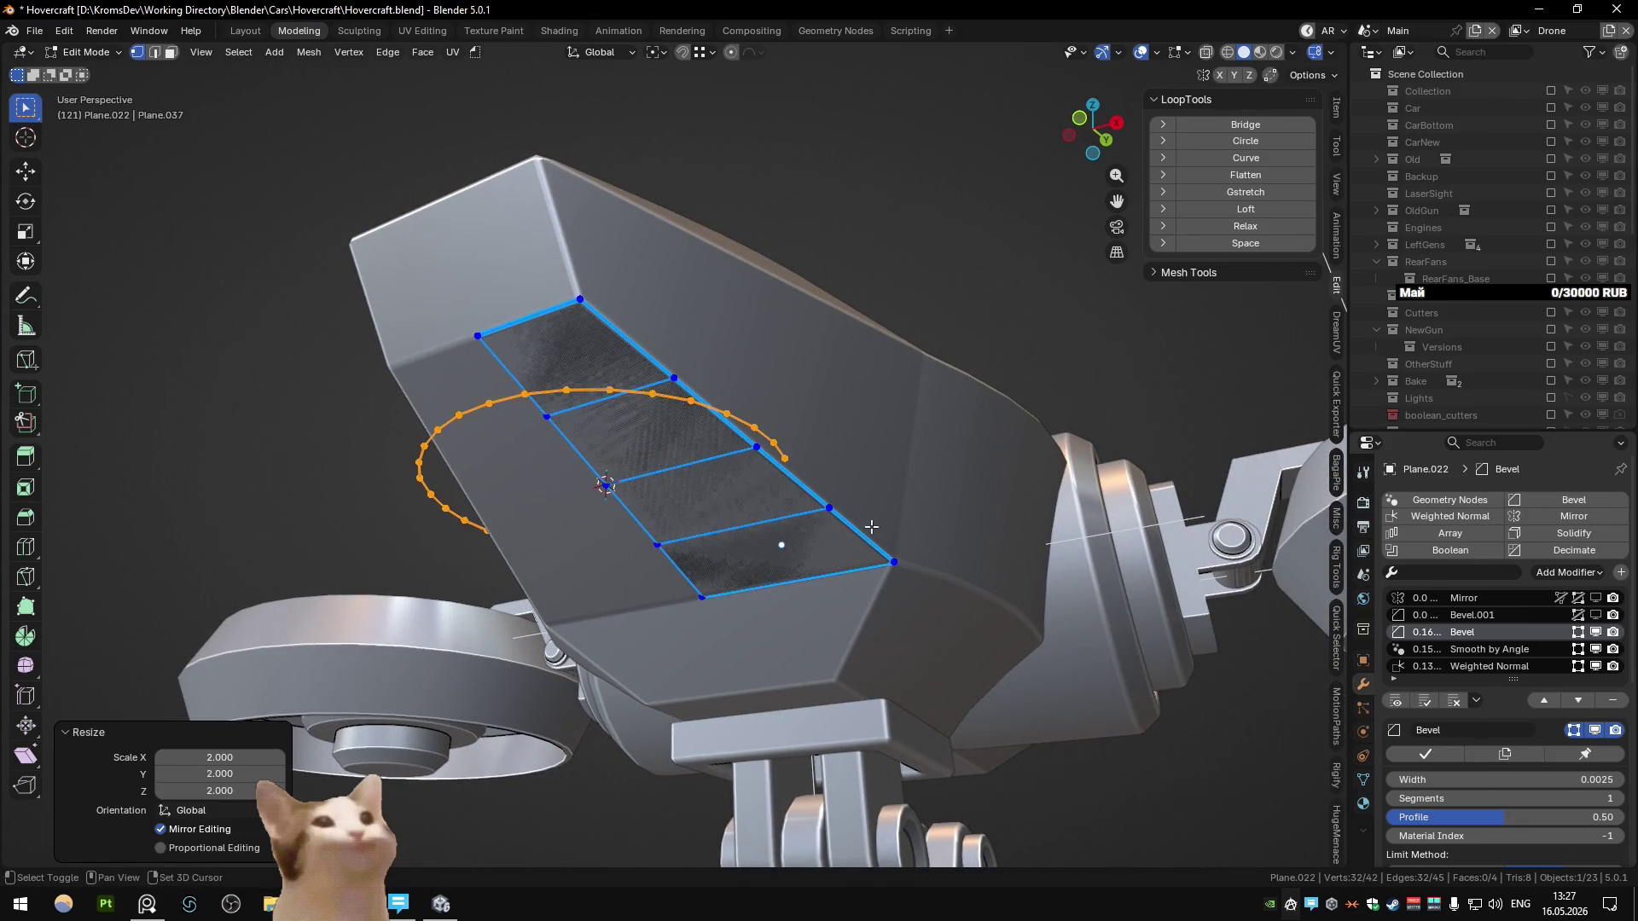
middle_click_drag(866, 528, 820, 564)
key("KP_3")
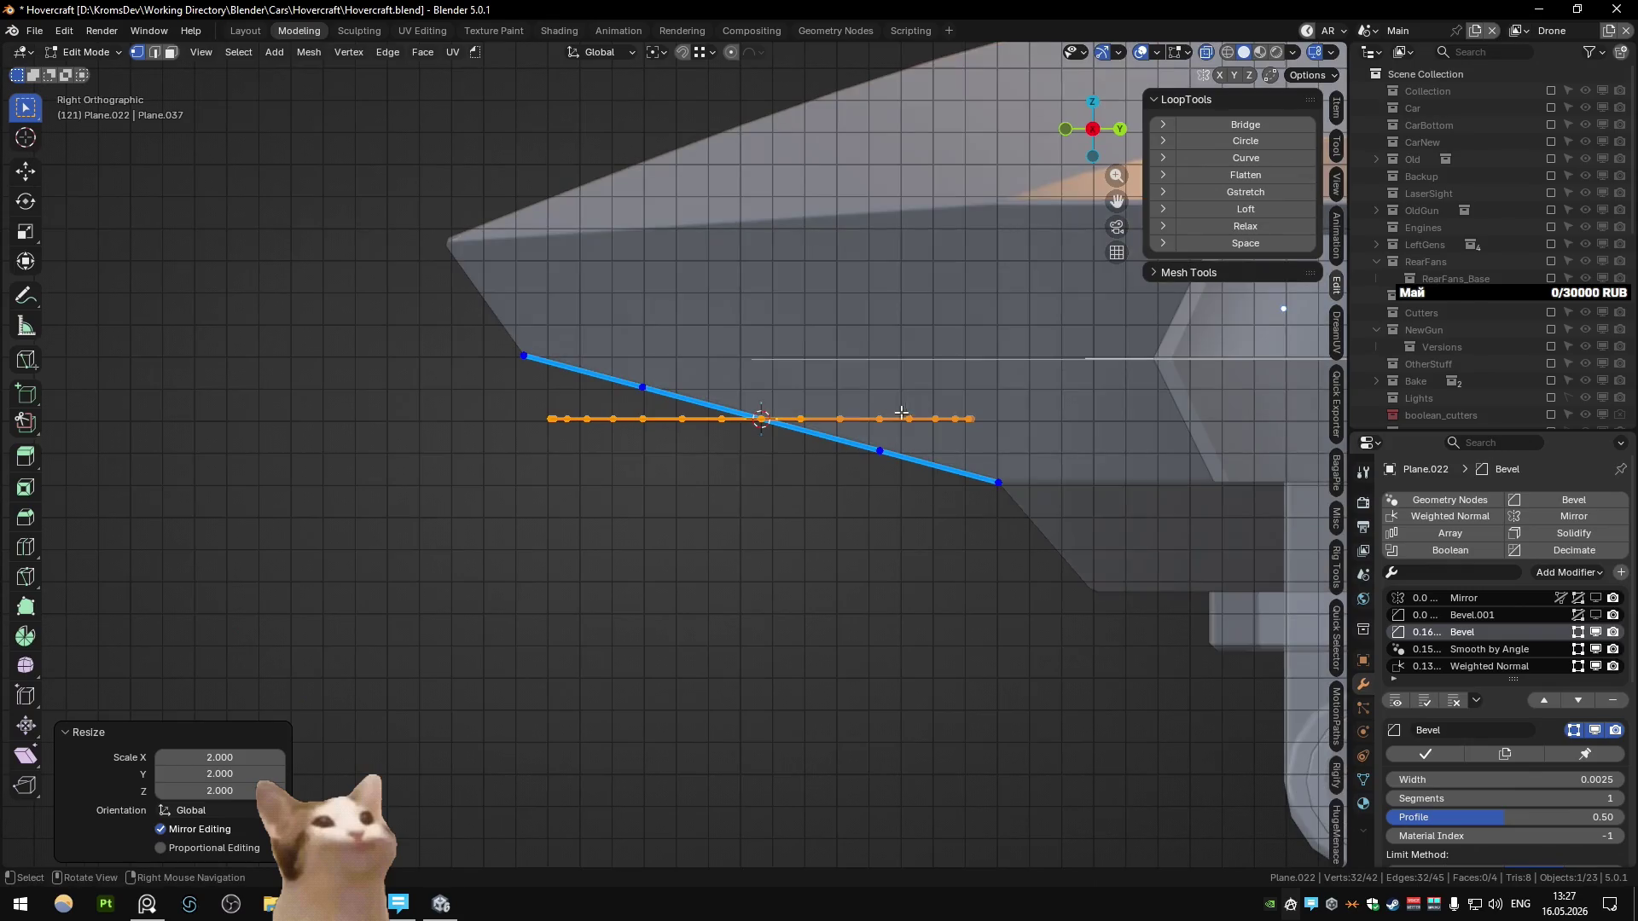
Step: Try rotating the circle on X to match the strip's slope, then undo it
key("y")
key("x")
key("ctrl")
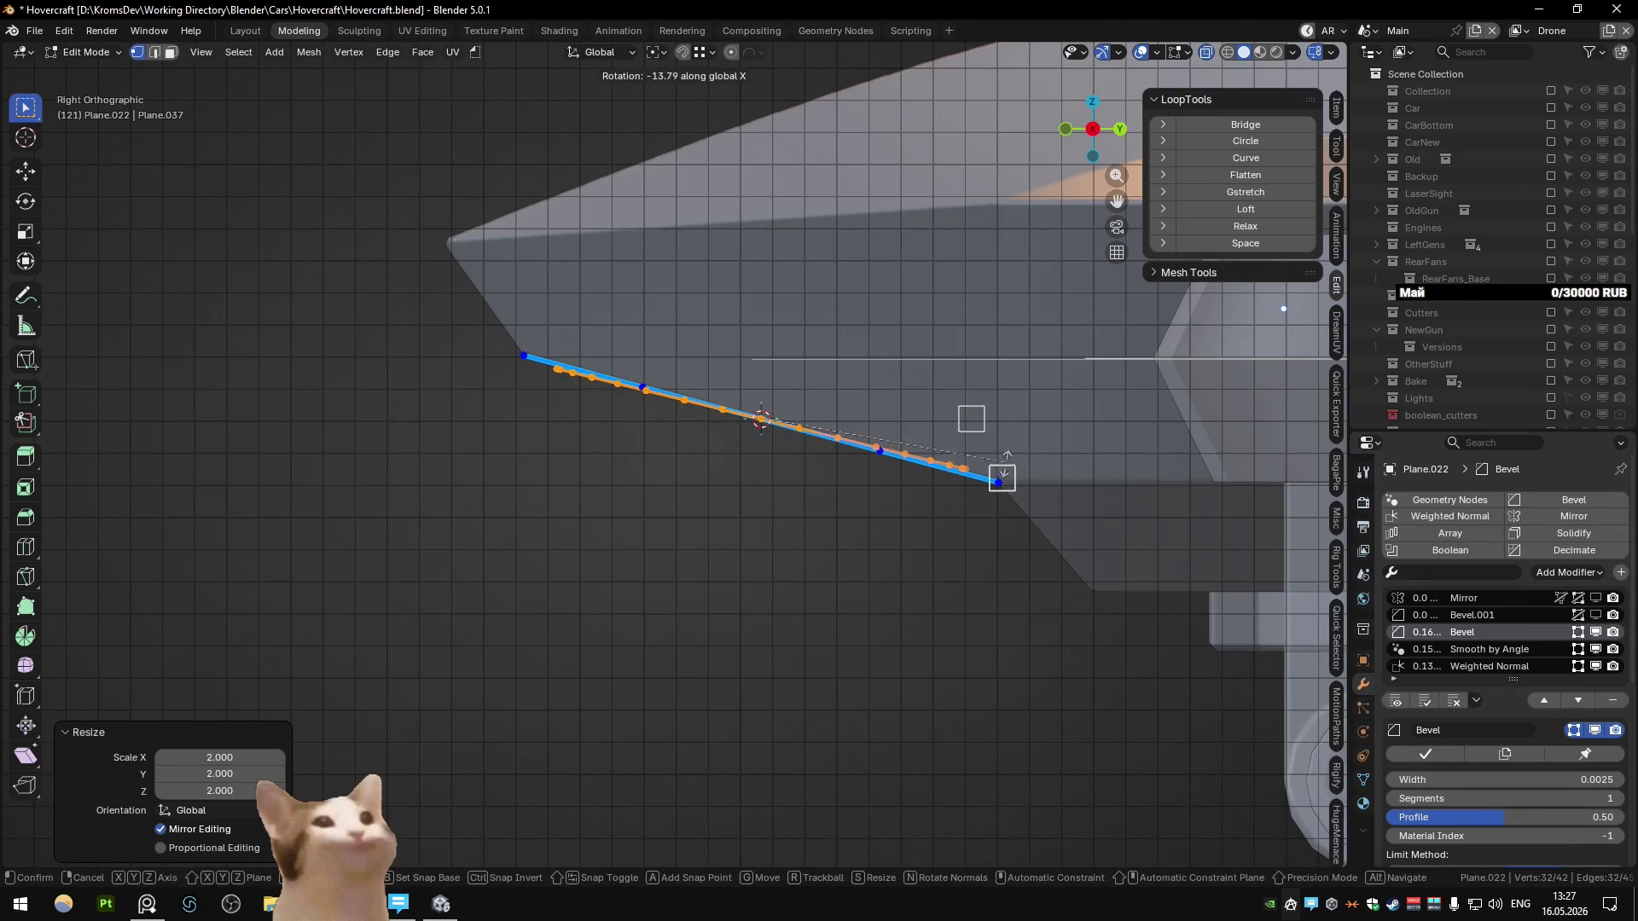
left_click(1006, 472)
key("ctrl+z")
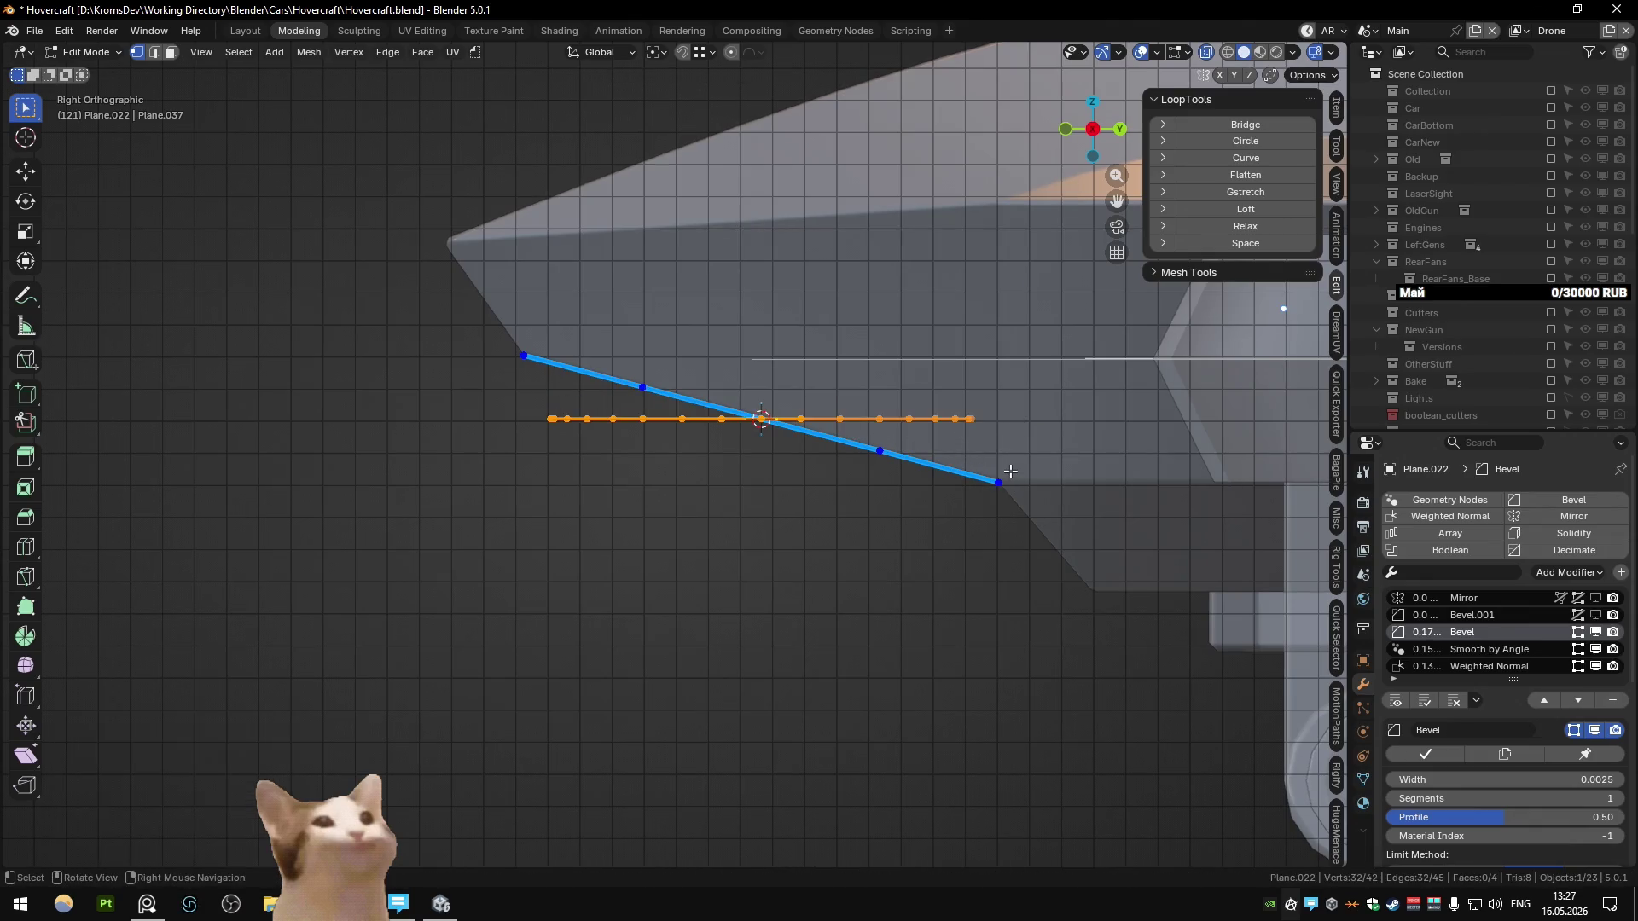
key("ctrl+Tab")
key("Tab")
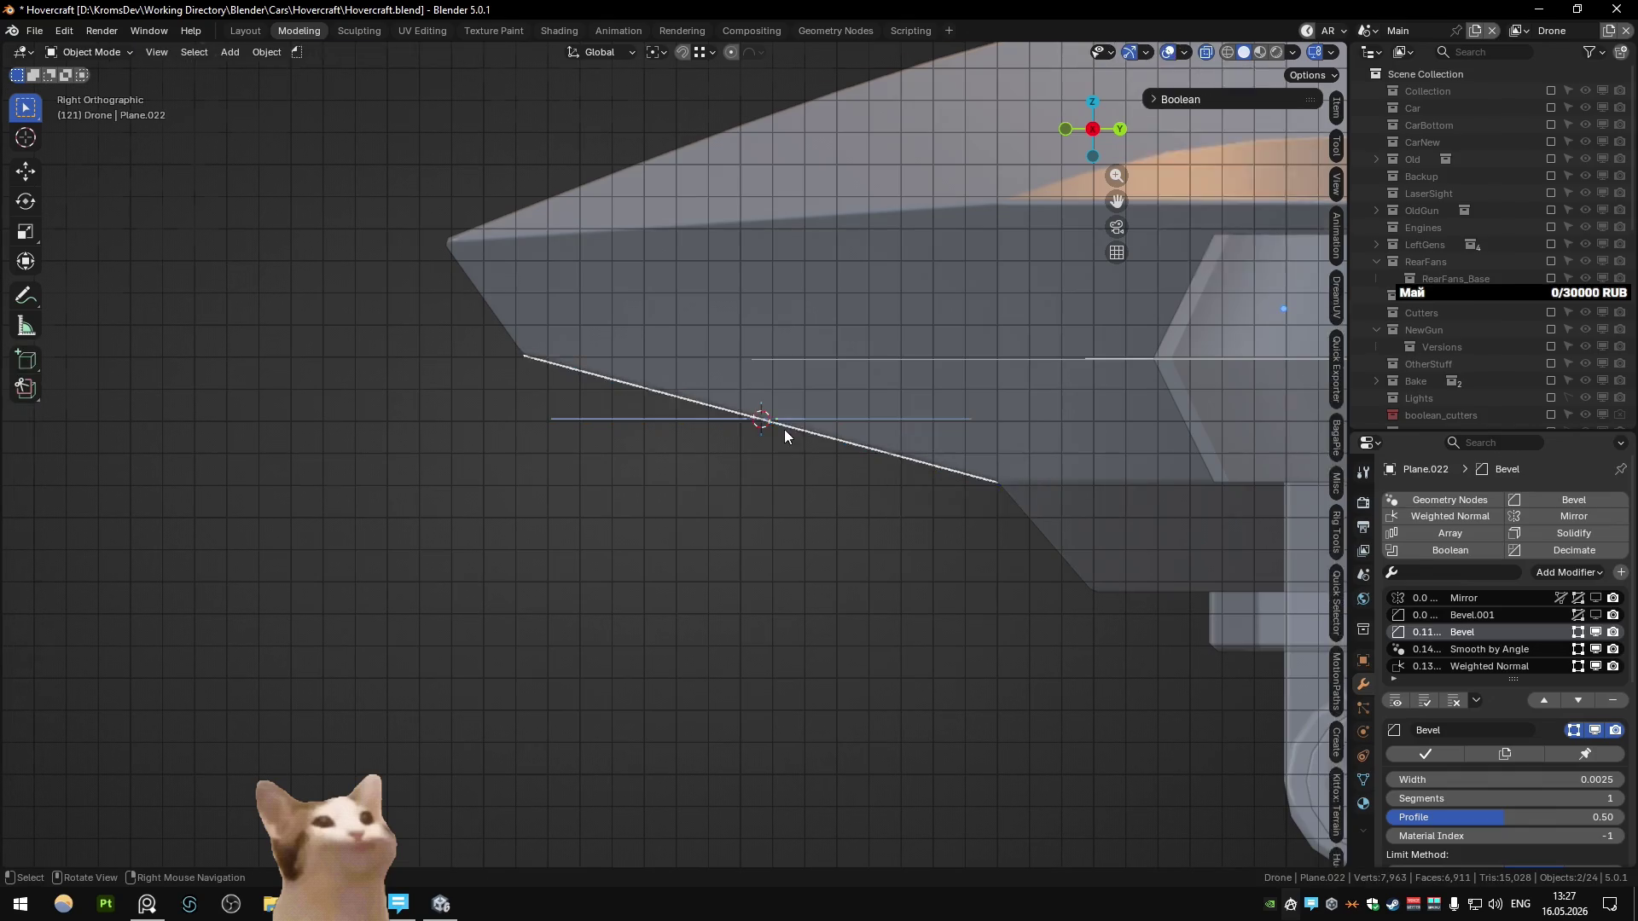
Step: Create a custom transform orientation from the strip's selected faces
middle_click_drag(785, 428, 702, 399)
key("Tab")
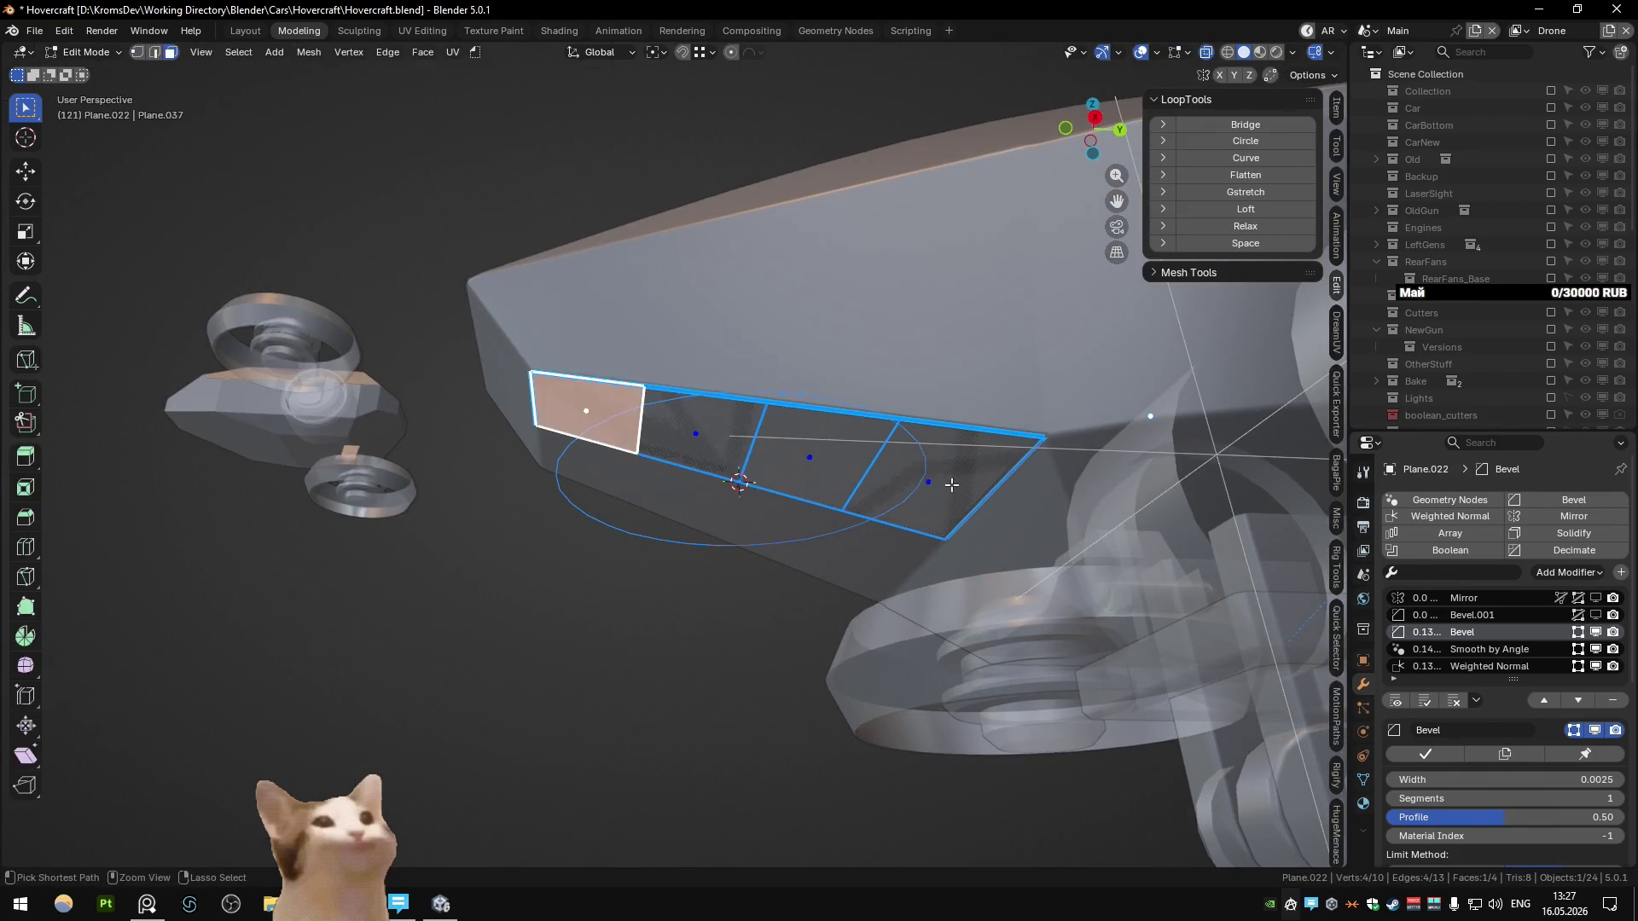
left_click(951, 485, "ctrl")
left_click(602, 52)
left_click(673, 96)
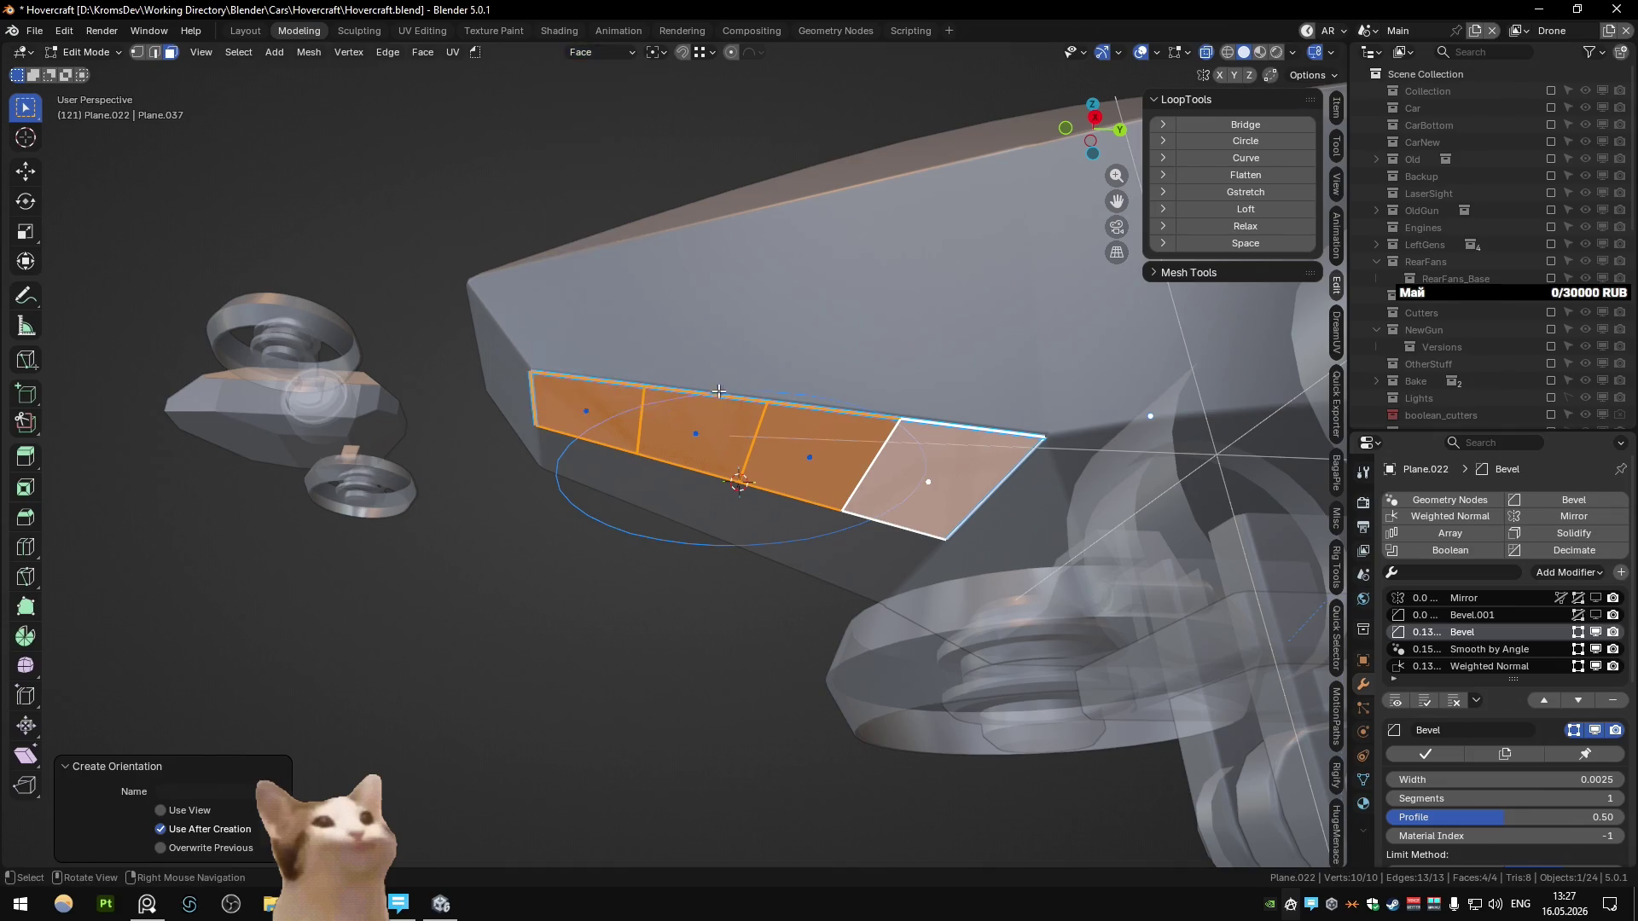
key("Tab")
Step: Align the circle to the face orientation, with its origin moved to the 3D cursor
left_click(267, 52)
mouse_move(341, 71)
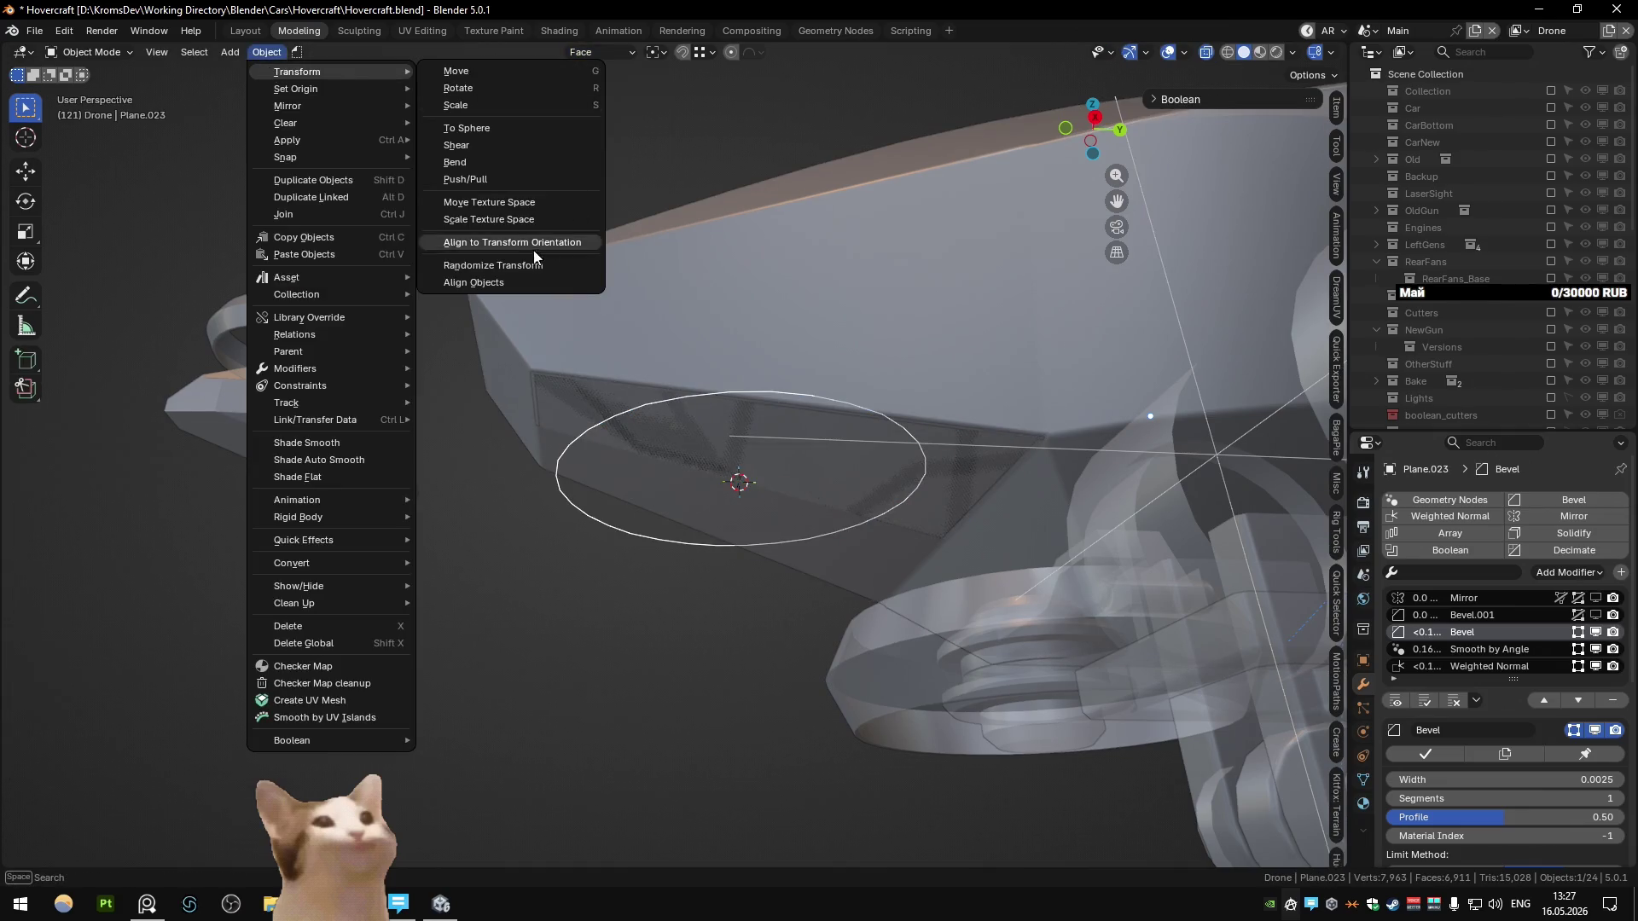
left_click(522, 243)
key("KP_3")
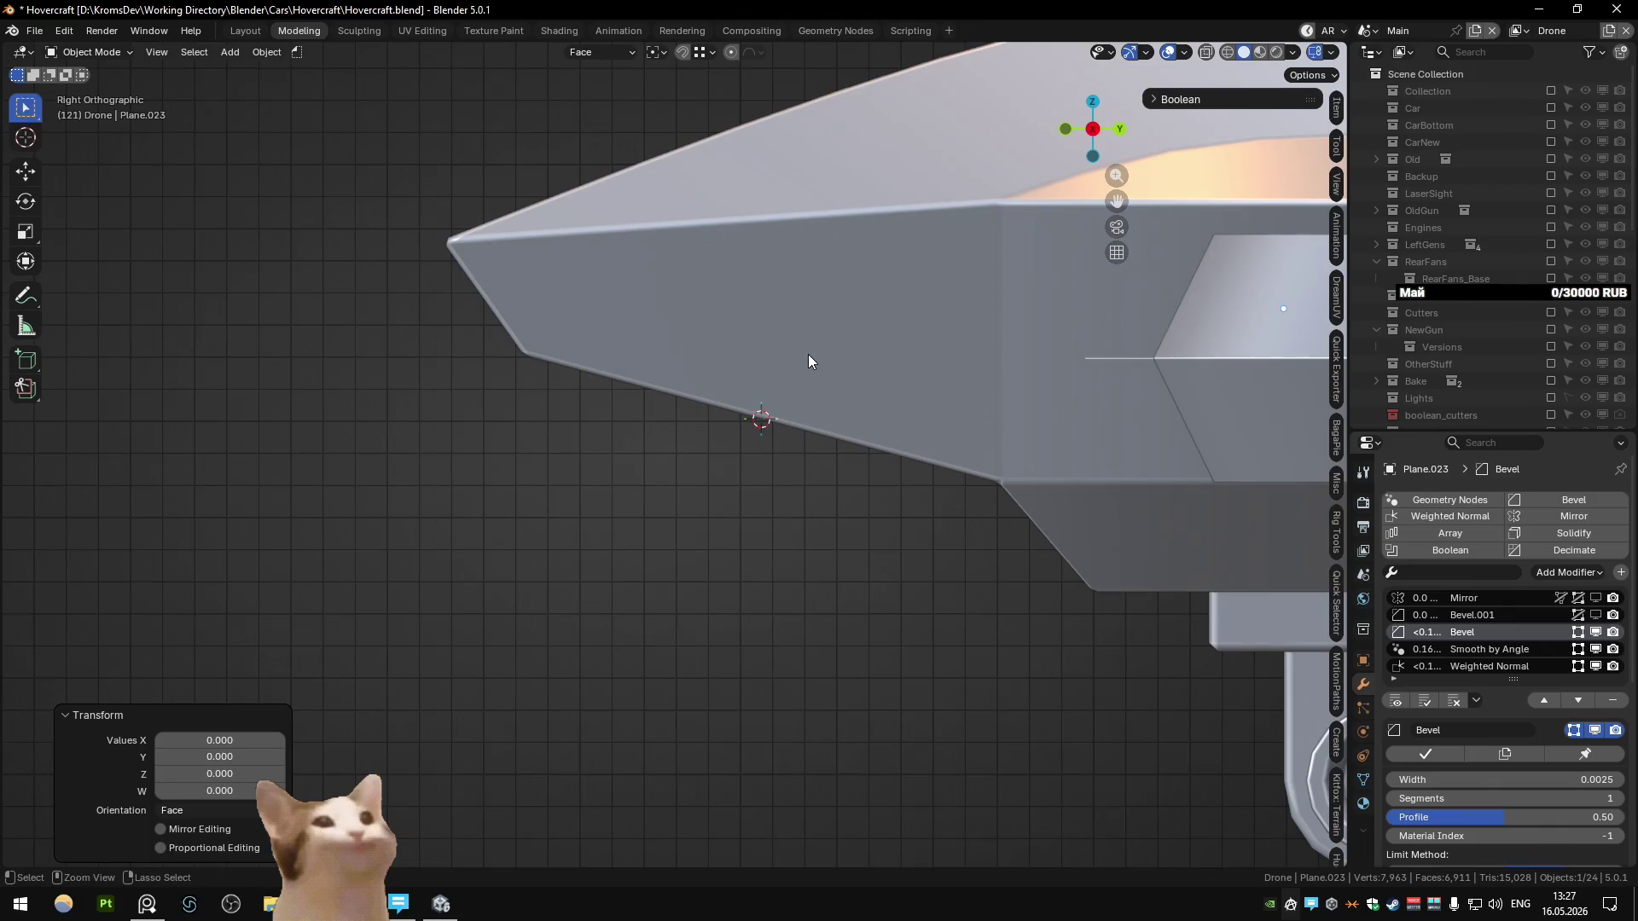
key("ctrl+alt+shift+c")
left_click(807, 356)
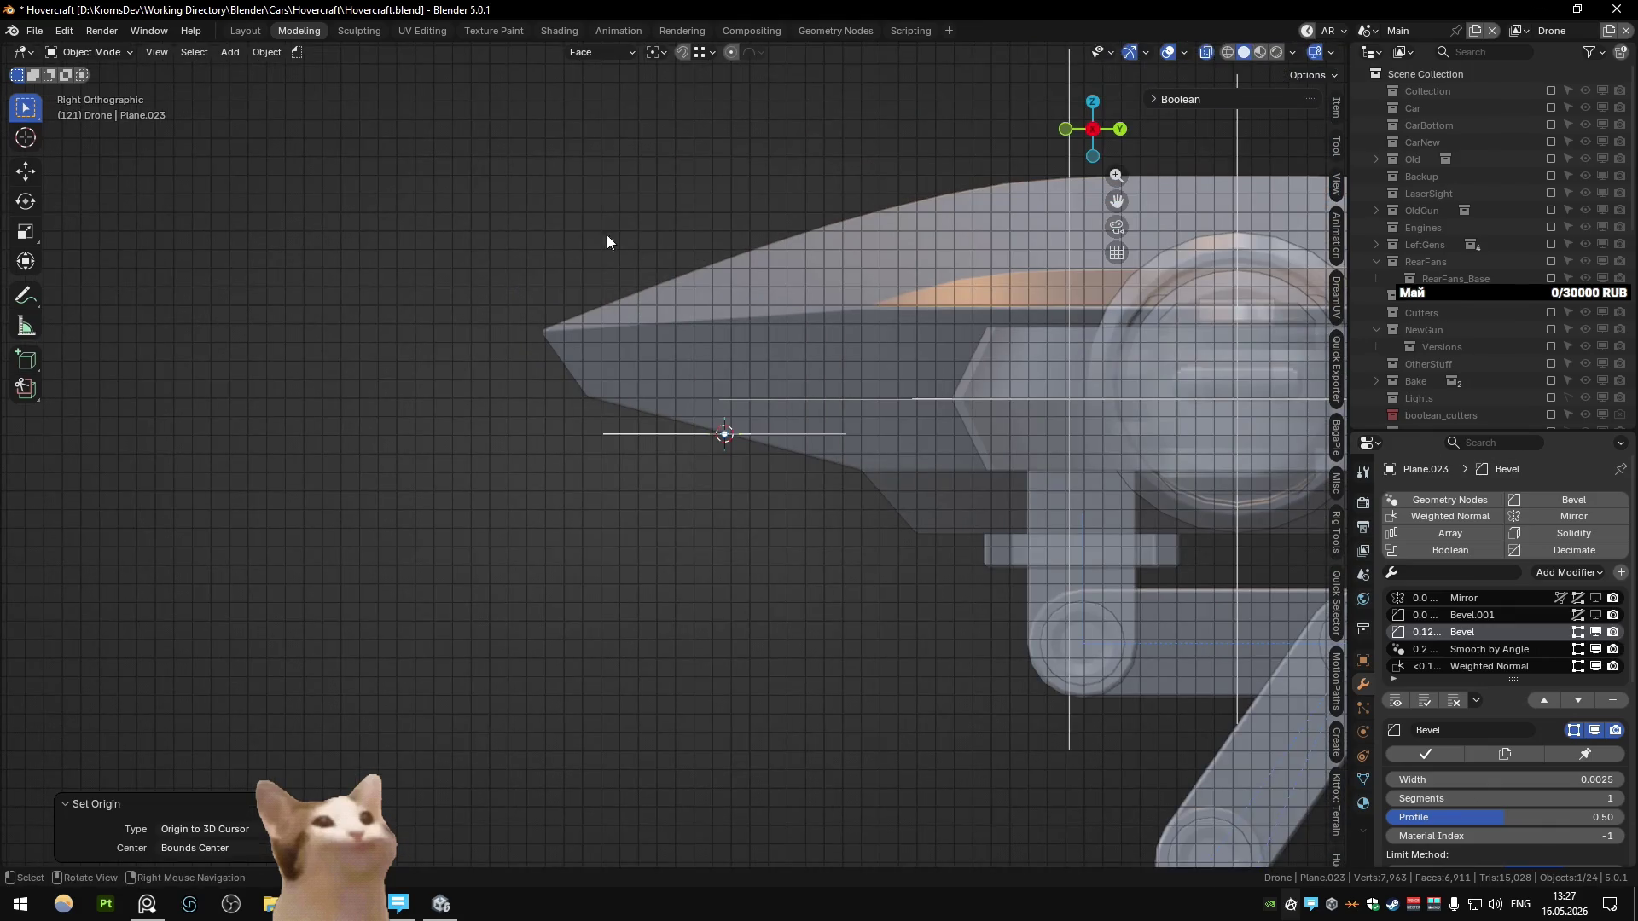
left_click(267, 52)
mouse_move(341, 72)
left_click(522, 243)
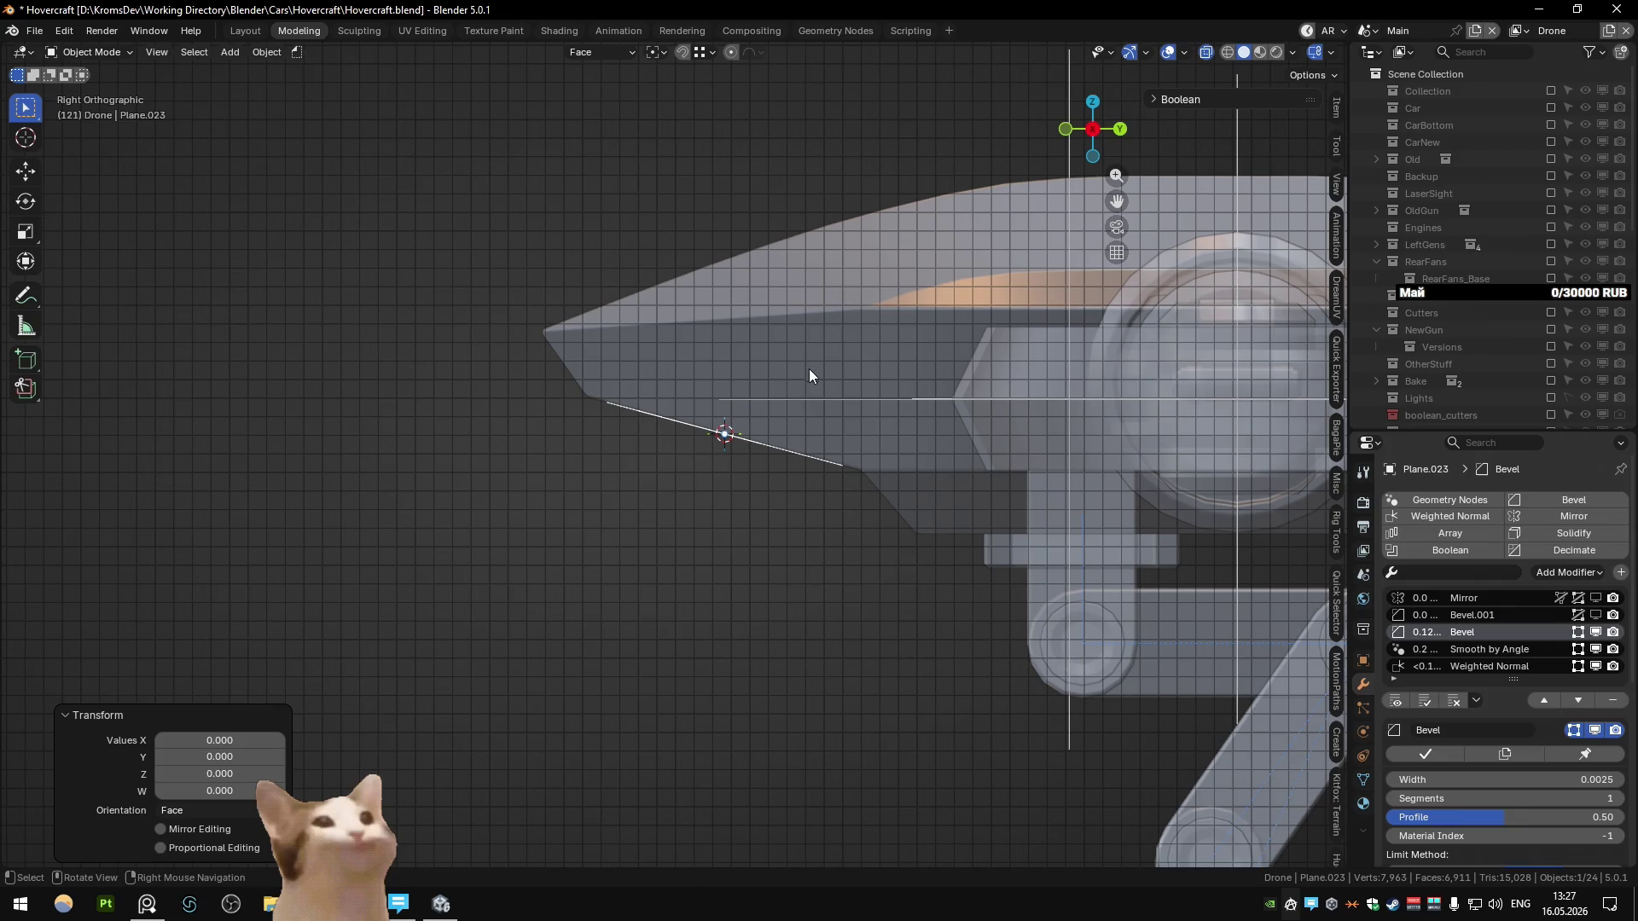
Step: Show the transform properties panel and shrink the circle in edit mode
mouse_move(704, 361)
middle_mouse_down()
mouse_move(781, 320)
mouse_move(654, 368)
middle_mouse_up()
key("n")
key("Tab")
middle_click_drag(838, 336, 859, 389)
key("s")
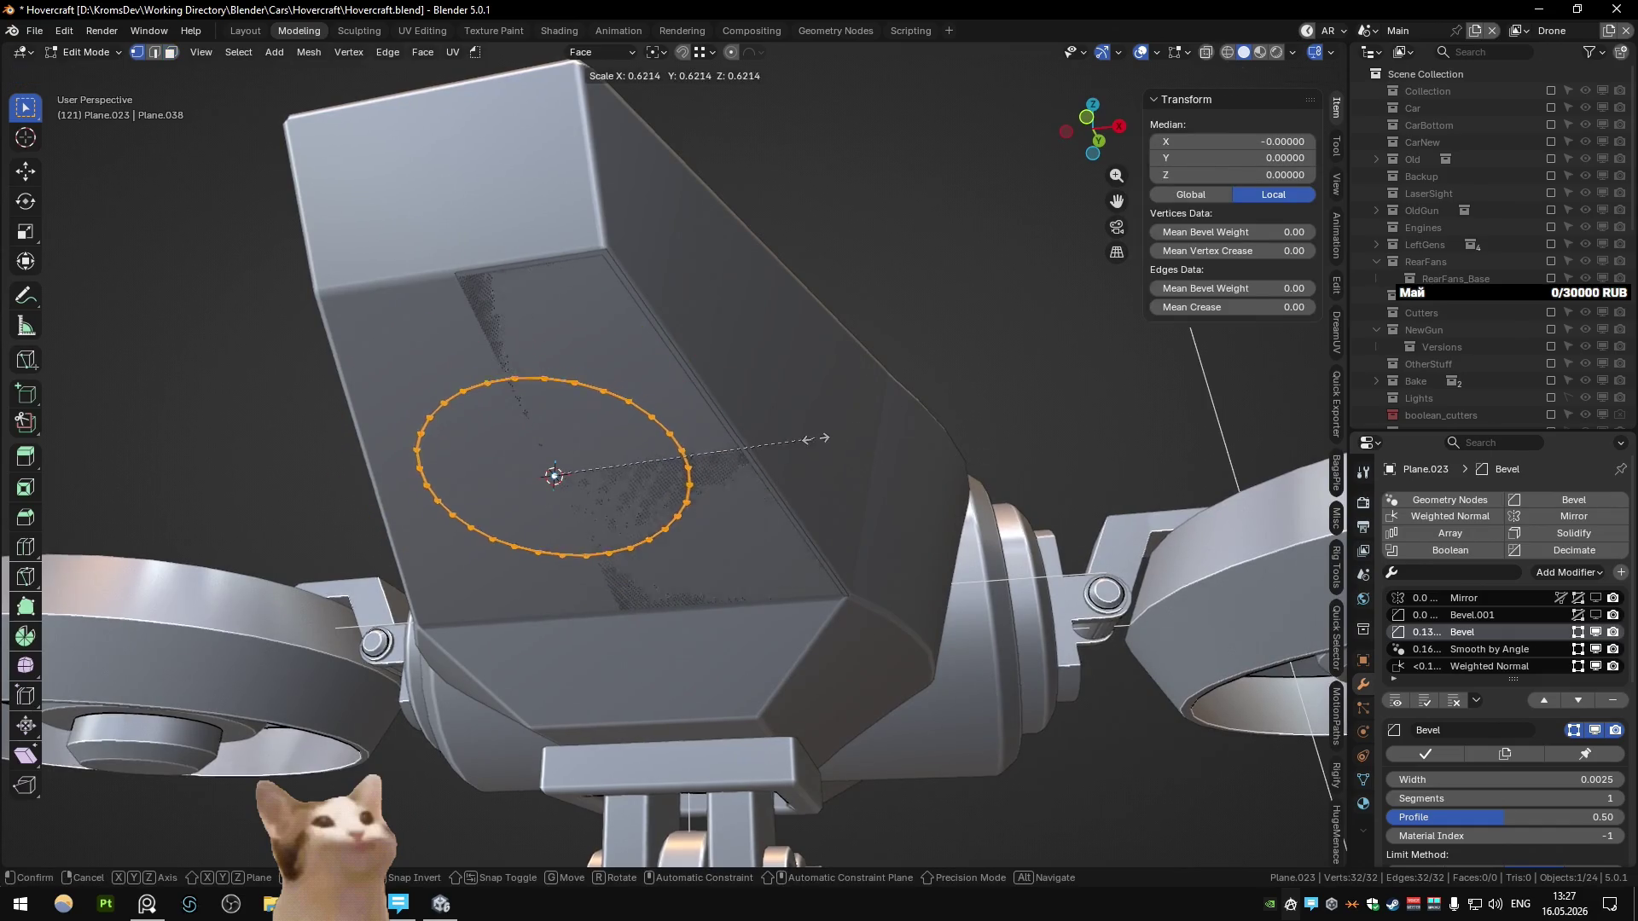
left_click(838, 447)
mouse_move(838, 447)
middle_mouse_down()
mouse_move(750, 476)
mouse_move(896, 449)
mouse_move(1000, 504)
mouse_move(850, 526)
mouse_move(860, 513)
middle_mouse_up()
Step: Dissolve alternate vertices to leave 16, then extrude the disc to 0.011 thickness
key("ctrl+d")
key("ctrl+x")
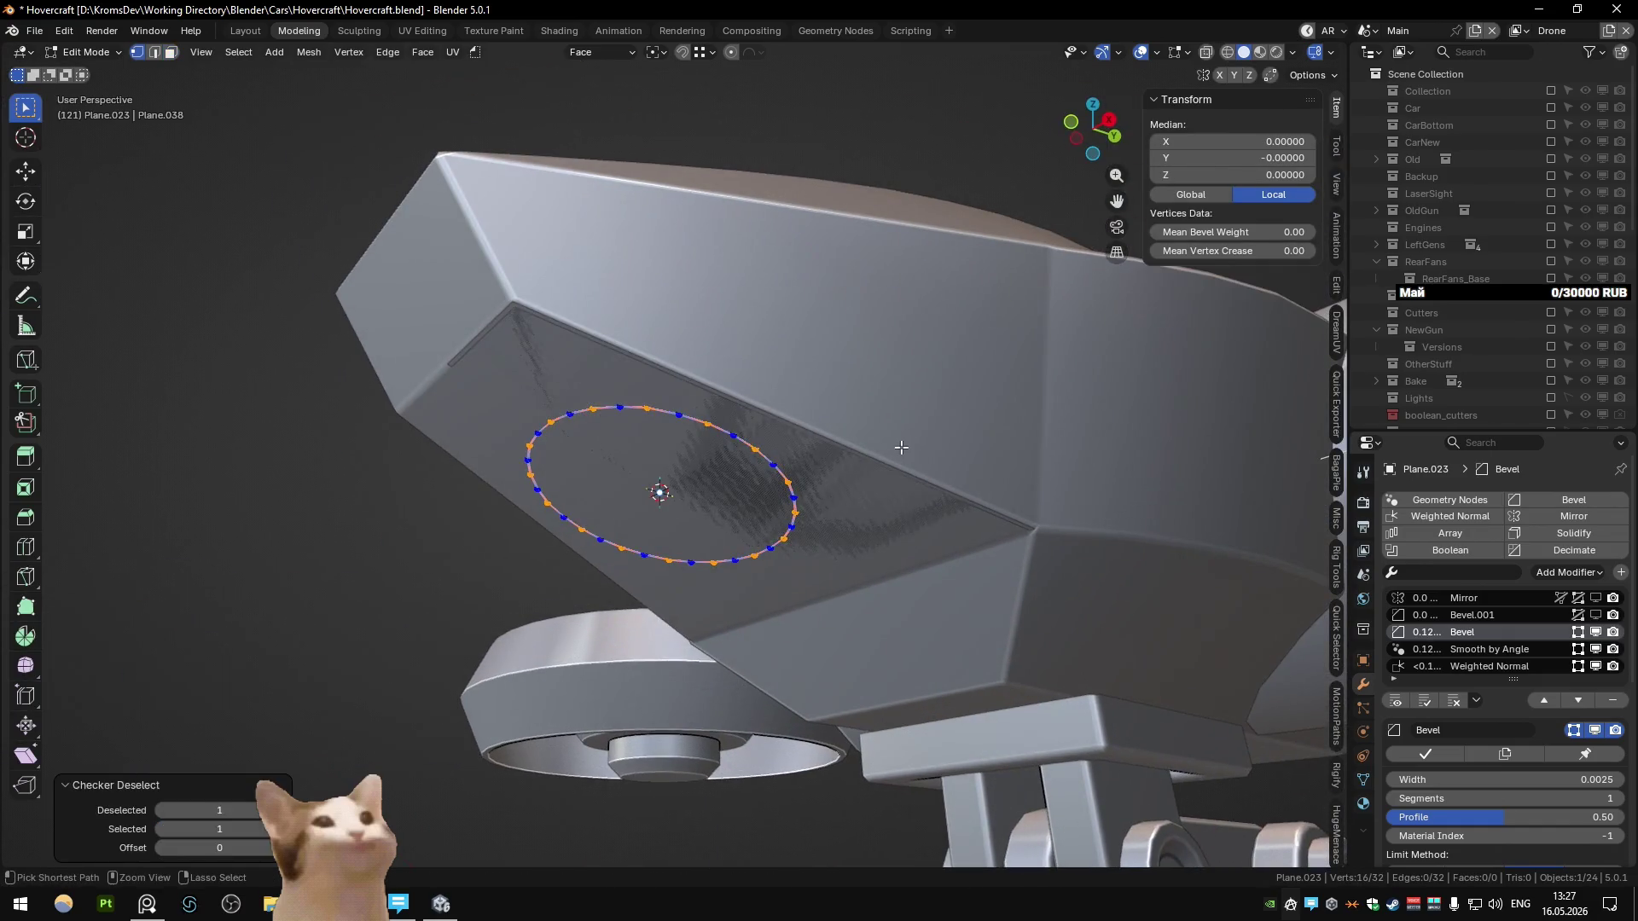
key("a")
key("e")
left_click(970, 492)
key("Tab")
scroll(853, 510, "up", 4)
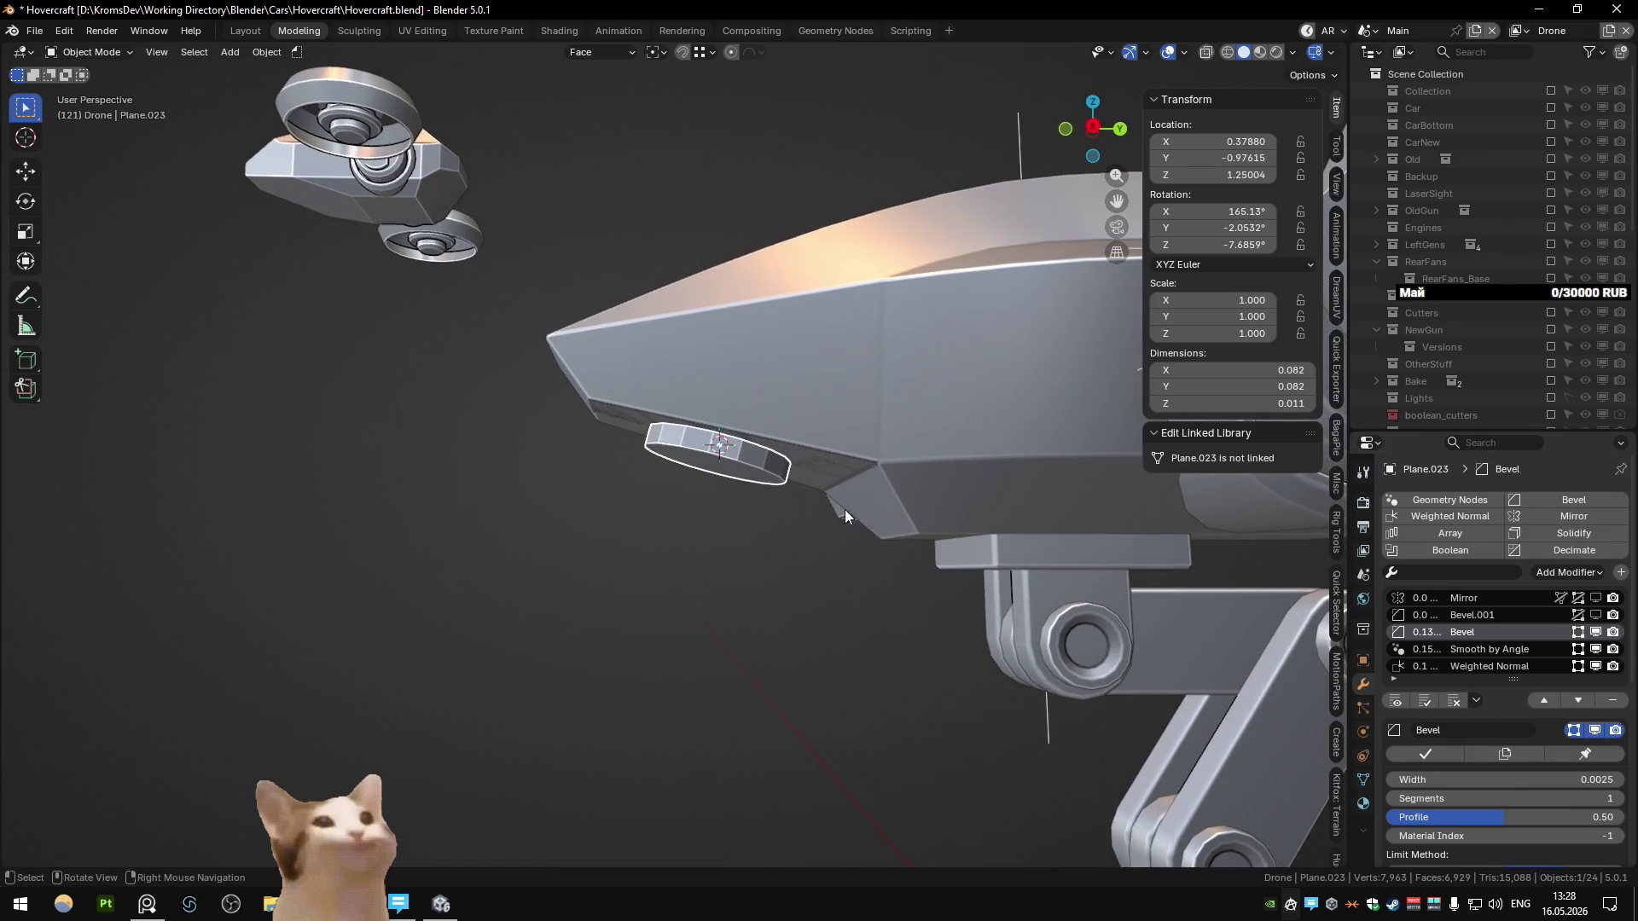
Step: Apply auto smooth shading to the disc and delete the unneeded helper object
right_click(745, 466)
left_click(759, 445)
scroll(759, 435, "down", 3)
middle_click_drag(740, 457, 823, 429)
key("Delete")
mouse_move(730, 475)
middle_mouse_down()
mouse_move(674, 486)
mouse_move(778, 515)
mouse_move(710, 389)
mouse_move(768, 341)
mouse_move(667, 404)
middle_mouse_up()
Step: Select the disc's cap face, then remove the second bevel and mirror modifiers
key("Tab")
left_click(768, 342)
key("Tab")
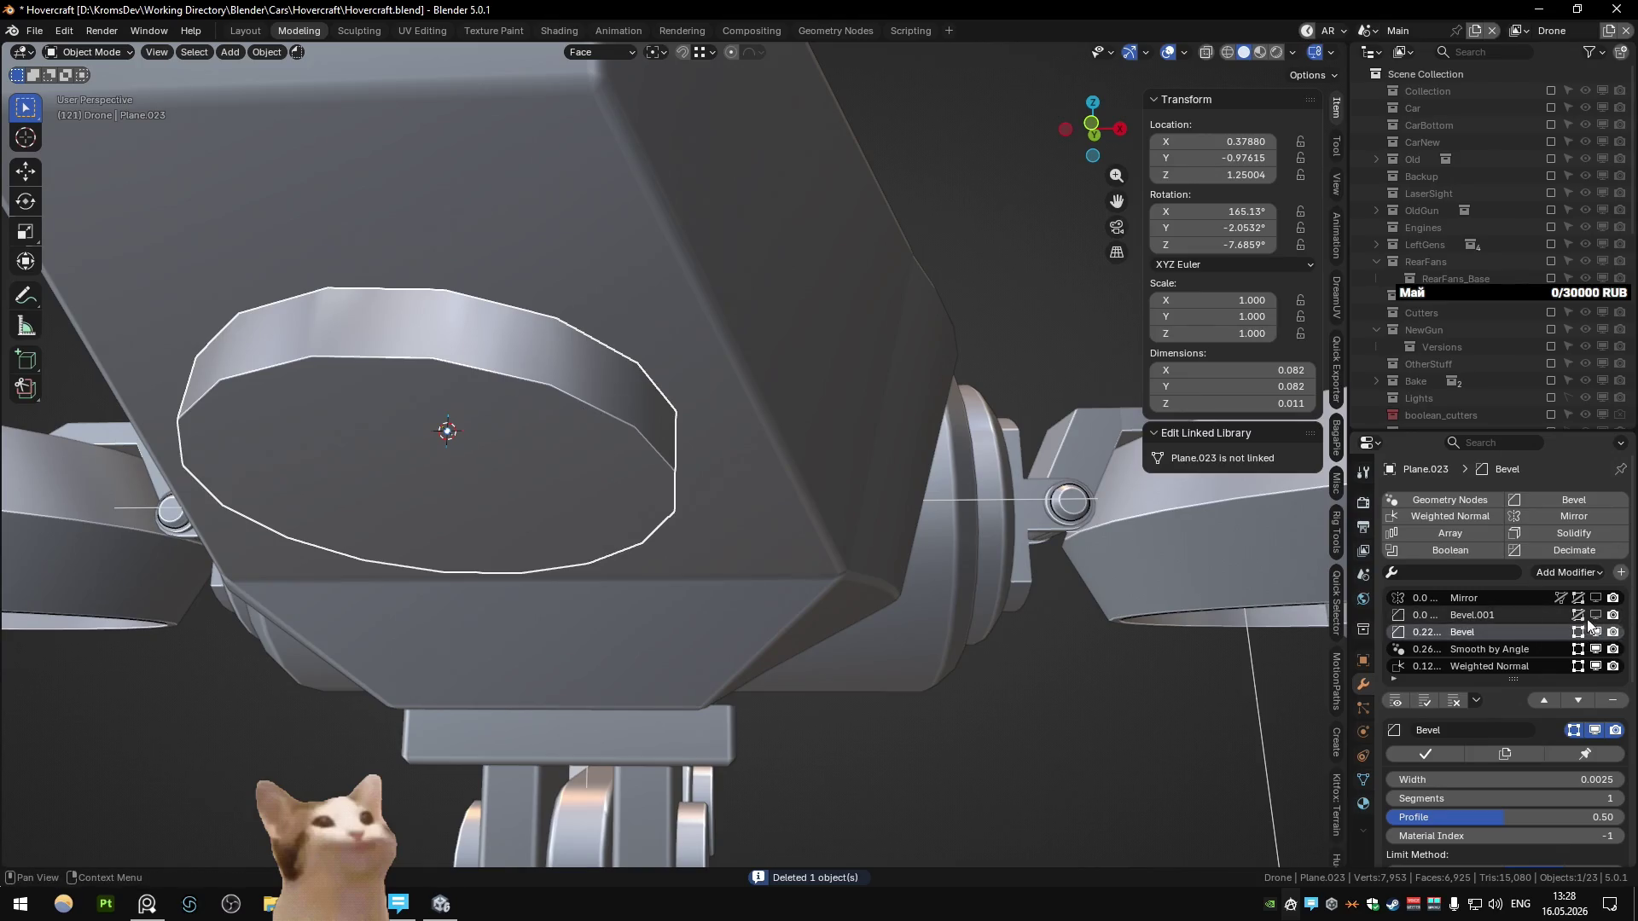
left_click(1612, 700)
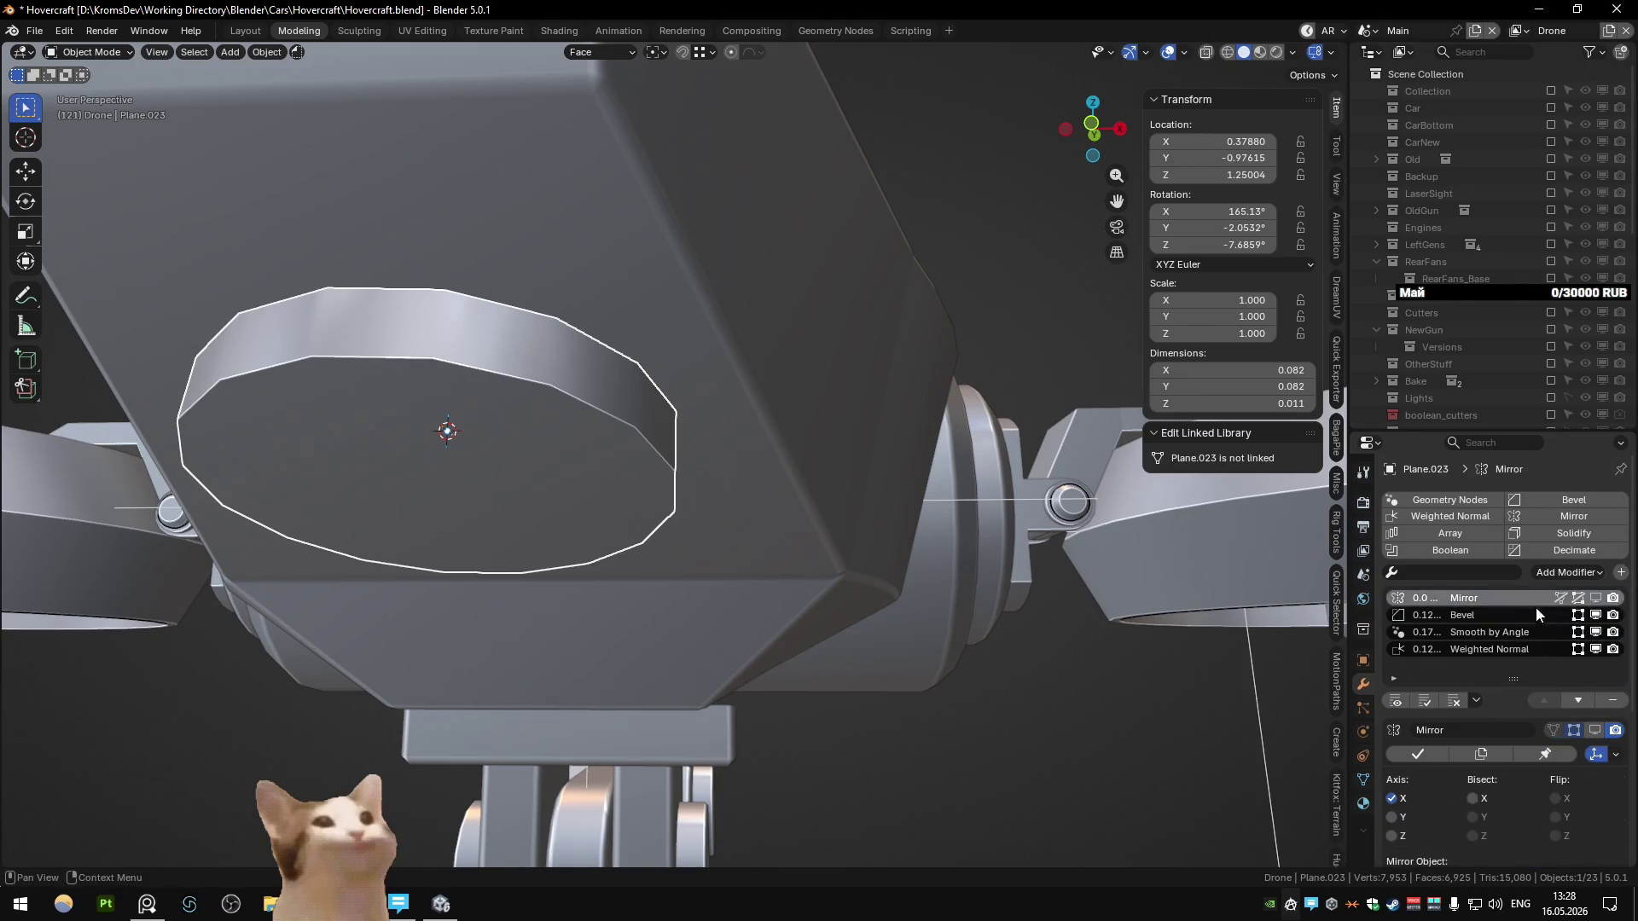
left_click(1612, 701)
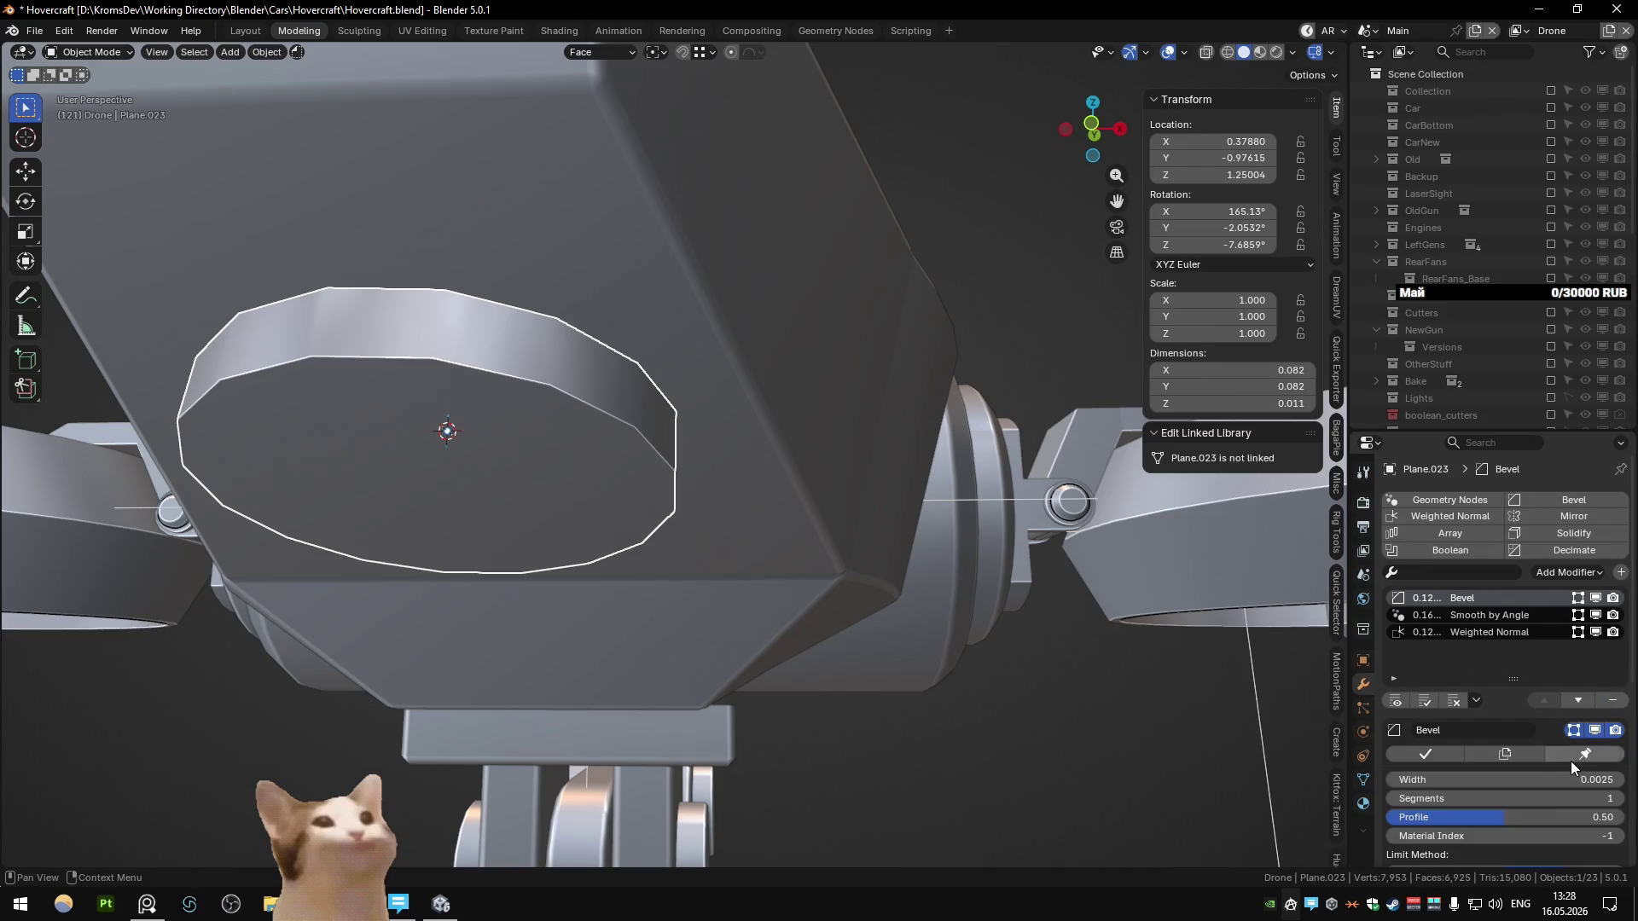
Step: Set the disc's bevel modifier angle limit to 30°
scroll(1519, 759, "down", 3)
mouse_move(956, 657)
middle_mouse_down()
mouse_move(883, 627)
mouse_move(1568, 761)
middle_mouse_up()
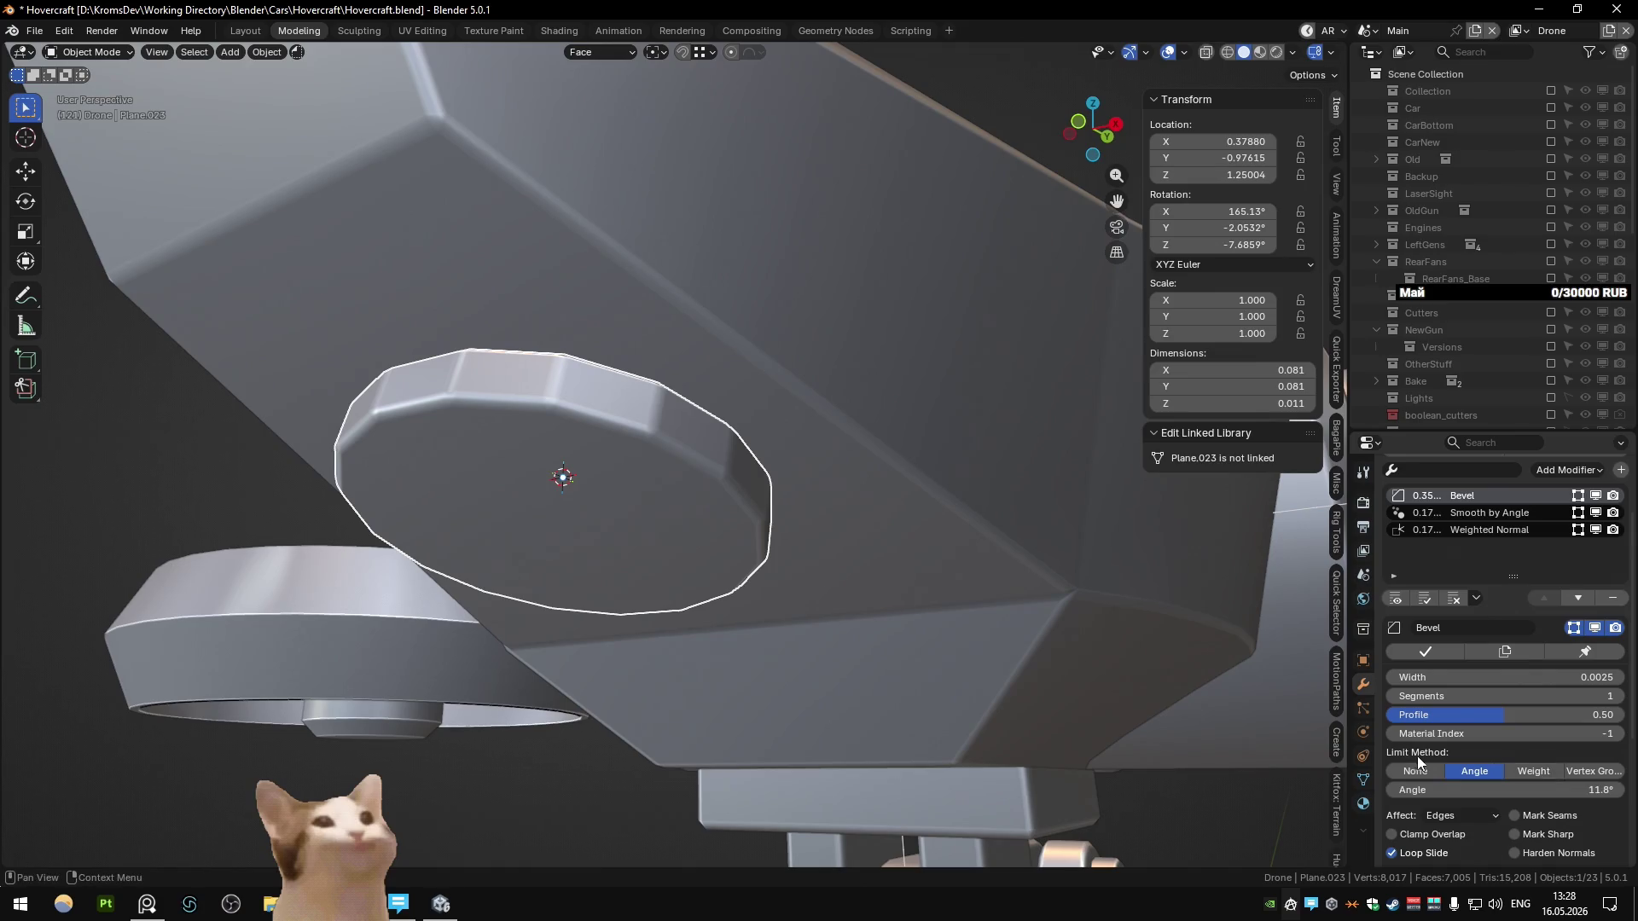
type("30")
key("Return")
mouse_move(793, 499)
middle_mouse_down()
mouse_move(878, 453)
mouse_move(663, 509)
mouse_move(575, 458)
mouse_move(739, 550)
mouse_move(832, 480)
middle_mouse_up()
Step: Inset the disc's cap face in Edit Mode to leave a thin rim
key("Tab")
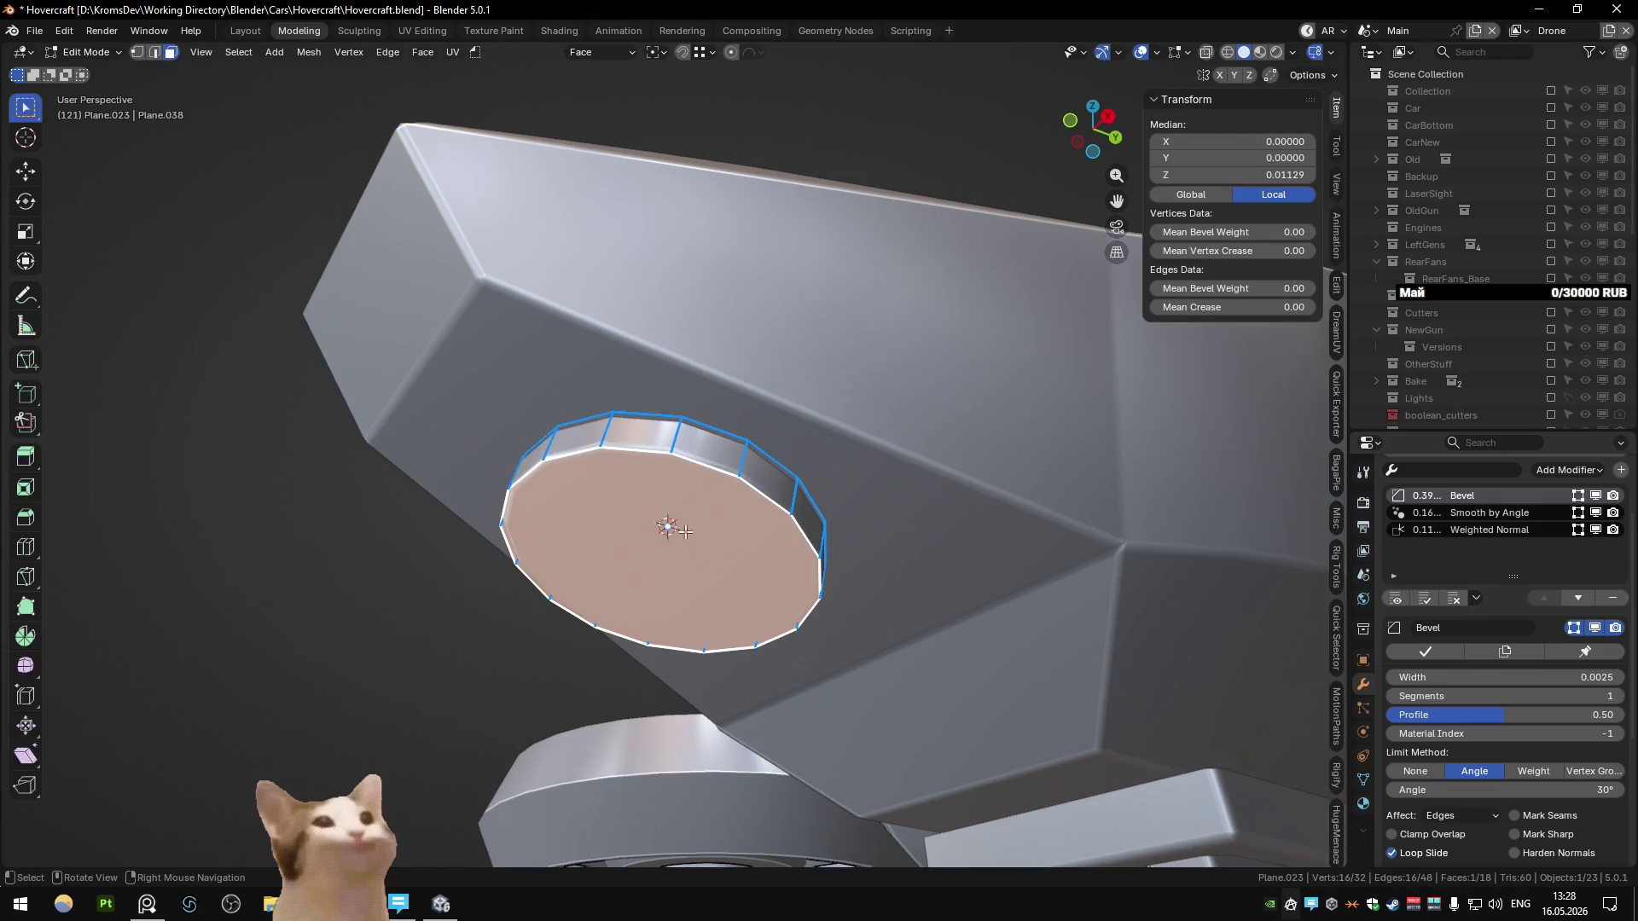
middle_click_drag(698, 560, 814, 538)
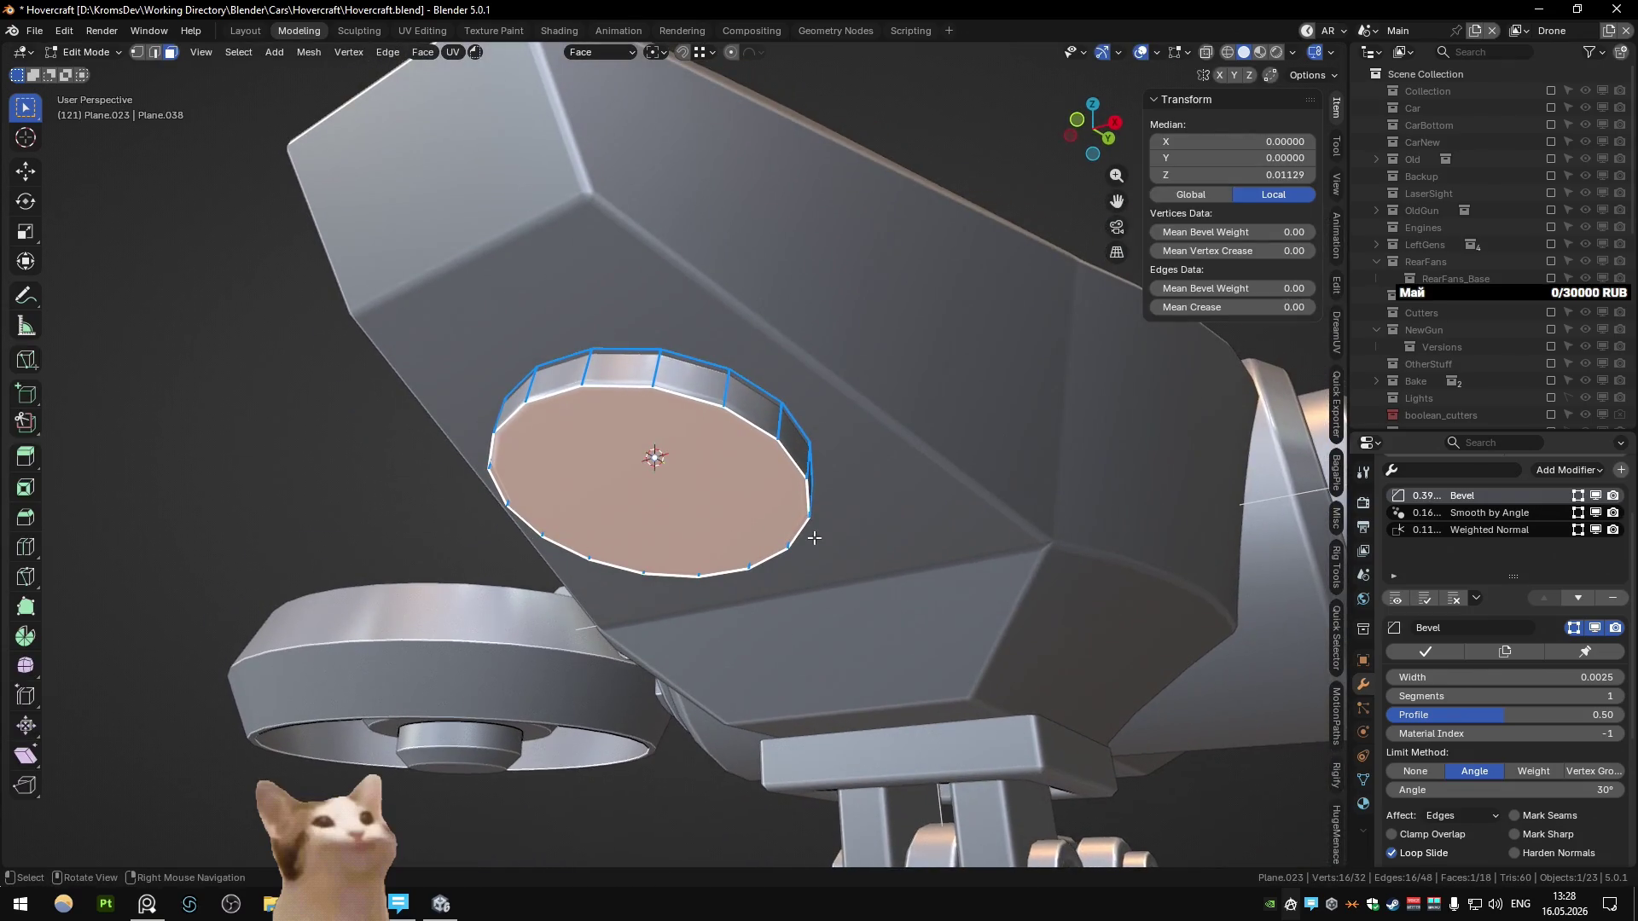
key("i")
left_click(1042, 635)
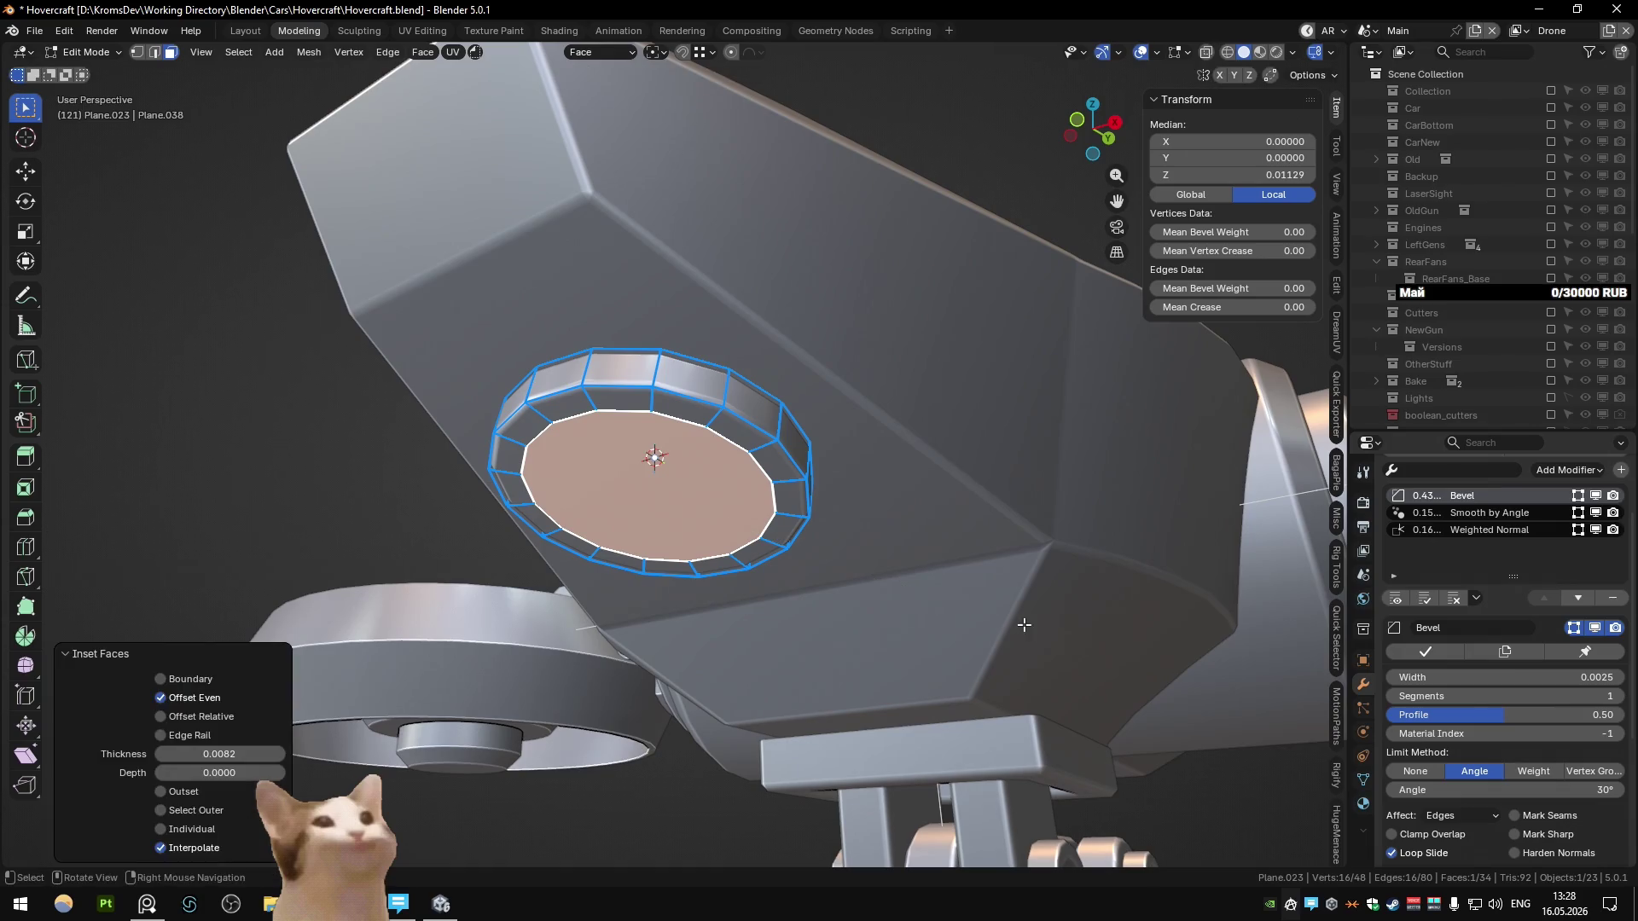
Step: From the right-side view, extrude the disc face outward
key("KP_3")
middle_click_drag(1024, 625, 1044, 606)
key("e")
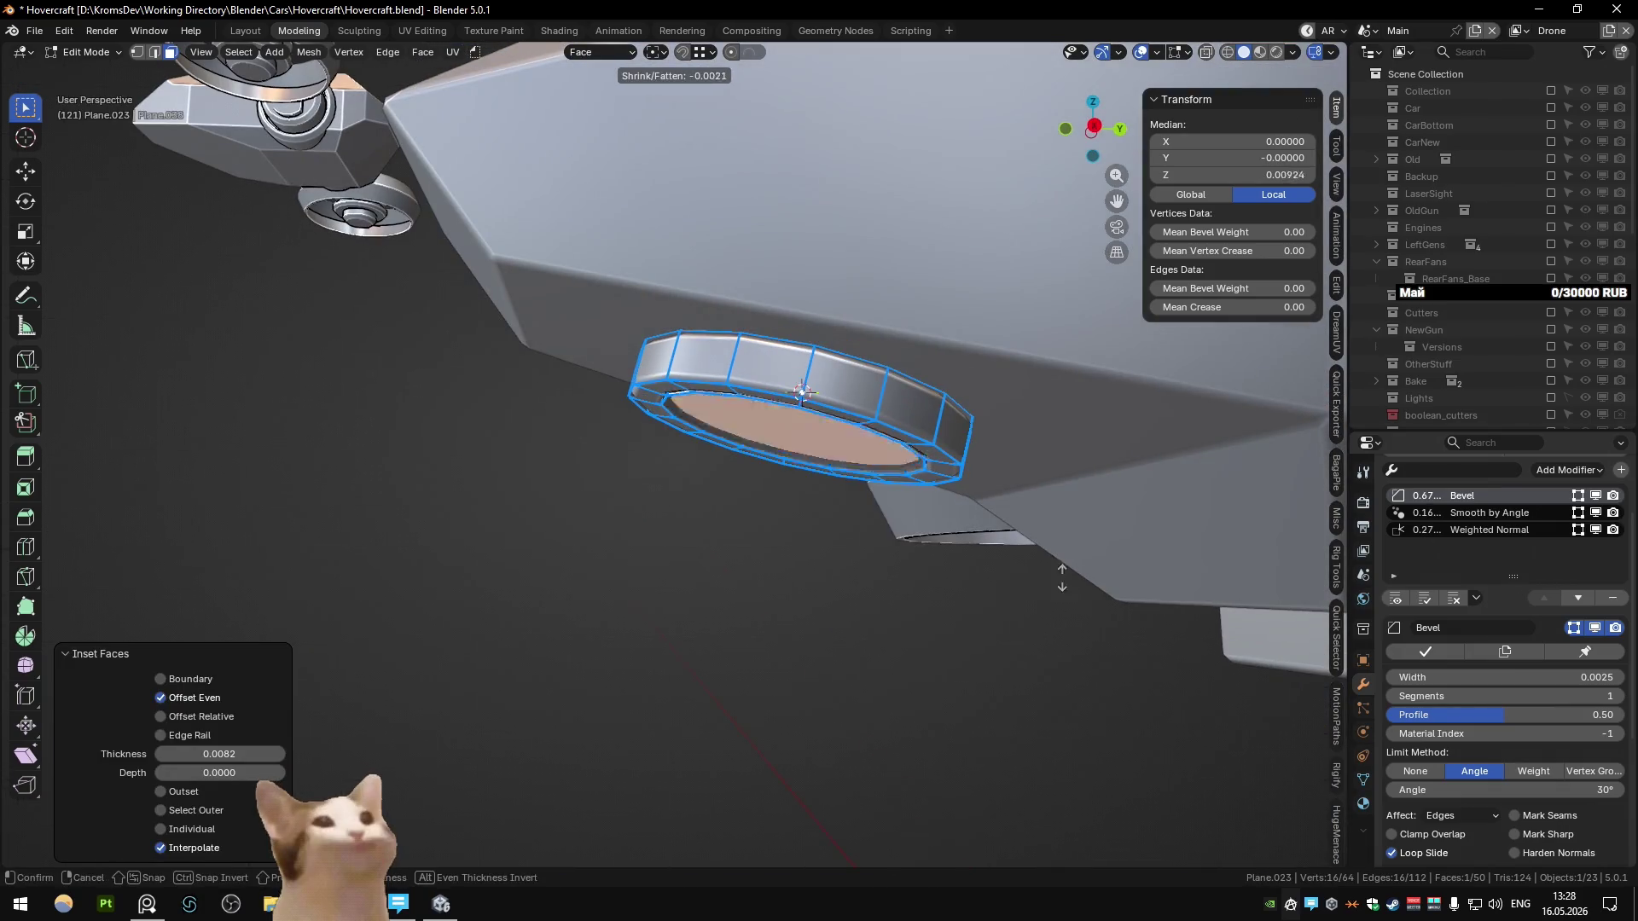
left_click(1041, 527)
middle_click_drag(1041, 526, 990, 528)
Step: Bevel the nozzle's edges with Ctrl+B and return to Object Mode
key("ctrl+b")
scroll(1034, 538, "up", 1)
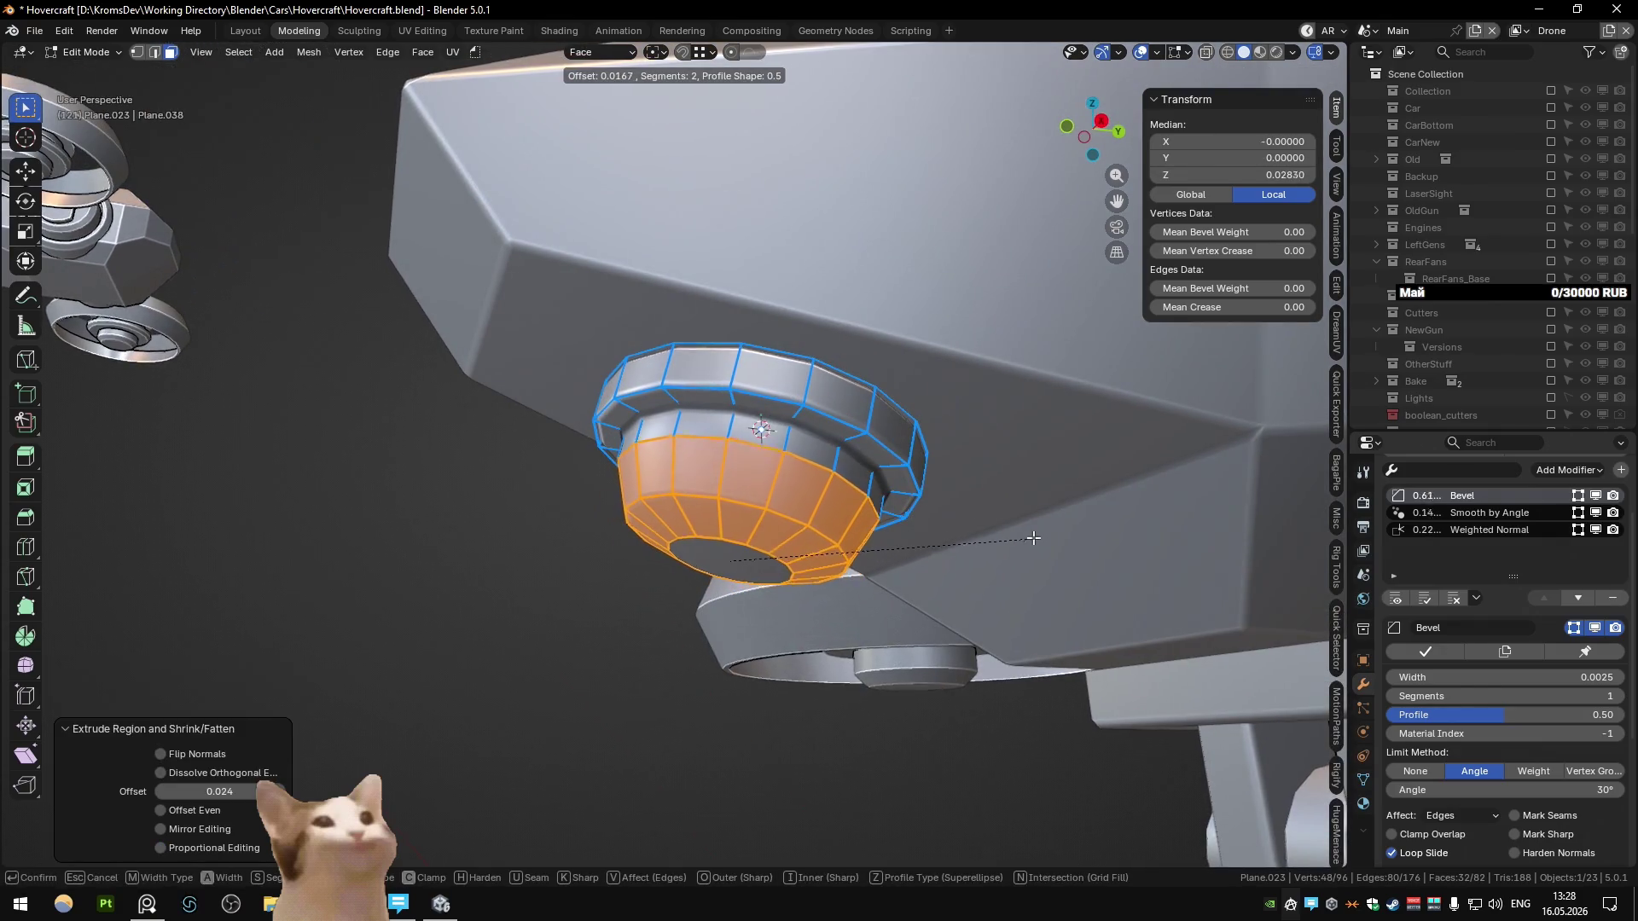
left_click(1024, 543)
key("Tab")
mouse_move(1024, 543)
middle_mouse_down()
mouse_move(1074, 559)
mouse_move(904, 594)
middle_mouse_up()
scroll(895, 587, "down", 3)
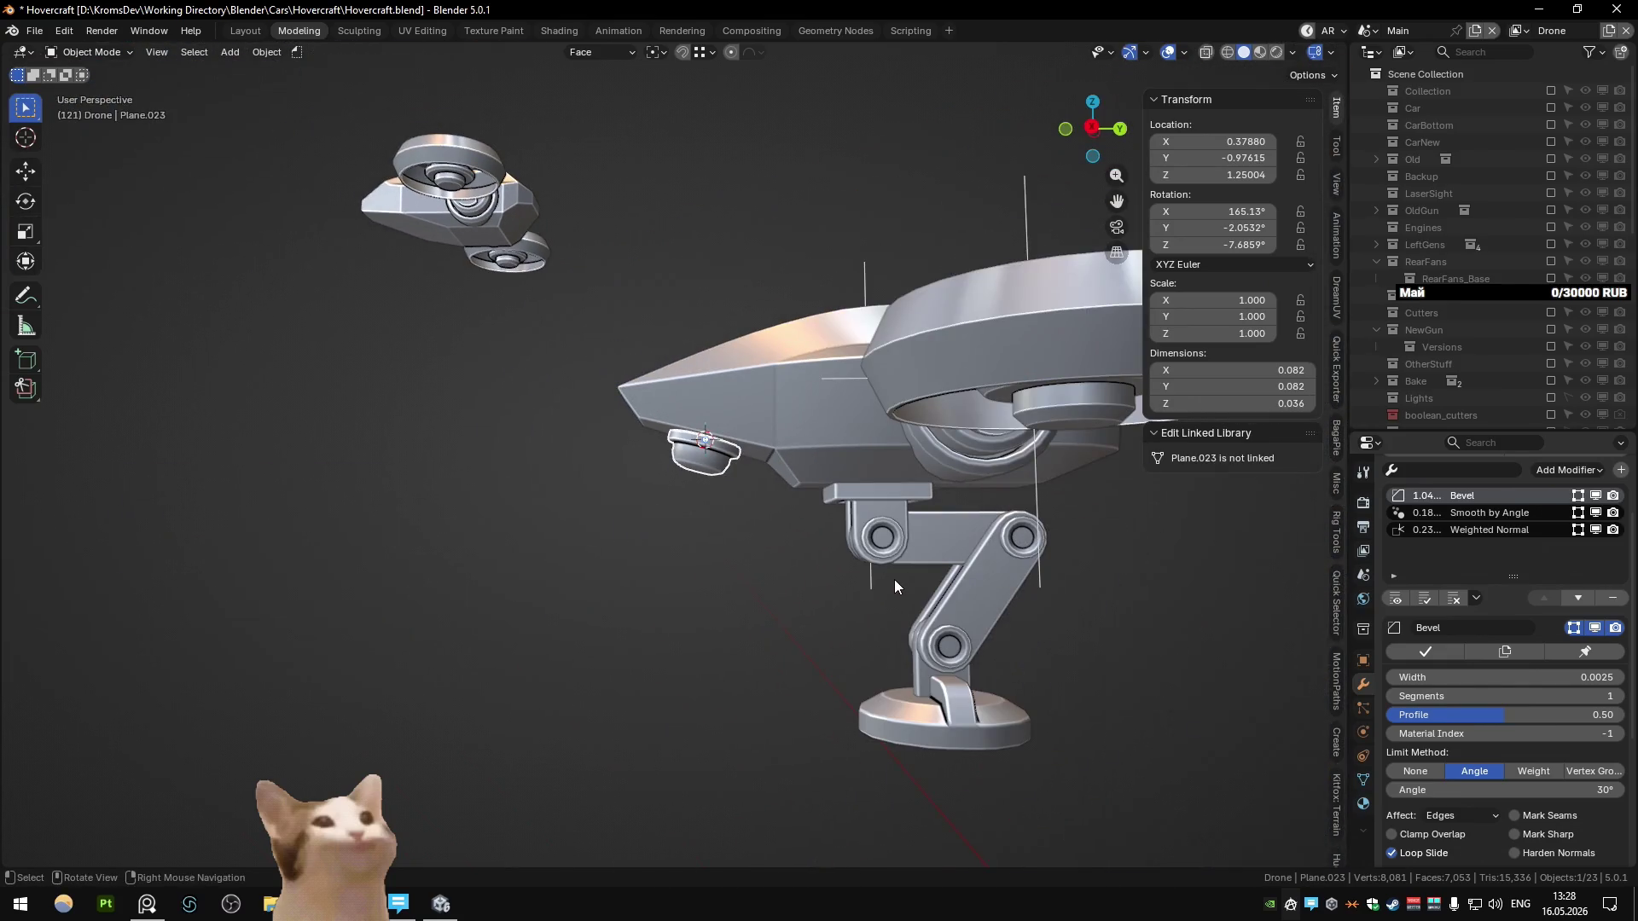
Step: Delete the selected cylinder piece
key("Tab")
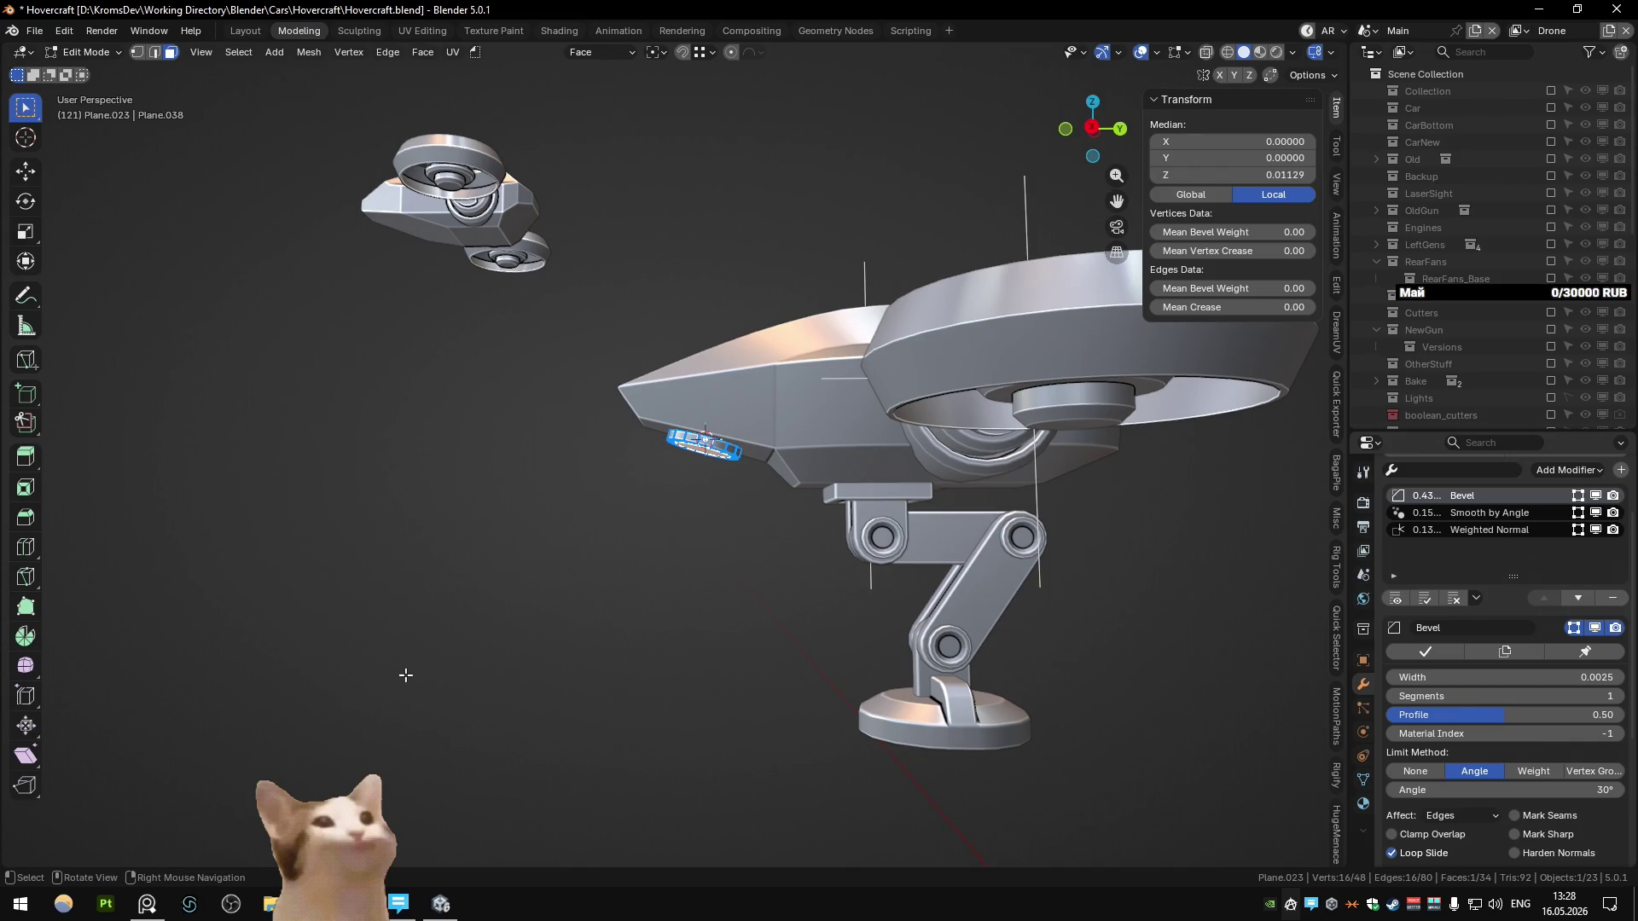
mouse_move(601, 759)
middle_mouse_down()
mouse_move(694, 680)
mouse_move(724, 705)
mouse_move(786, 688)
mouse_move(767, 647)
middle_mouse_up()
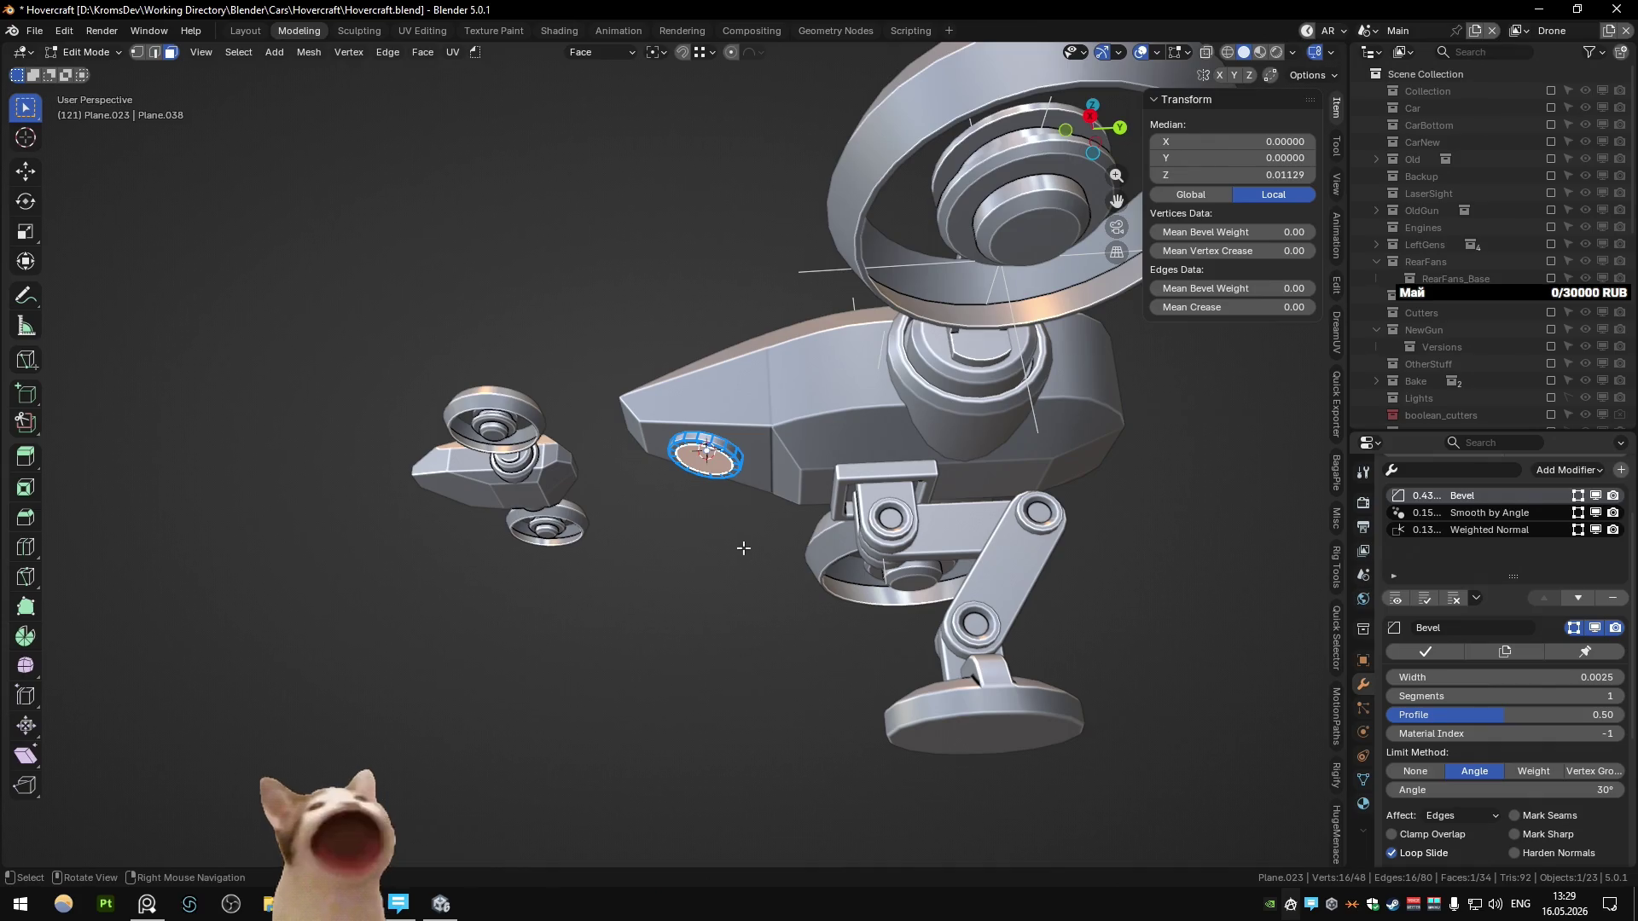
key("Tab")
key("Delete")
Step: Select the foot and frame it in view to inspect the whole leg
left_click(1027, 760)
key("Tab")
key("KP_Decimal")
scroll(788, 556, "down", 3)
middle_click_drag(788, 555, 684, 639)
key("Tab")
Step: Clear the selection and undo to restore the deleted disc
left_click(652, 438)
key("ctrl+z")
mouse_move(688, 362)
middle_mouse_down()
mouse_move(687, 237)
mouse_move(687, 259)
mouse_move(474, 383)
mouse_move(814, 312)
mouse_move(743, 316)
mouse_move(691, 377)
mouse_move(454, 376)
mouse_move(674, 333)
mouse_move(811, 367)
middle_mouse_up()
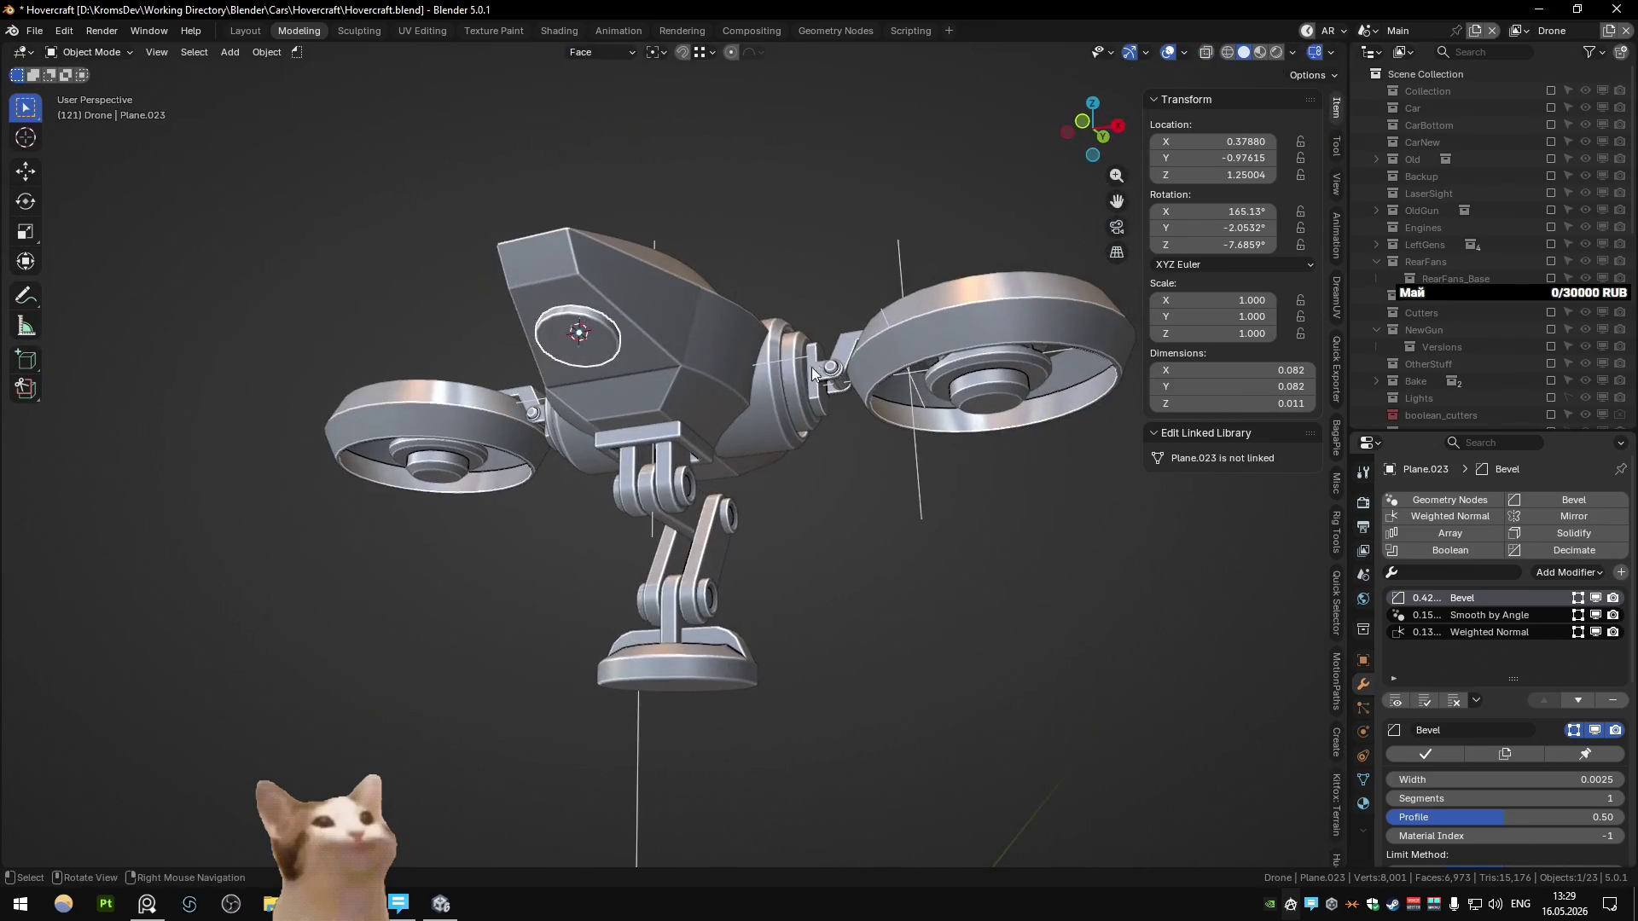
Step: Duplicate an underside face of the body and separate it into its own object
left_click(725, 428)
key("Tab")
scroll(701, 435, "up", 3)
middle_click_drag(663, 409, 634, 423)
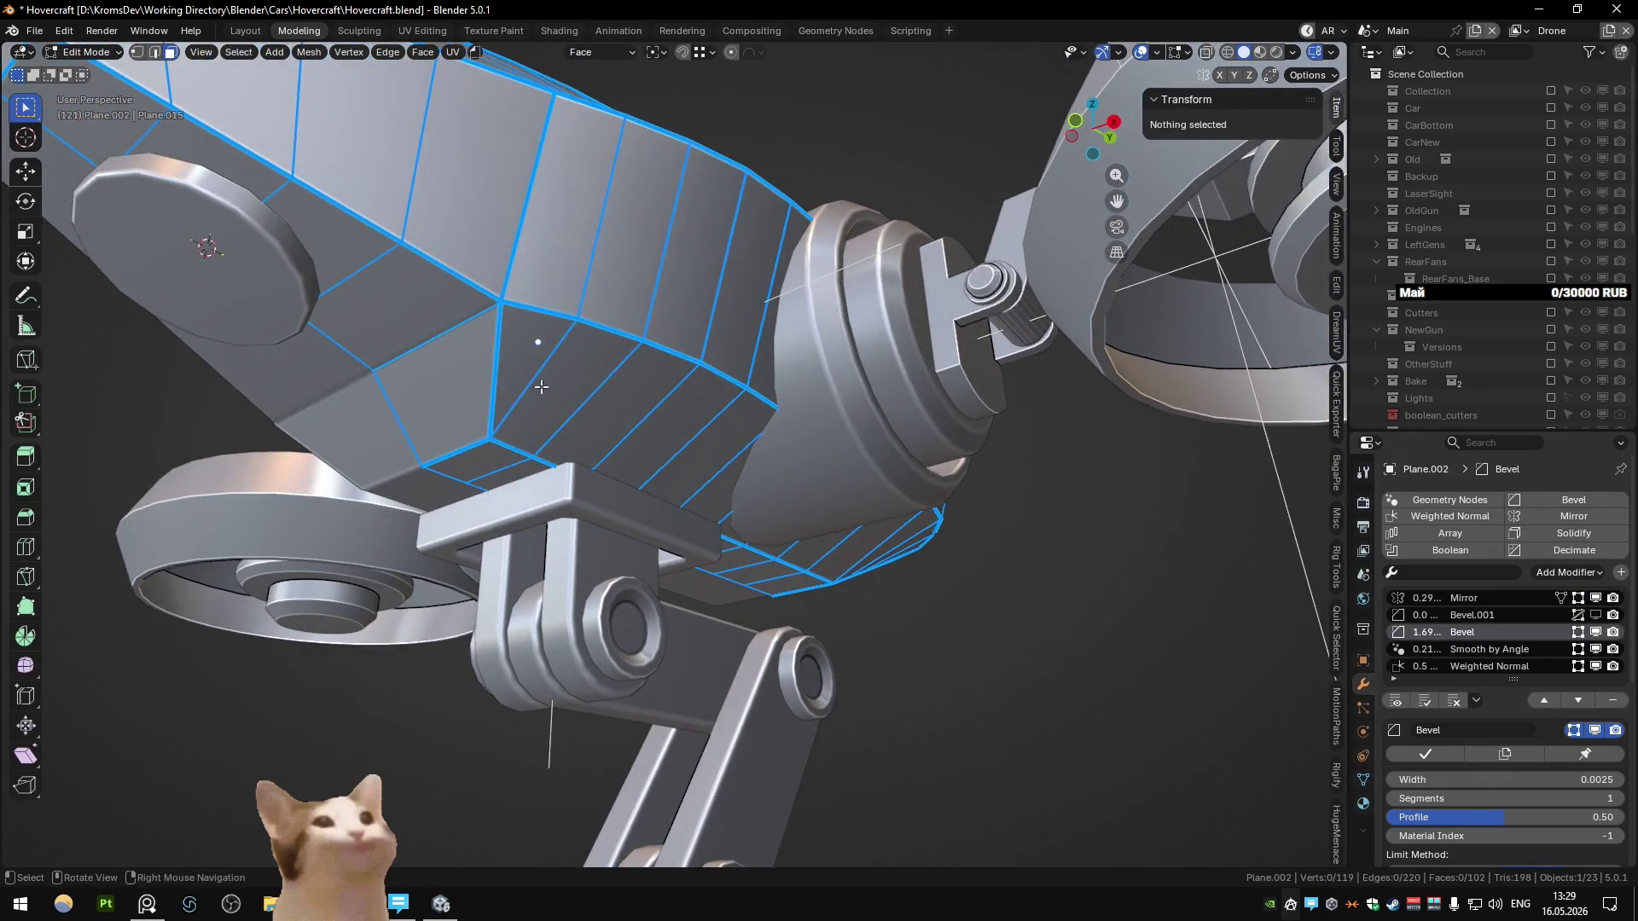
left_click(572, 396)
key("shift+d")
left_click(770, 453)
key("p")
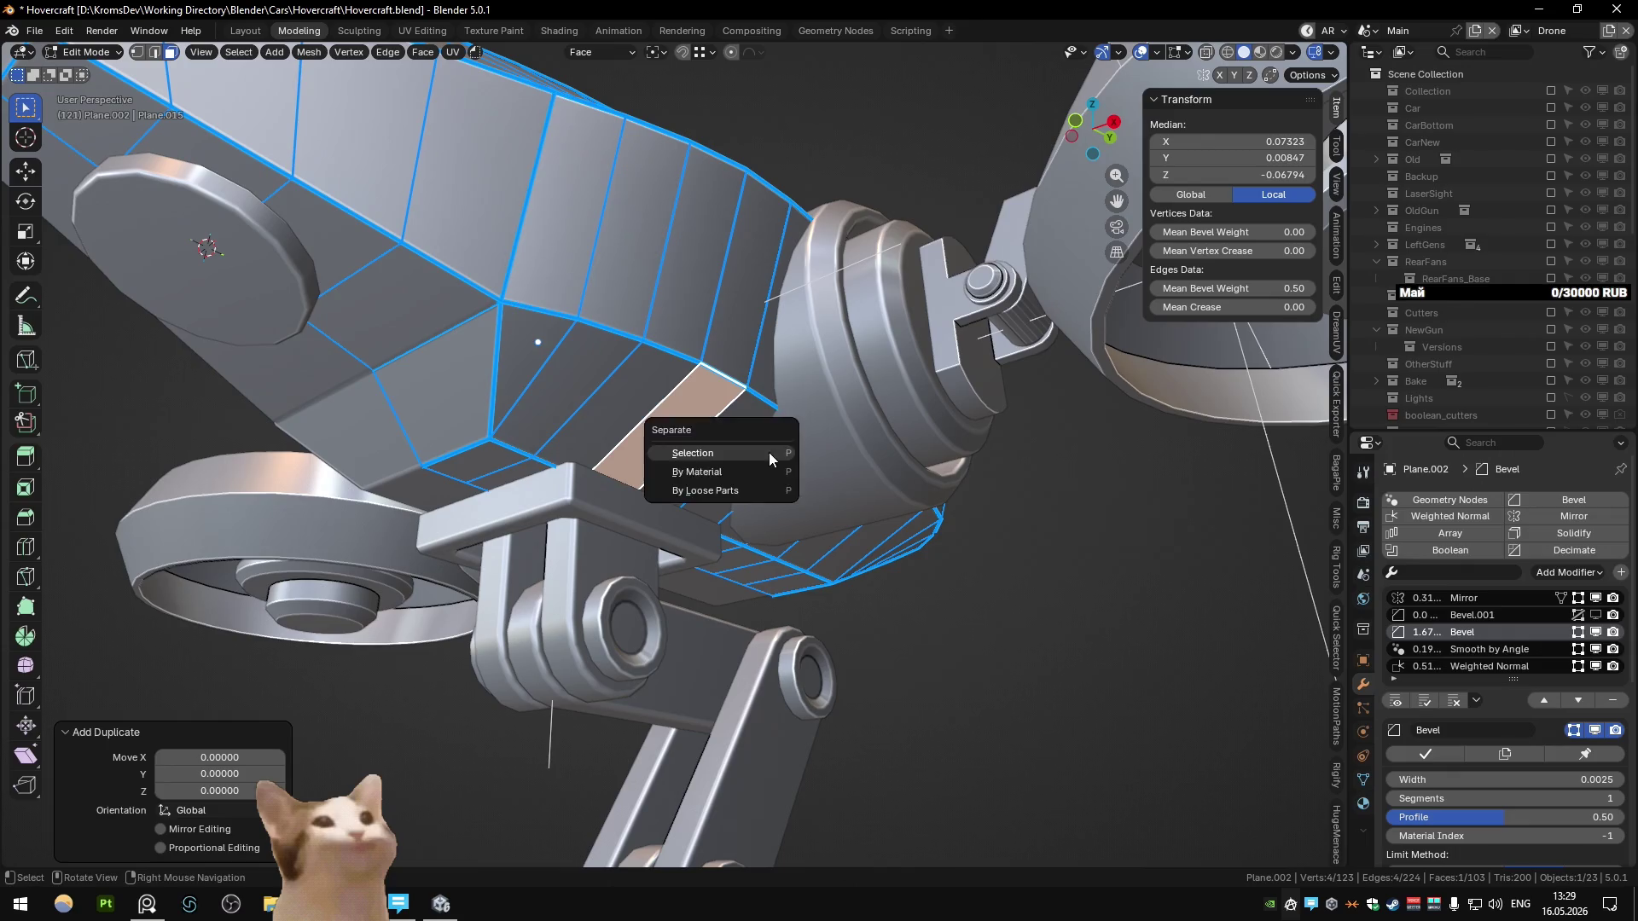
left_click(767, 467)
key("Tab")
Step: Flatten the separated face to zero width with a scale of 0 along X
left_click(693, 432)
key("Tab")
middle_click_drag(693, 432, 853, 495)
key("alt+z")
key("s")
key("x")
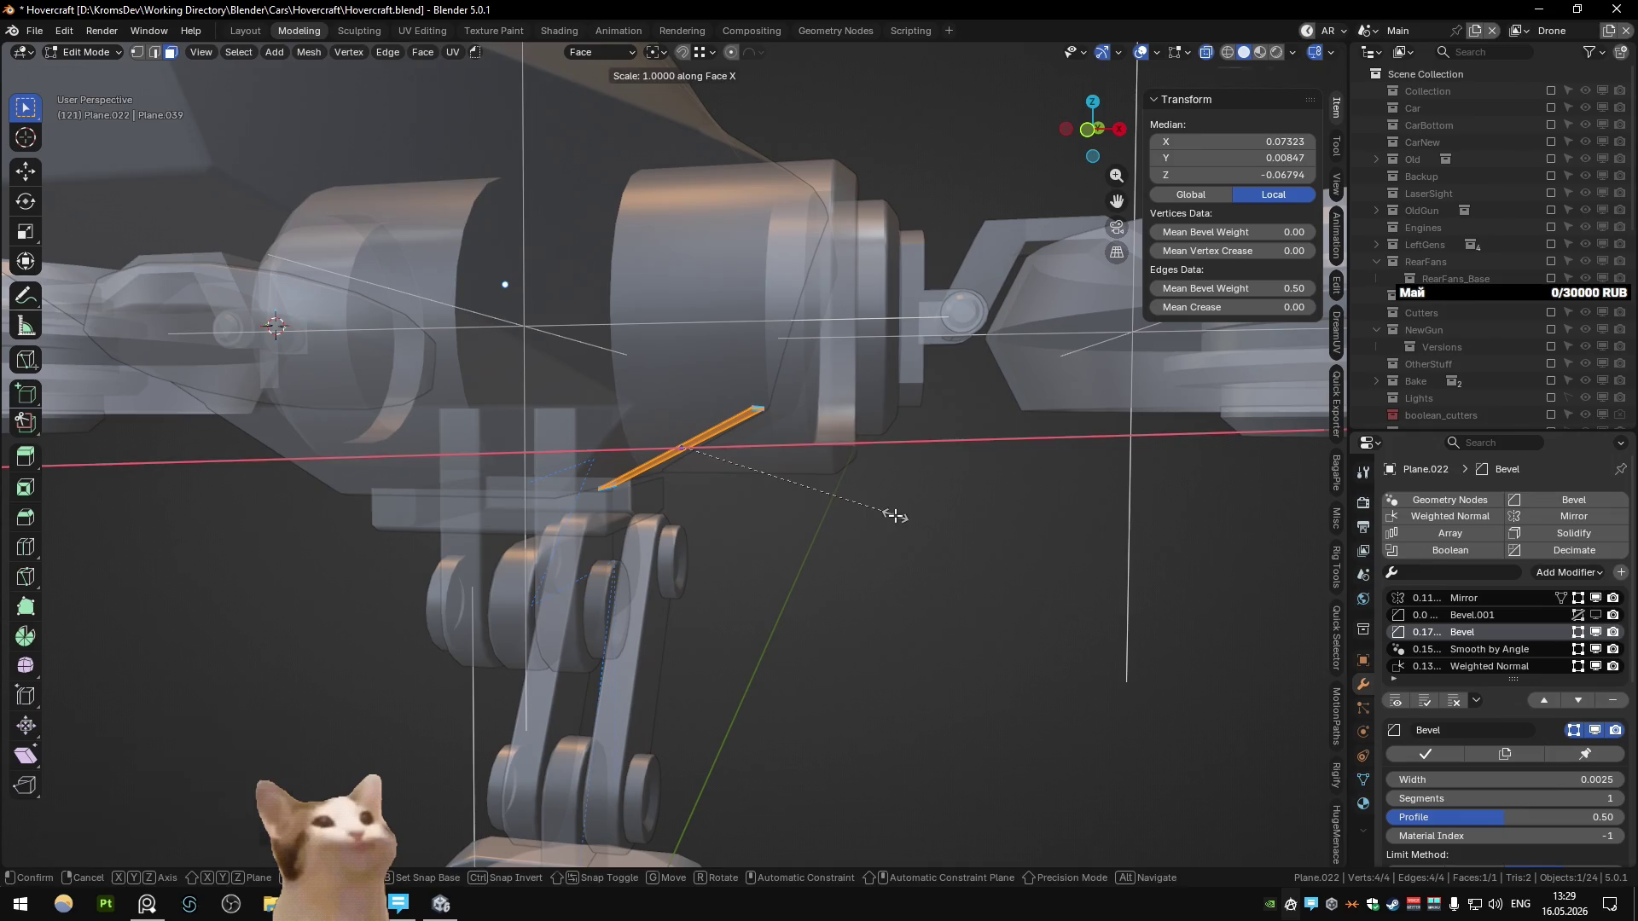
key("0")
key("Return")
key("alt+z")
scroll(895, 486, "up", 3)
Step: Extrude the face along X into a slim box and delete an unneeded face
key("e")
key("x")
left_click(554, 469)
key("alt+z")
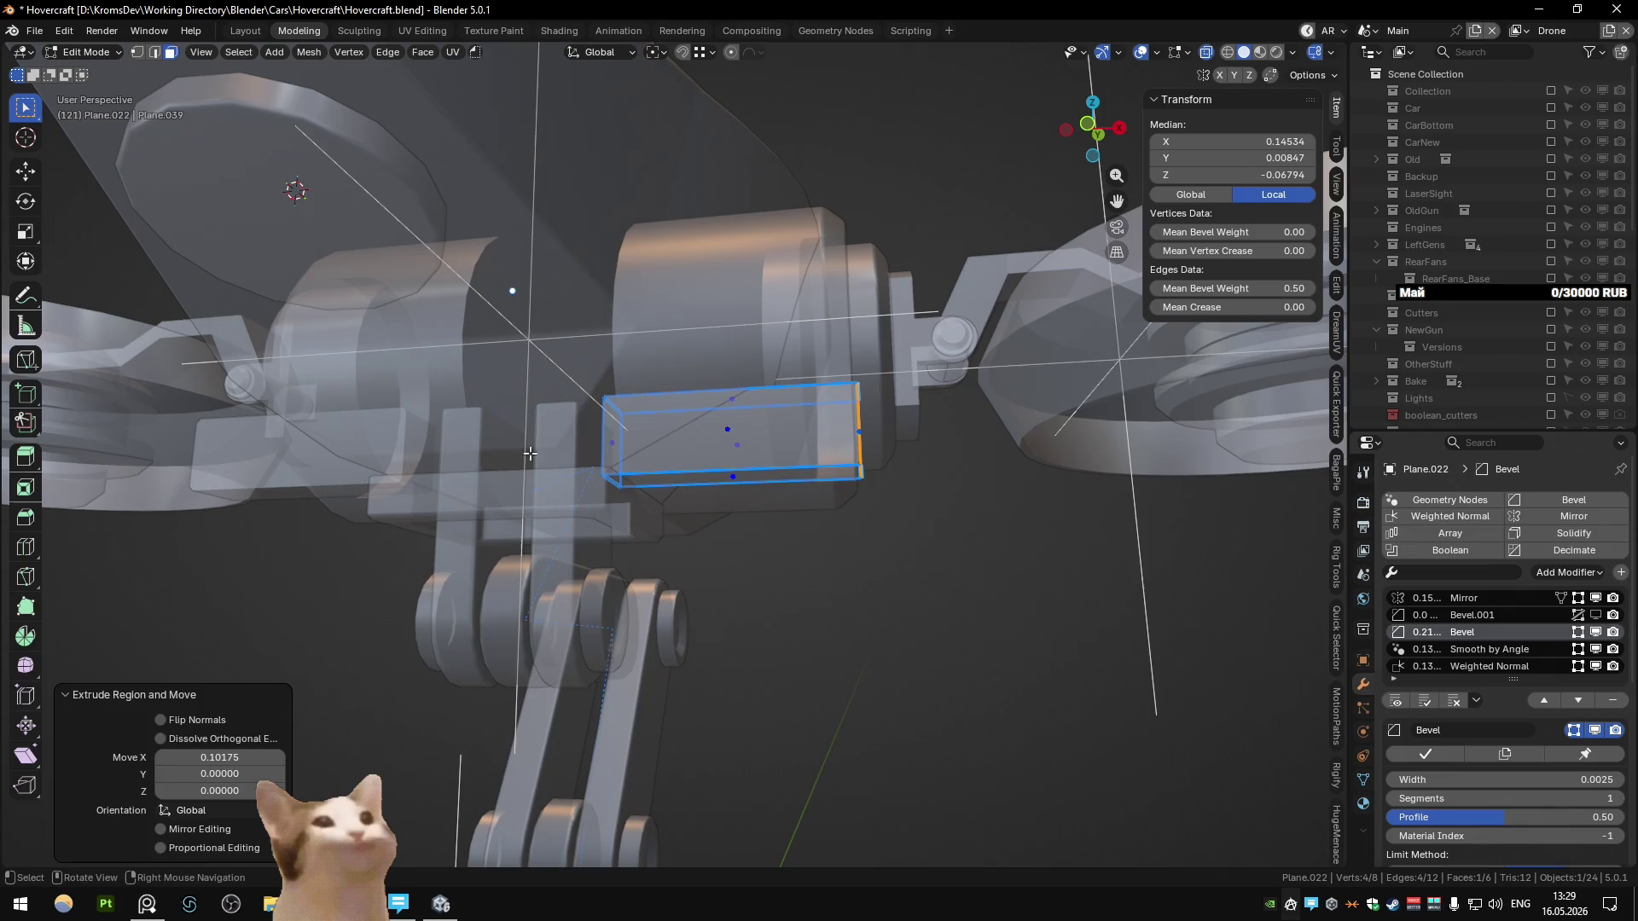
key("x")
left_click(669, 563)
Step: Lower the box along Z beneath the body
key("g")
key("z")
left_click(969, 686)
mouse_move(969, 686)
middle_mouse_down()
mouse_move(651, 592)
mouse_move(999, 603)
mouse_move(468, 610)
middle_mouse_up()
scroll(652, 592, "down", 5)
scroll(596, 640, "down", 4)
mouse_move(597, 640)
middle_mouse_down()
mouse_move(603, 596)
mouse_move(651, 567)
middle_mouse_up()
scroll(603, 597, "up", 6)
scroll(652, 567, "up", 3)
scroll(666, 558, "down", 4)
key("Tab")
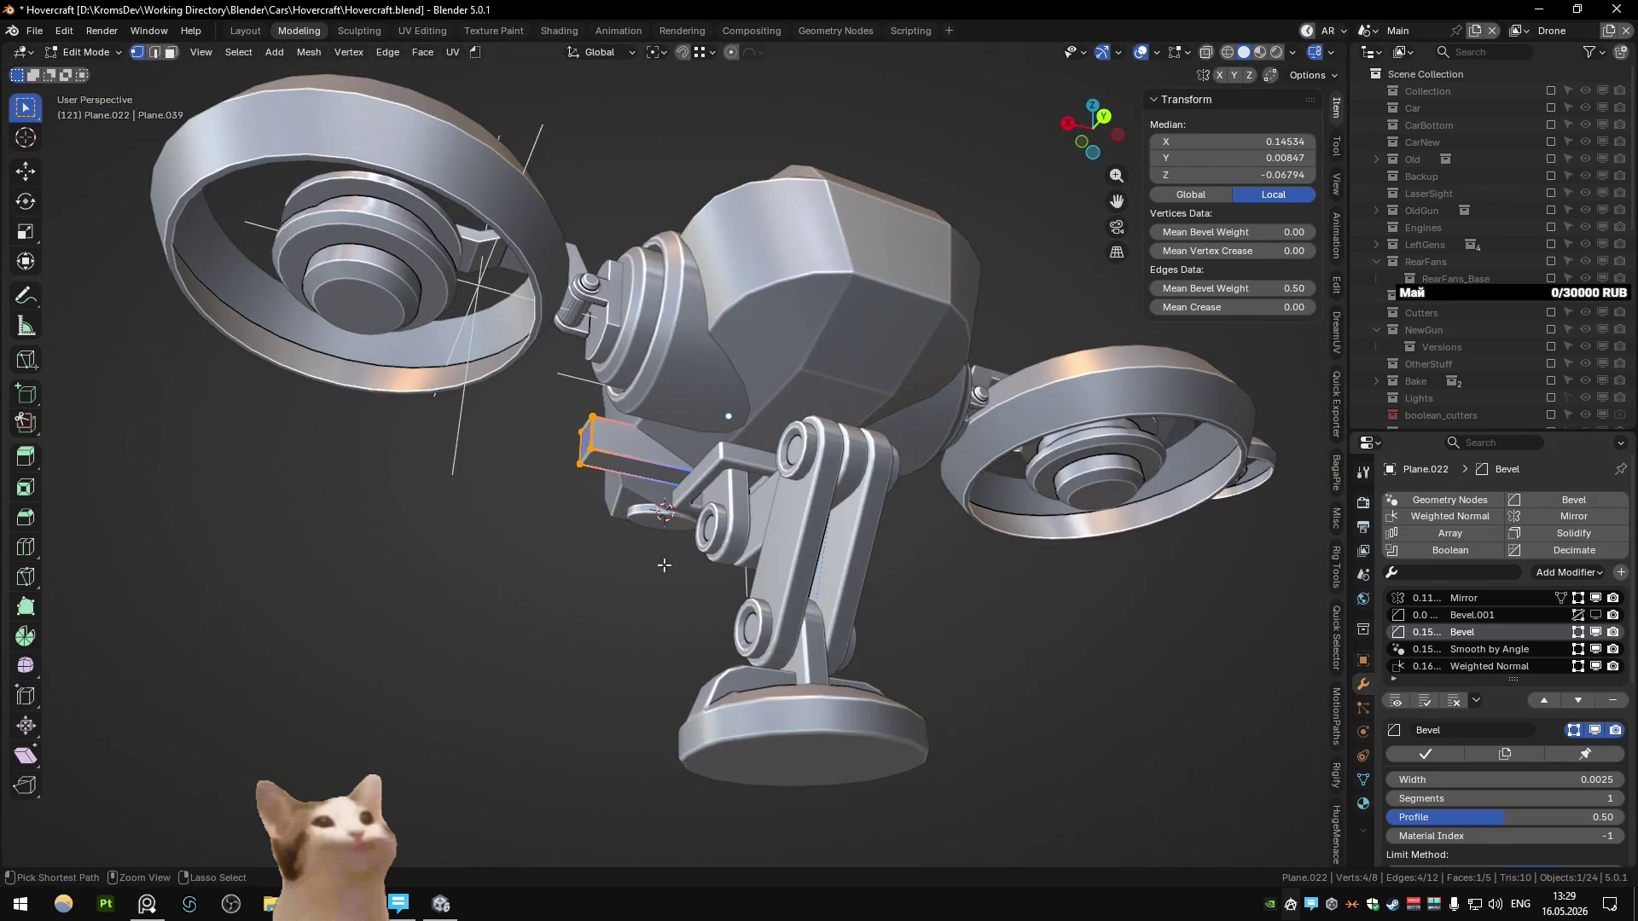
Step: Place the 3D cursor on the box and set the box's origin to it
key("alt+z")
right_click(691, 462, "shift")
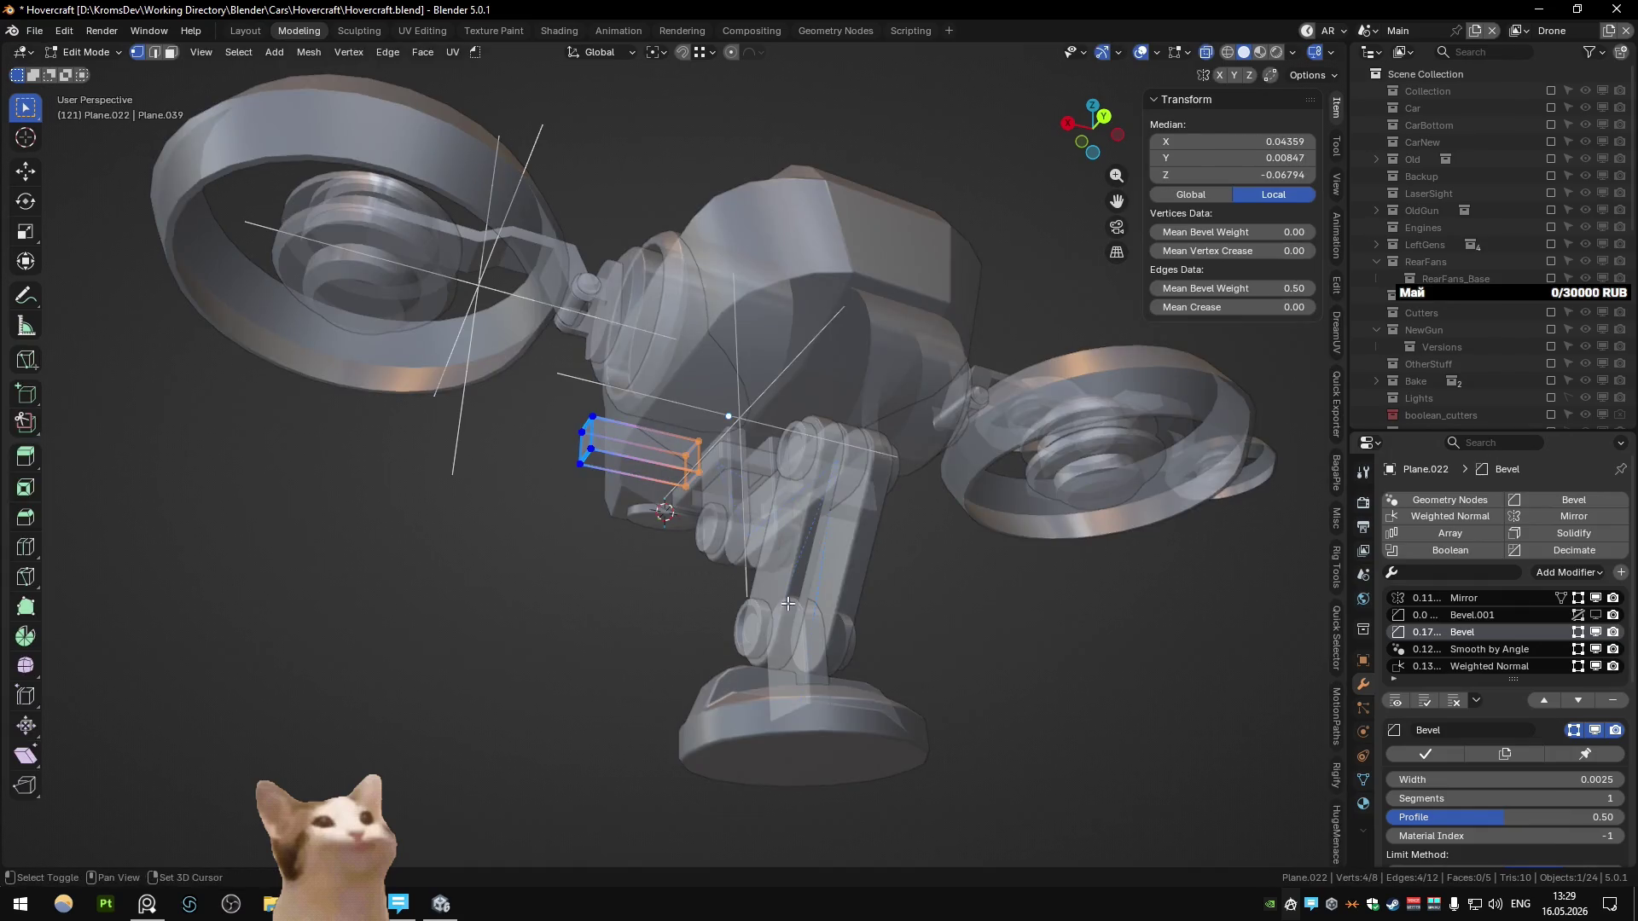
key("alt+z")
key("q")
left_click(780, 587)
middle_click_drag(780, 587, 853, 512)
Step: Rotate the box about 48.9° around the Y axis
key("r")
key("x")
key("y")
left_click(884, 431)
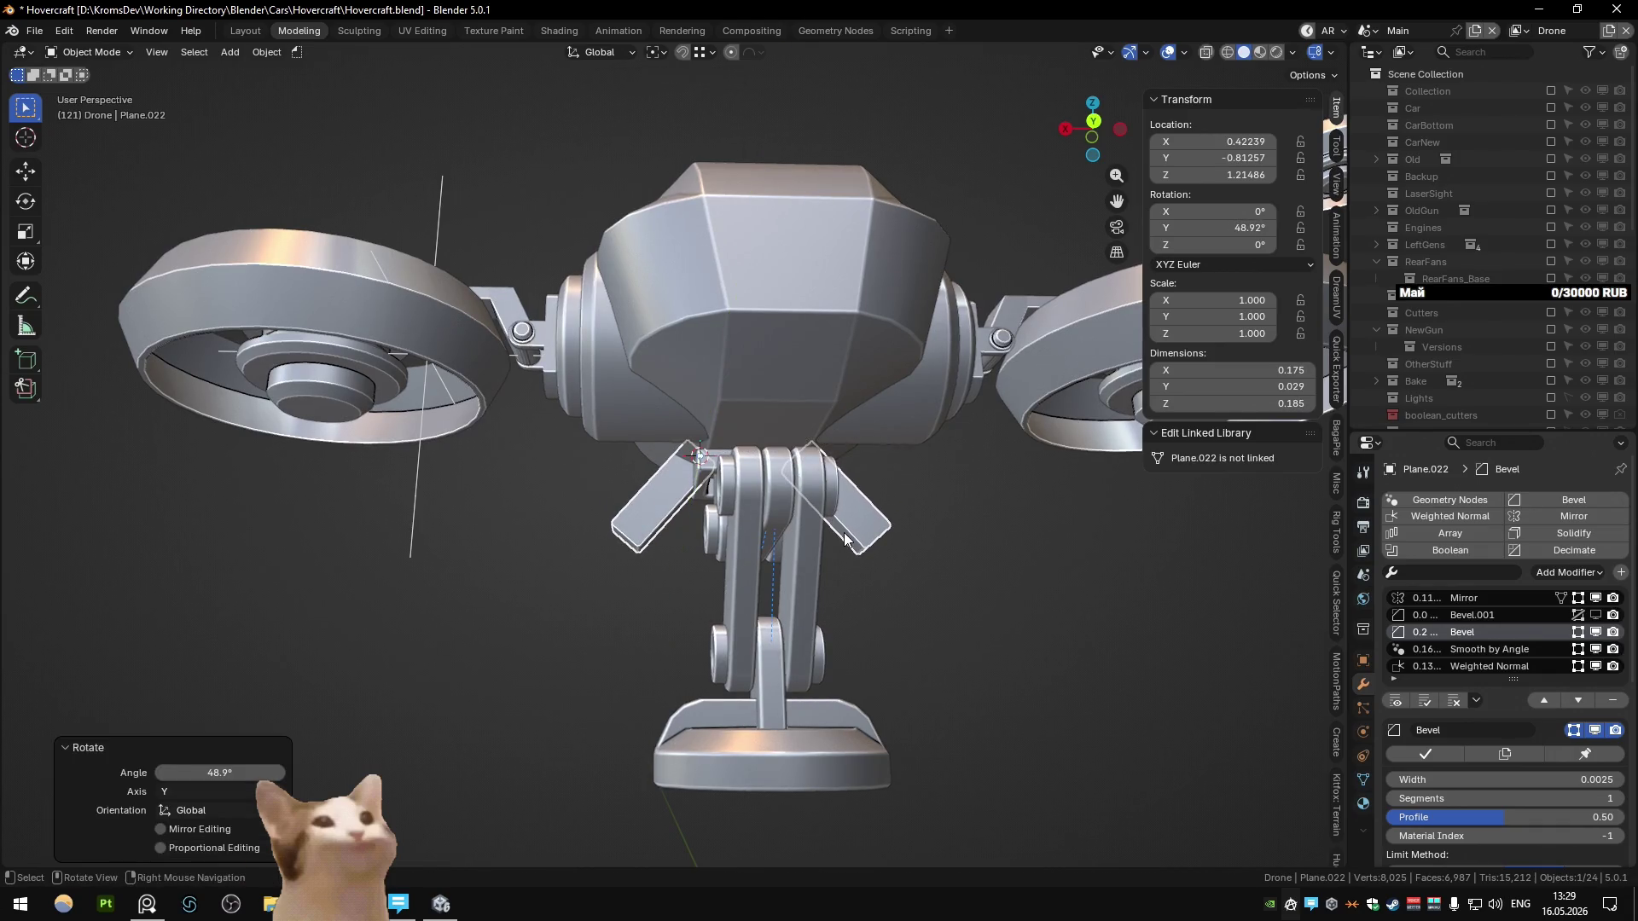
Step: In front view, reposition the tilted mirrored boxes and clear the selection
key("KP_1")
scroll(844, 539, "up", 2)
key("g")
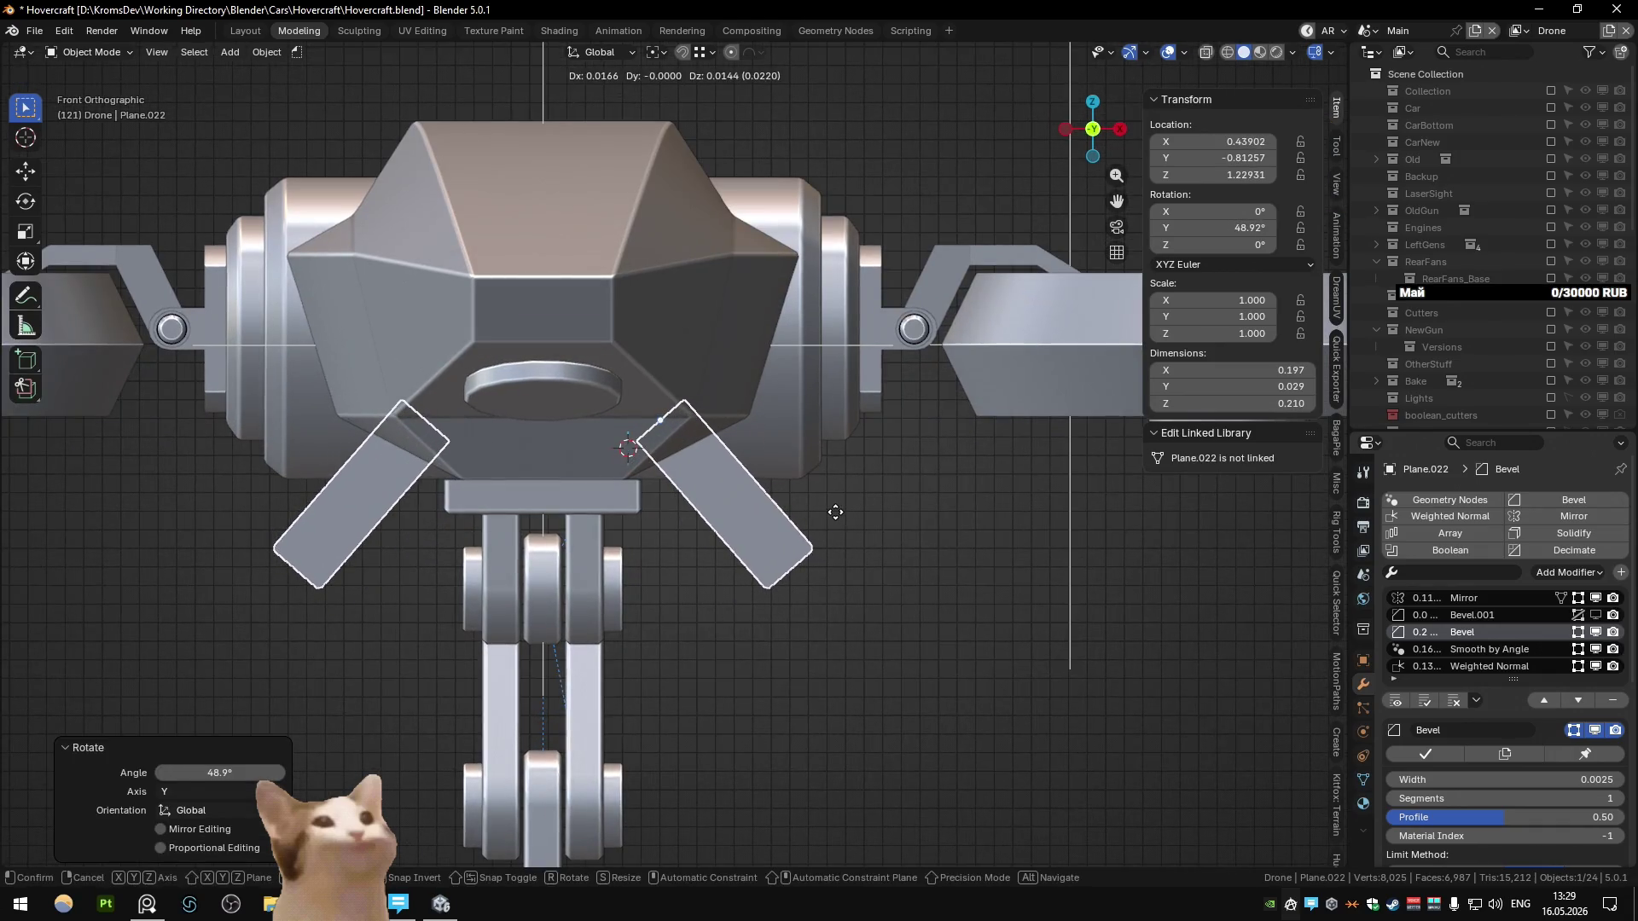
left_click(835, 512)
mouse_move(836, 512)
middle_mouse_down()
mouse_move(574, 548)
mouse_move(558, 519)
mouse_move(684, 489)
mouse_move(776, 508)
mouse_move(510, 577)
mouse_move(612, 556)
mouse_move(585, 558)
middle_mouse_up()
scroll(510, 577, "down", 4)
left_click(510, 577)
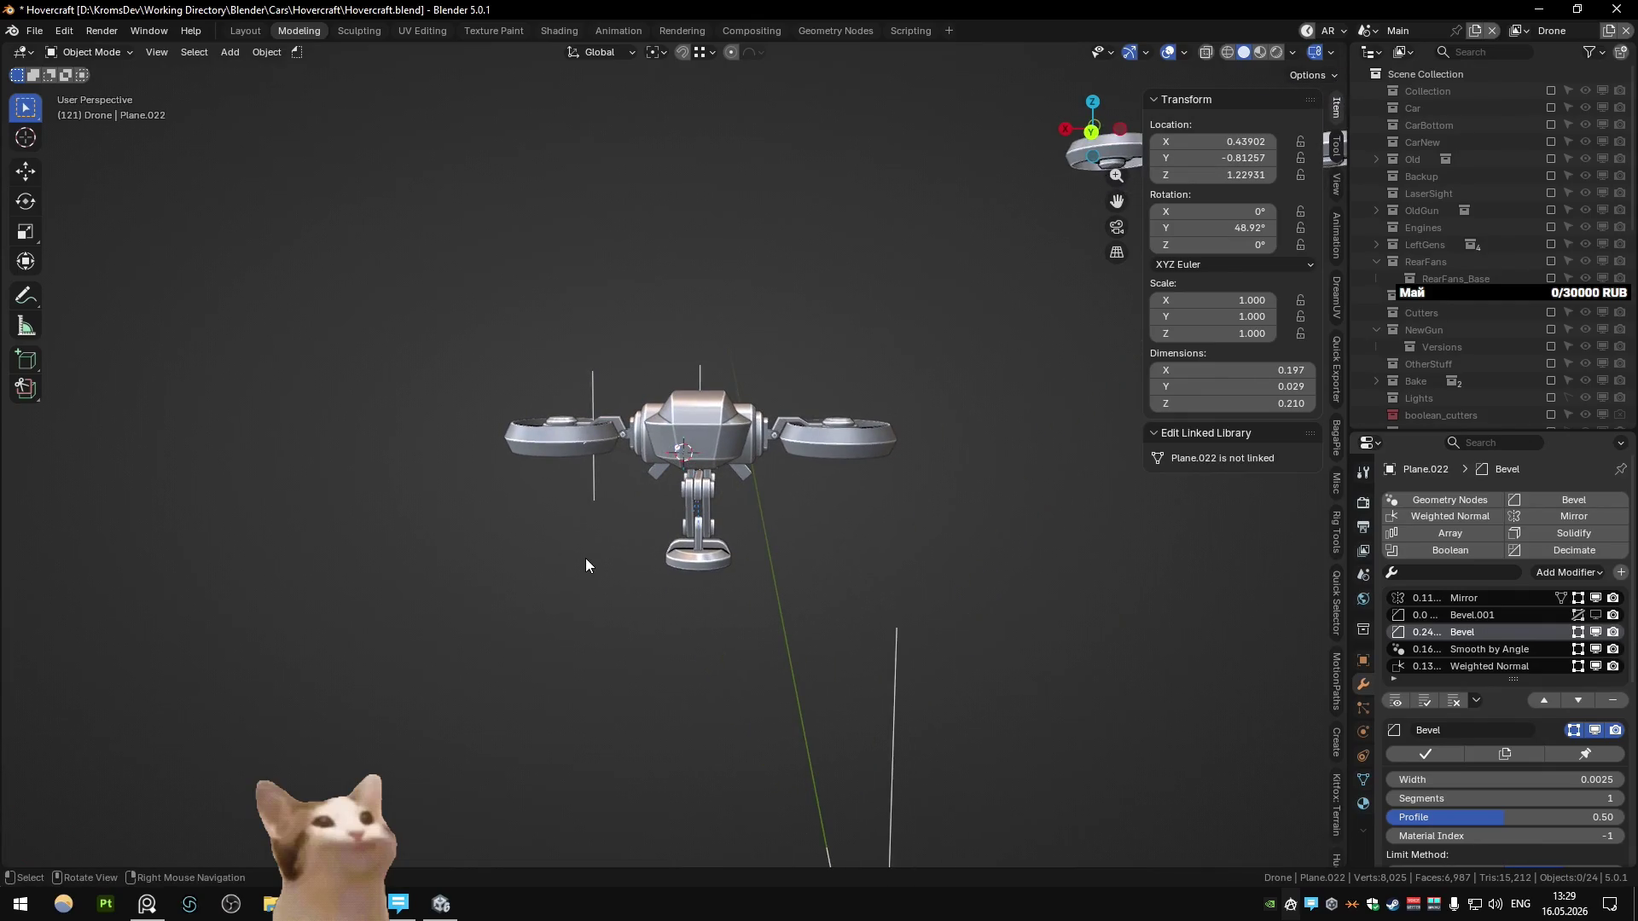
mouse_move(585, 558)
middle_mouse_down()
mouse_move(674, 544)
mouse_move(739, 450)
mouse_move(654, 507)
mouse_move(376, 593)
mouse_move(632, 610)
mouse_move(976, 541)
mouse_move(693, 605)
mouse_move(637, 572)
mouse_move(674, 558)
mouse_move(623, 597)
mouse_move(811, 581)
mouse_move(909, 552)
middle_mouse_up()
Step: Bevel the slanted box's long edges with Ctrl+B to make a many-sided rod
scroll(624, 599, "up", 6)
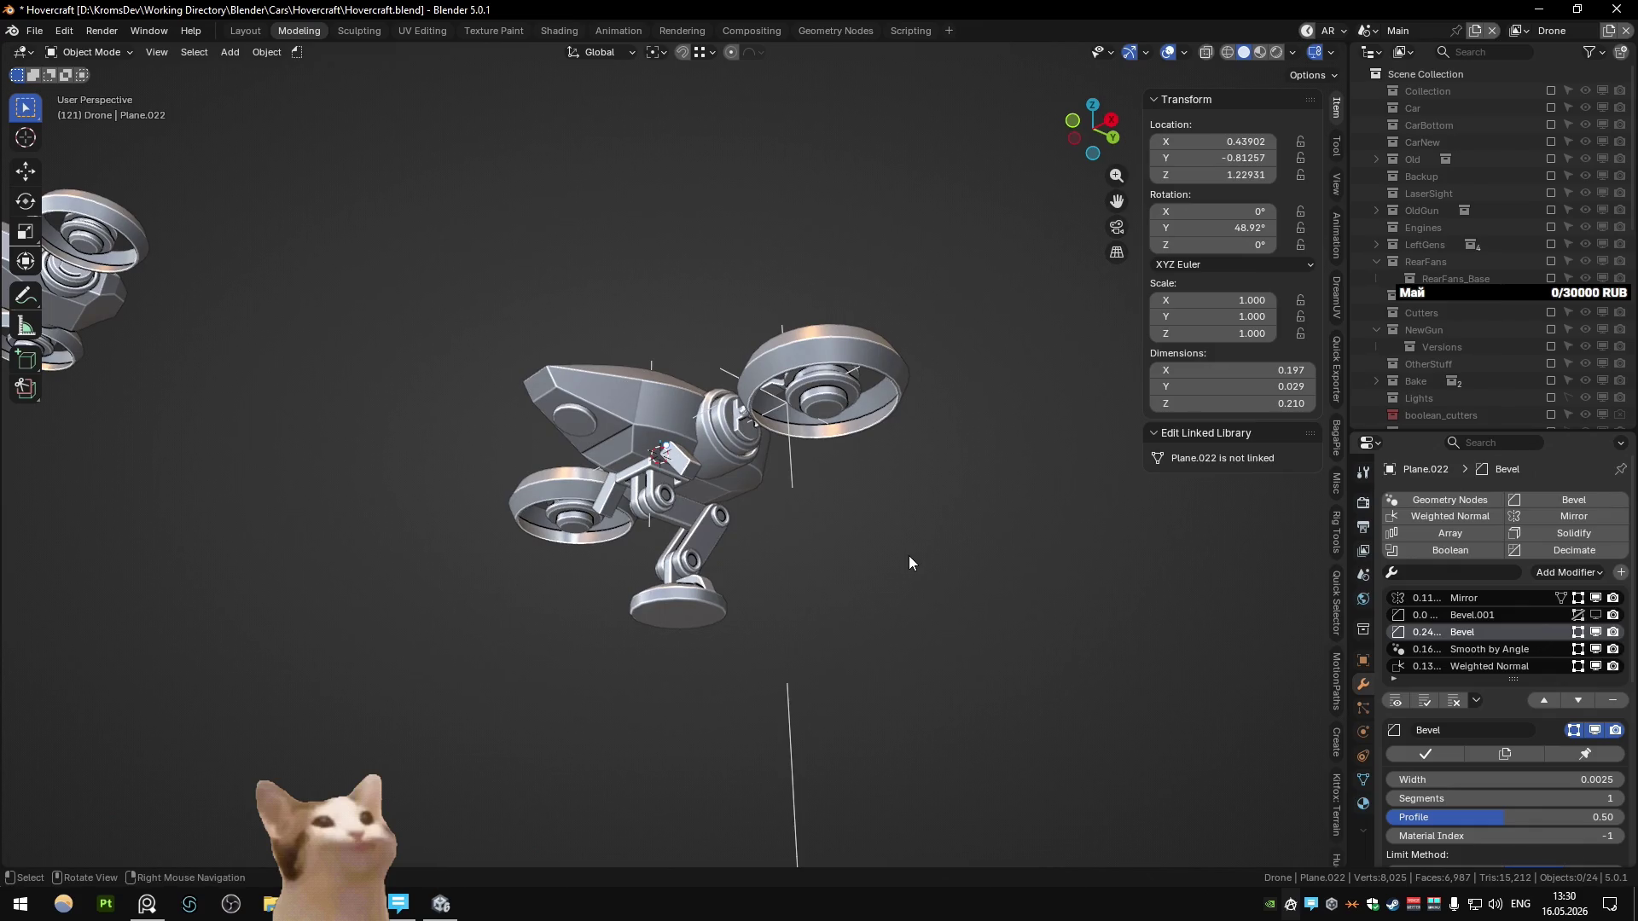
mouse_move(891, 571)
middle_mouse_down()
mouse_move(658, 592)
mouse_move(700, 460)
middle_mouse_up()
scroll(657, 592, "up", 5)
key("Tab")
scroll(700, 459, "up", 8)
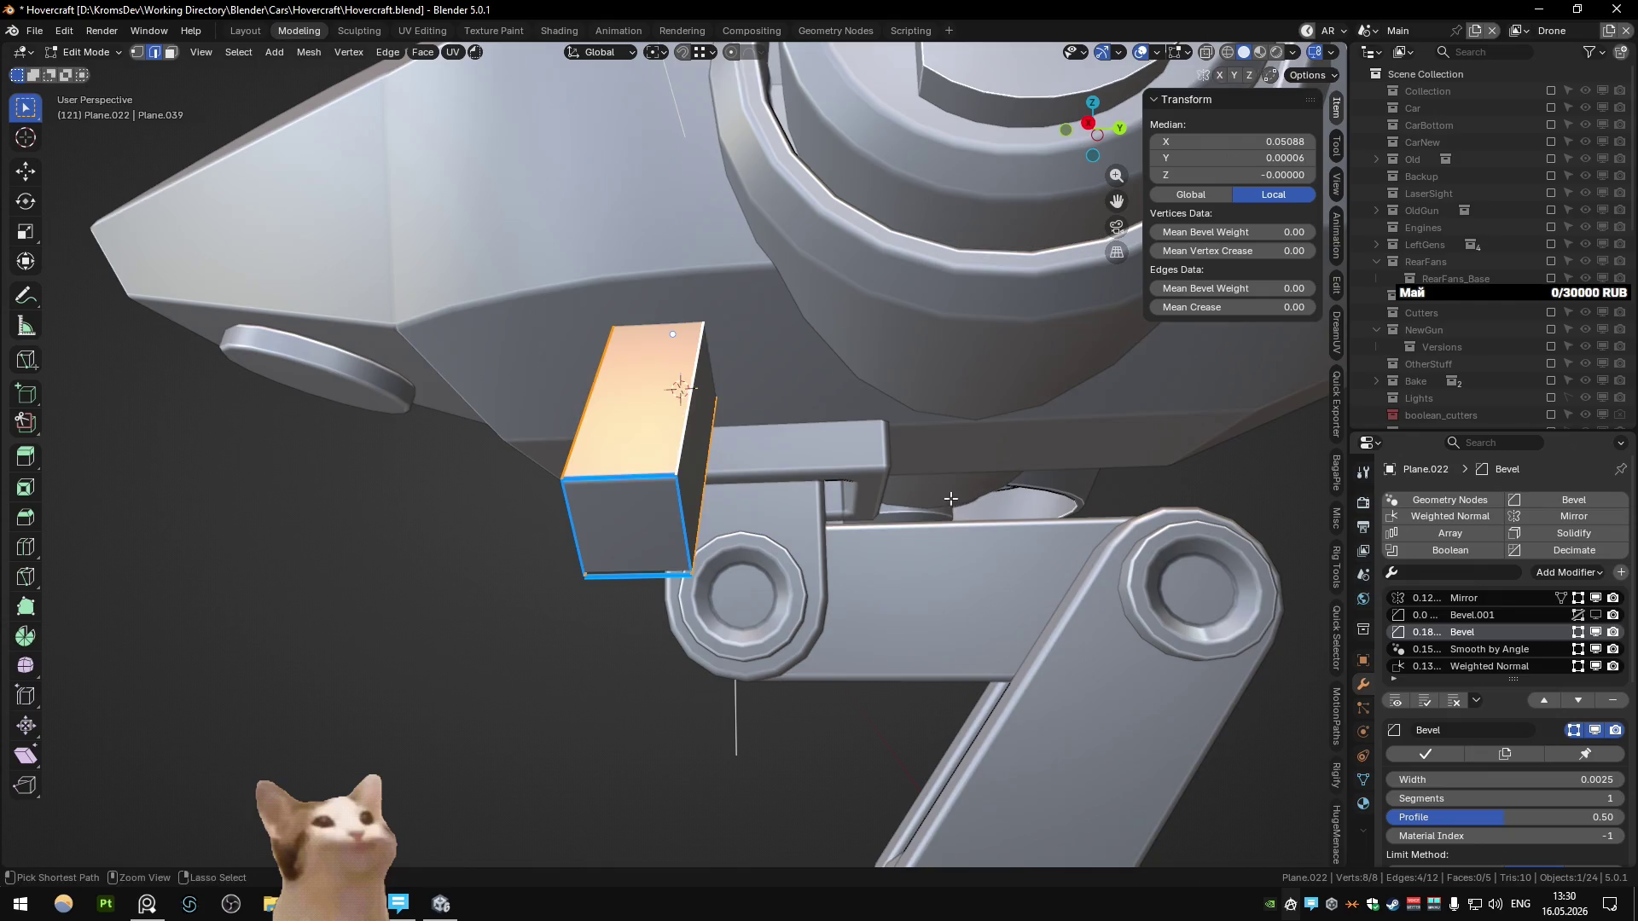
key("ctrl+b")
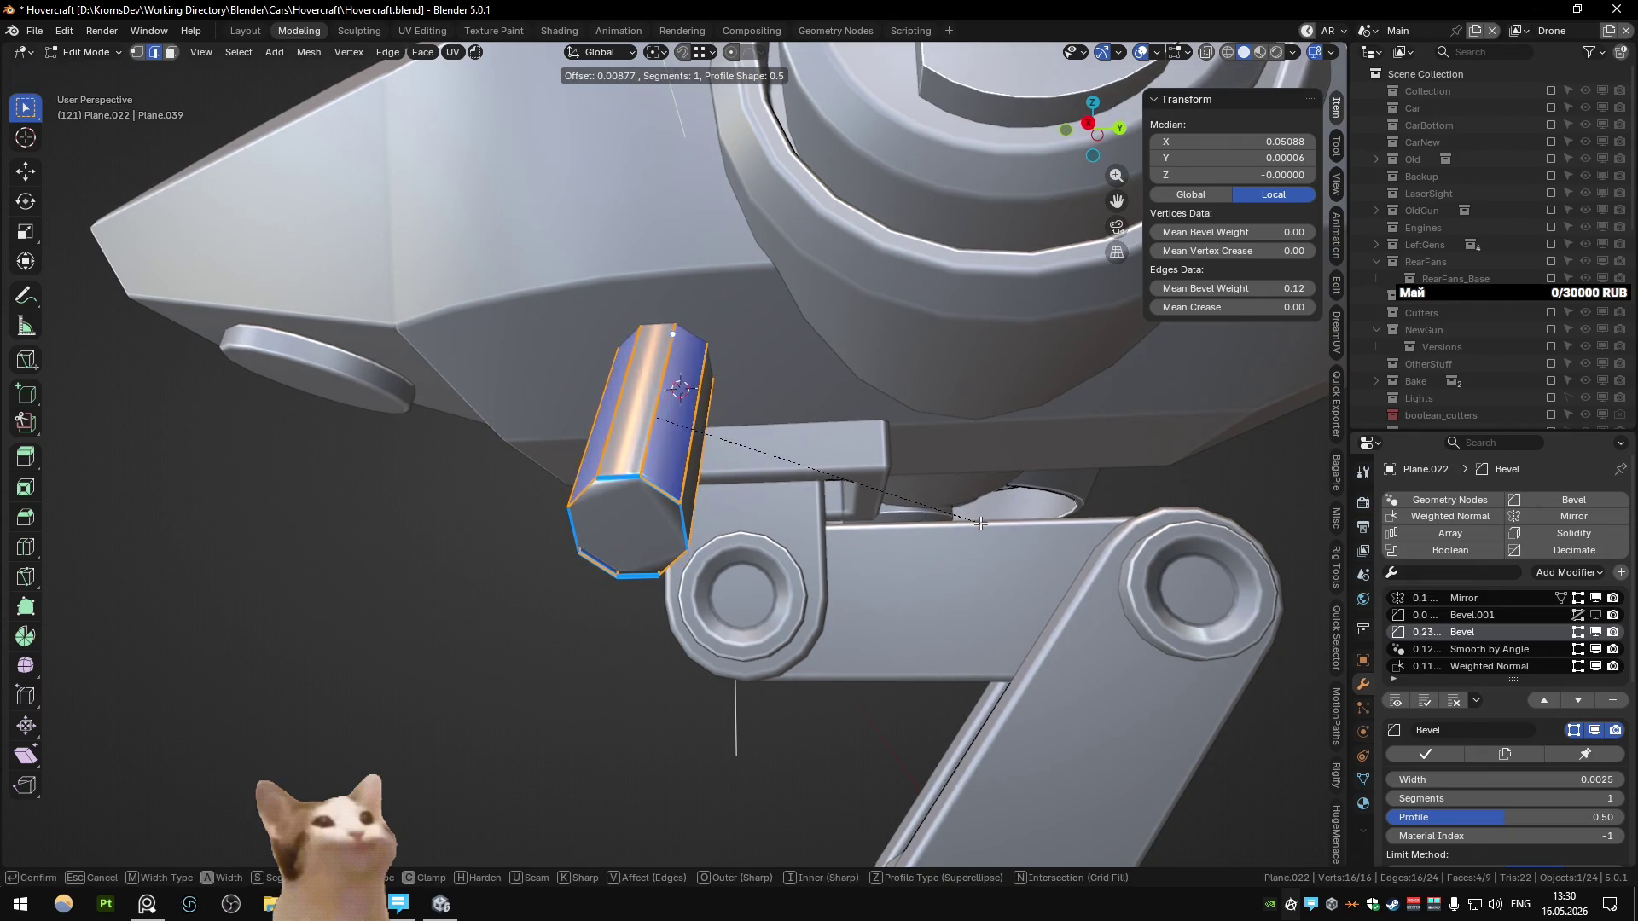
left_click(972, 523)
key("Tab")
Step: Switch the Bevel modifier's Limit Method to Angle, inspect the rod, then undo
middle_click_drag(972, 523, 699, 478)
scroll(1522, 736, "down", 3)
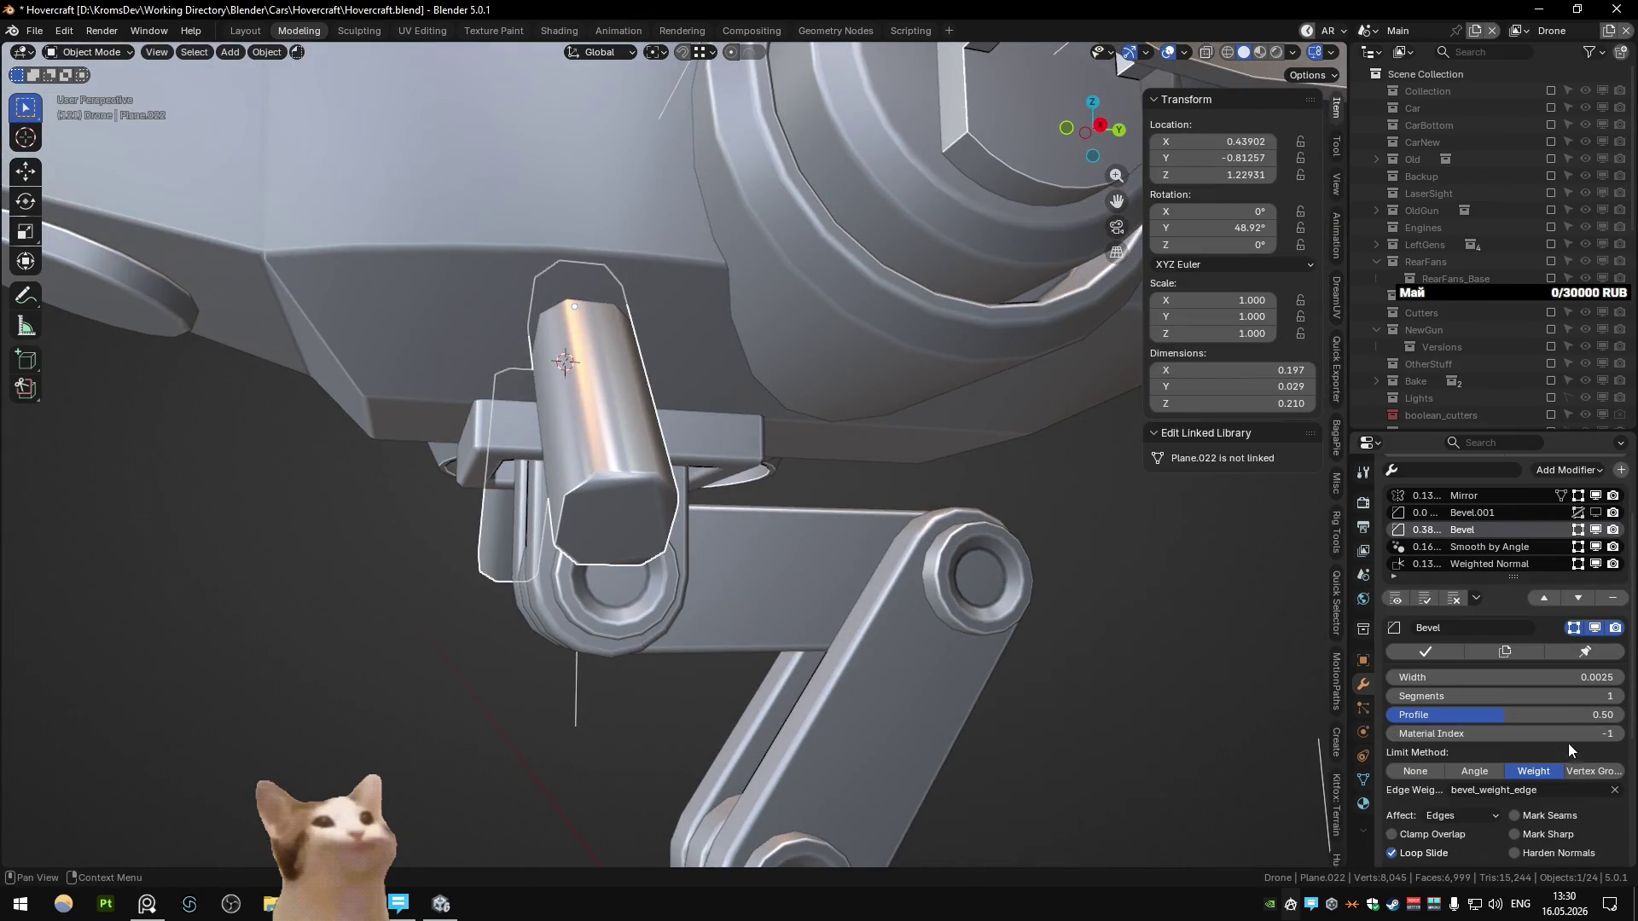
left_click(1474, 771)
mouse_move(924, 566)
middle_mouse_down()
mouse_move(998, 474)
mouse_move(920, 508)
middle_mouse_up()
mouse_move(719, 534)
middle_mouse_down()
mouse_move(789, 519)
mouse_move(805, 540)
mouse_move(776, 465)
middle_mouse_up()
key("ctrl+z")
key("ctrl+z")
Step: Turn on edge length display for the slanted box
key("3")
left_click(776, 465)
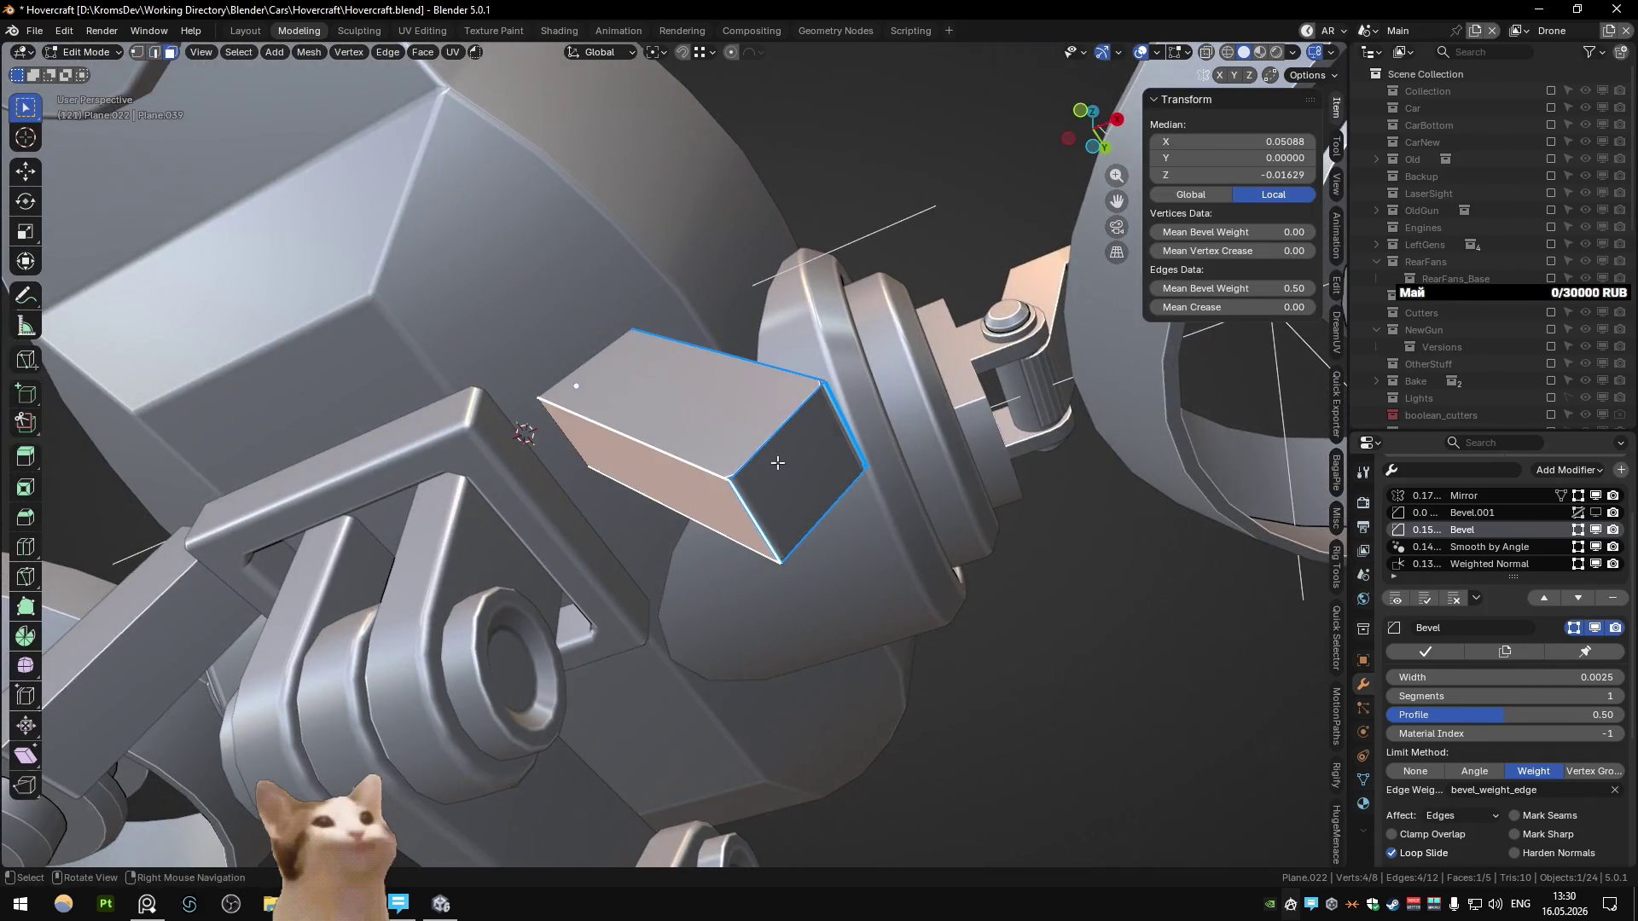
middle_click_drag(905, 446, 847, 480)
key("q")
left_click(815, 541)
mouse_move(816, 541)
middle_mouse_down()
mouse_move(715, 483)
mouse_move(769, 464)
middle_mouse_up()
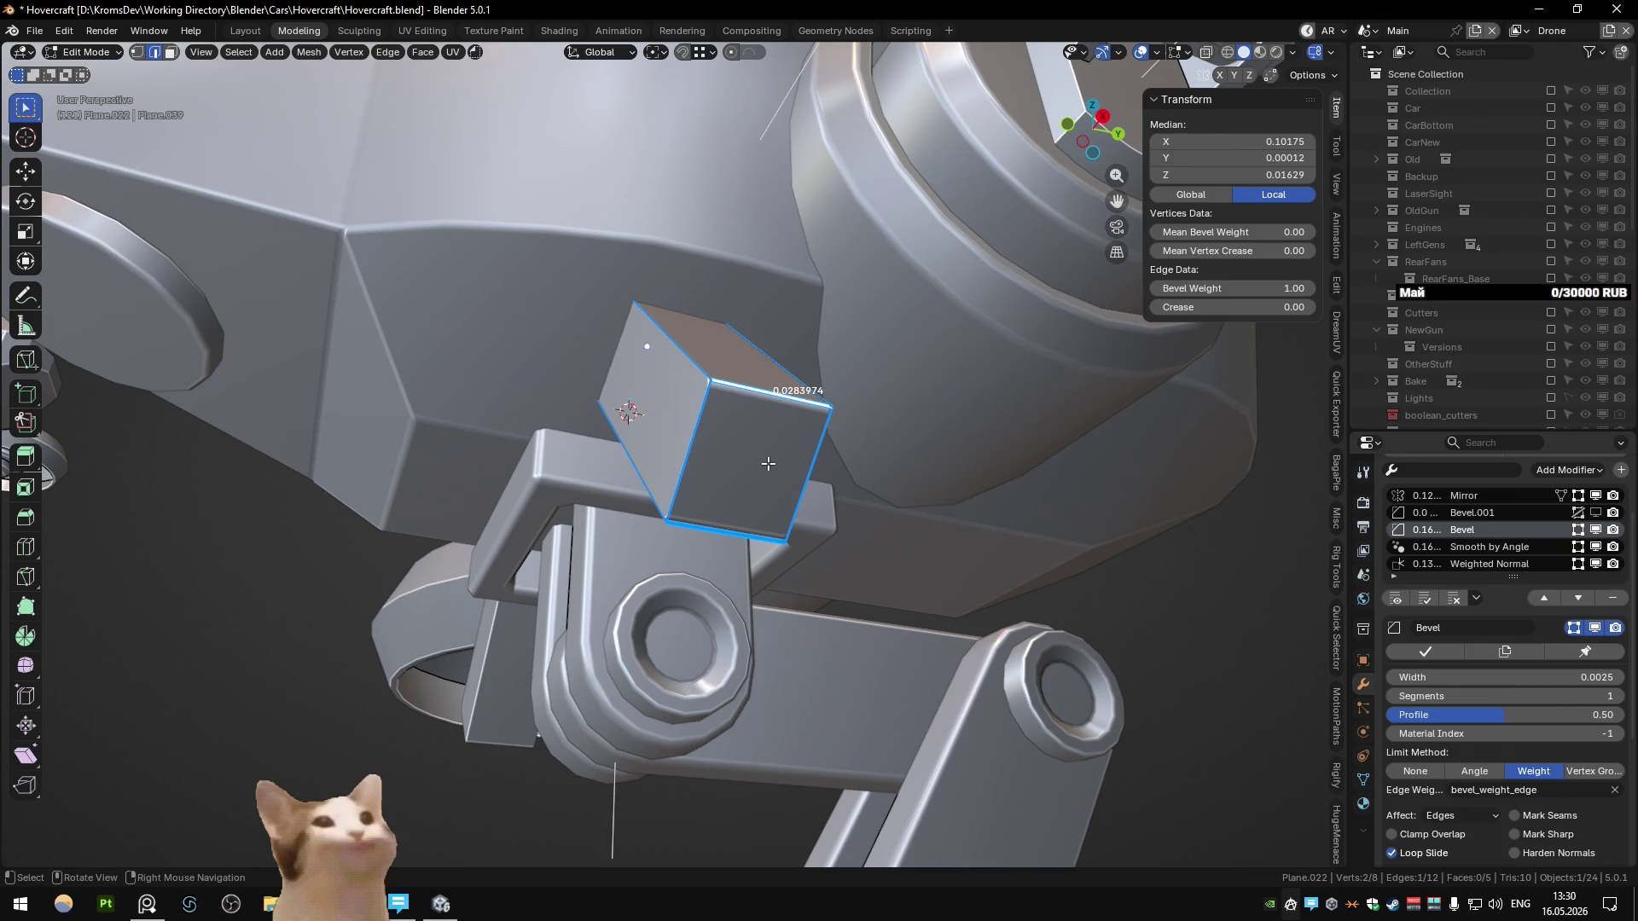
Step: Keep only the box's top and lower slanted faces, deleting all other faces
key("3")
key("alt+z")
left_click(702, 332)
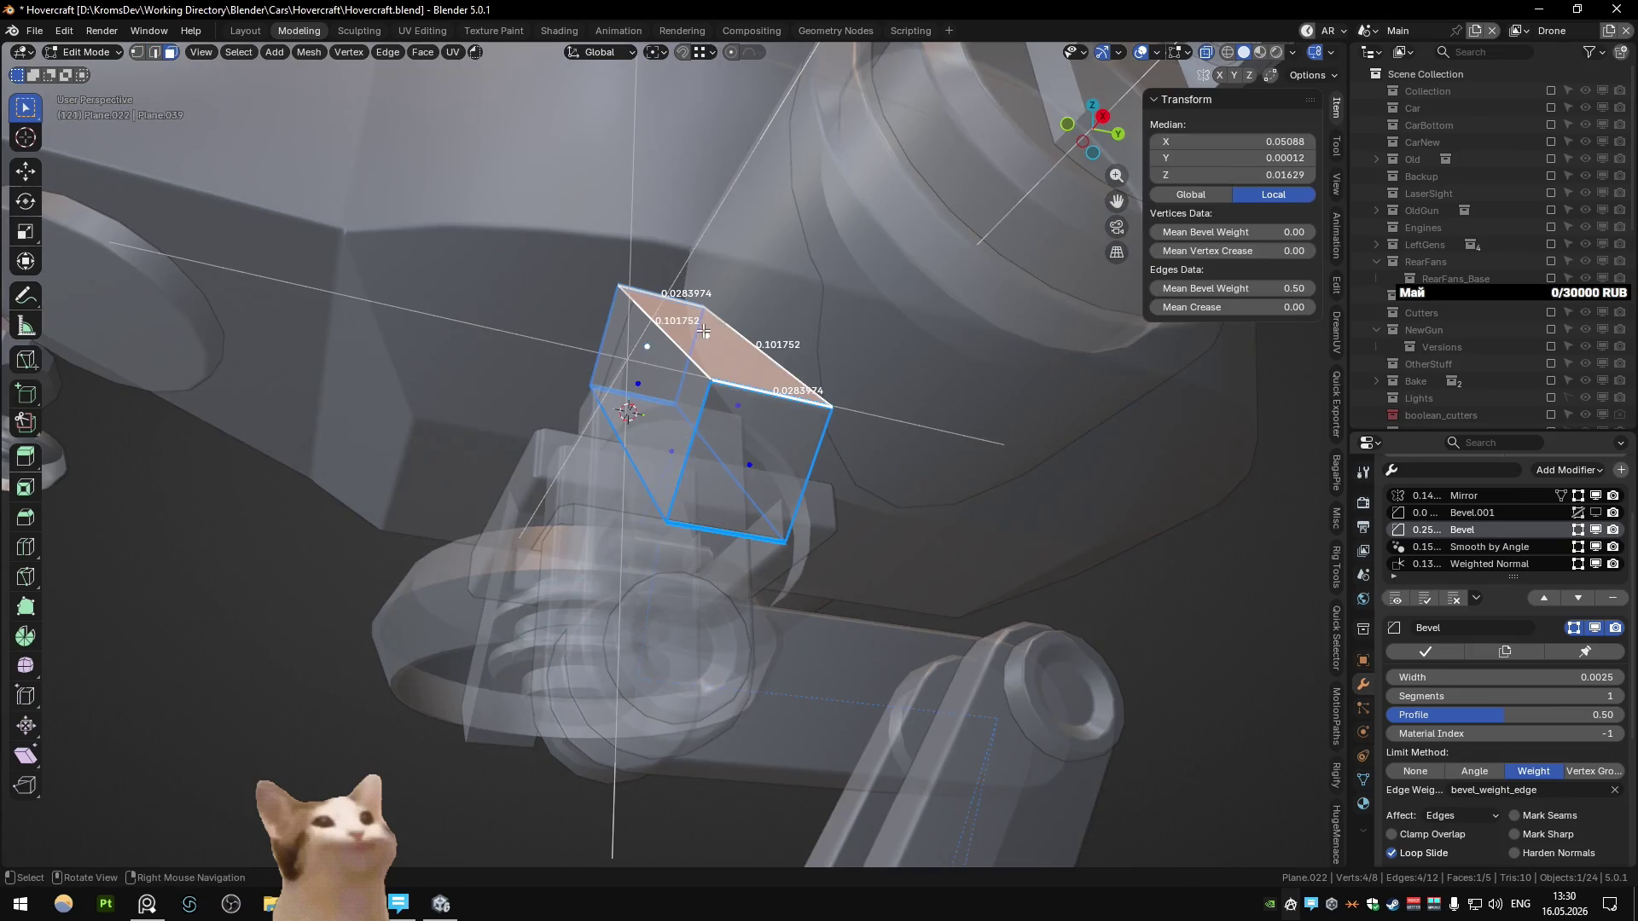
left_click(690, 466, "shift")
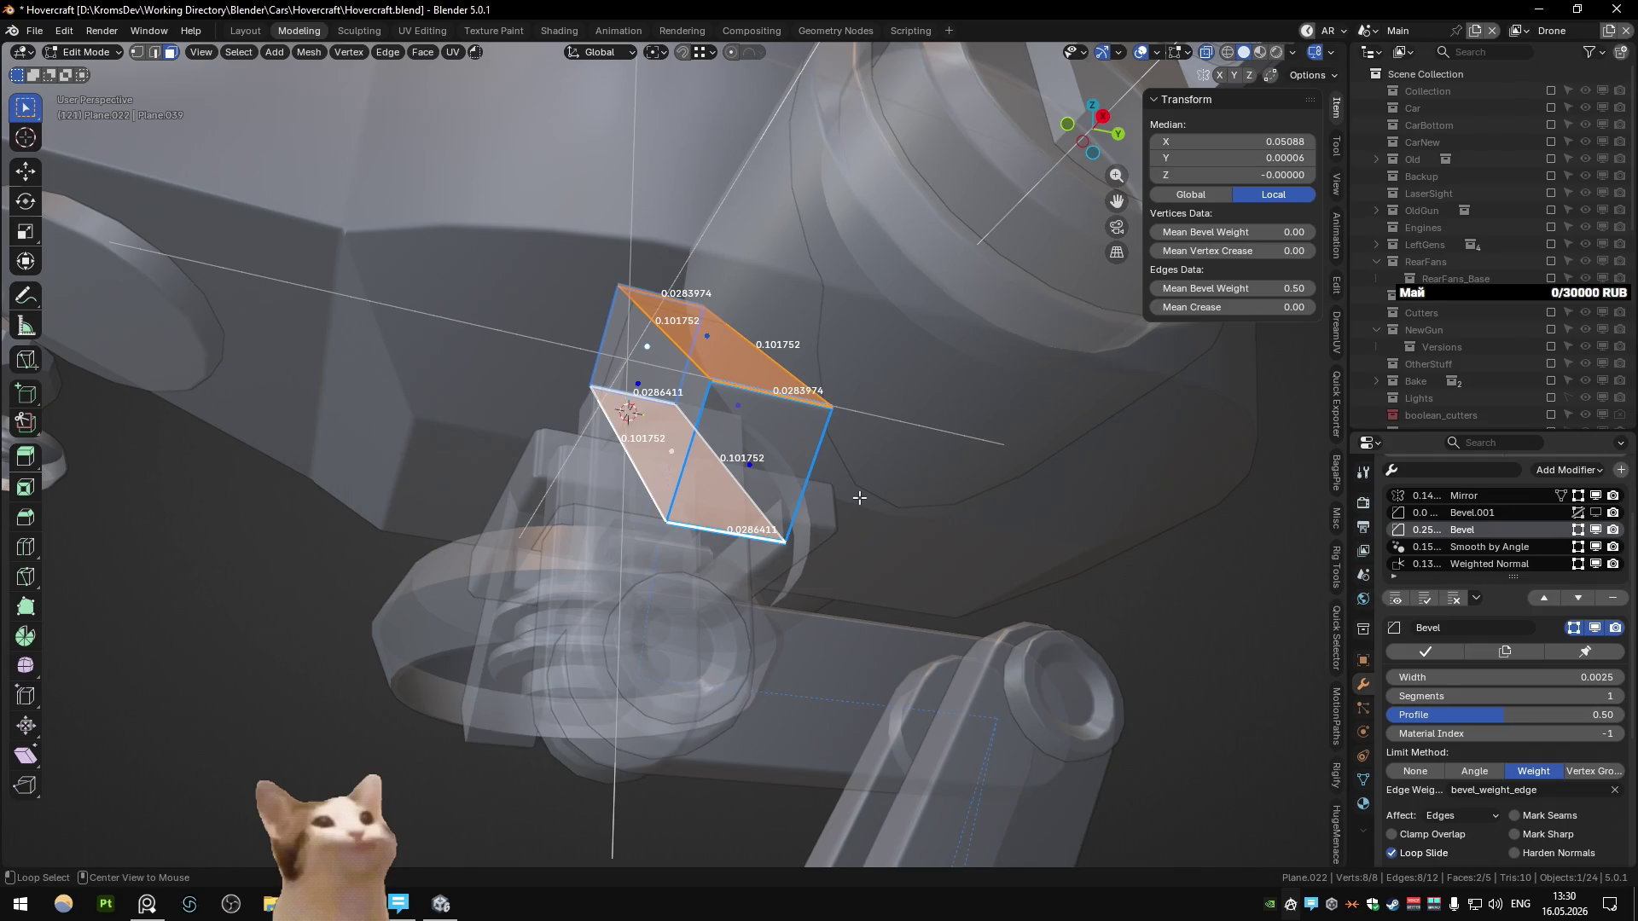
key("alt+z")
key("ctrl+i")
key("x")
left_click(858, 499)
Step: Duplicate the top and lower faces and rotate the copies 90° around X
left_click(732, 352)
left_click(786, 492, "shift")
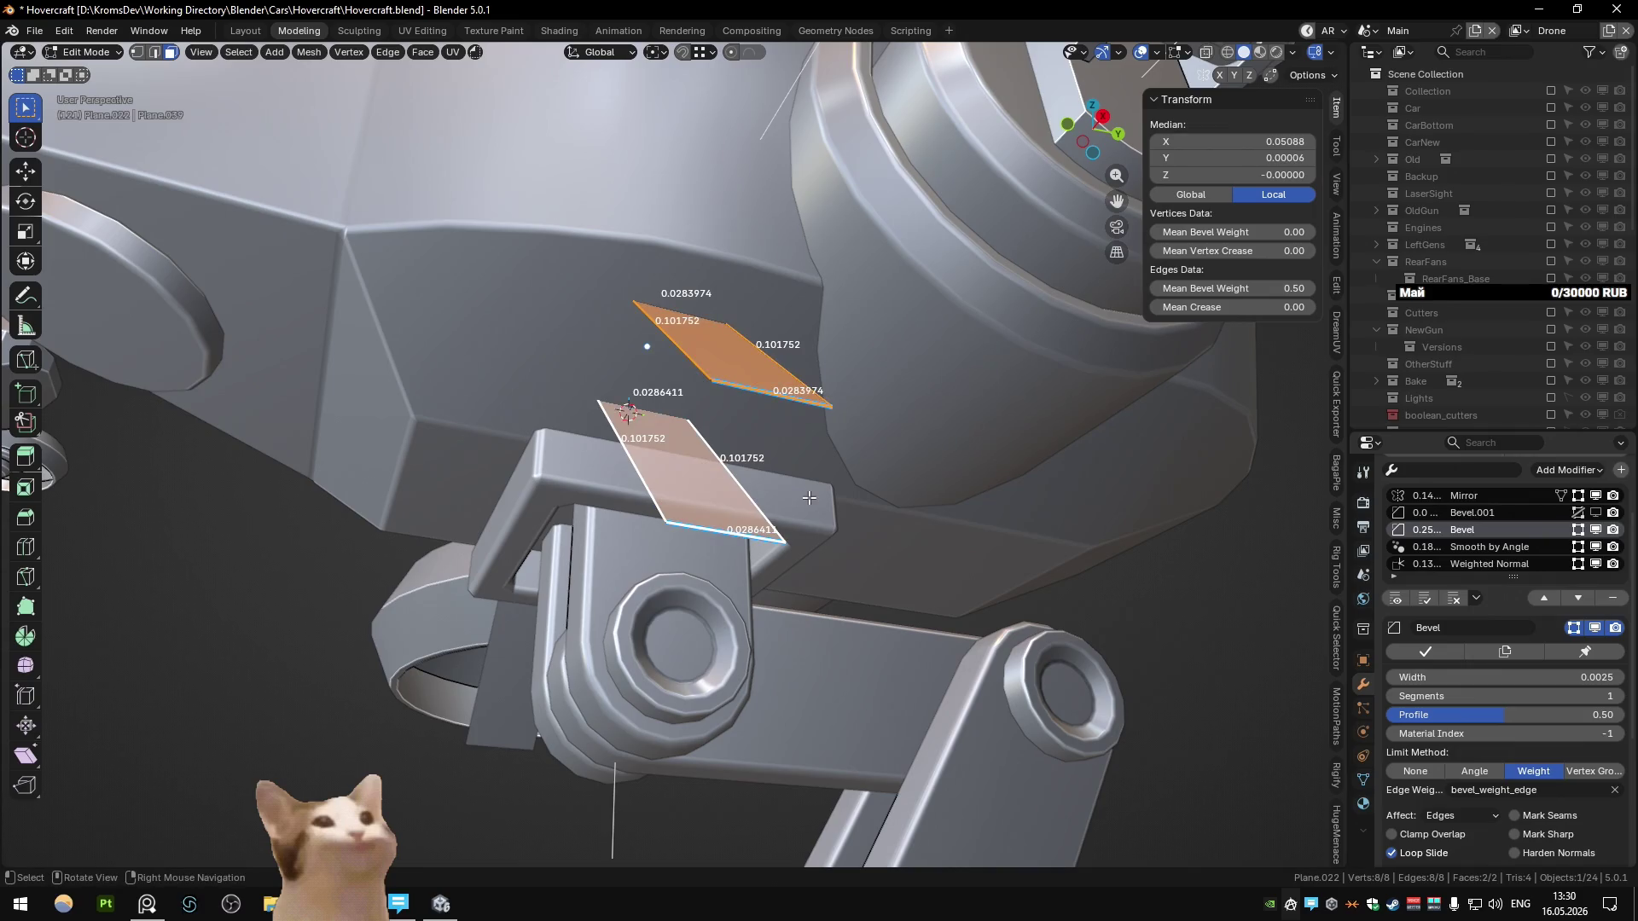
key("shift+d")
key("Escape")
key("x")
key("Escape")
key("r")
key("x")
key("x")
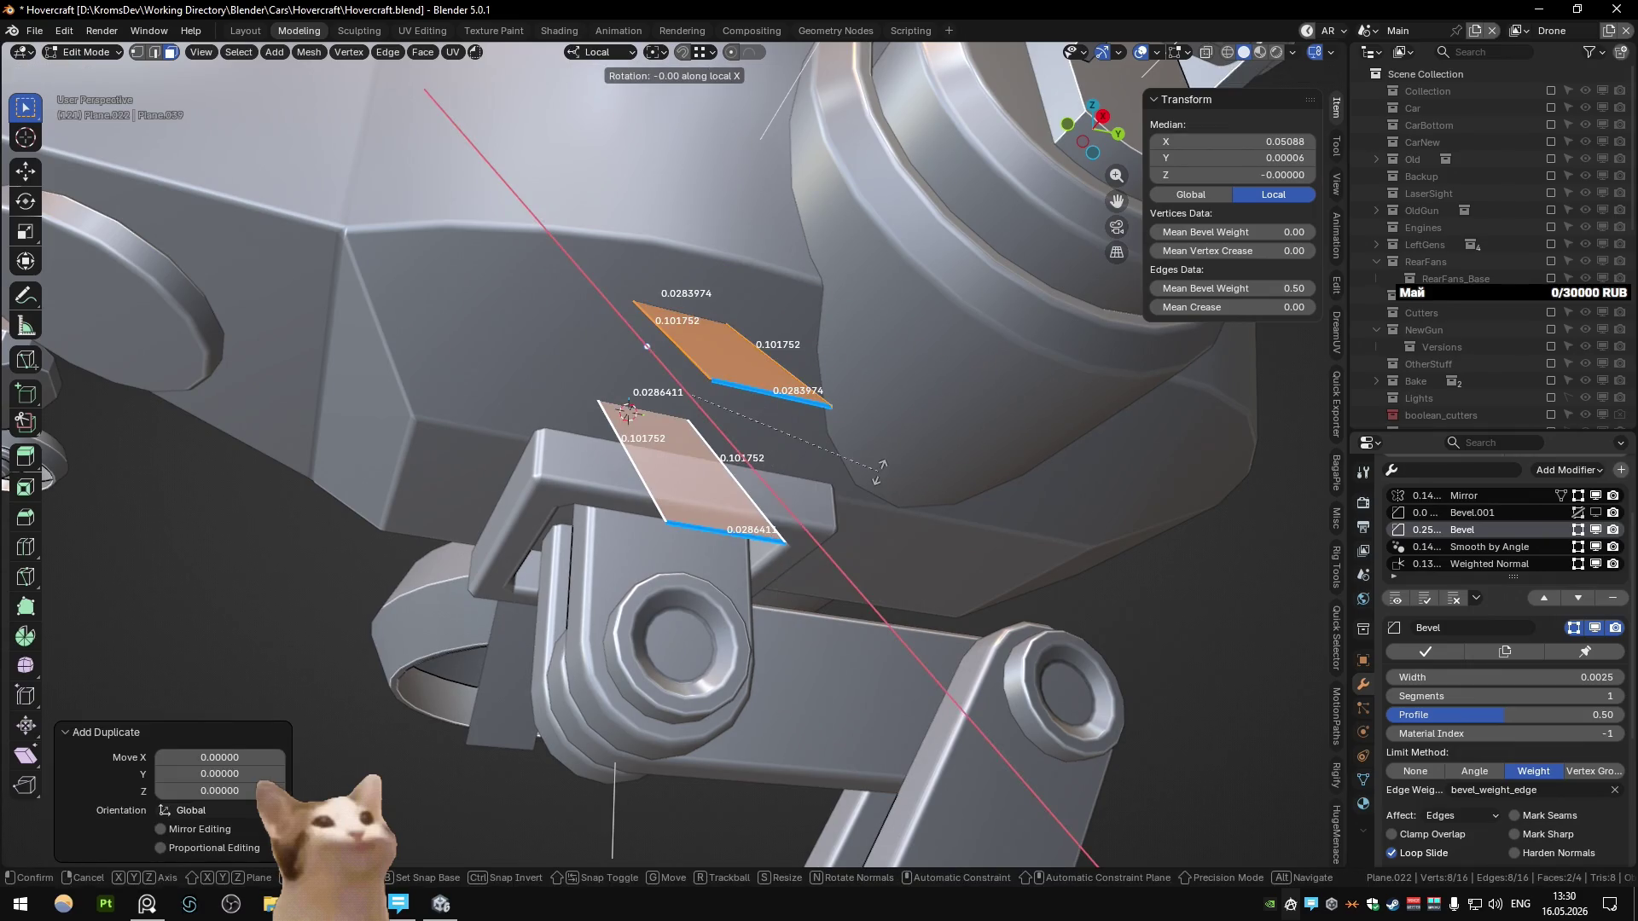
type("90")
key("Return")
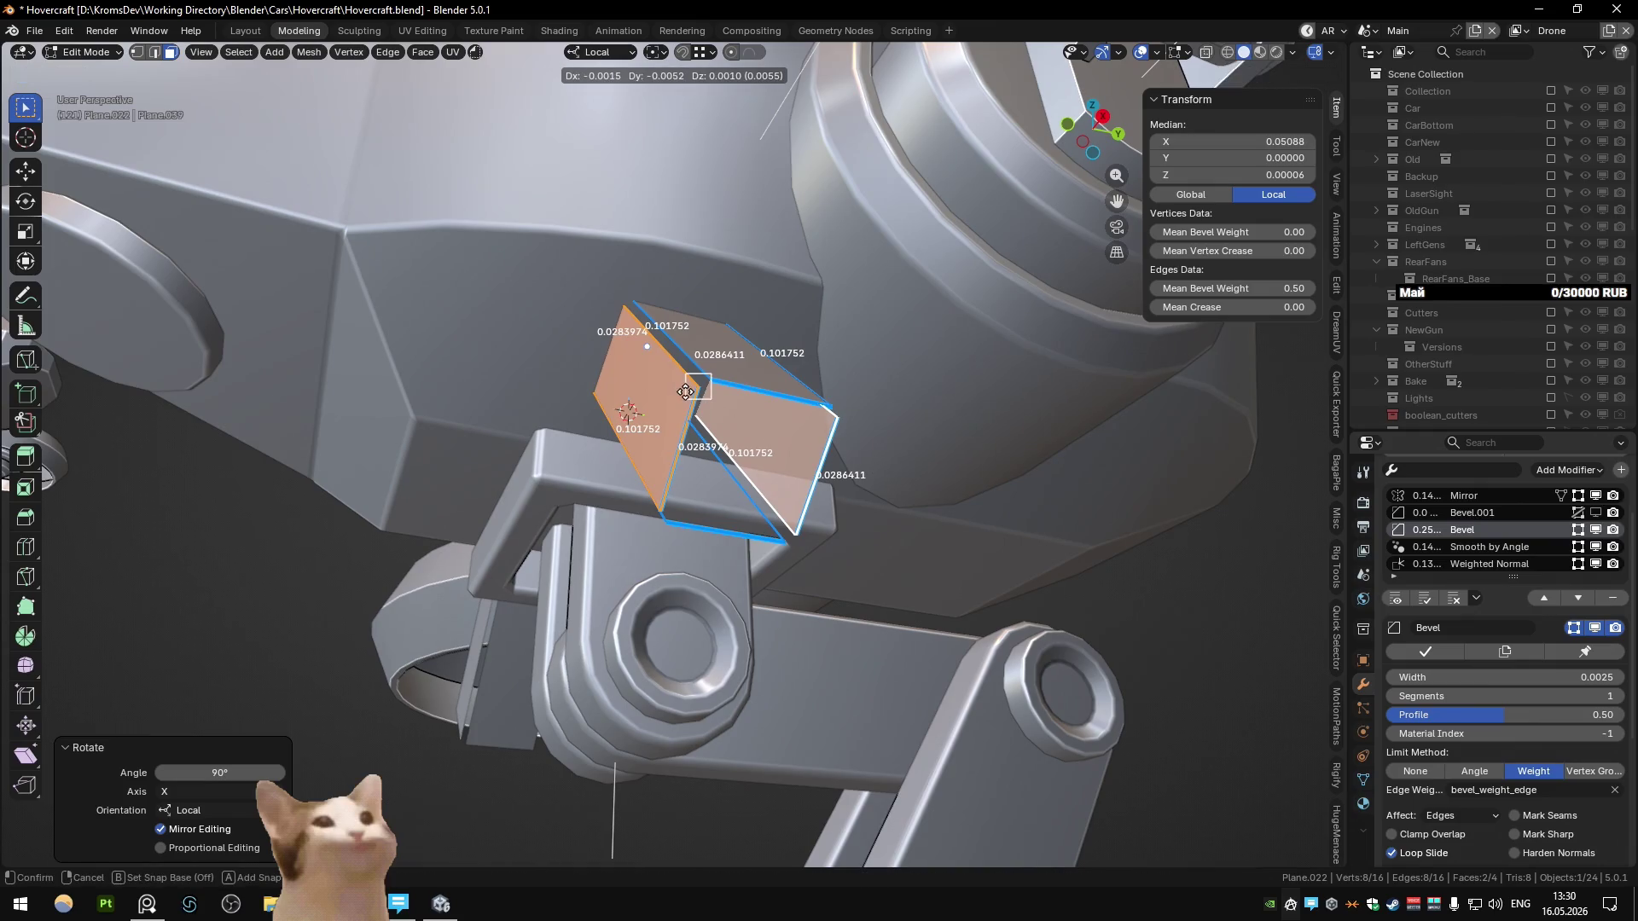
left_click(694, 388)
Step: Check the four walls by selecting the linked and all faces, then deselect everything
left_click(693, 522)
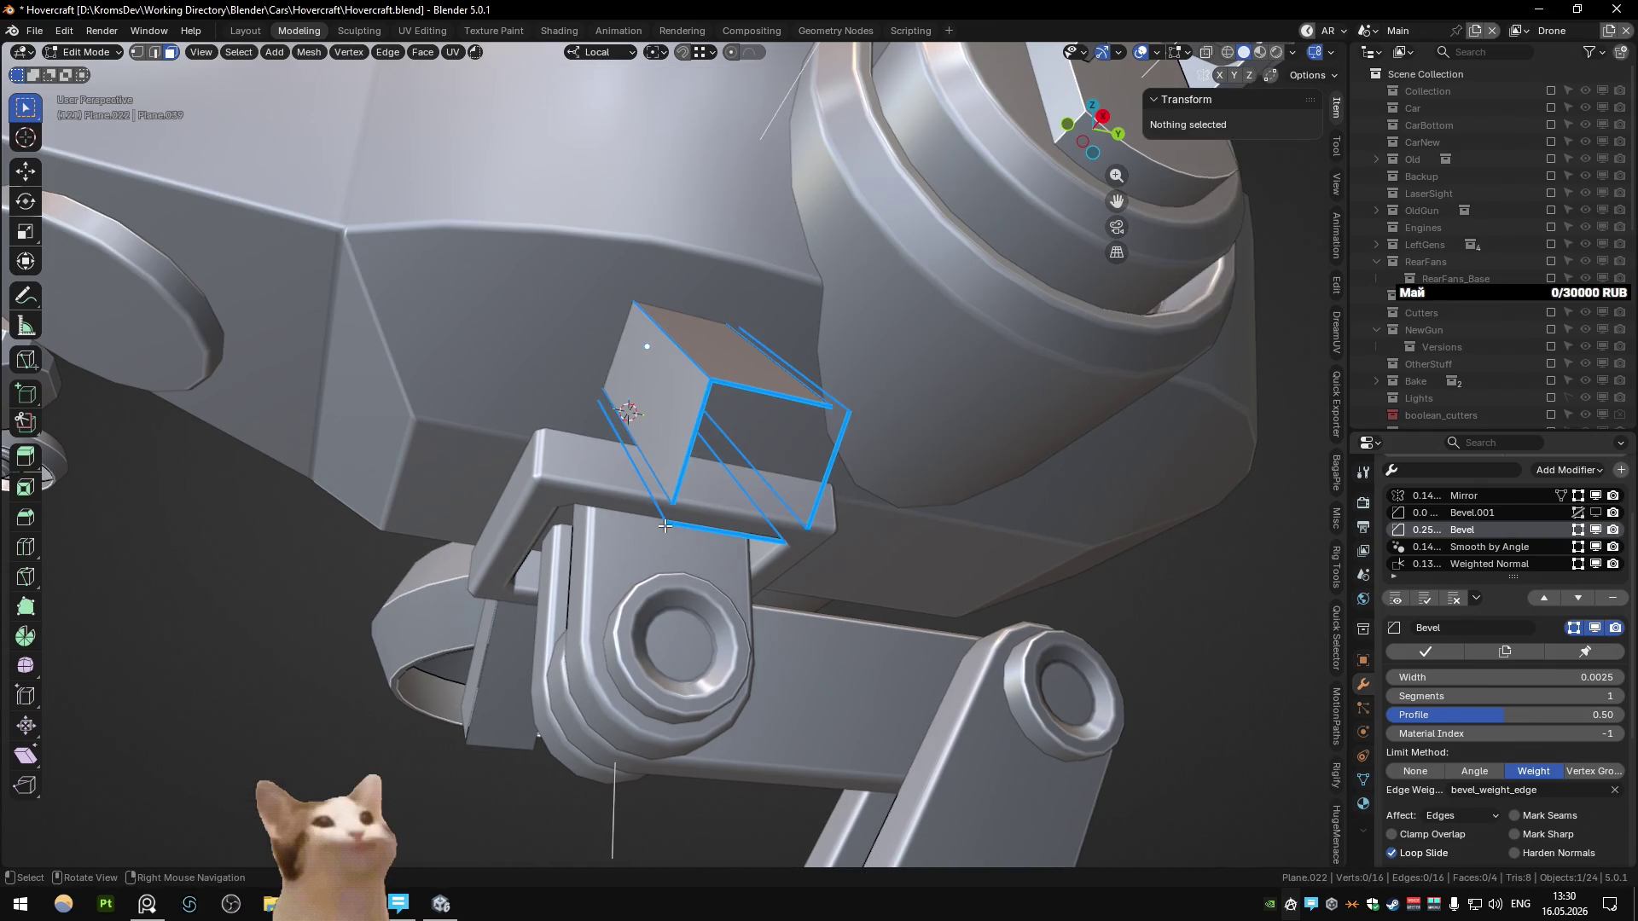
key("l")
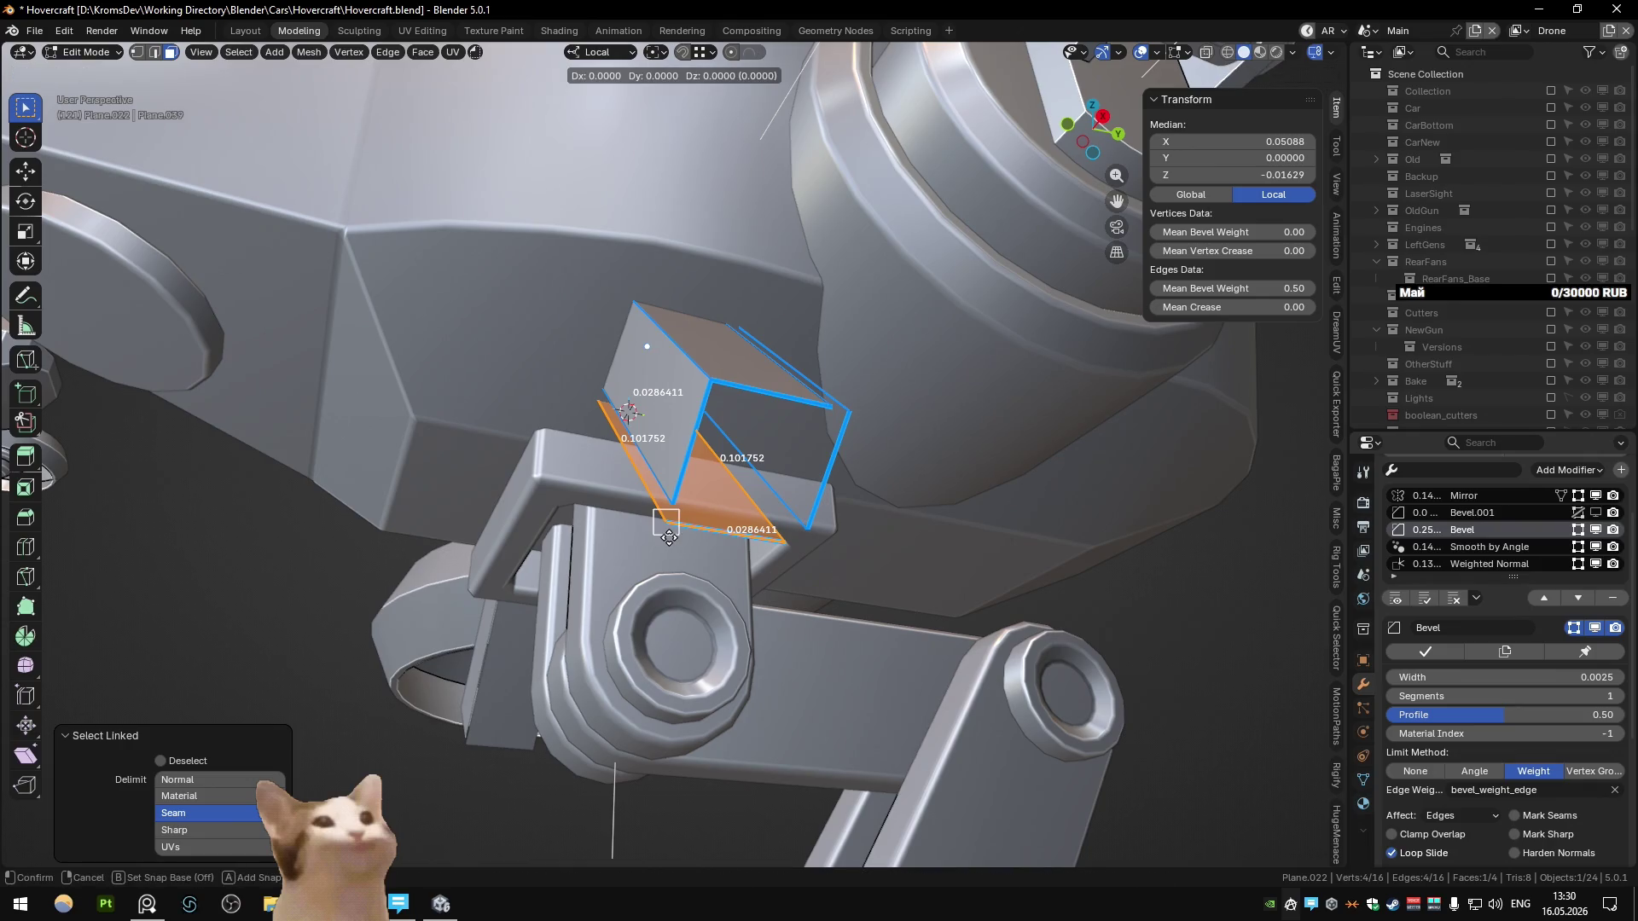
right_click(669, 537)
key("a")
key("alt+a")
middle_click_drag(858, 450, 790, 366)
Step: Align a side face of the box and merge its overlapping vertices
right_click(787, 371)
key("Escape")
middle_click_drag(785, 369, 772, 424)
left_click(772, 424)
left_click_drag(770, 421, 772, 424)
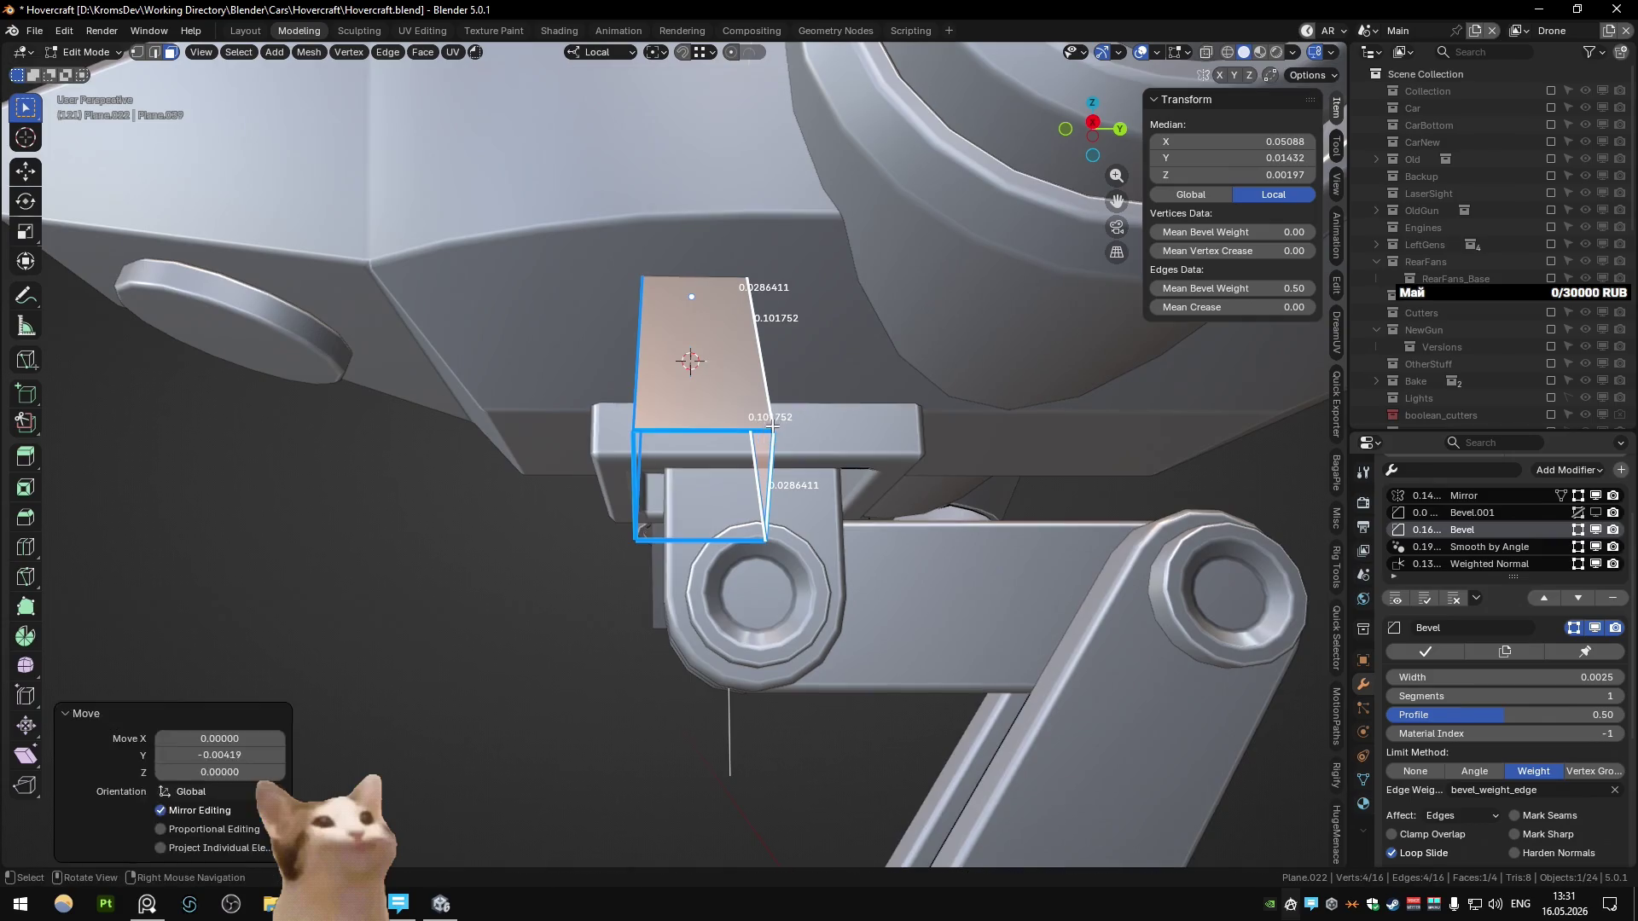
key("m")
left_click(772, 424)
middle_click_drag(772, 424, 772, 418)
Step: Set the box's origin to the 3D cursor
key("alt+z")
left_click(802, 435, "alt")
key("alt+z")
key("q")
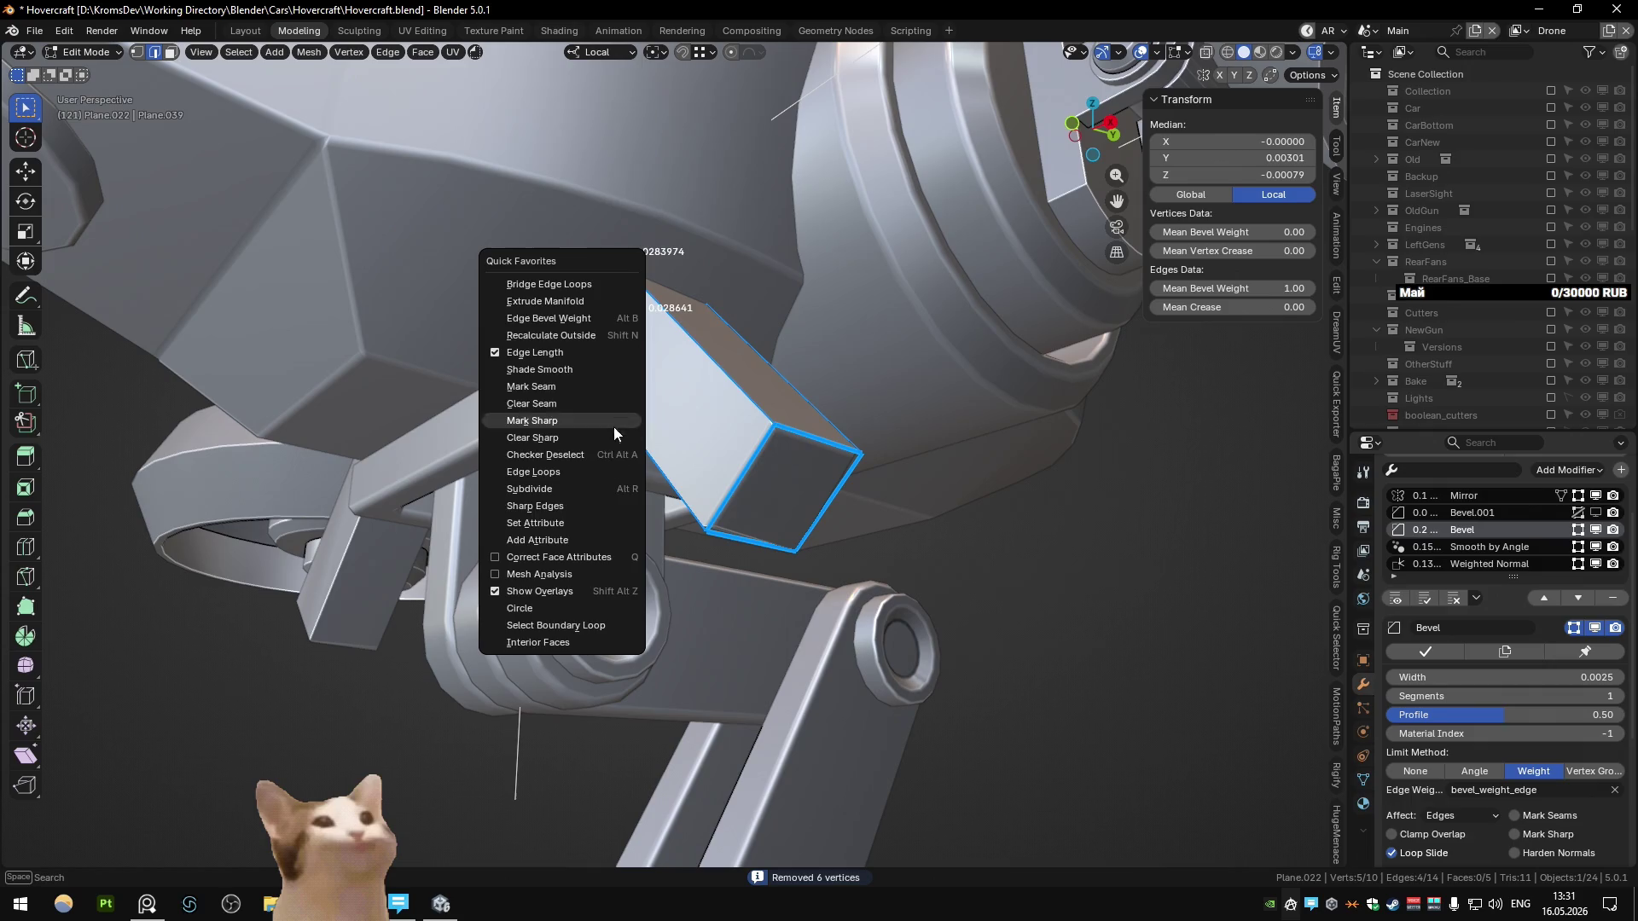
key("Escape")
key("Tab")
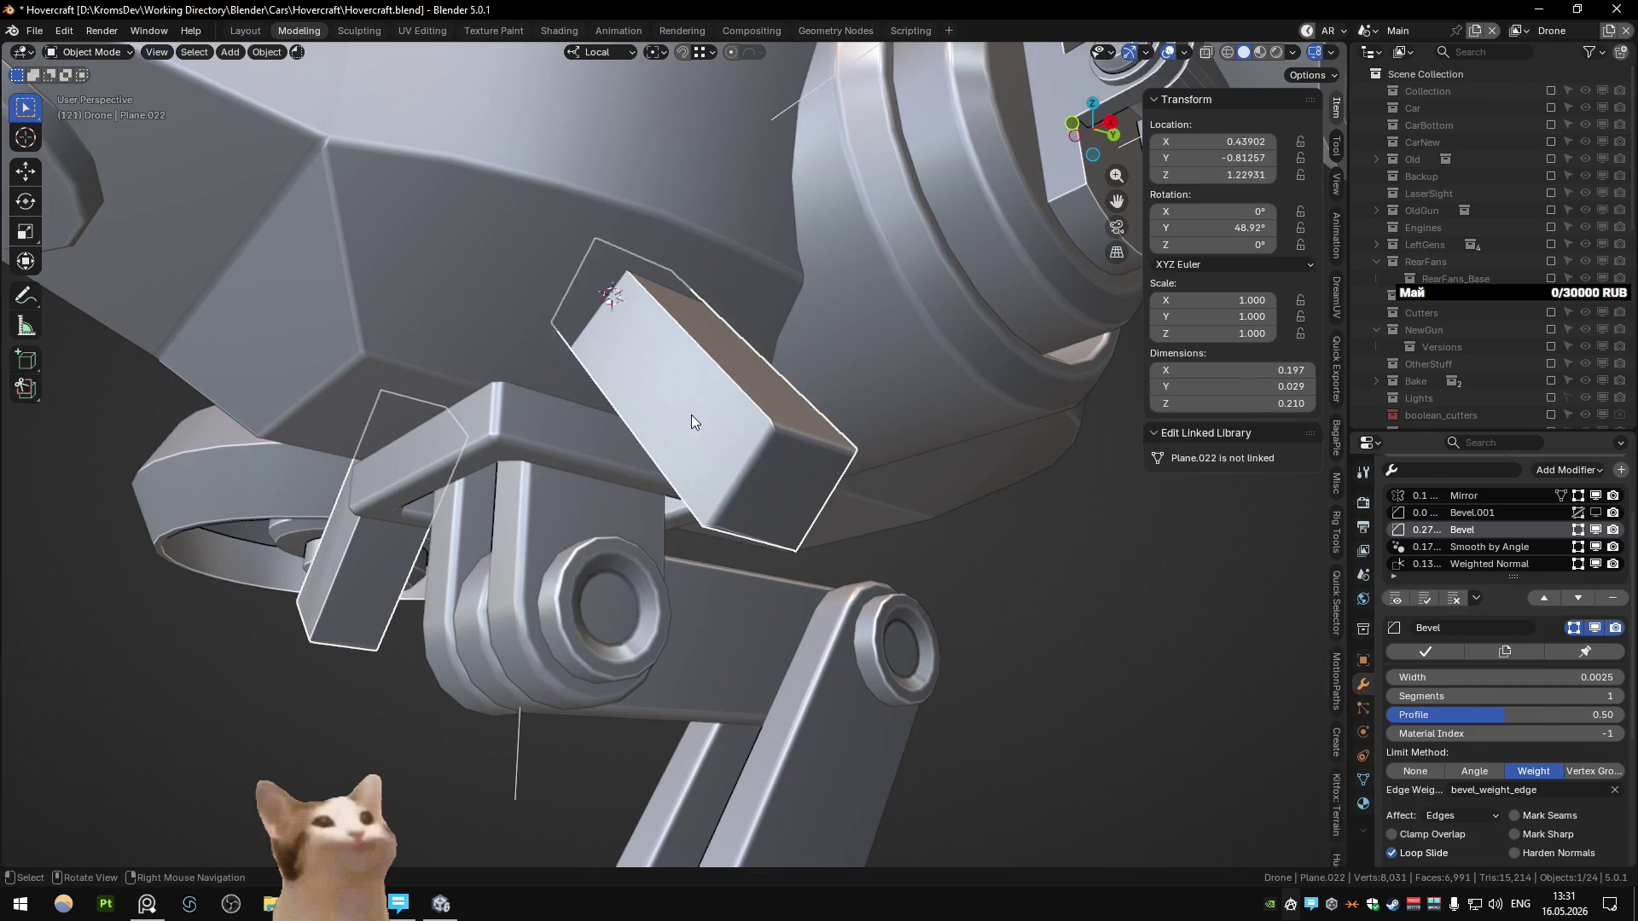
key("alt+z")
key("q")
left_click(682, 431)
mouse_move(683, 430)
middle_mouse_down()
mouse_move(771, 428)
mouse_move(775, 388)
mouse_move(699, 413)
mouse_move(715, 417)
middle_mouse_up()
key("alt+z")
Step: Select the whole box mesh and merge its duplicate vertices by distance
key("Tab")
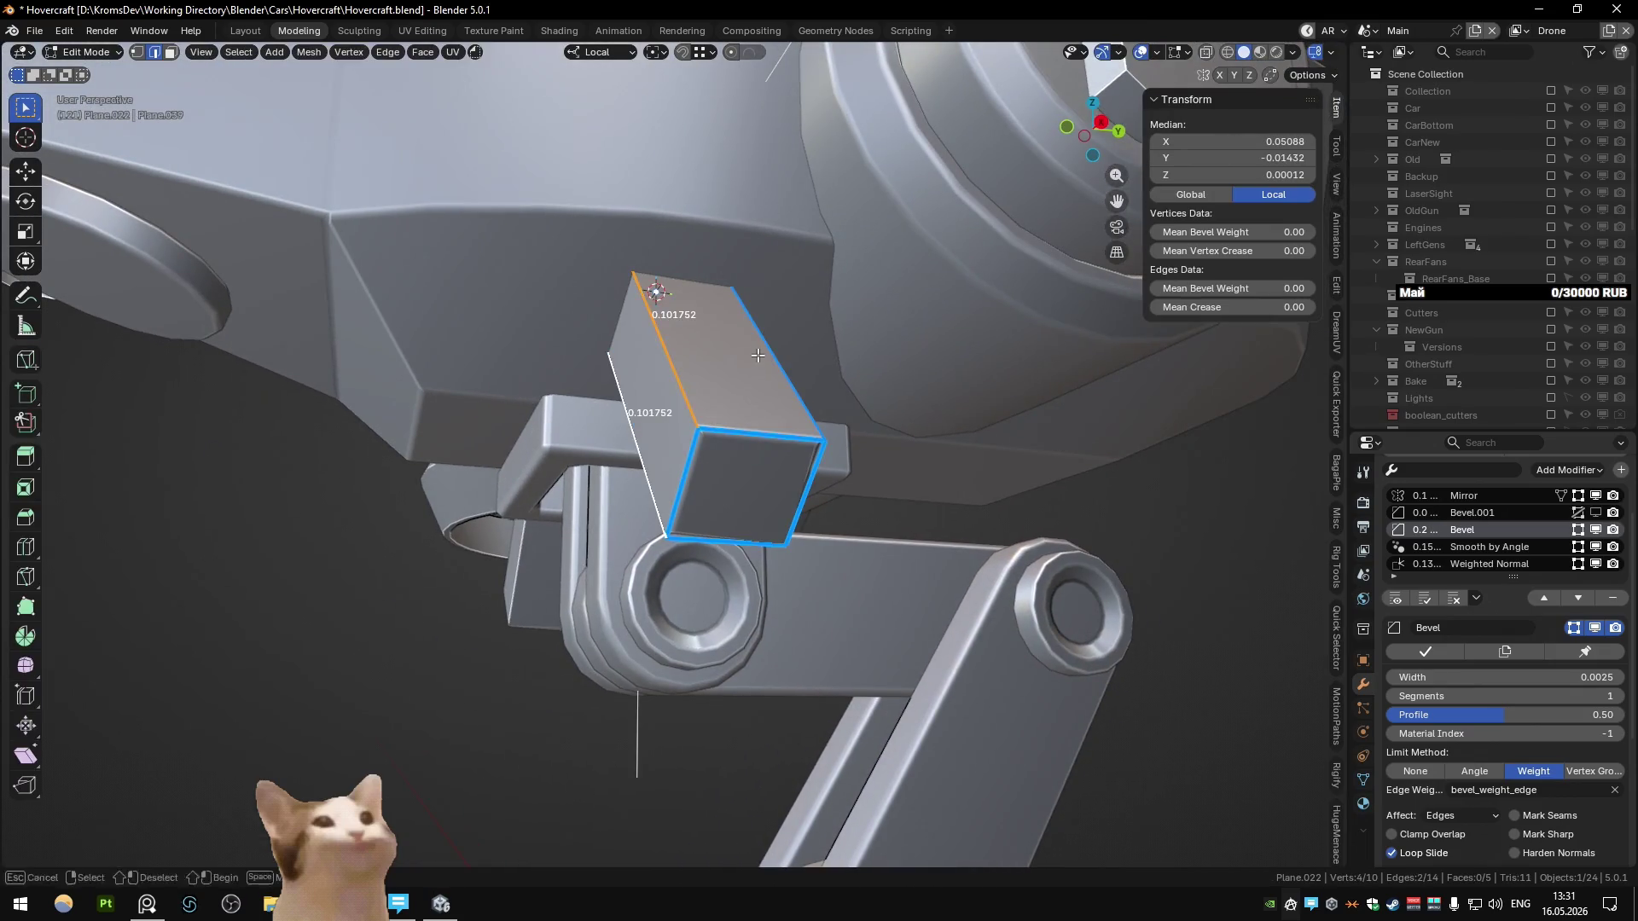
middle_click_drag(757, 356, 788, 437)
key("a")
key("Tab")
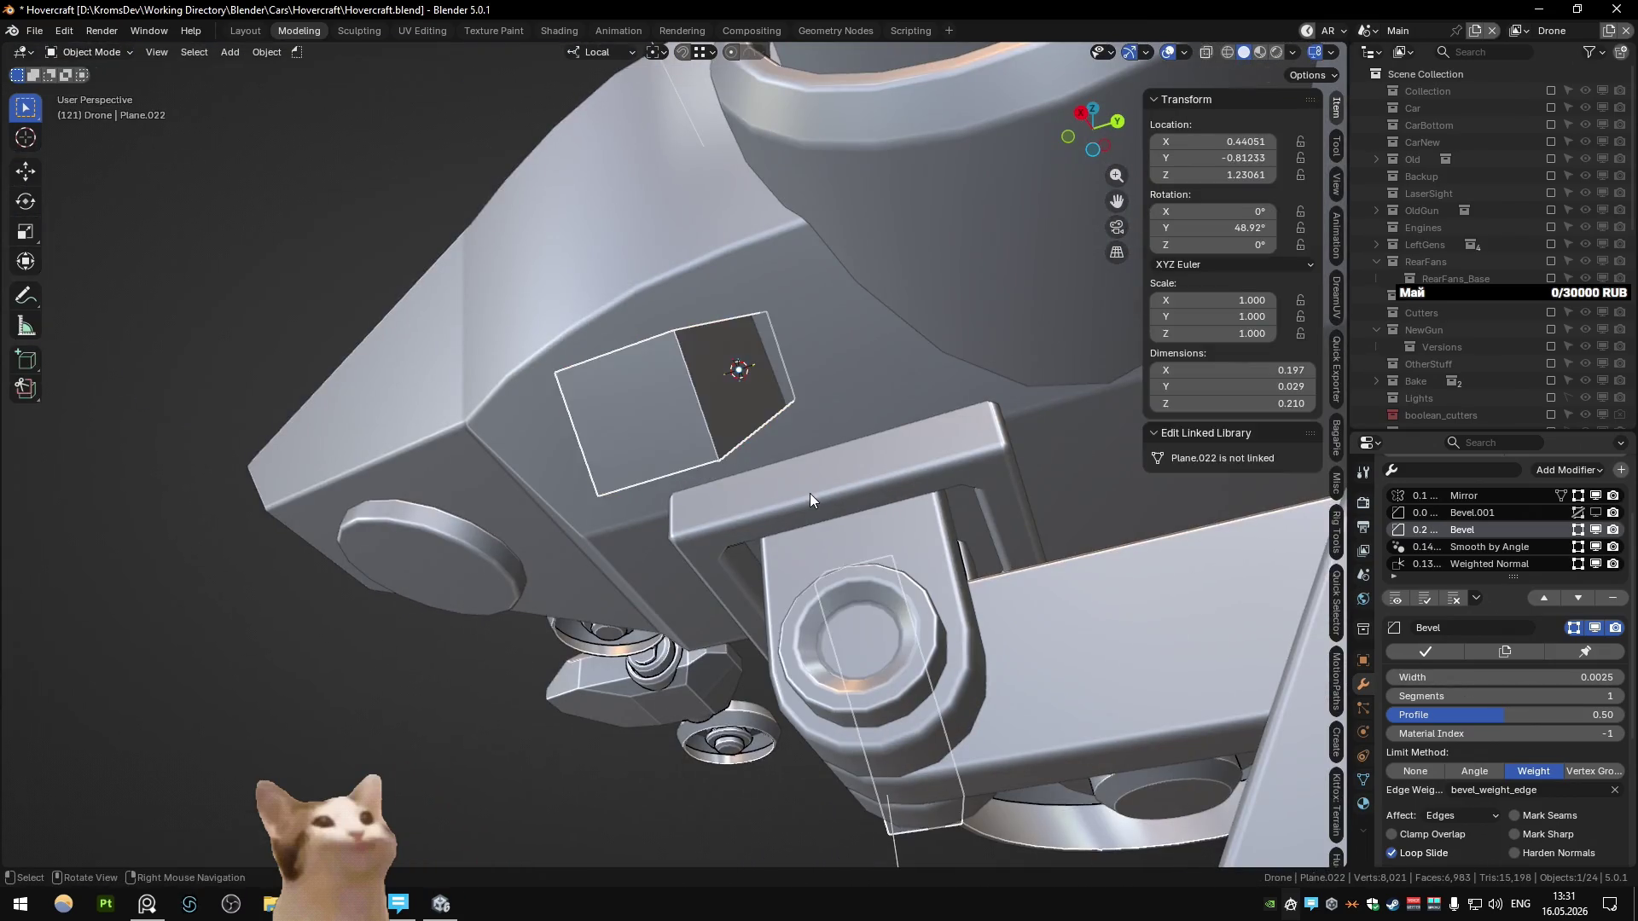
key("Tab")
mouse_move(905, 566)
middle_mouse_down()
mouse_move(979, 393)
mouse_move(809, 434)
middle_mouse_up()
key("2")
key("ctrl+b")
key("Escape")
key("m")
key("b")
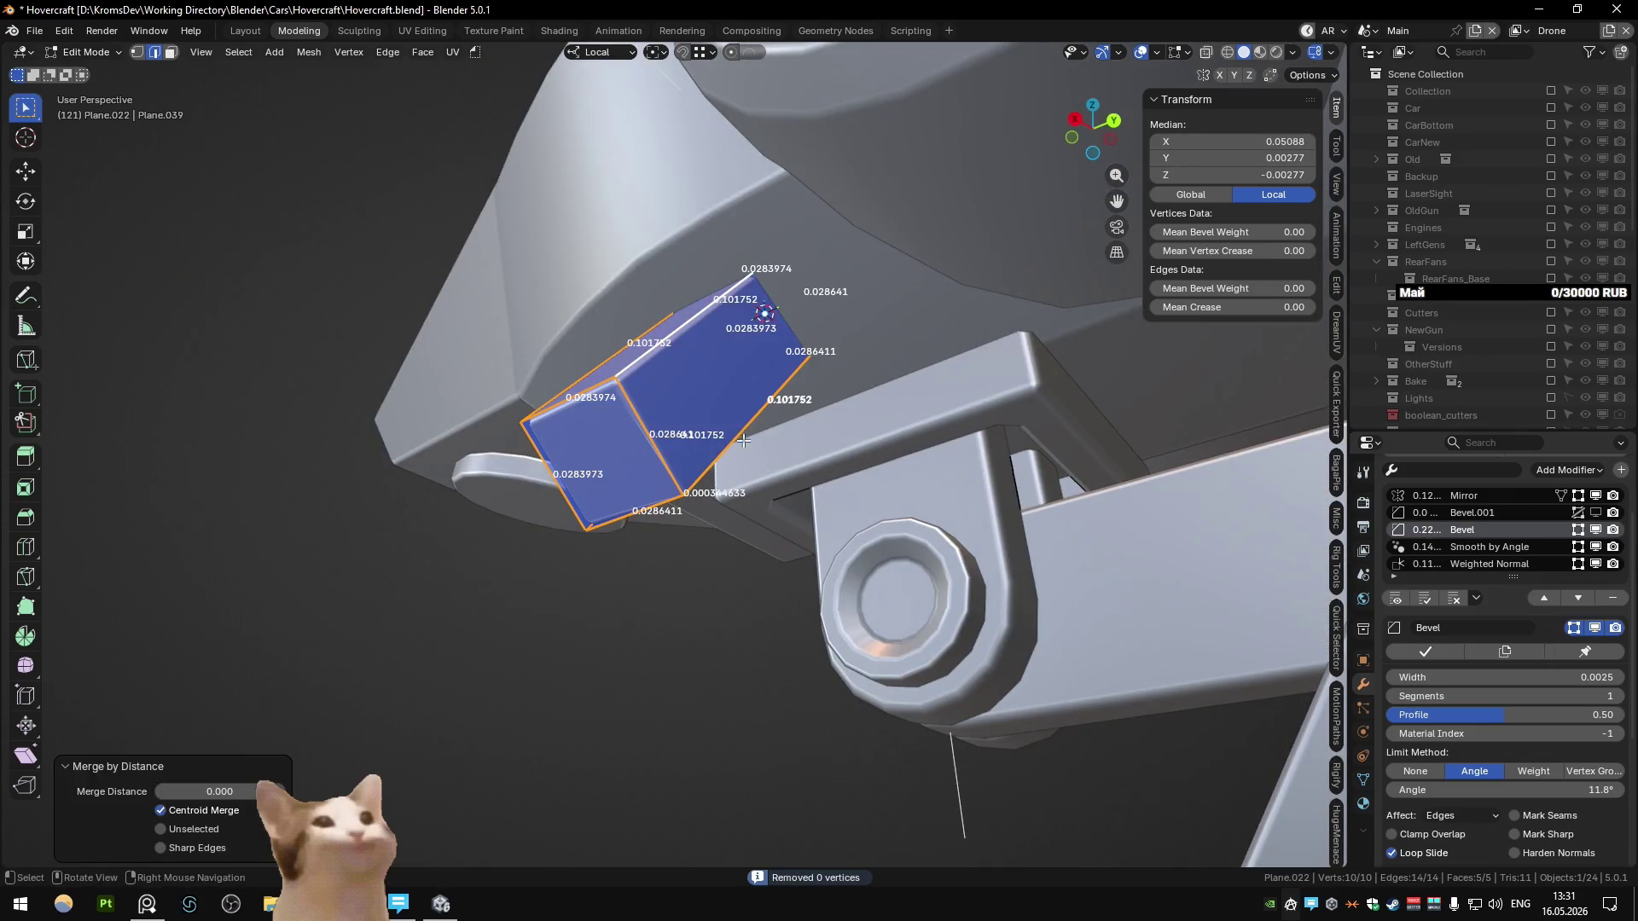
Step: Move a stray corner vertex onto its neighbour and merge all vertices by distance
key("alt+z")
key("1")
left_click_drag(731, 475, 683, 493, "ctrl")
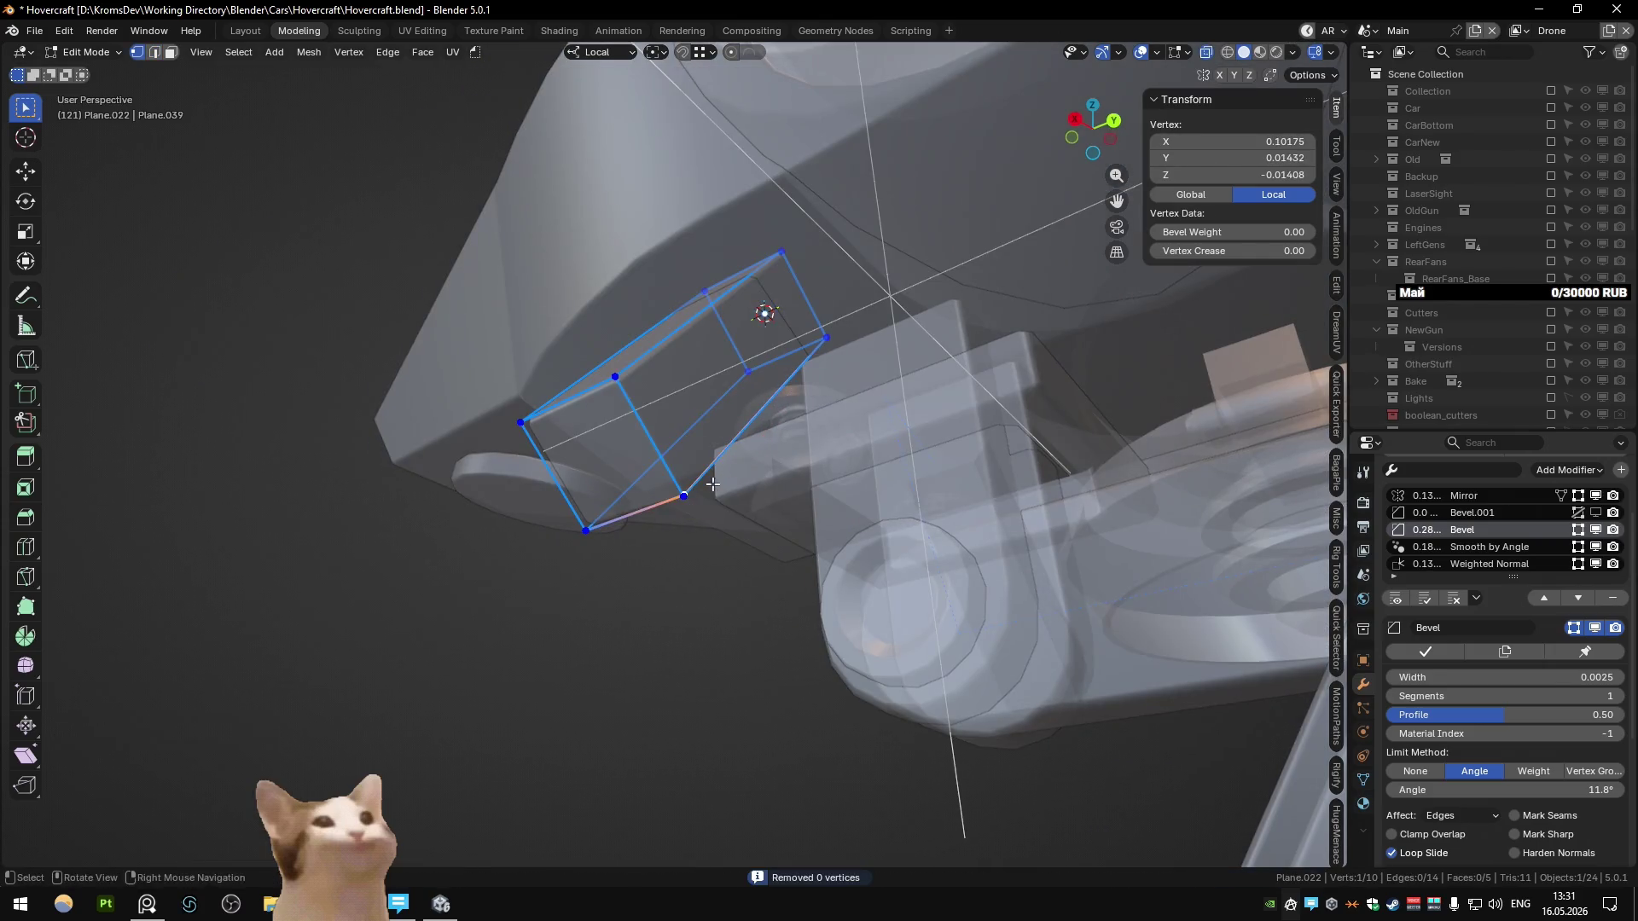
key("a")
middle_click_drag(683, 493, 771, 535)
key("m")
key("b")
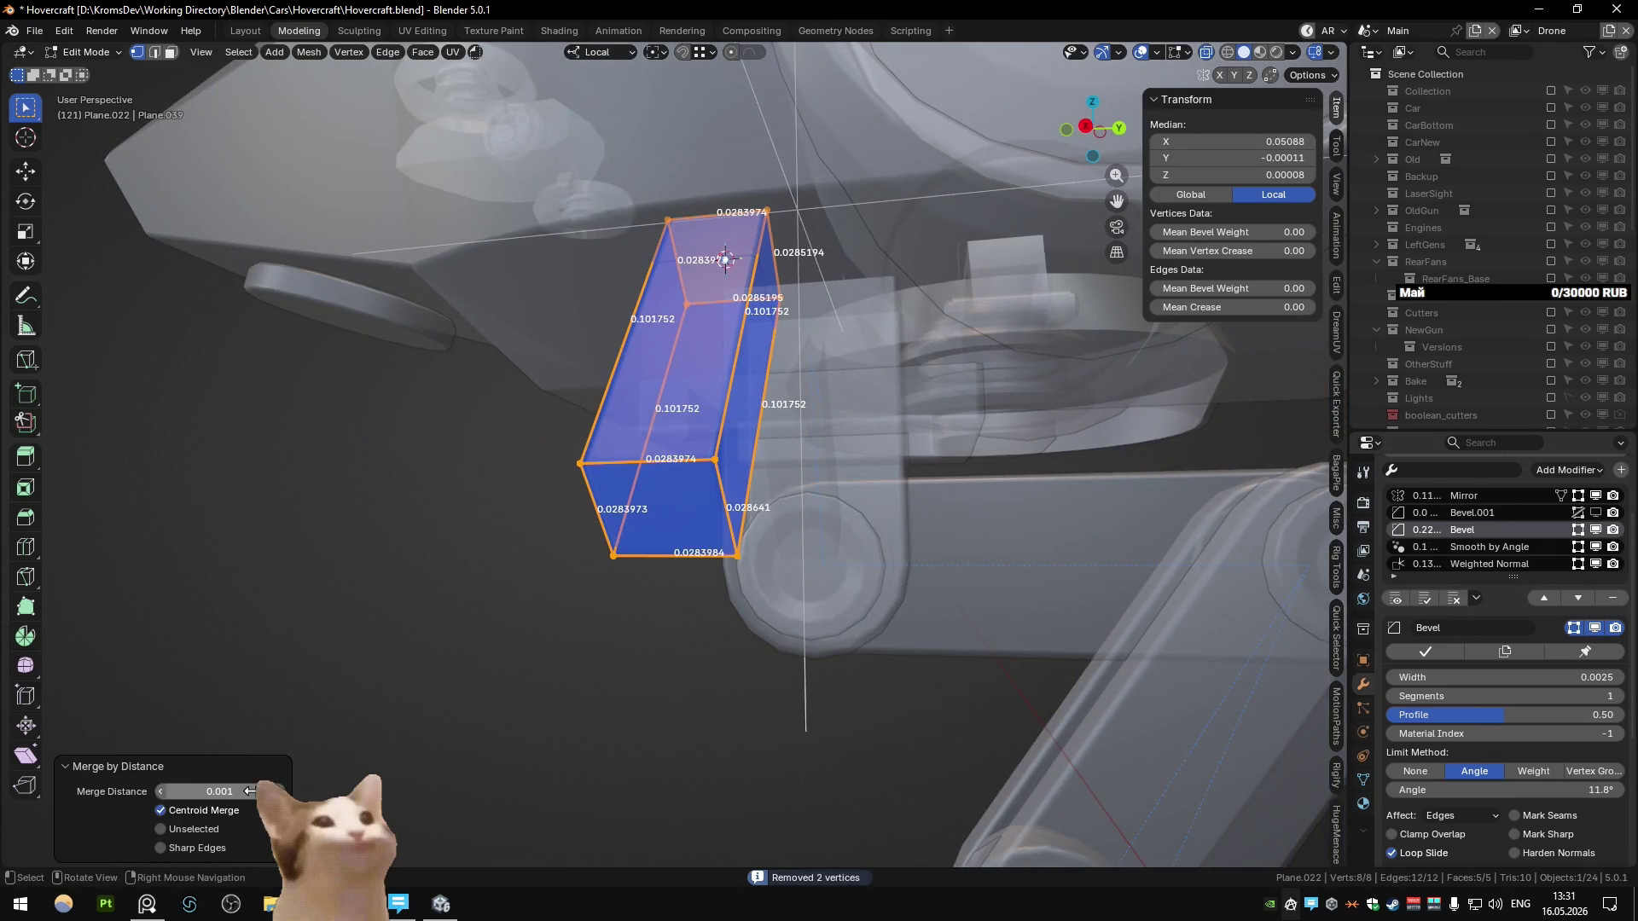
key("alt+z")
Step: Bevel the ring of four long edges at 0.005 width, then bevel them again
middle_click_drag(926, 489, 896, 435)
key("2")
left_click(756, 401, "ctrl+alt")
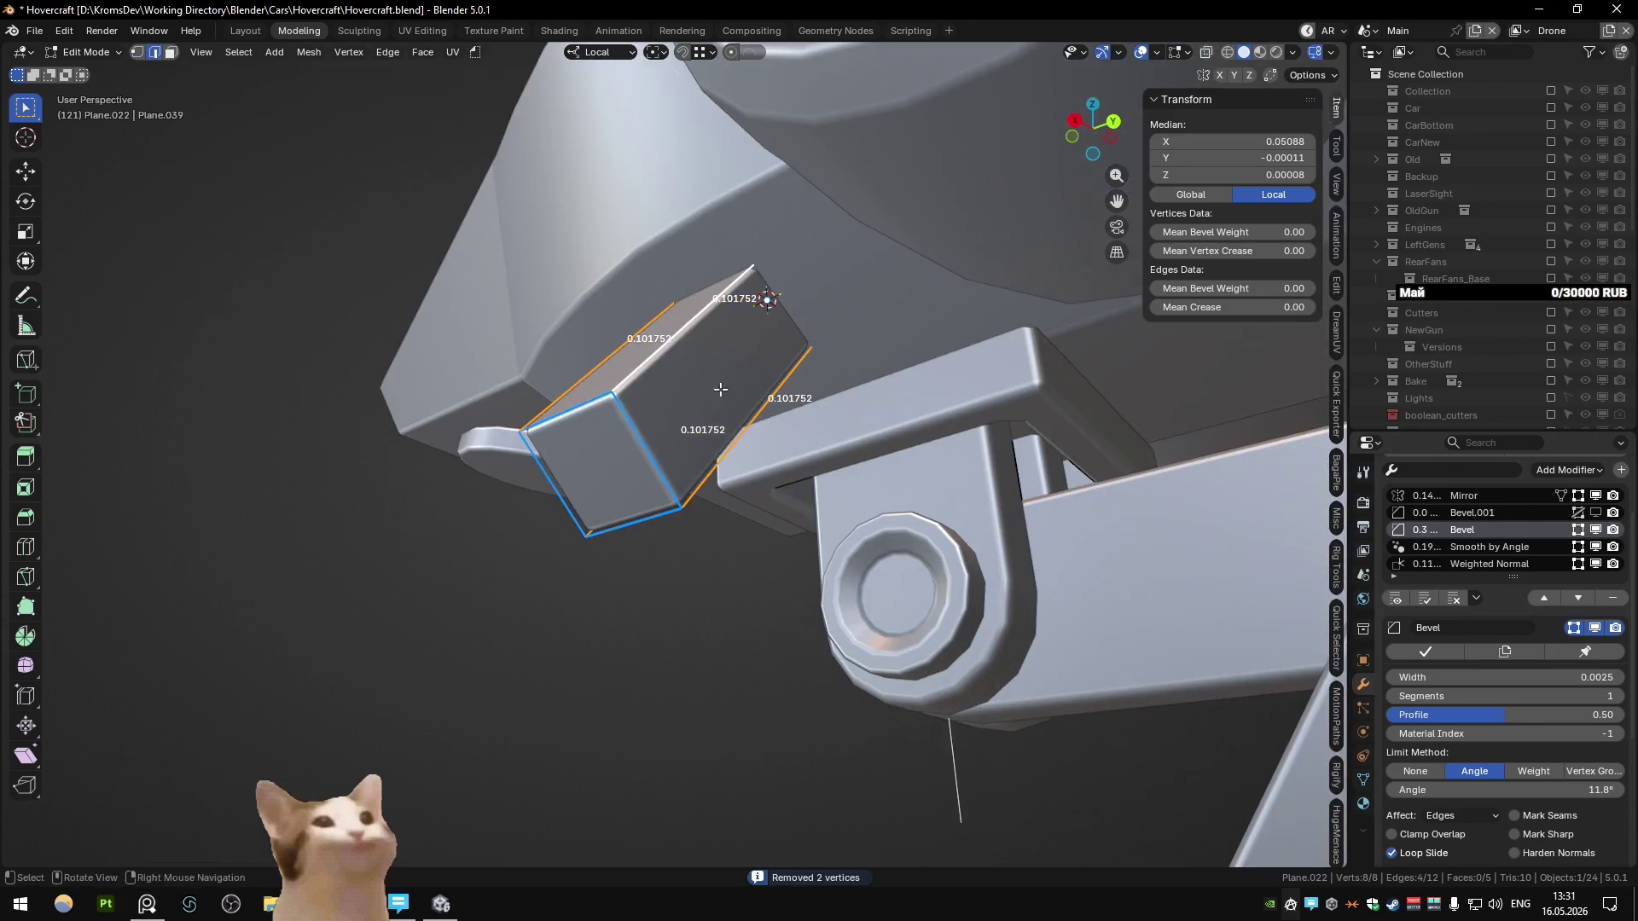
key("ctrl+b")
type("0.005")
key("Return")
key("ctrl+b")
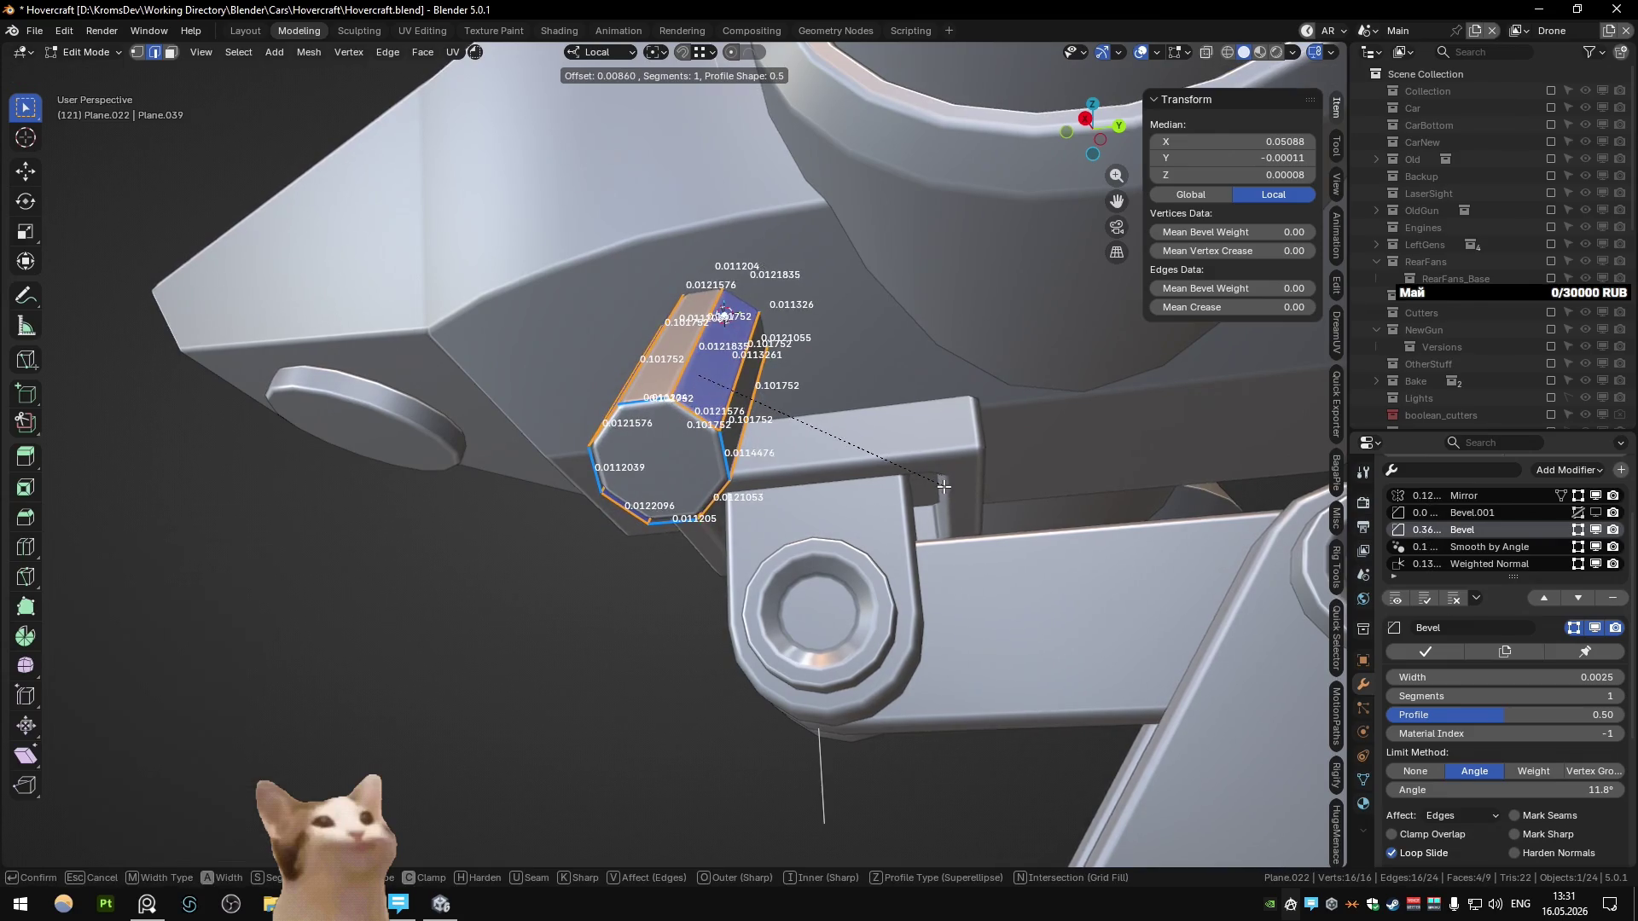
left_click(944, 485)
key("Tab")
mouse_move(944, 485)
middle_mouse_down()
mouse_move(834, 375)
mouse_move(796, 408)
middle_mouse_up()
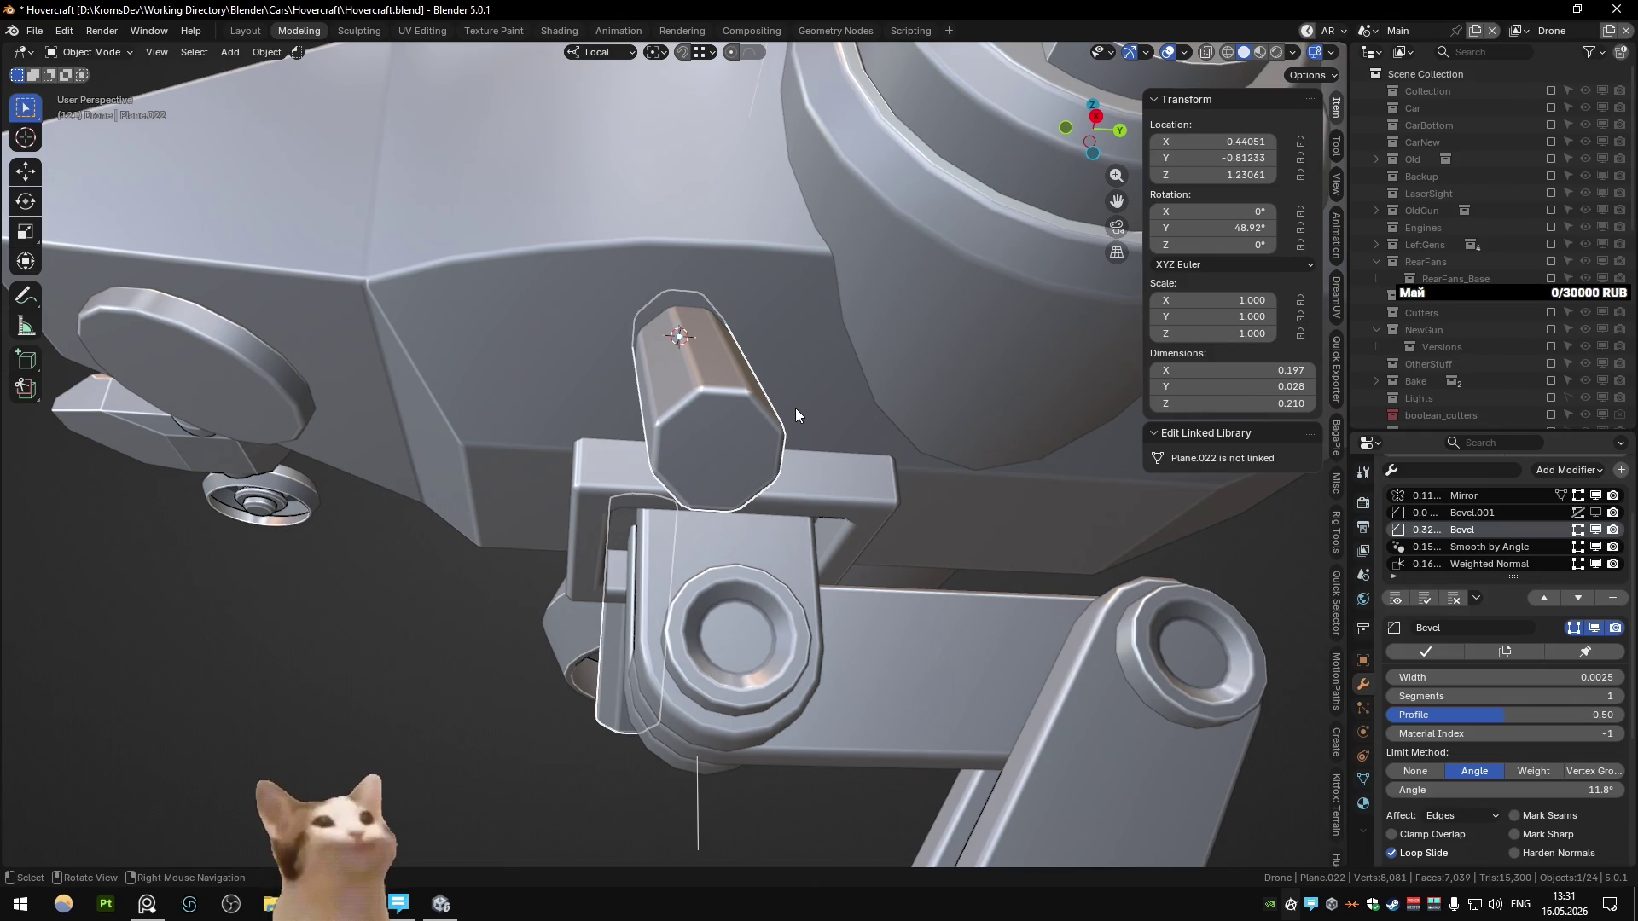
scroll(795, 408, "down", 5)
mouse_move(795, 408)
middle_mouse_down()
mouse_move(613, 495)
mouse_move(686, 465)
mouse_move(842, 462)
mouse_move(826, 509)
mouse_move(723, 520)
mouse_move(771, 563)
mouse_move(749, 595)
mouse_move(704, 572)
mouse_move(745, 535)
mouse_move(860, 524)
middle_mouse_up()
scroll(846, 473, "down", 3)
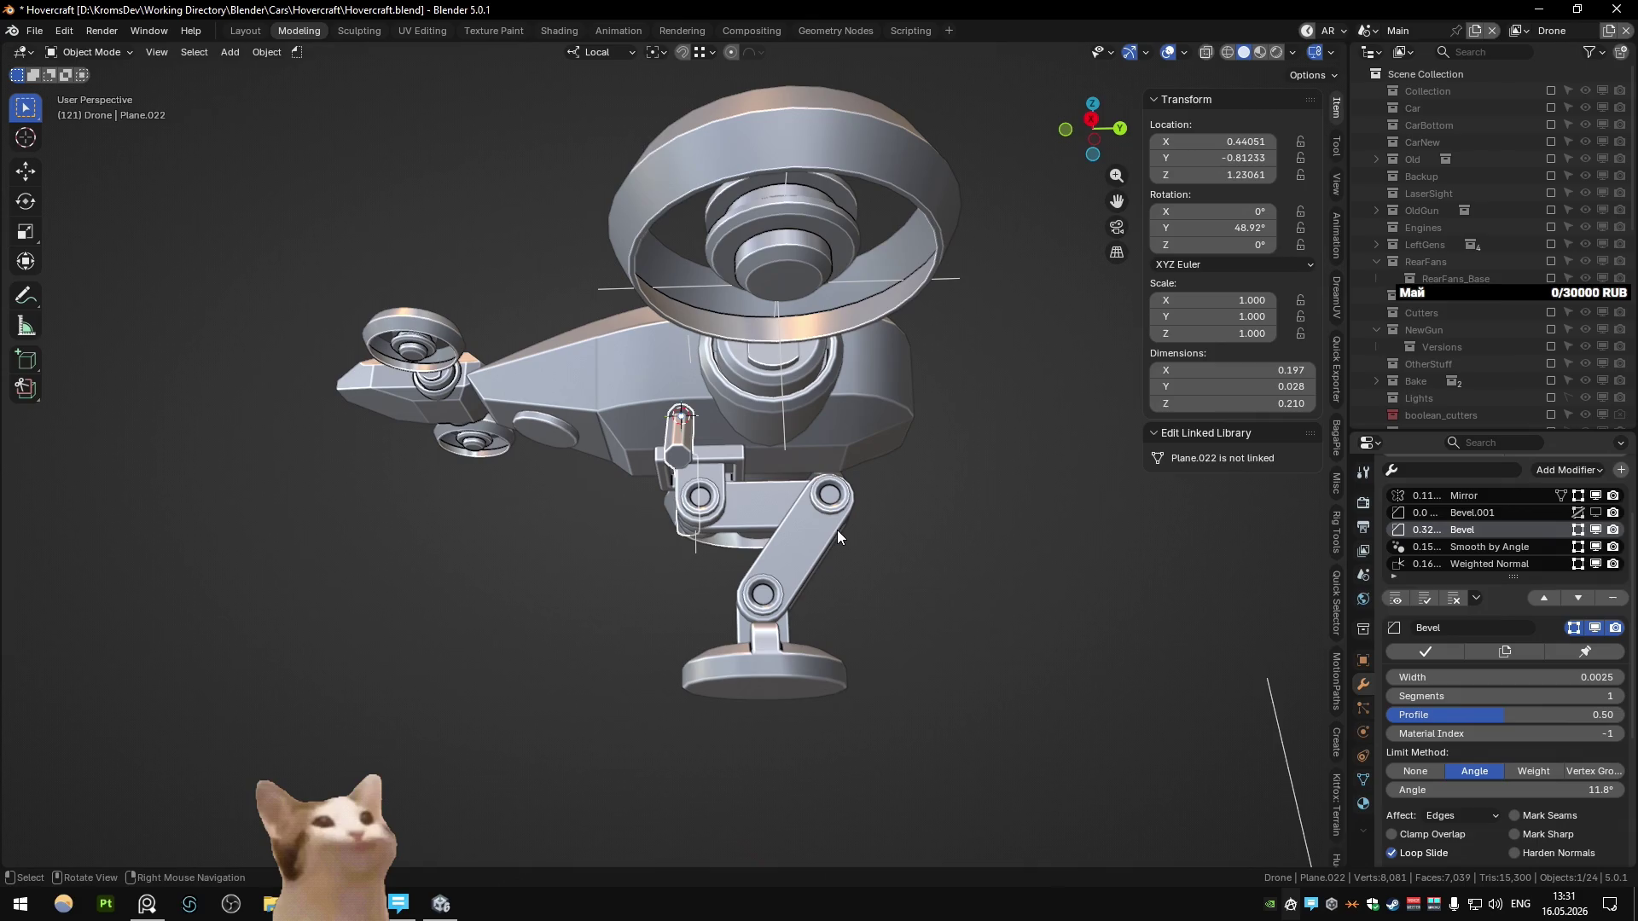
mouse_move(827, 534)
middle_mouse_down()
mouse_move(616, 570)
mouse_move(636, 597)
middle_mouse_up()
scroll(634, 592, "down", 3)
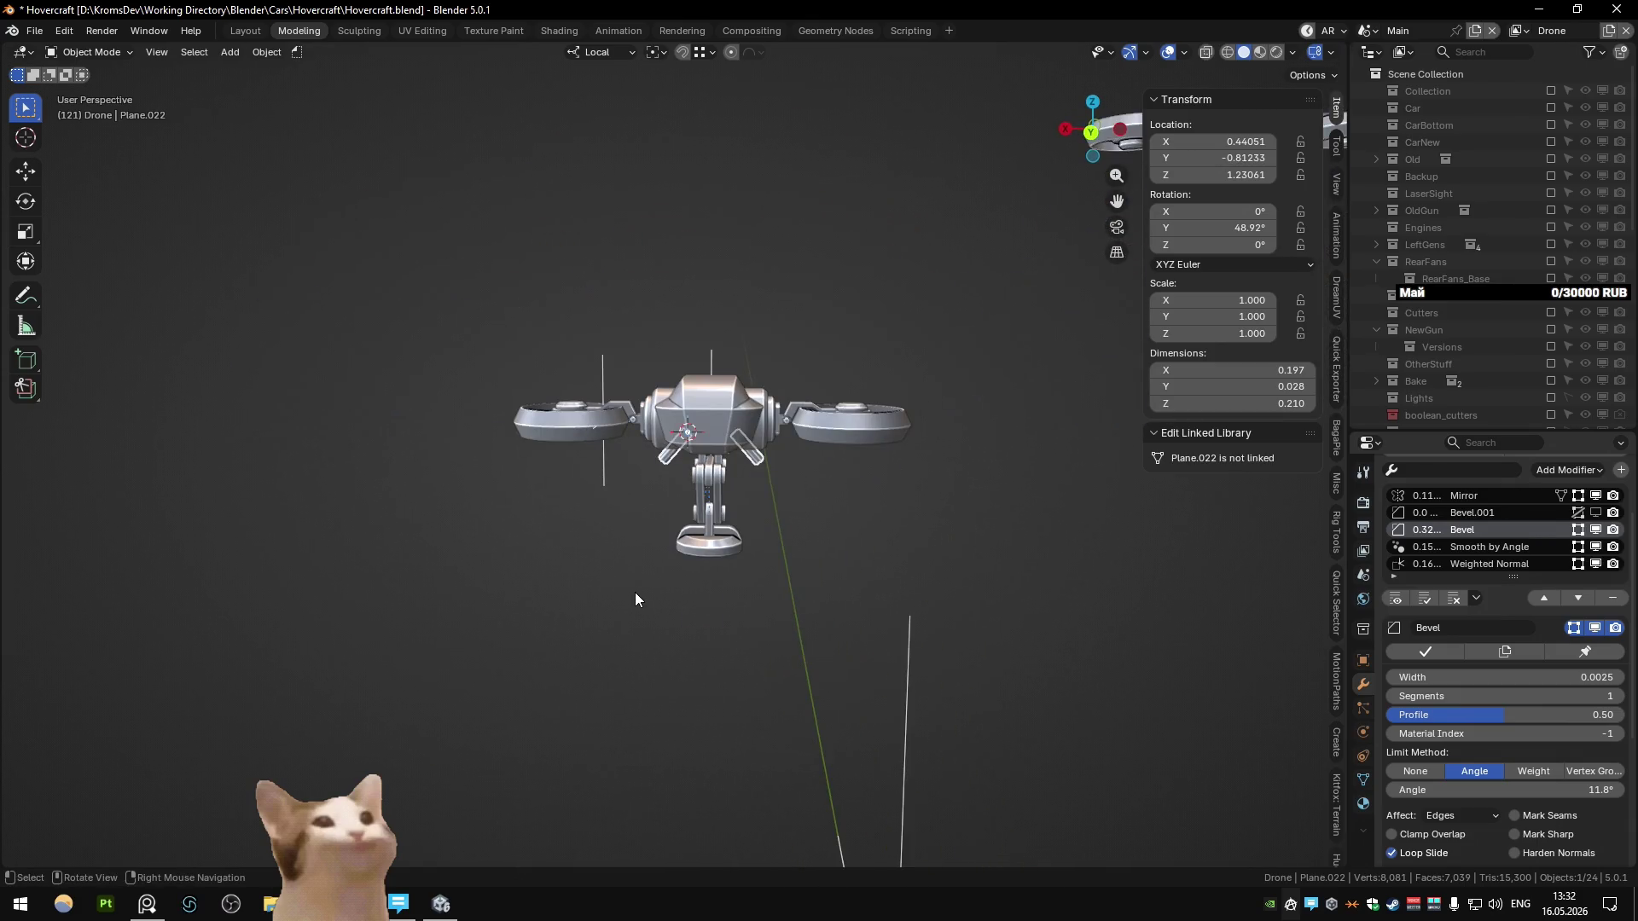
mouse_move(635, 592)
middle_mouse_down()
mouse_move(848, 571)
mouse_move(804, 468)
mouse_move(832, 468)
mouse_move(565, 542)
mouse_move(759, 469)
middle_mouse_up()
scroll(848, 571, "up", 4)
scroll(827, 470, "down", 5)
scroll(565, 541, "up", 3)
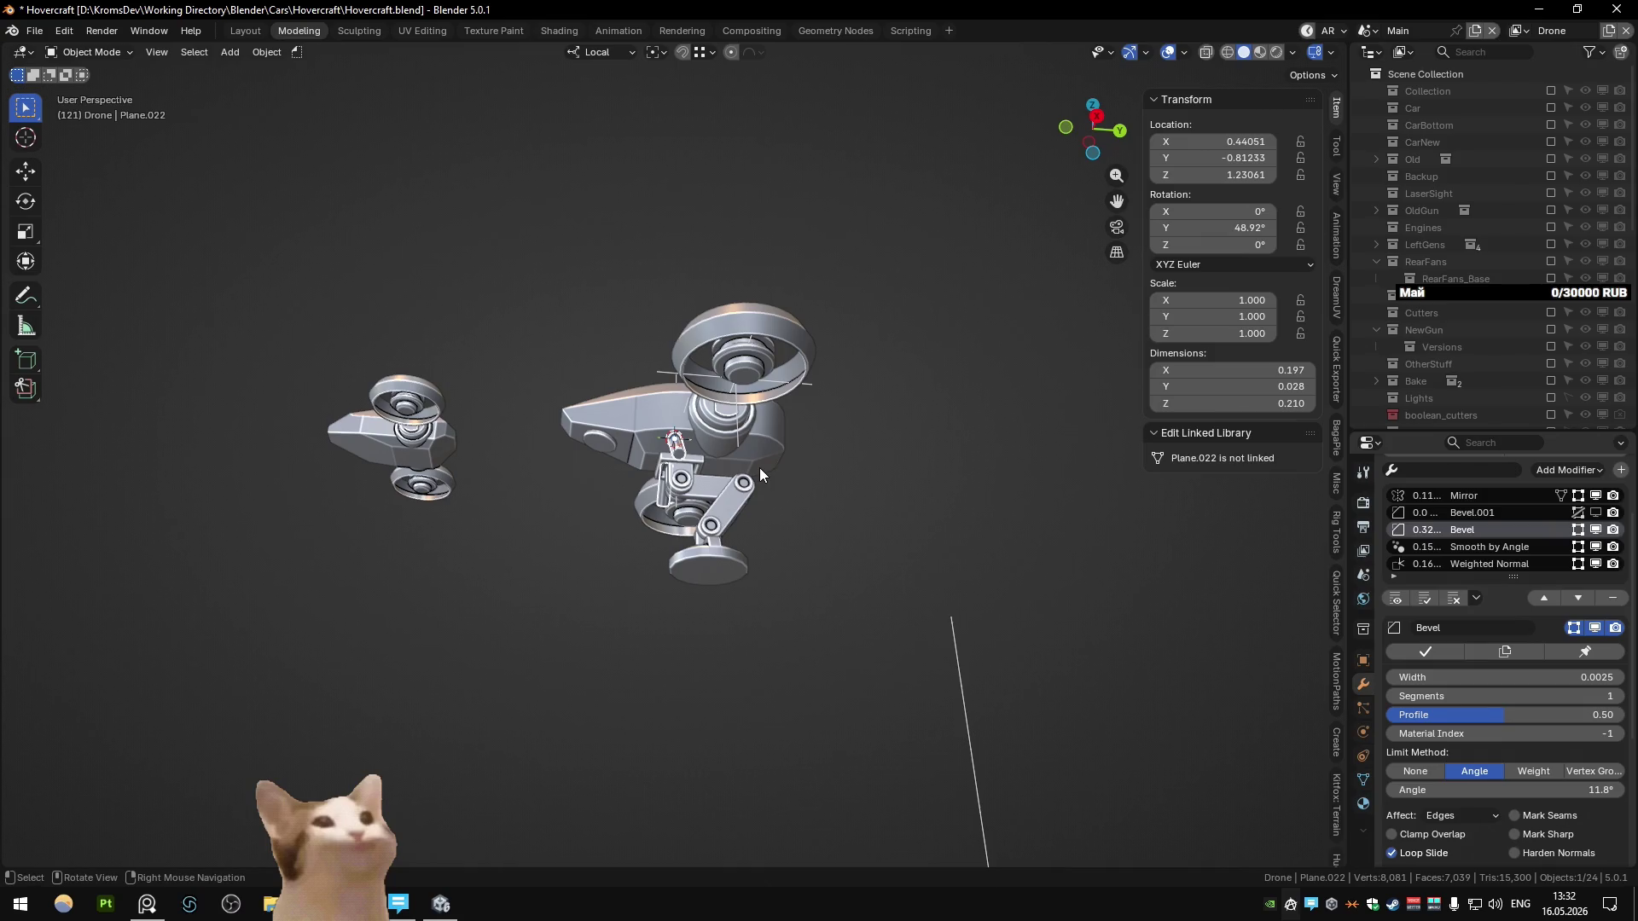
scroll(759, 469, "down", 3)
mouse_move(760, 470)
middle_mouse_down()
mouse_move(731, 534)
mouse_move(640, 540)
mouse_move(672, 554)
mouse_move(677, 504)
mouse_move(651, 470)
mouse_move(699, 454)
mouse_move(691, 490)
mouse_move(592, 559)
middle_mouse_up()
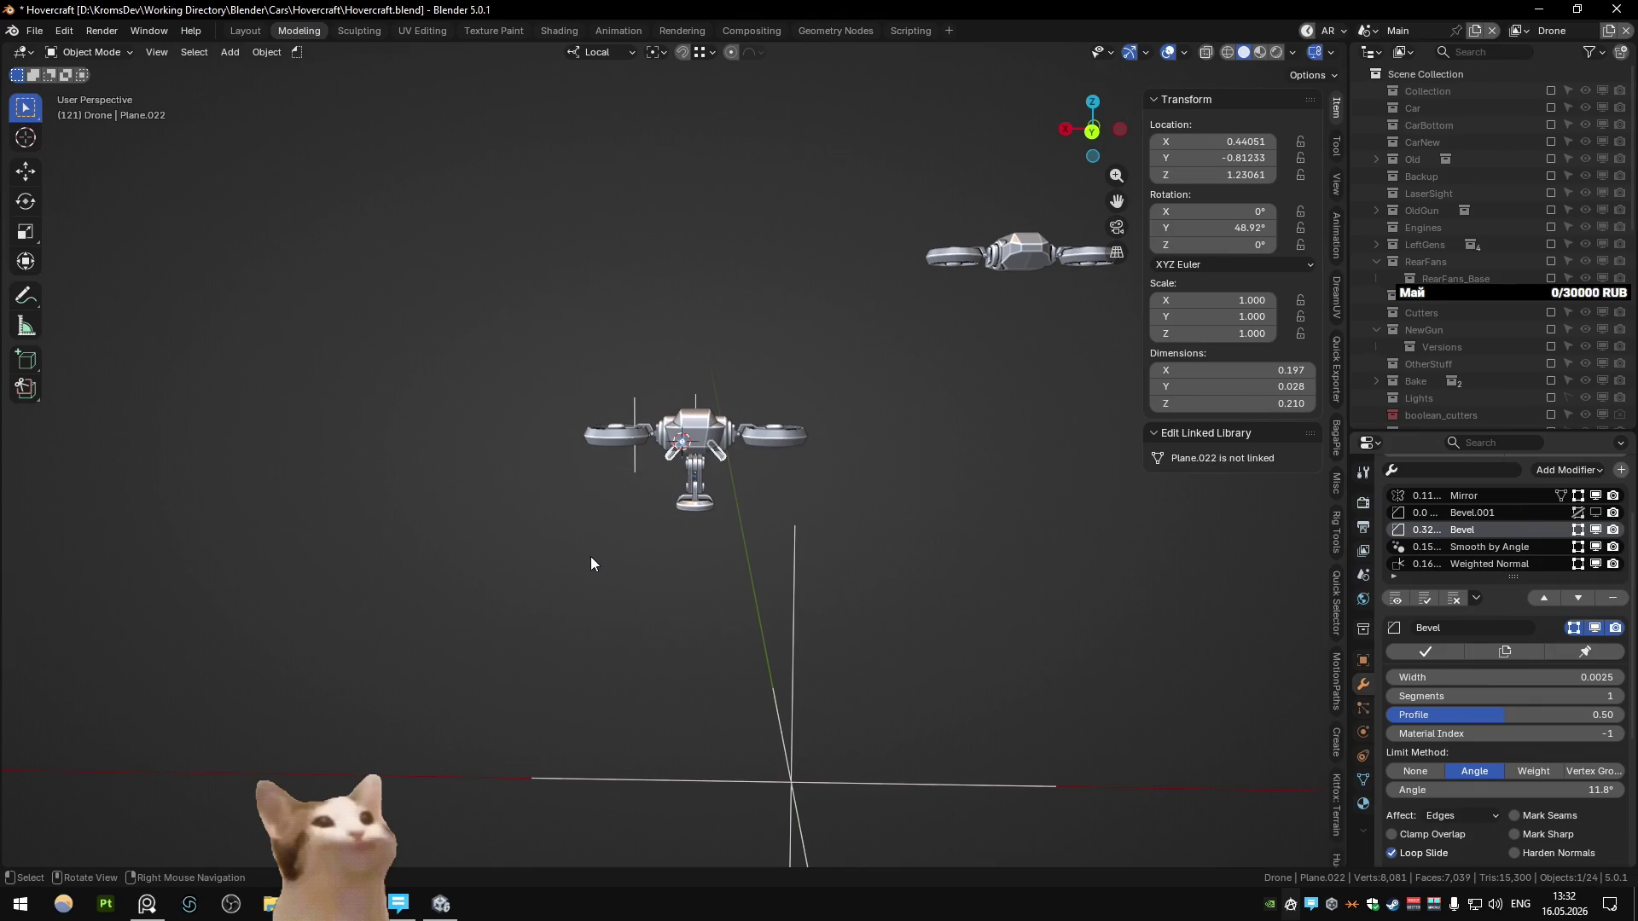
scroll(591, 563, "up", 3)
mouse_move(675, 561)
middle_mouse_down()
mouse_move(834, 498)
mouse_move(959, 504)
mouse_move(910, 597)
mouse_move(929, 533)
middle_mouse_up()
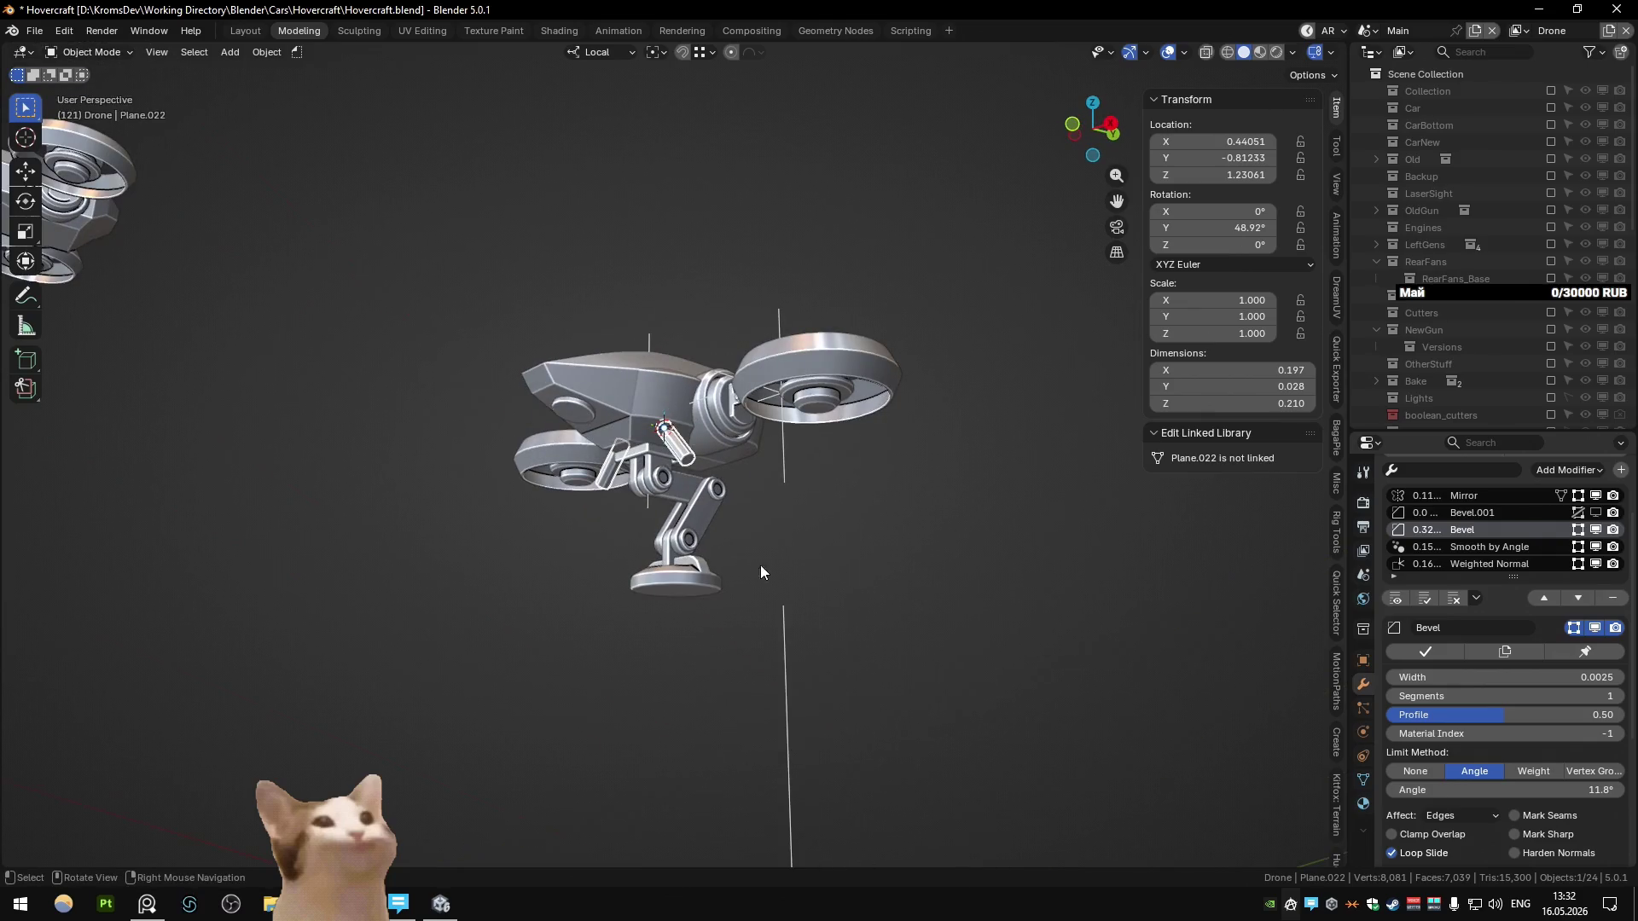
key("KP_1")
scroll(749, 567, "up", 4)
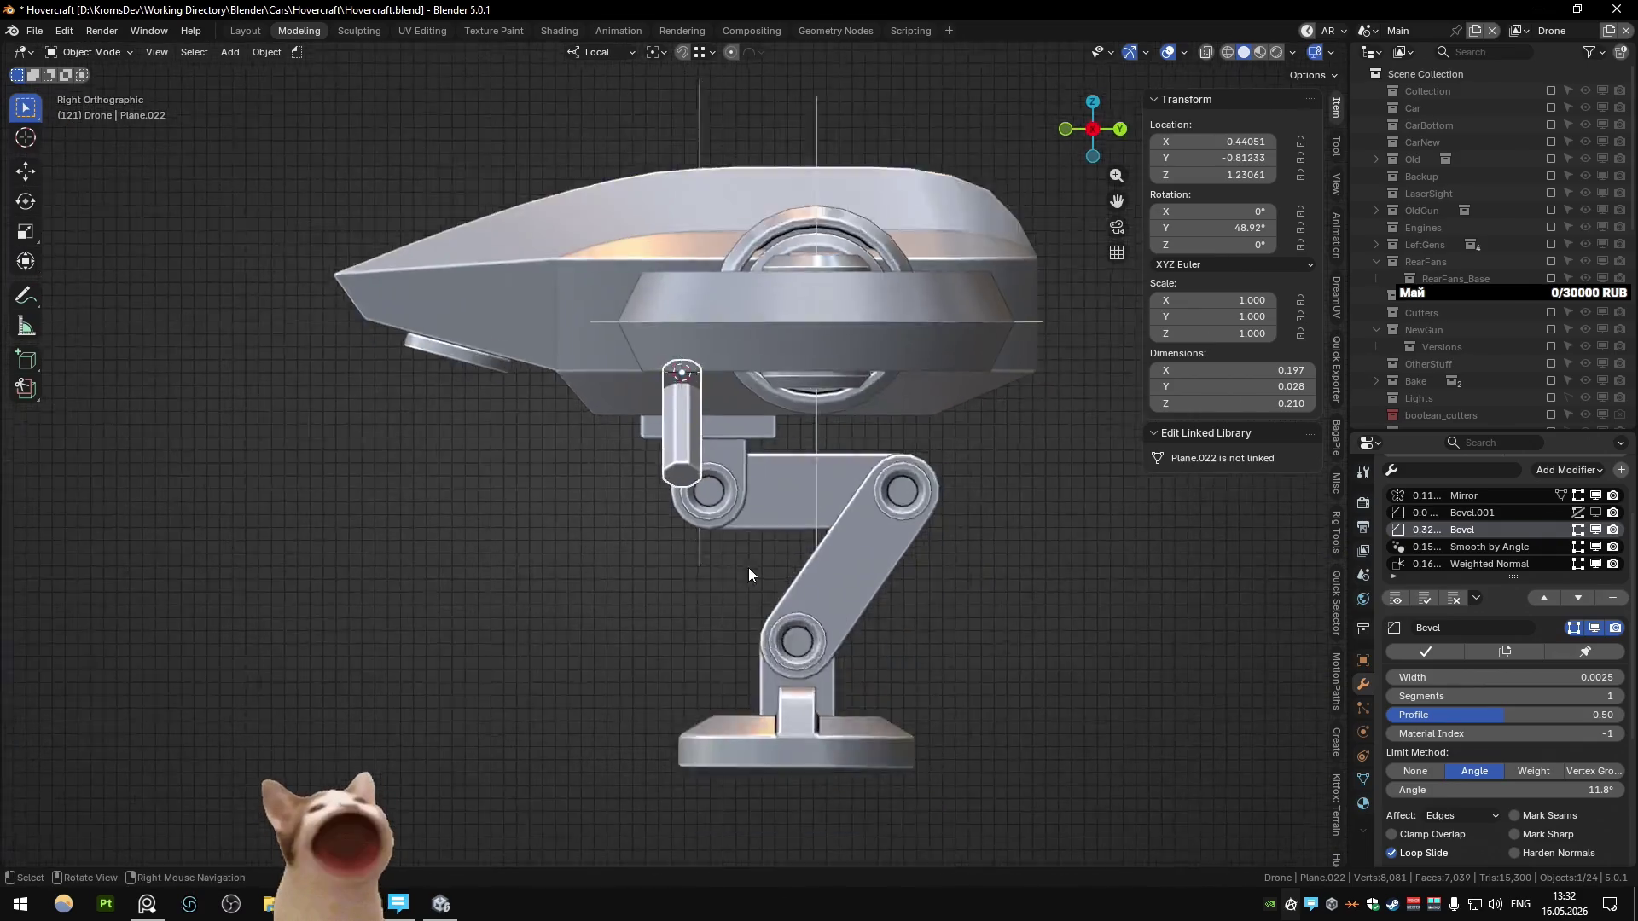
mouse_move(877, 500)
middle_mouse_down()
mouse_move(693, 458)
mouse_move(811, 391)
mouse_move(778, 356)
mouse_move(760, 386)
mouse_move(642, 422)
mouse_move(730, 453)
middle_mouse_up()
key("alt+h")
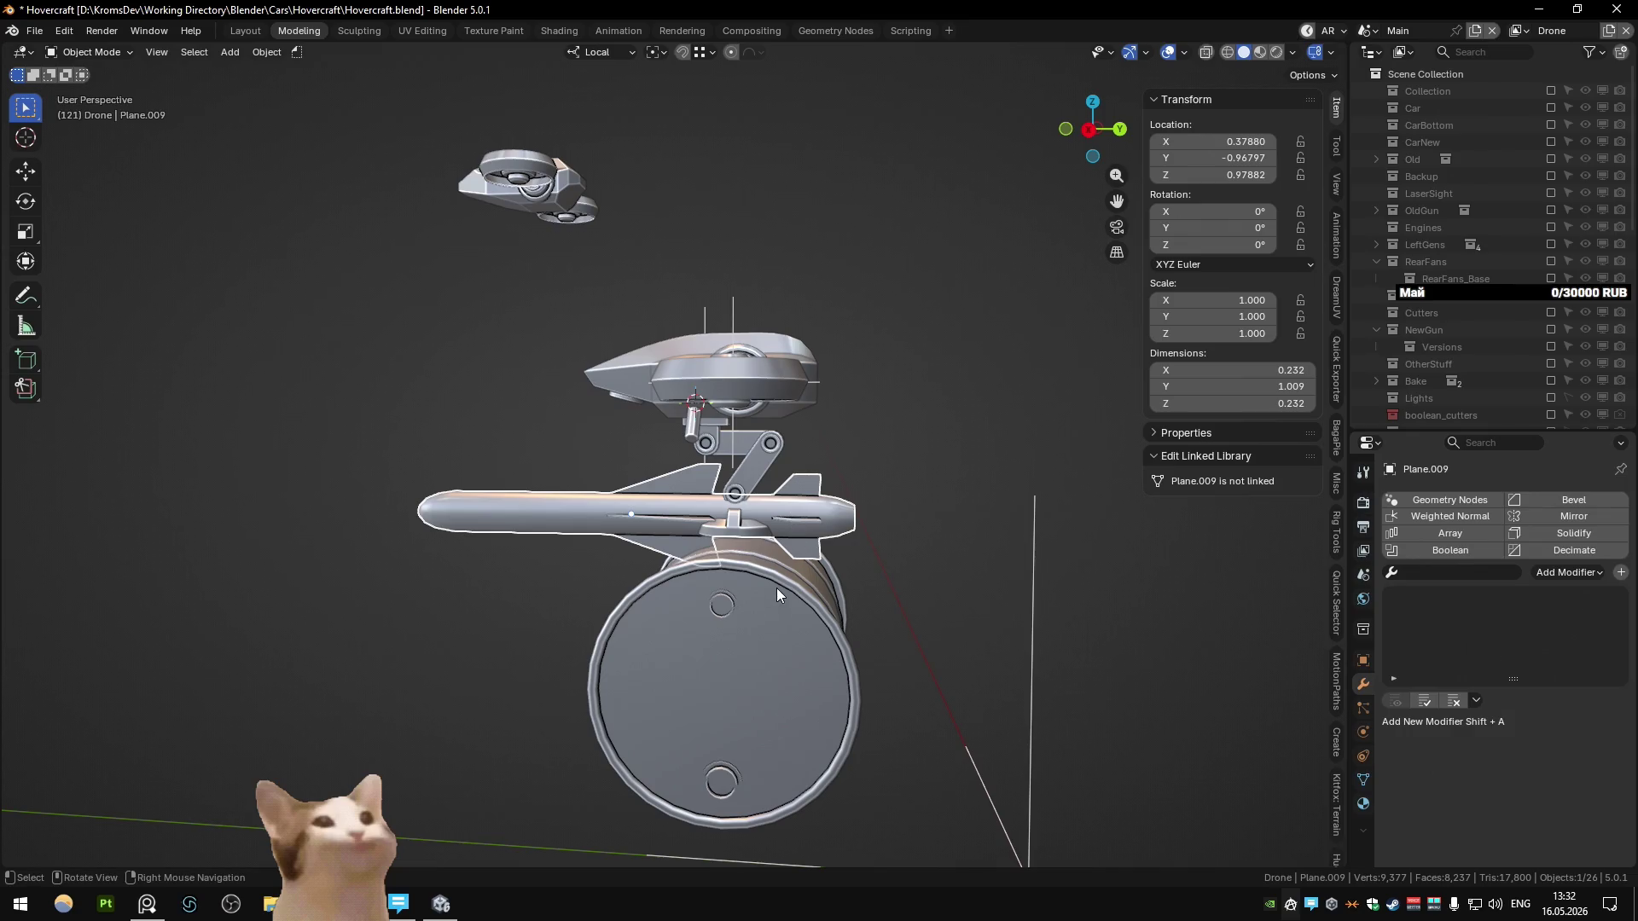
Step: Hide the missile under the drone
middle_click_drag(776, 586, 832, 586)
mouse_move(590, 597)
middle_mouse_down()
mouse_move(814, 581)
mouse_move(795, 596)
mouse_move(800, 621)
mouse_move(812, 603)
mouse_move(801, 622)
middle_mouse_up()
left_click(802, 623)
key("h")
Step: Slide the barrel slightly along its local Y axis beneath the drone
key("g")
key("z")
key("Escape")
key("g")
key("y")
mouse_move(889, 592)
middle_mouse_down()
mouse_move(810, 589)
mouse_move(913, 536)
mouse_move(825, 507)
mouse_move(824, 538)
middle_mouse_up()
left_click(810, 593)
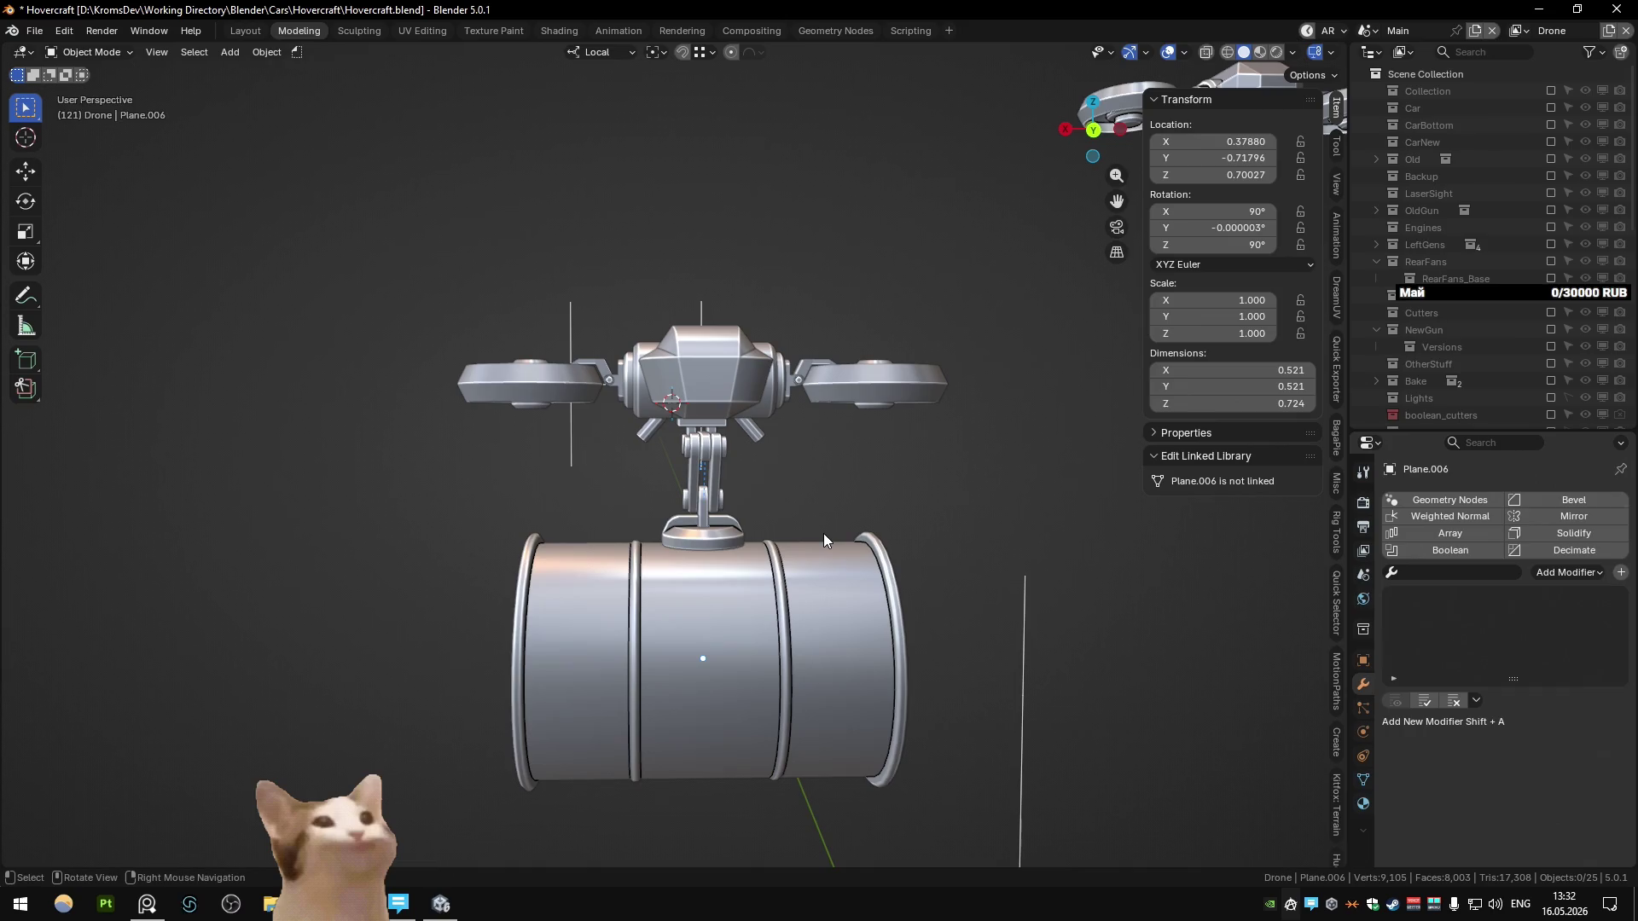
middle_click_drag(822, 534, 797, 466)
mouse_move(785, 402)
middle_mouse_down()
mouse_move(810, 447)
mouse_move(771, 525)
mouse_move(746, 410)
middle_mouse_up()
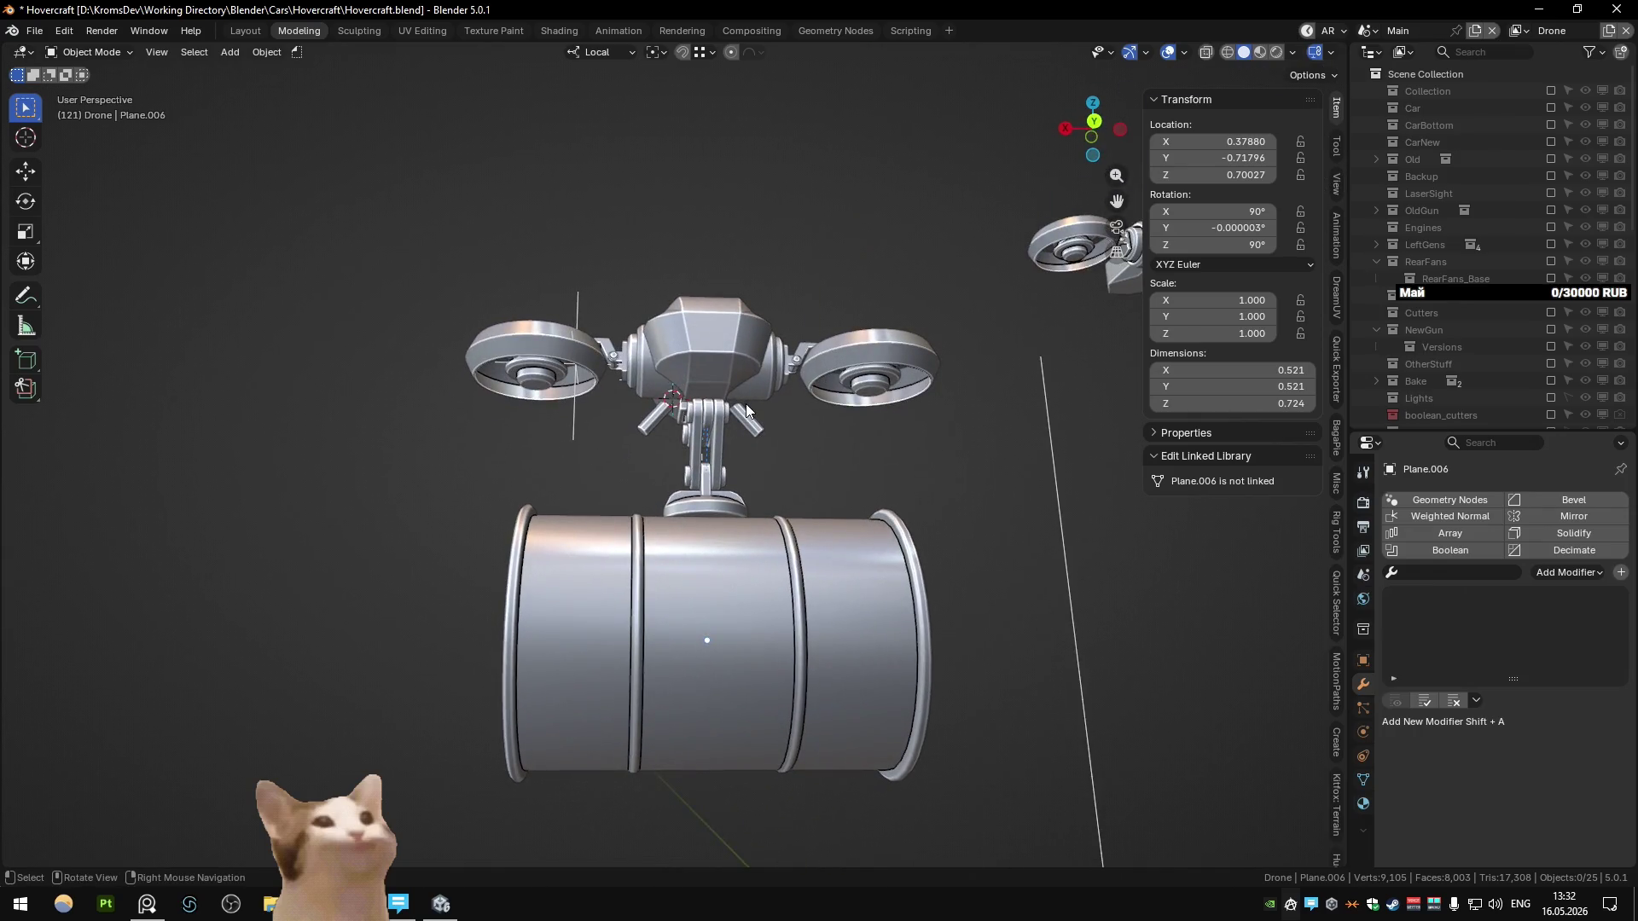
right_click(190, 903)
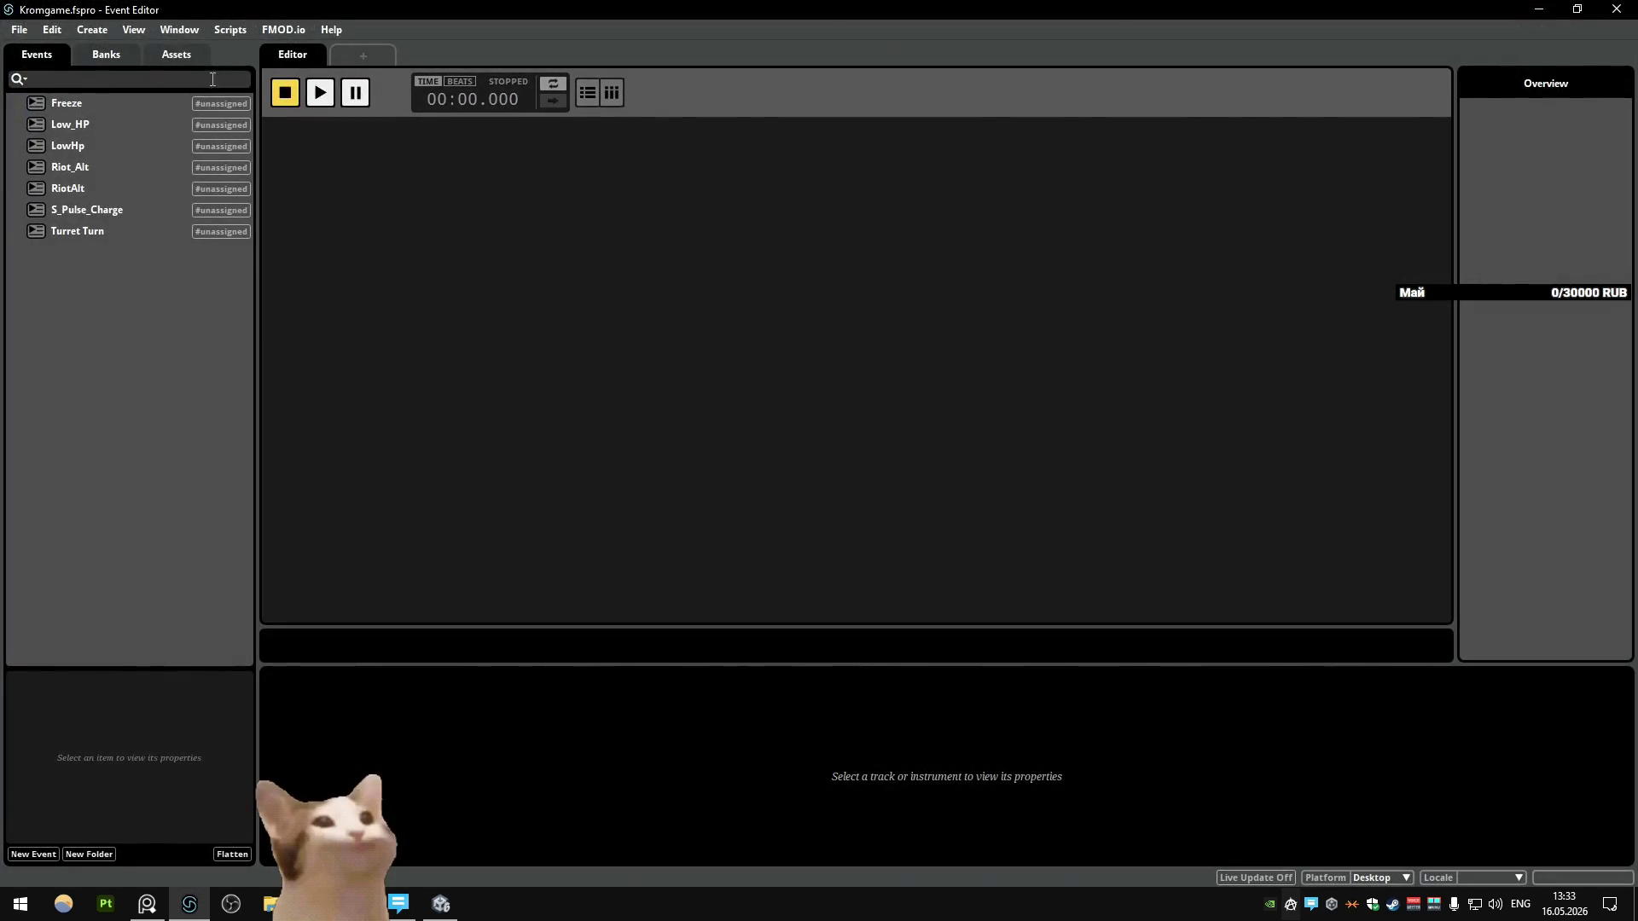
Step: Expand the Sounds to Impliment assets folder and preview Generator Overdrive and the Riot Generator files
left_click(181, 53)
left_click(13, 209)
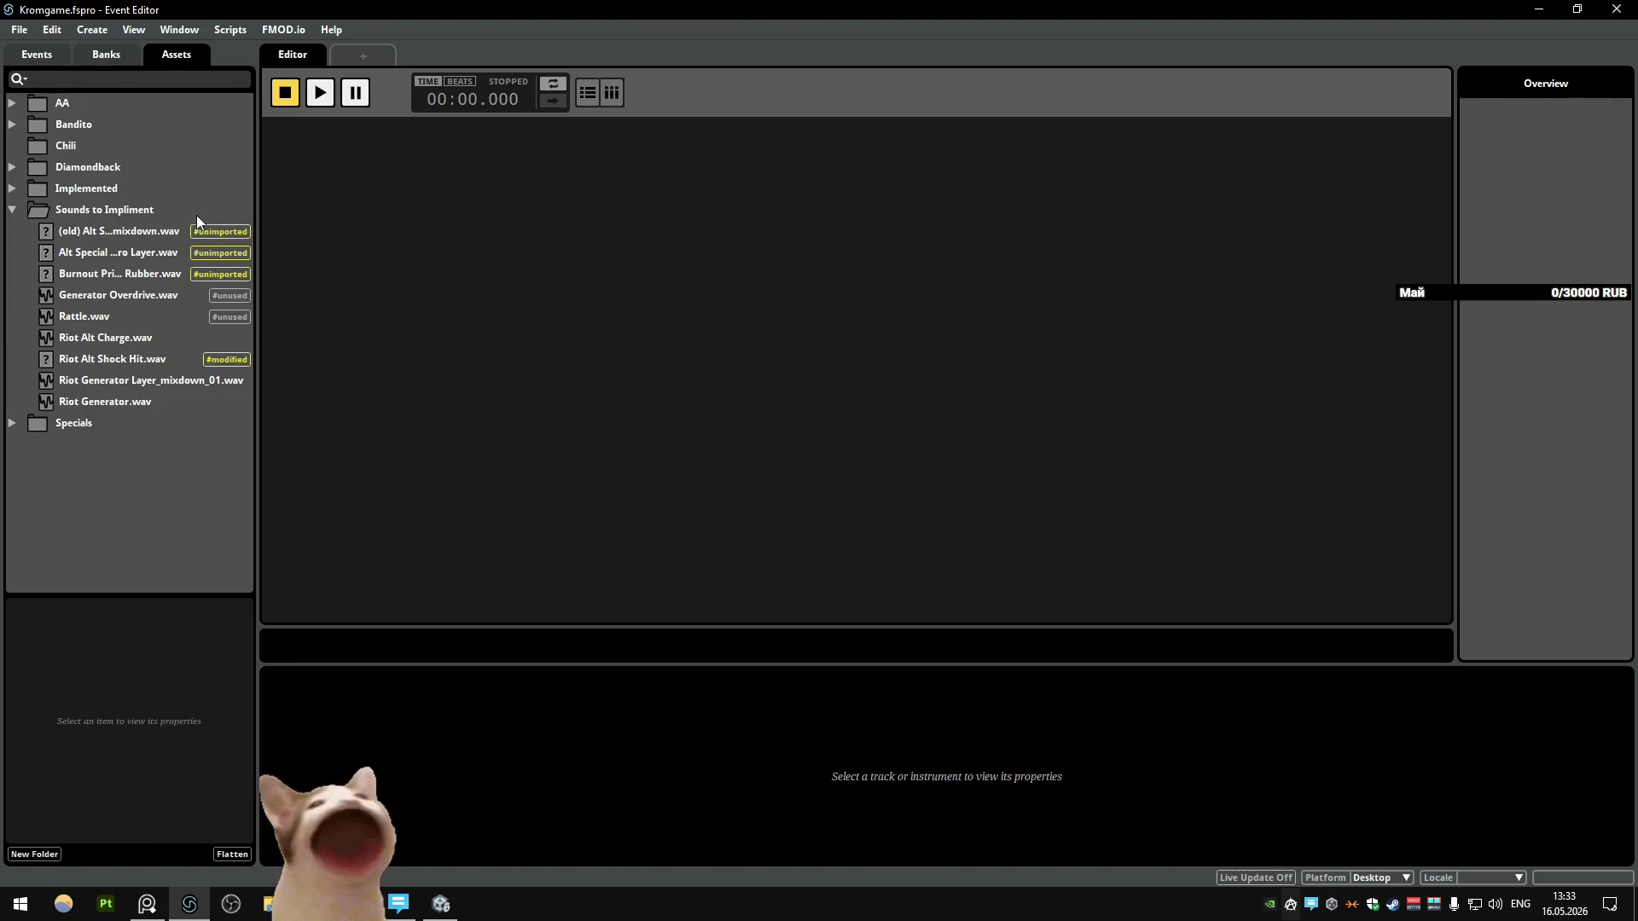
left_click(105, 234)
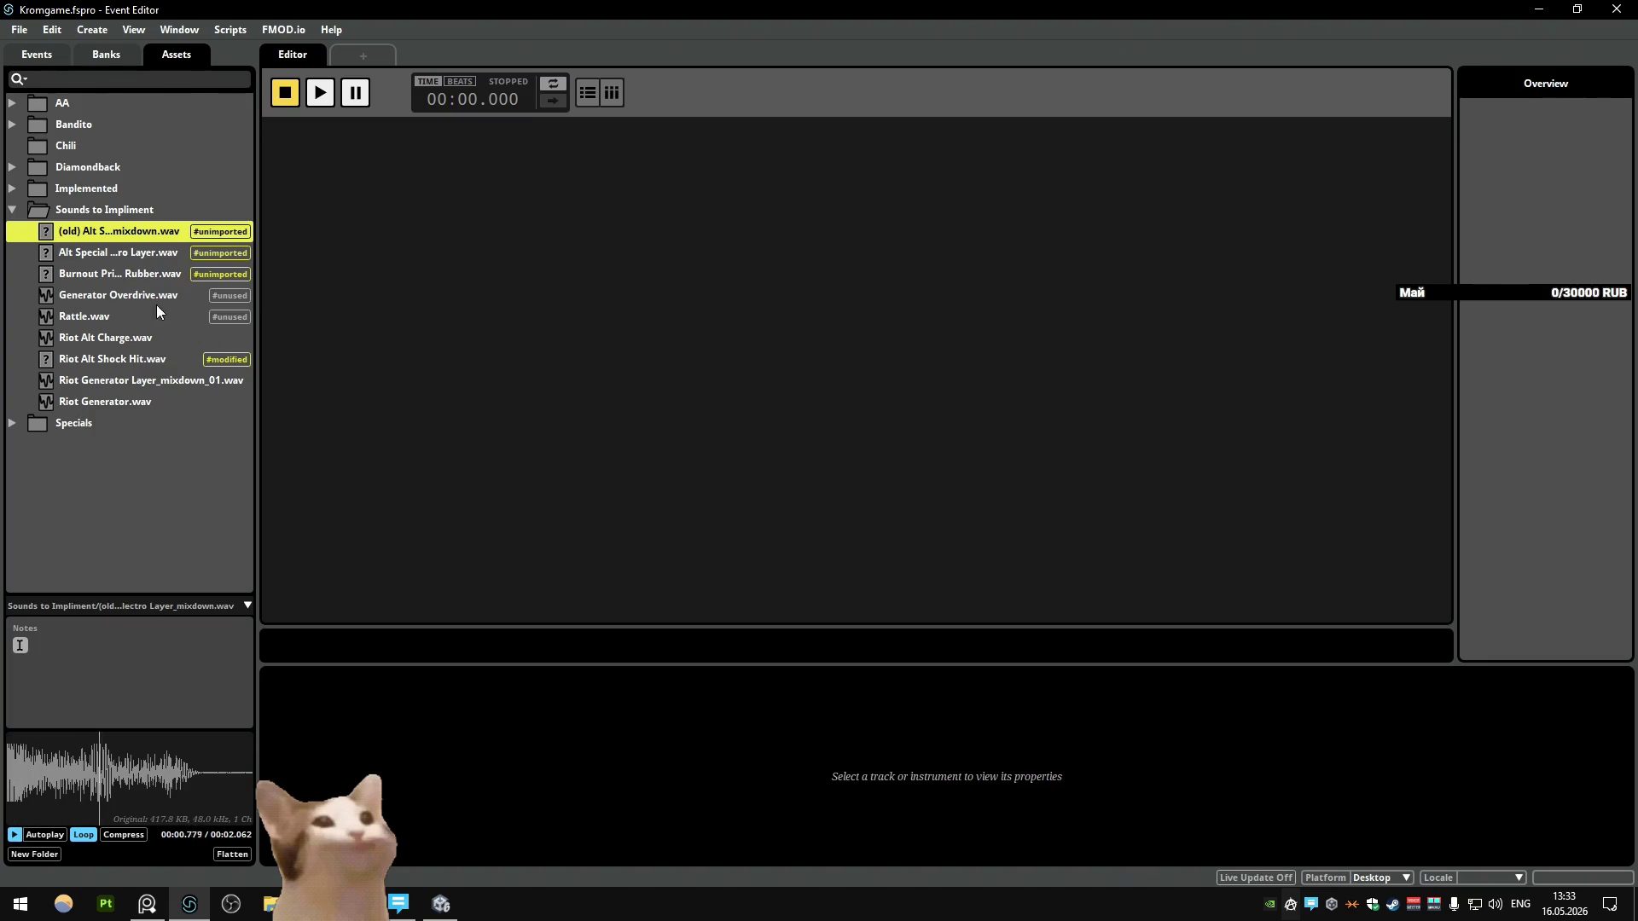
left_click(125, 257)
left_click(121, 290)
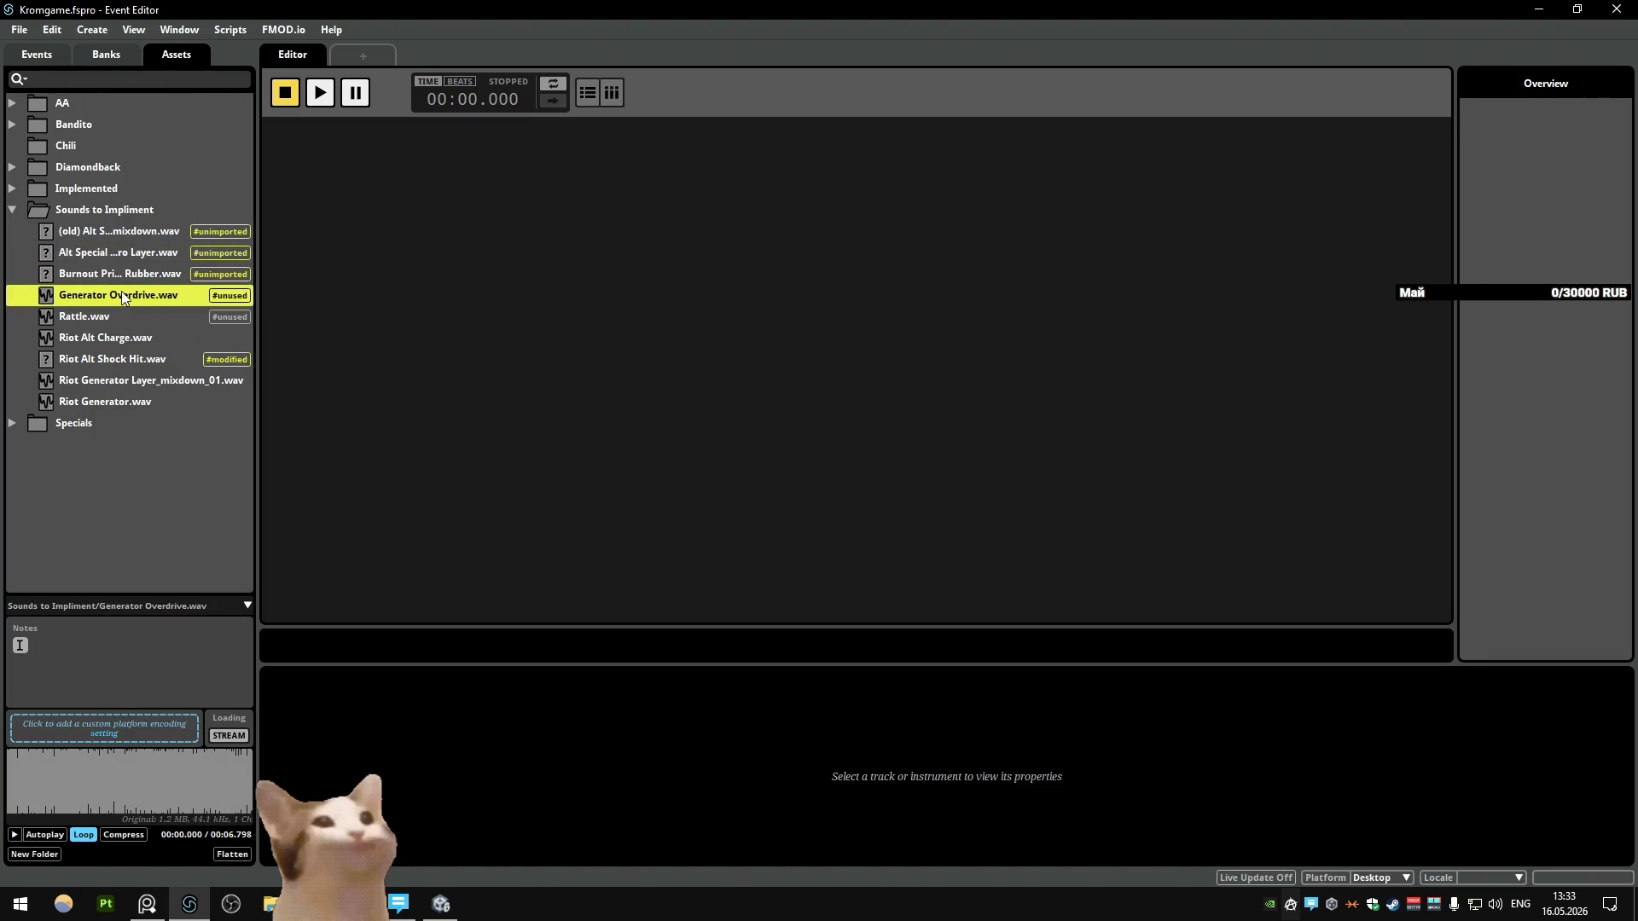
left_click(176, 483)
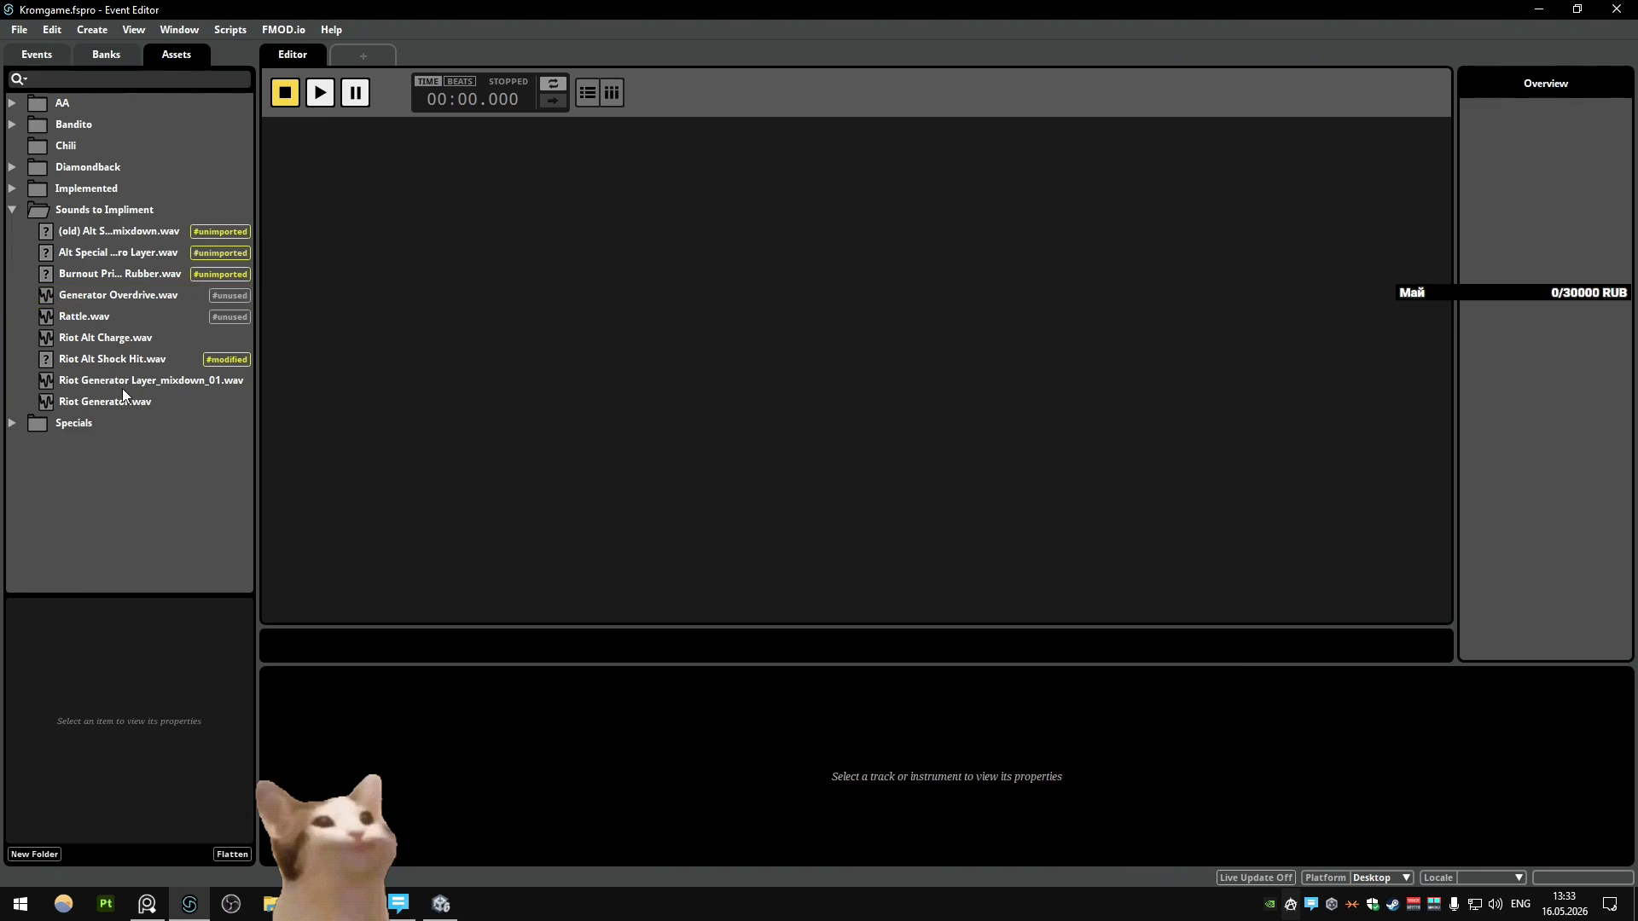
left_click(124, 384)
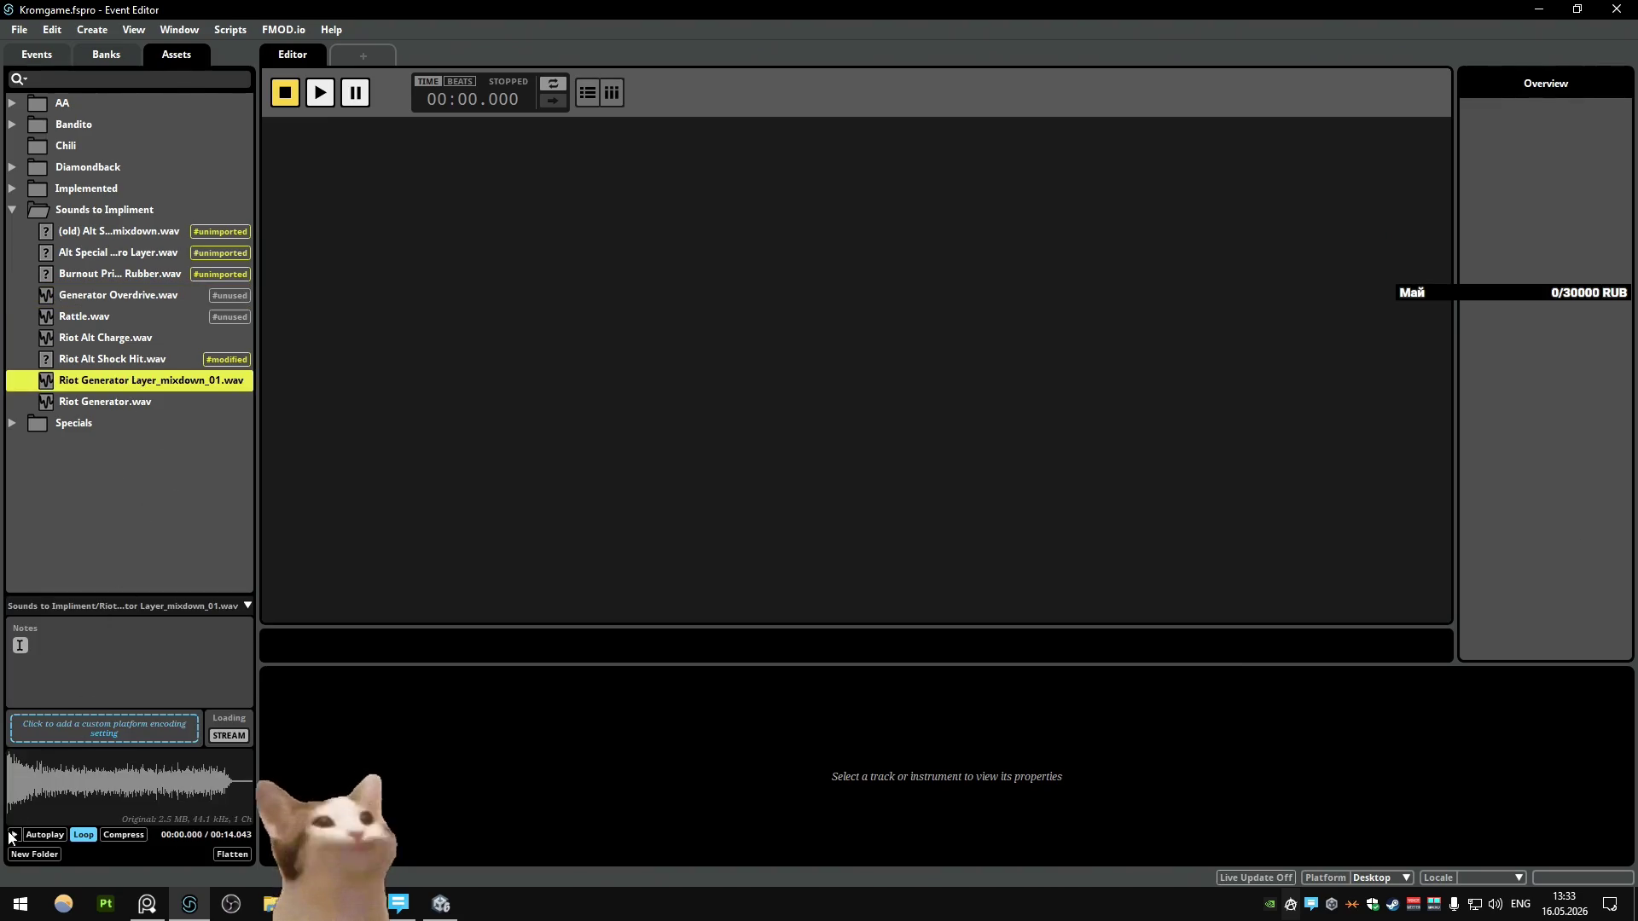
key("Down")
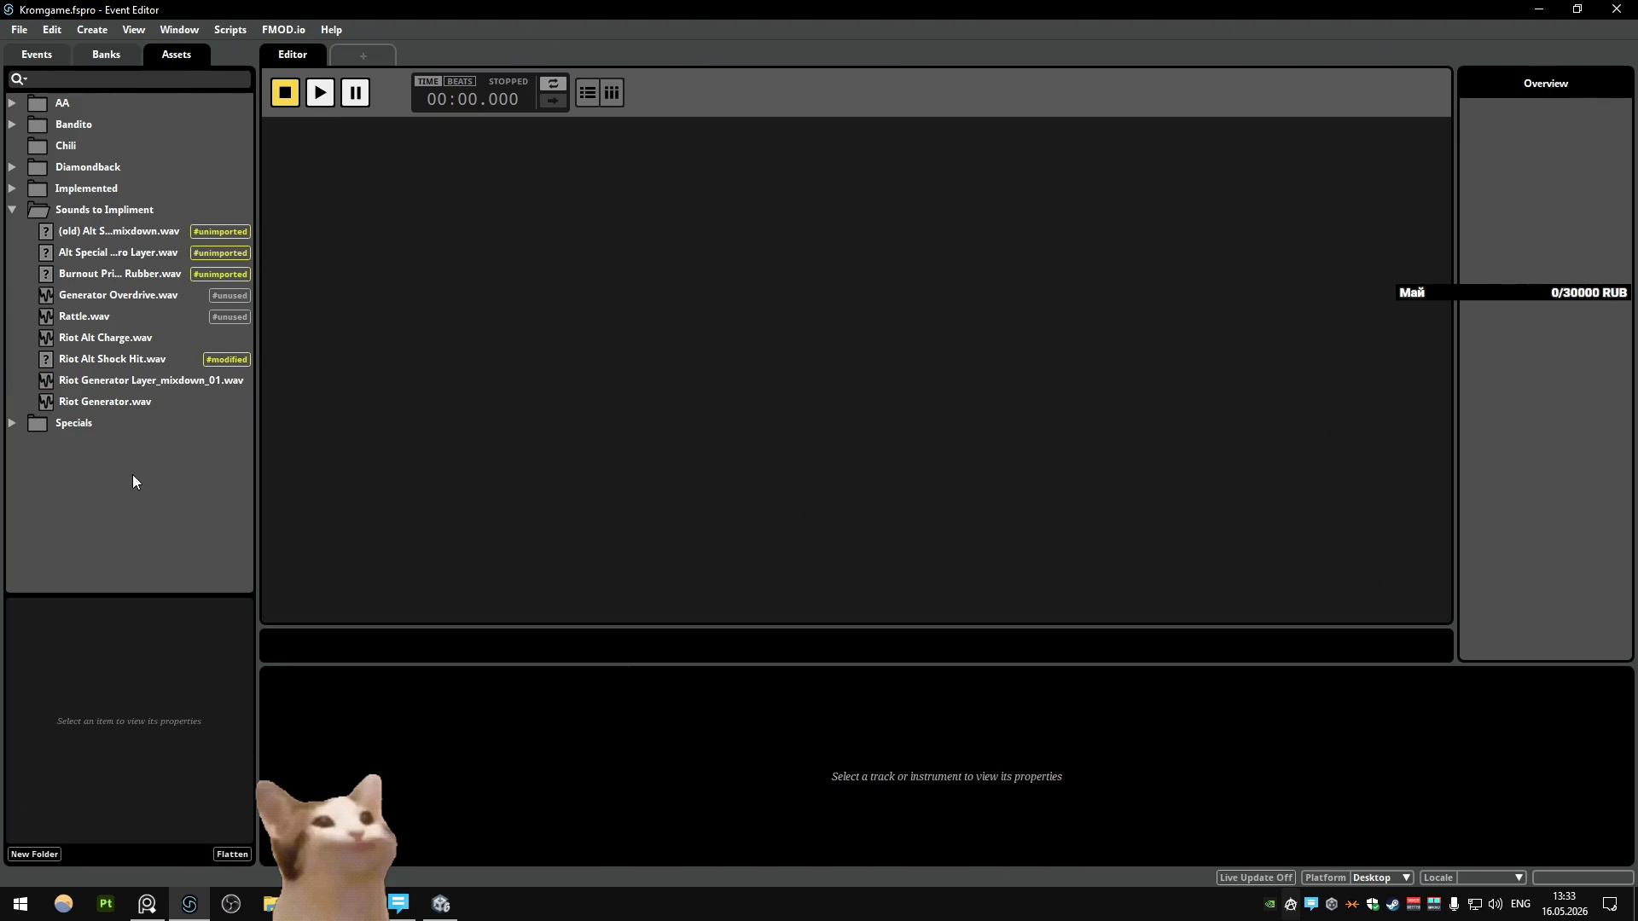
left_click(154, 441)
left_click(136, 399)
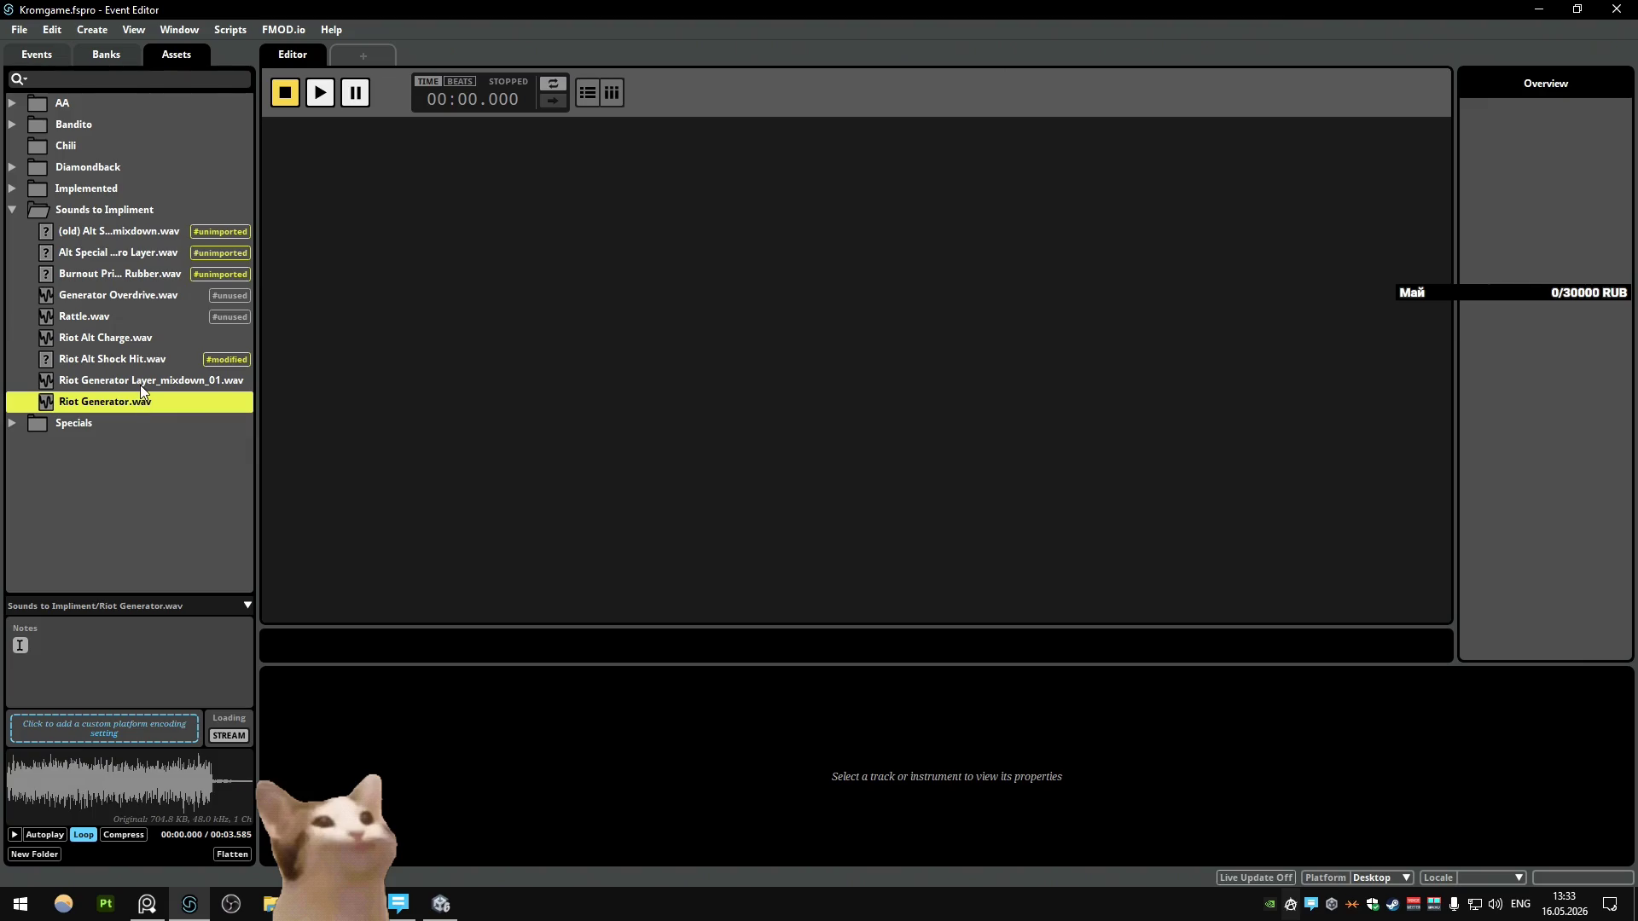
Step: Compare the Riot sounds, then show Riot Alt Charge.wav in its folder in Explorer
left_click(140, 385)
left_click(152, 462)
key("Up")
key("Up")
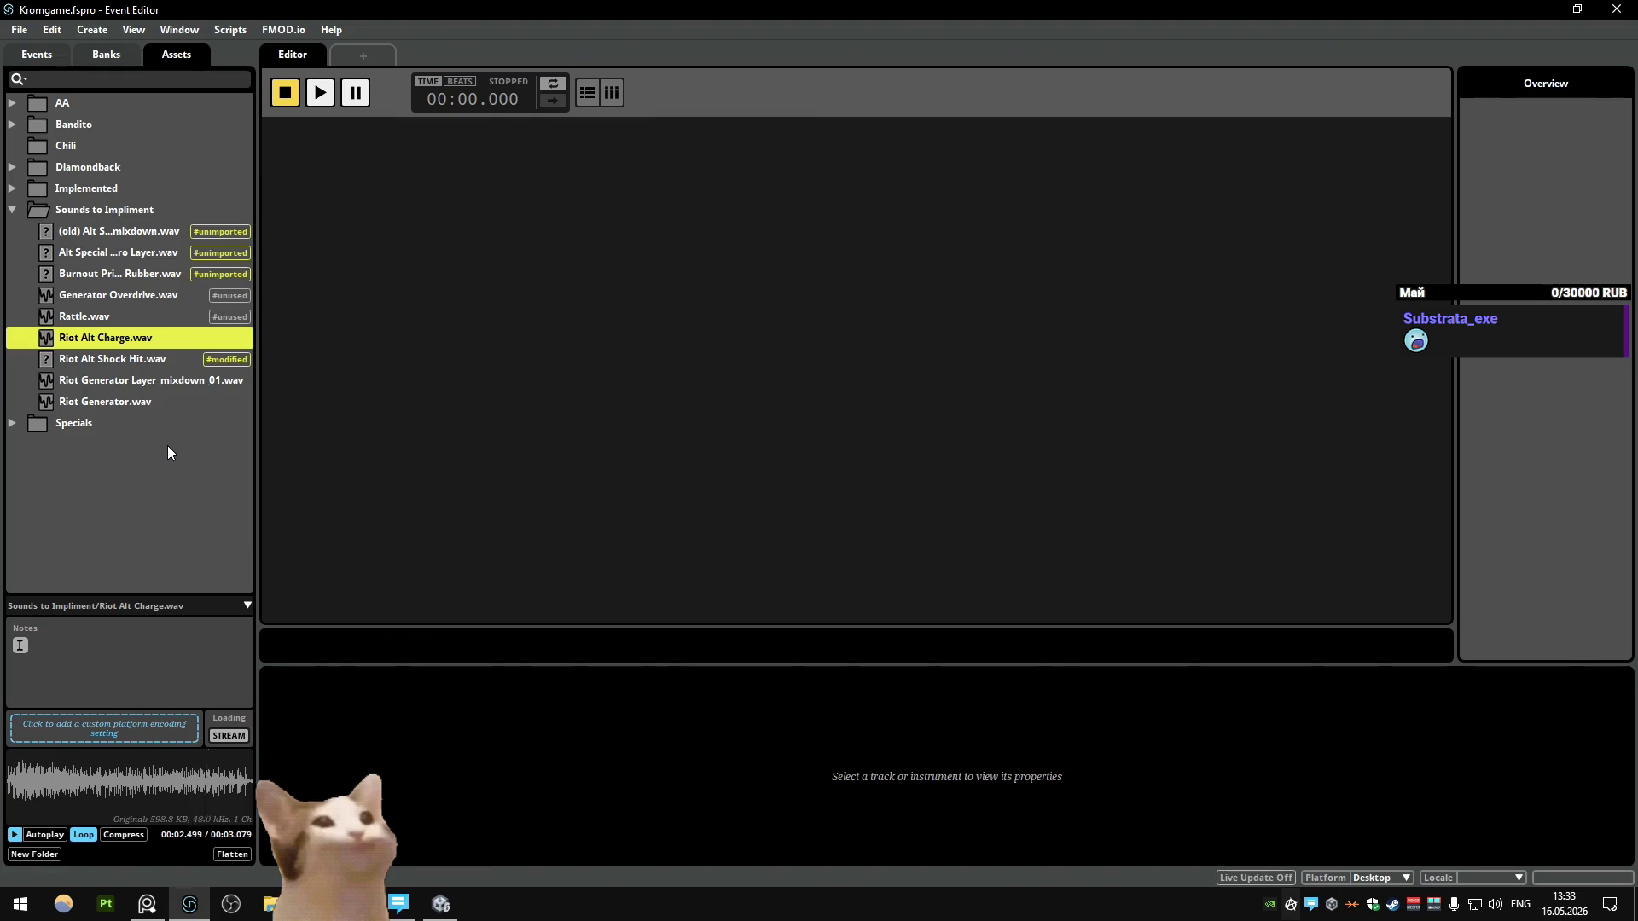
left_click(148, 382)
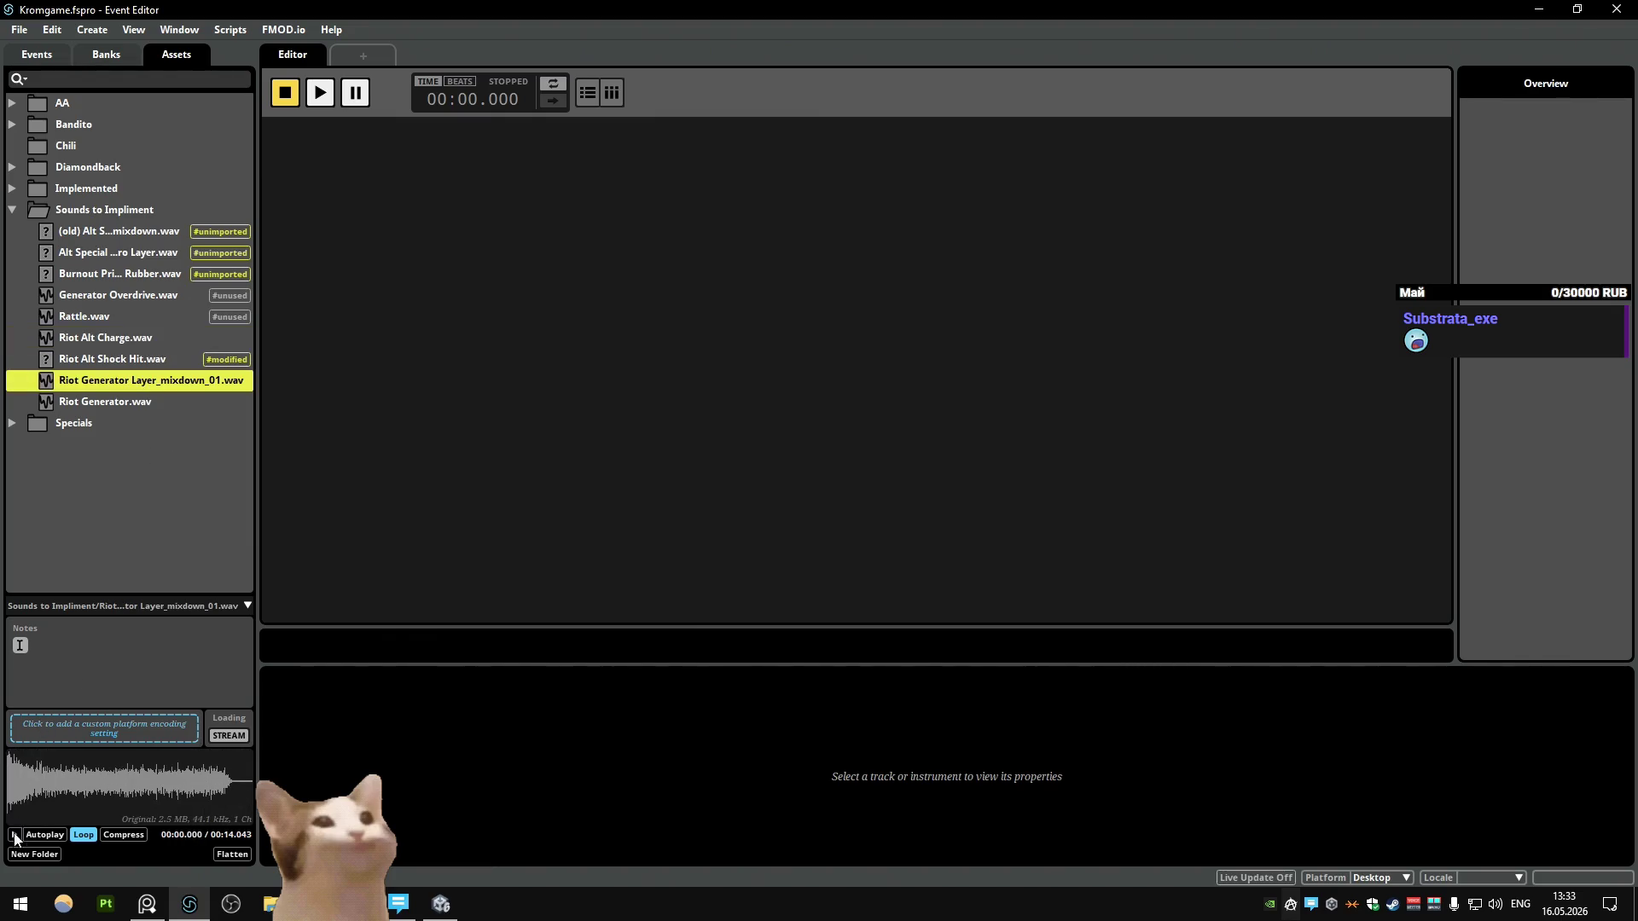
key("Down")
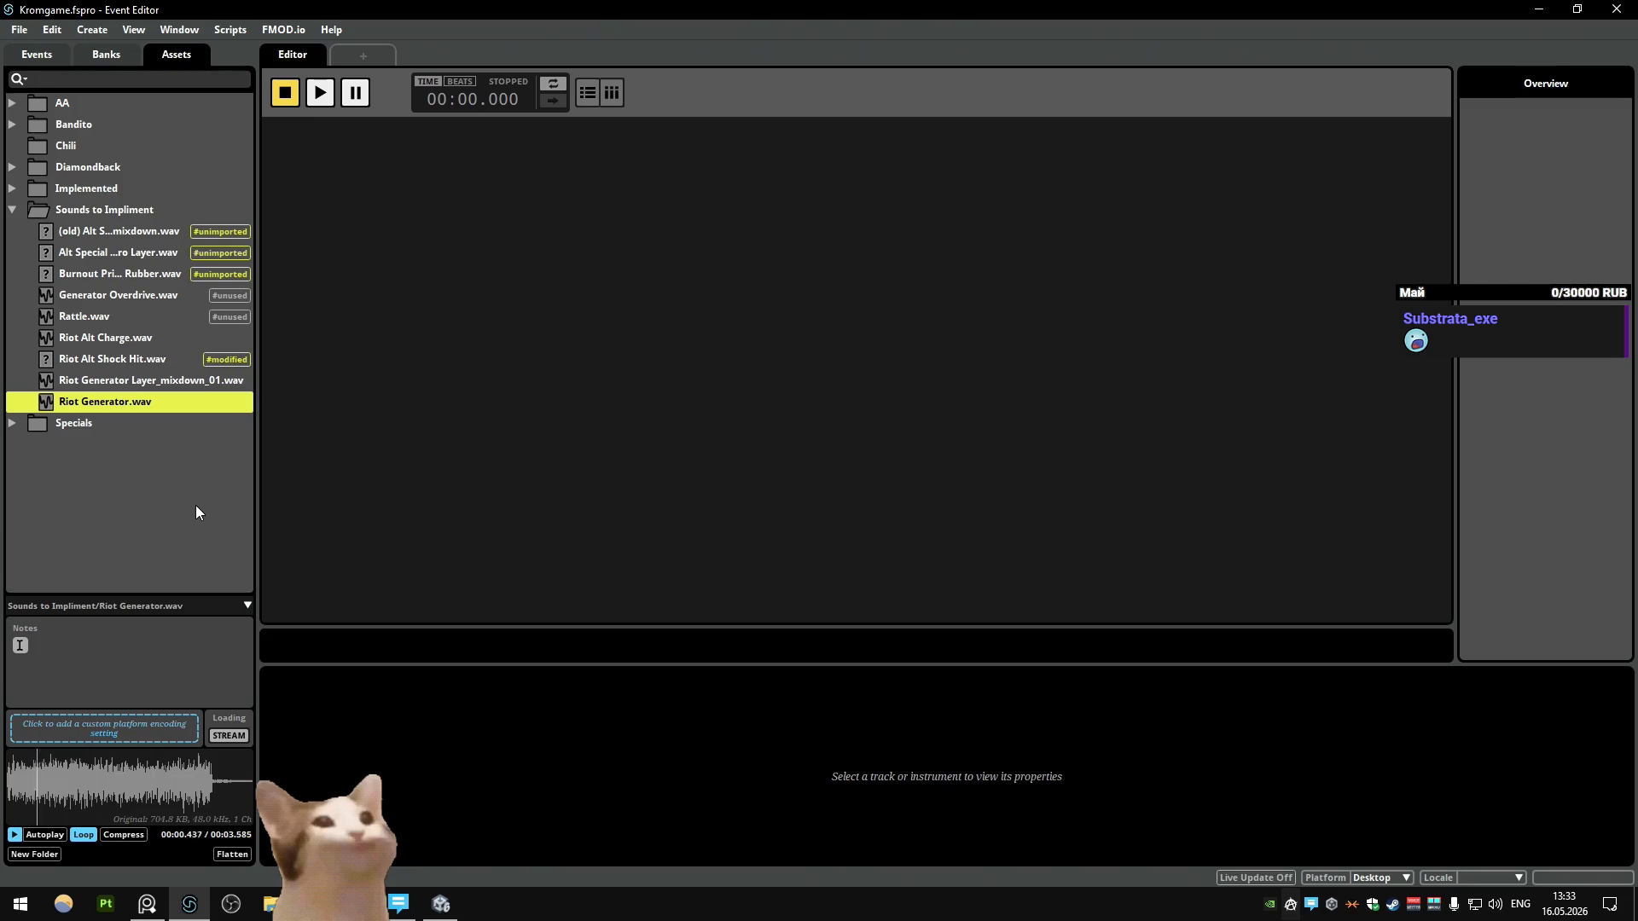
left_click(116, 322)
left_click(116, 362)
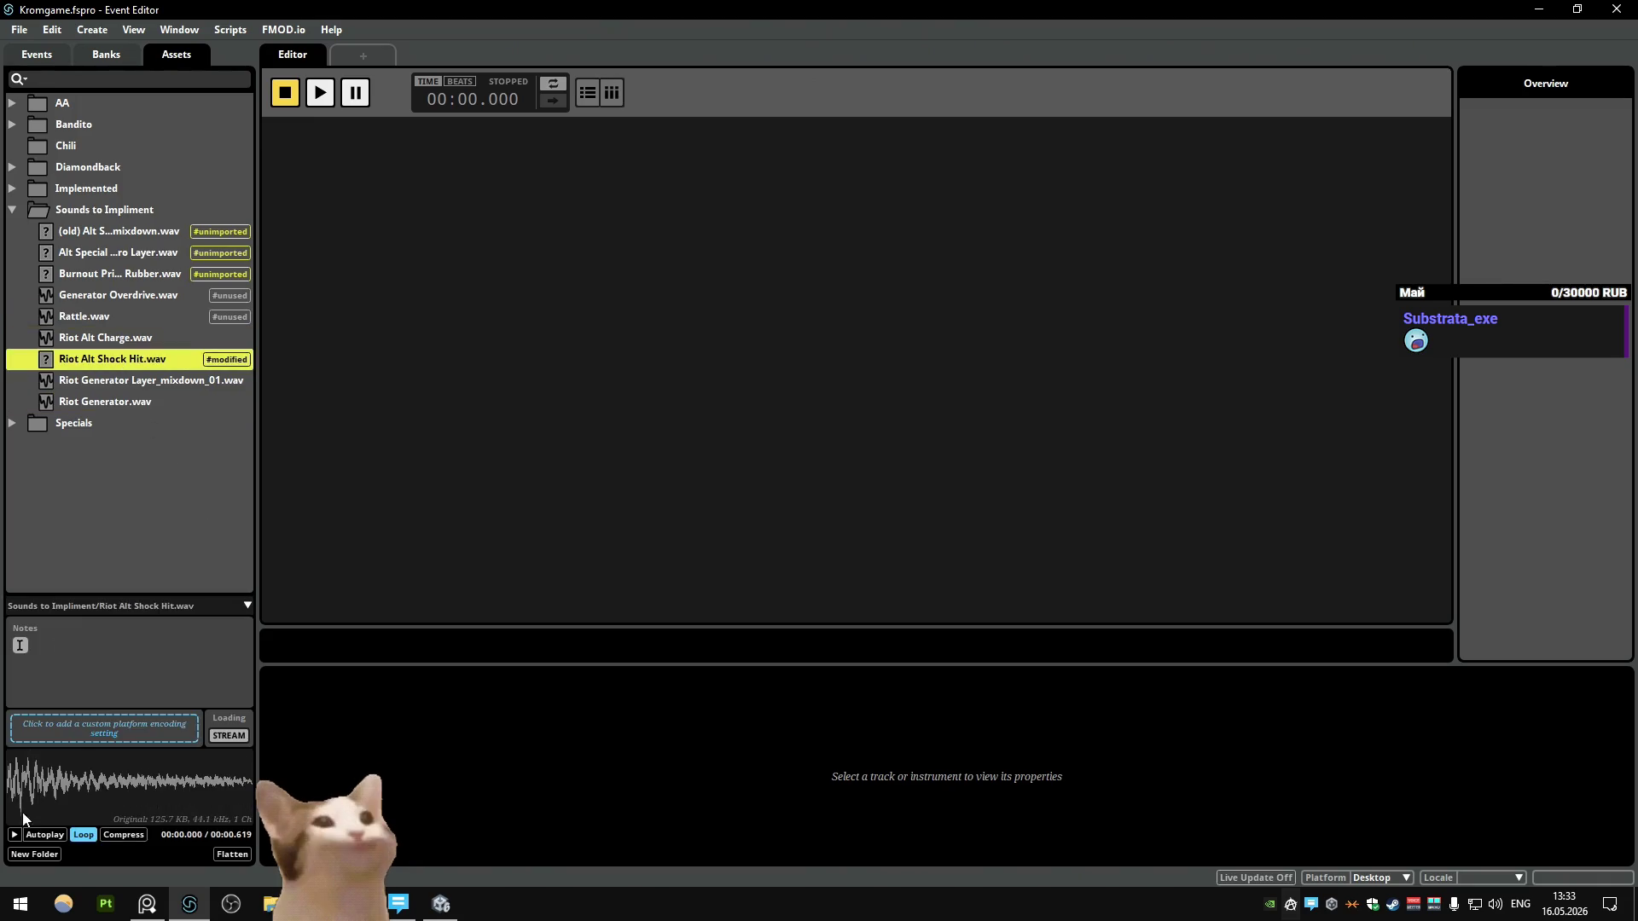
key("Up")
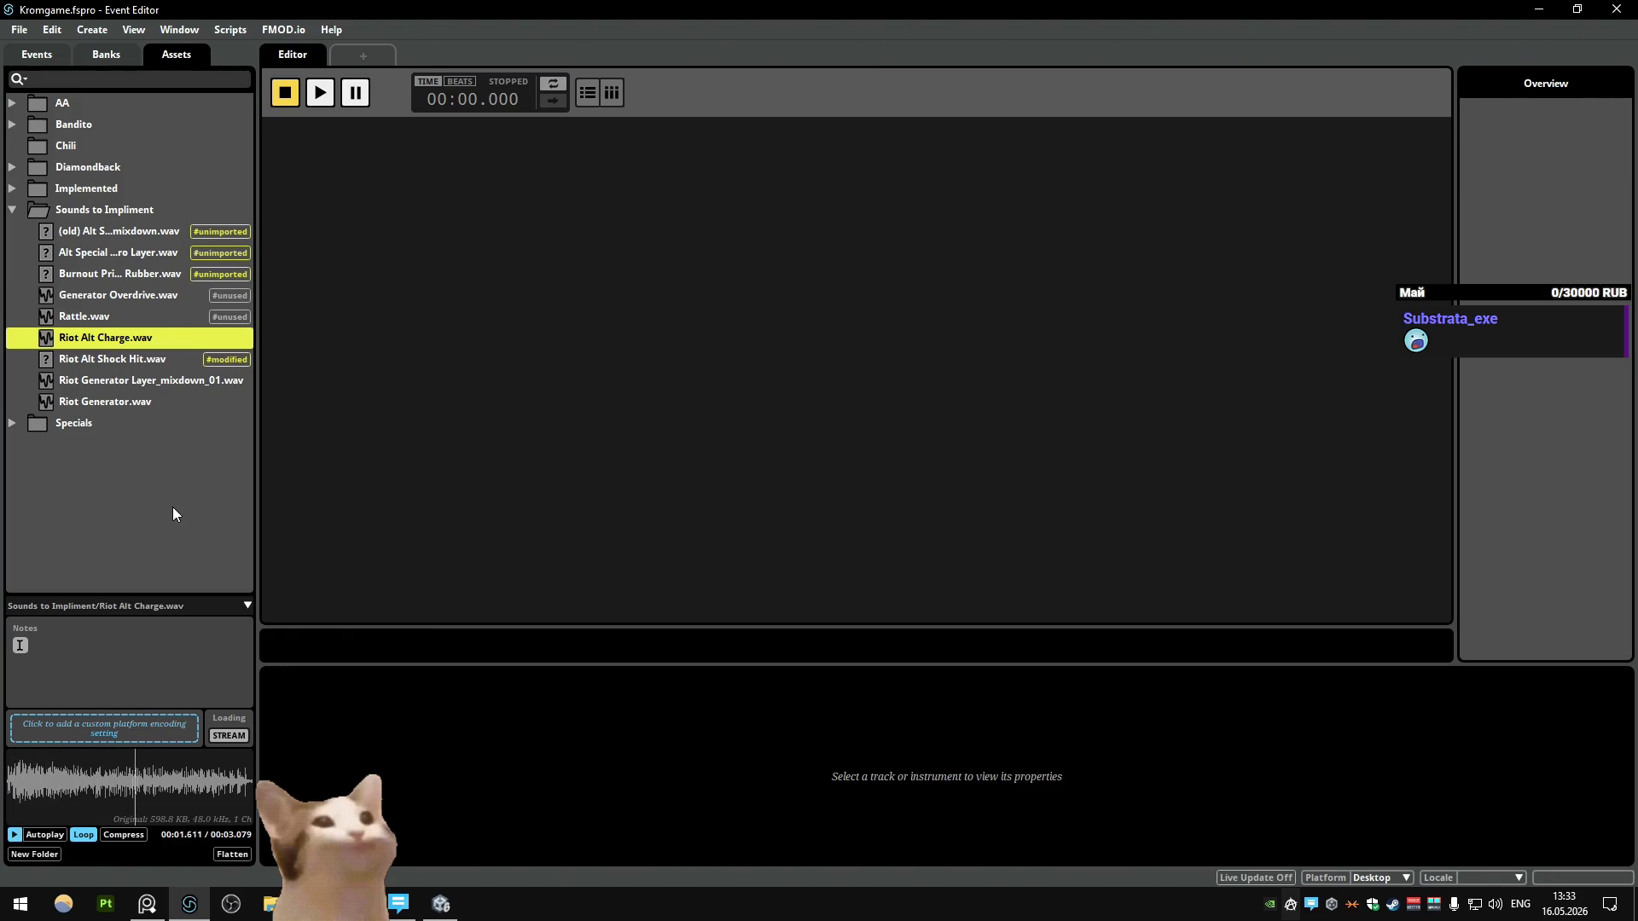
right_click(150, 338)
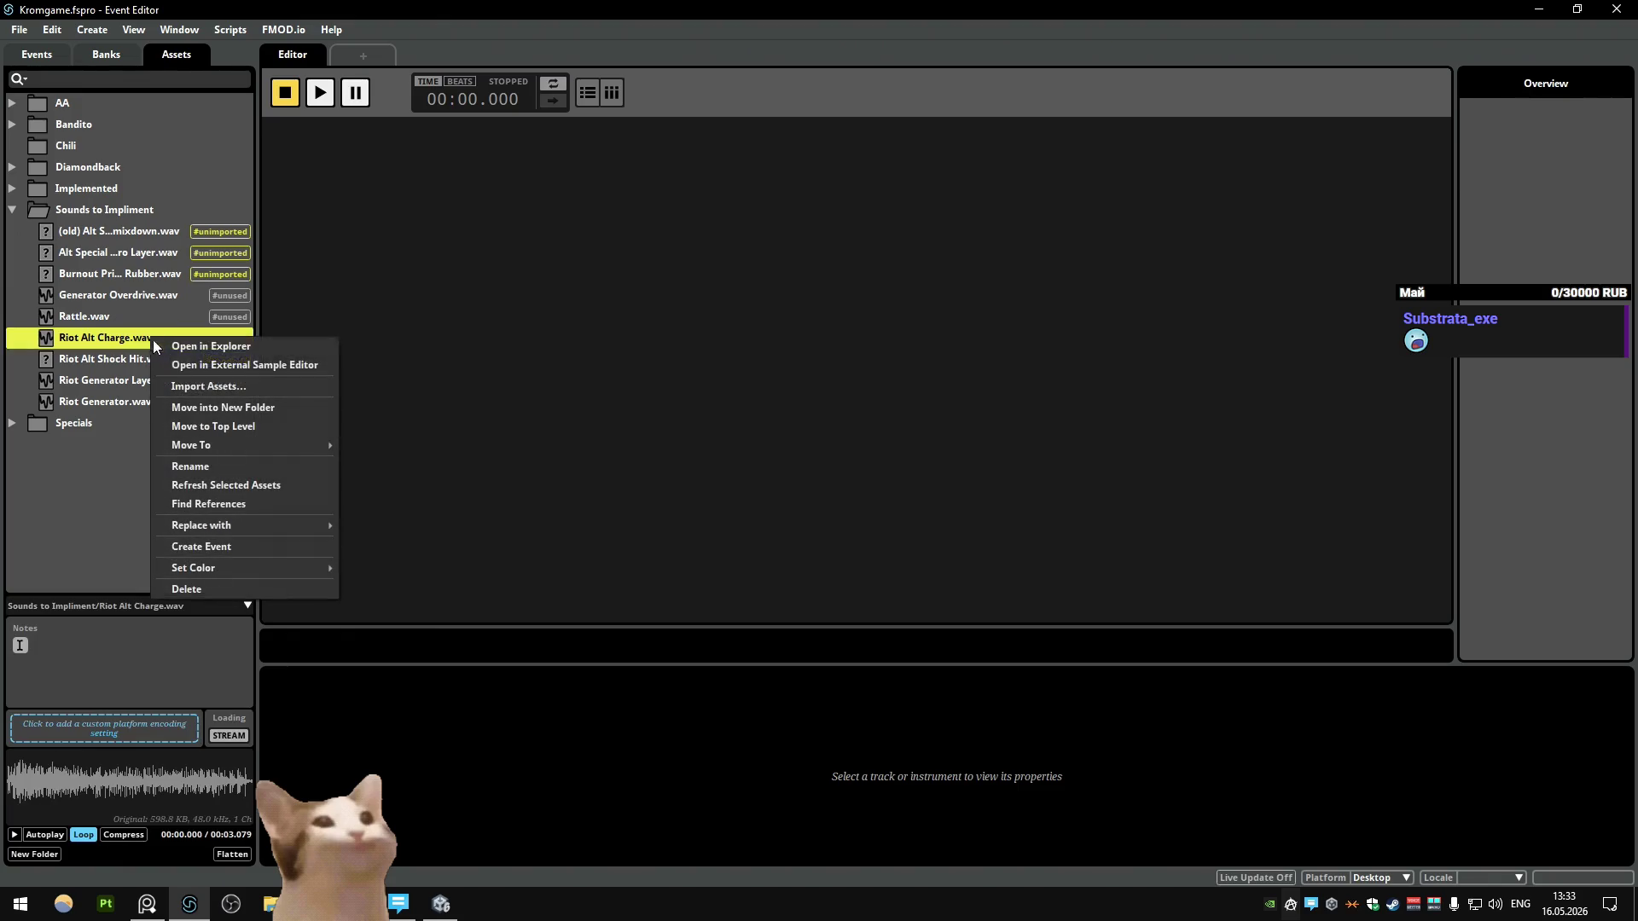
left_click(241, 351)
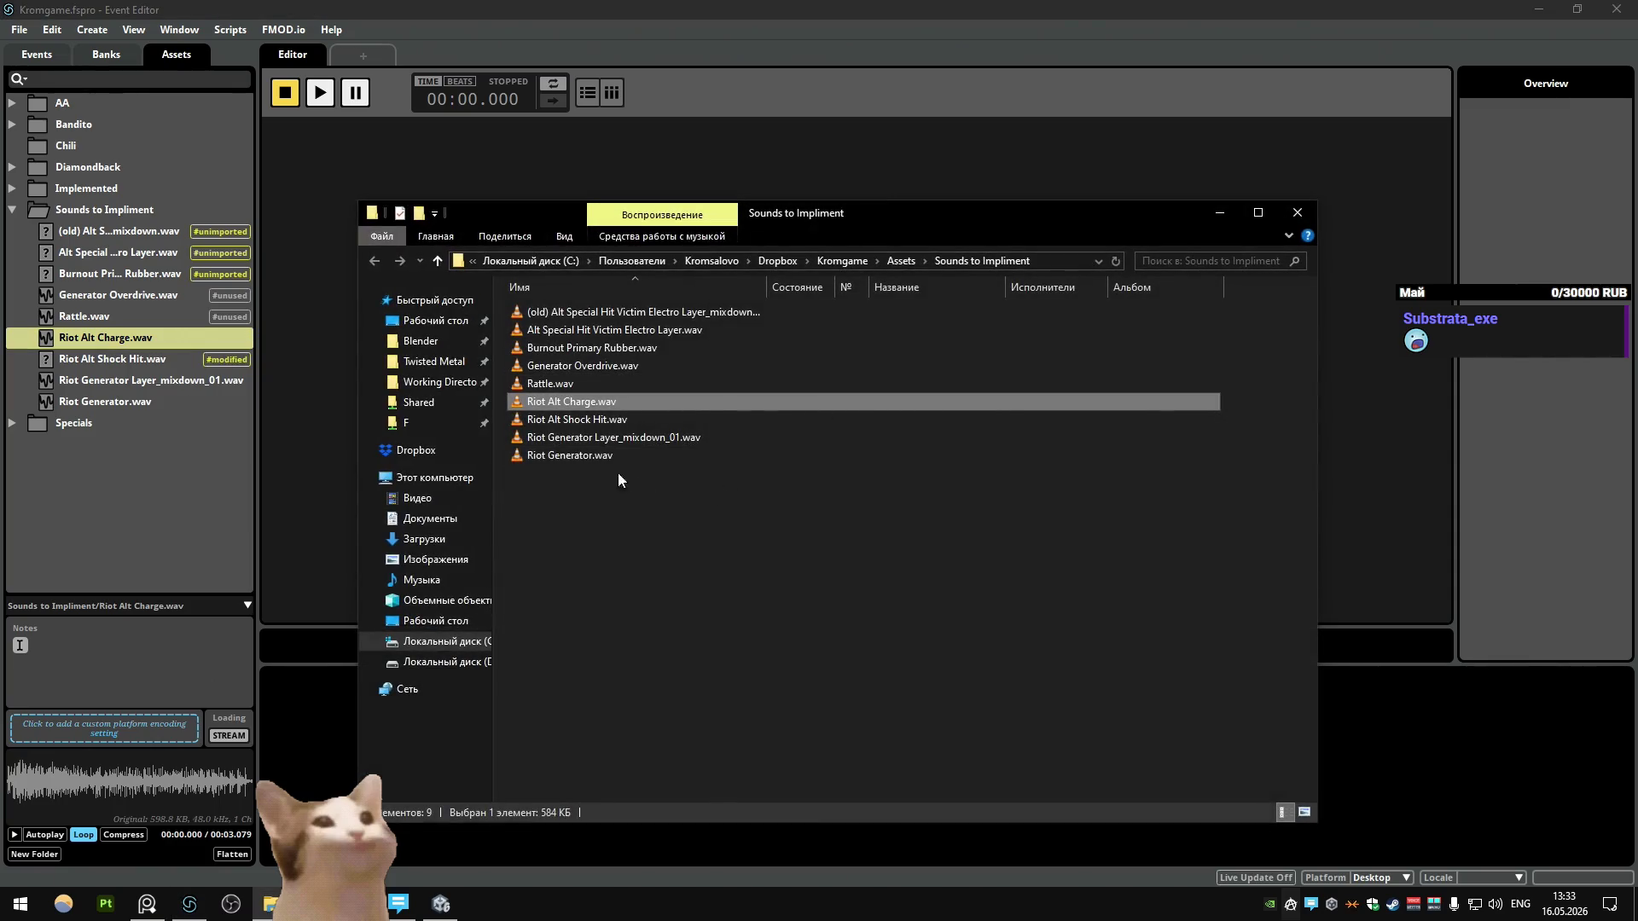
Step: Paste Riot Alt Charge.wav into D:\KromsDev\FMOD\KromsCarCombat\Assets
left_click(434, 362)
double_click(542, 348)
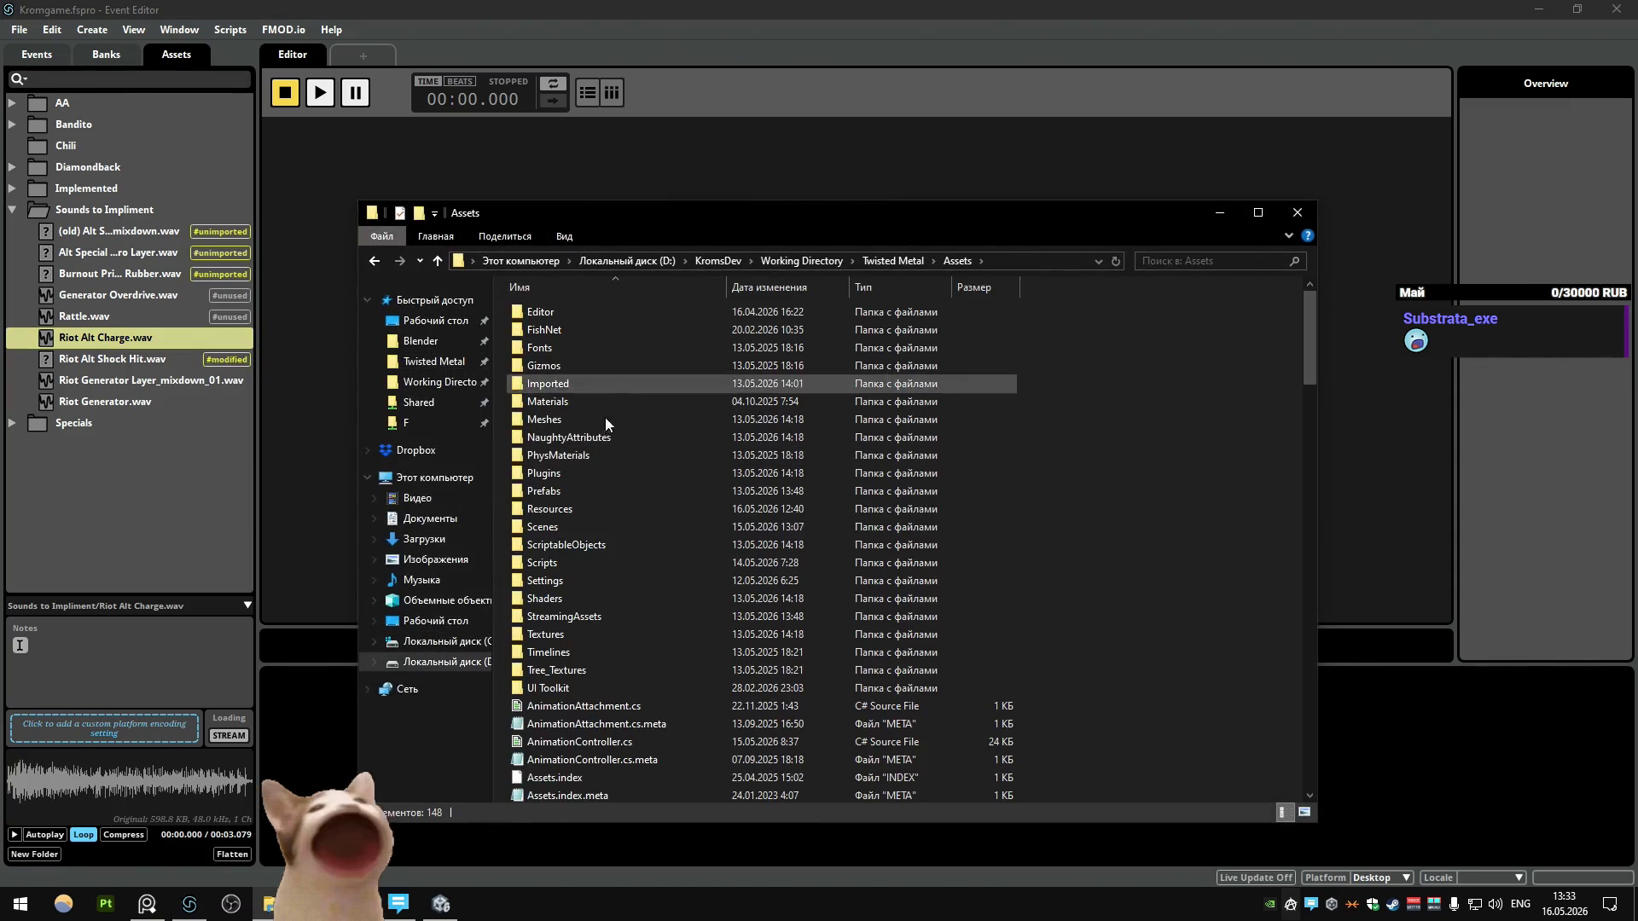
key("BackSpace")
left_click(441, 261)
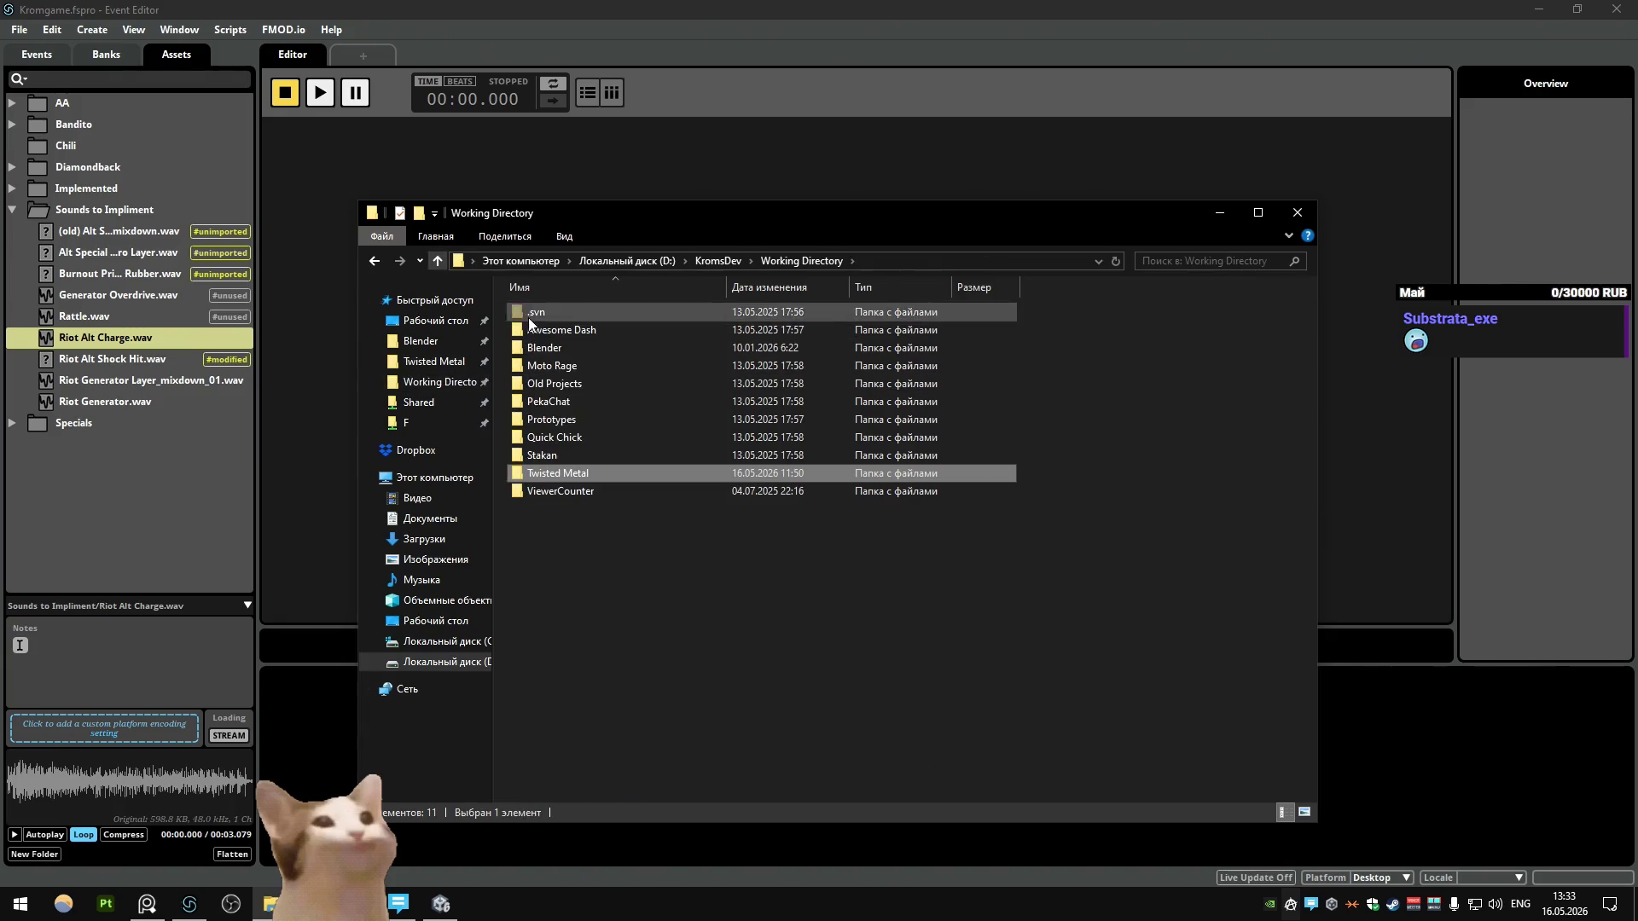
left_click(441, 261)
double_click(618, 351)
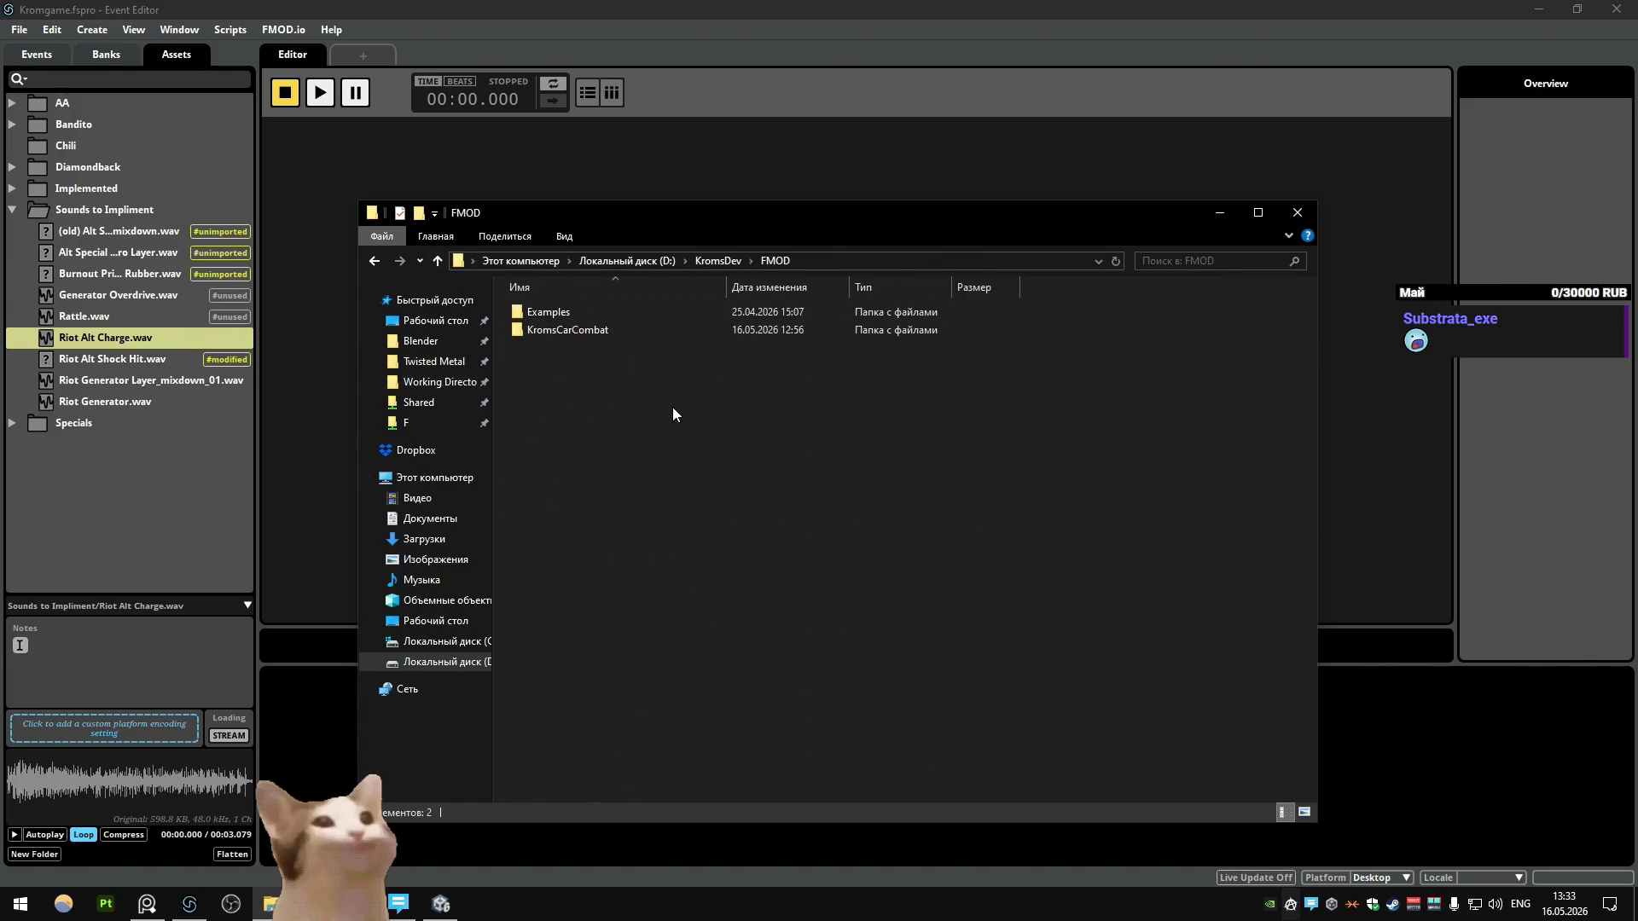
double_click(612, 329)
double_click(596, 365)
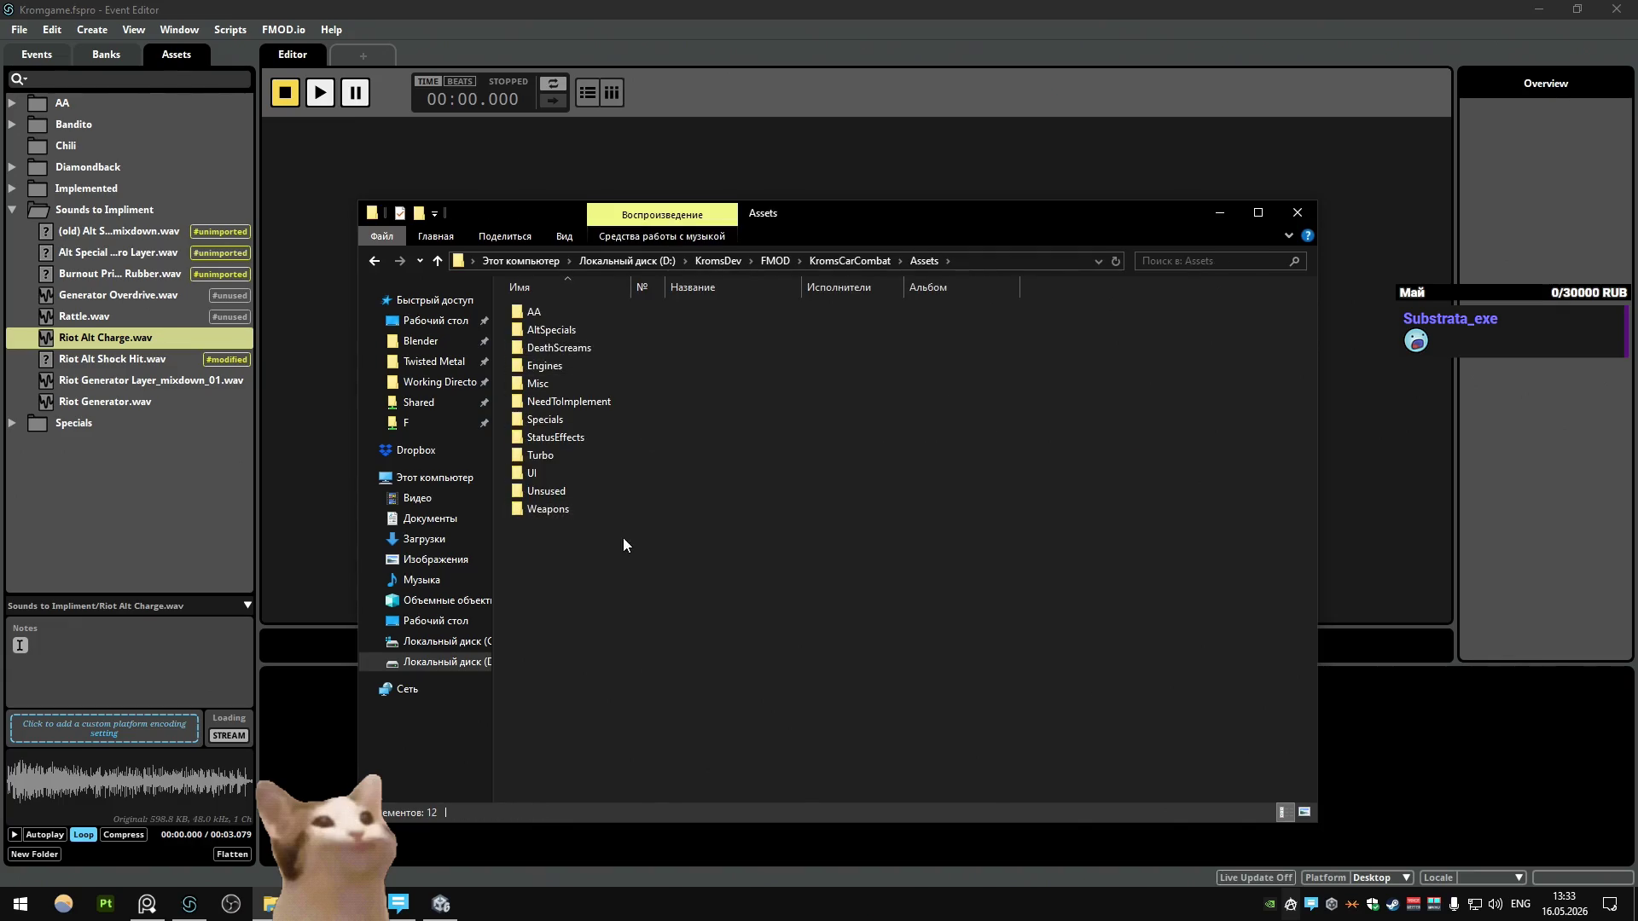
key("ctrl+v")
Step: Open KromsCarCombat.fspro in FMOD Studio and select Riot Alt Charge.wav in its assets
left_click(1297, 212)
key("alt+Tab")
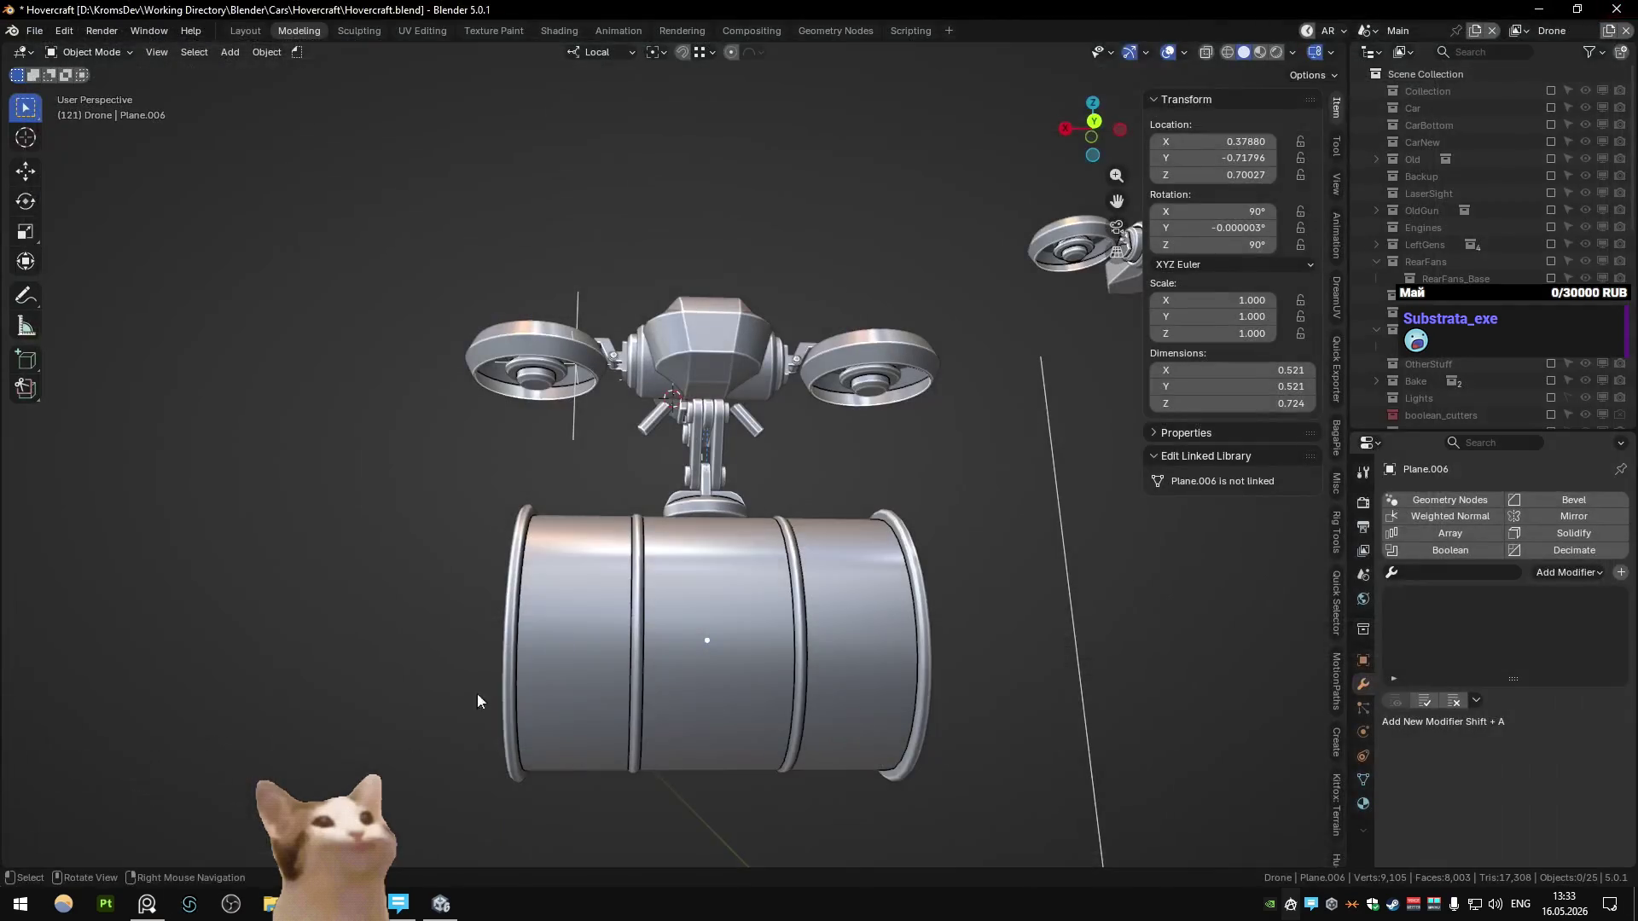
right_click(189, 904)
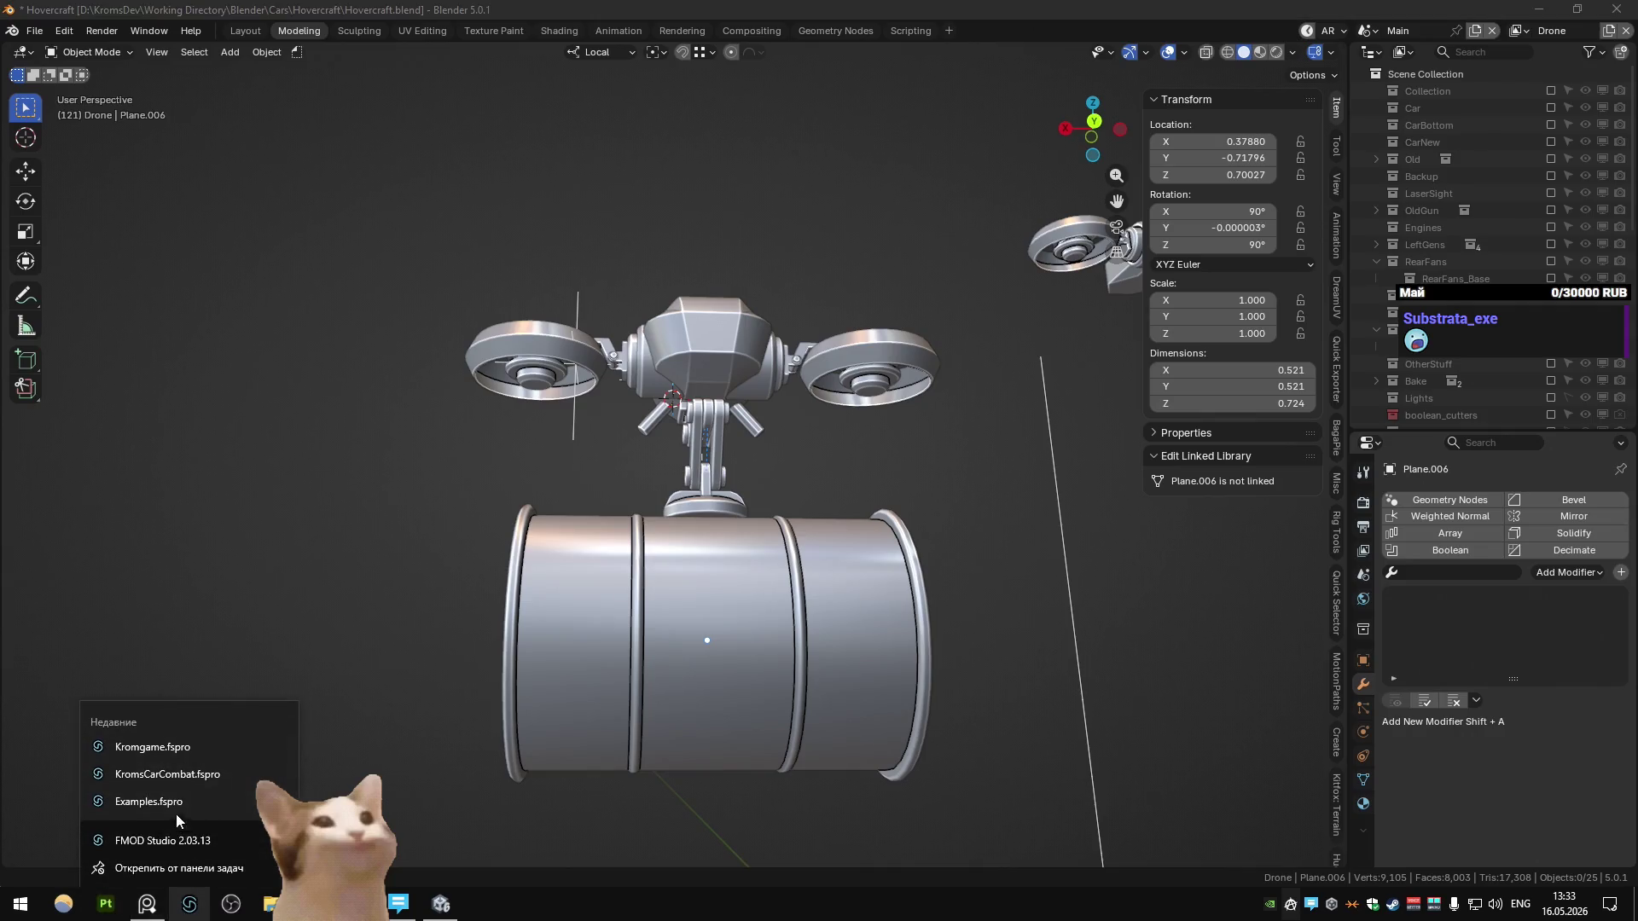
left_click(183, 775)
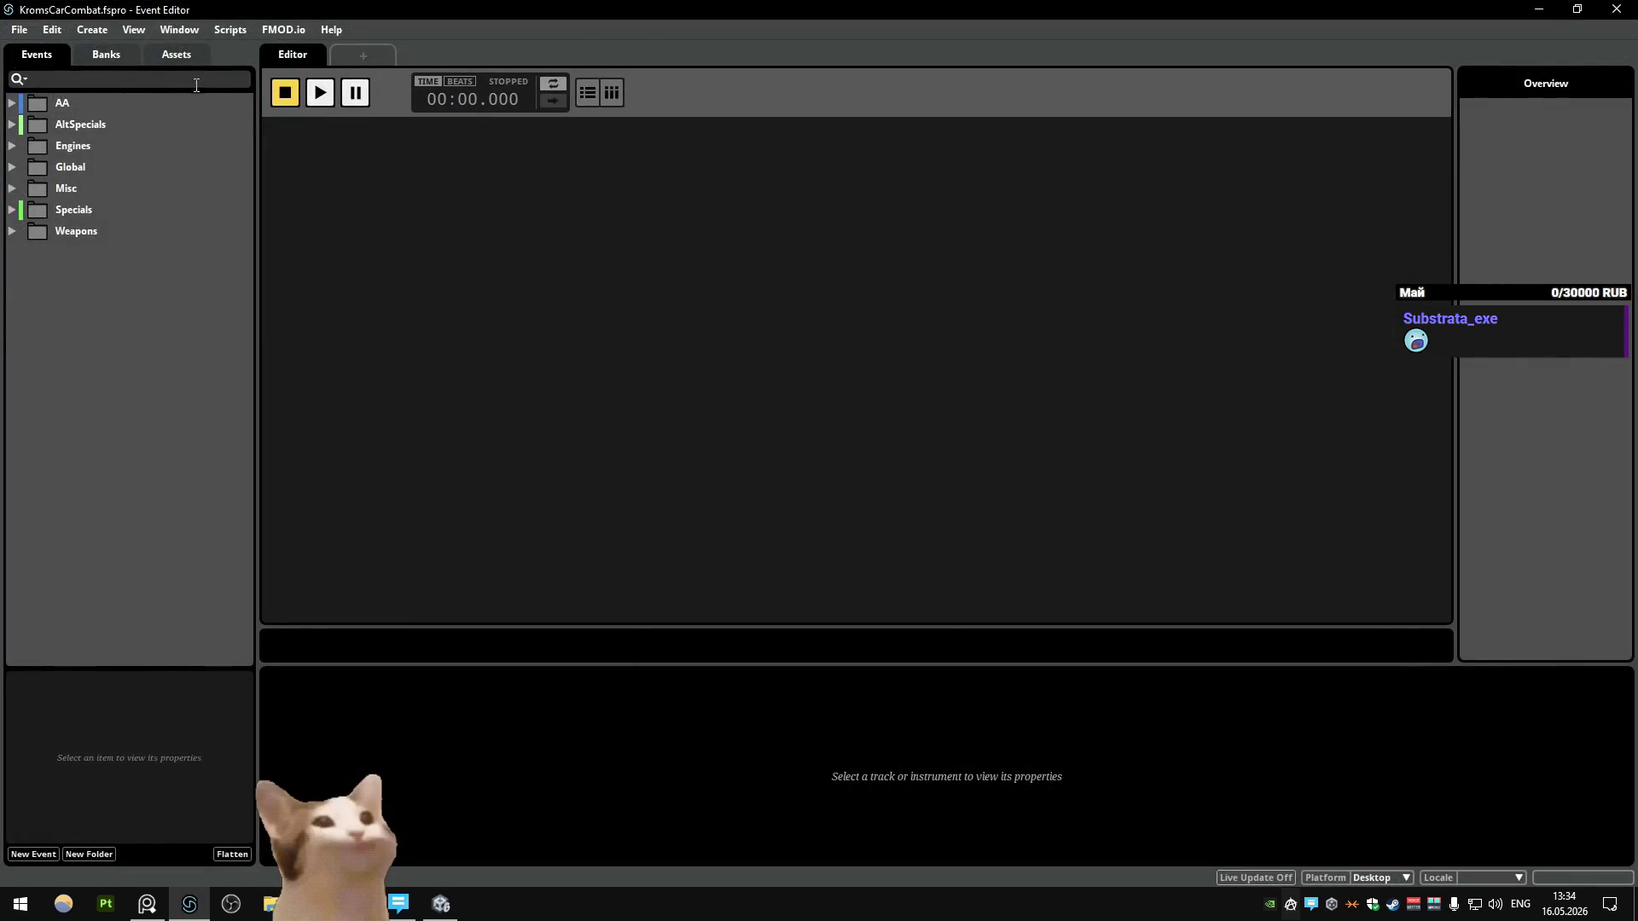
left_click(177, 53)
left_click(90, 360)
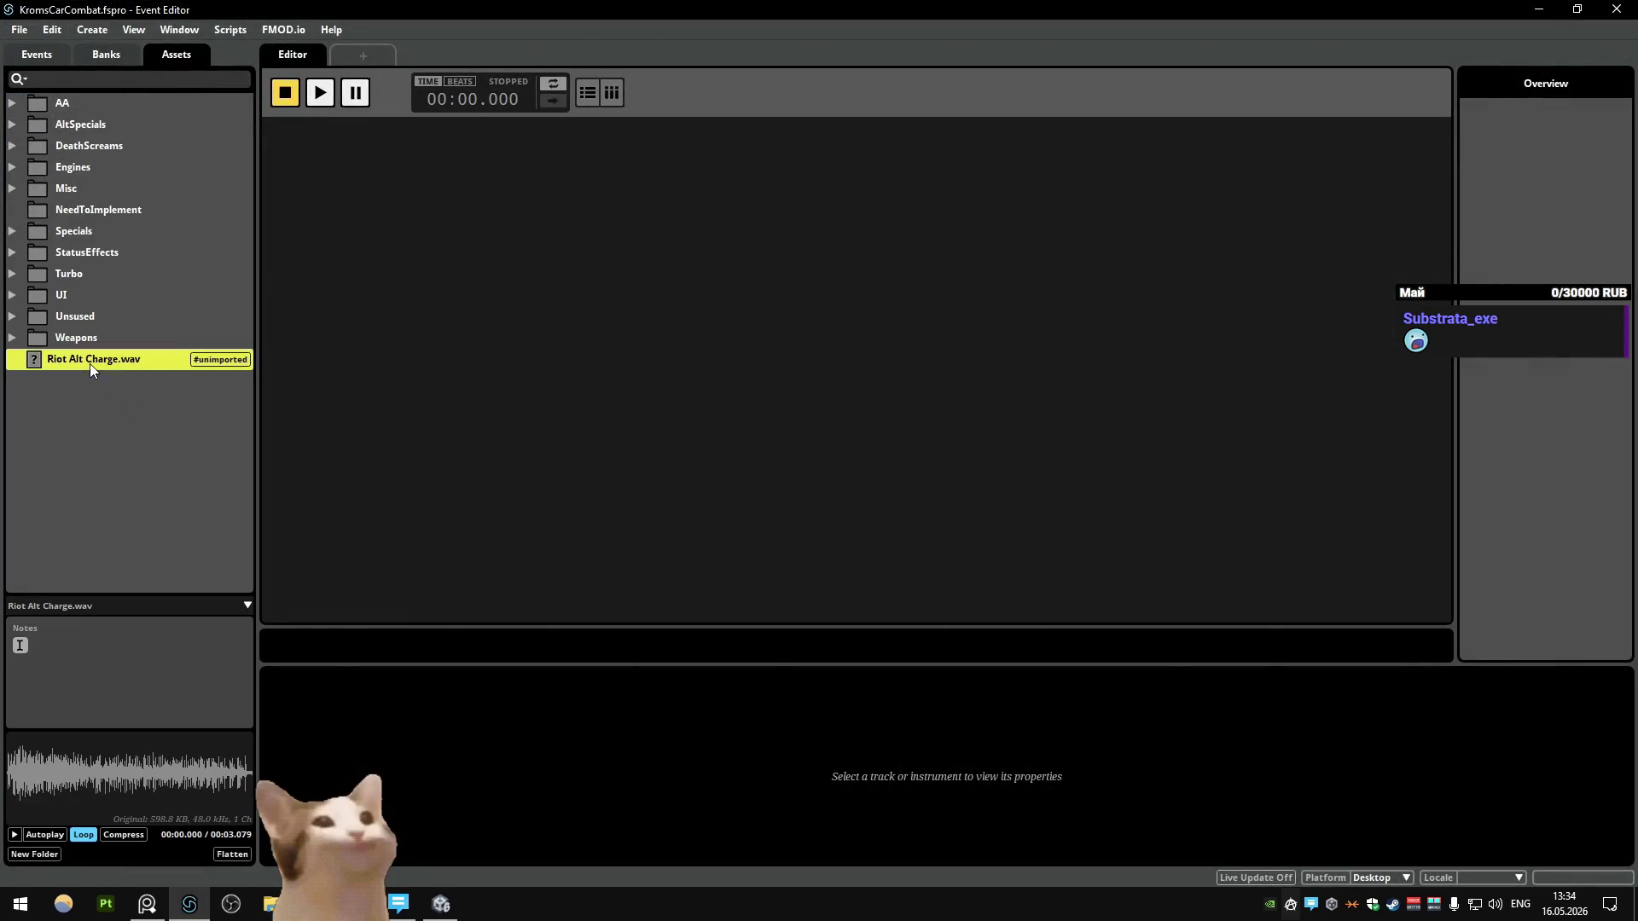
Step: Move Riot Alt Charge.wav into the AltSpecials/Riot assets folder and open the AS_Riot event
left_click(12, 125)
left_click_drag(74, 487, 101, 257)
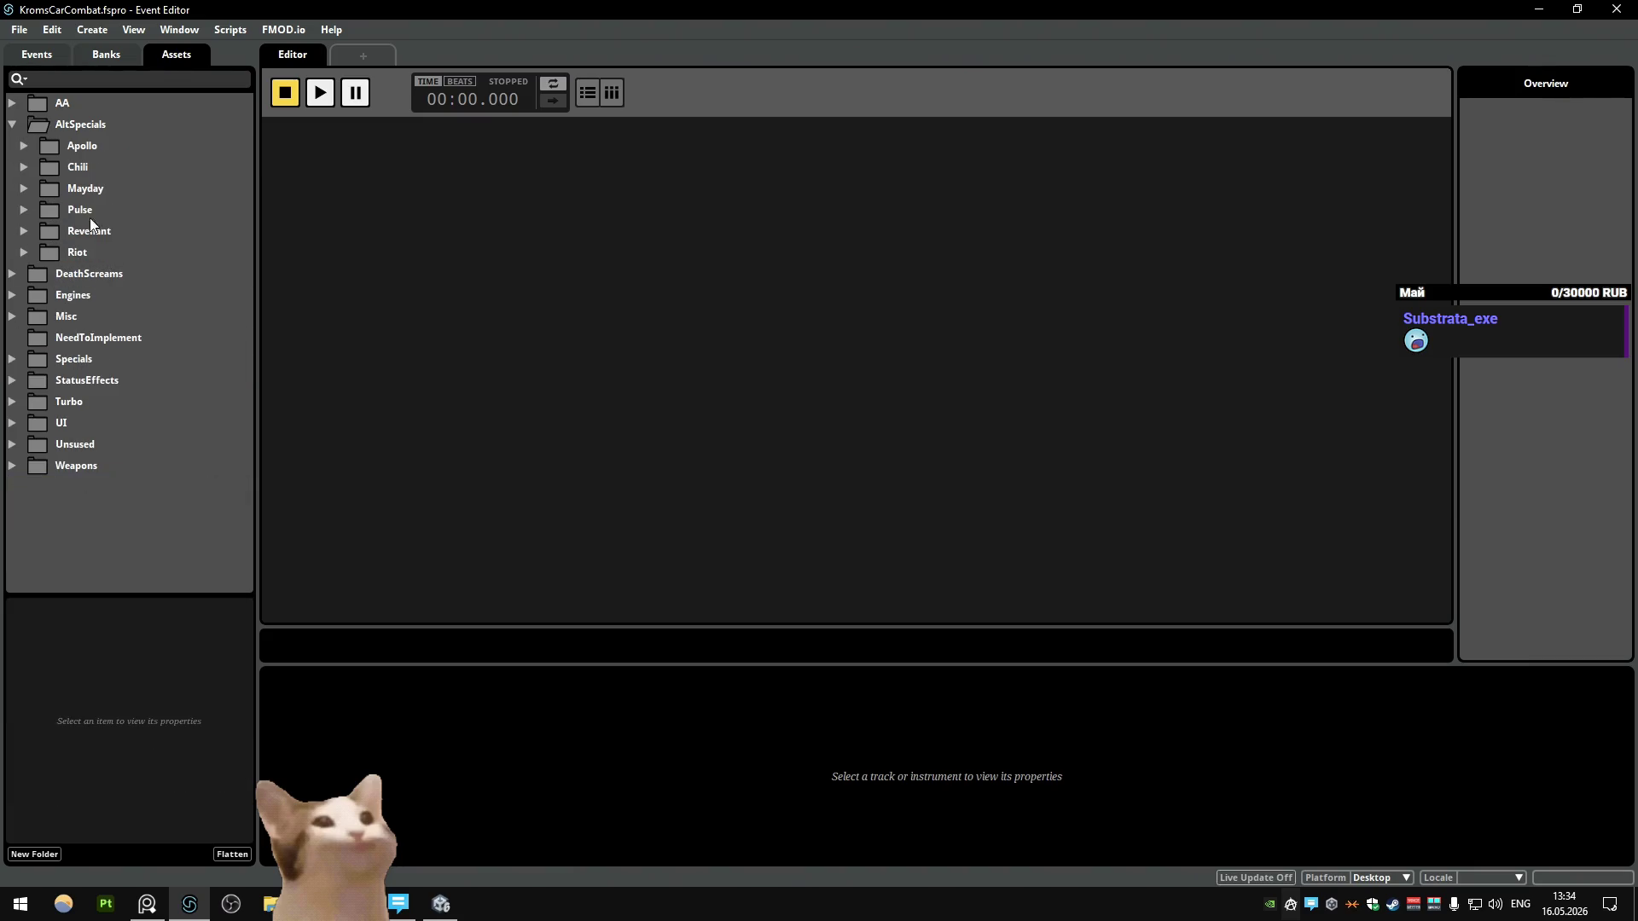
left_click(12, 124)
left_click(94, 358)
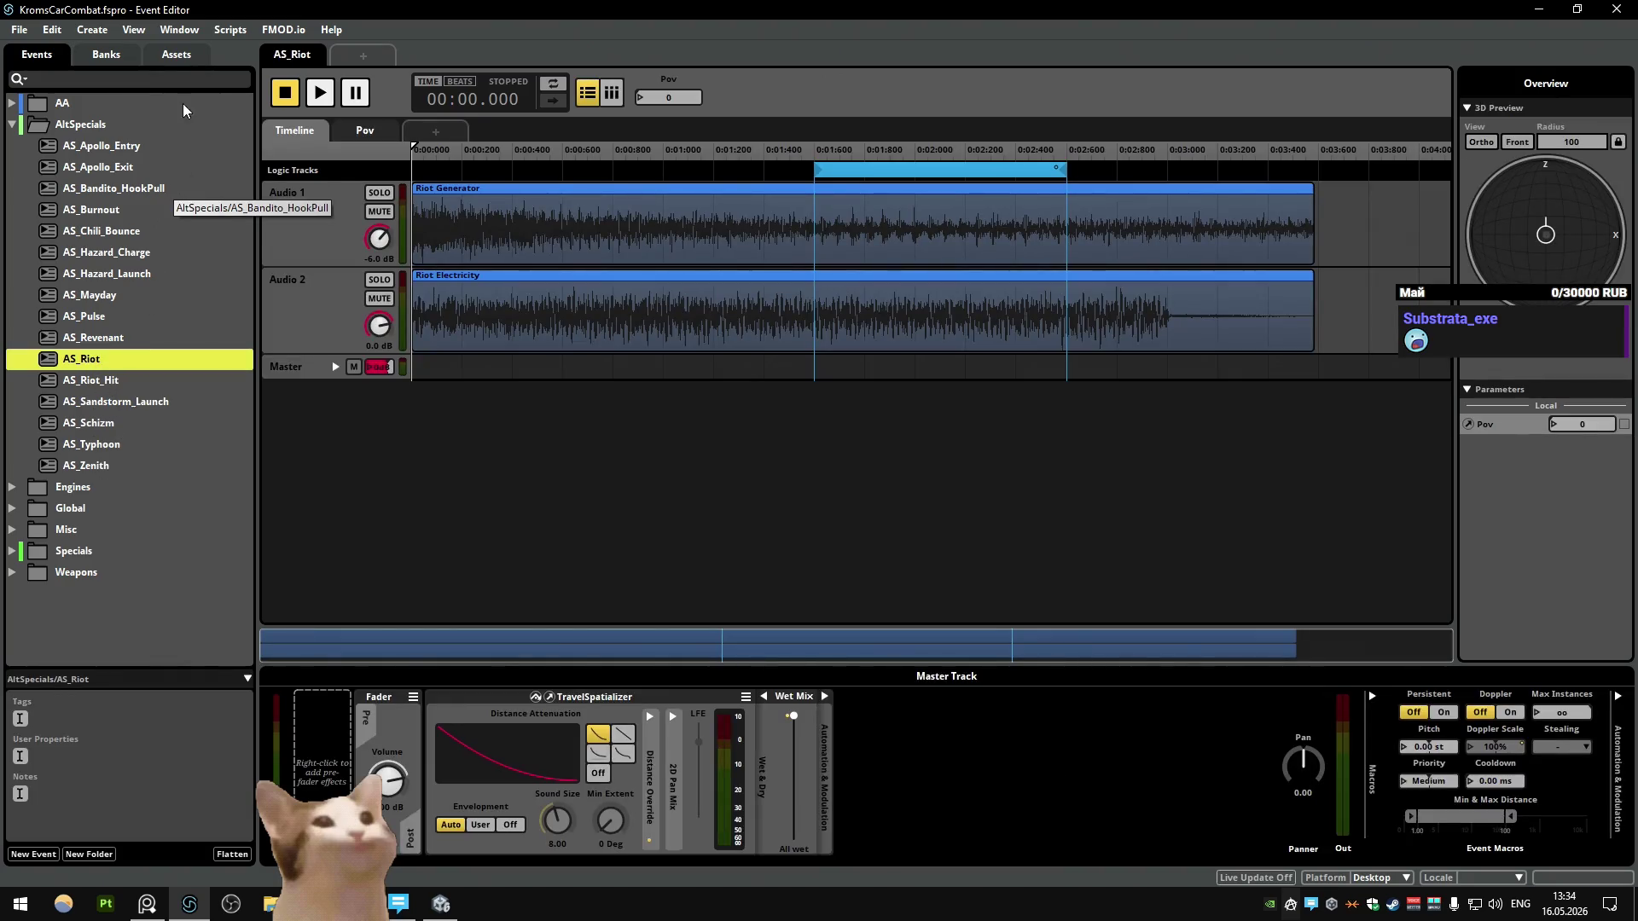
Step: Expand the Riot assets folder and preview Riot Generator.wav and Riot Alt Charge.wav
left_click(176, 56)
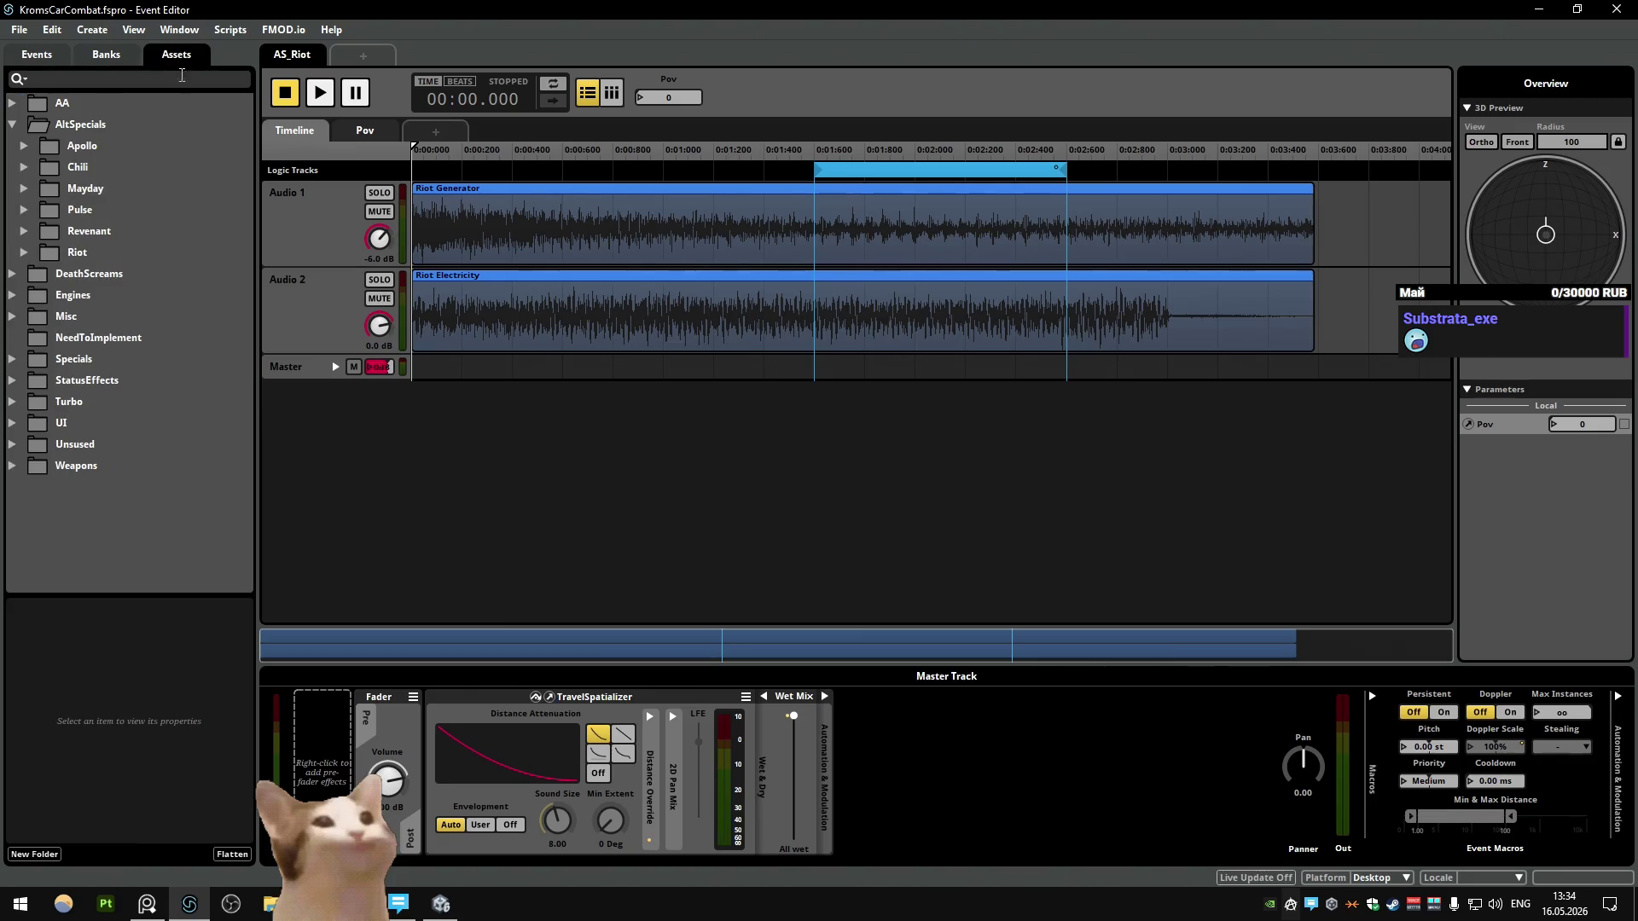
right_click(125, 239)
left_click(128, 193)
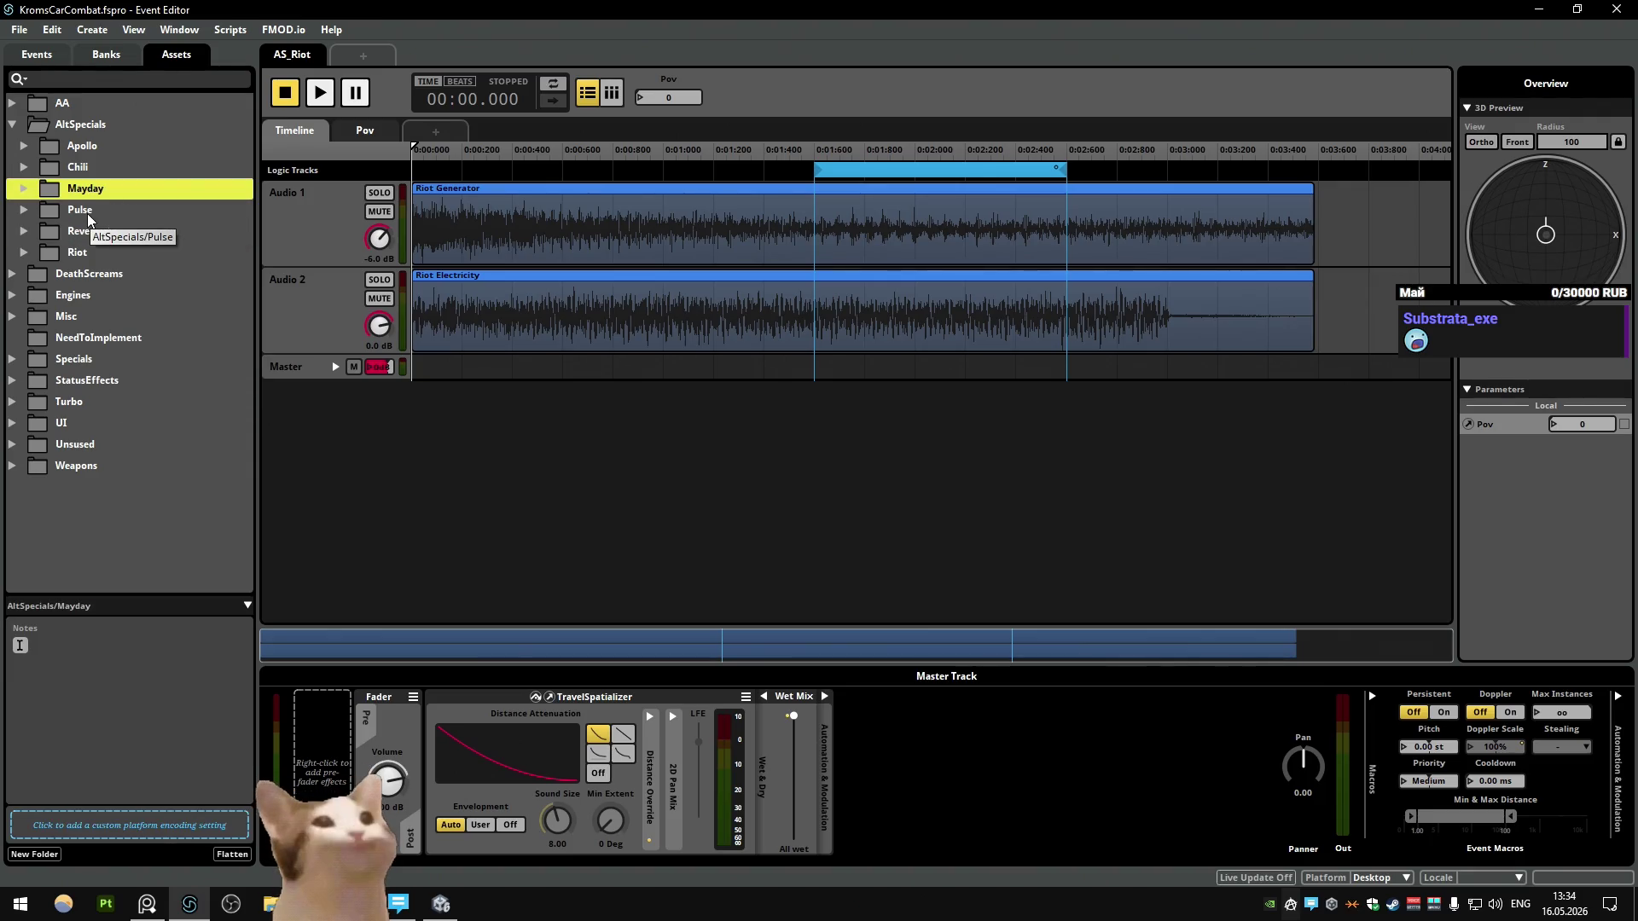
left_click(24, 254)
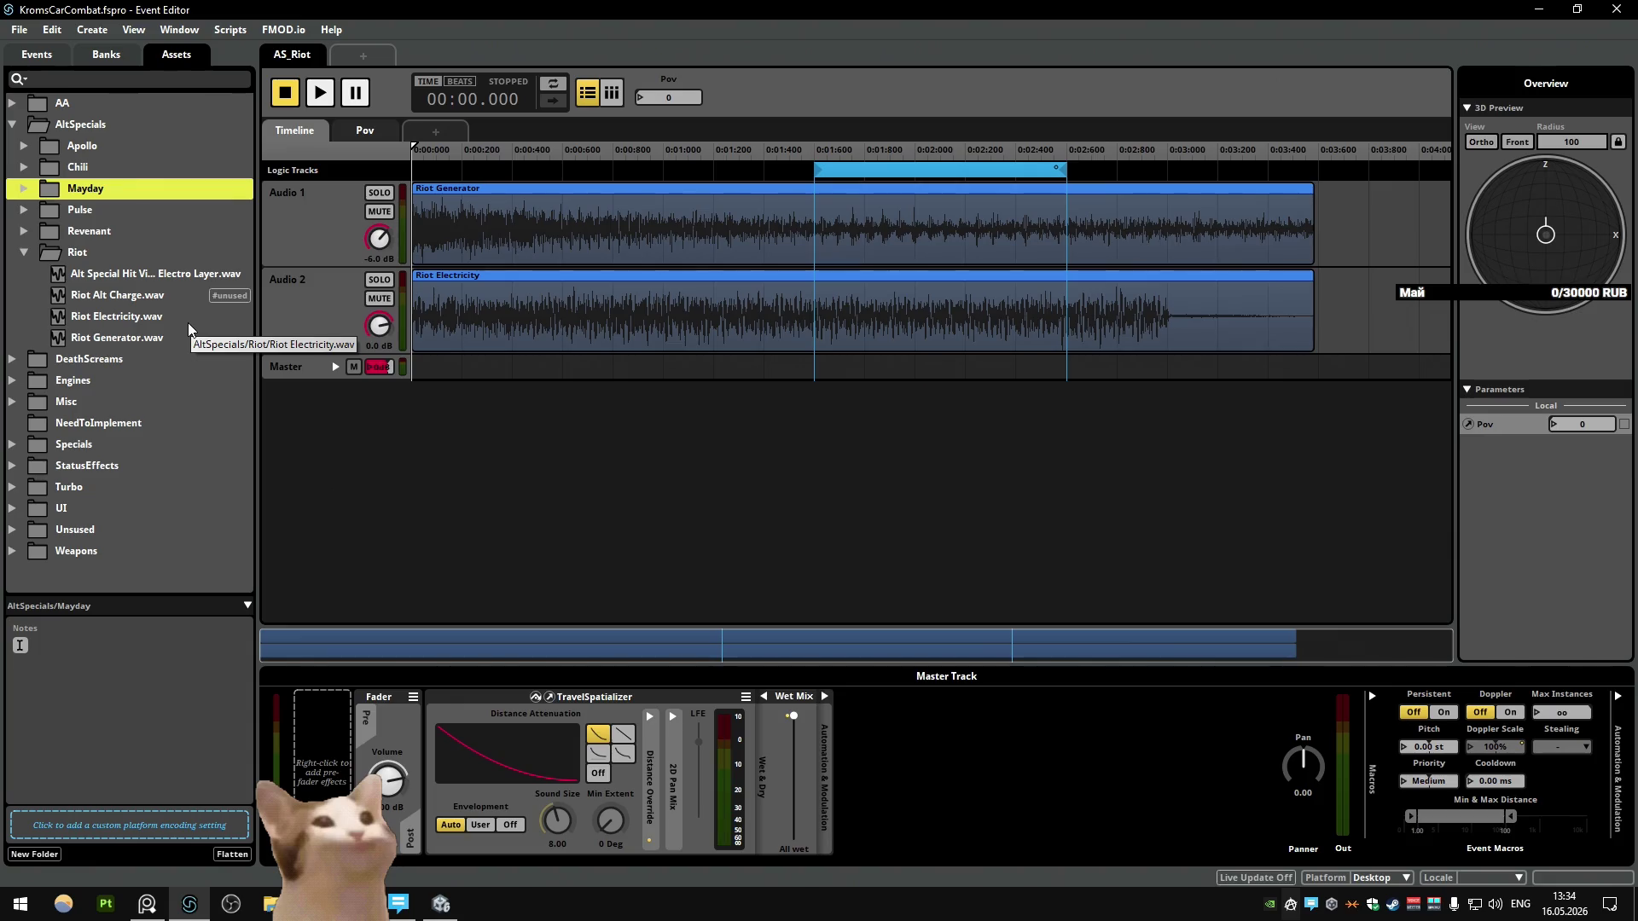
left_click(148, 341)
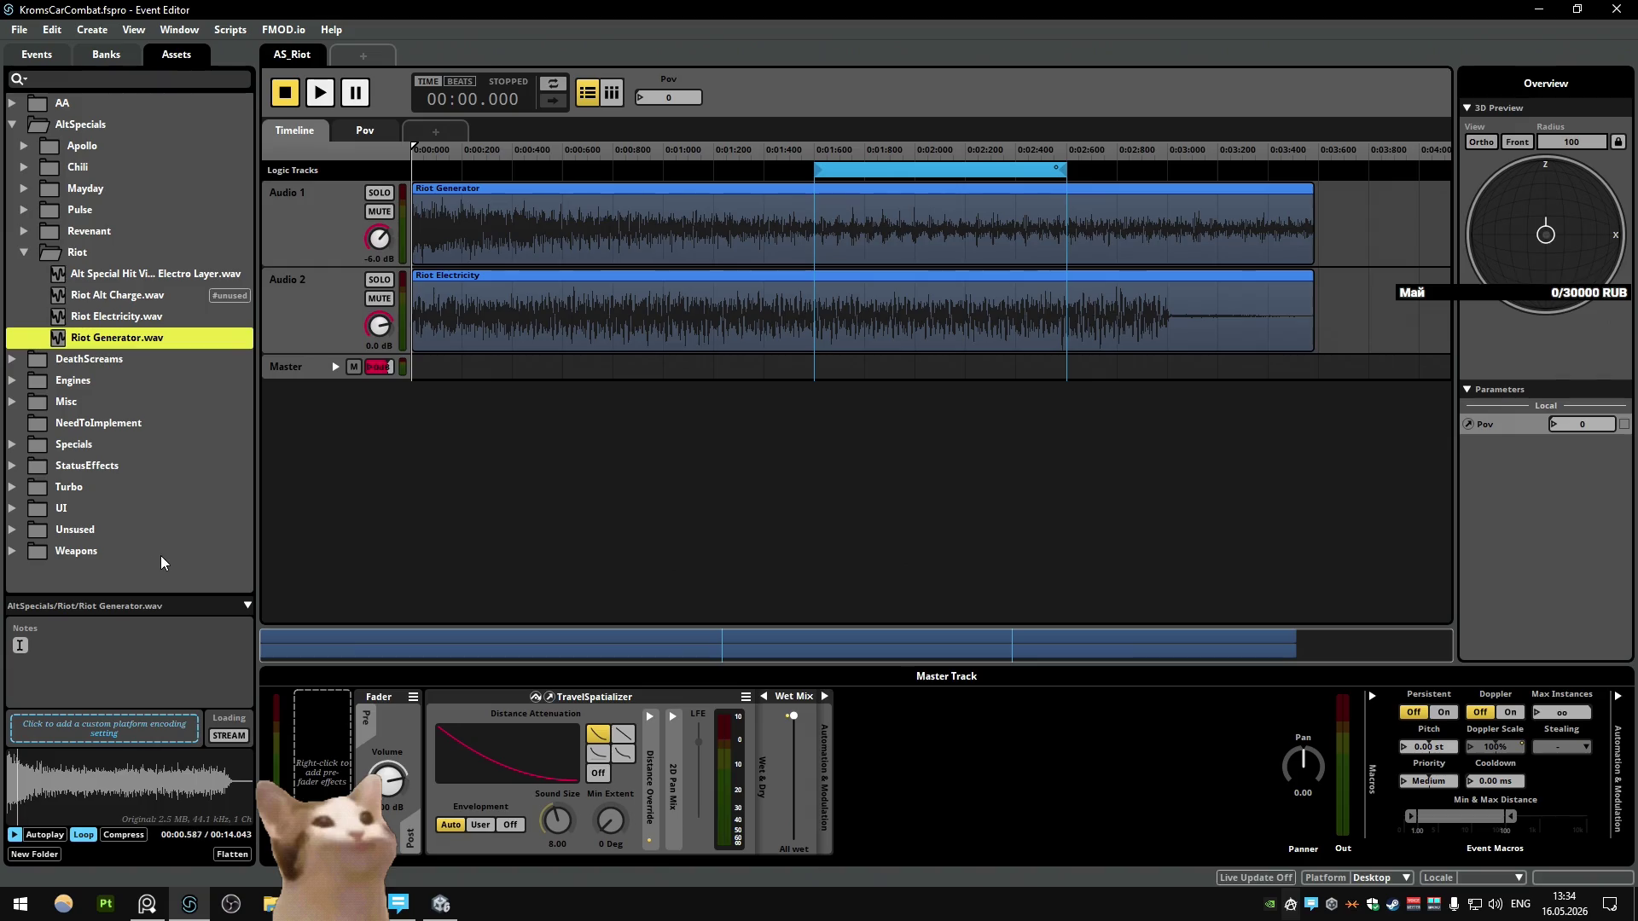
left_click(146, 298)
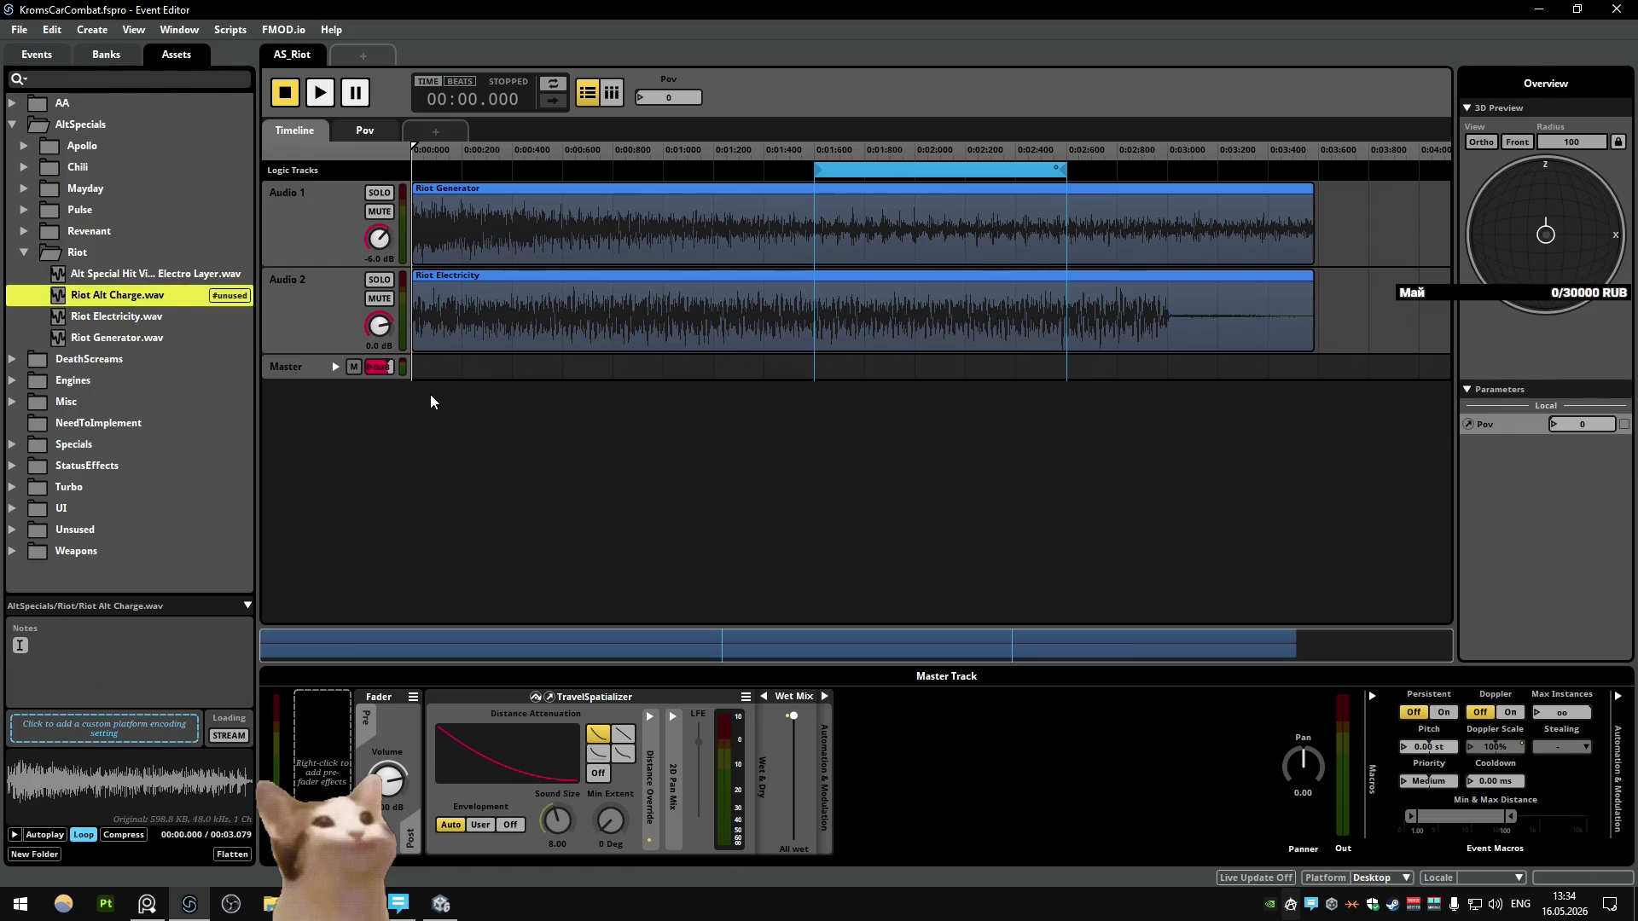
Step: Replace Riot Electricity on Audio 2 with Riot Alt Charge.wav at the track start
left_click(515, 326)
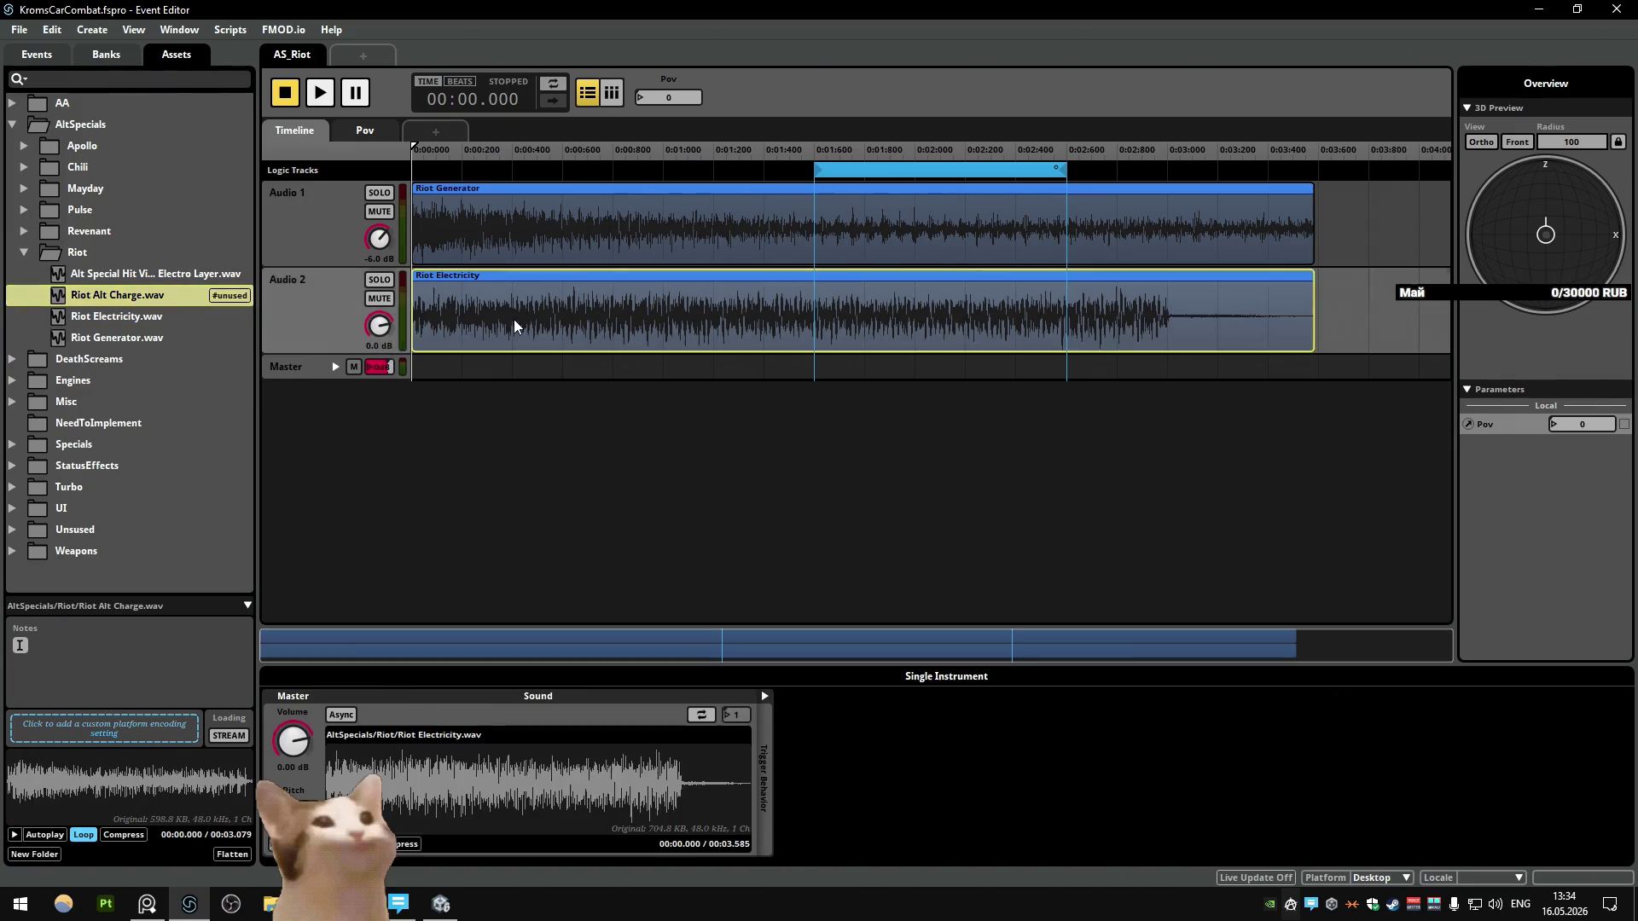
key("Delete")
mouse_move(147, 294)
left_mouse_down()
mouse_move(757, 322)
mouse_move(555, 321)
left_mouse_up()
Step: Audition AS_Riot while setting Audio 2 to about 5 dB and Audio 1 to 0 dB
key("space")
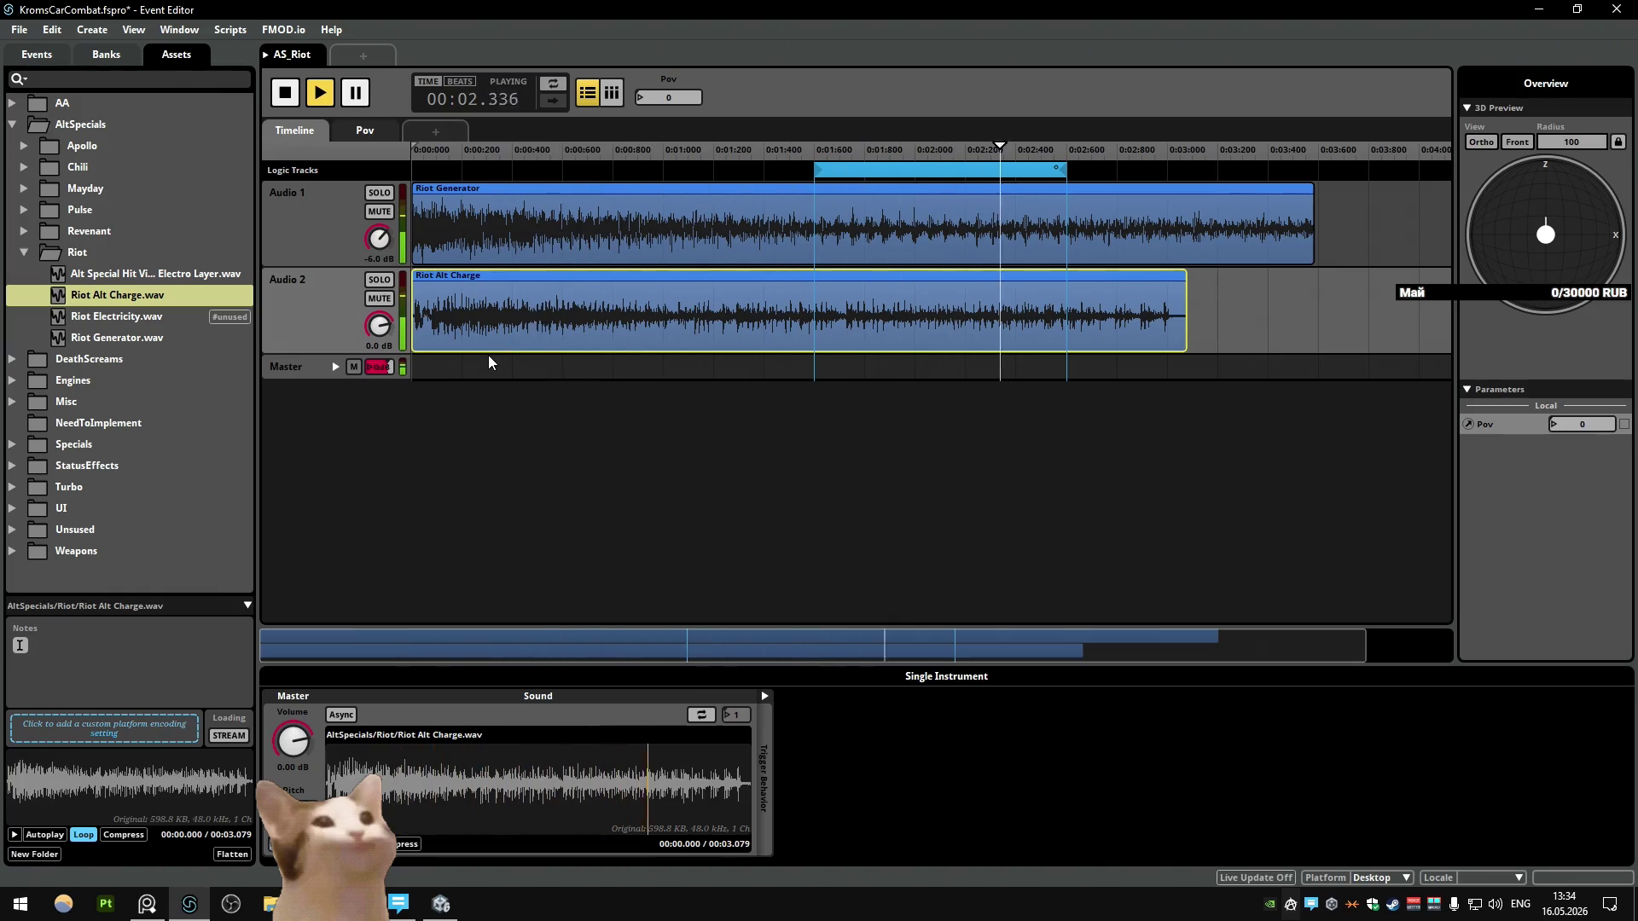
key("space")
key("space")
left_click_drag(378, 325, 379, 298)
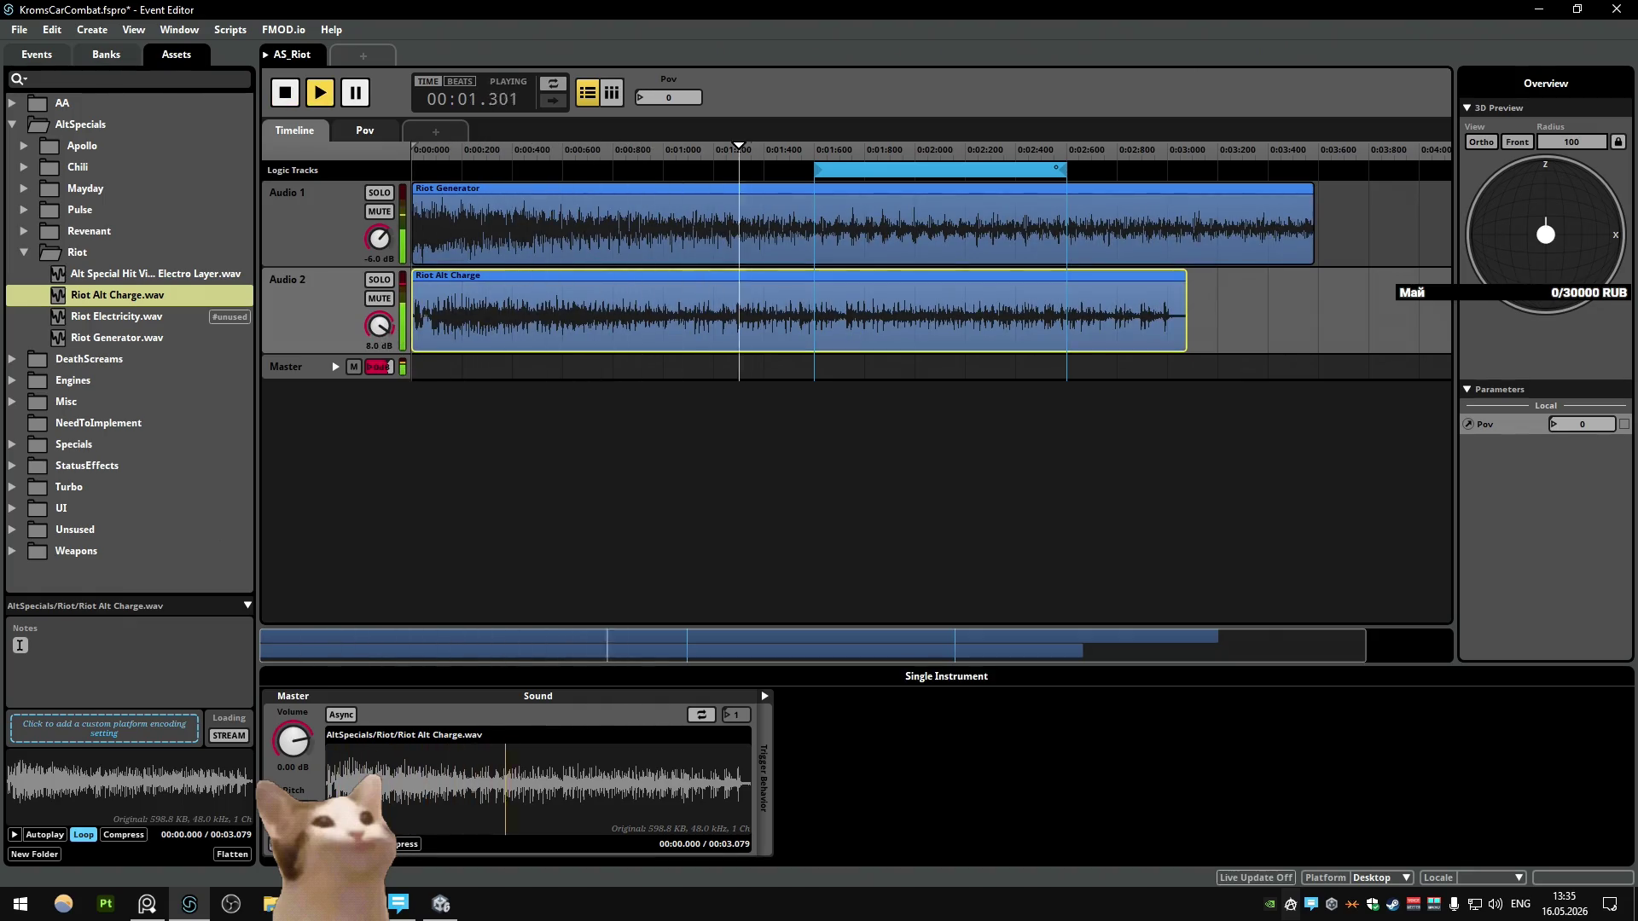
key("space")
key("space")
left_click_drag(382, 335, 382, 350)
Step: Replay the event to check the mix, then build the Desktop sound banks
key("space")
key("space")
key("space")
left_click_drag(381, 258, 380, 237)
key("space")
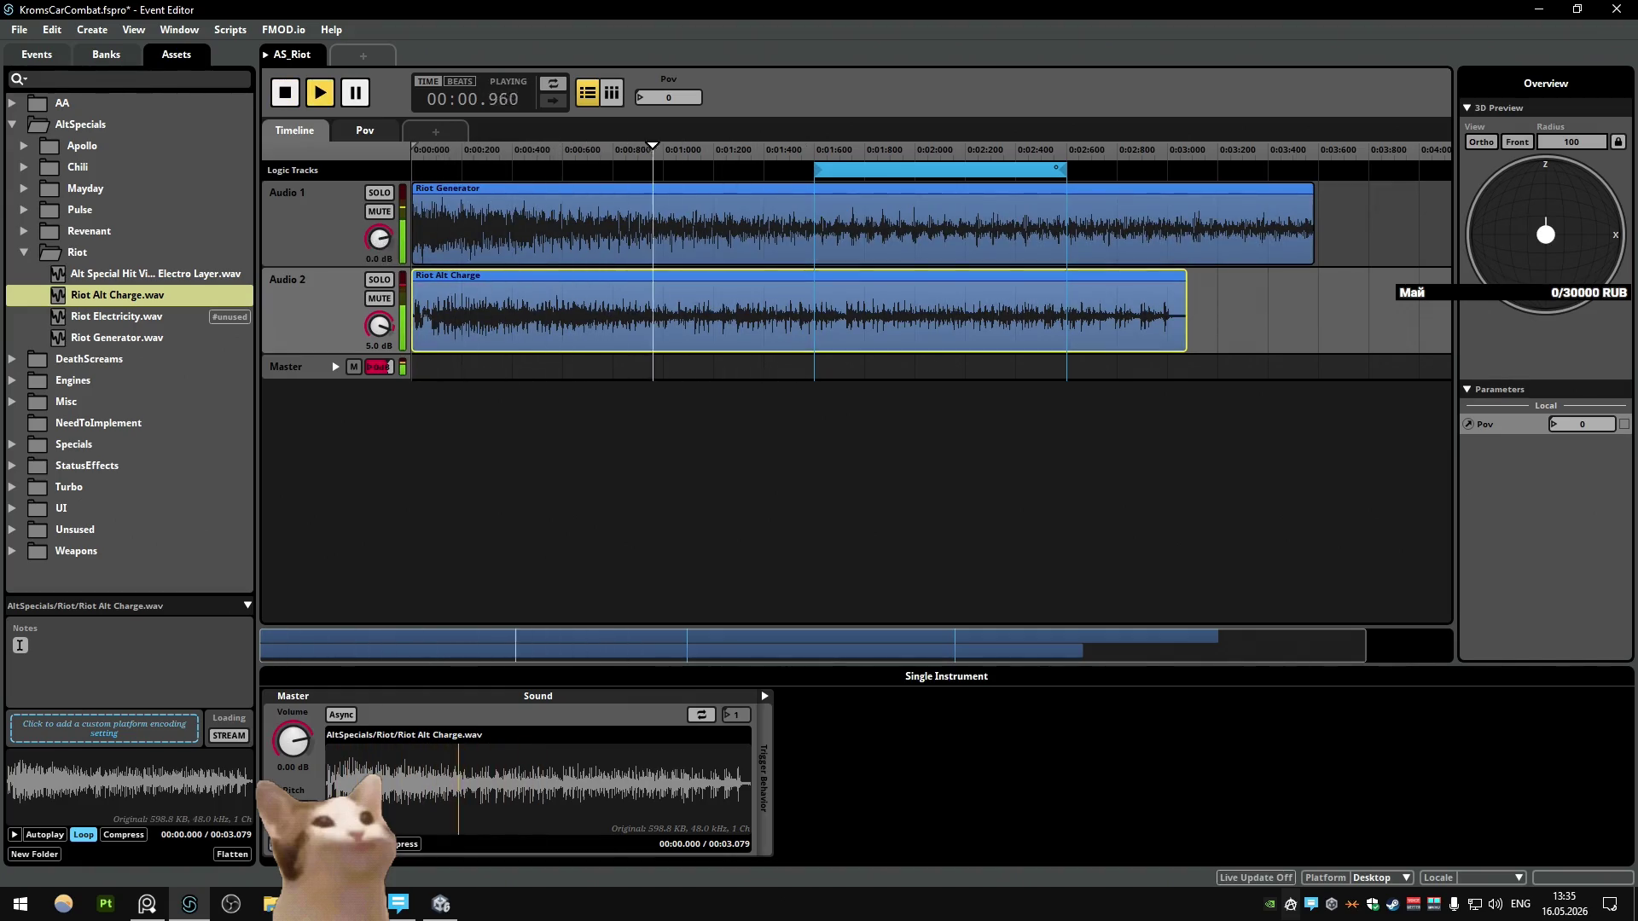
key("space")
key("space")
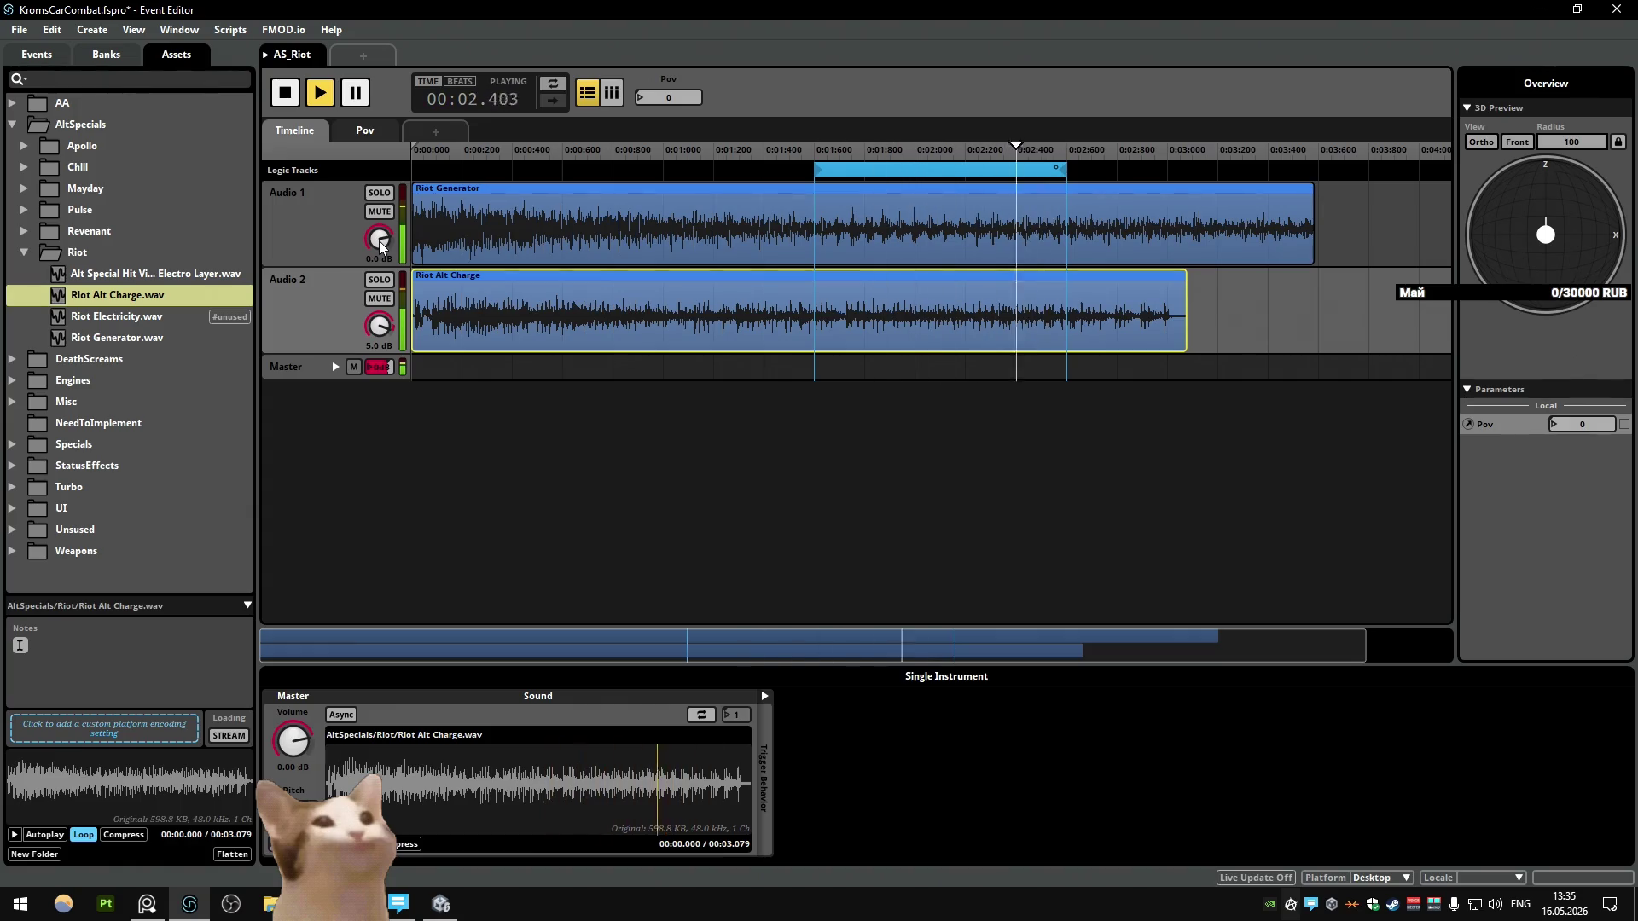
key("space")
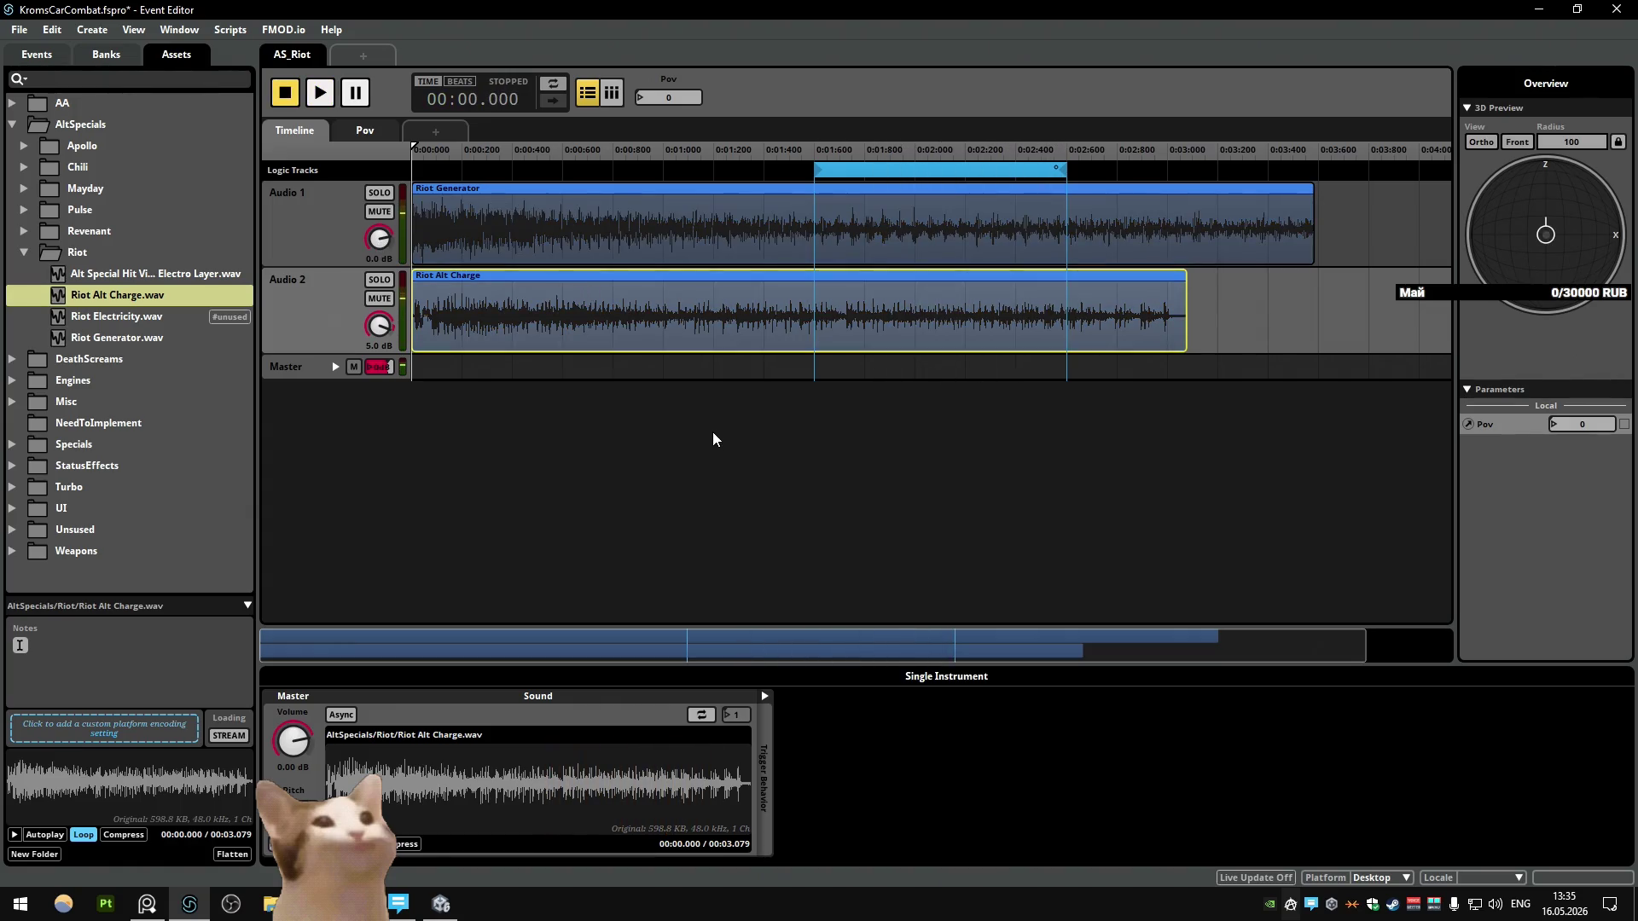
key("F7")
key("alt+Tab")
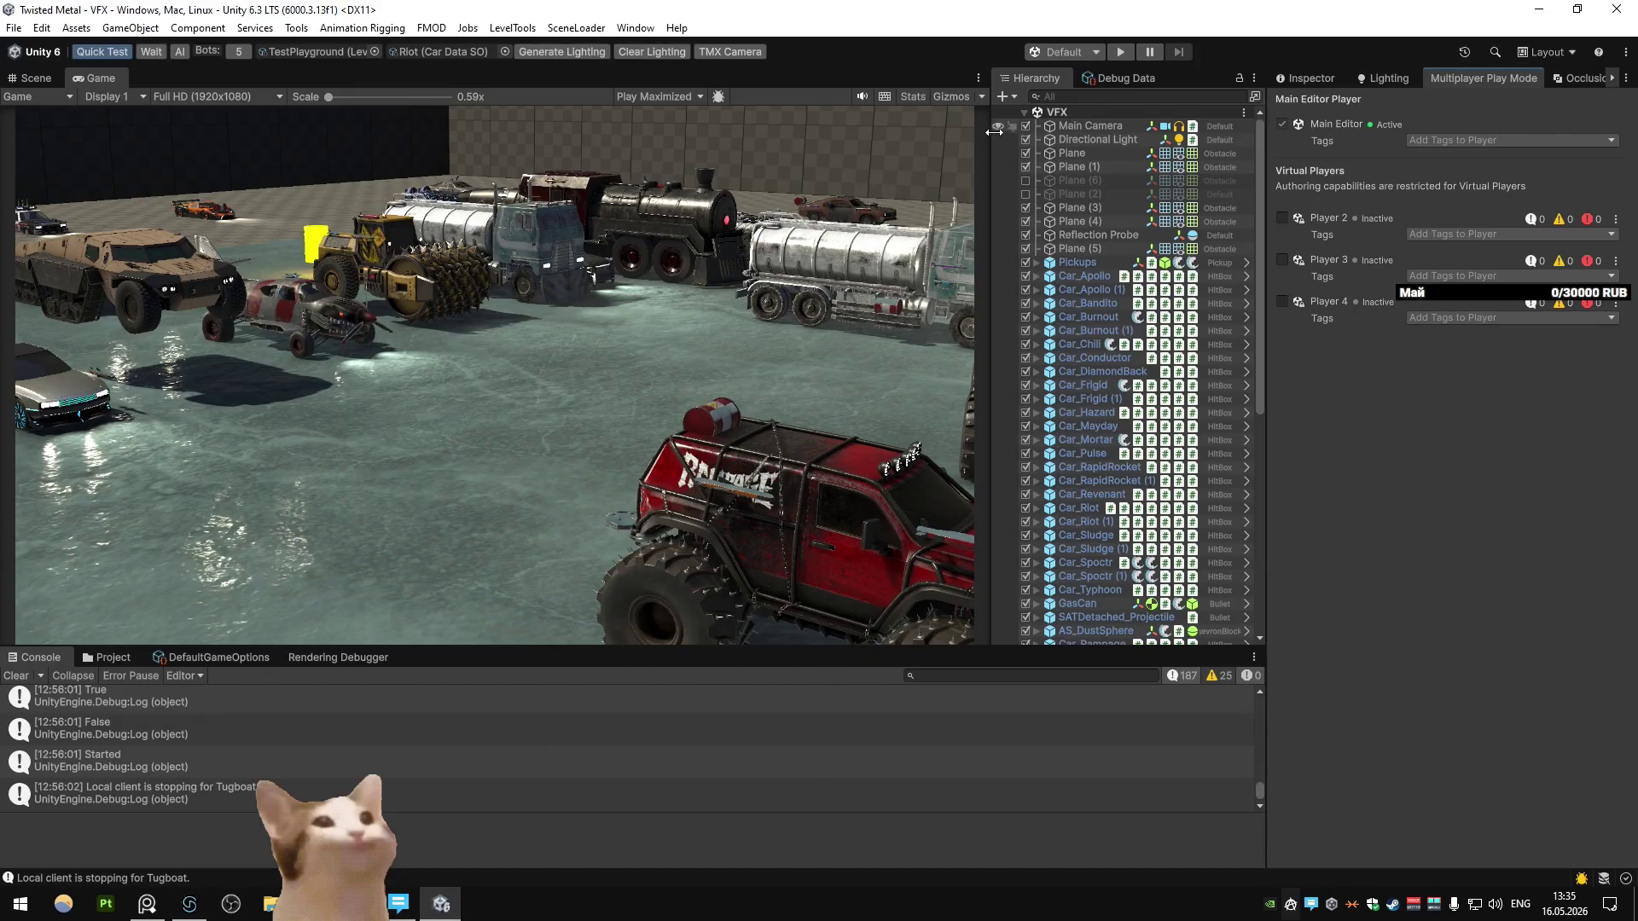
Step: Start Play mode and drive the car around the arena
left_click(1120, 52)
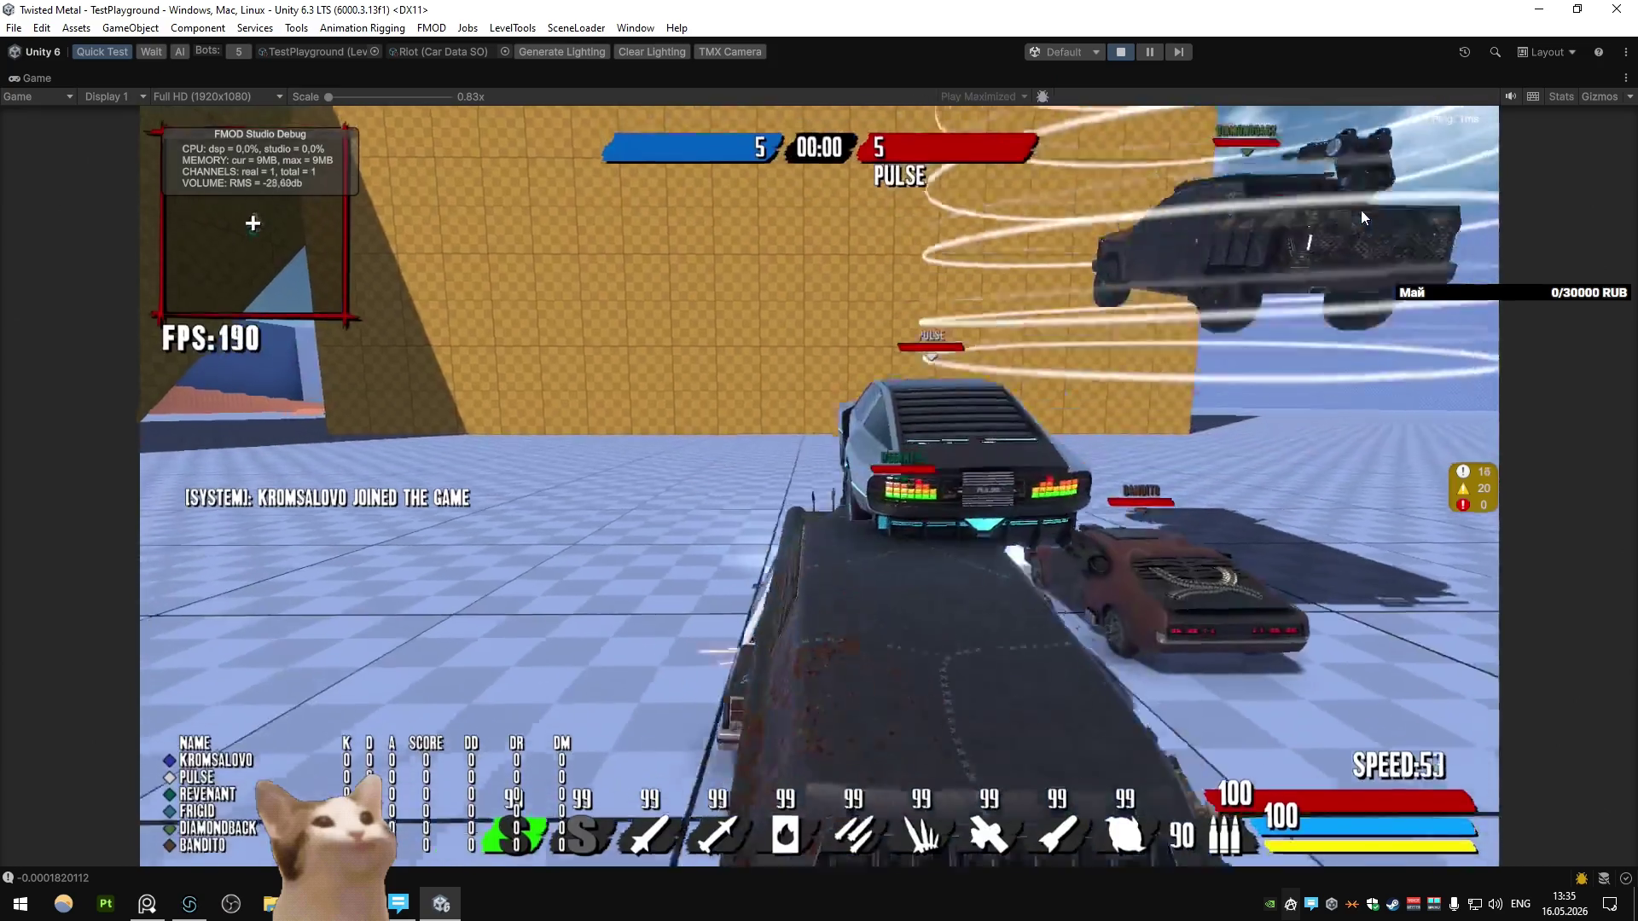
key("w")
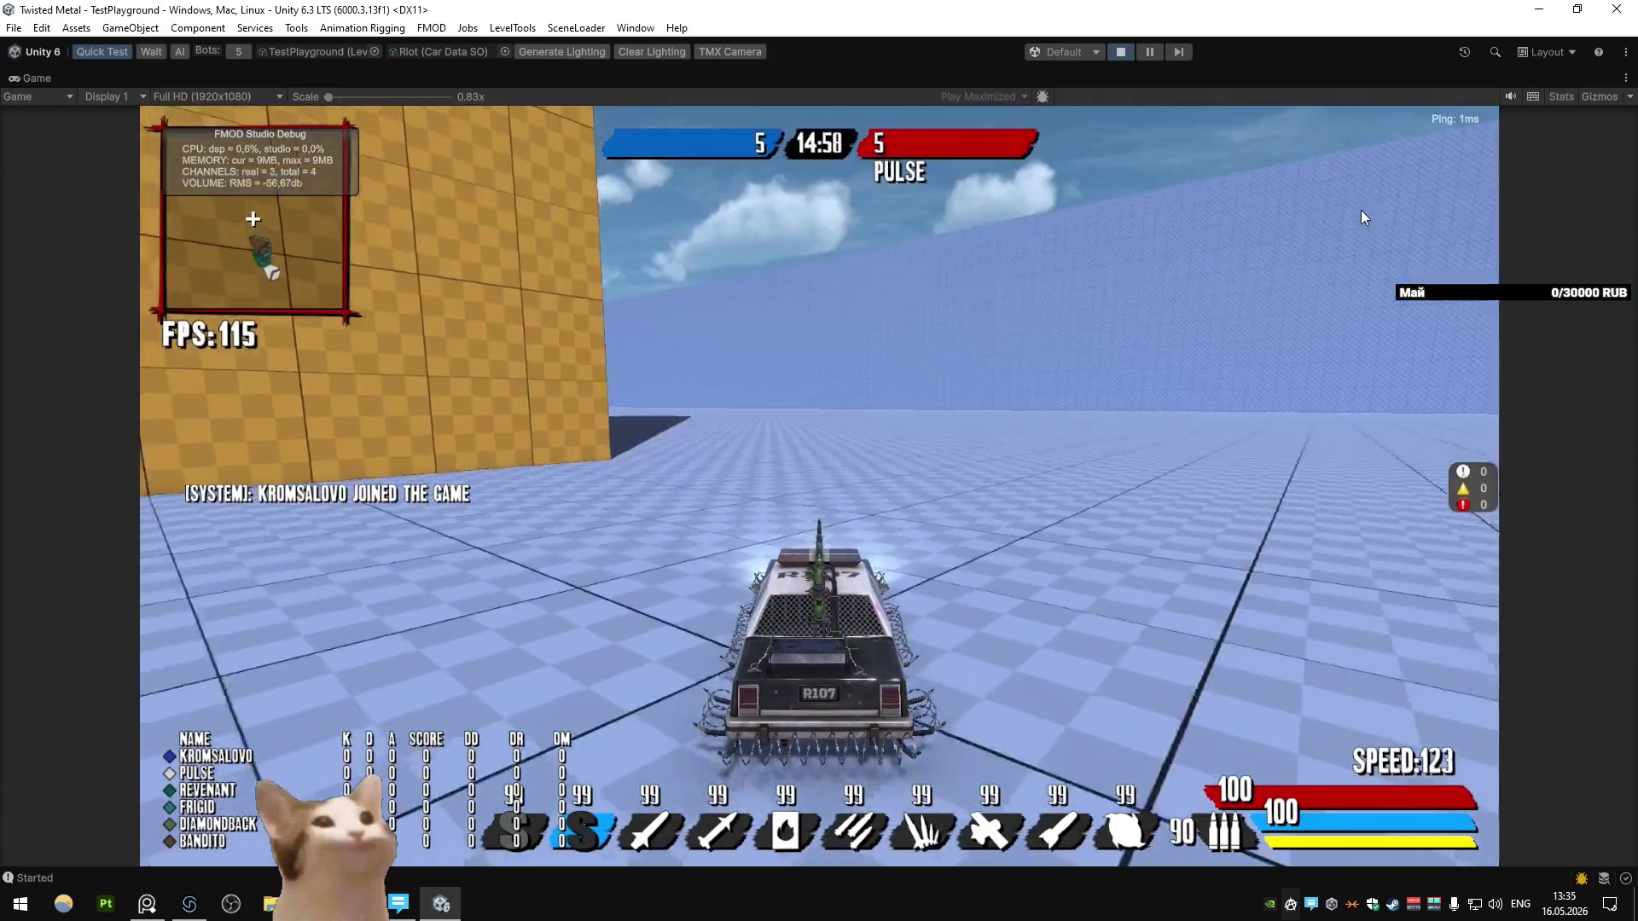
key("a")
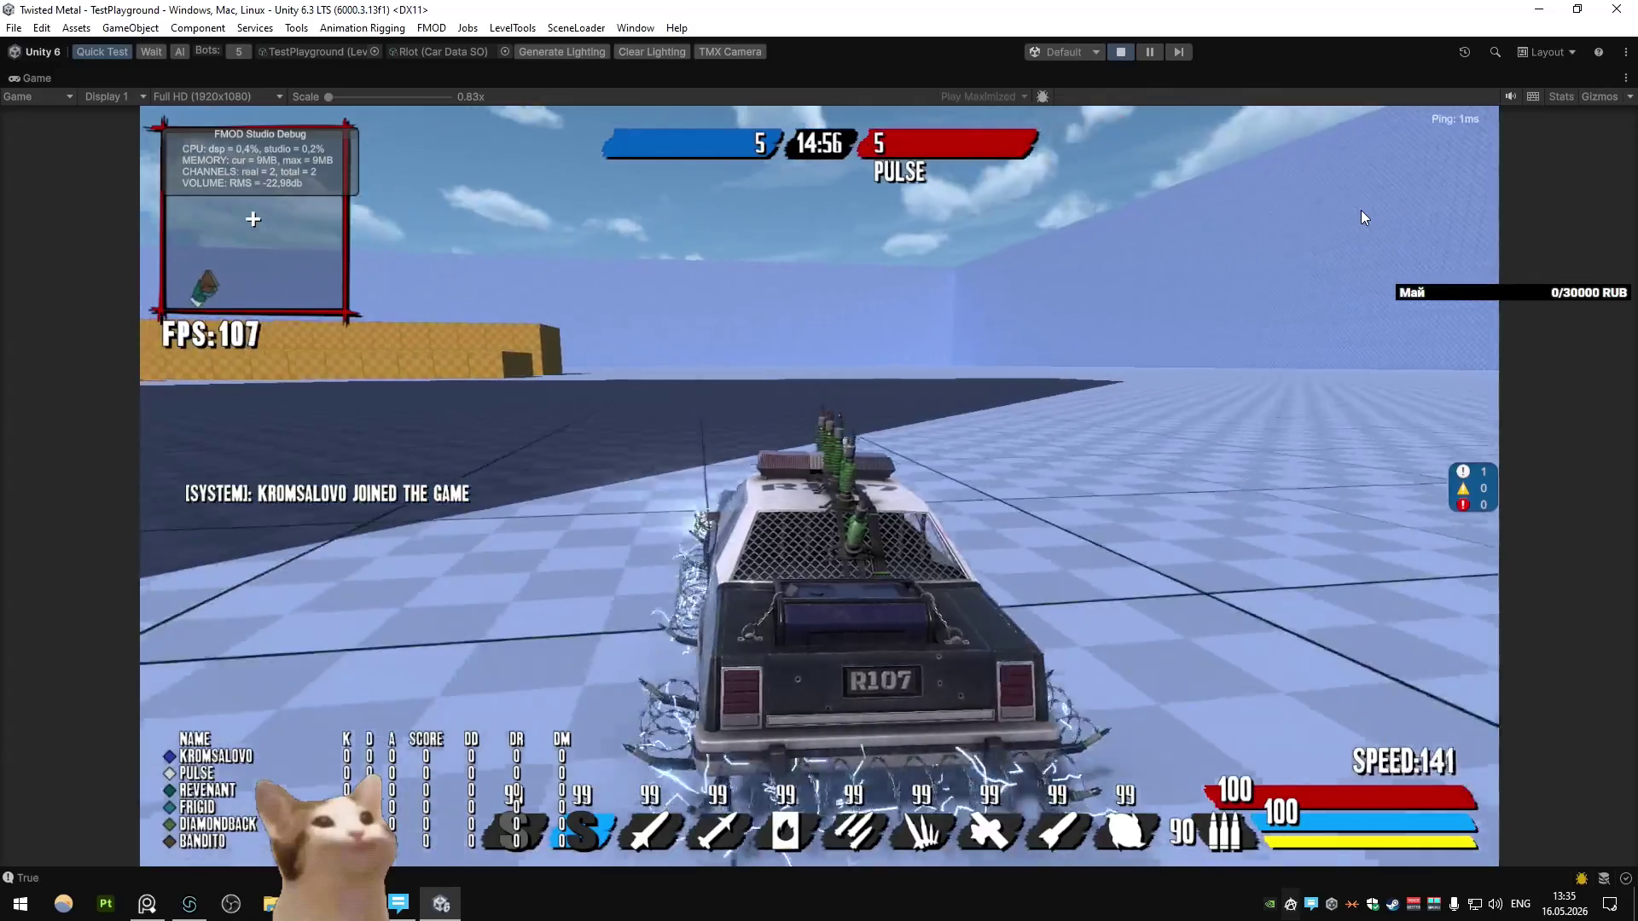
key("a")
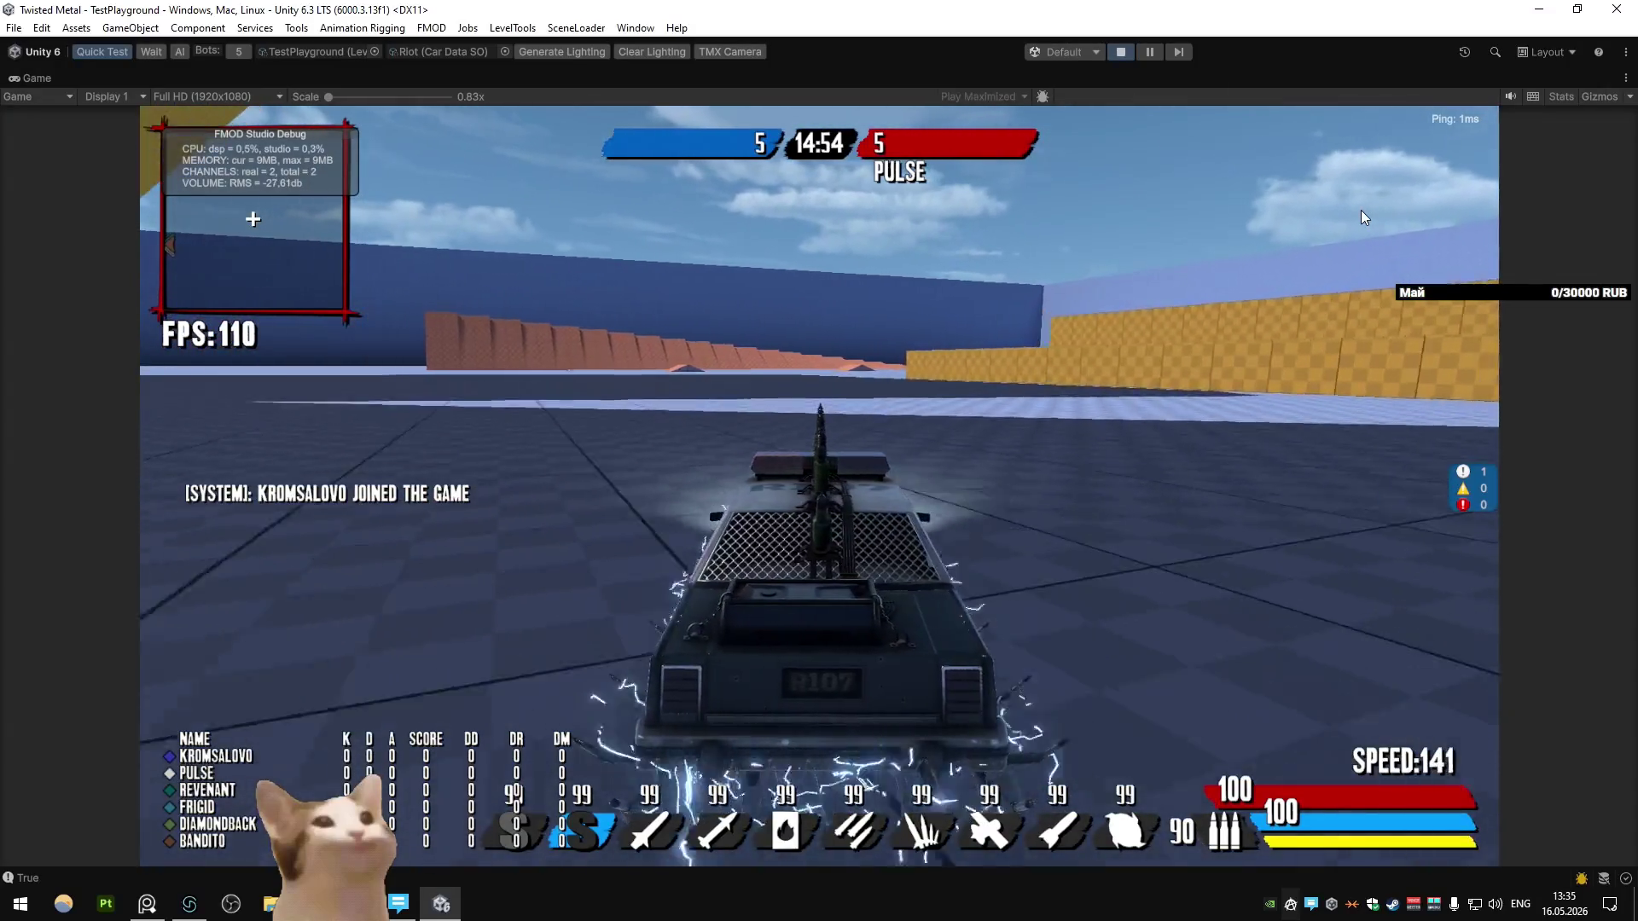
key("d")
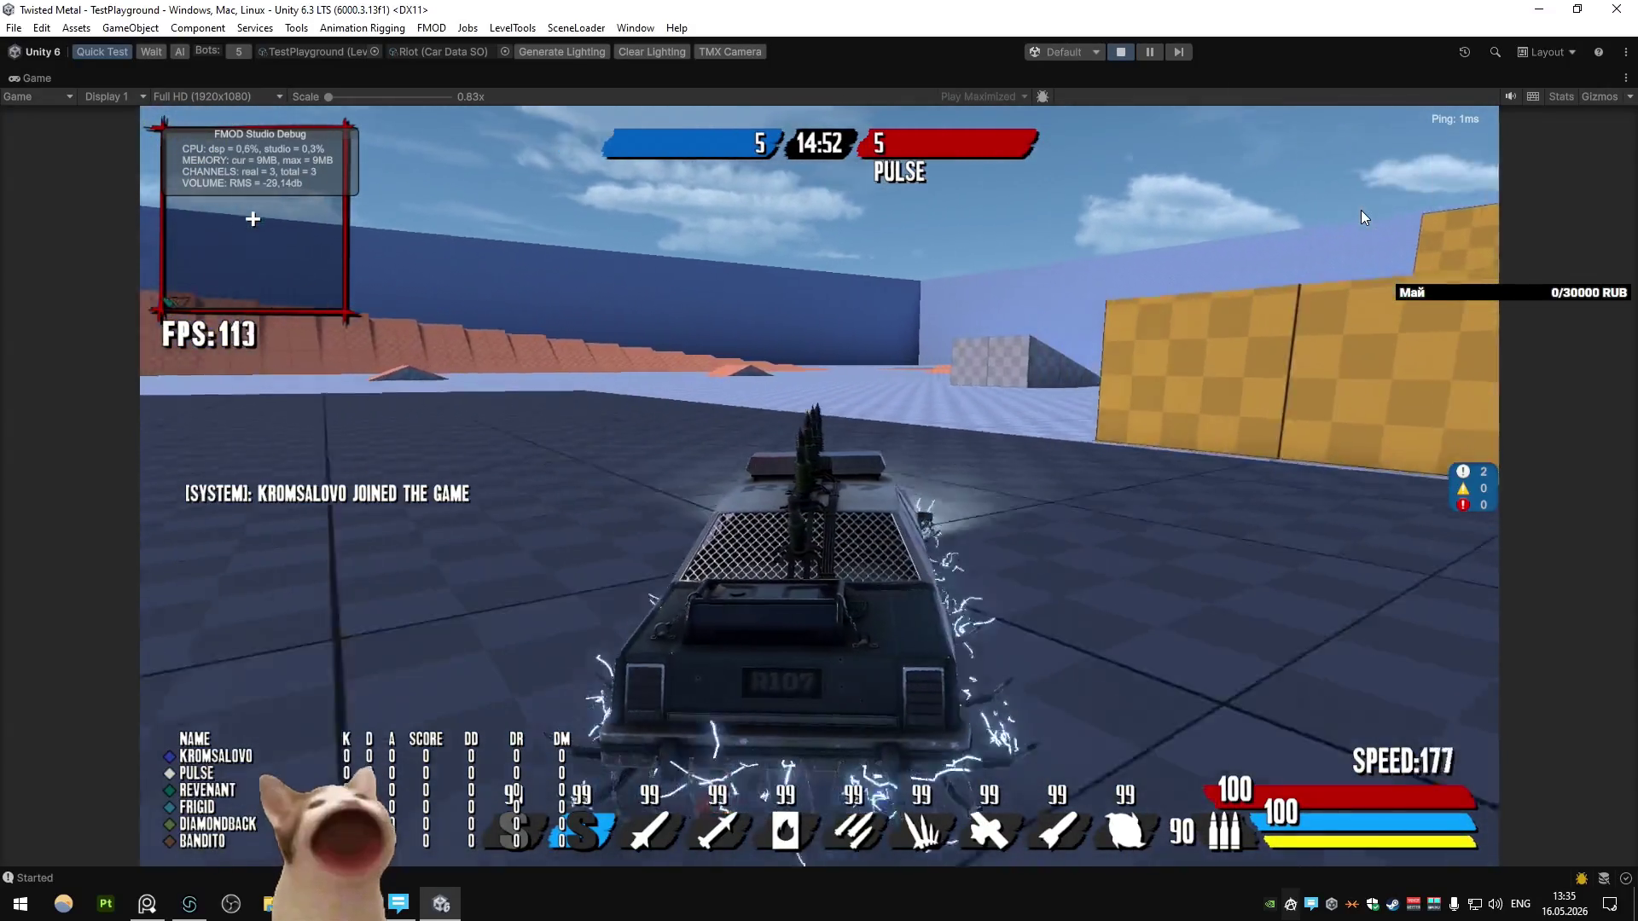
key("d")
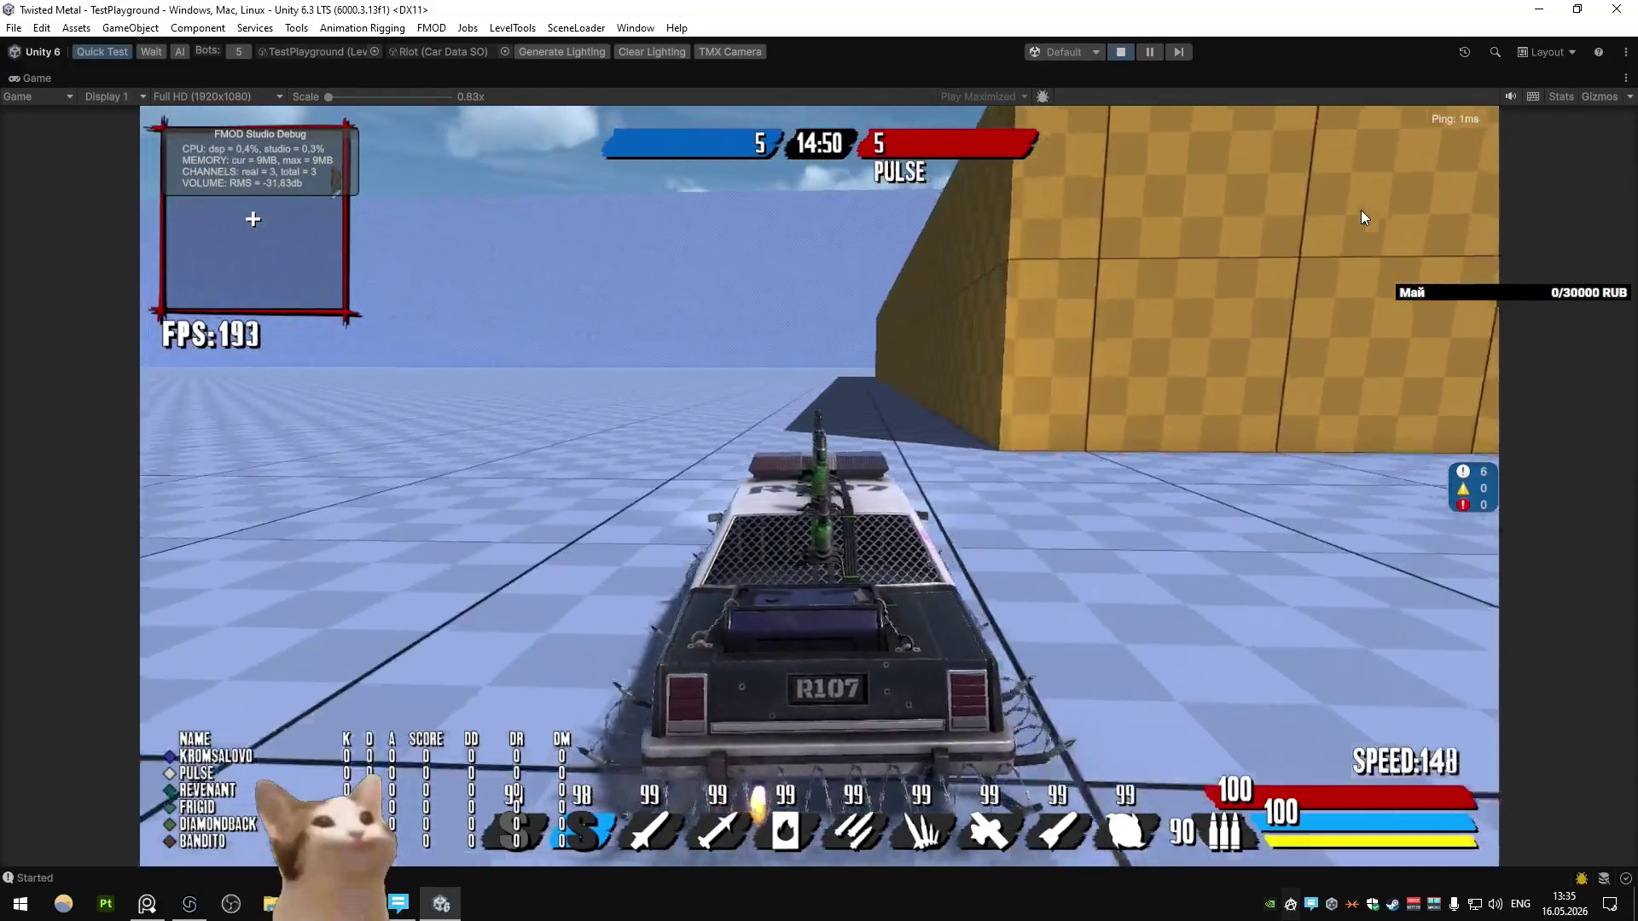
key("a")
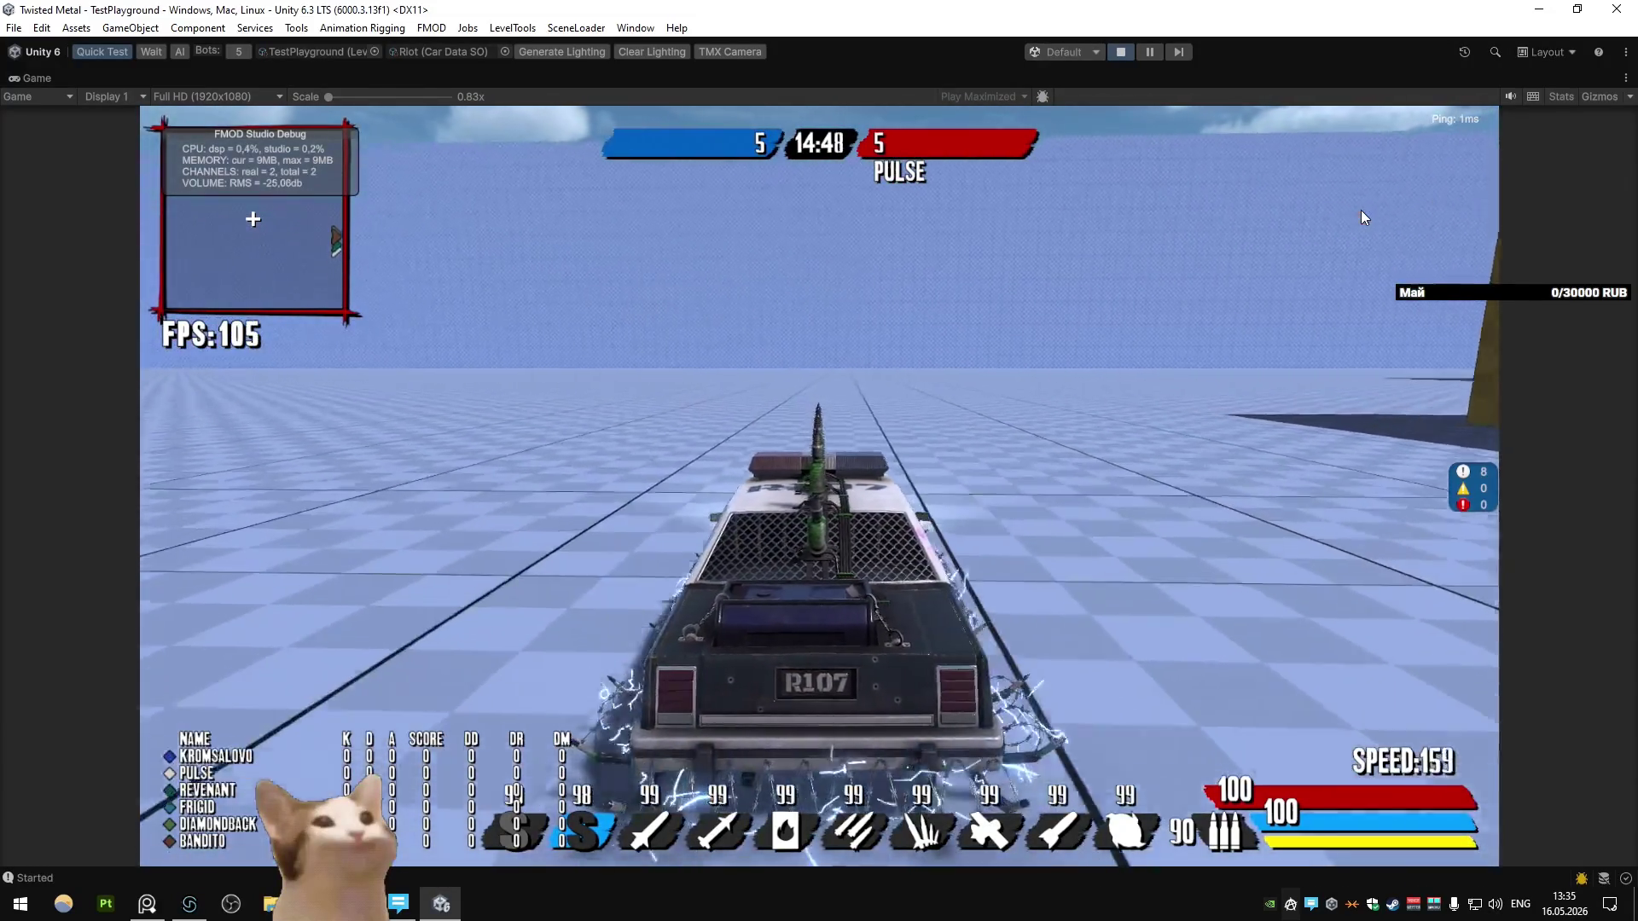
key("d")
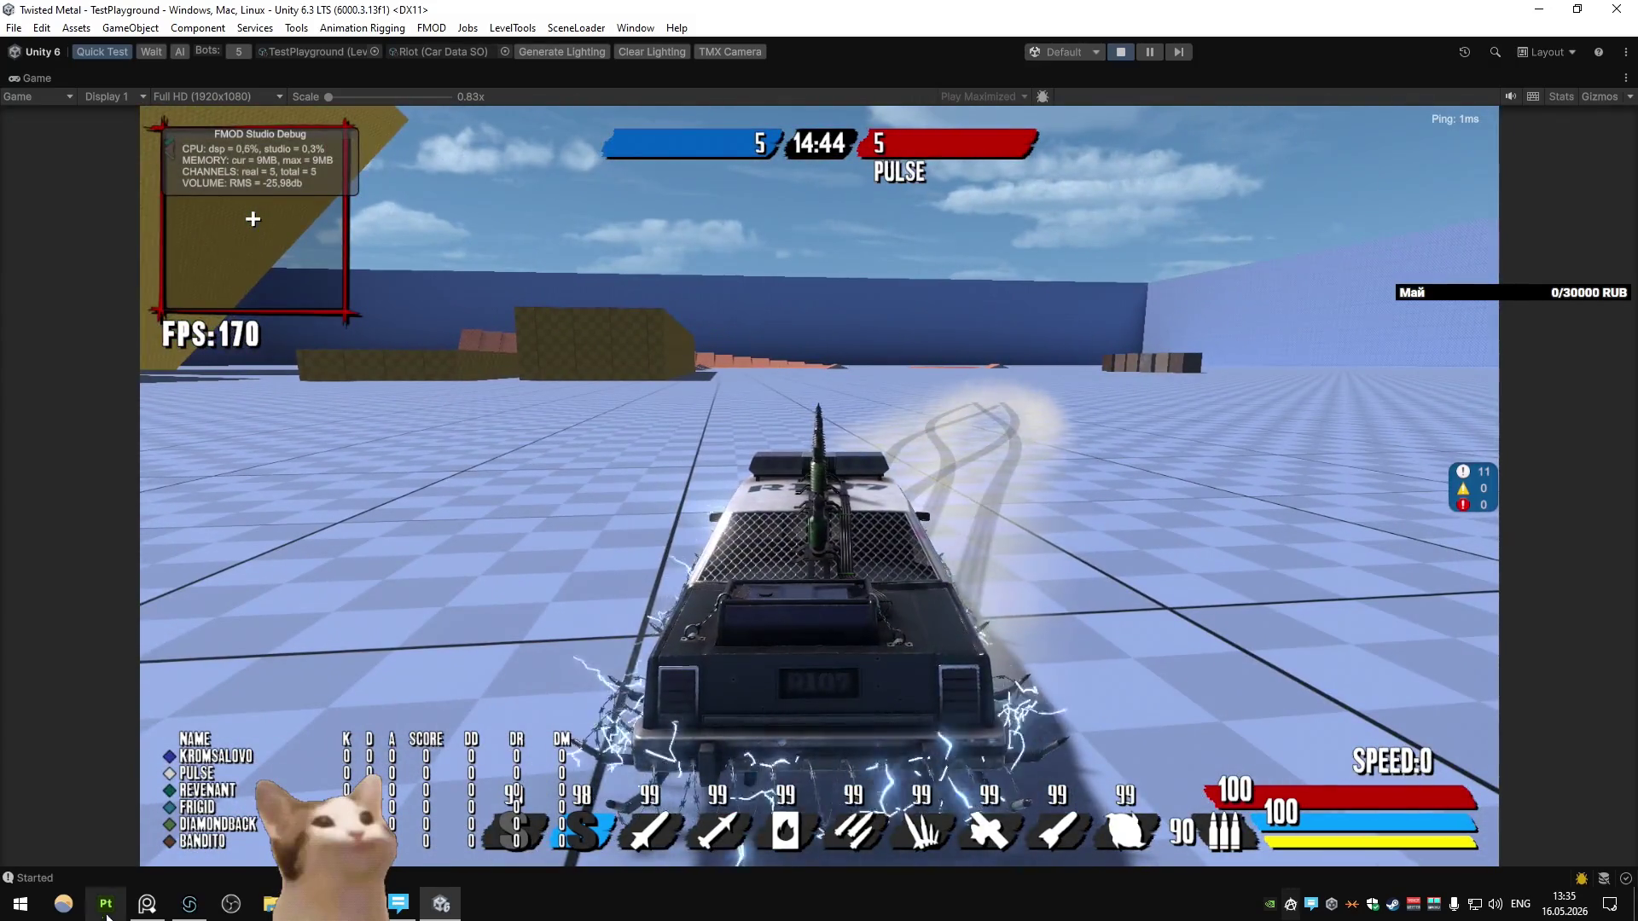
Step: Solo the Riot Alt Charge track in FMOD Studio and audition AS_Riot
left_click(188, 905)
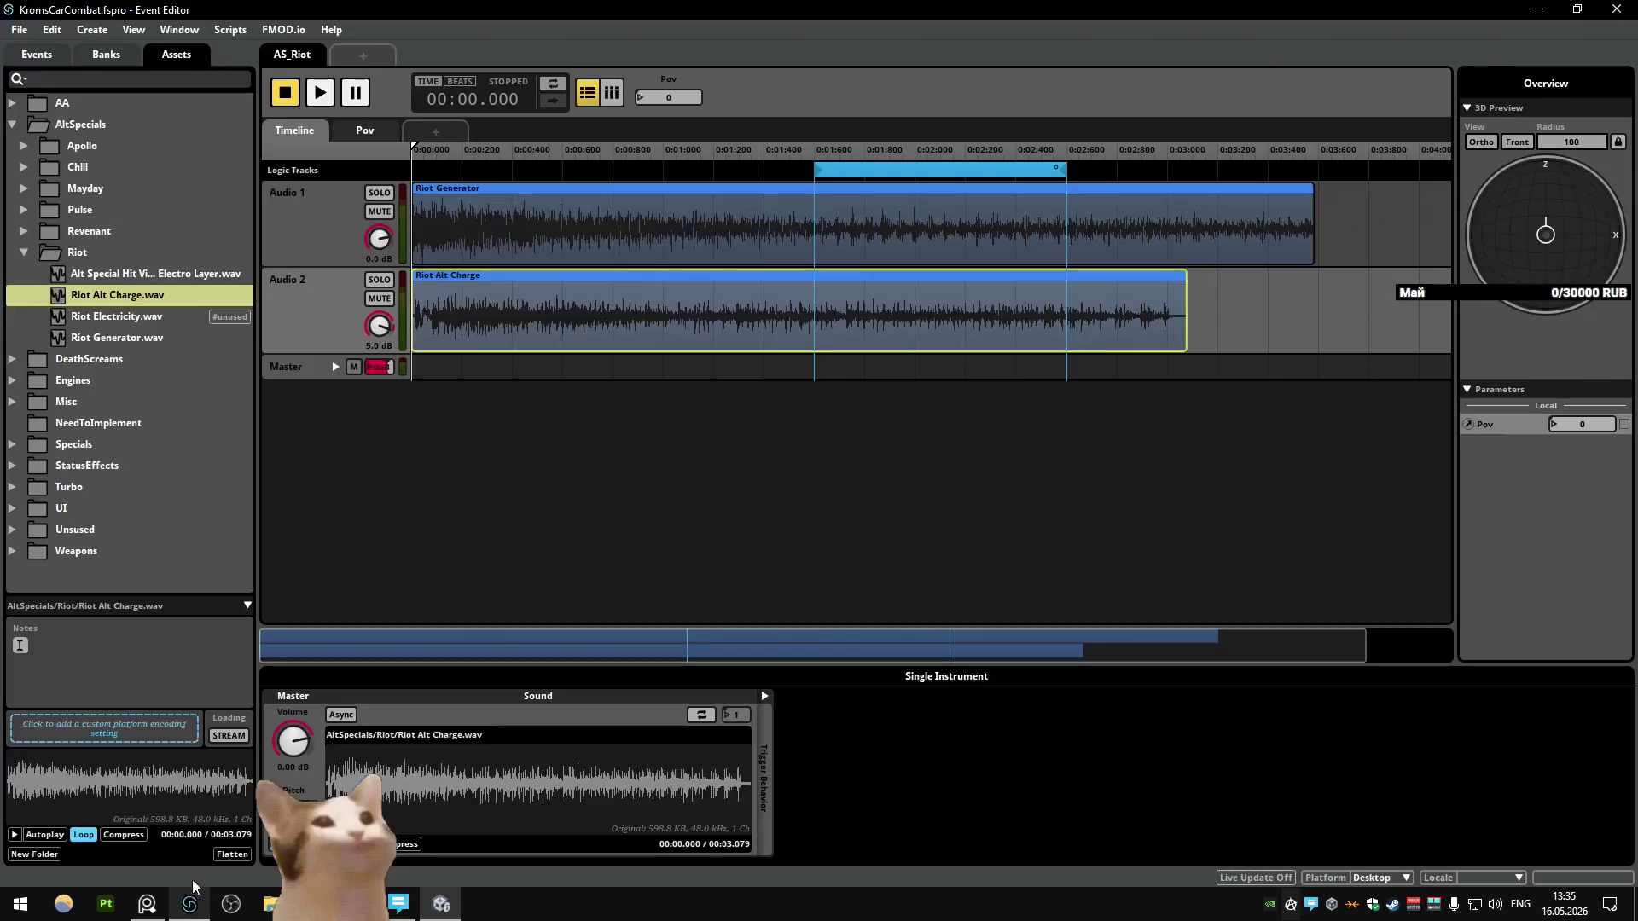
left_click(378, 282)
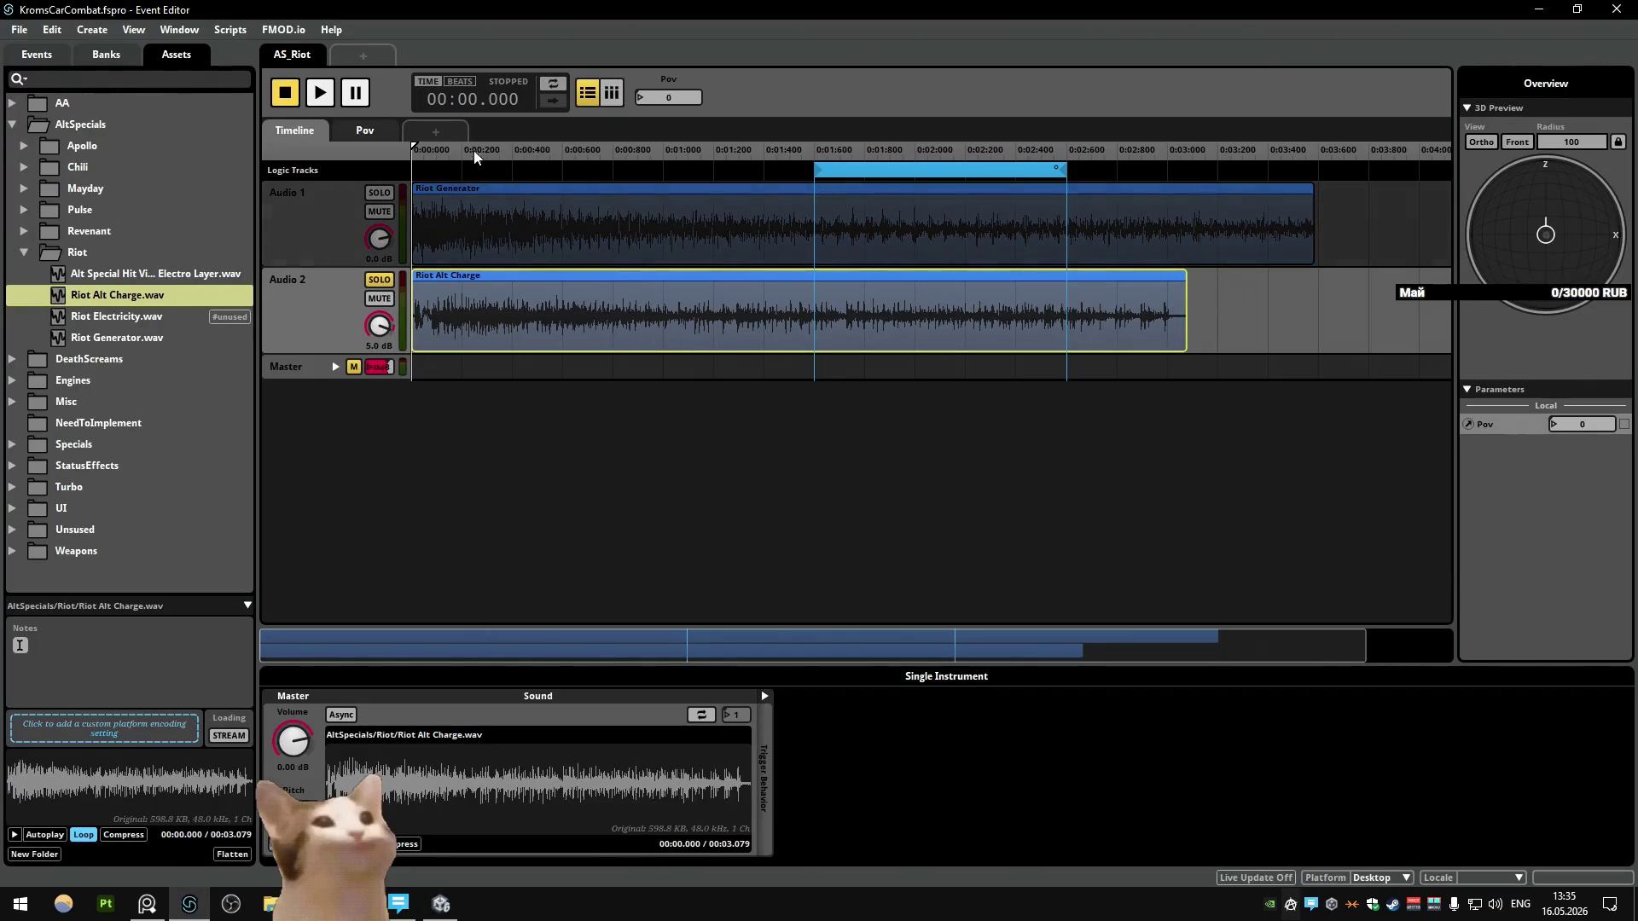
key("space")
key("space")
key("alt+Tab")
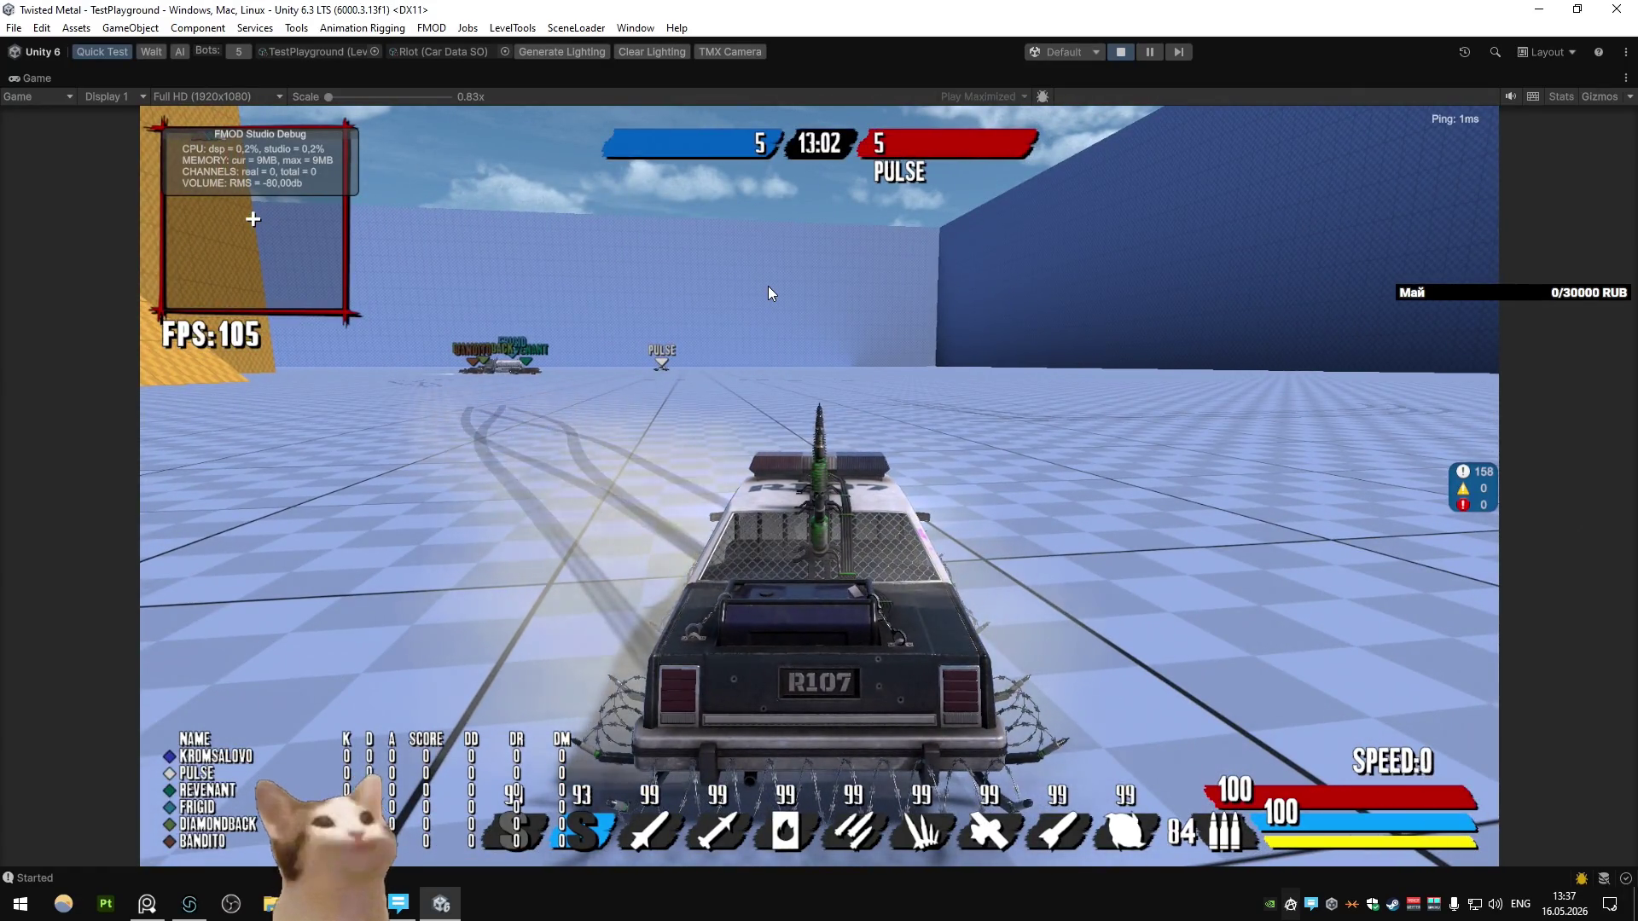
key("w")
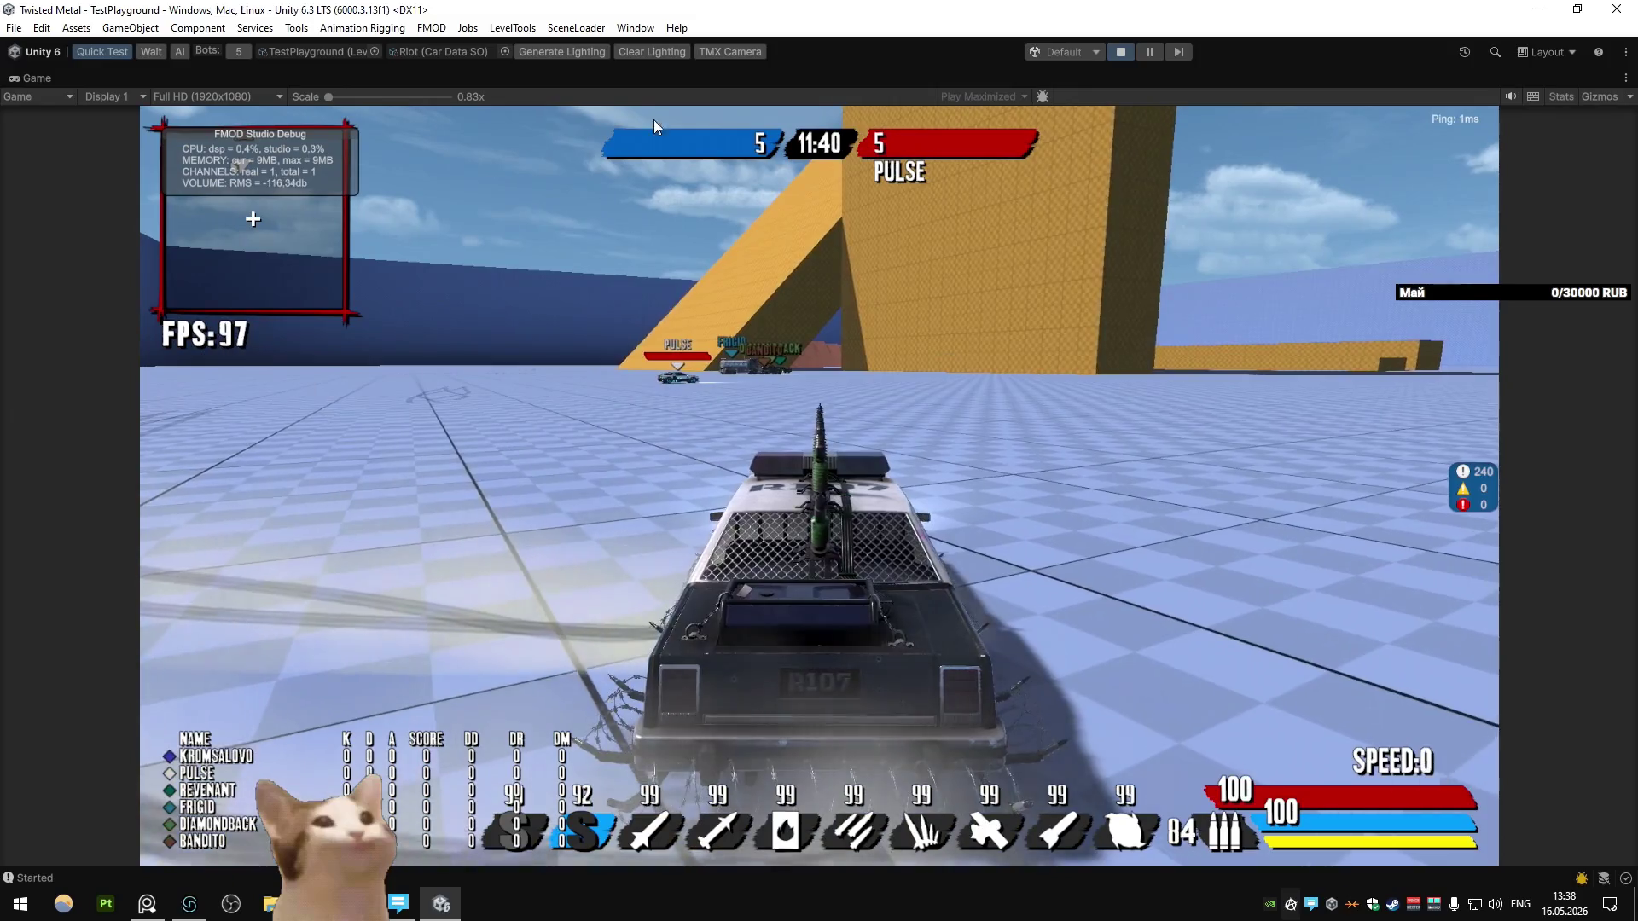
Step: Exit Play mode to end the driving session
left_click(1130, 51)
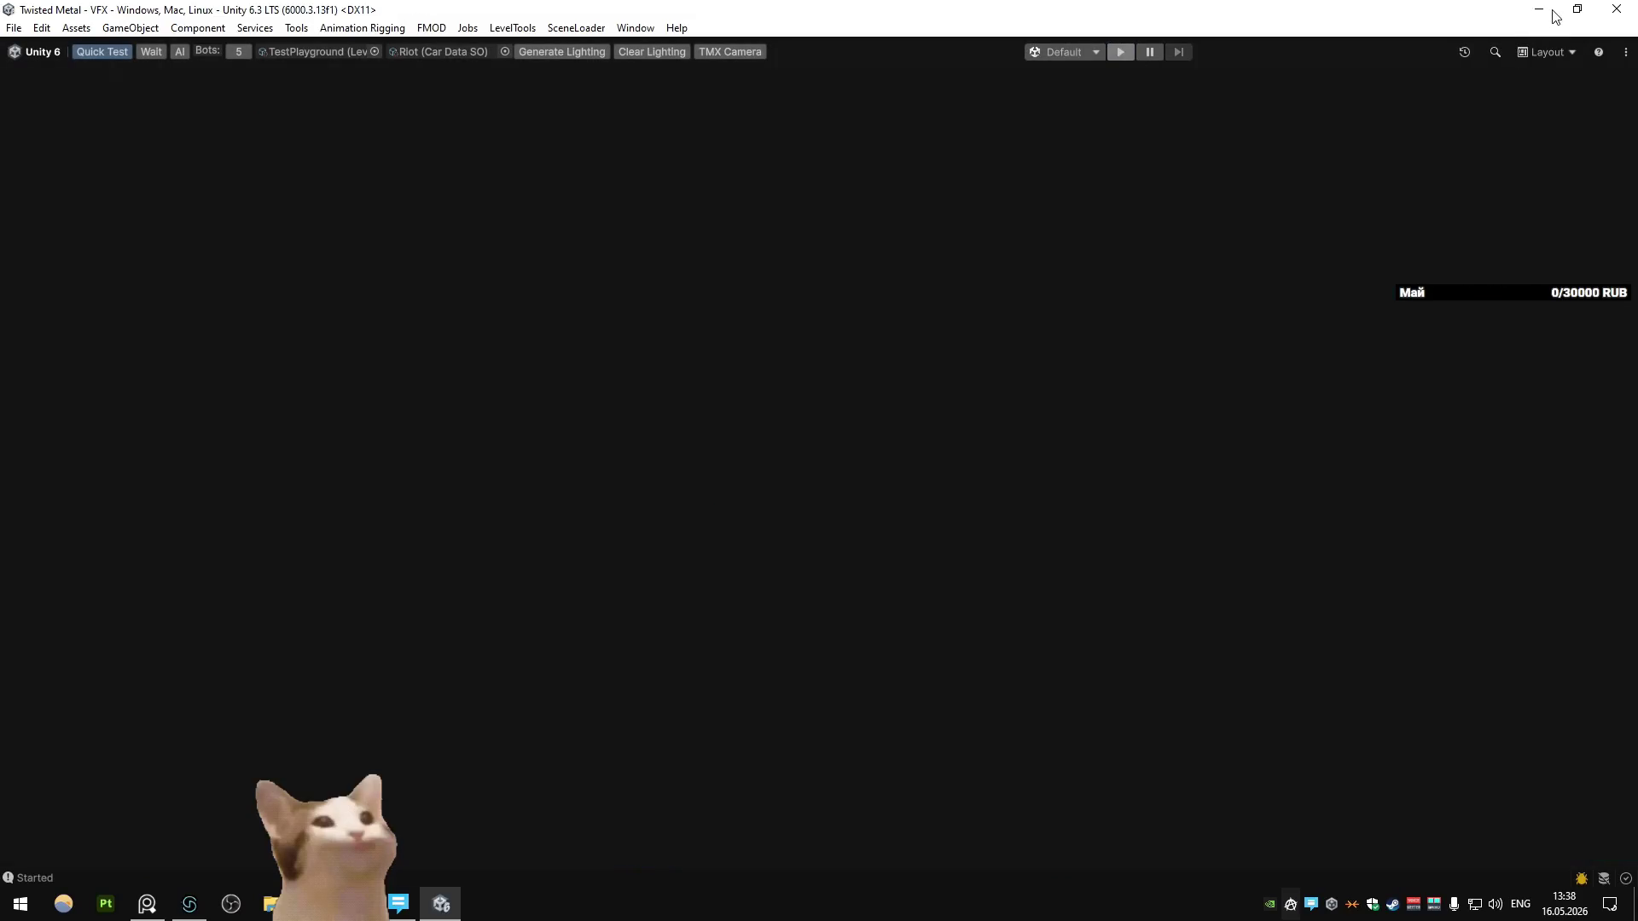
Step: Switch from Unity to Hovercraft.blend in Blender
key("alt+Tab")
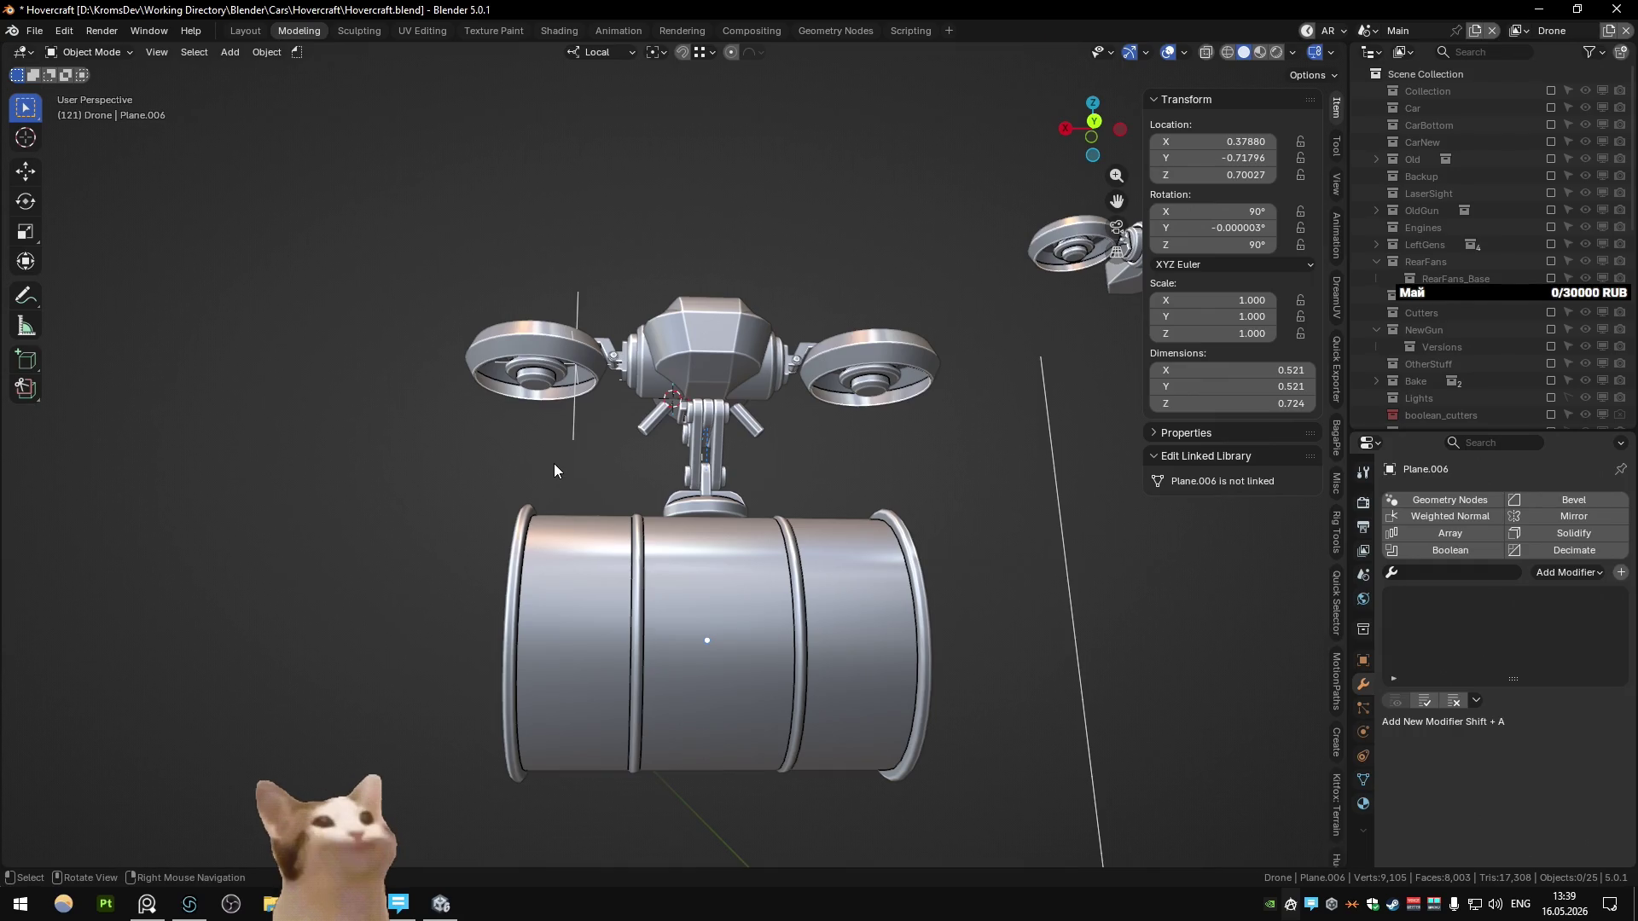
mouse_move(554, 465)
middle_mouse_down()
mouse_move(568, 449)
mouse_move(604, 482)
middle_mouse_up()
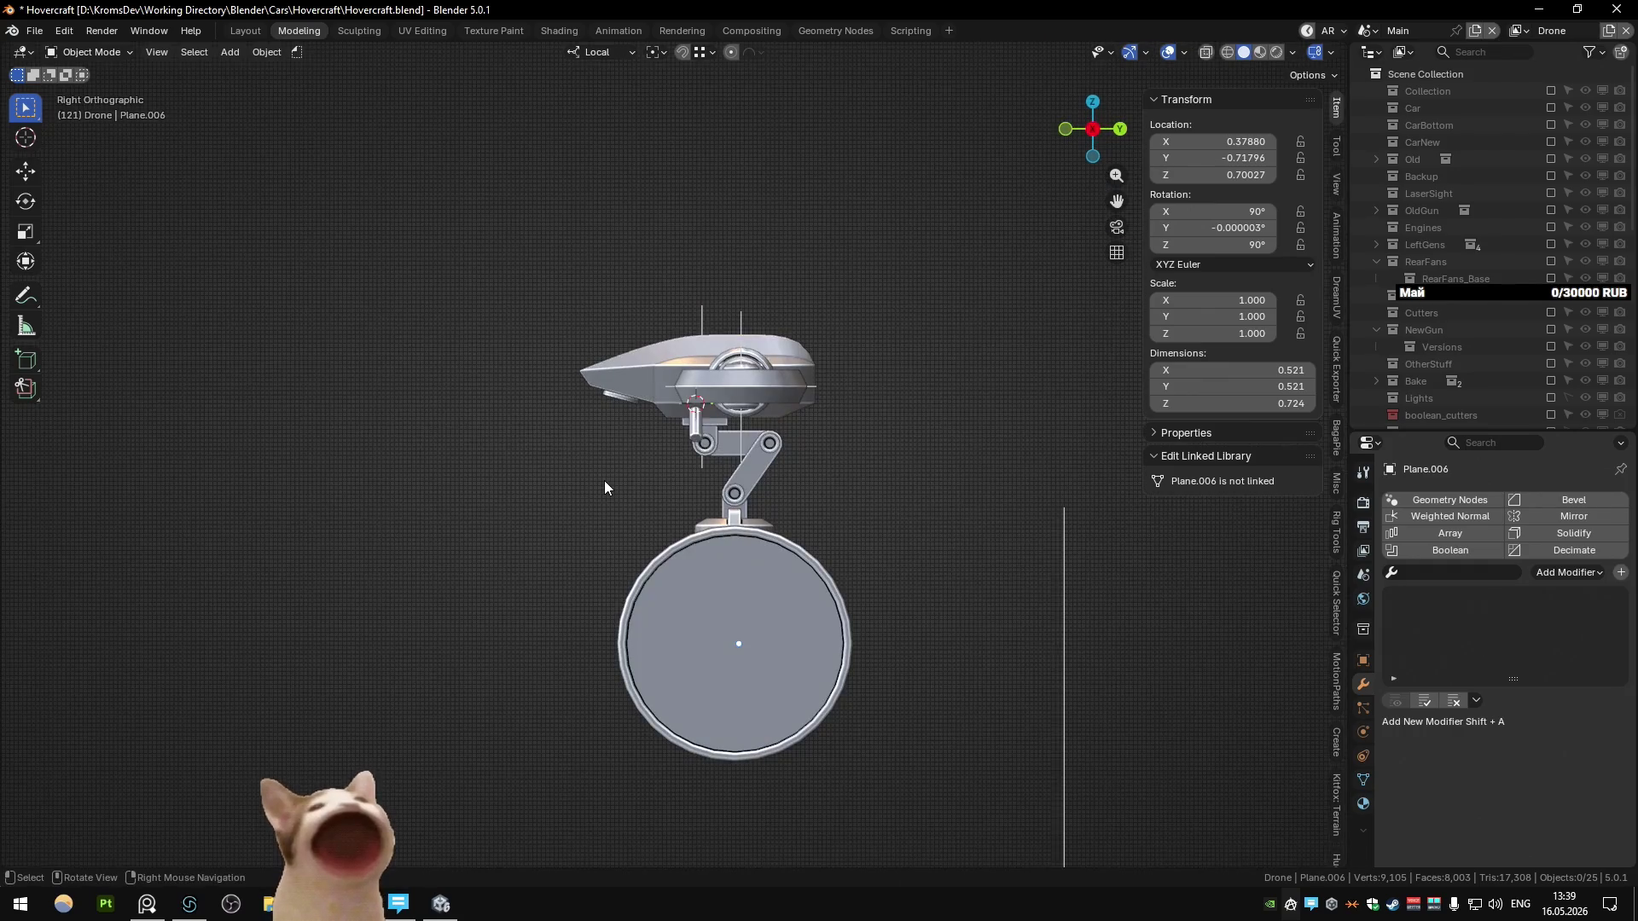
mouse_move(662, 553)
middle_mouse_down()
mouse_move(782, 596)
mouse_move(752, 613)
mouse_move(710, 581)
mouse_move(613, 580)
mouse_move(602, 563)
mouse_move(635, 599)
mouse_move(744, 577)
mouse_move(565, 606)
mouse_move(720, 587)
middle_mouse_up()
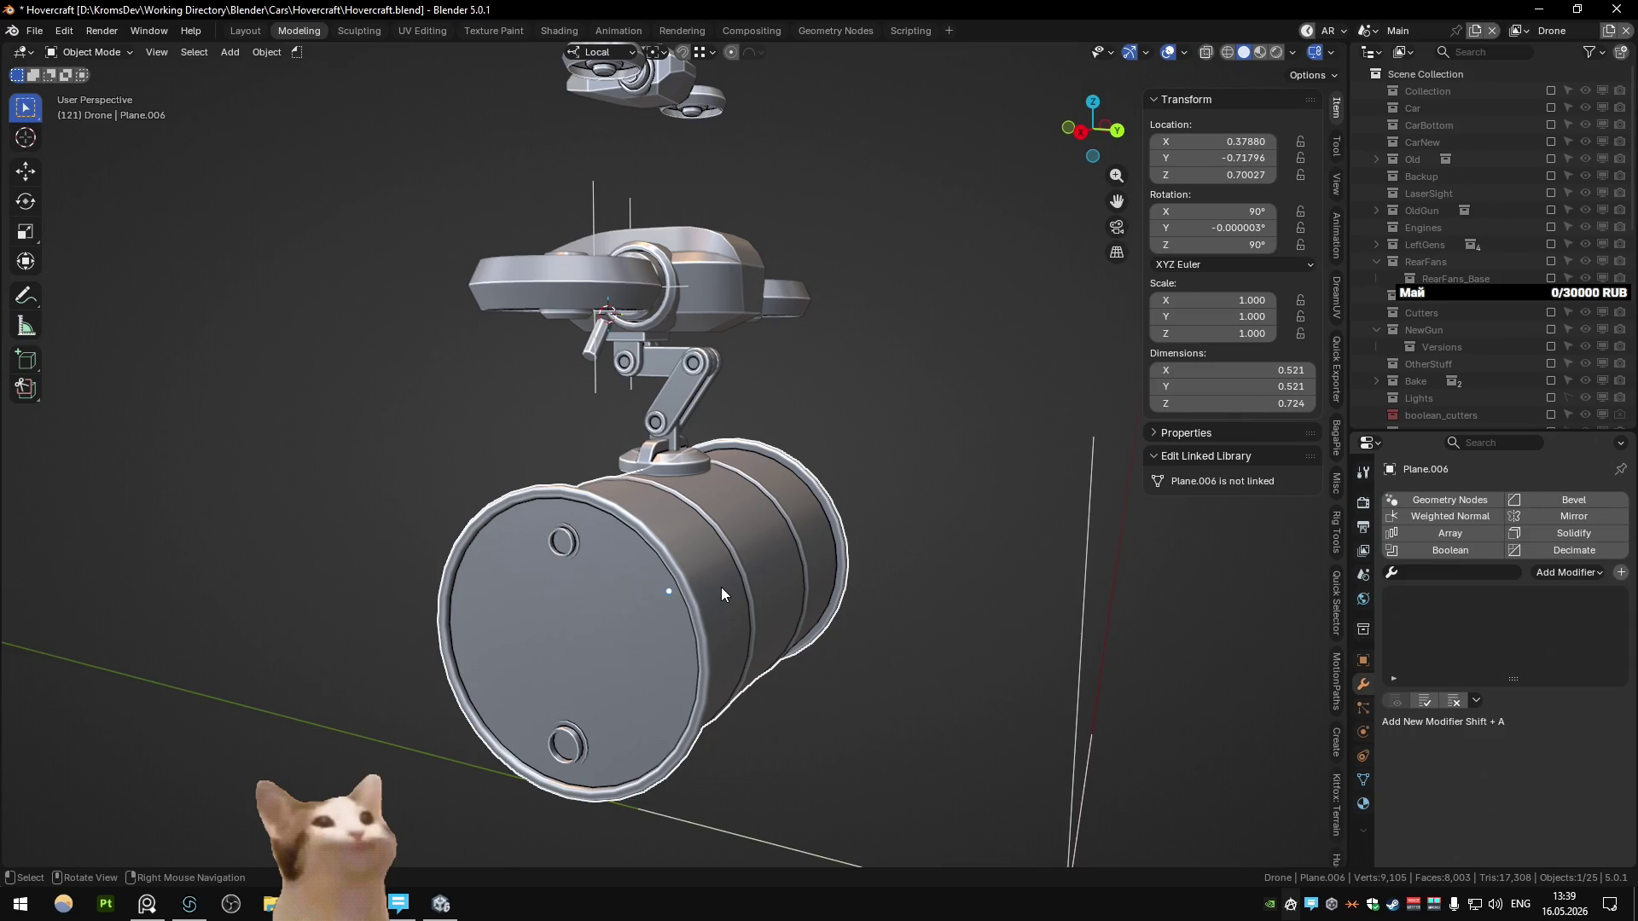
key("super")
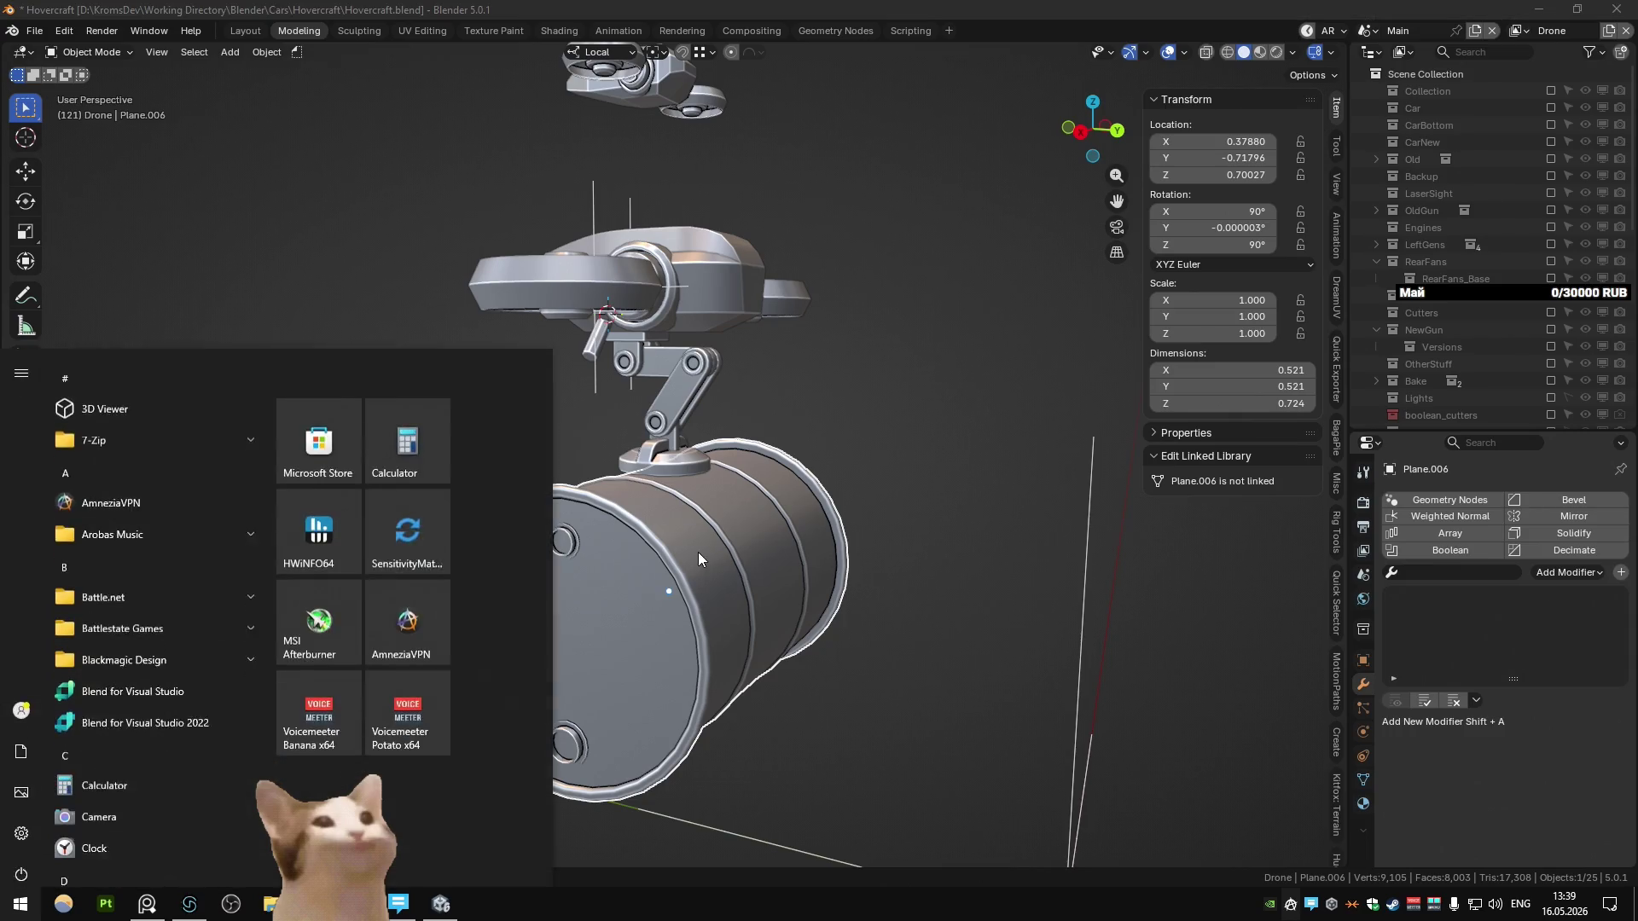
Step: Open the Kromgame project from FMOD Studio's recent projects list
right_click(189, 904)
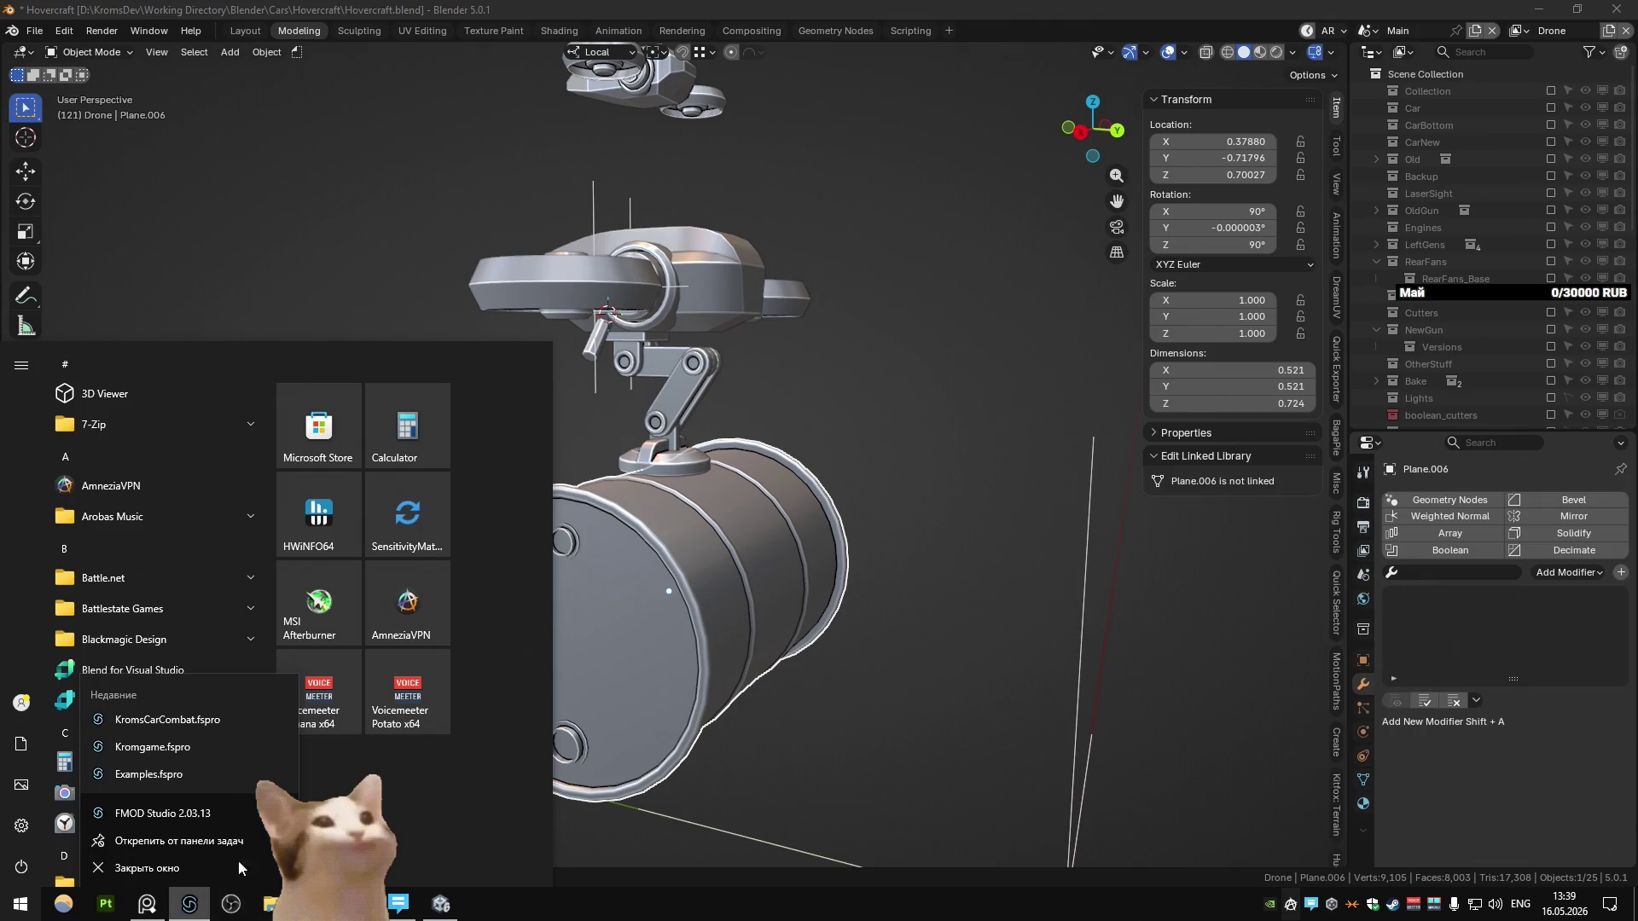
left_click(632, 814)
right_click(190, 904)
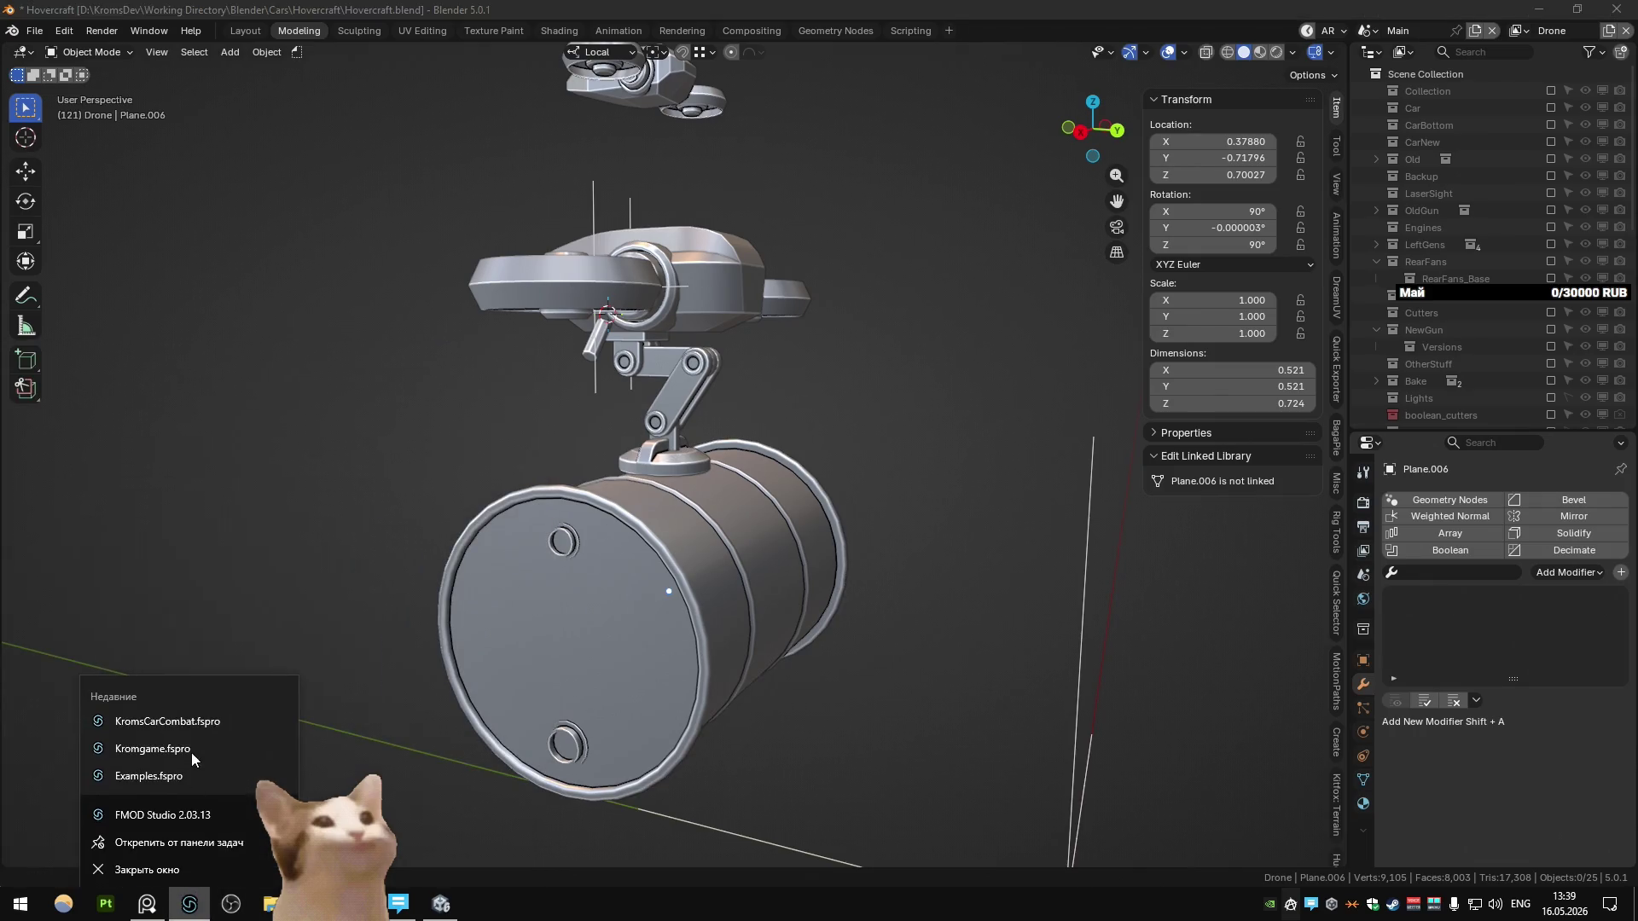
left_click(162, 745)
Step: Expand Sounds to Impliment in Assets and select the Alt Special electro layer .wav
left_click(175, 55)
double_click(33, 213)
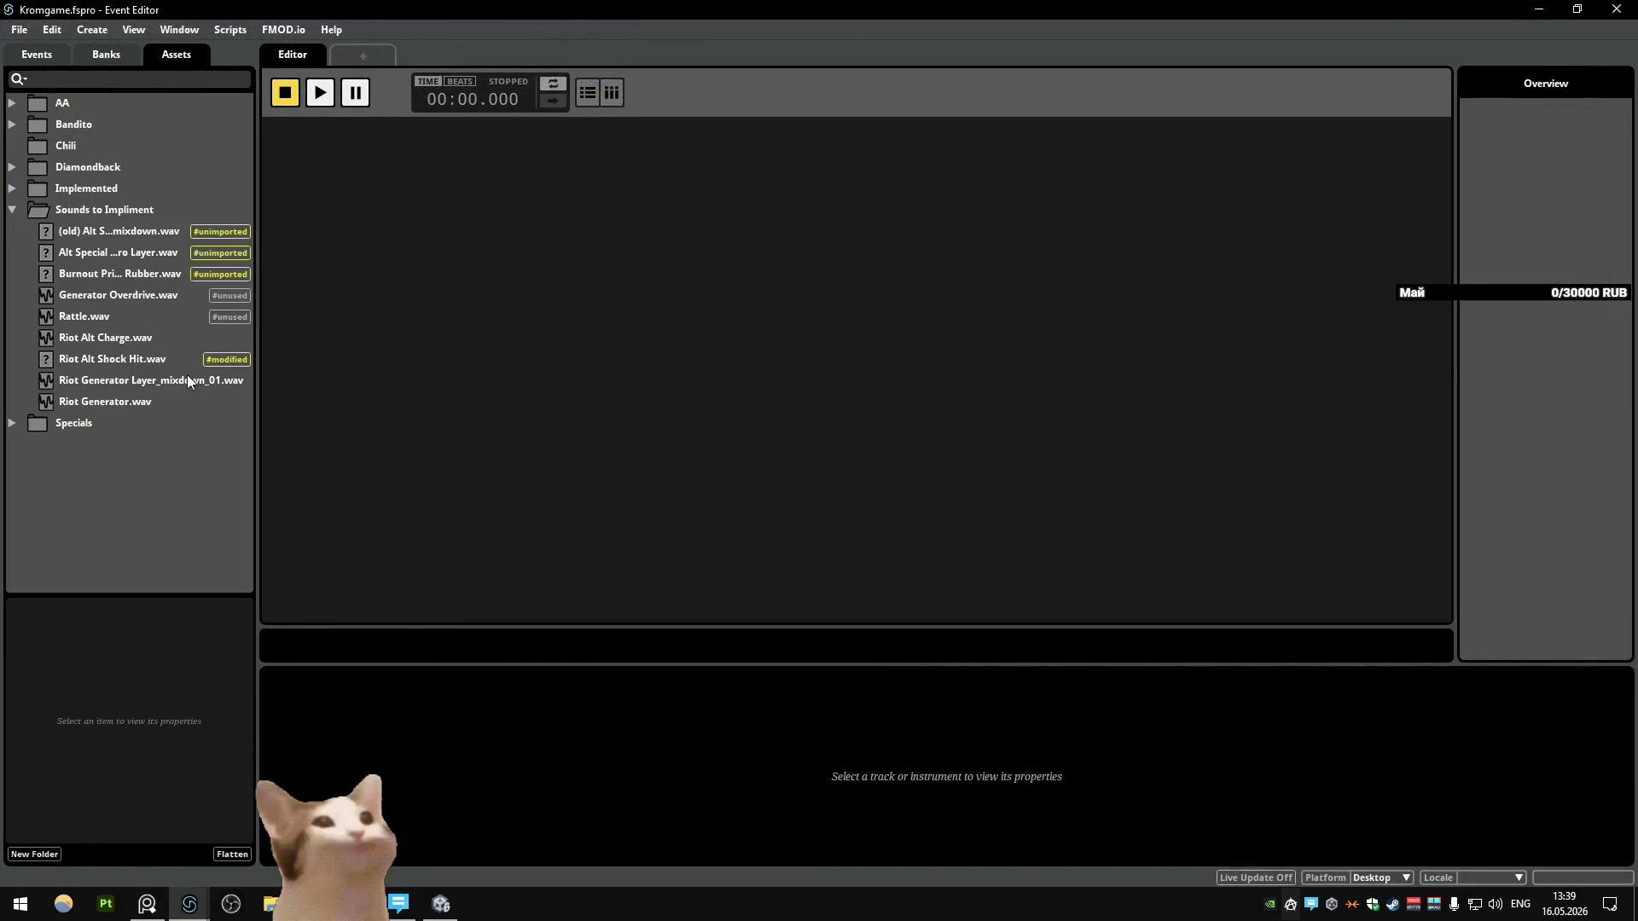
left_click(128, 253)
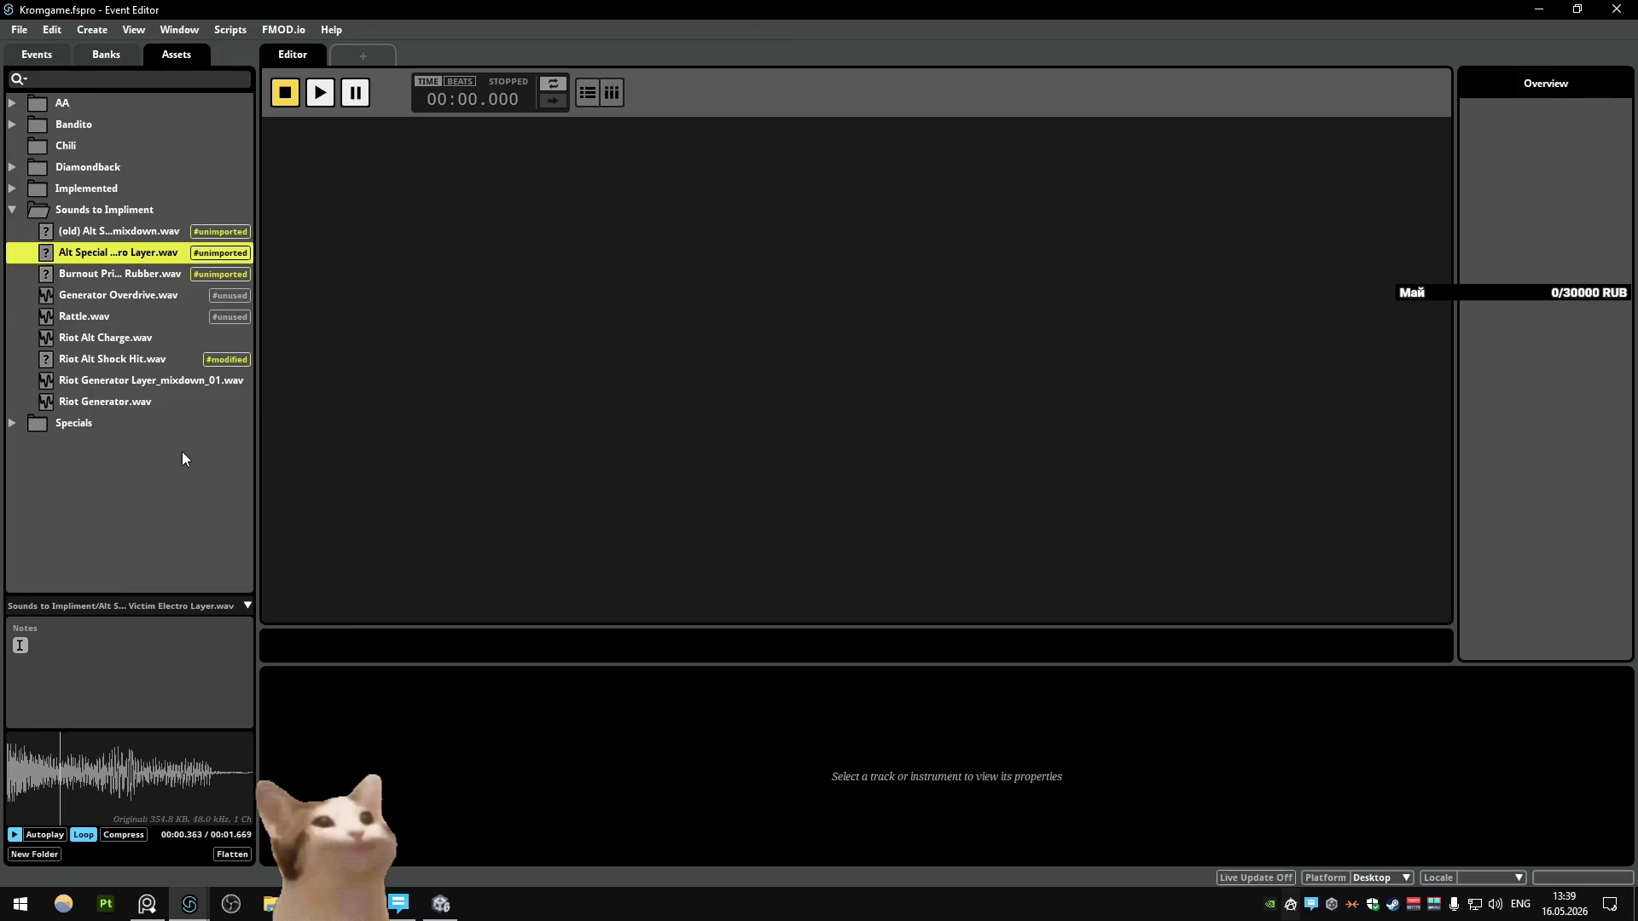
left_click(142, 483)
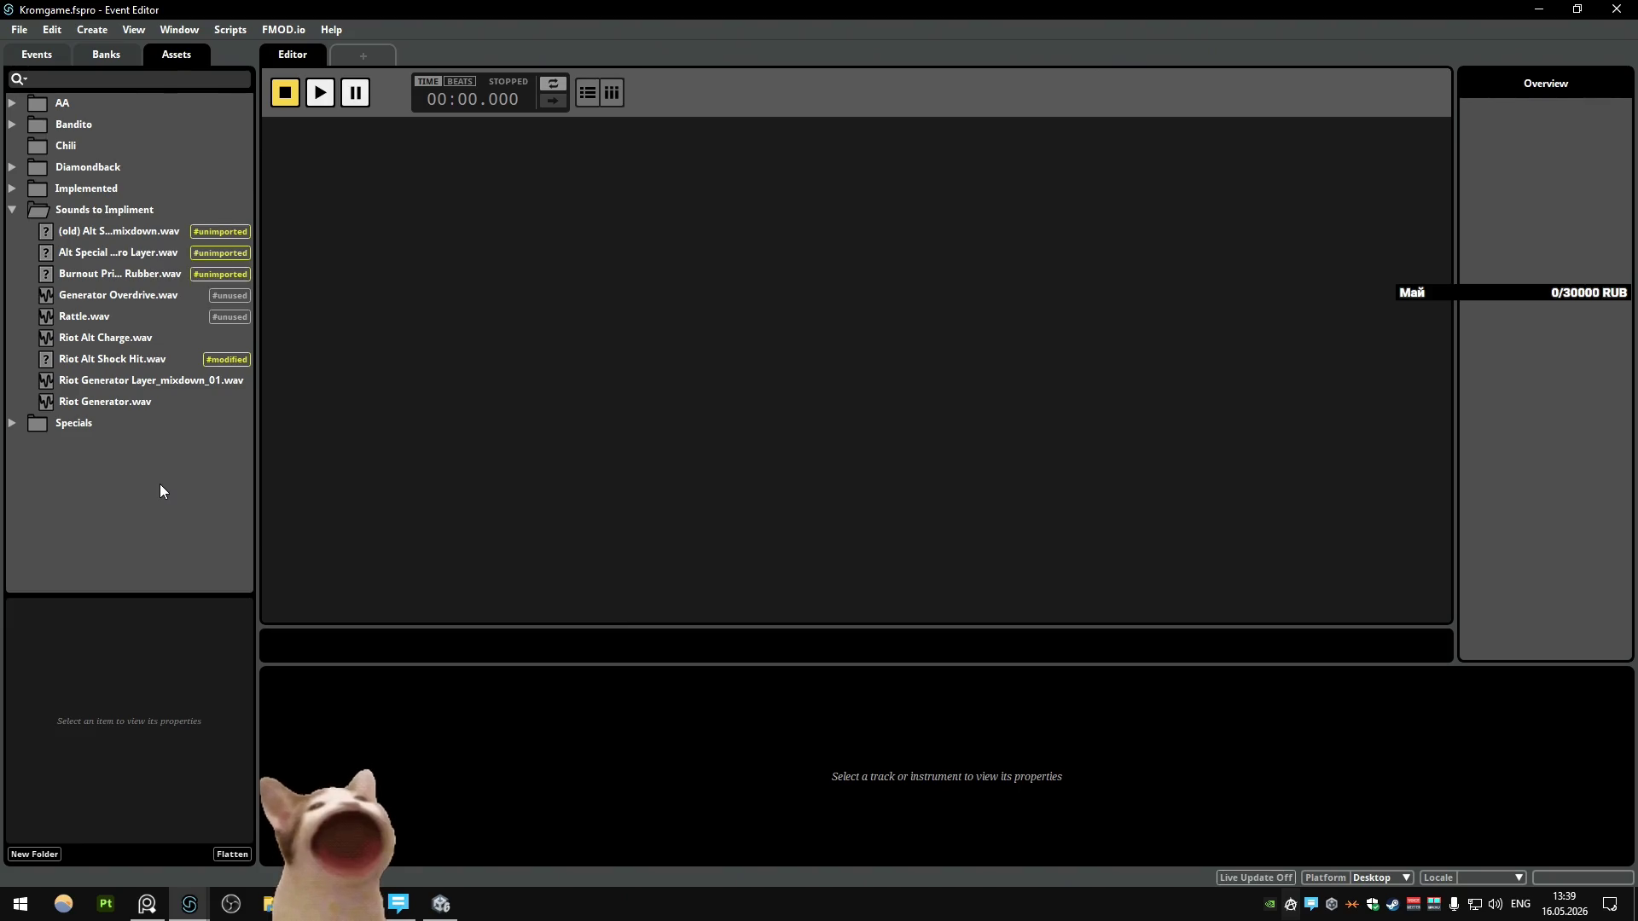
left_click(98, 254)
right_click(97, 253)
left_click(129, 249)
left_click(129, 253)
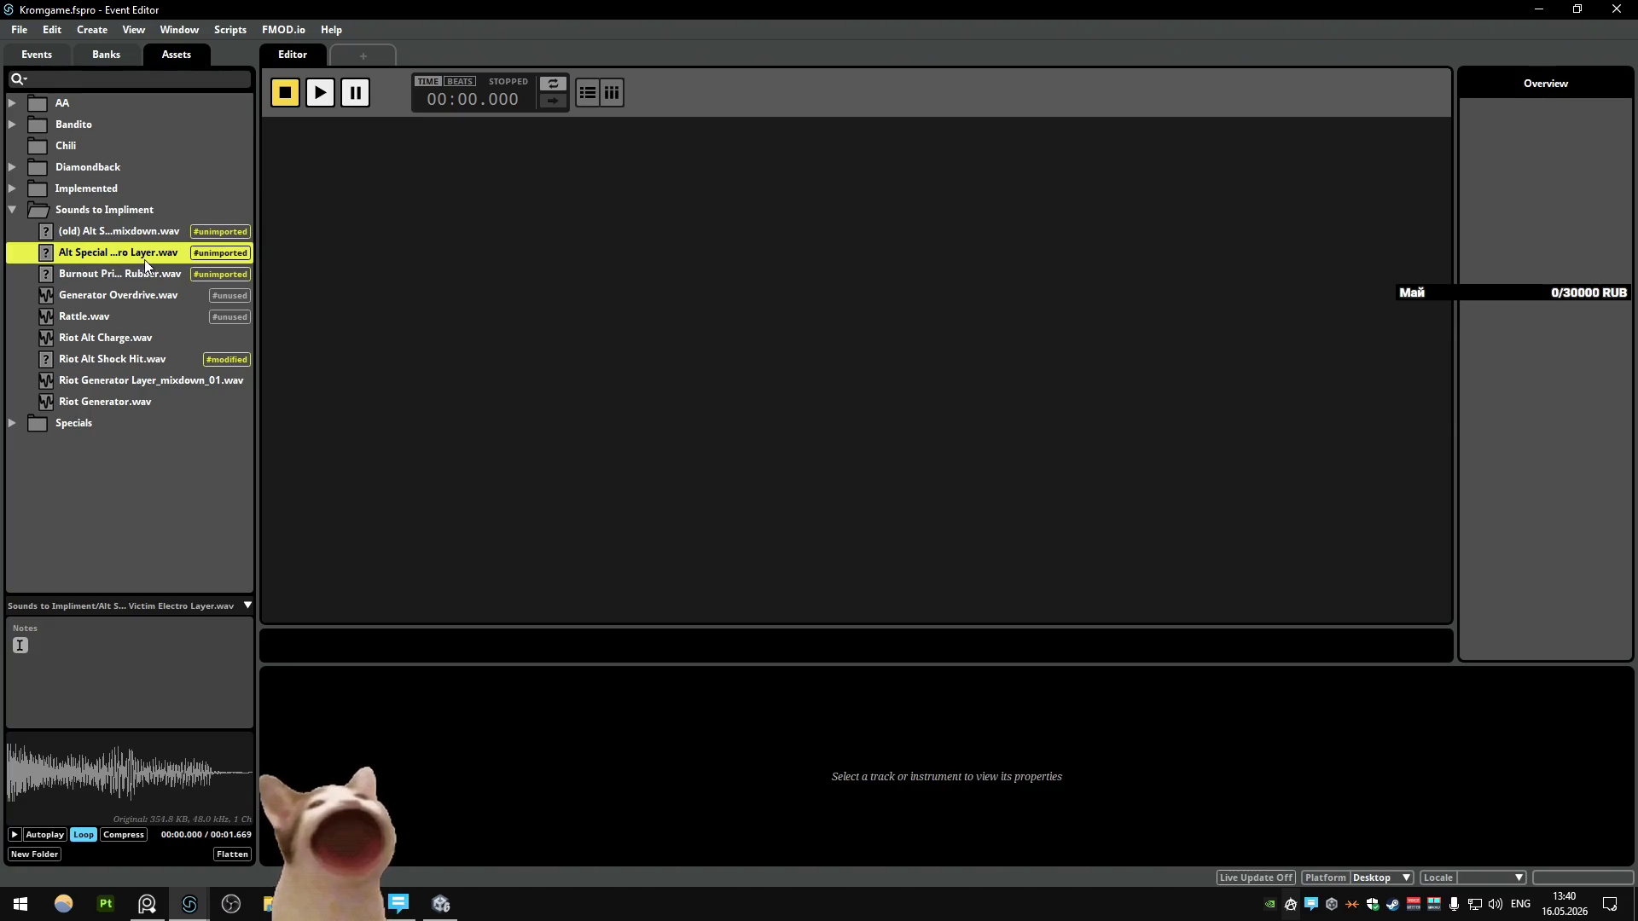
Step: Preview the Alt Special electro layer sound, then reselect and deselect it
left_click(15, 834)
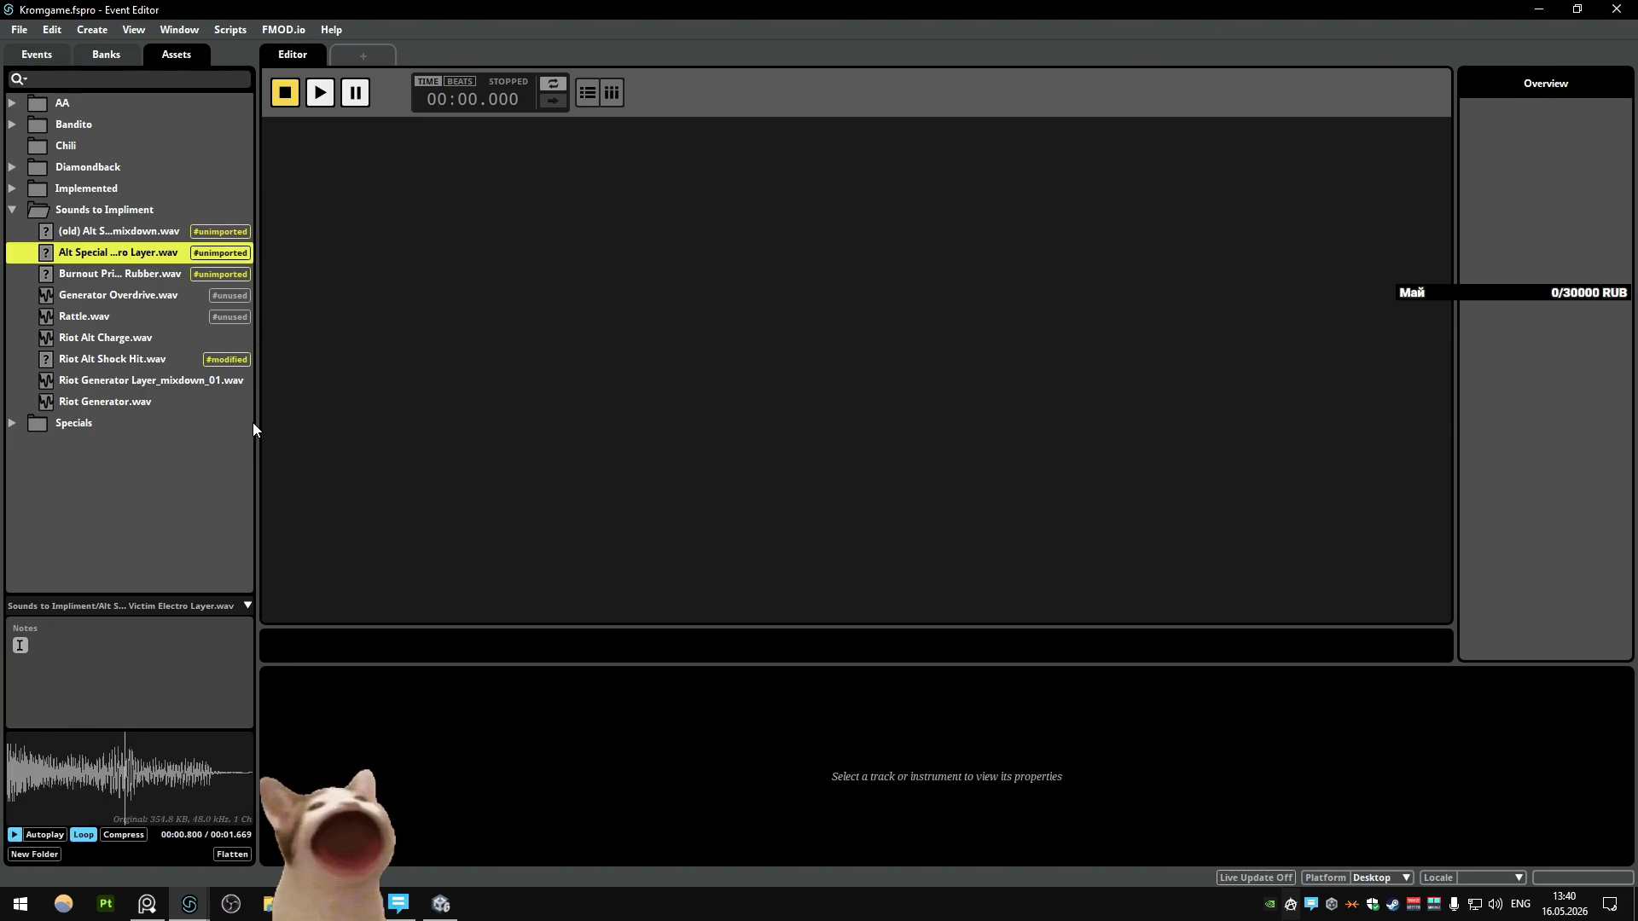
left_click(143, 501)
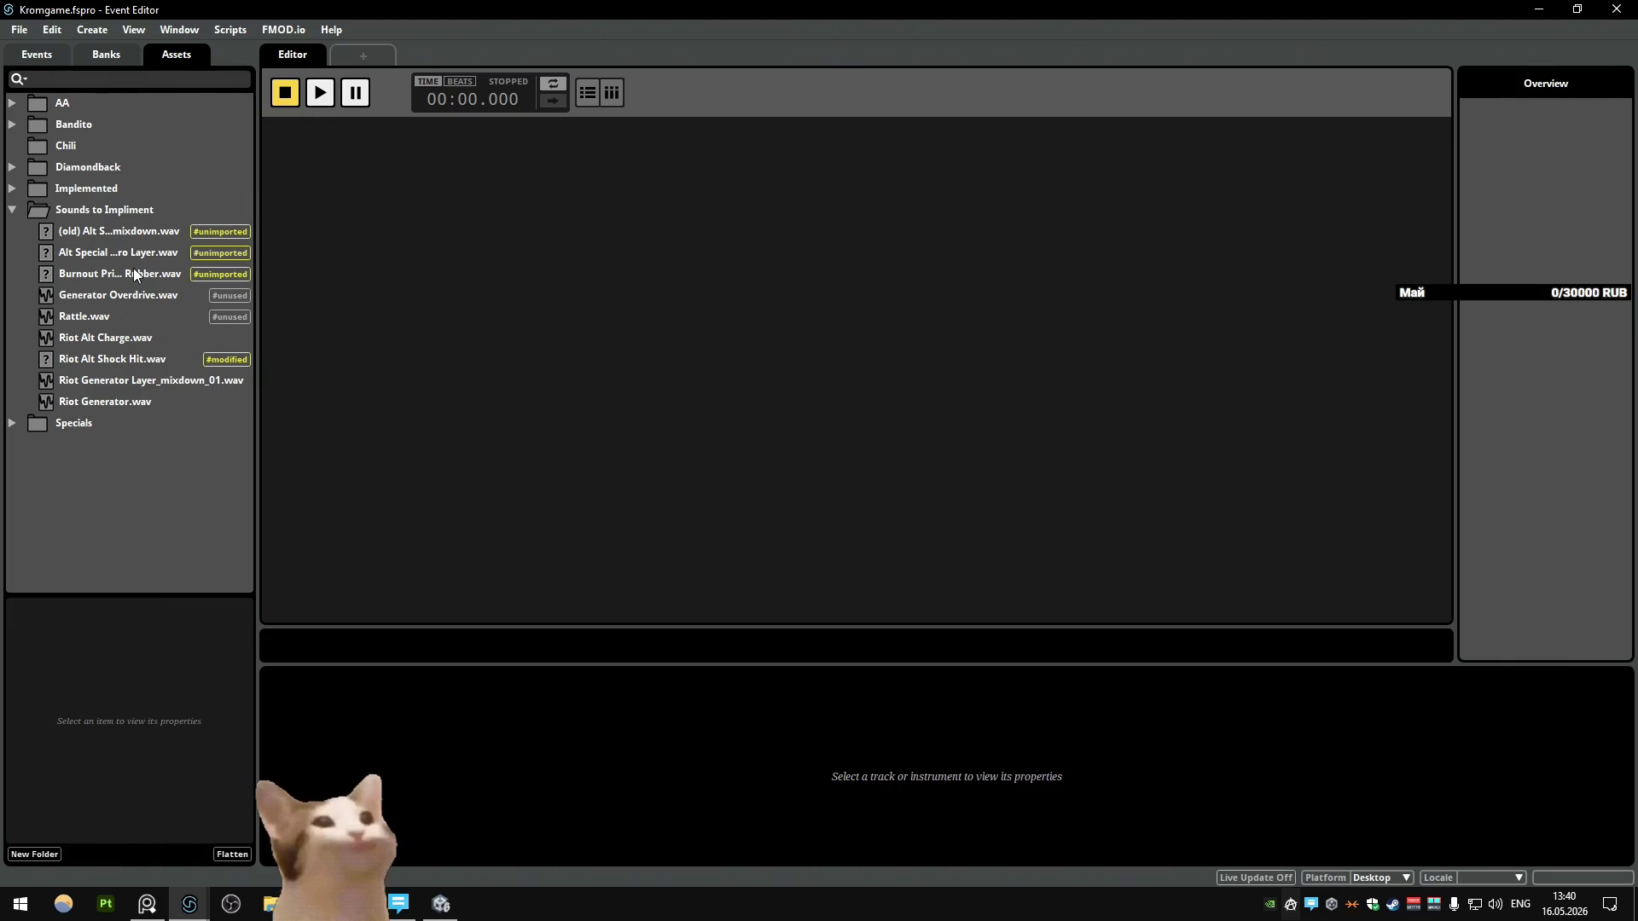
left_click(112, 253)
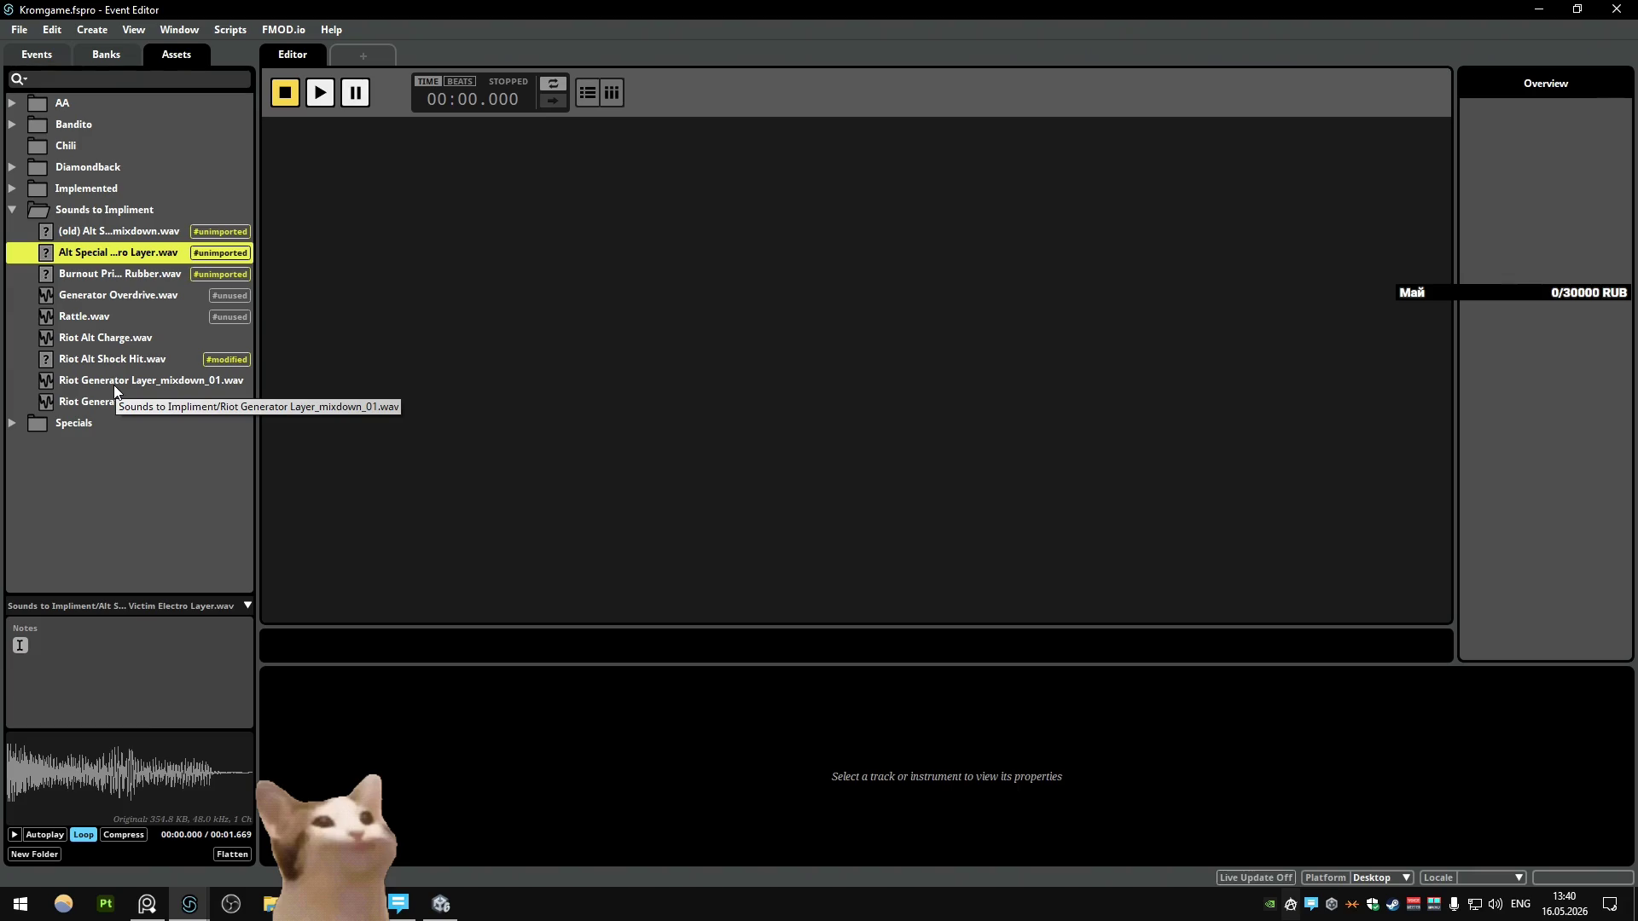
left_click(165, 547)
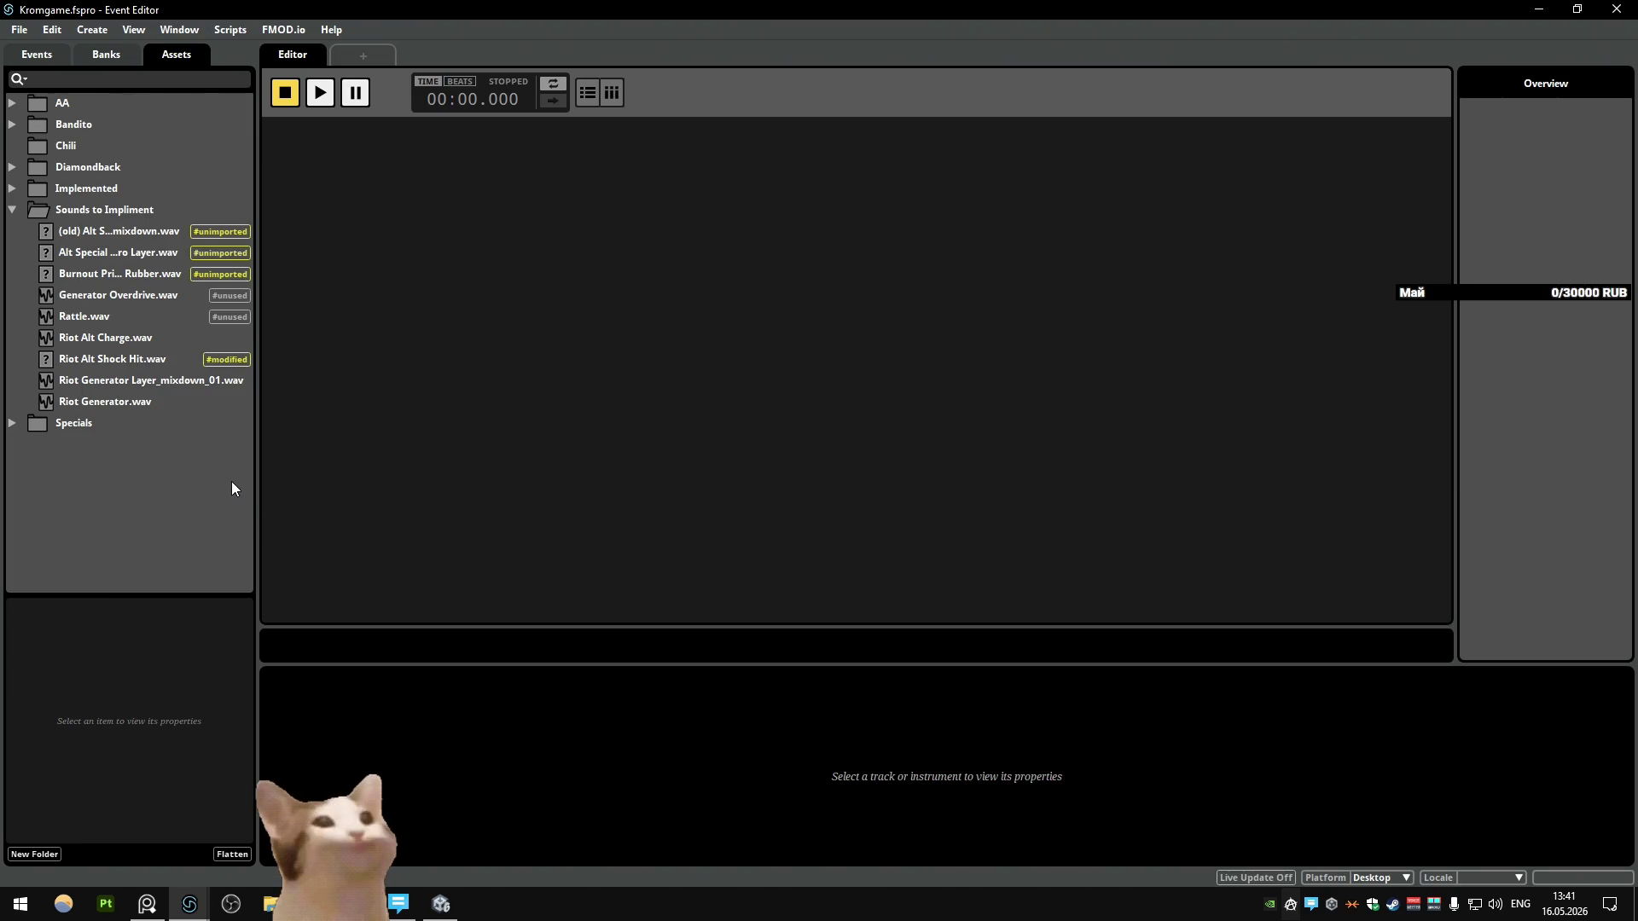
Step: Preview the Alt Special electro layer .wav twice from the Assets tab
left_click(137, 252)
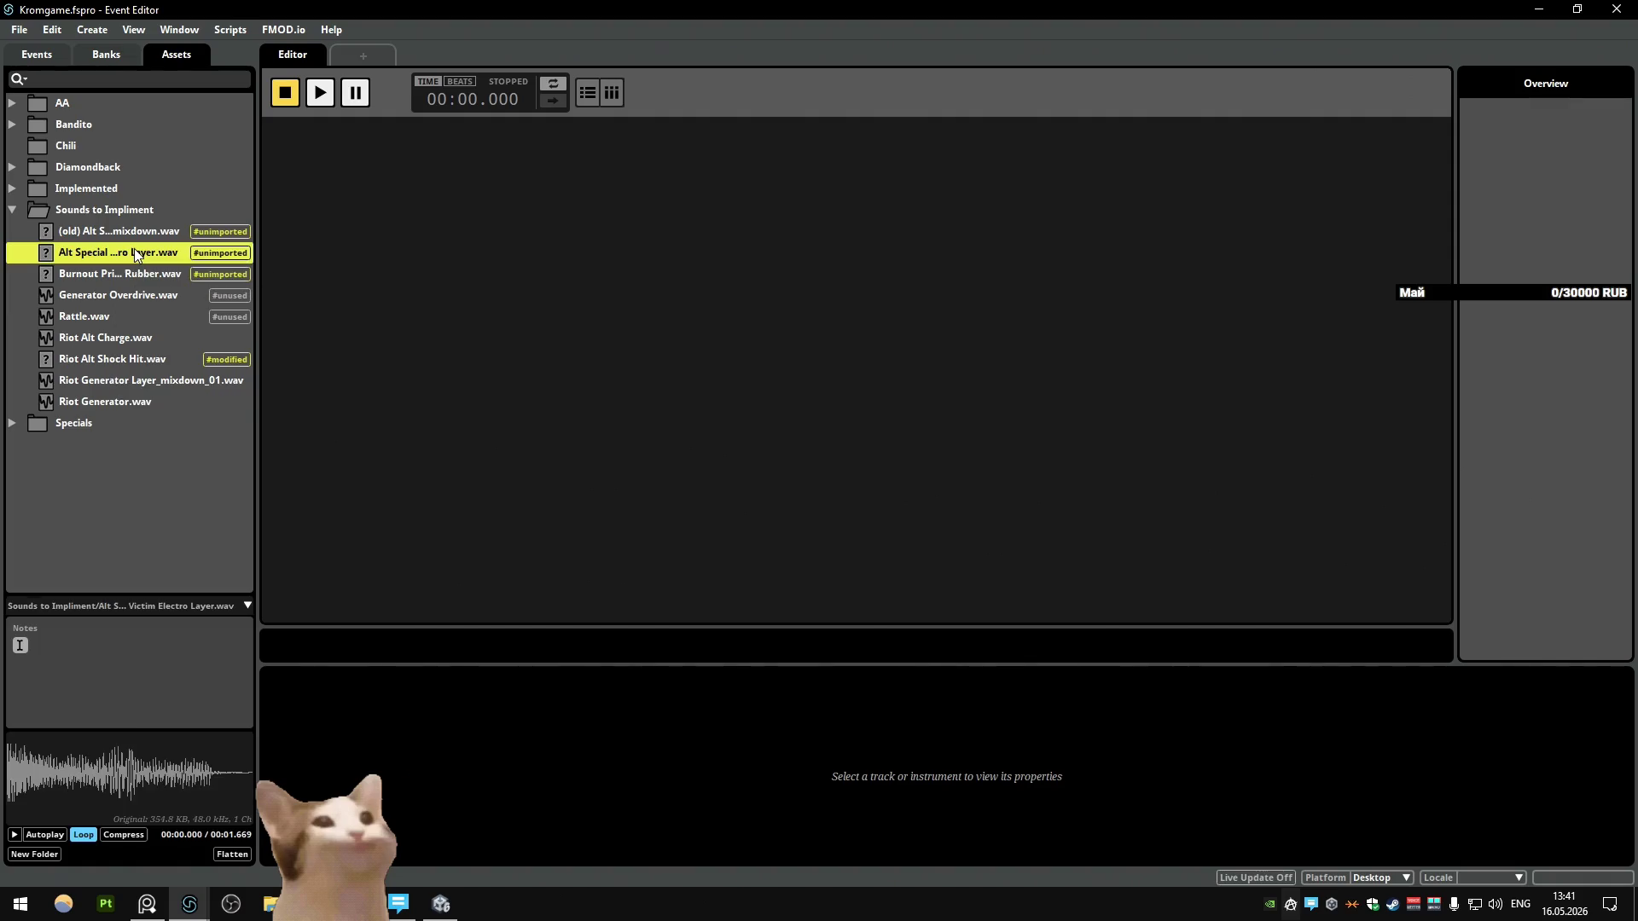
left_click(16, 838)
left_click(193, 453)
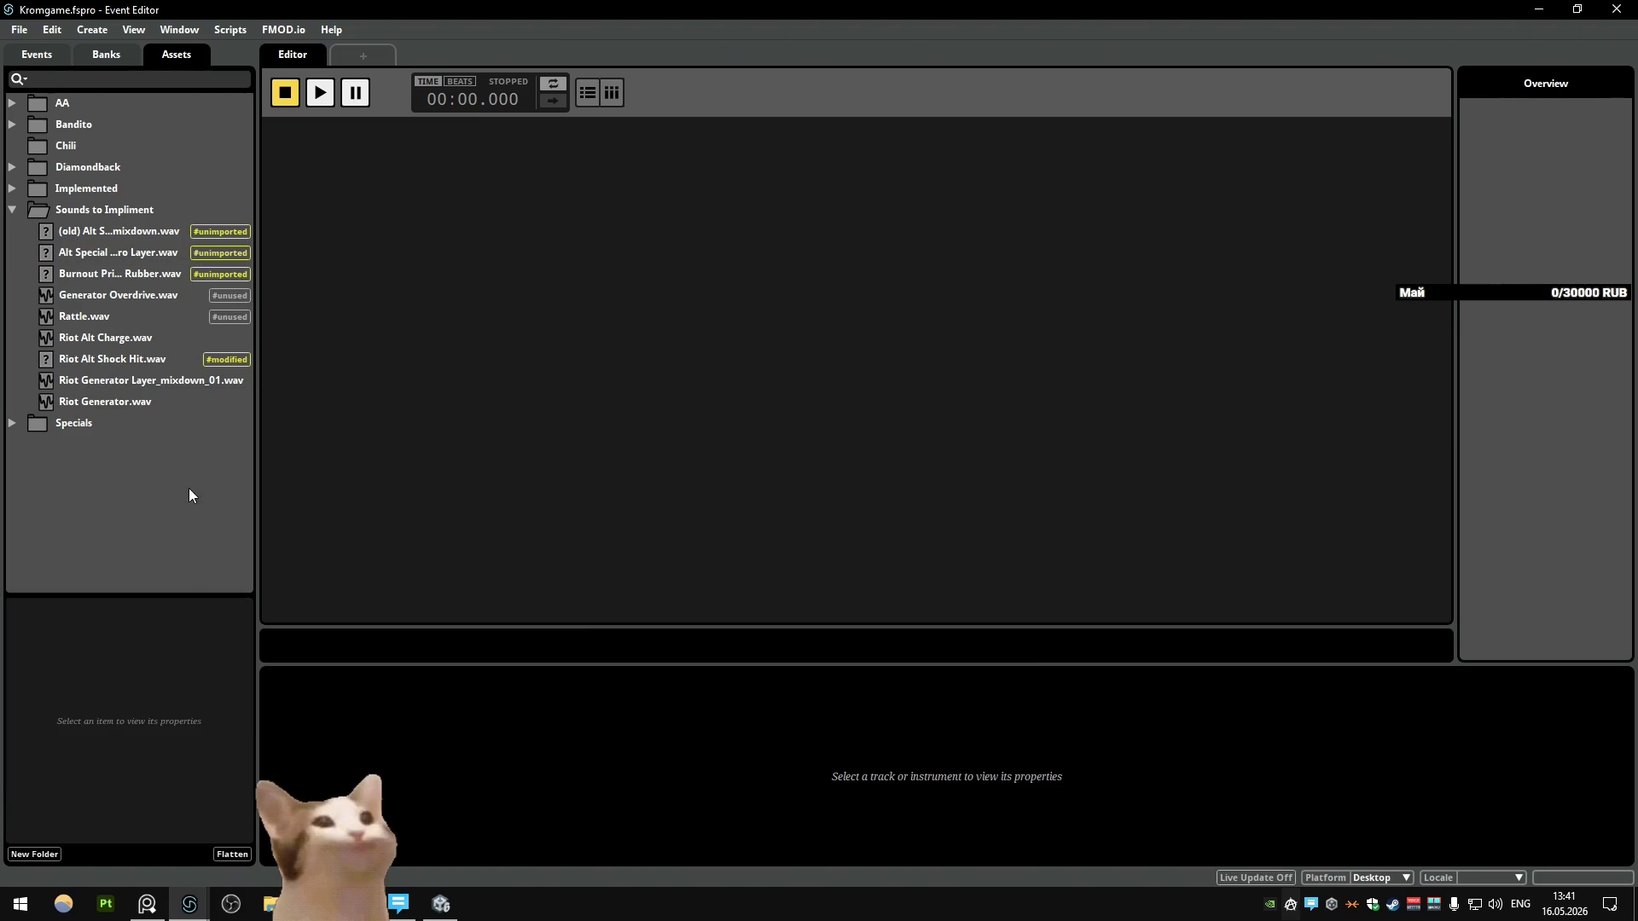
left_click(110, 258)
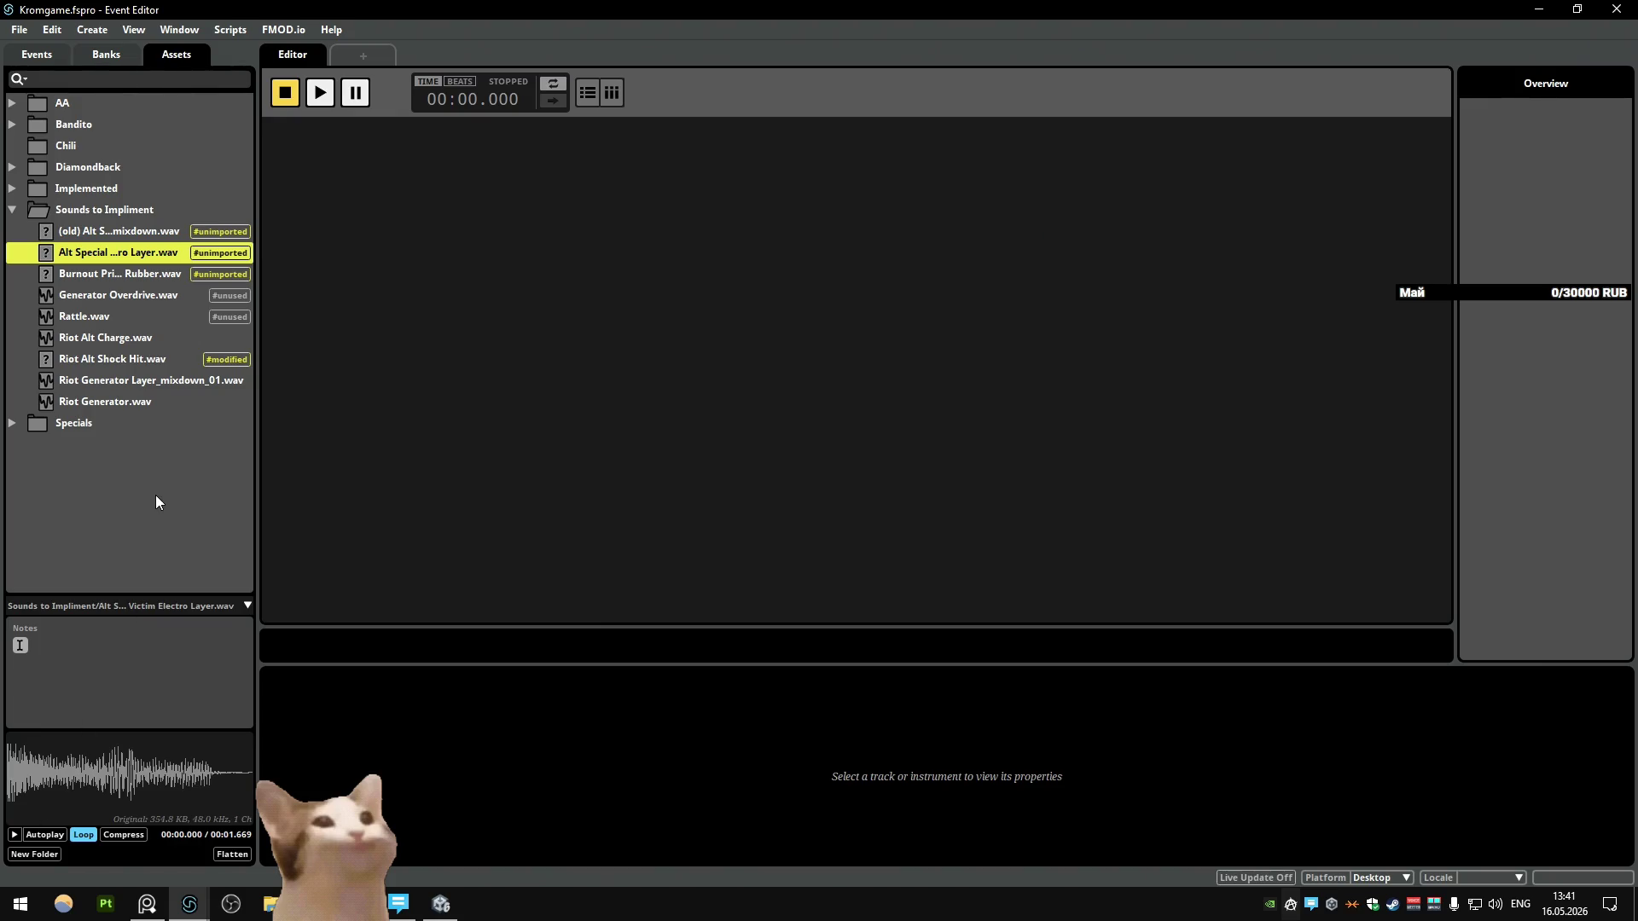
key("space")
left_click(187, 512)
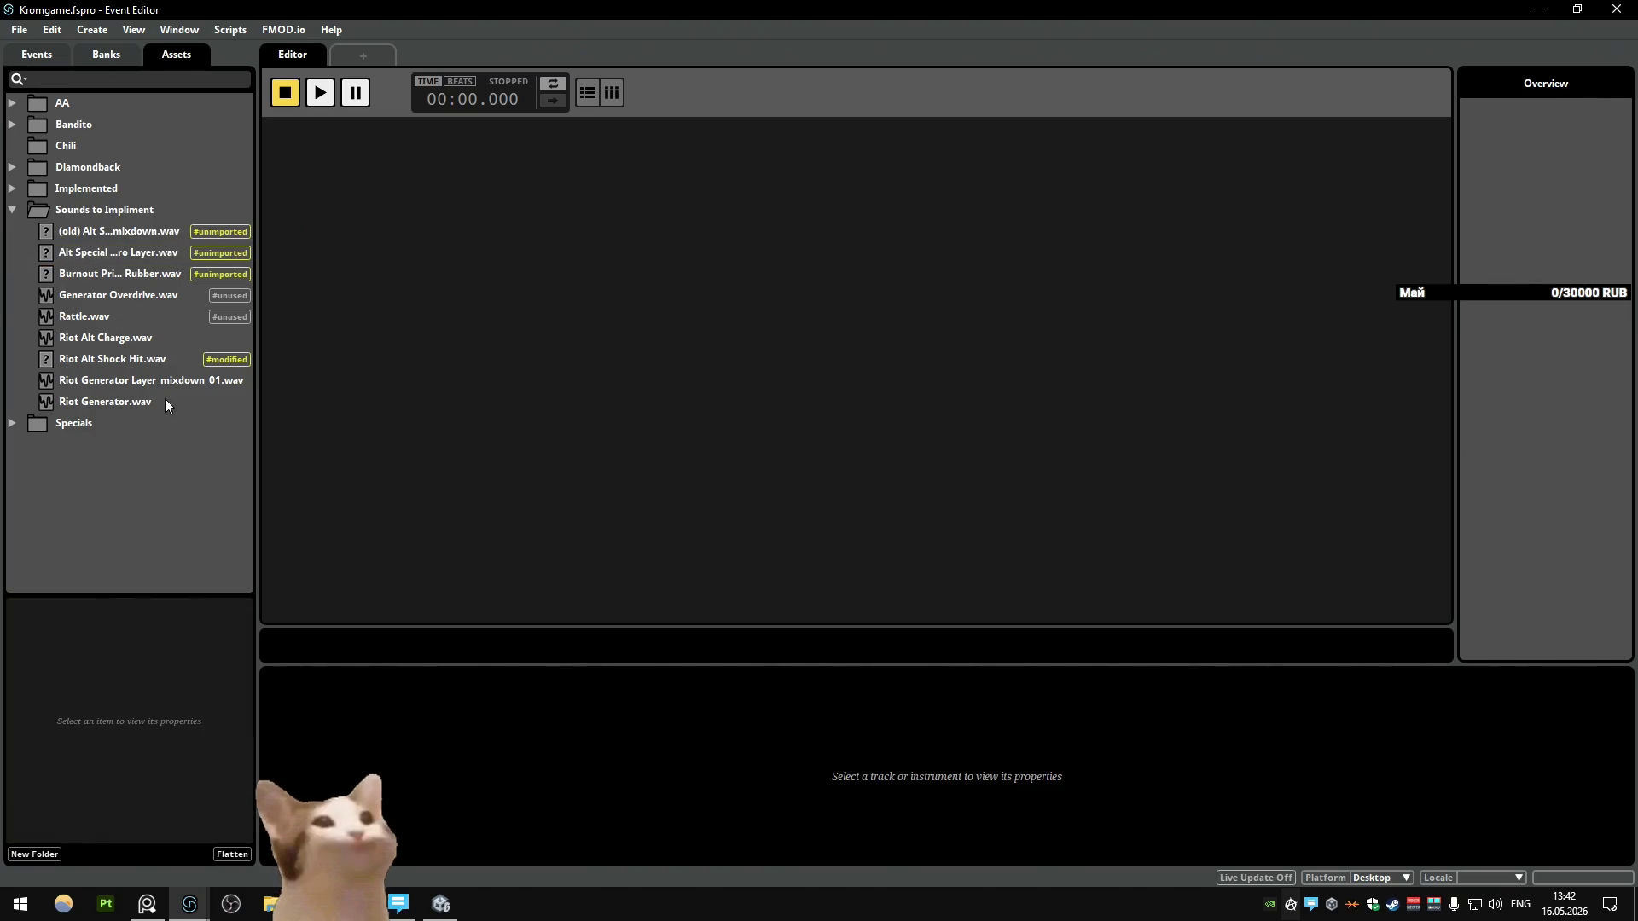
Step: Play the electro layer sound a few more times, then return to Blender
left_click(133, 250)
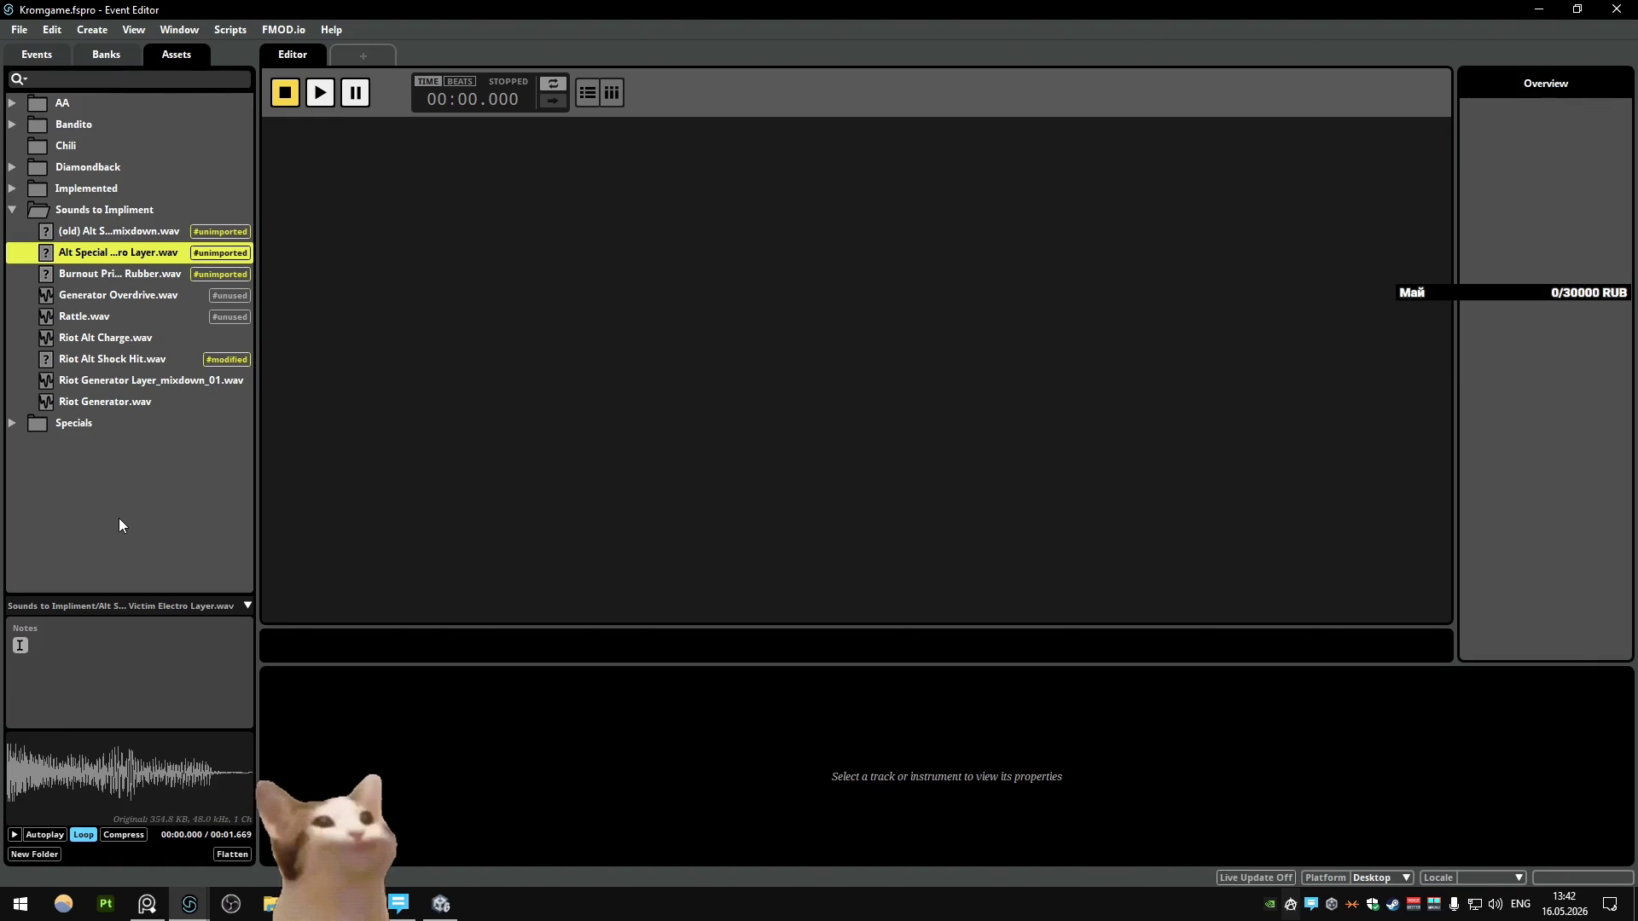
left_click(15, 832)
left_click(157, 515)
left_click(130, 253)
left_click(151, 502)
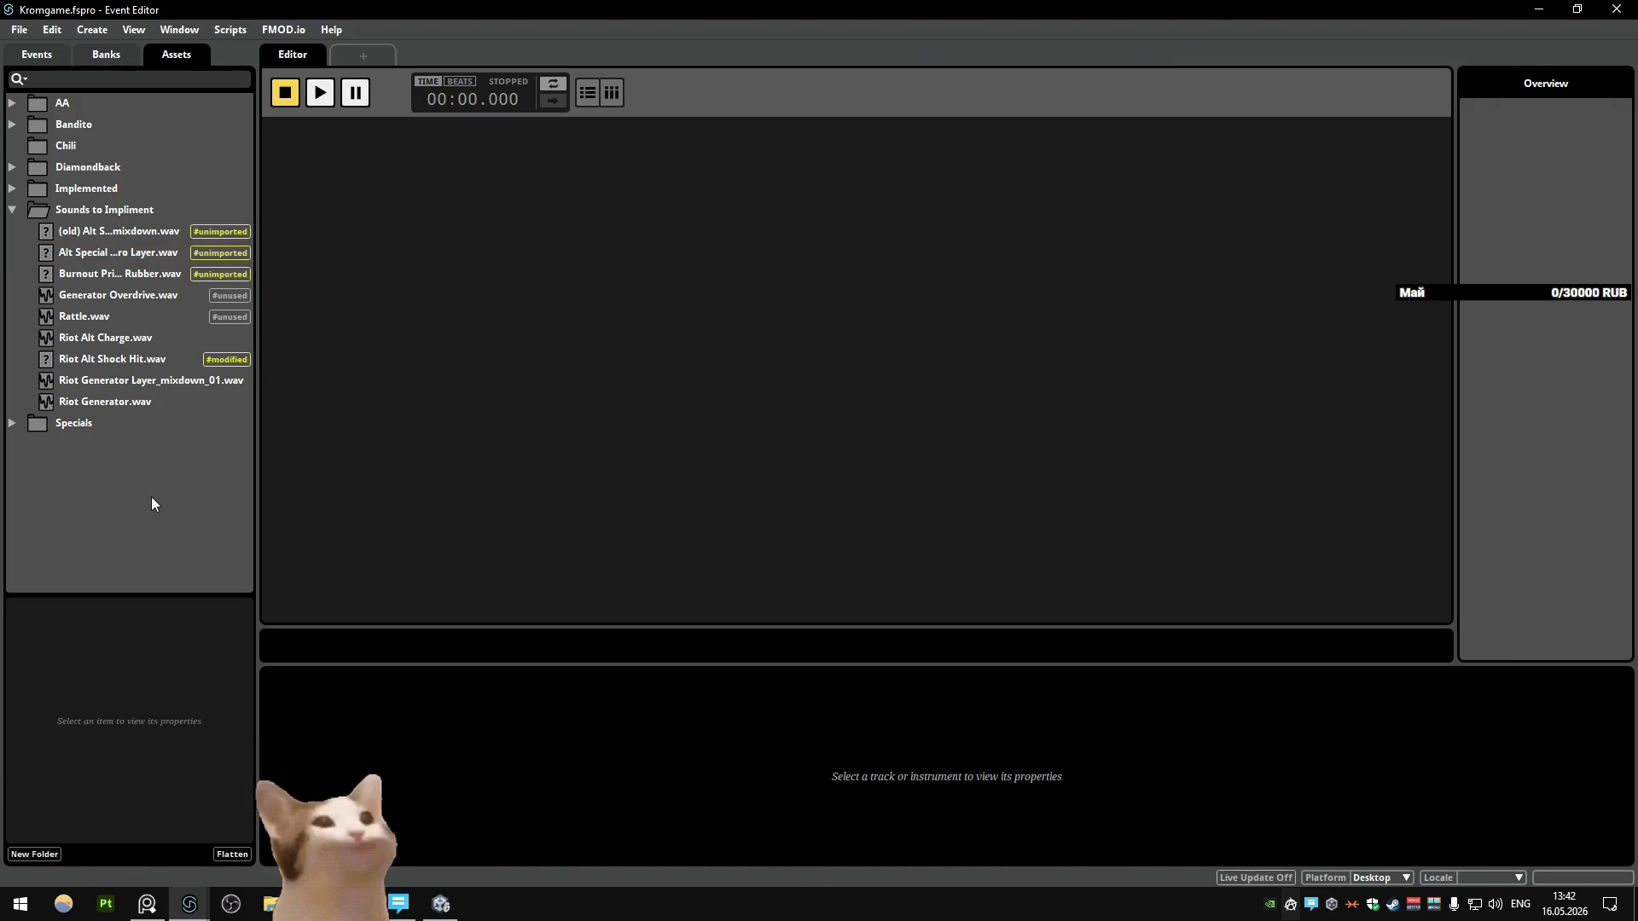
left_click(136, 259)
left_click(14, 835)
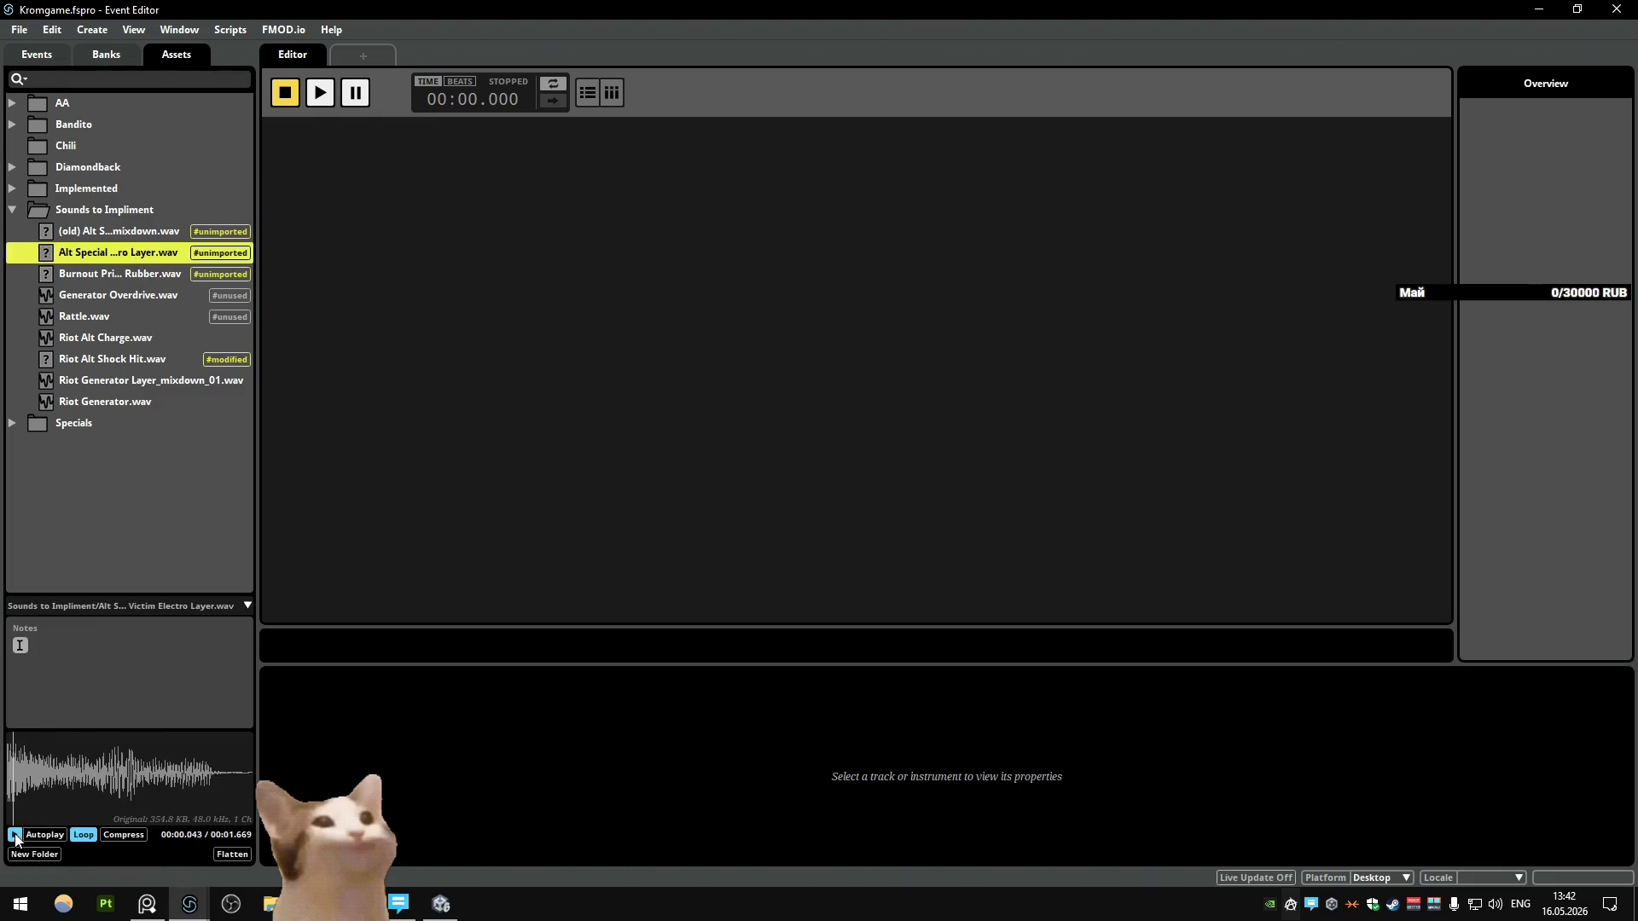
left_click(149, 518)
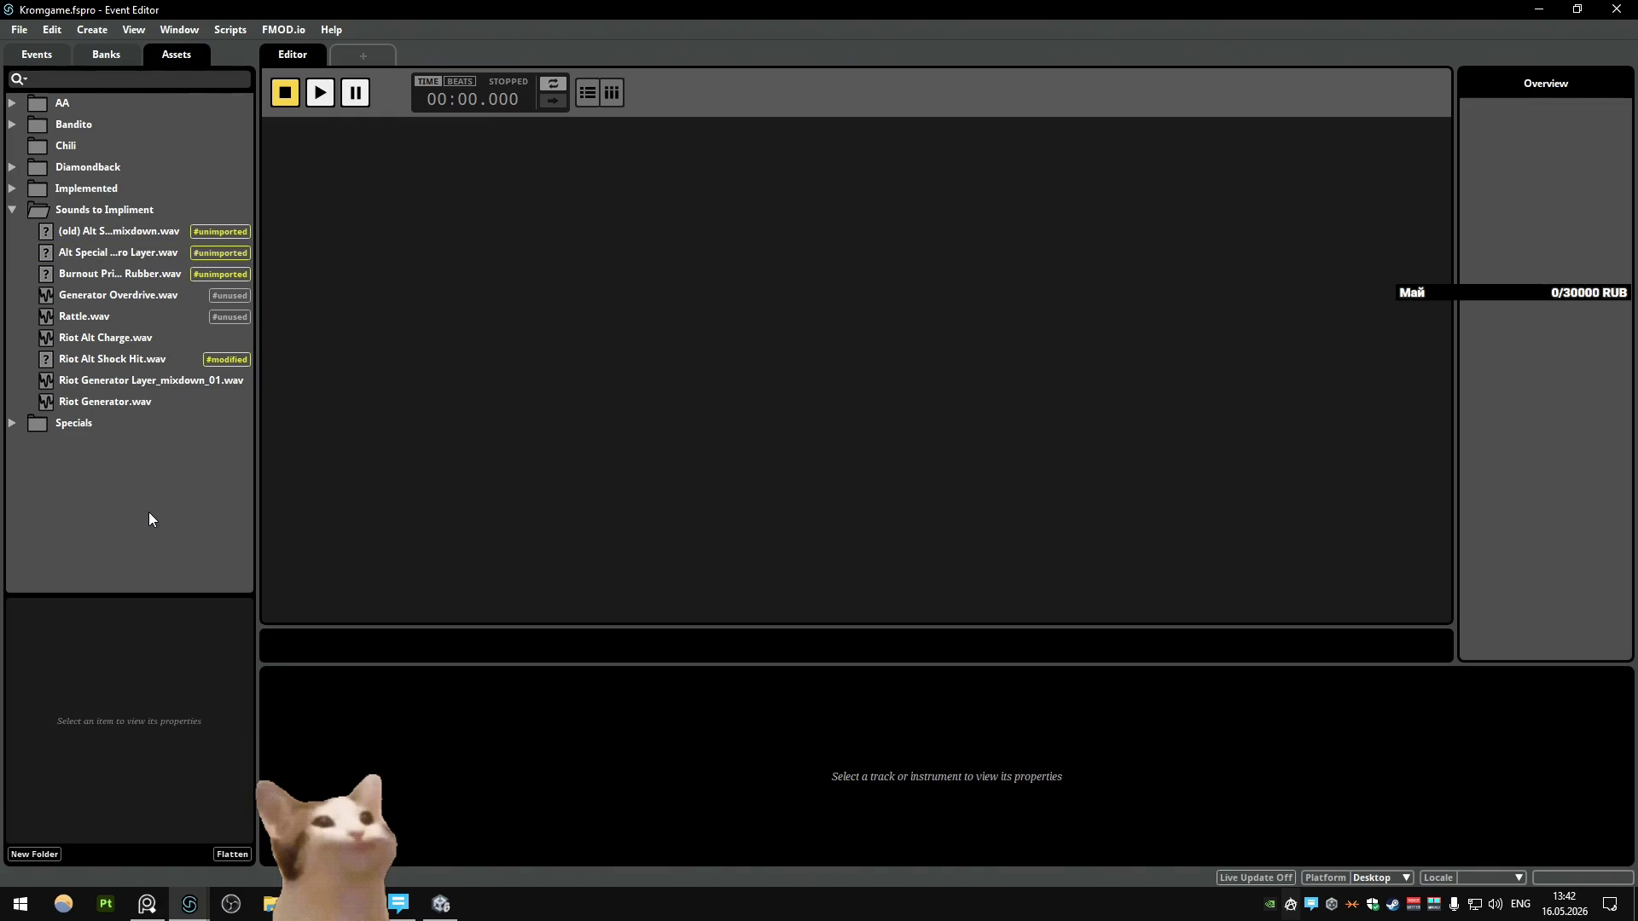
left_click(441, 904)
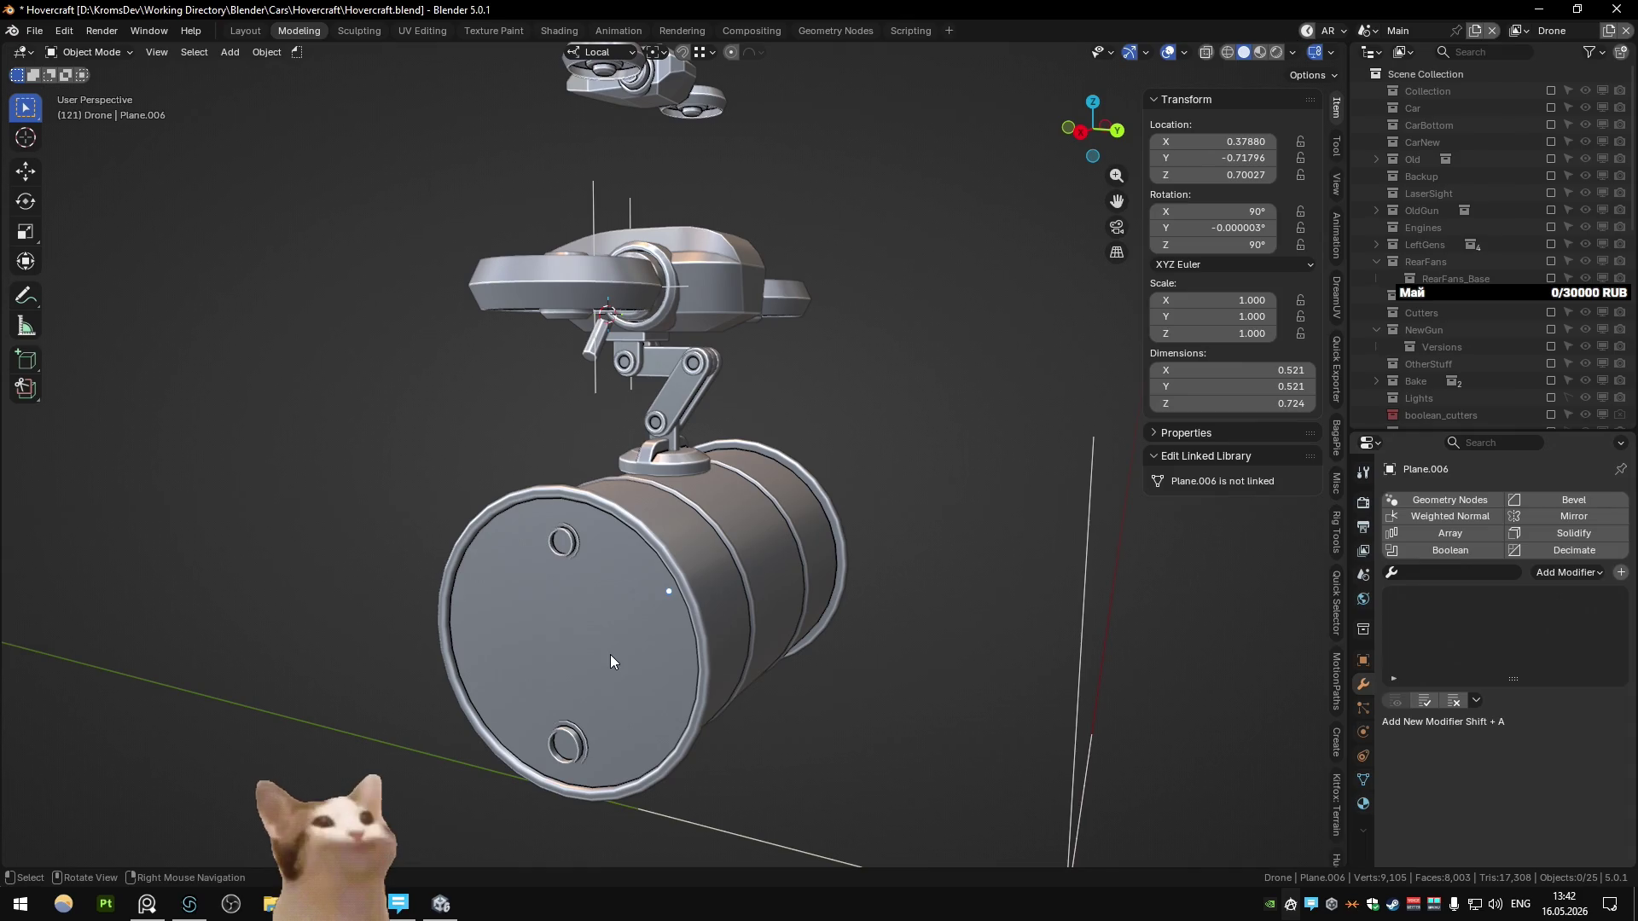
Step: Inspect the plate above the barrel and hide the arm rod
middle_click_drag(611, 653, 679, 635)
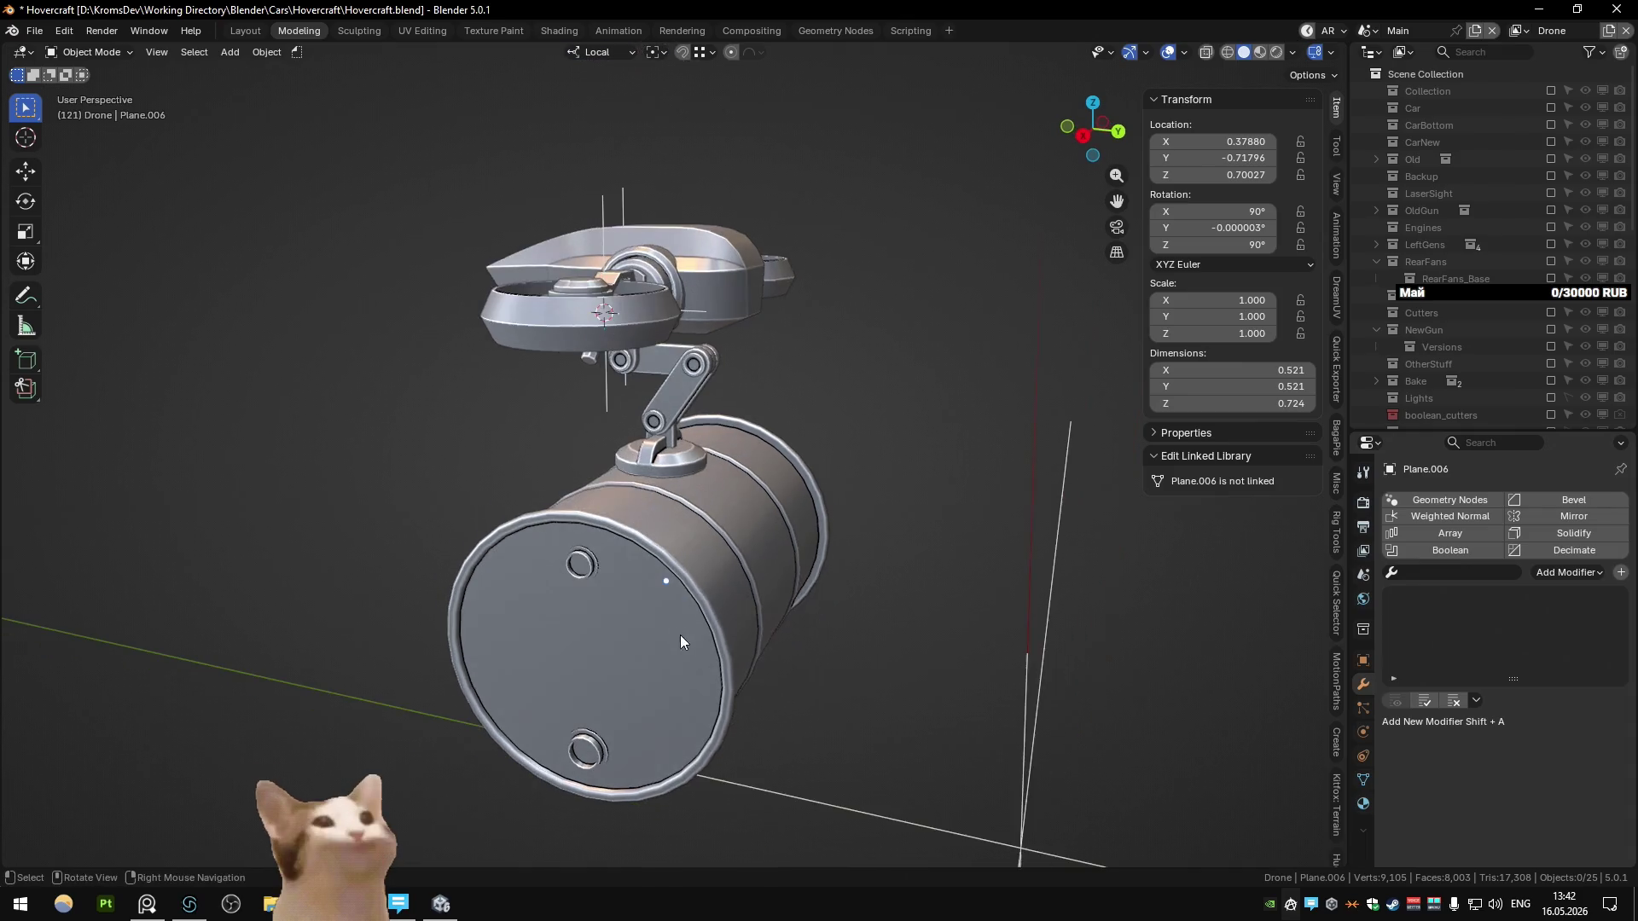
left_click(687, 468)
key("ctrl+KP_1")
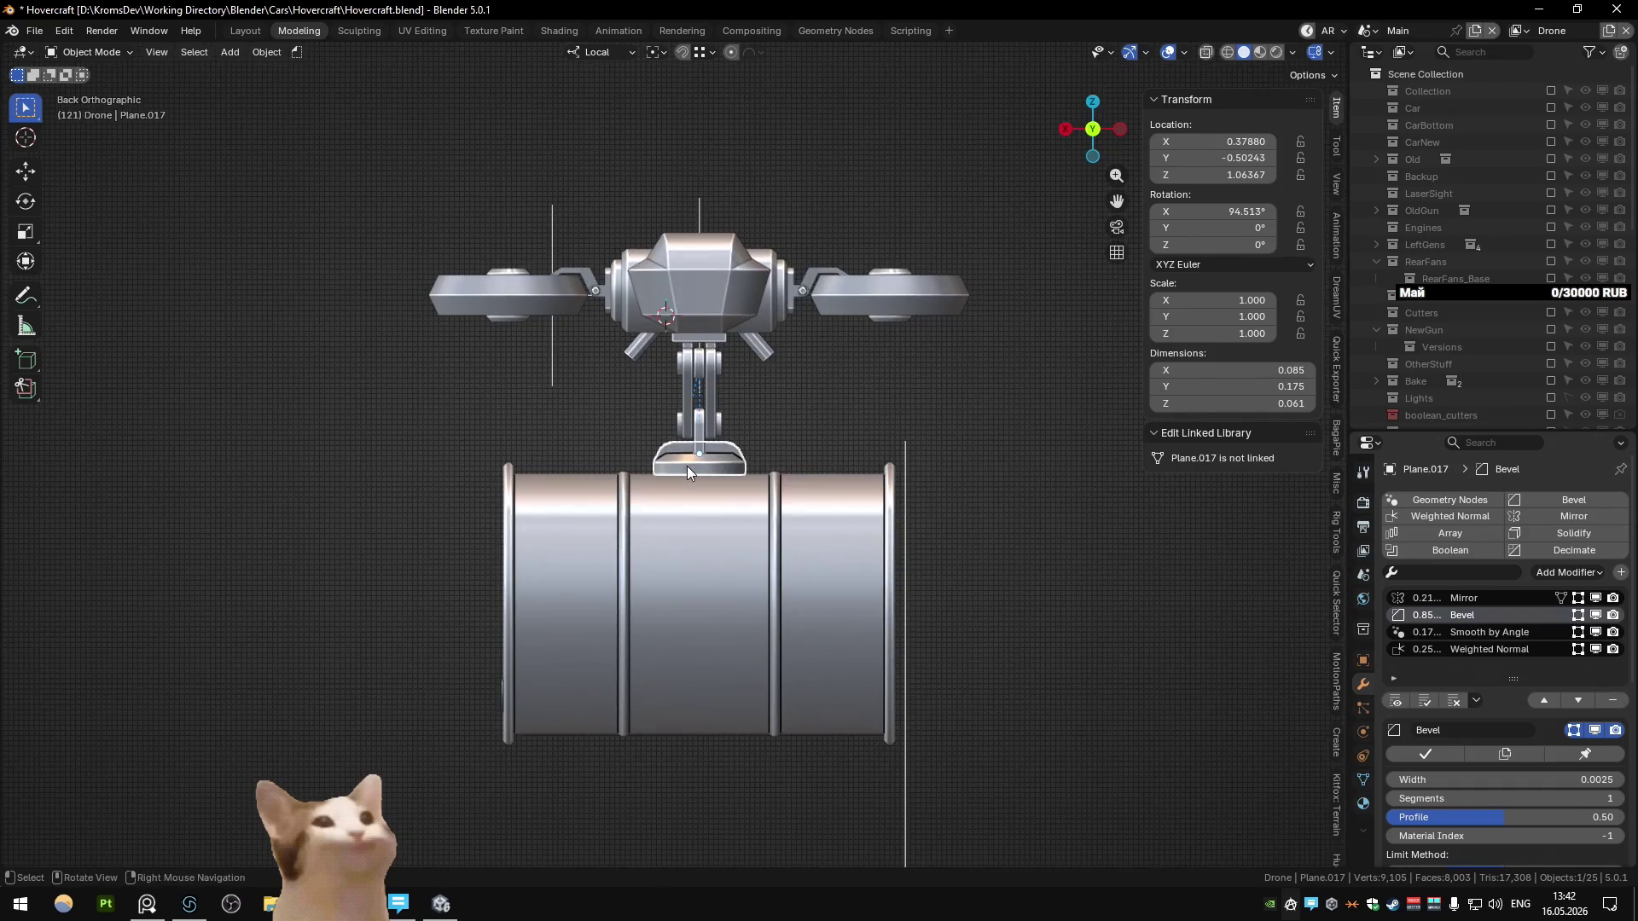
scroll(689, 464, "up", 5)
mouse_move(544, 445)
middle_mouse_down()
mouse_move(758, 479)
mouse_move(633, 425)
mouse_move(843, 437)
mouse_move(681, 503)
mouse_move(523, 488)
mouse_move(645, 457)
mouse_move(713, 375)
mouse_move(623, 295)
mouse_move(652, 412)
mouse_move(760, 340)
mouse_move(562, 411)
middle_mouse_up()
scroll(668, 439, "down", 6)
left_click(622, 295)
key("h")
Step: Select the small disc Plane.023 under the head's nose and enter Edit Mode
key("KP_3")
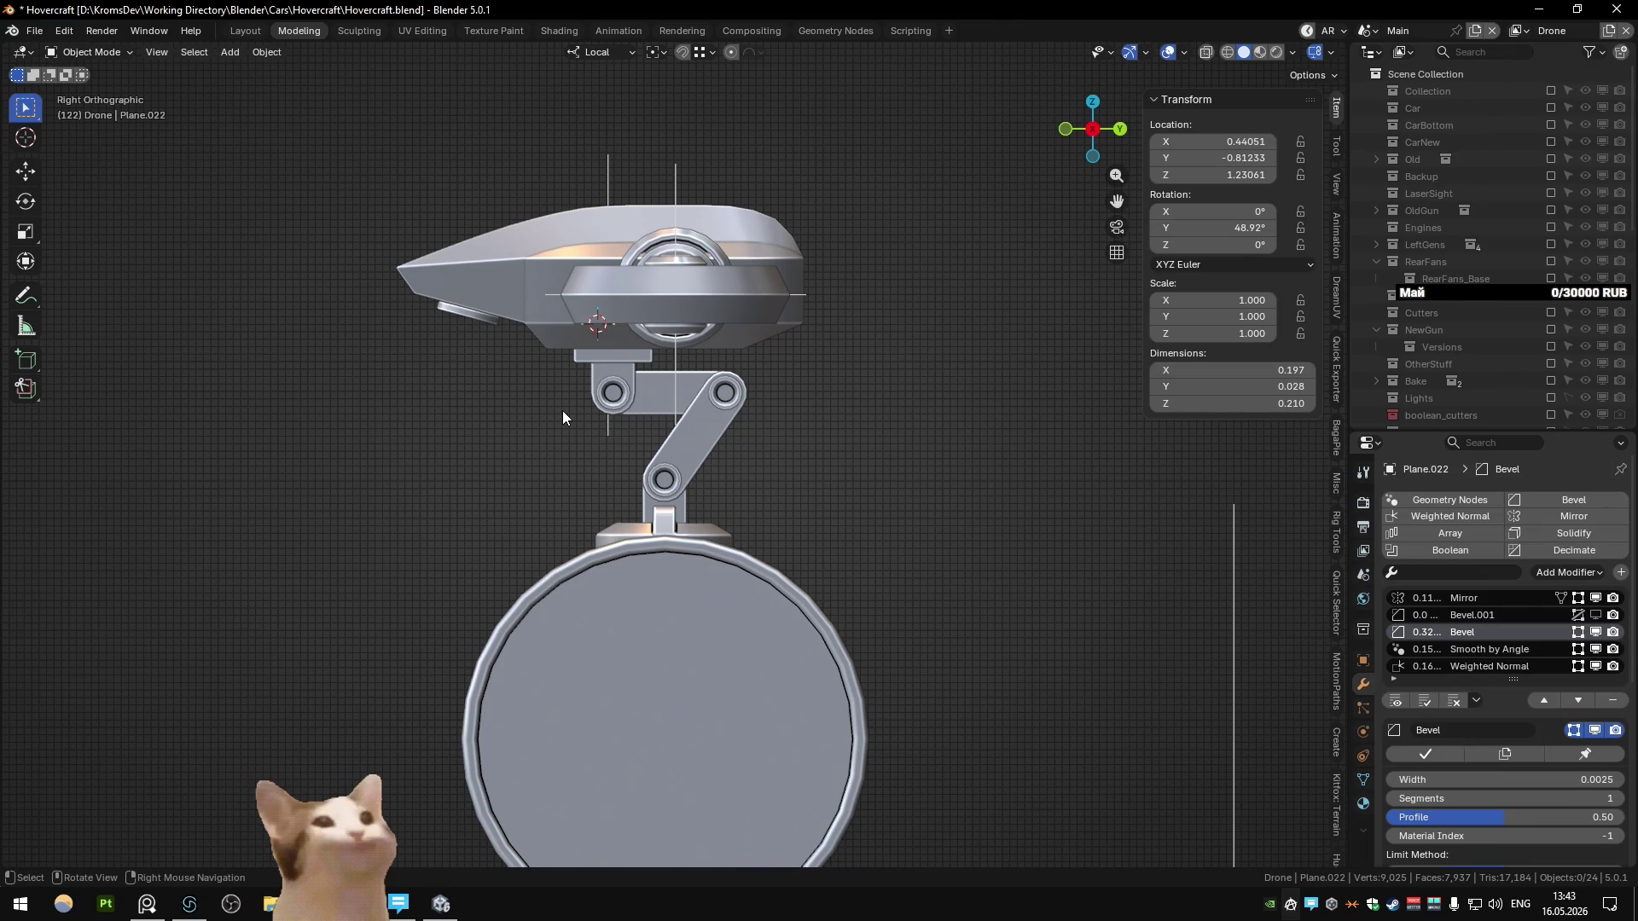
middle_click(562, 411, "alt")
left_click(580, 351)
scroll(572, 358, "up", 5)
key("Tab")
mouse_move(571, 358)
middle_mouse_down()
mouse_move(681, 326)
mouse_move(713, 262)
mouse_move(573, 335)
mouse_move(648, 427)
mouse_move(617, 408)
mouse_move(819, 380)
mouse_move(623, 407)
mouse_move(674, 487)
middle_mouse_up()
Step: Extrude the disc face and push it down along Z into a short cylinder
key("e")
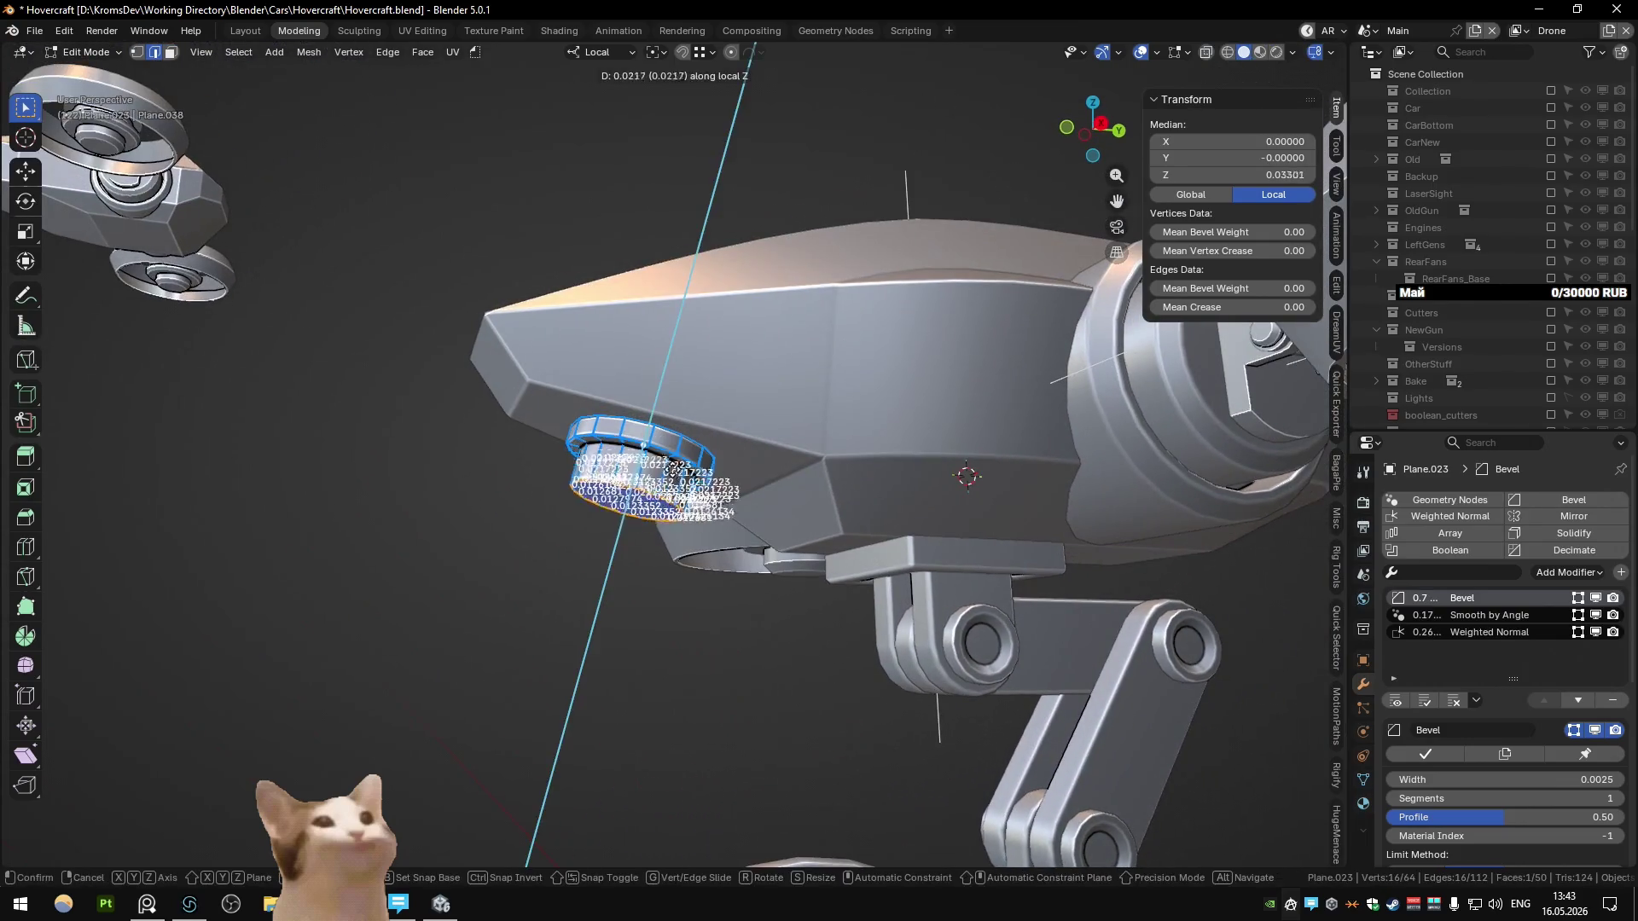
right_click(674, 487)
right_click(674, 487)
key("Escape")
key("g")
key("z")
key("Return")
Step: Cancel a Z scale and check the new cylinder from the front
key("s")
key("z")
right_click(704, 538)
mouse_move(705, 537)
middle_mouse_down()
mouse_move(638, 573)
mouse_move(681, 509)
mouse_move(797, 478)
mouse_move(693, 525)
mouse_move(826, 422)
middle_mouse_up()
scroll(688, 520, "up", 3)
key("Tab")
scroll(693, 522, "down", 5)
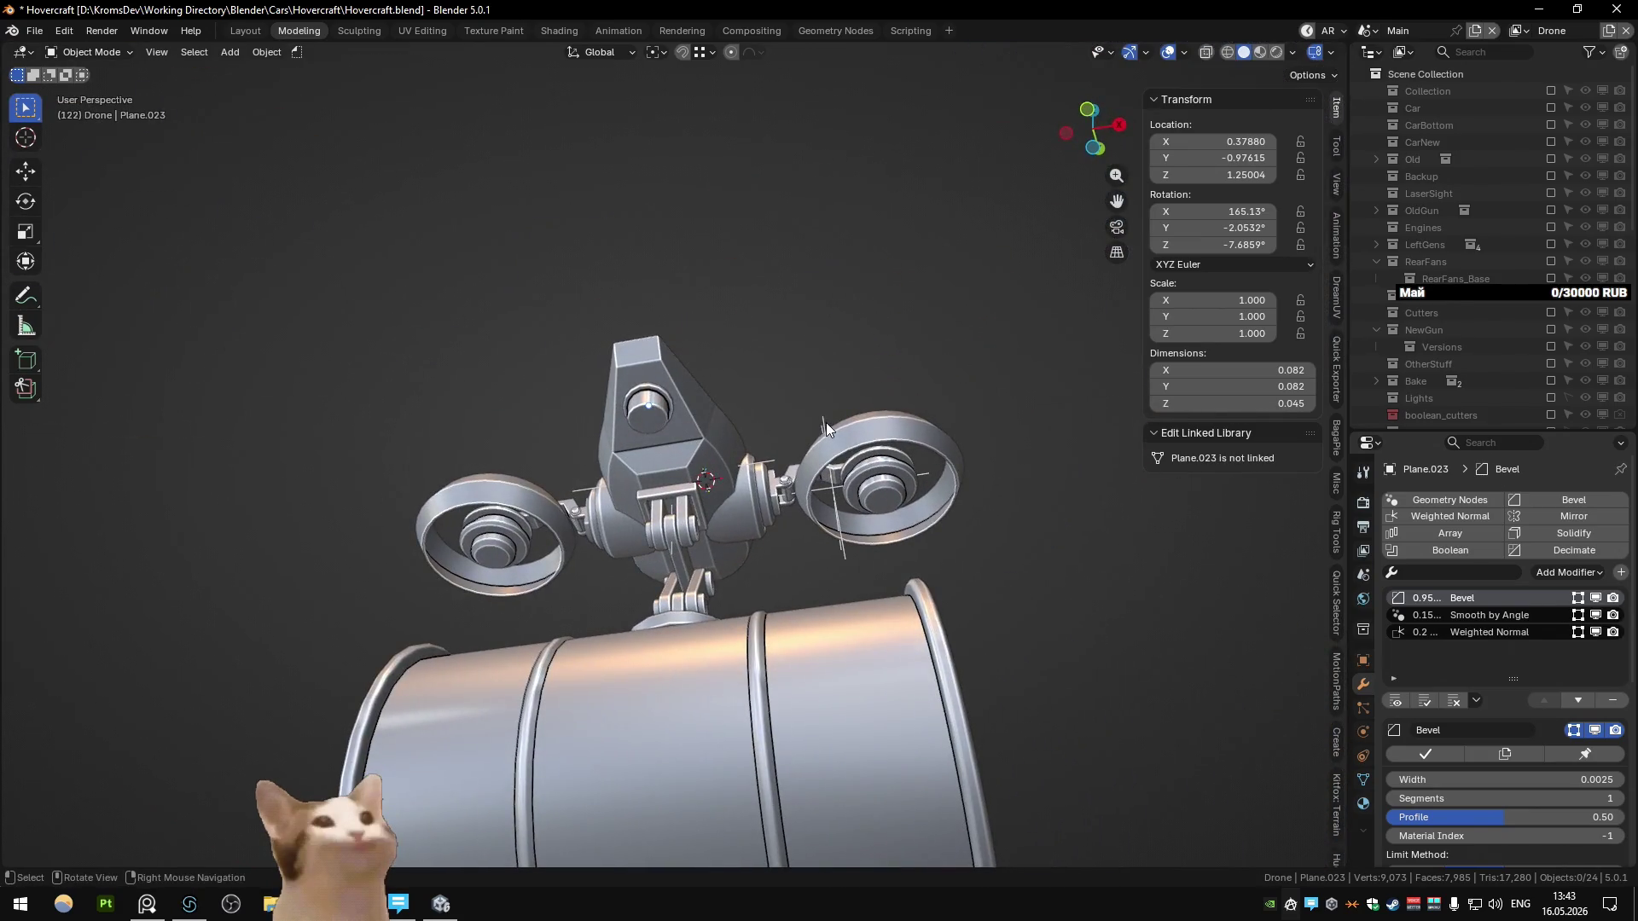
Step: Scale the cylinder to 0.544 in X and Y with its height locked
key("Tab")
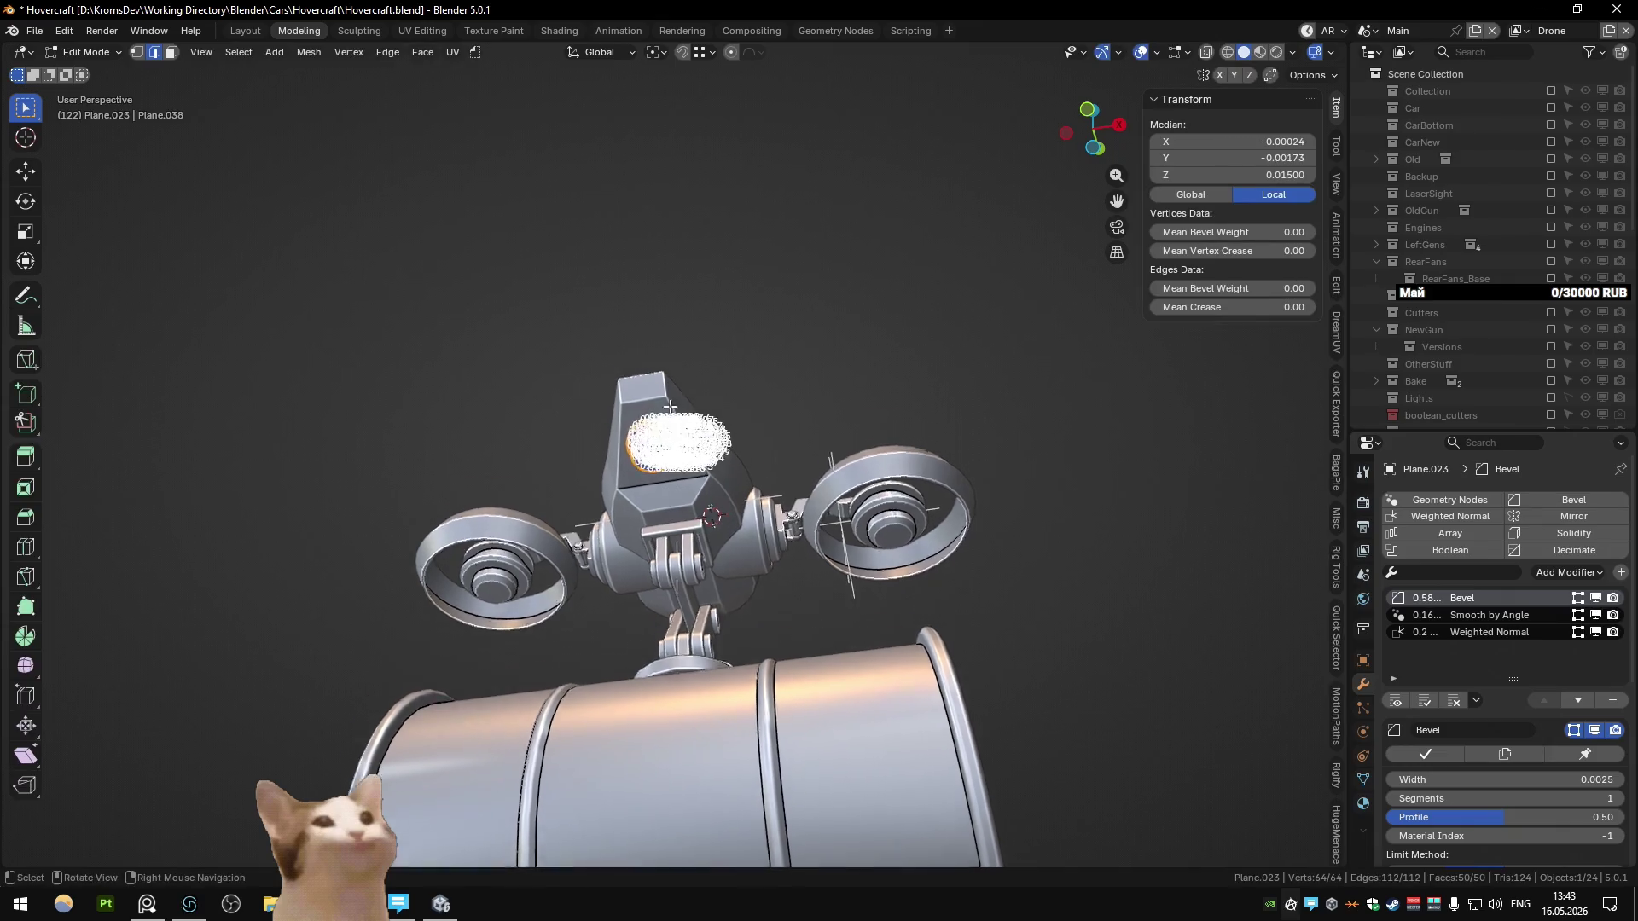
key("KP_Decimal")
key("s")
key("shift+z")
key("Return")
key("Tab")
Step: Return to a side view and clear the cylinder's mesh selection in Edit Mode
scroll(681, 517, "down", 5)
mouse_move(681, 517)
middle_mouse_down()
mouse_move(556, 607)
mouse_move(550, 577)
mouse_move(614, 537)
mouse_move(585, 543)
mouse_move(683, 538)
mouse_move(749, 478)
mouse_move(701, 462)
middle_mouse_up()
key("KP_3")
key("Tab")
key("alt+a")
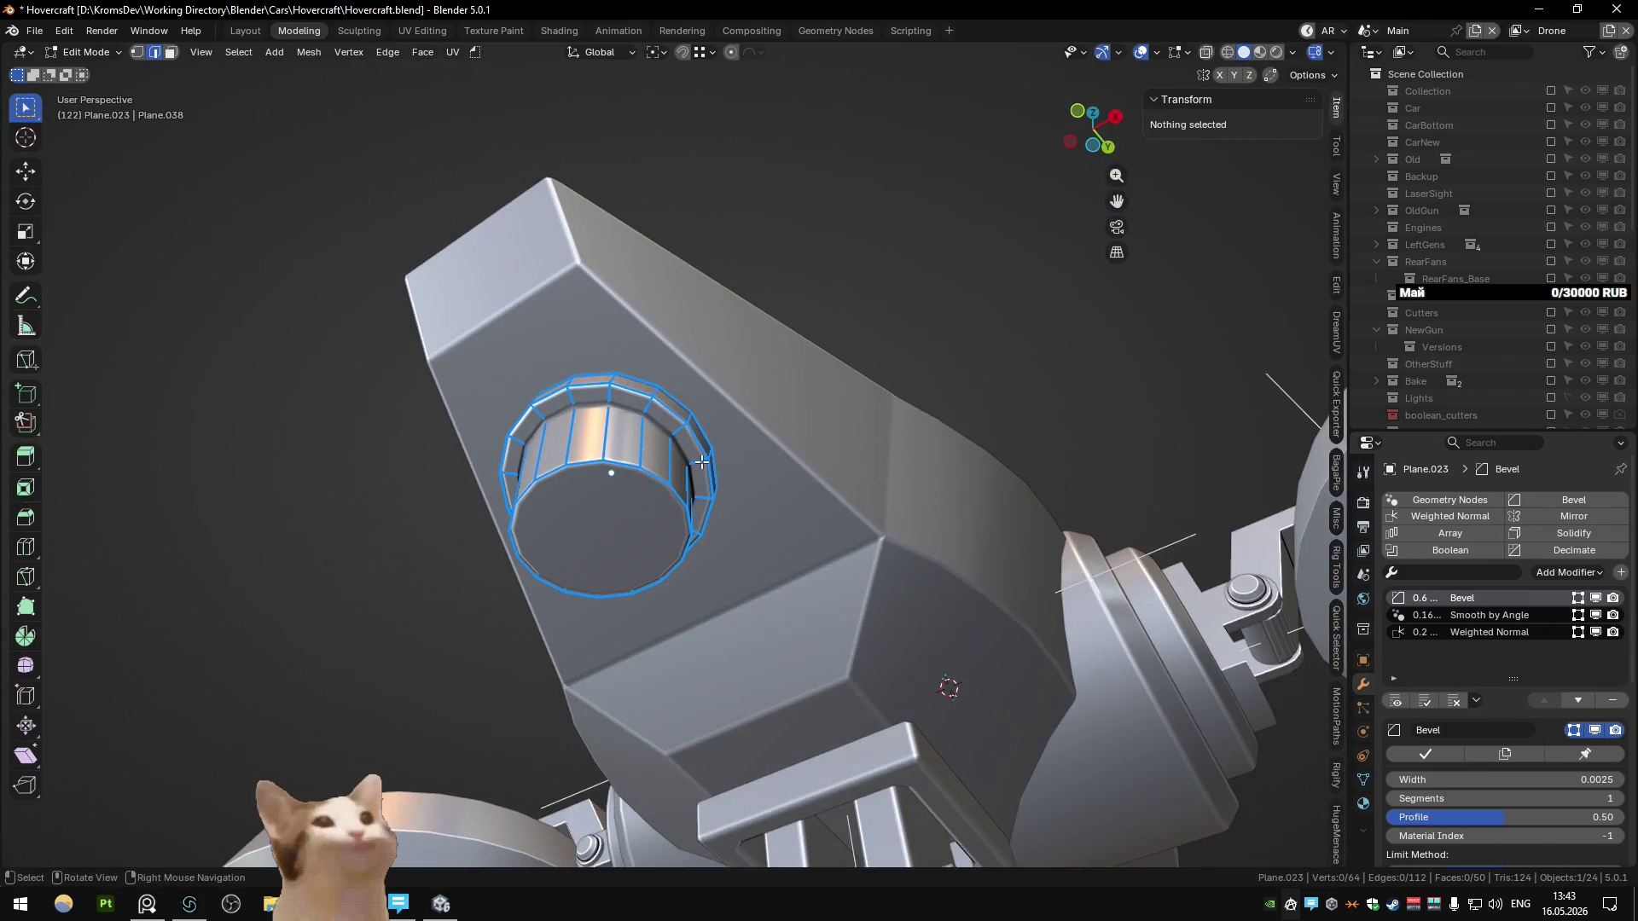
Step: Try shrinking the cylinder as an object, including to 0.616, undoing each attempt
left_click(702, 462, "alt")
mouse_move(702, 462)
middle_mouse_down()
mouse_move(633, 526)
mouse_move(802, 391)
mouse_move(805, 474)
middle_mouse_up()
key("Tab")
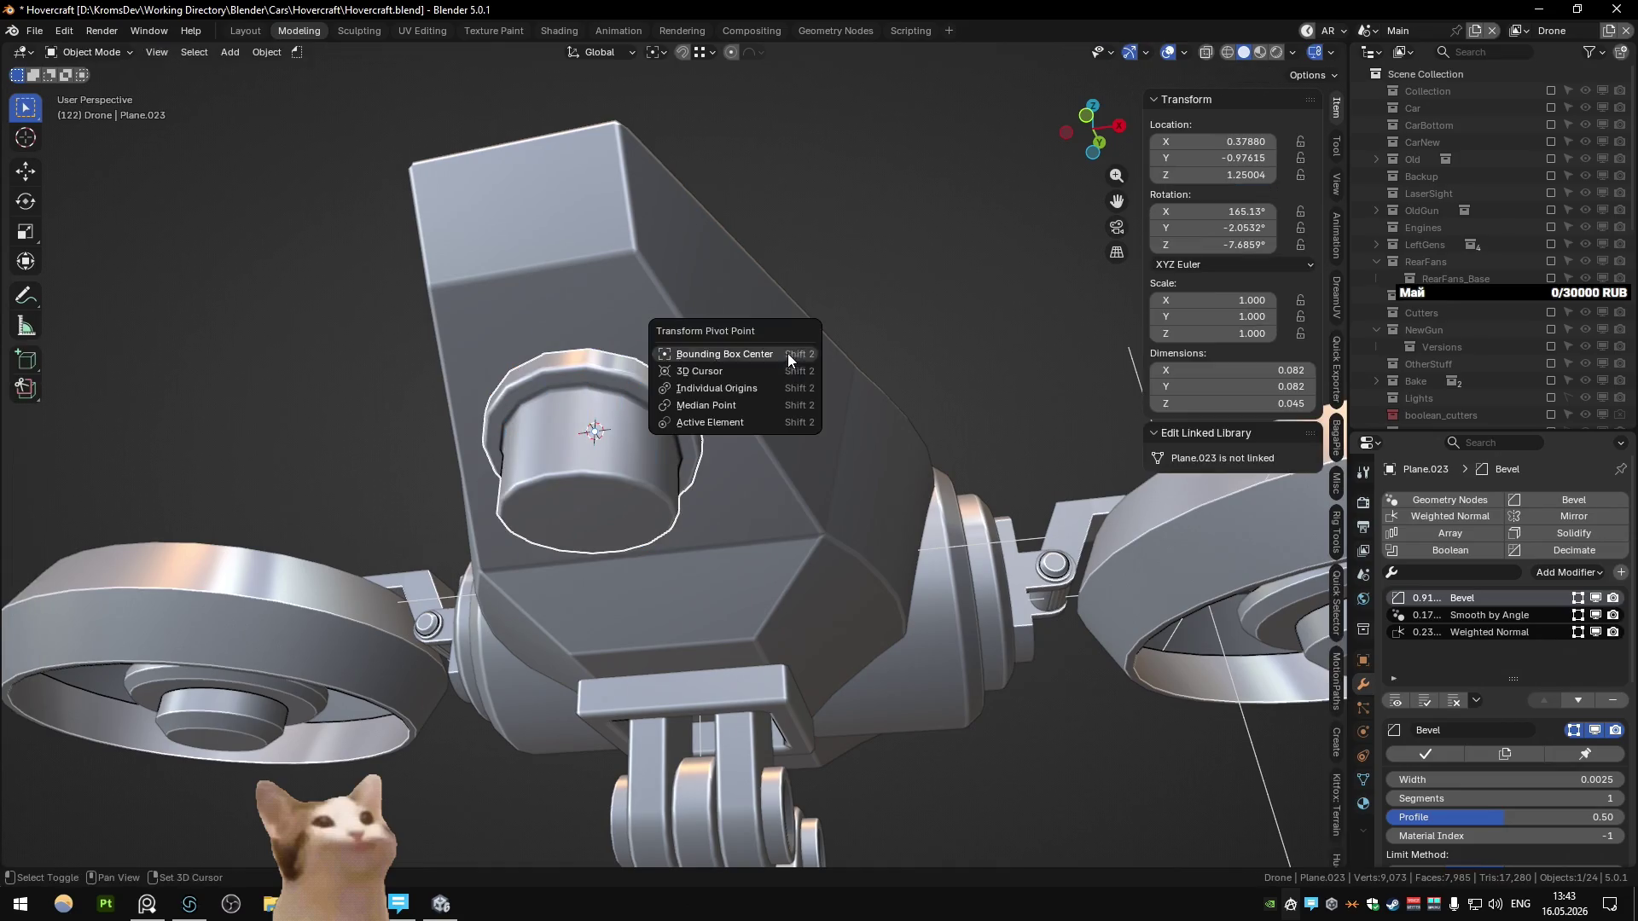
key("s")
left_click(742, 372)
mouse_move(743, 371)
middle_mouse_down()
mouse_move(561, 421)
mouse_move(580, 406)
middle_mouse_up()
key("ctrl+z")
key("KP_1")
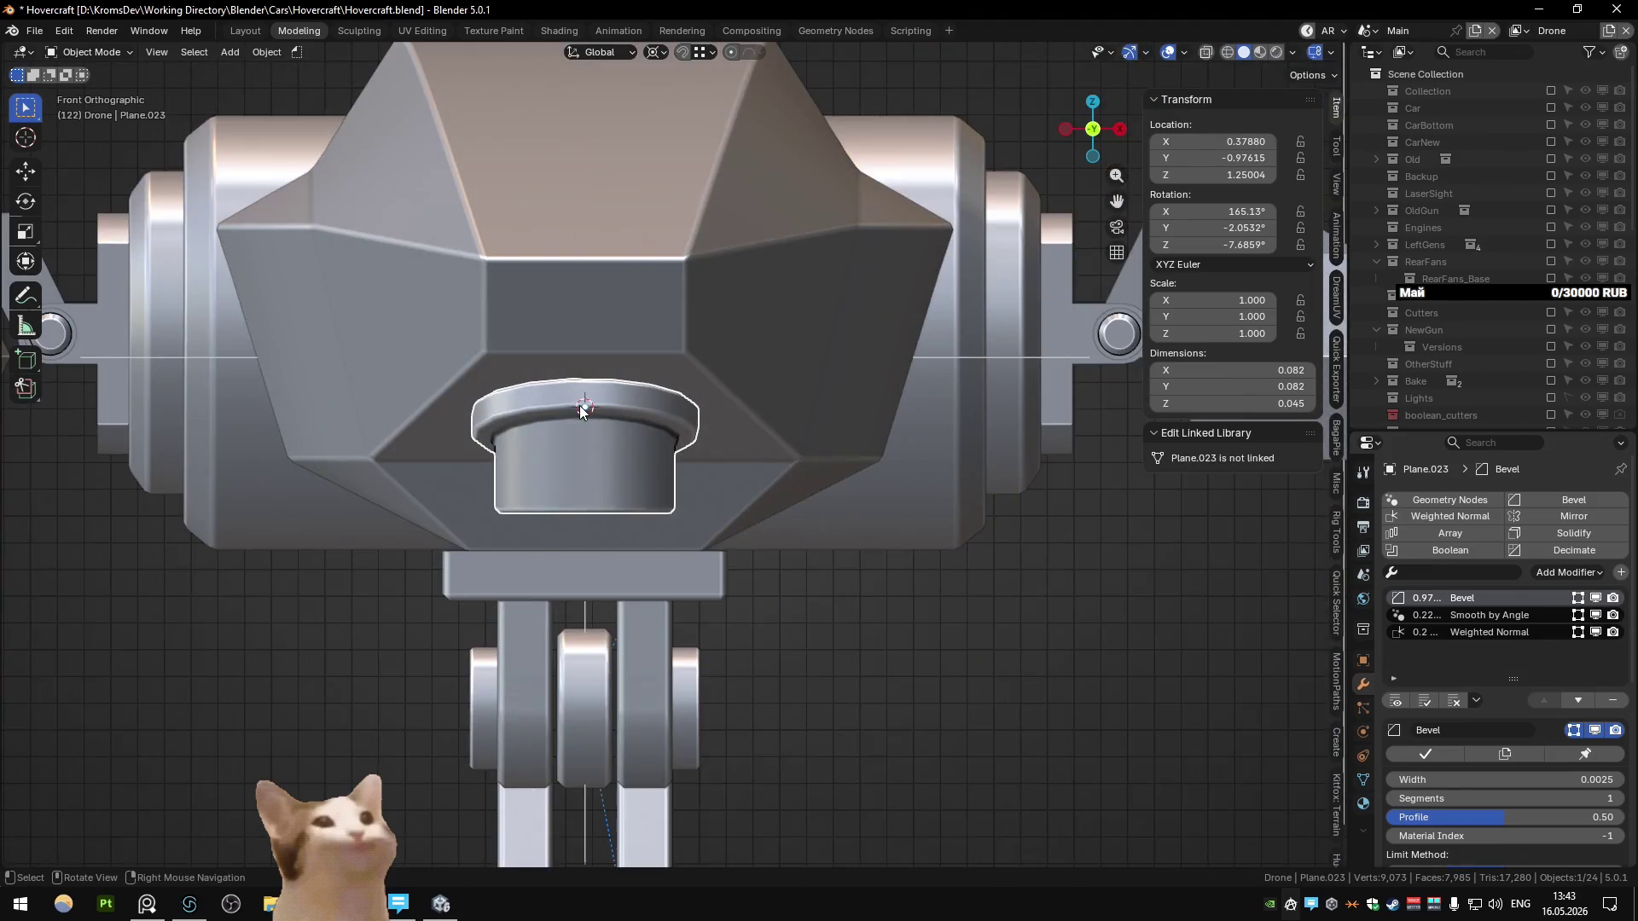
key("s")
left_click(813, 463)
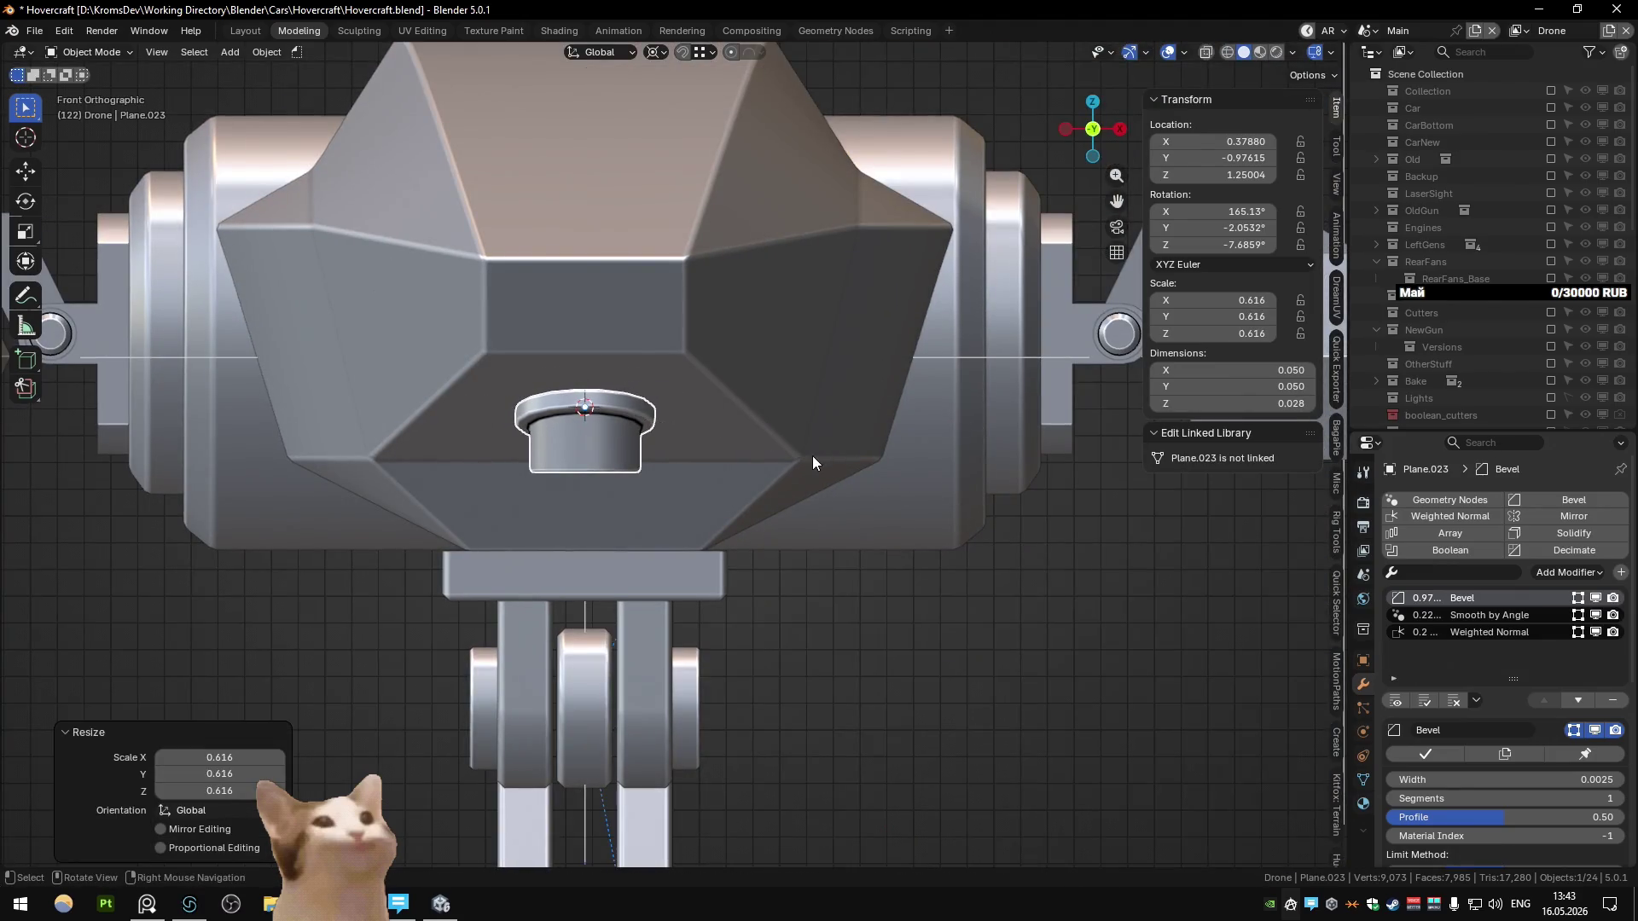
key("ctrl+z")
Step: Reselect the cylinder and scale its whole mesh down by 0.626 in Edit Mode
left_click(631, 465)
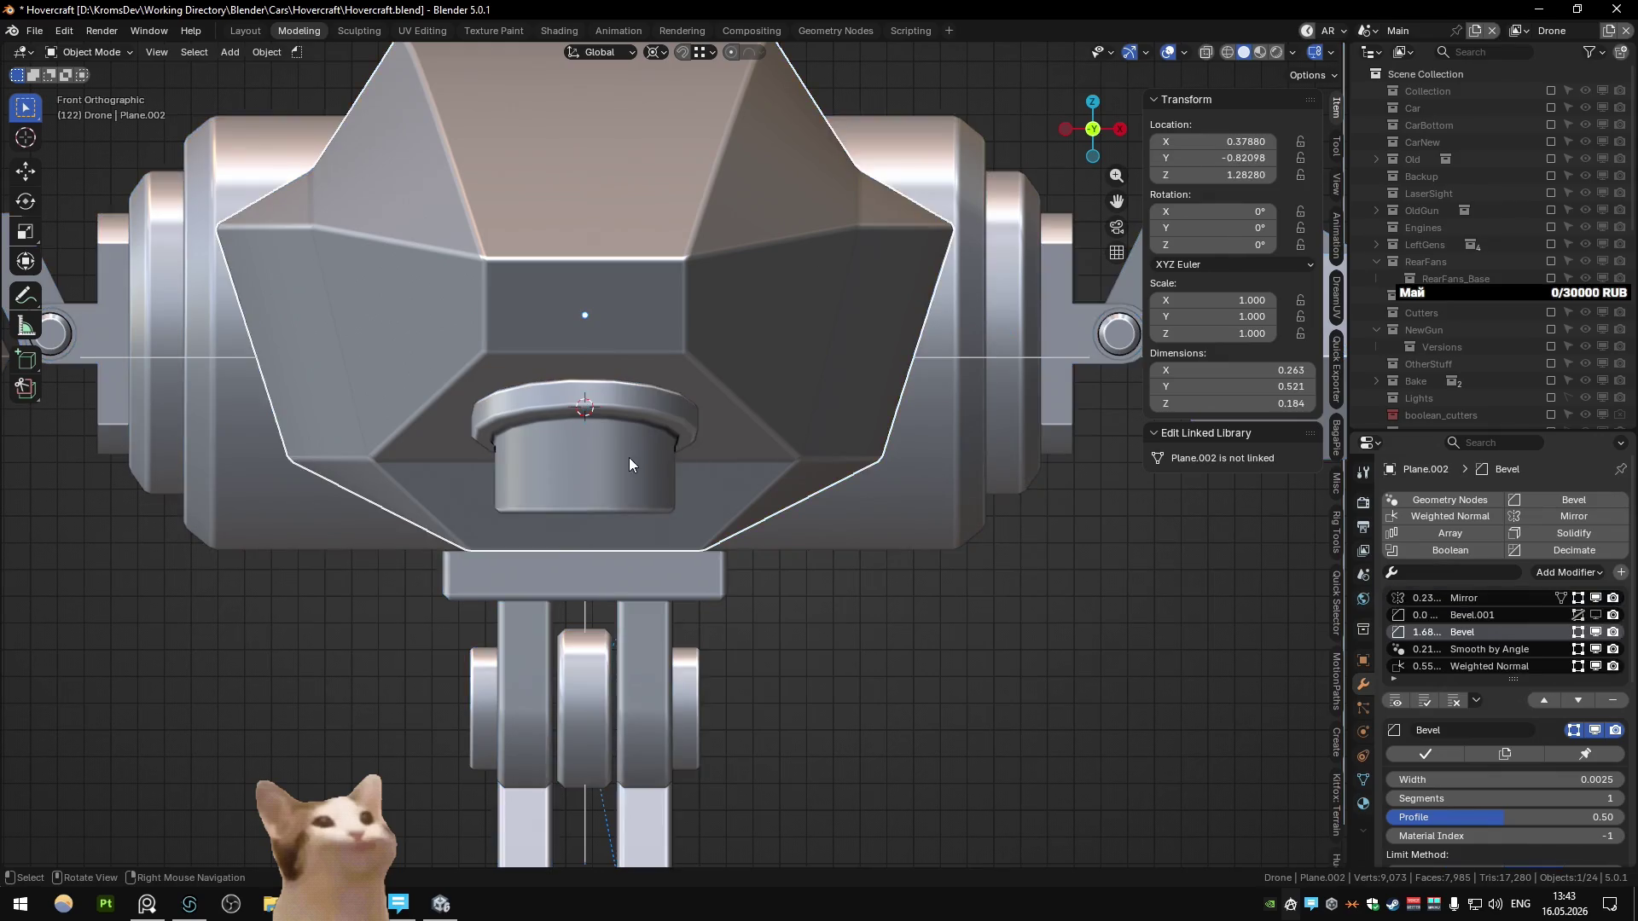
left_click(631, 465)
key("Tab")
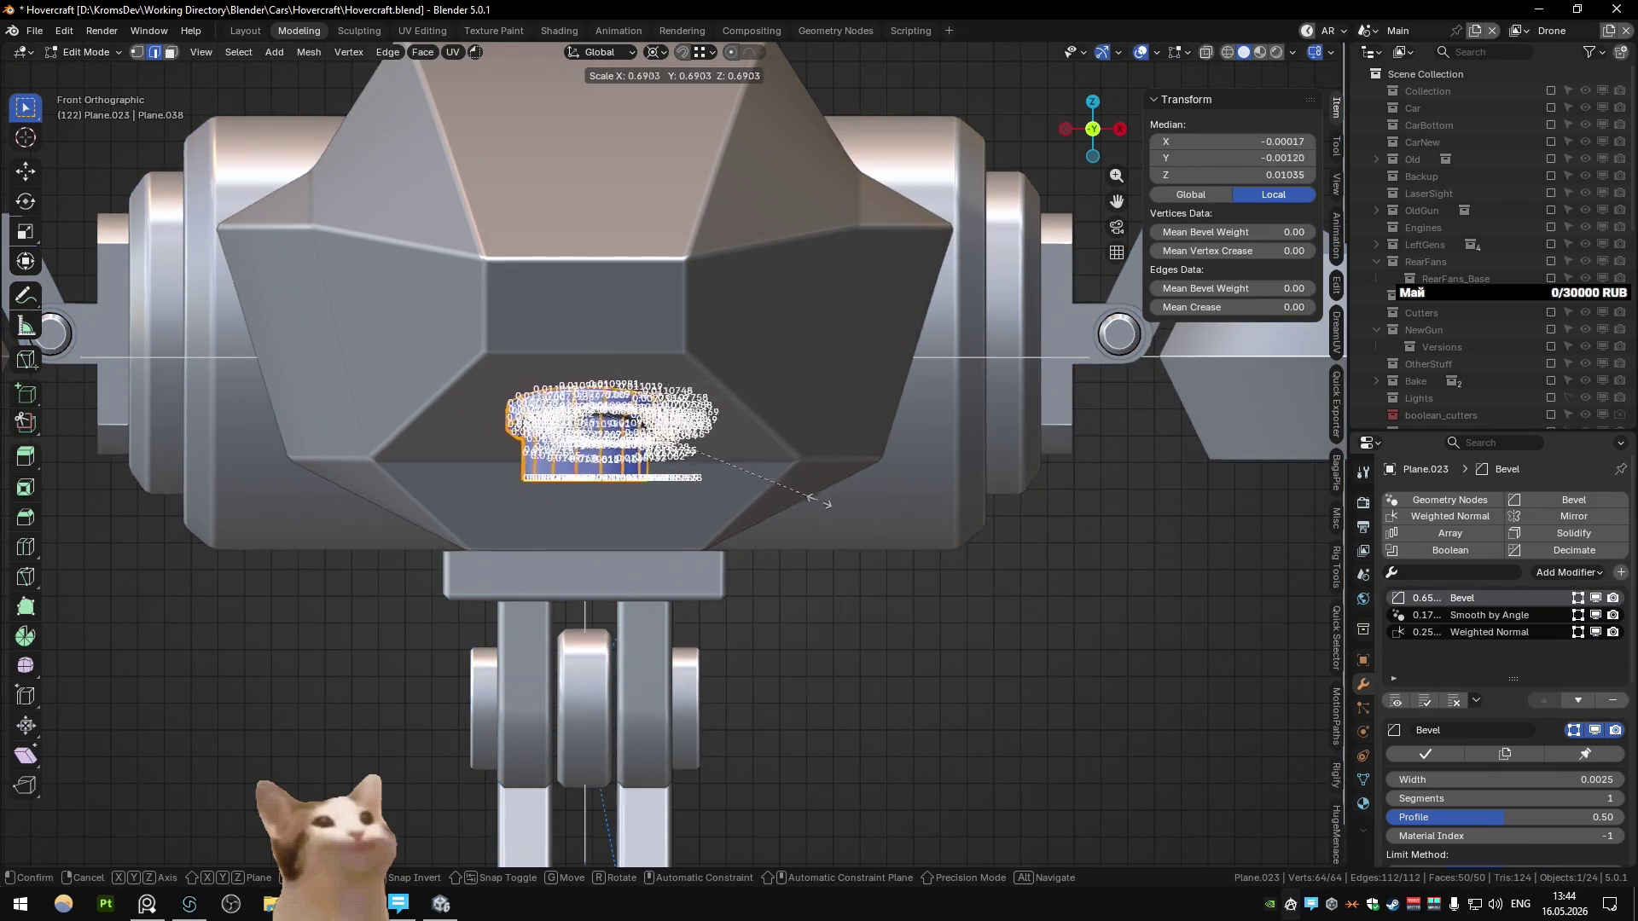
left_click(819, 469)
middle_click_drag(818, 469, 682, 391)
key("q")
key("Escape")
mouse_move(641, 458)
middle_mouse_down()
mouse_move(734, 573)
mouse_move(717, 614)
mouse_move(621, 608)
middle_mouse_up()
Step: Check the shrunken cylinder from the side and frame it in Edit Mode
key("Tab")
scroll(706, 665, "down", 5)
scroll(668, 486, "up", 6)
left_click(674, 470)
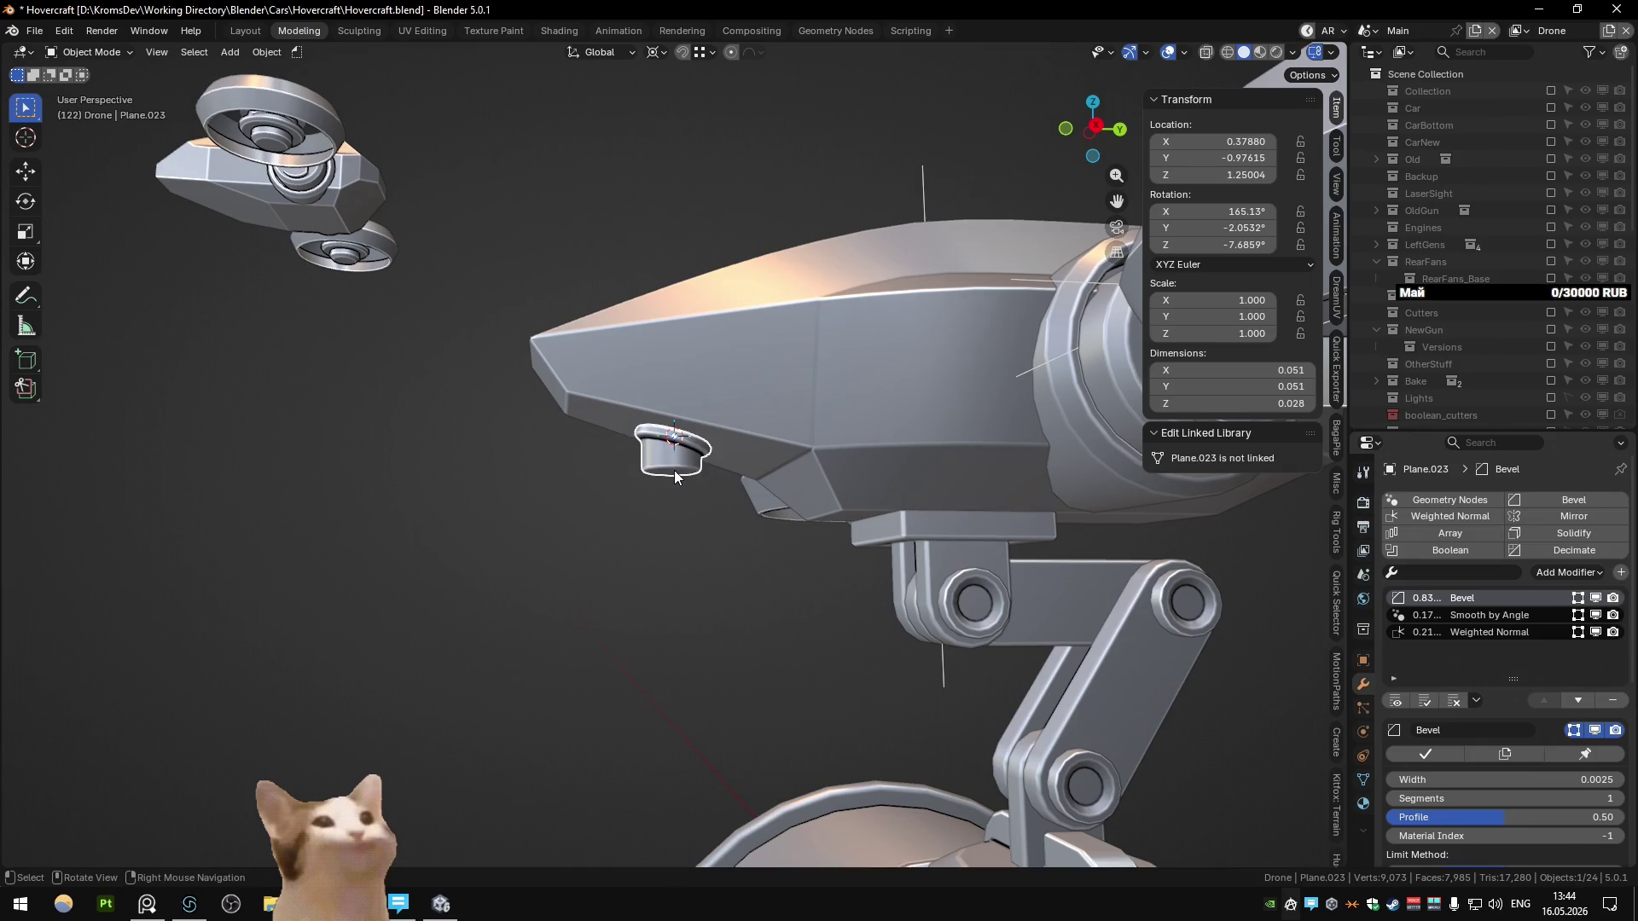
key("KP_3")
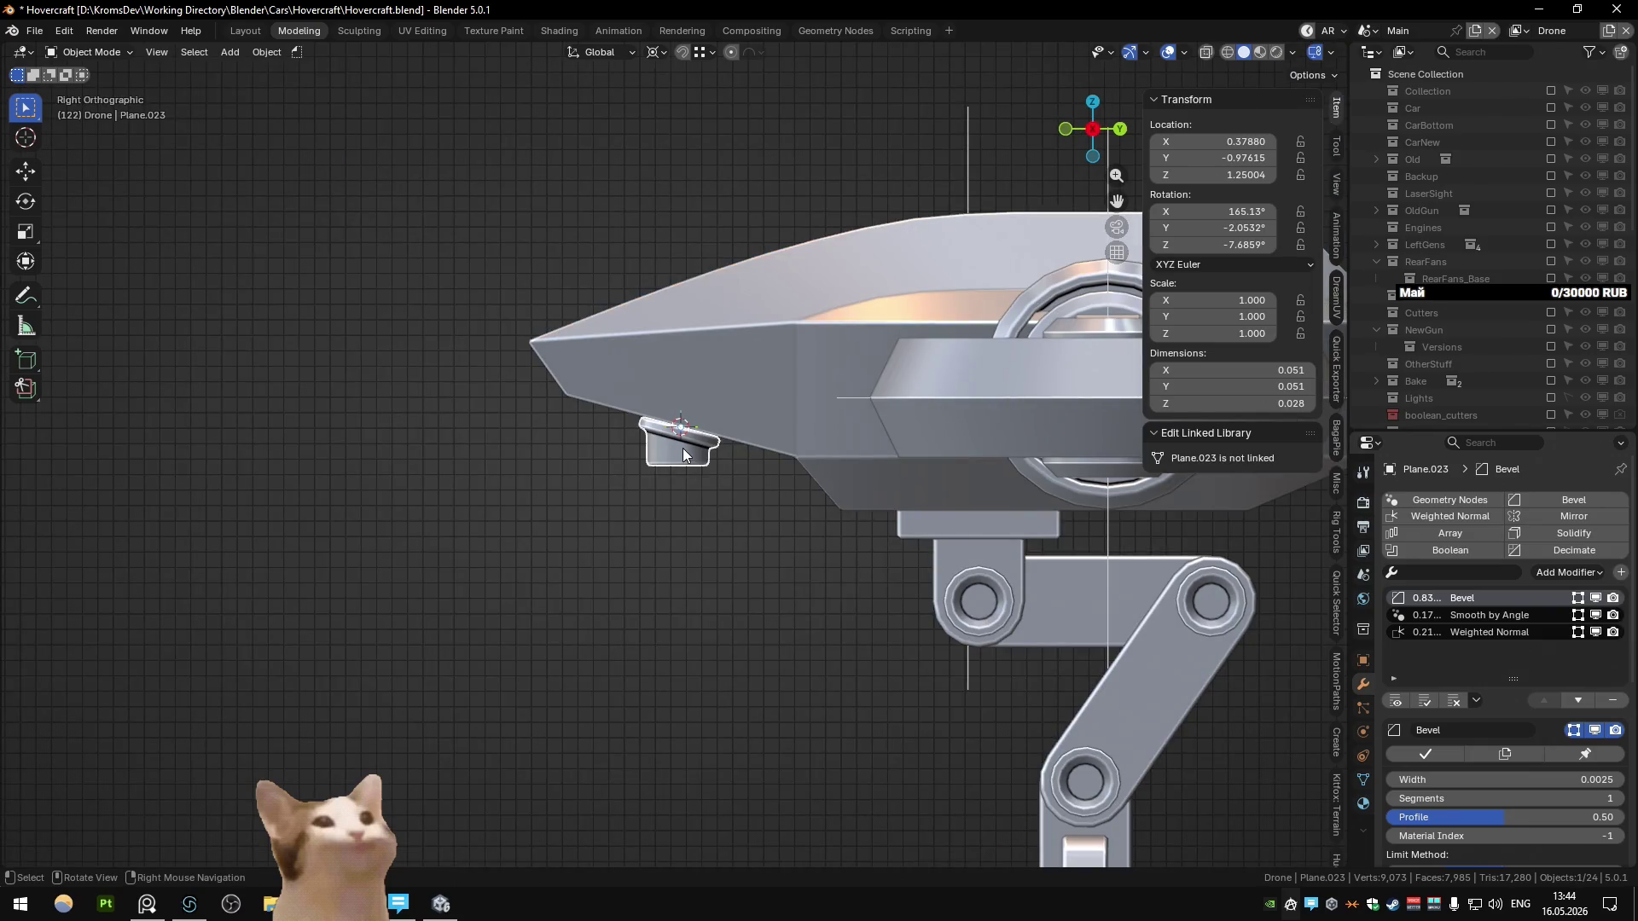
mouse_move(664, 461)
middle_mouse_down()
mouse_move(791, 365)
mouse_move(643, 473)
middle_mouse_up()
key("Tab")
key("KP_Decimal")
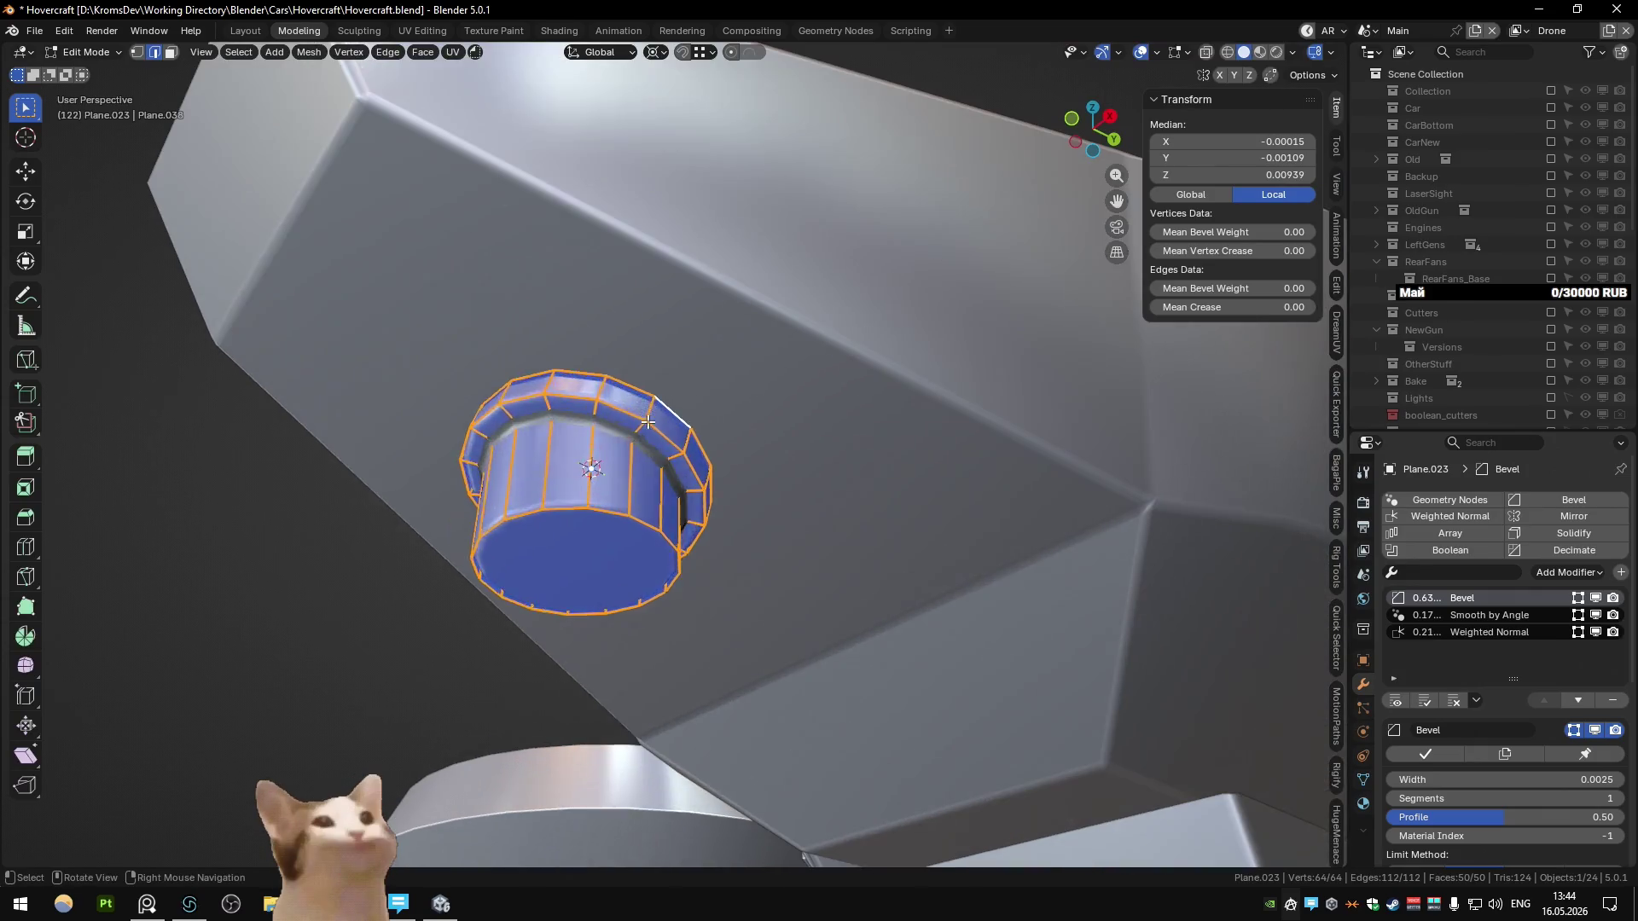
Step: Select the nozzle's rim faces, grow the selection one ring, and separate them into a flange object
left_click(651, 404, "alt")
key("ctrl+KP_Add")
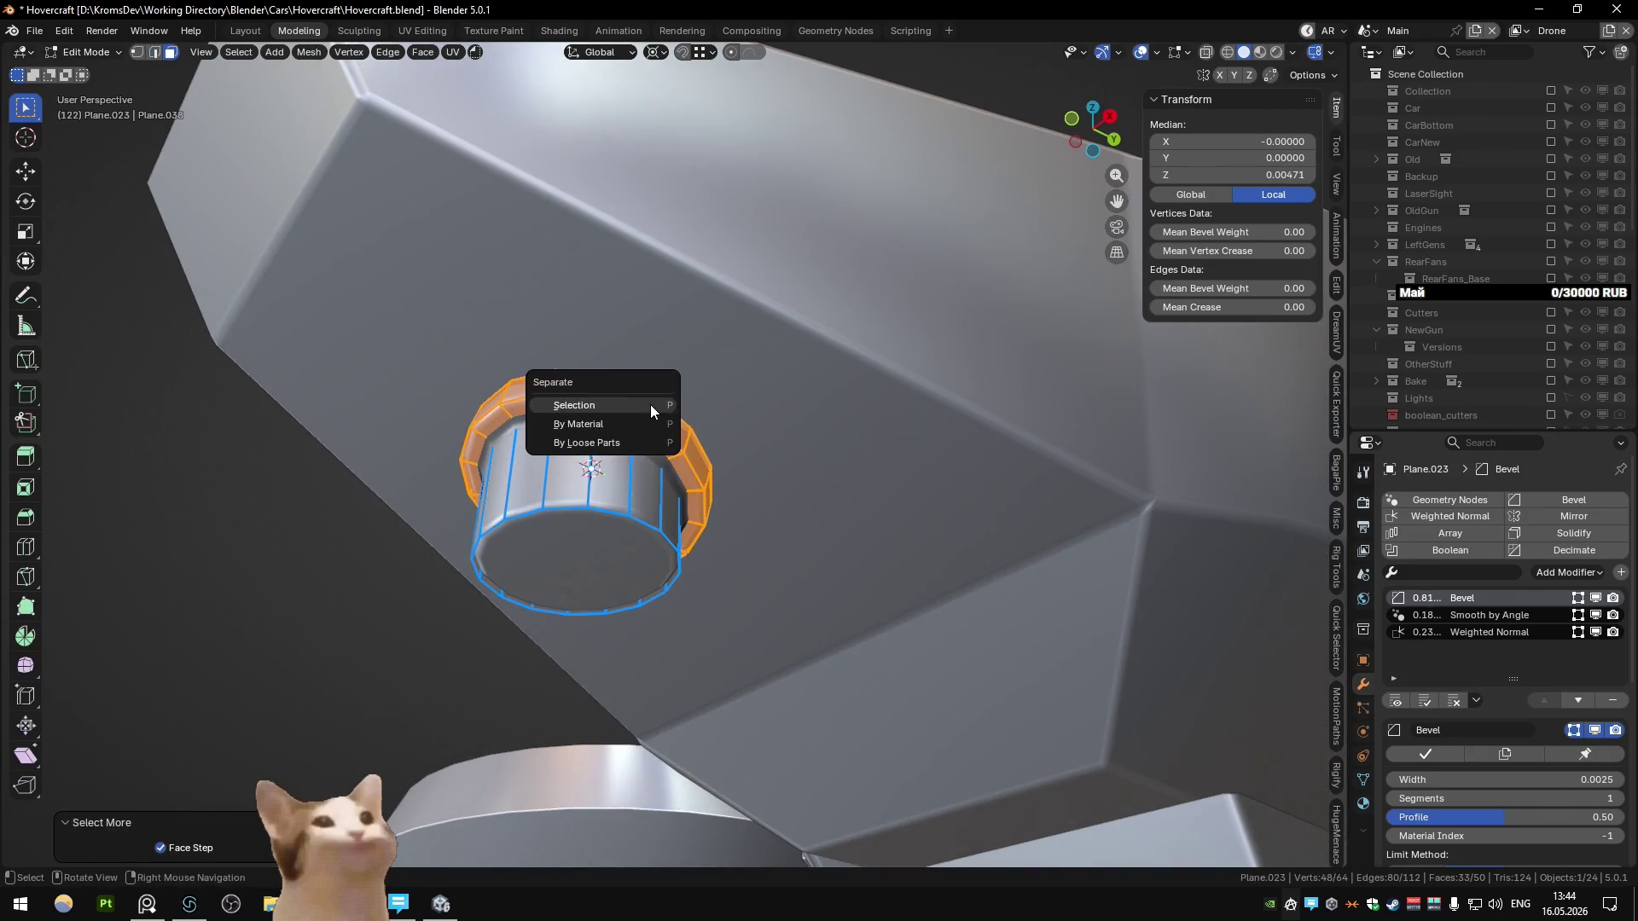
left_click(650, 404)
middle_click_drag(602, 483, 595, 538)
Step: Flatten the tube's top rim loop to zero height along Z
key("alt+z")
left_click(648, 403, "alt")
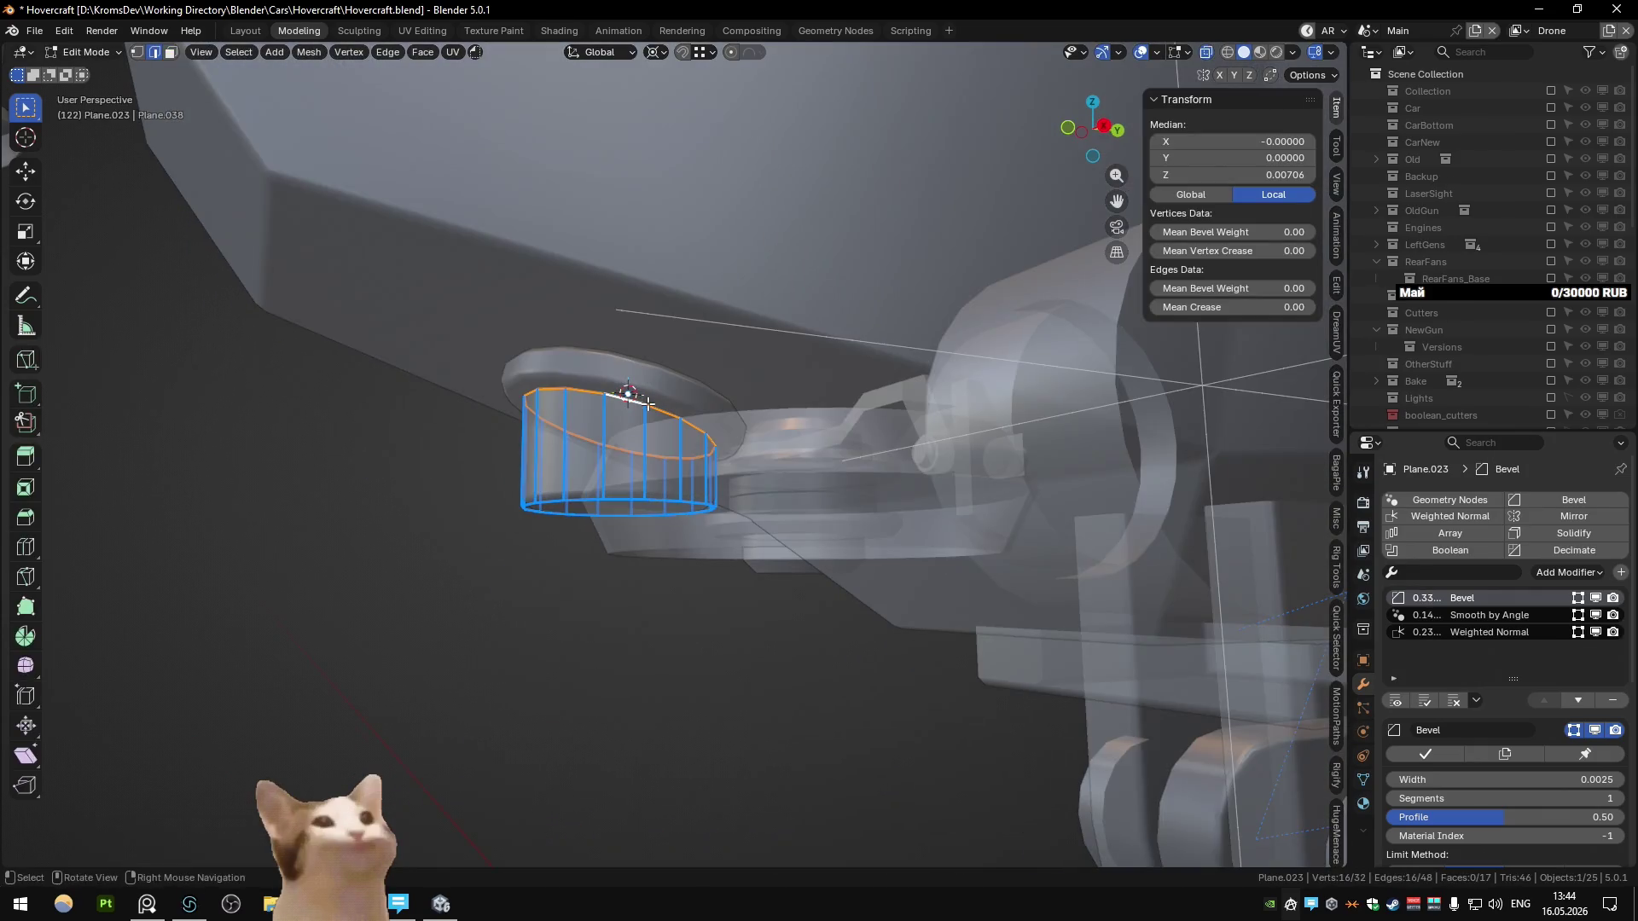
key("s")
key("z")
key("0")
key("Return")
key("alt+z")
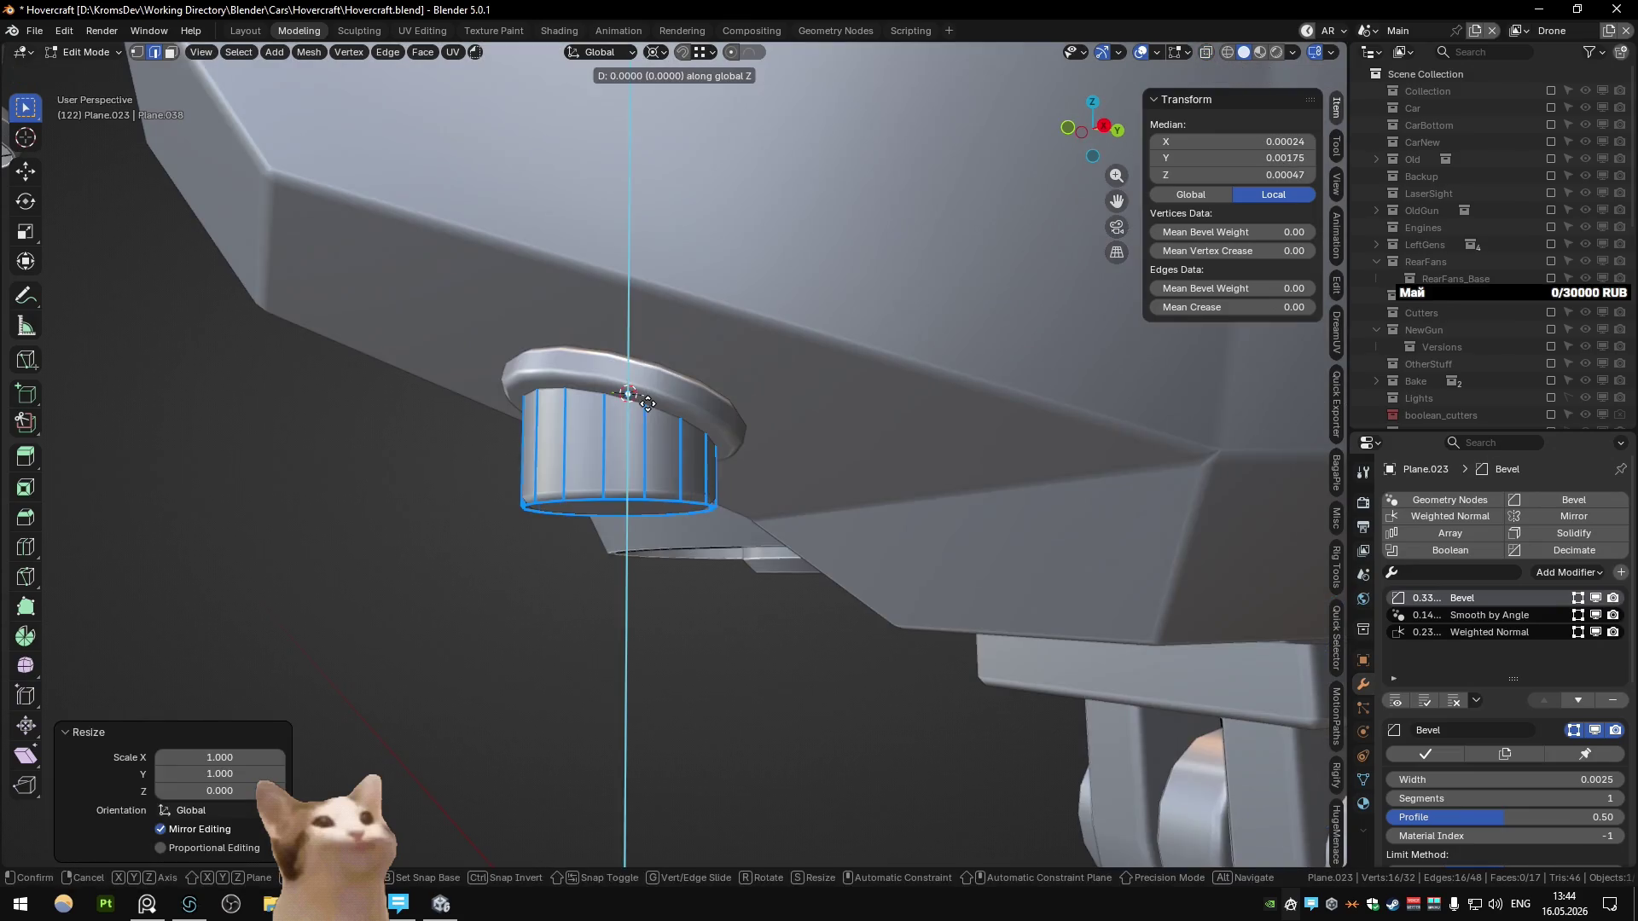
key("Tab")
Step: Slim the tube by shrinking its side faces inward along their normals with Alt+S
mouse_move(648, 404)
middle_mouse_down()
mouse_move(648, 330)
mouse_move(734, 284)
mouse_move(592, 391)
mouse_move(607, 435)
mouse_move(615, 254)
middle_mouse_up()
scroll(592, 391, "down", 5)
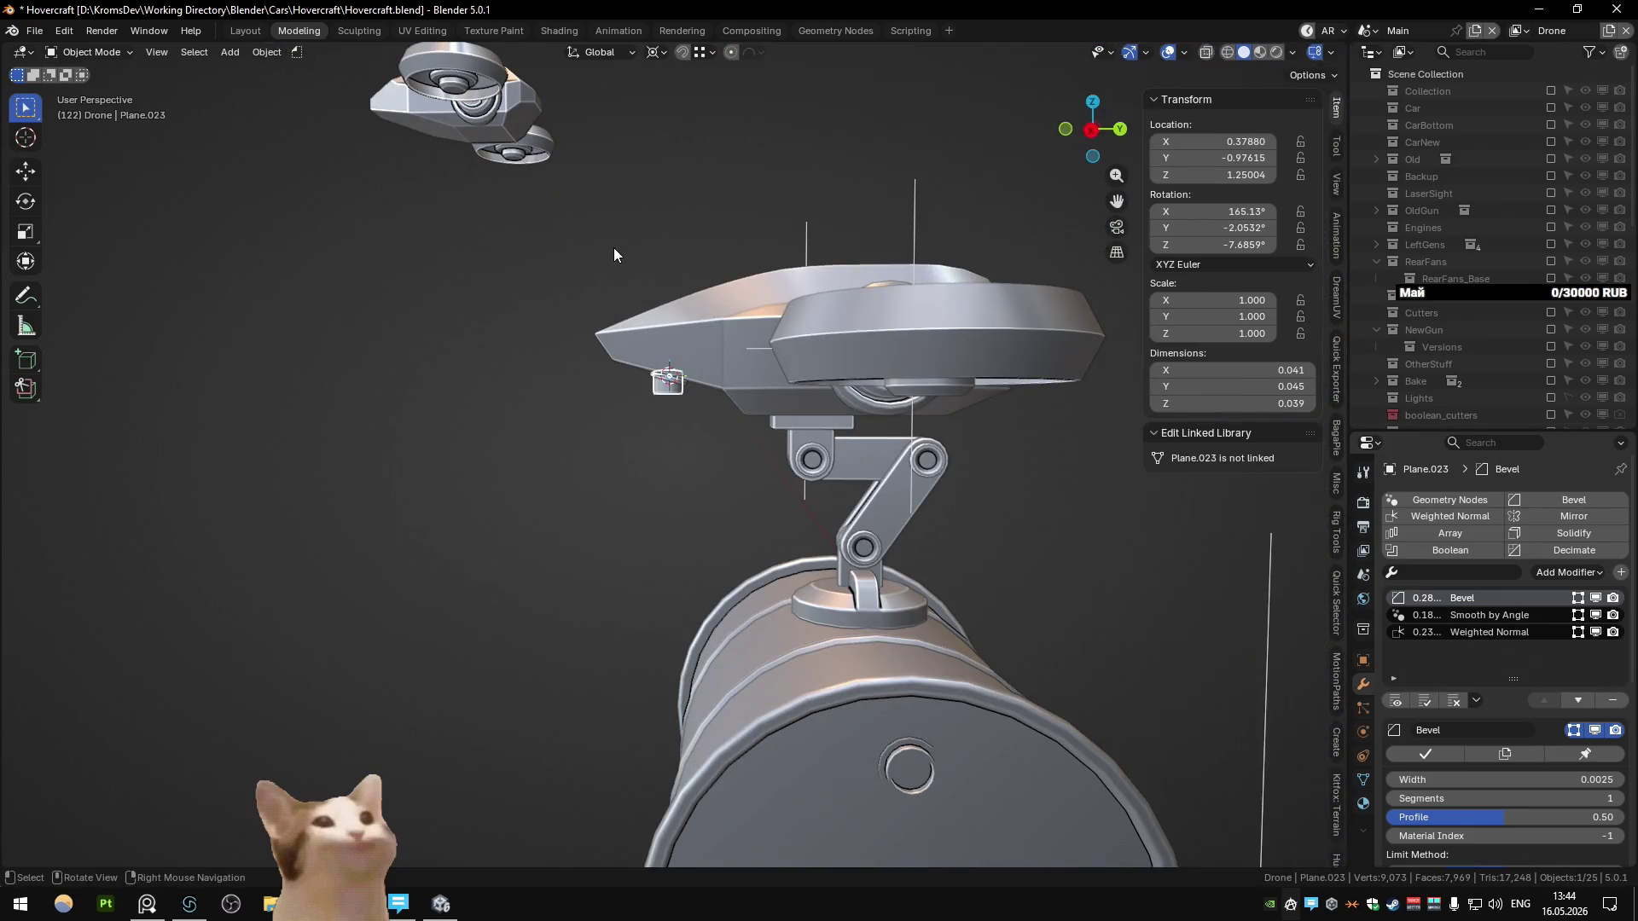
scroll(612, 248, "up", 8)
middle_click_drag(608, 273, 763, 245)
key("Tab")
key("g")
key("z")
key("alt+s")
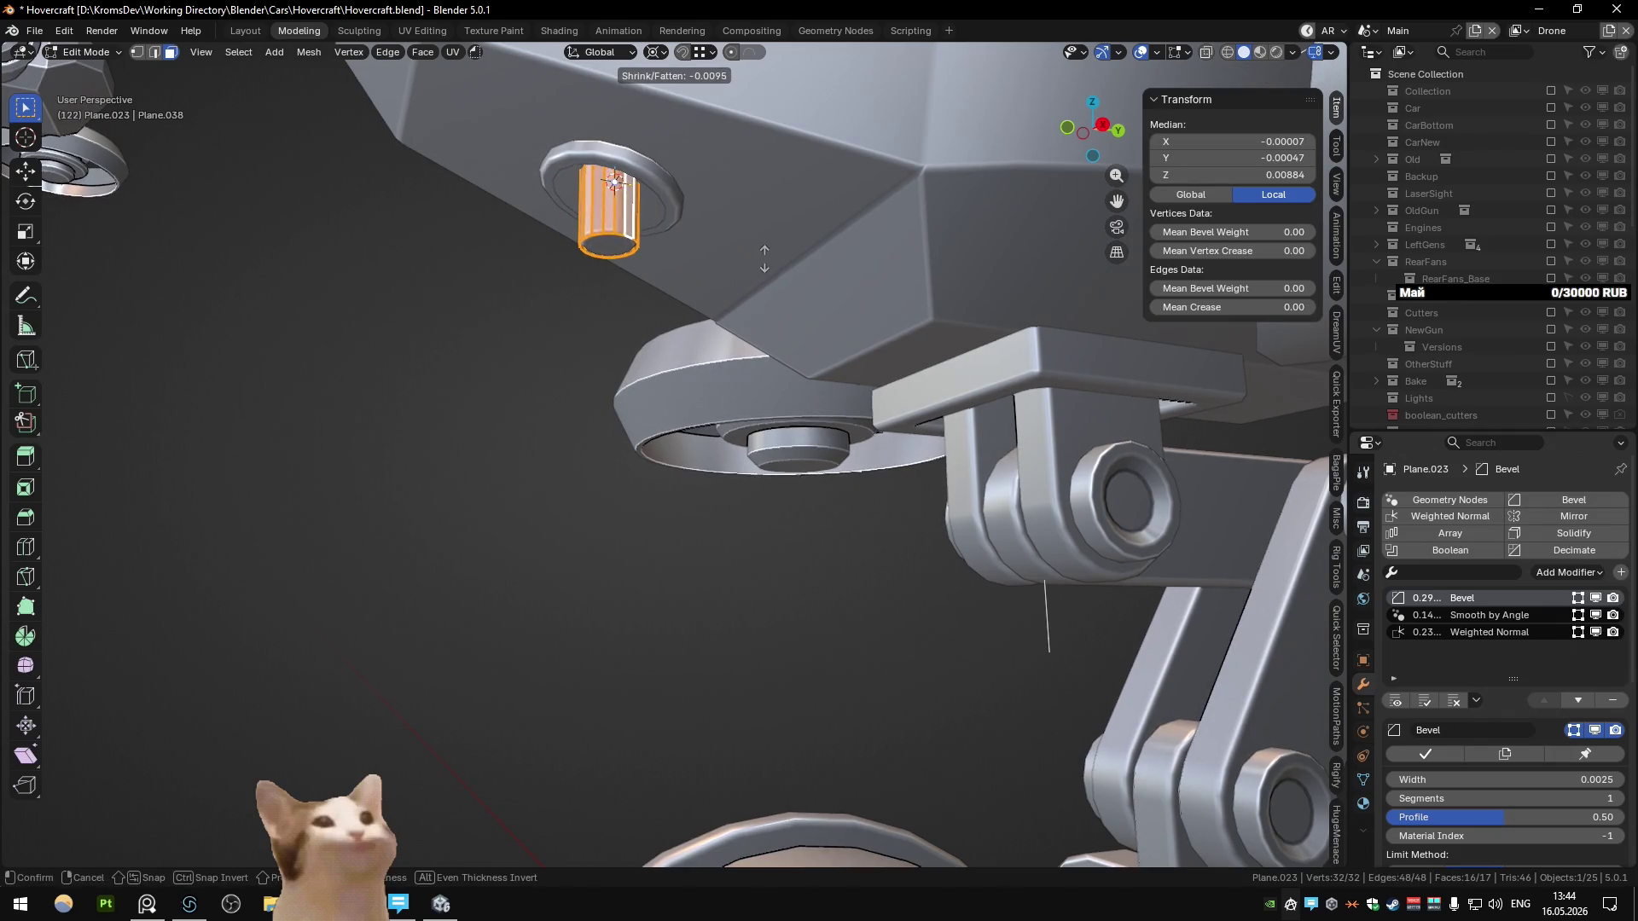
left_click(763, 258)
Step: Inset the tube's end cap and extrude it inward to hollow the tube
scroll(689, 374, "up", 3)
mouse_move(689, 374)
middle_mouse_down()
mouse_move(812, 421)
mouse_move(859, 369)
mouse_move(808, 366)
mouse_move(1008, 544)
mouse_move(925, 538)
mouse_move(893, 555)
middle_mouse_up()
key("ctrl+i")
left_click(988, 524)
key("e")
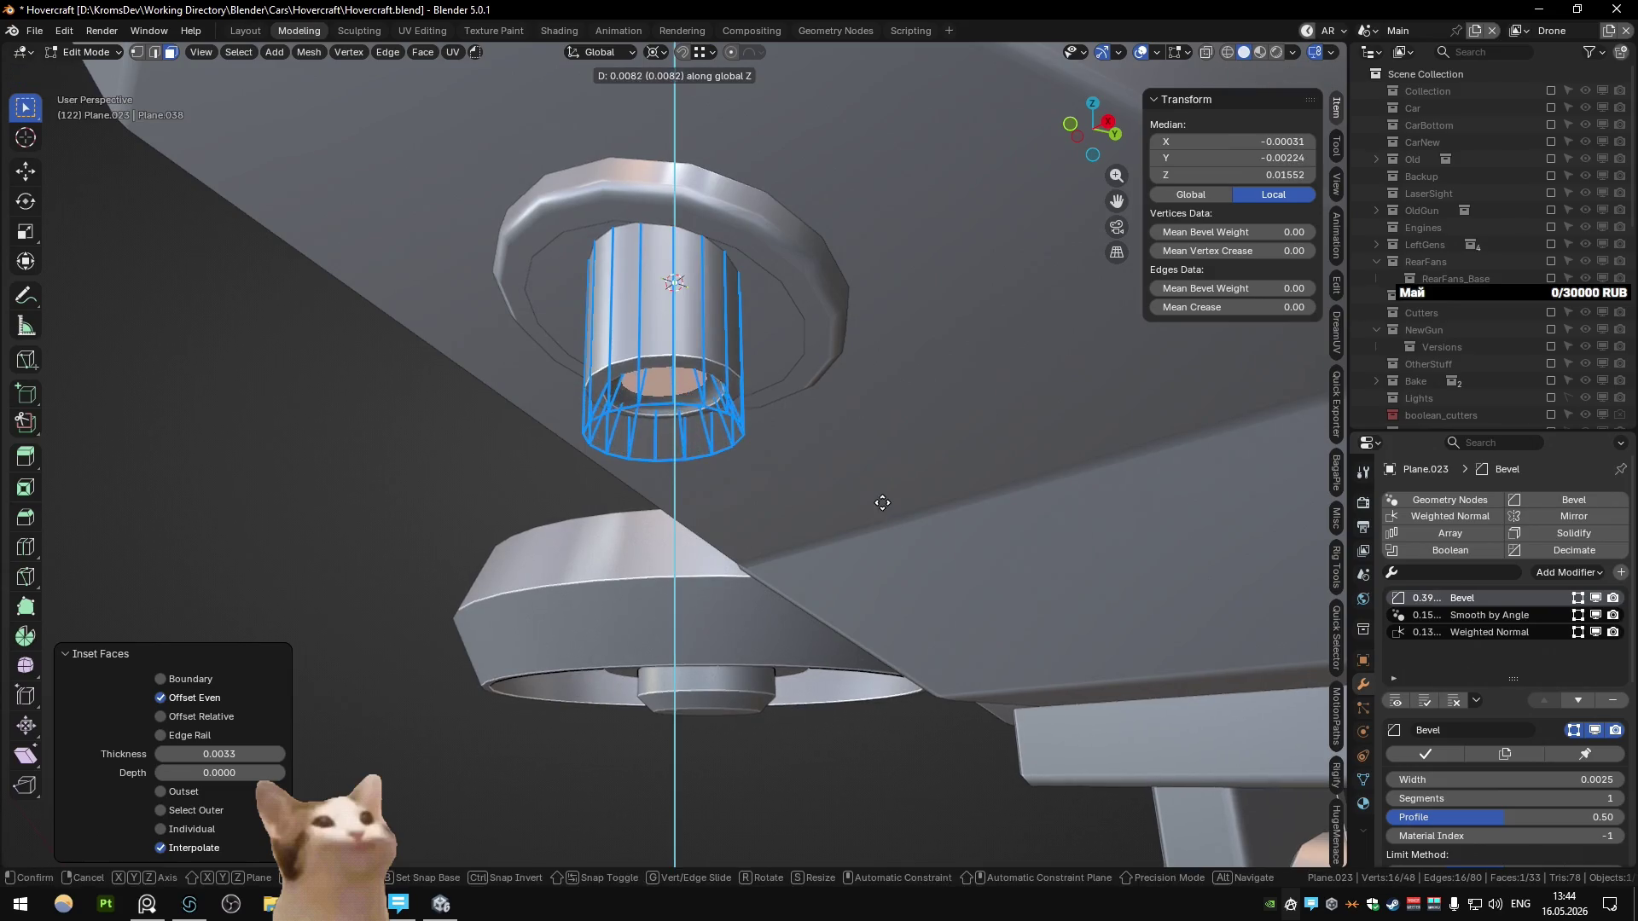
left_click(876, 451)
key("Tab")
mouse_move(878, 443)
middle_mouse_down()
mouse_move(848, 421)
mouse_move(848, 384)
middle_mouse_up()
Step: Set the tube's Bevel width to 0.0010 and select the flange ring
key("Tab")
scroll(836, 395, "up", 3)
key("Tab")
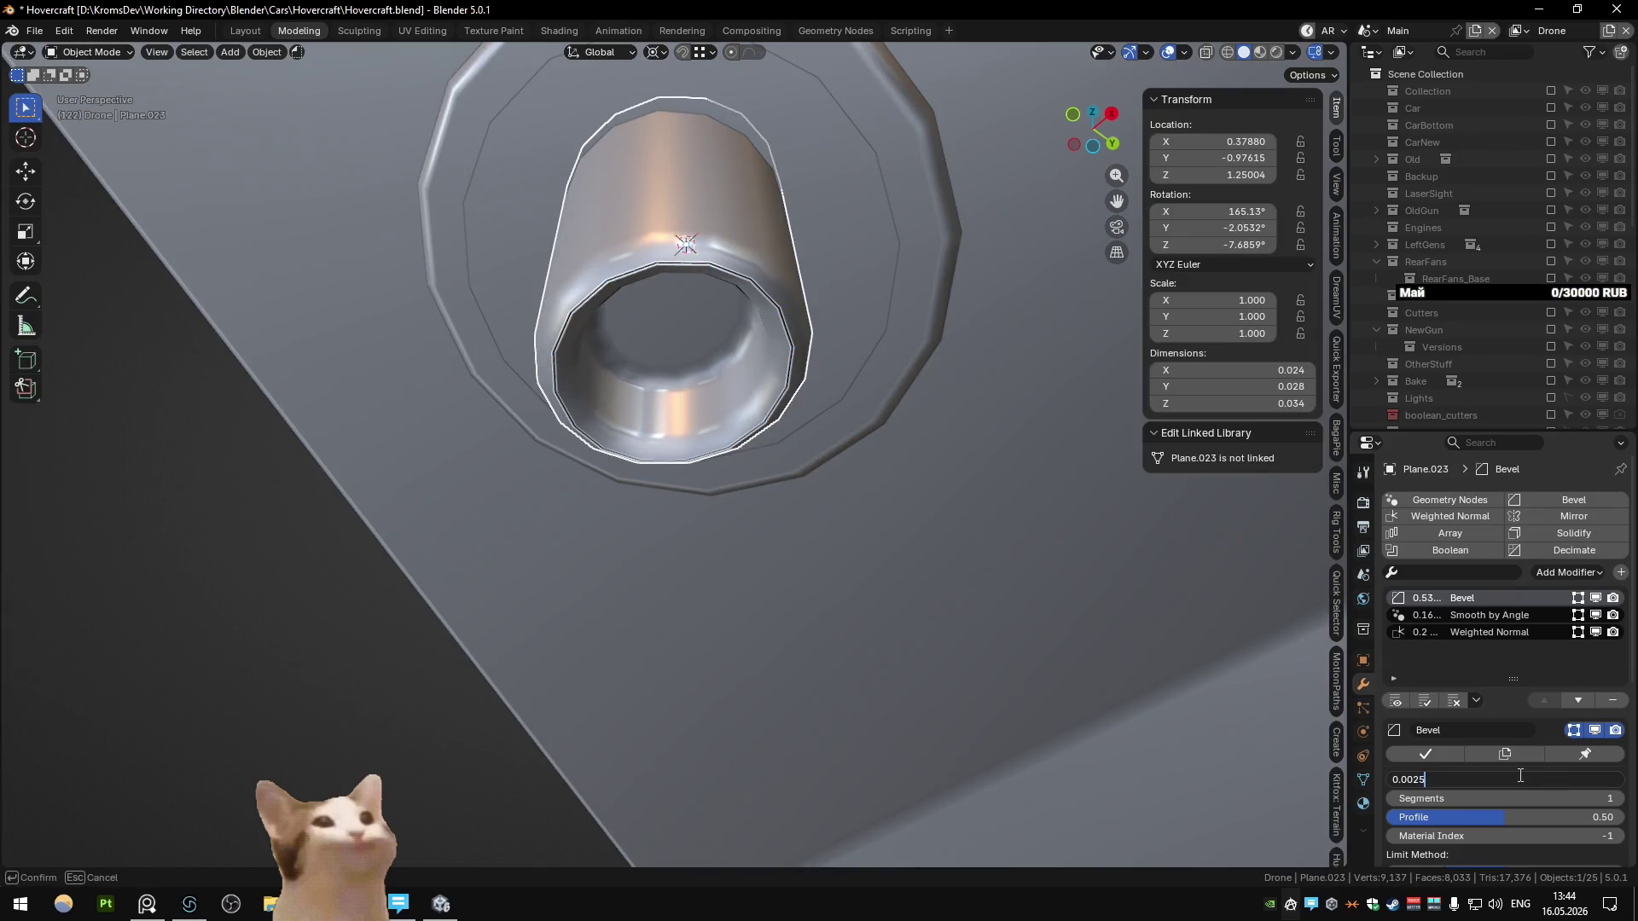
type("1")
key("Return")
mouse_move(699, 367)
middle_mouse_down()
mouse_move(657, 332)
mouse_move(586, 454)
mouse_move(709, 440)
mouse_move(682, 341)
mouse_move(666, 384)
mouse_move(682, 443)
mouse_move(707, 453)
mouse_move(720, 369)
mouse_move(869, 382)
mouse_move(704, 426)
mouse_move(718, 280)
mouse_move(1016, 306)
mouse_move(824, 309)
mouse_move(844, 350)
middle_mouse_up()
key("Tab")
key("KP_5")
key("Tab")
key("Tab")
key("Tab")
key("Tab")
left_click(845, 349)
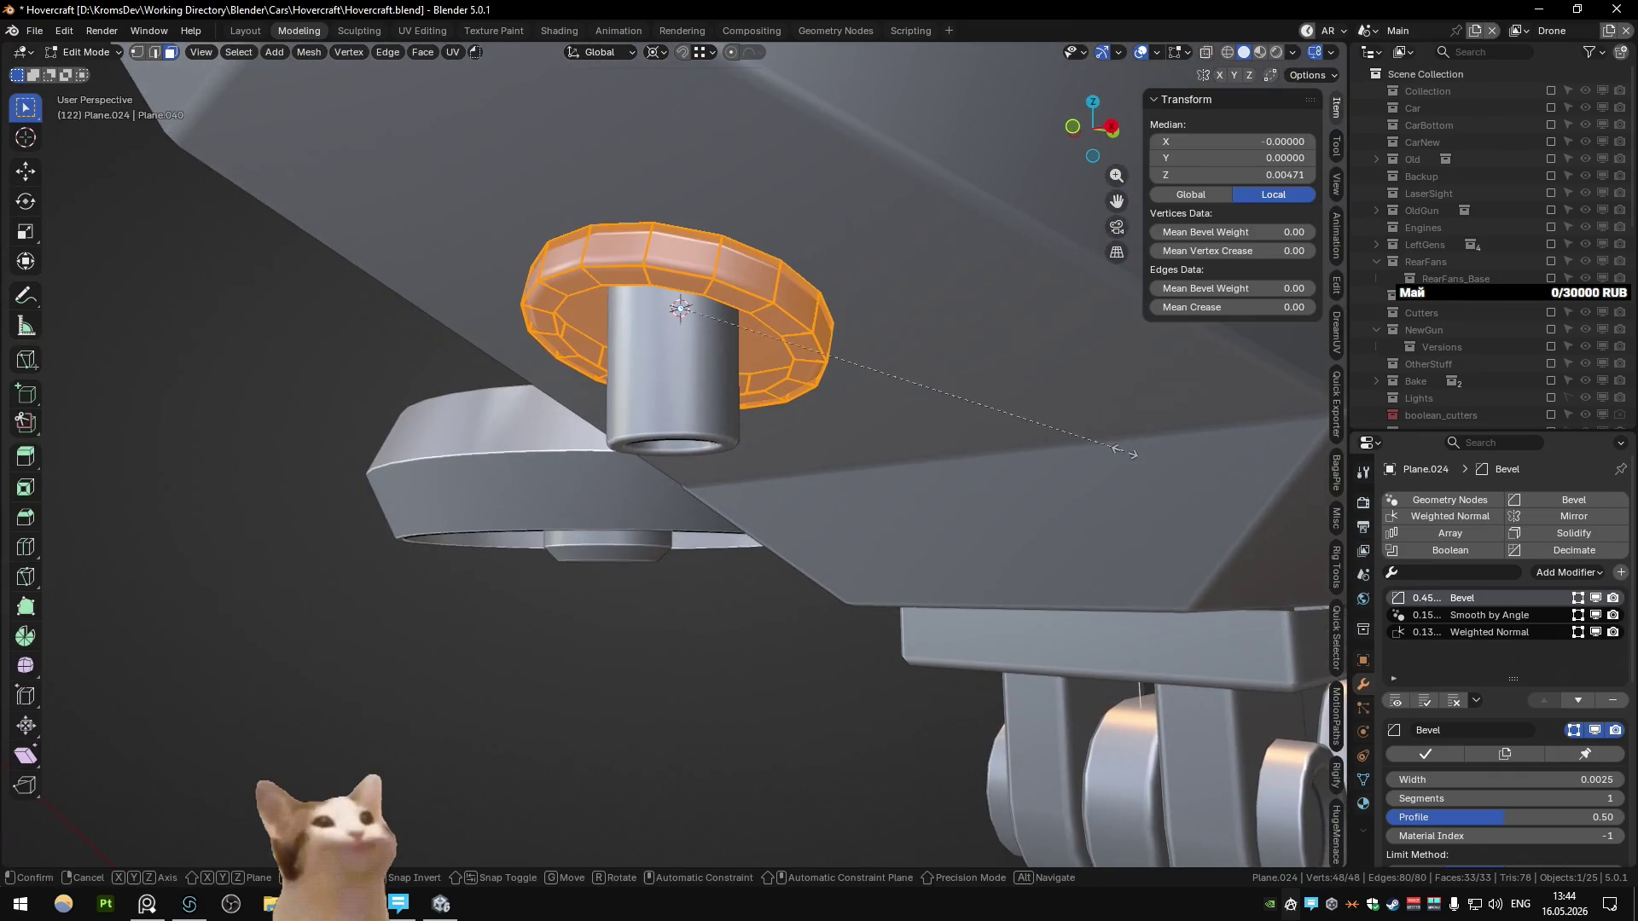
Step: Rescale the flange ring and zoom back out across the drone
key("s")
left_click(945, 393)
key("Tab")
scroll(780, 576, "down", 5)
mouse_move(945, 393)
middle_mouse_down()
mouse_move(780, 577)
mouse_move(877, 555)
mouse_move(774, 580)
mouse_move(664, 638)
mouse_move(734, 539)
mouse_move(902, 537)
mouse_move(863, 597)
mouse_move(789, 623)
mouse_move(643, 614)
mouse_move(641, 581)
mouse_move(689, 550)
mouse_move(863, 505)
mouse_move(855, 534)
mouse_move(681, 581)
mouse_move(891, 510)
mouse_move(945, 544)
mouse_move(740, 530)
mouse_move(778, 502)
middle_mouse_up()
scroll(785, 554, "up", 5)
scroll(681, 581, "down", 5)
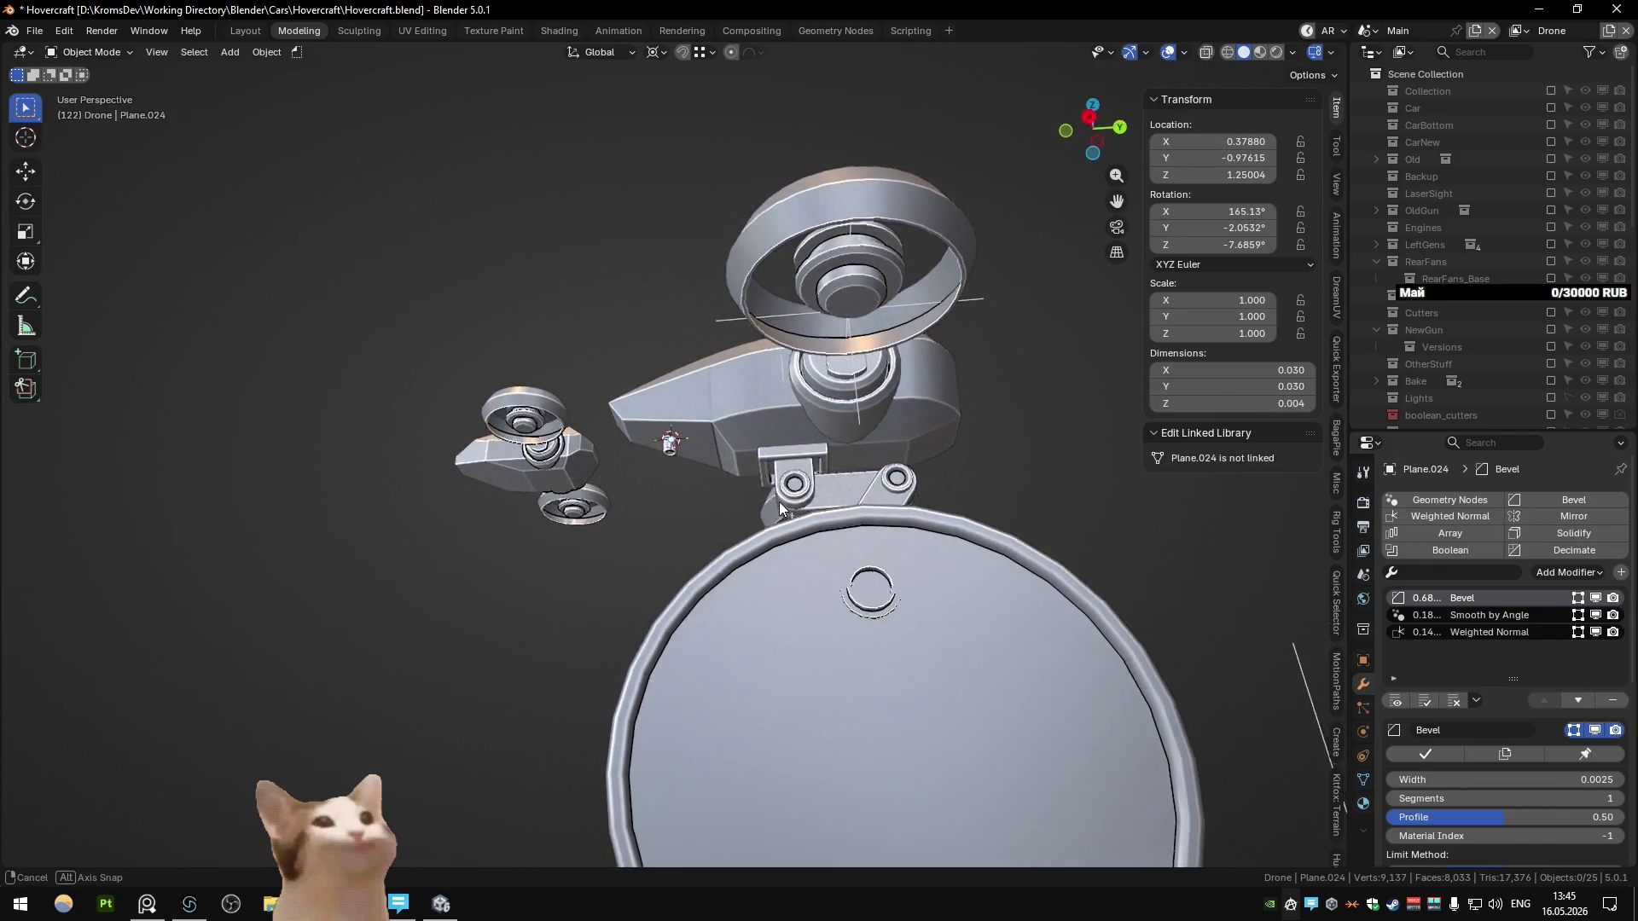
scroll(678, 523, "up", 6)
Step: Rotate the slim tube -90° about the X axis with rx-90
left_click(669, 454)
scroll(670, 458, "up", 2)
left_click(684, 389)
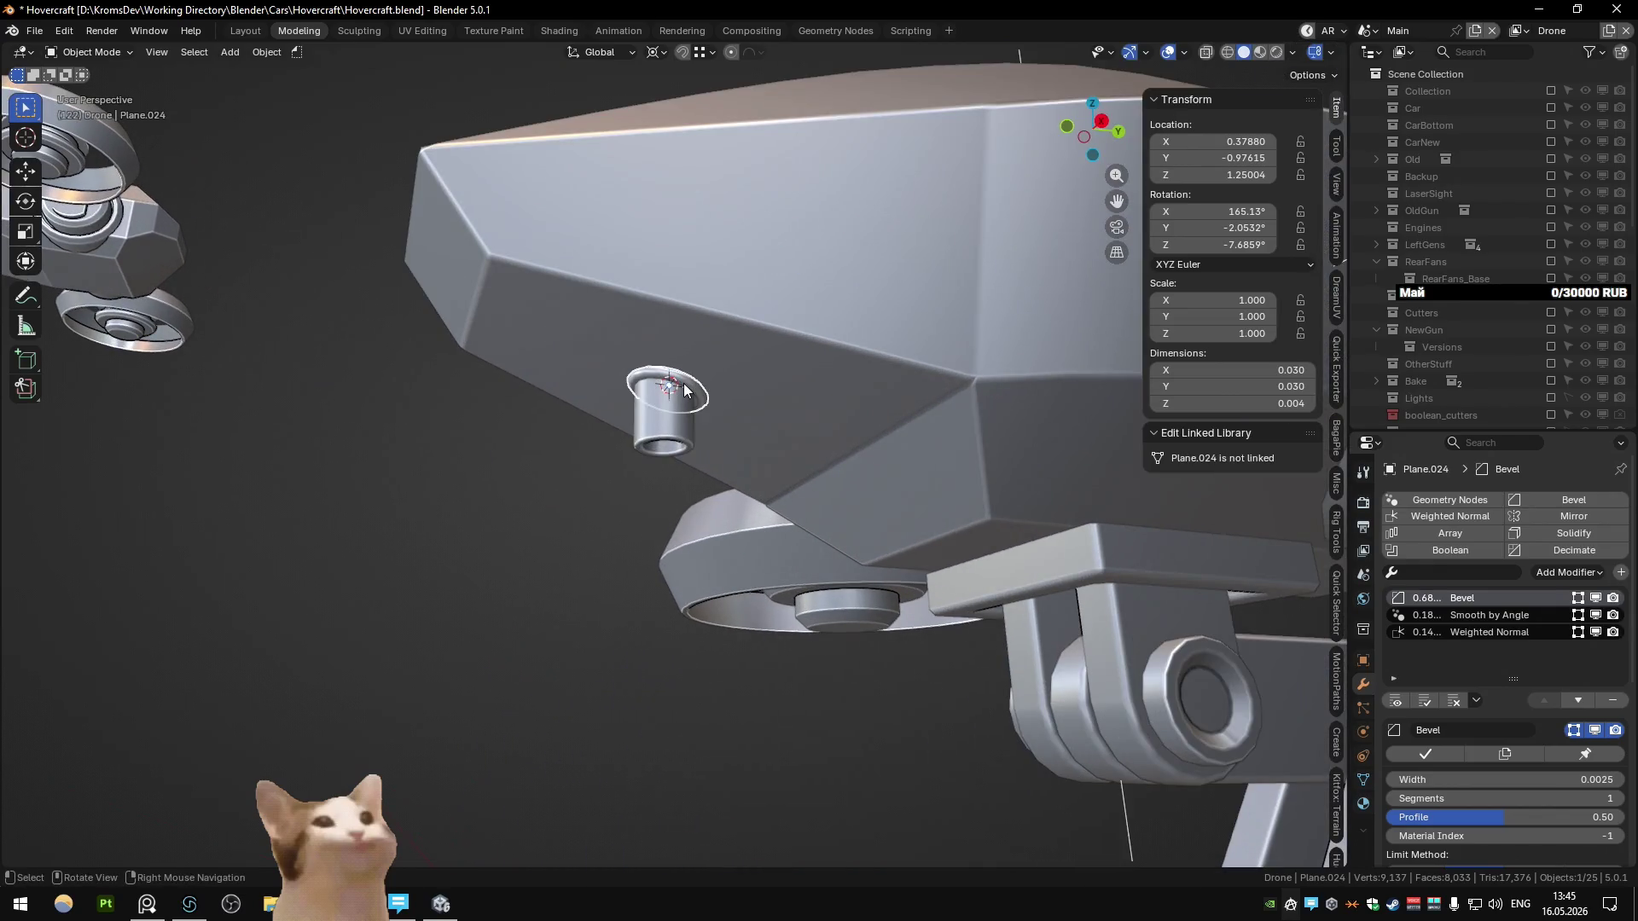
middle_click_drag(661, 444, 775, 489)
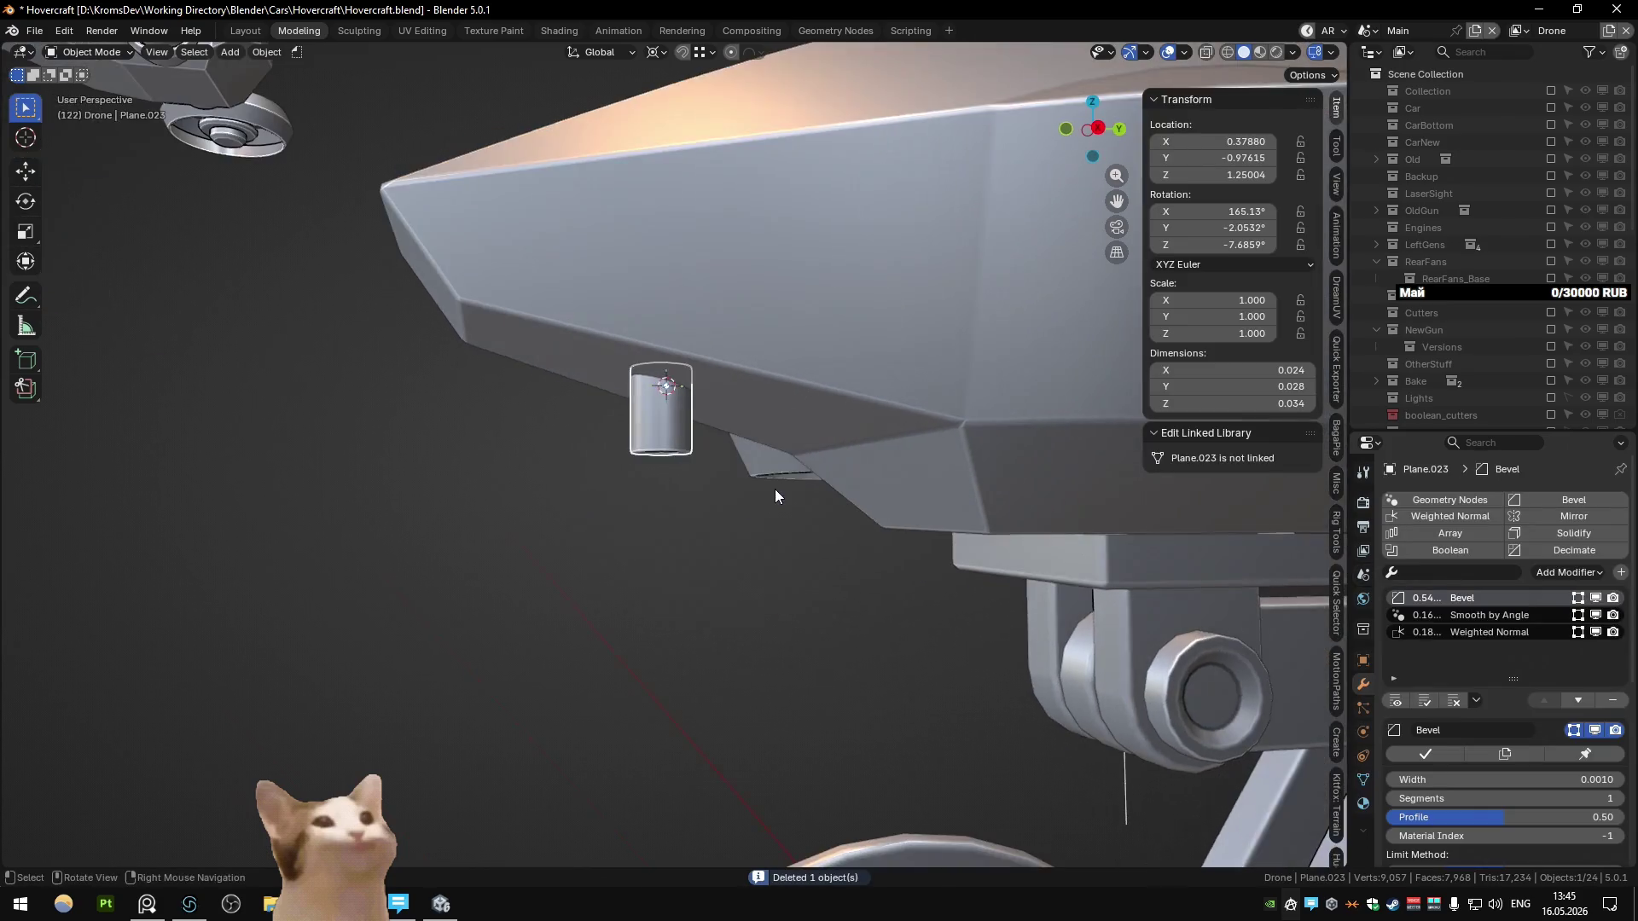
type("rx-90")
key("Return")
key("KP_3")
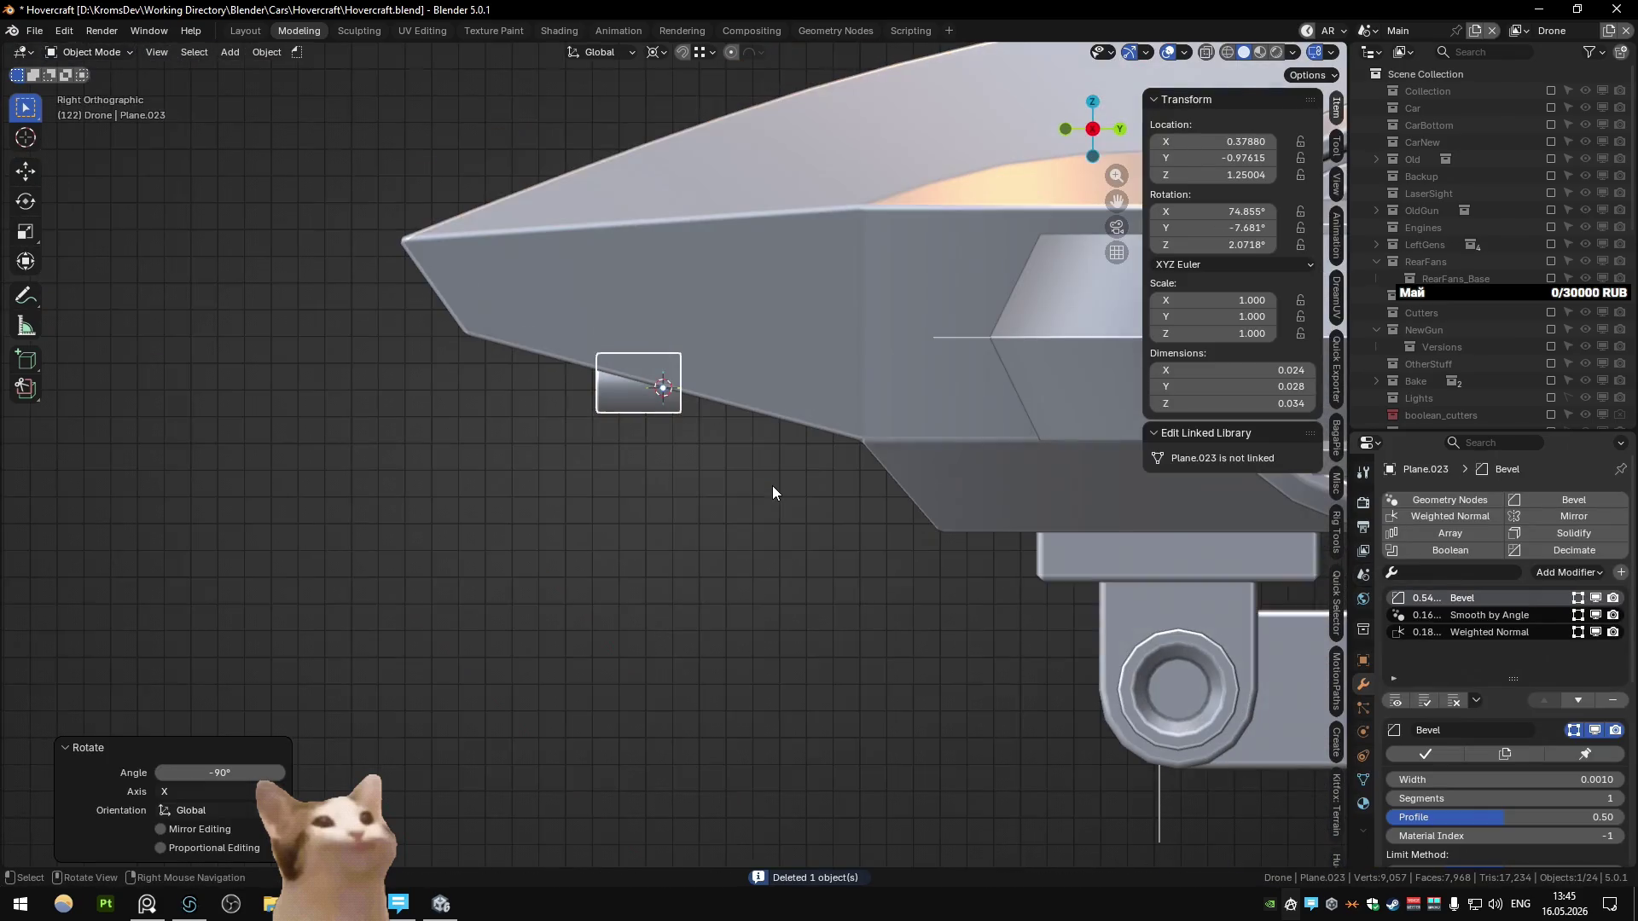
Step: Move the tube to a new position and check it from the front view
key("g")
left_click(915, 588)
mouse_move(914, 588)
middle_mouse_down()
mouse_move(1061, 561)
mouse_move(882, 563)
middle_mouse_up()
key("KP_1")
Step: Make the tube's selected edge loop perfectly circular
key("Tab")
scroll(881, 576, "up", 6)
key("KP_1")
key("alt+z")
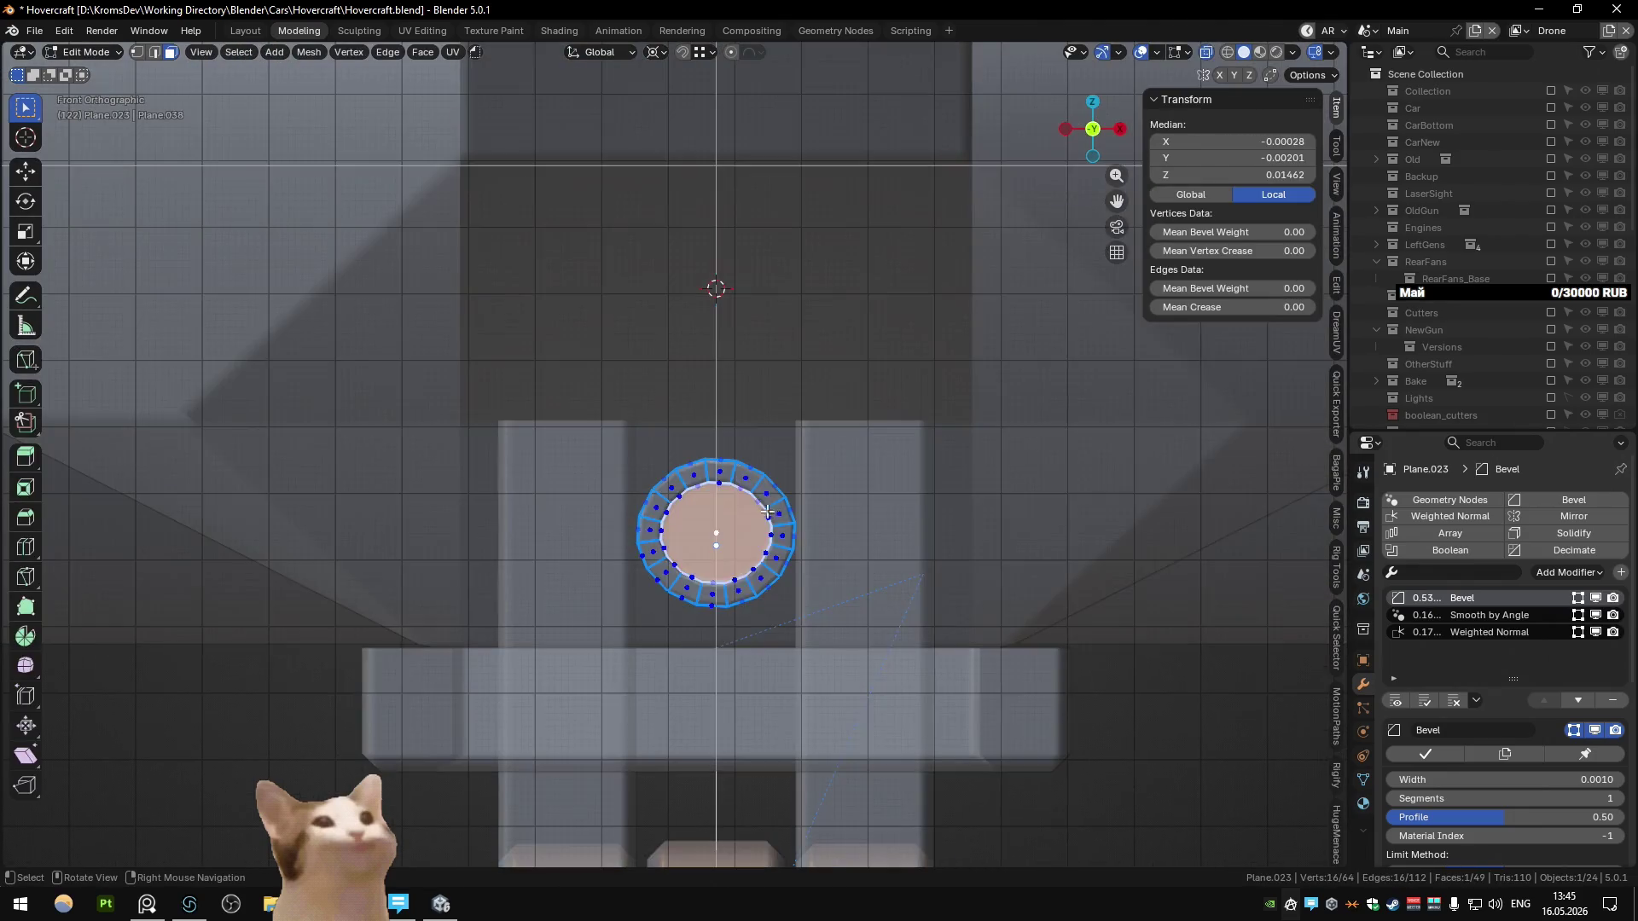
middle_click_drag(748, 497, 694, 595)
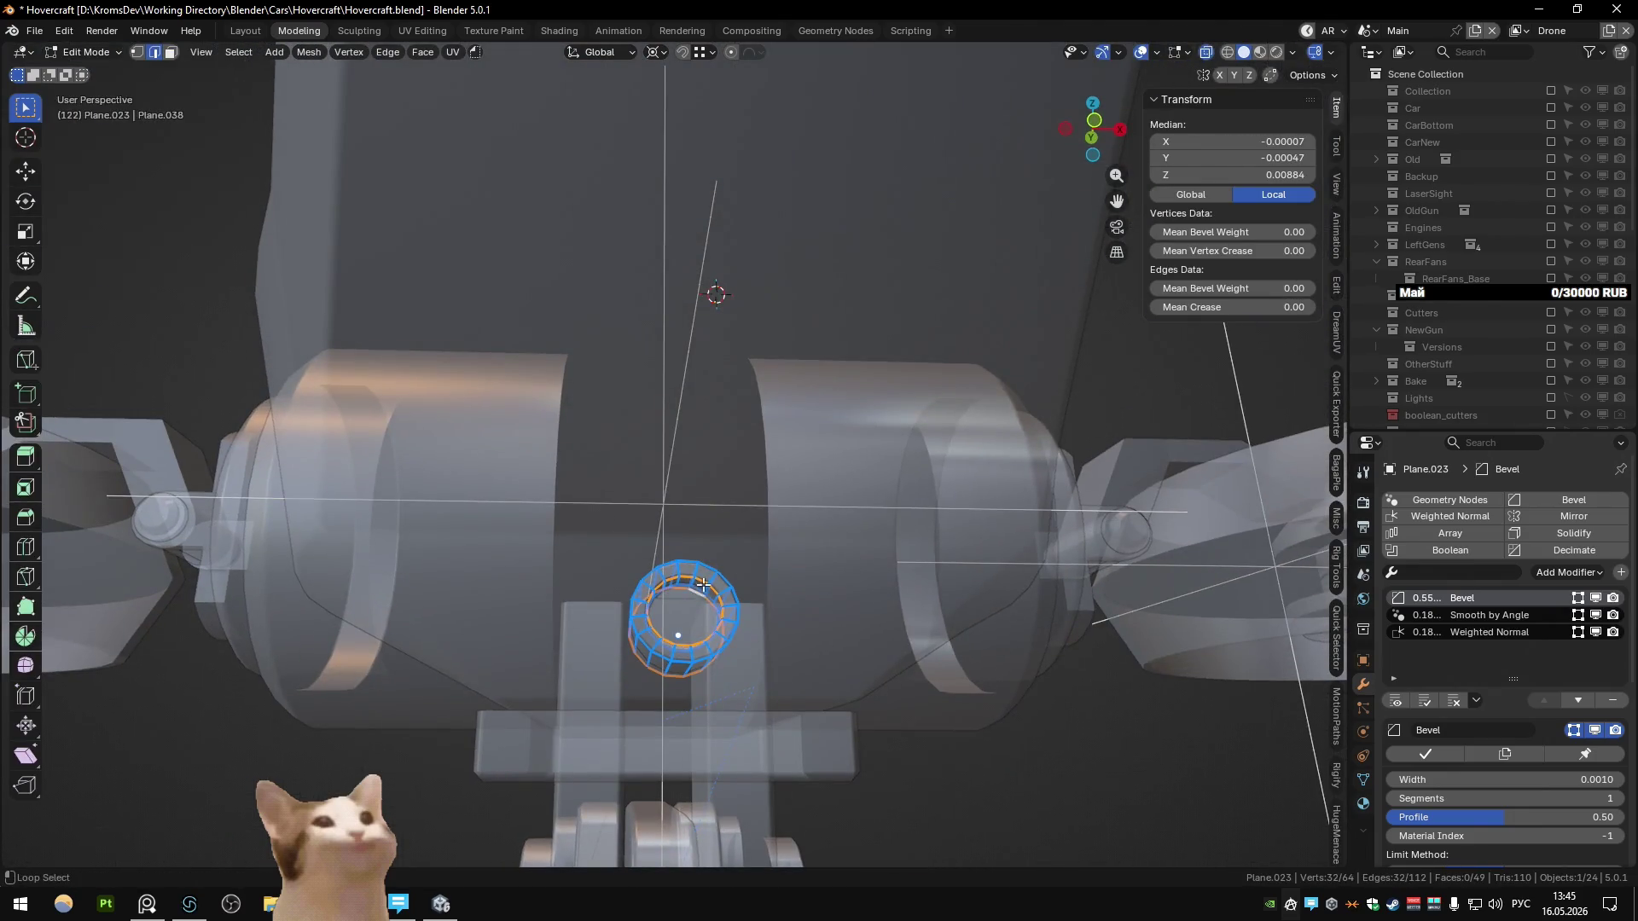
right_click(777, 581)
left_click(807, 832)
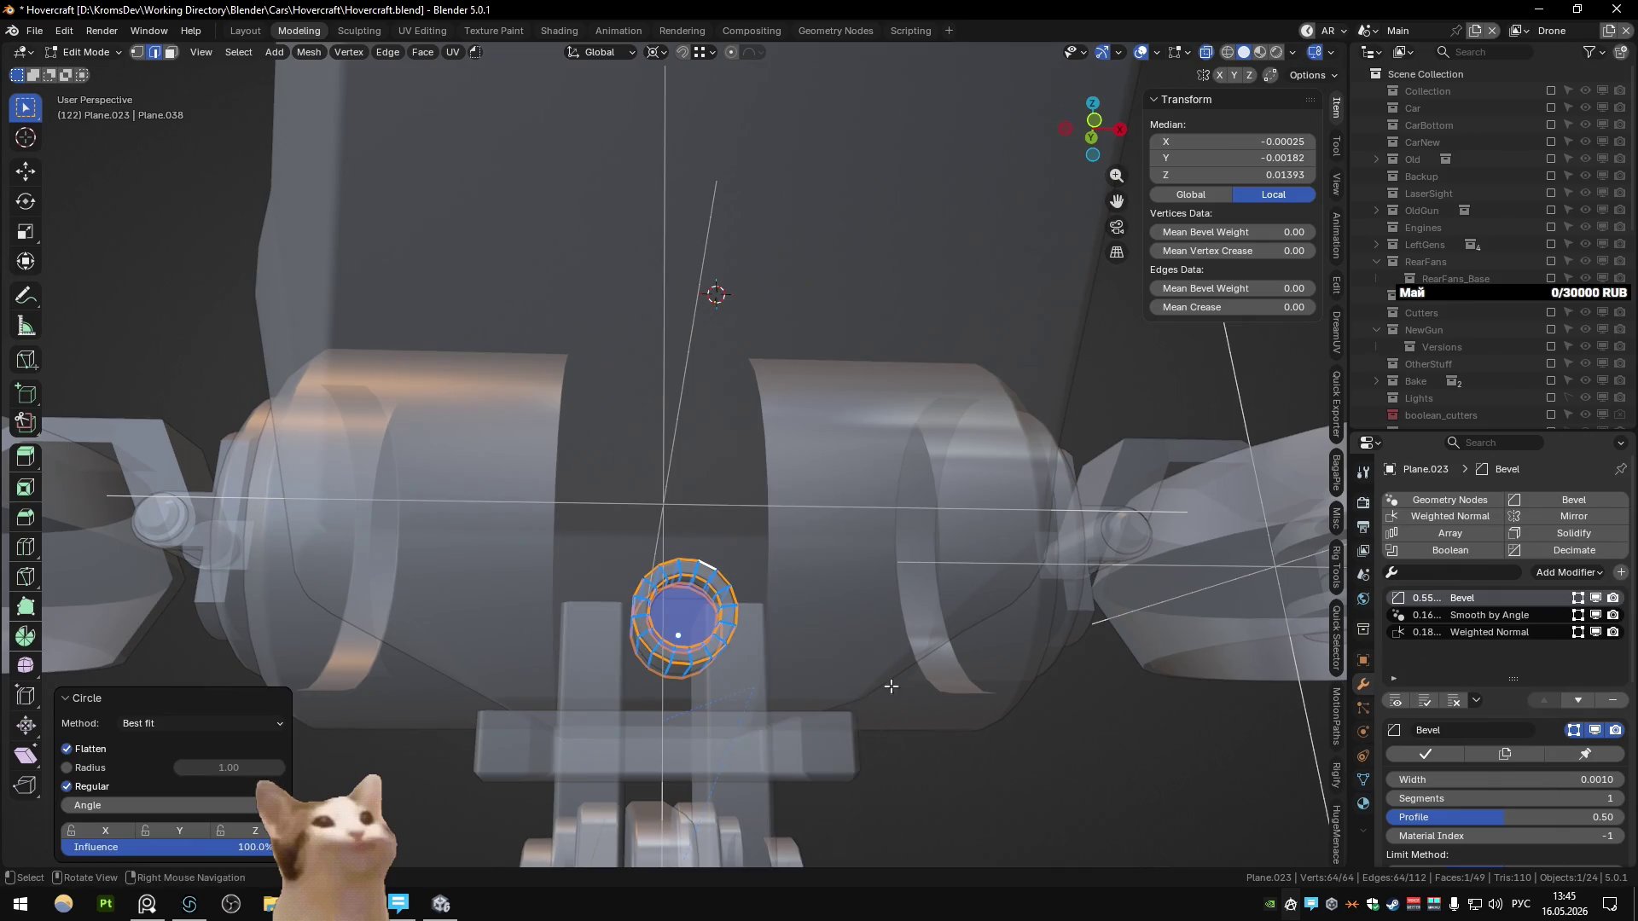
key("Tab")
key("alt+z")
Step: Box-select the small port faces through X-ray and move them along Y
middle_click_drag(872, 557, 740, 586)
scroll(751, 580, "down", 2)
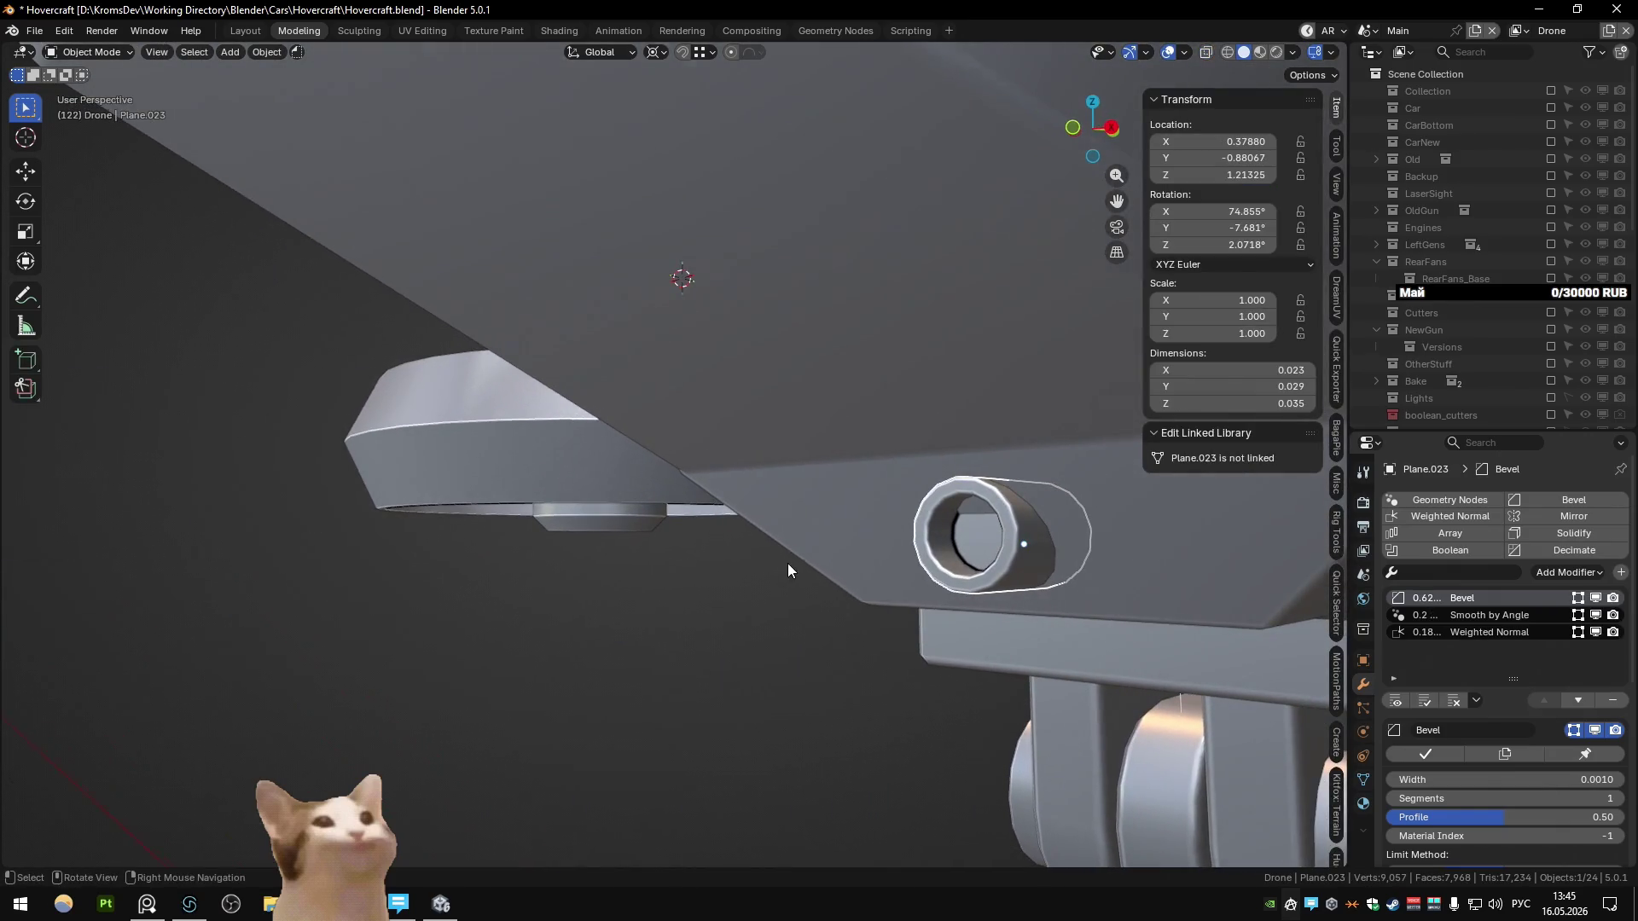
key("Tab")
key("KP_3")
key("alt+z")
left_click_drag(853, 374, 974, 597)
key("alt+z")
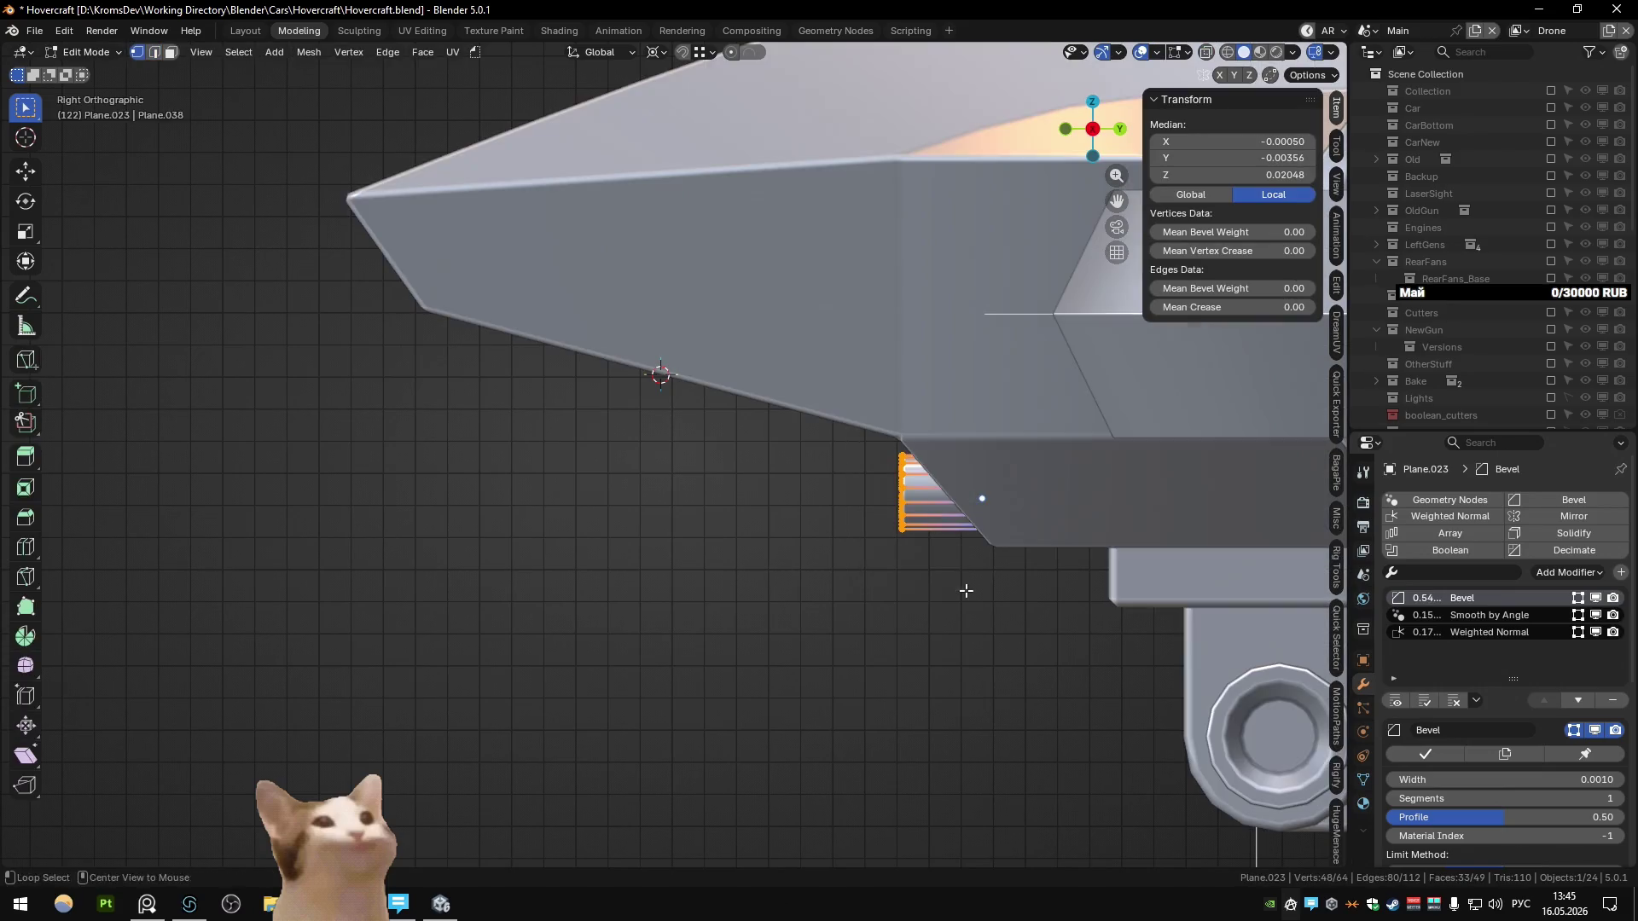
key("g")
key("y")
left_click(931, 598)
key("Tab")
Step: Shift the port part's selected faces along Y in side view
mouse_move(932, 597)
middle_mouse_down()
mouse_move(971, 529)
mouse_move(884, 544)
mouse_move(1010, 541)
mouse_move(713, 537)
mouse_move(803, 500)
mouse_move(560, 597)
mouse_move(459, 541)
mouse_move(683, 582)
mouse_move(667, 603)
middle_mouse_up()
scroll(853, 551, "down", 2)
key("Tab")
key("KP_3")
scroll(524, 468, "up", 2)
key("g")
key("y")
left_click(735, 520)
Step: Switch to face select and nudge the selection slightly further along Y
key("Tab")
key("Tab")
key("3")
key("g")
key("y")
left_click(787, 506)
Step: Select the round port part and deselect alternating edges around its ring
key("Tab")
scroll(667, 602, "up", 5)
left_click(651, 499)
key("Tab")
middle_click_drag(650, 499, 628, 519)
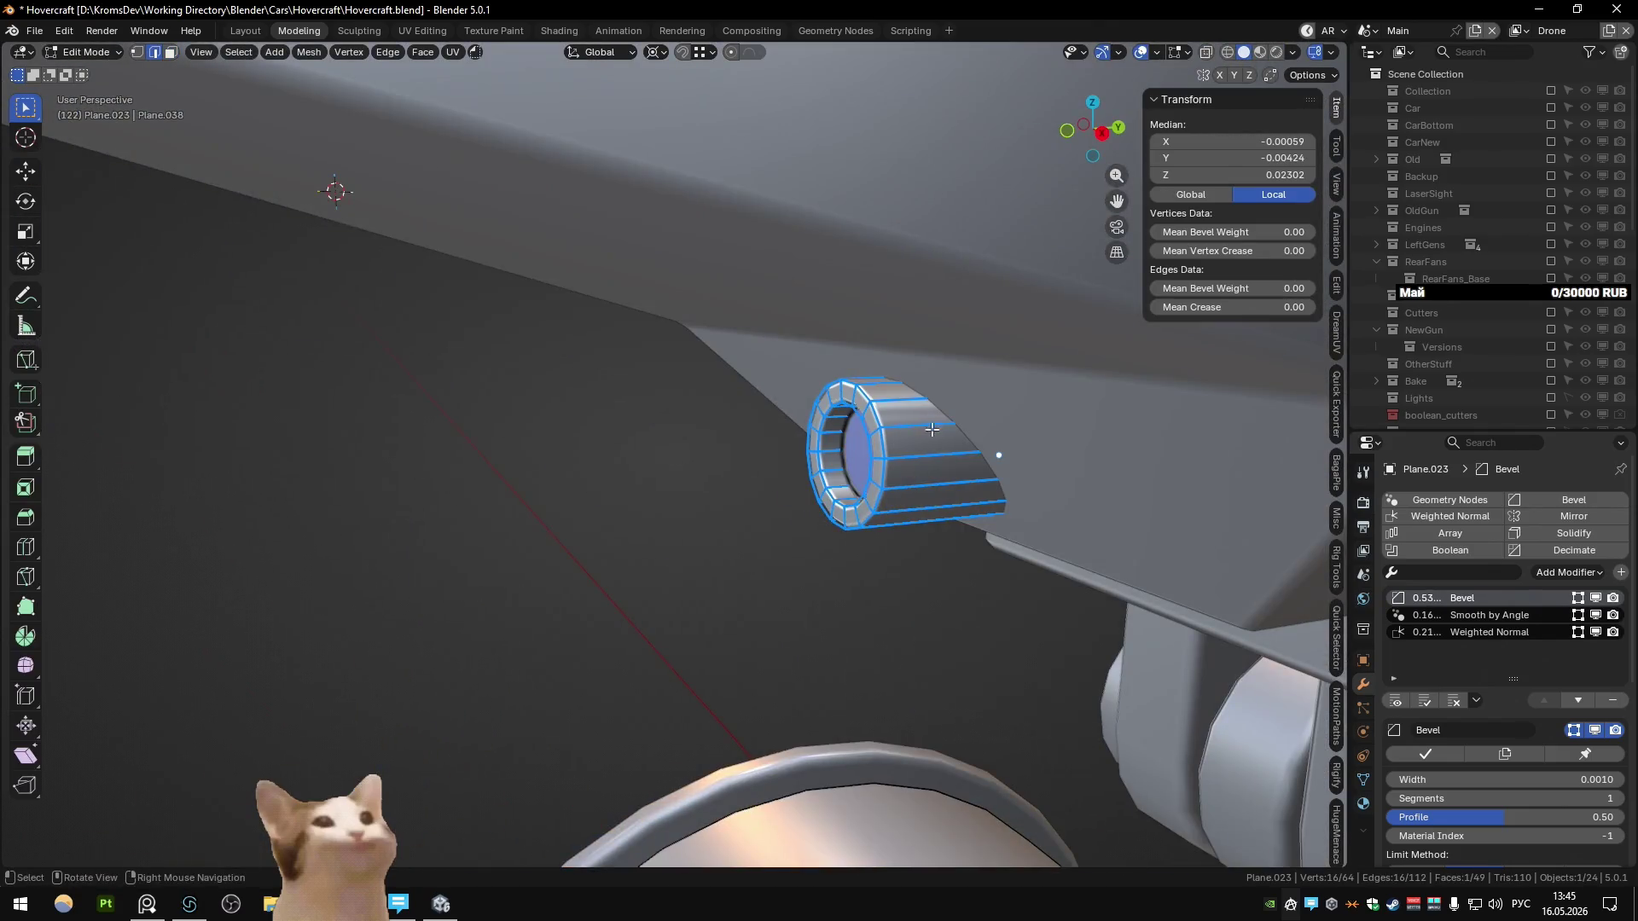
middle_click_drag(929, 423, 979, 464)
key("ctrl+shift+x")
scroll(977, 465, "up", 2)
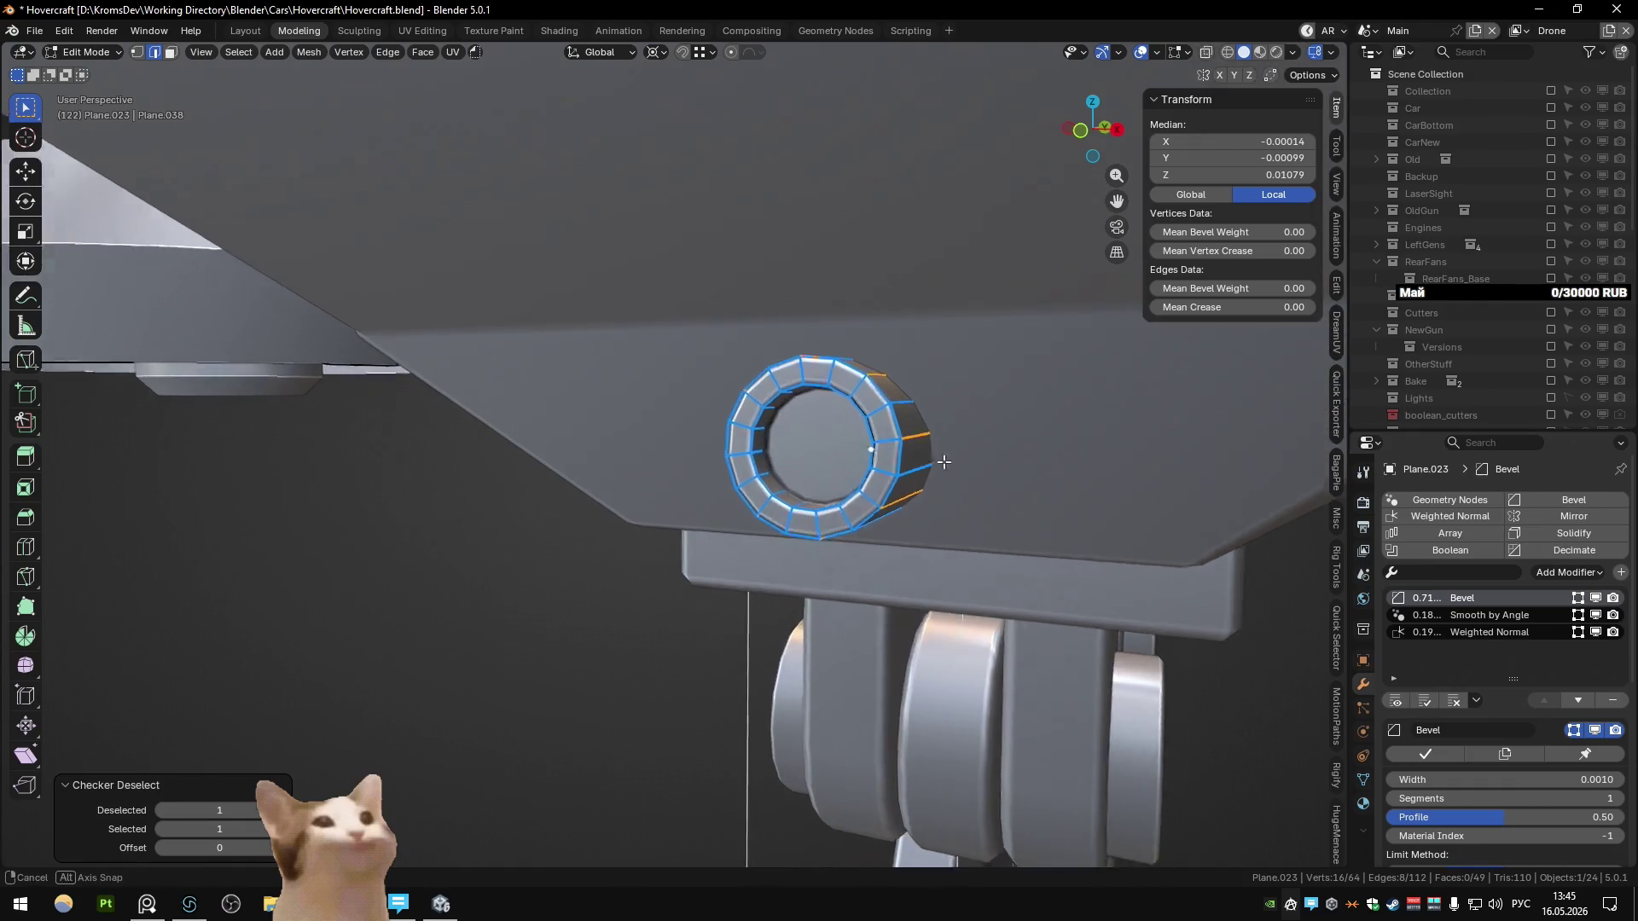
key("KP_1")
scroll(835, 352, "up", 2)
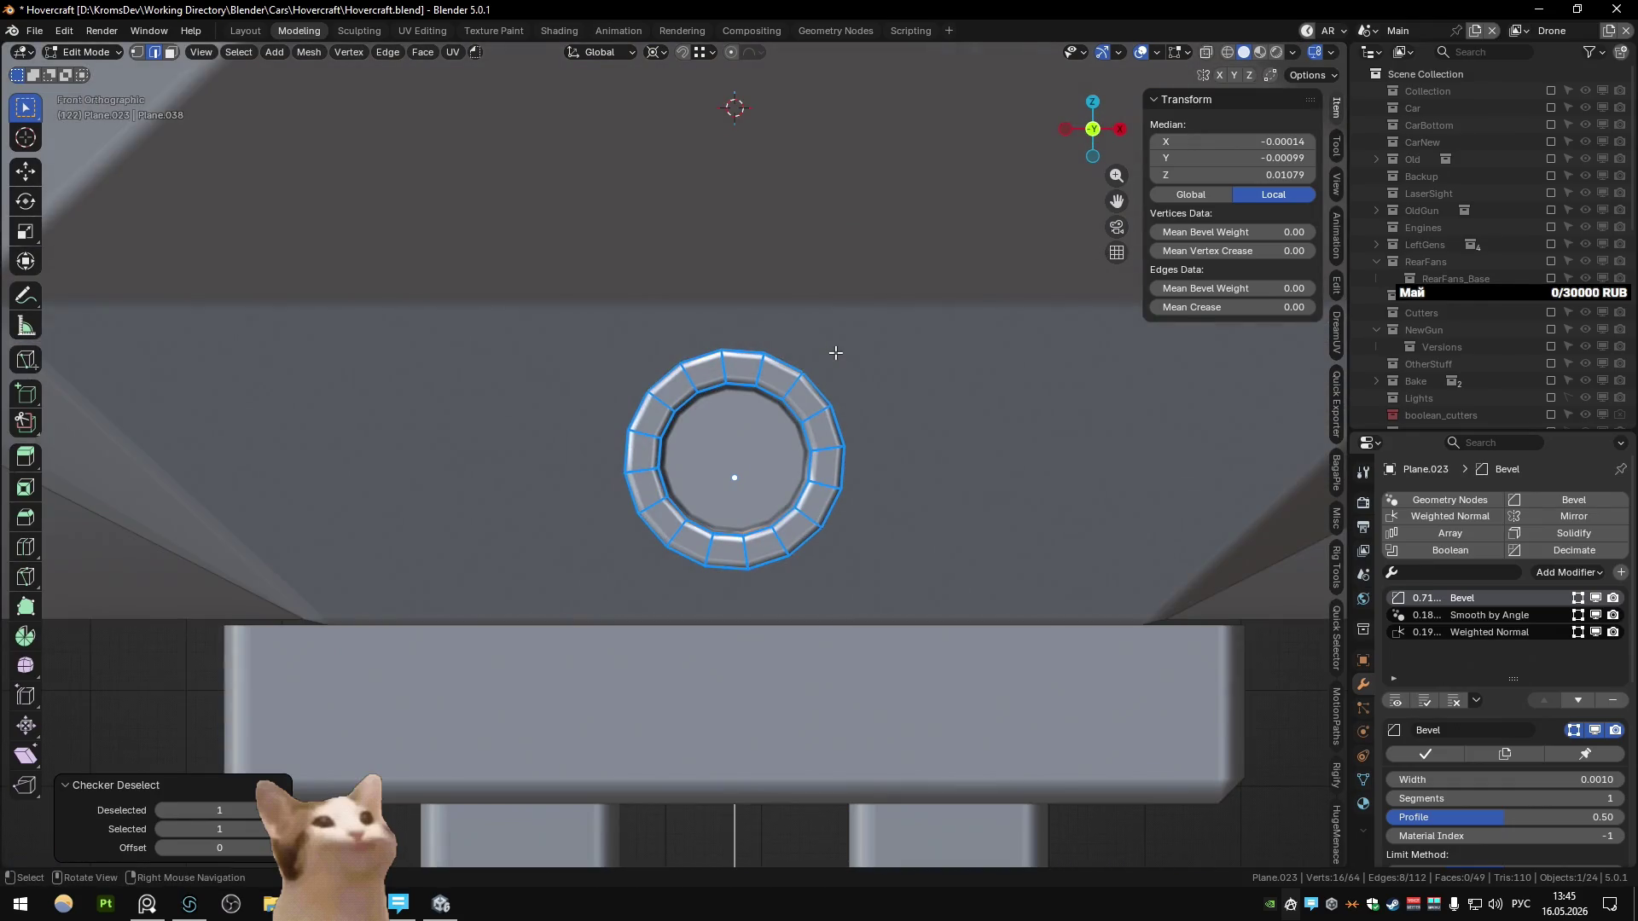
mouse_move(835, 352)
middle_mouse_down()
mouse_move(833, 392)
mouse_move(819, 366)
middle_mouse_up()
key("Tab")
Step: Set the tube's X and Y rotation to 0° so it stands upright
key("alt+r")
key("ctrl+z")
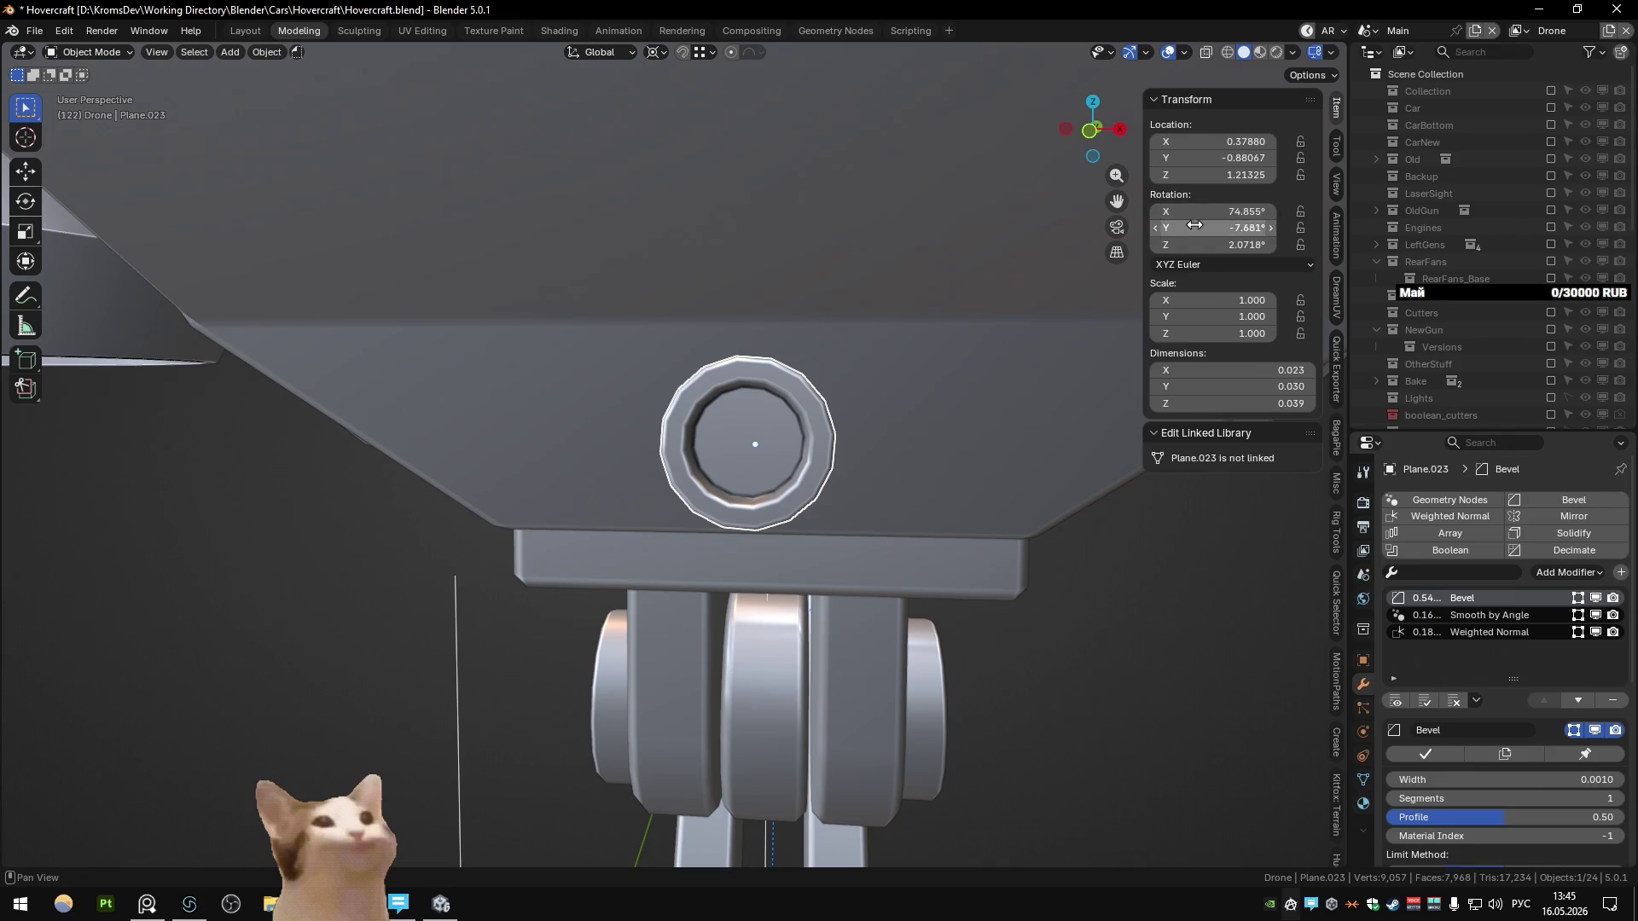
type("0")
key("Return")
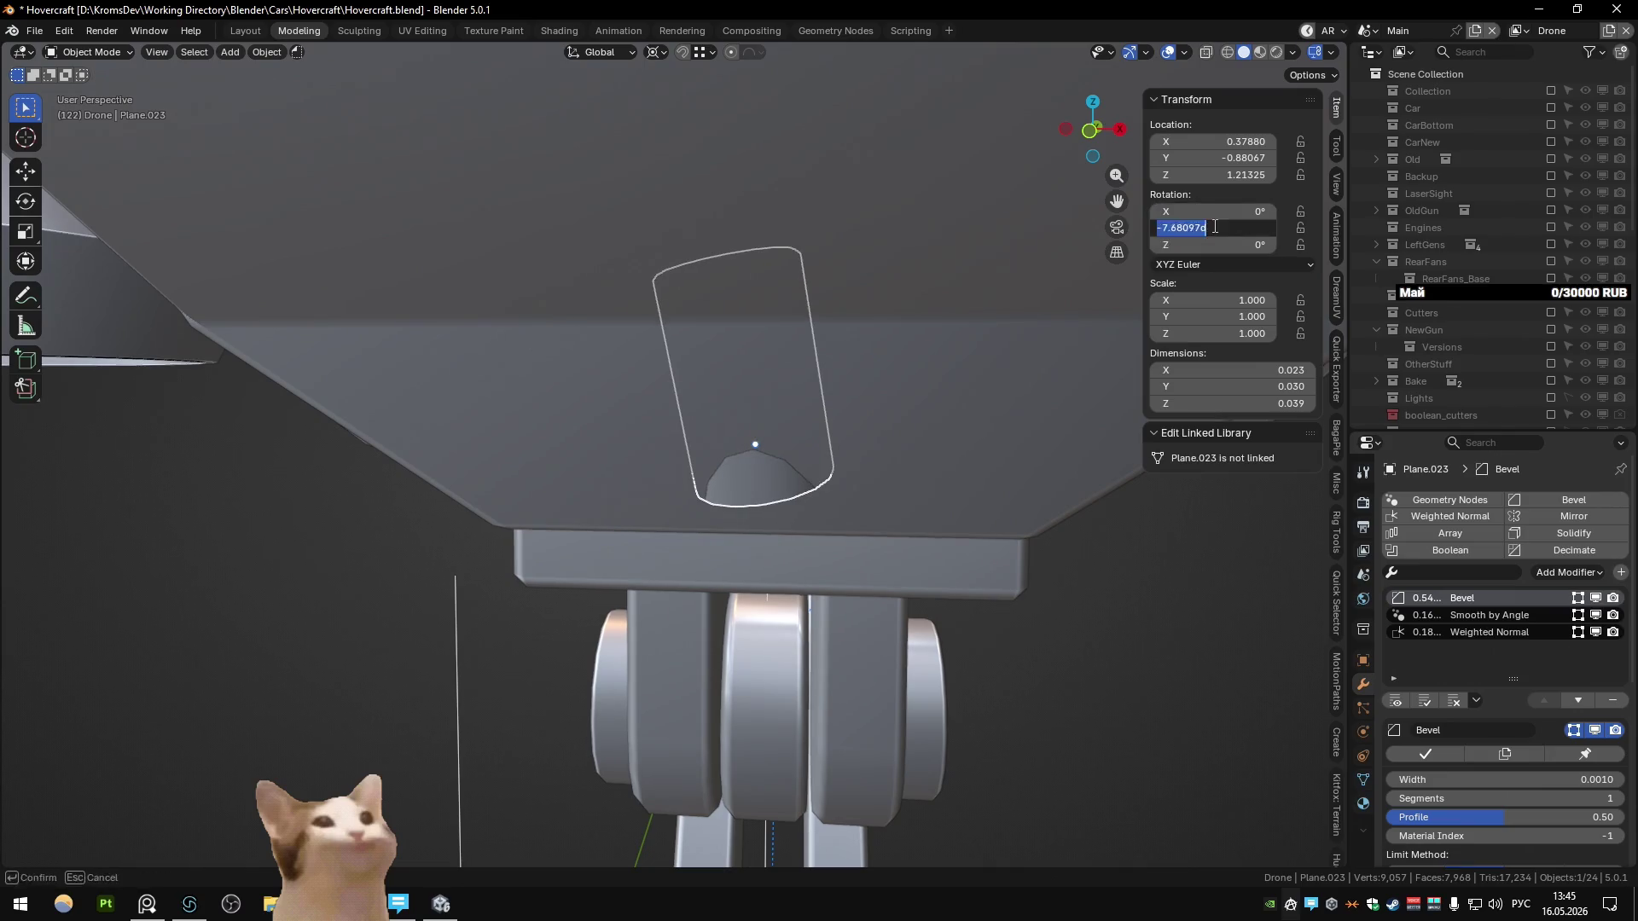
type("0")
key("Return")
mouse_move(934, 351)
middle_mouse_down()
mouse_move(842, 293)
mouse_move(753, 330)
middle_mouse_up()
Step: Delete the nose tube Plane.023
key("alt+z")
key("alt+z")
key("Delete")
left_click(771, 470)
mouse_move(776, 442)
middle_mouse_down()
mouse_move(771, 470)
mouse_move(819, 487)
middle_mouse_up()
Step: Duplicate the body face above the mount and separate the copy into its own object
key("Tab")
scroll(875, 490, "up", 3)
left_click(875, 489)
key("shift+d")
key("Escape")
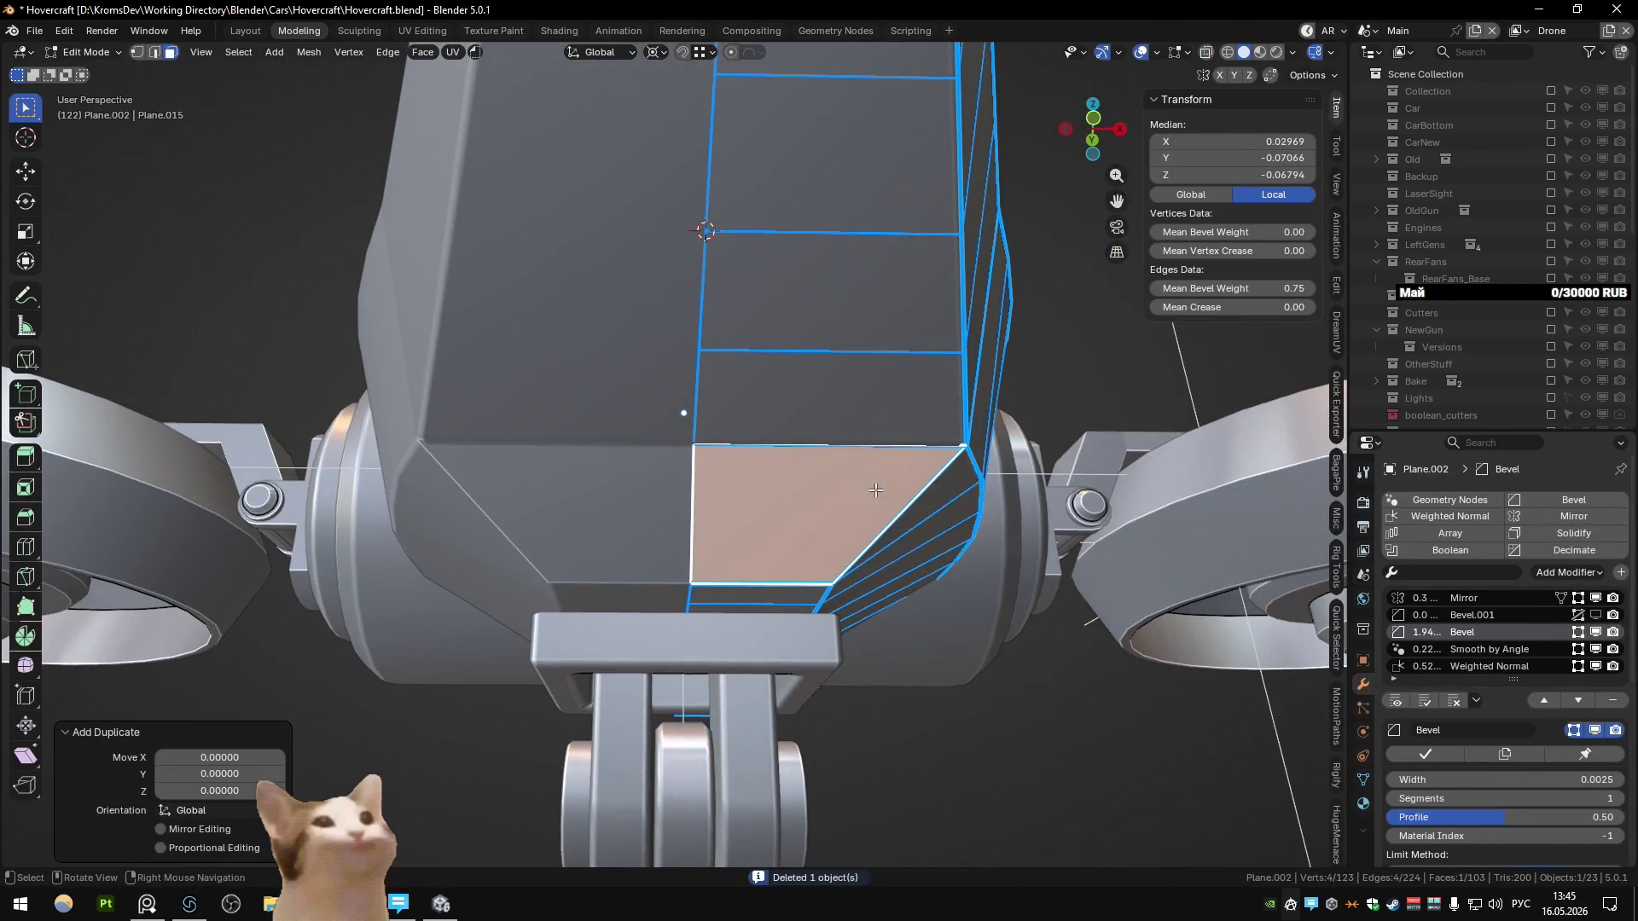
key("p")
key("Tab")
left_click(805, 502)
key("Tab")
key("2")
left_click_drag(723, 407, 1066, 609)
key("g")
key("g")
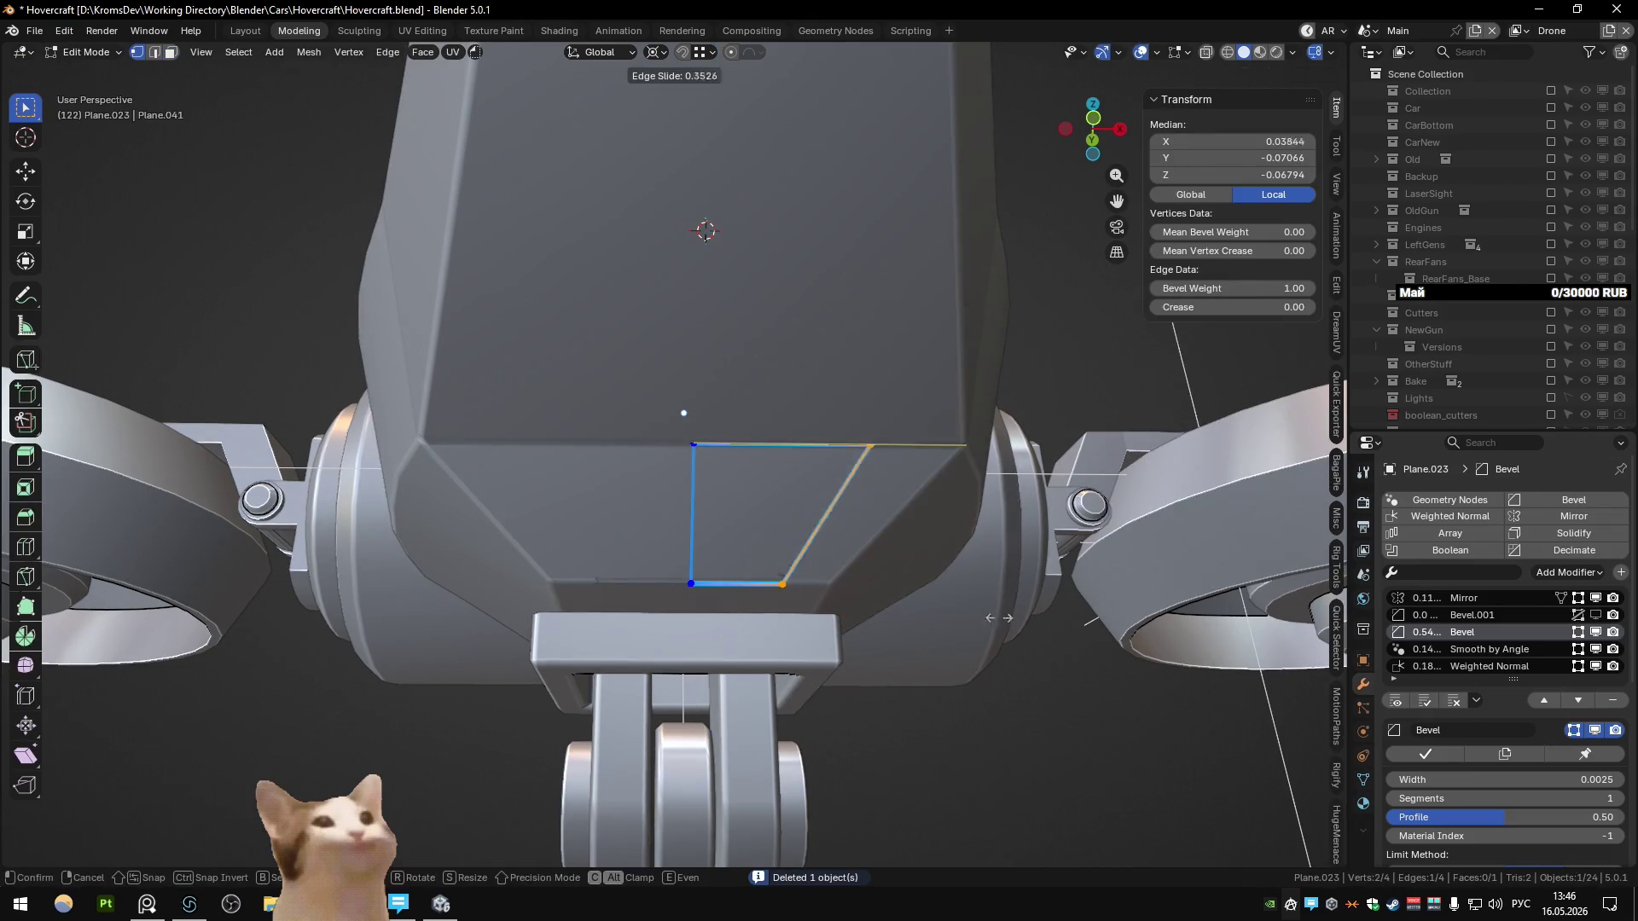
Step: Slide the copied face's edges into a trapezoid, then delete that temporary face object
key("g")
key("x")
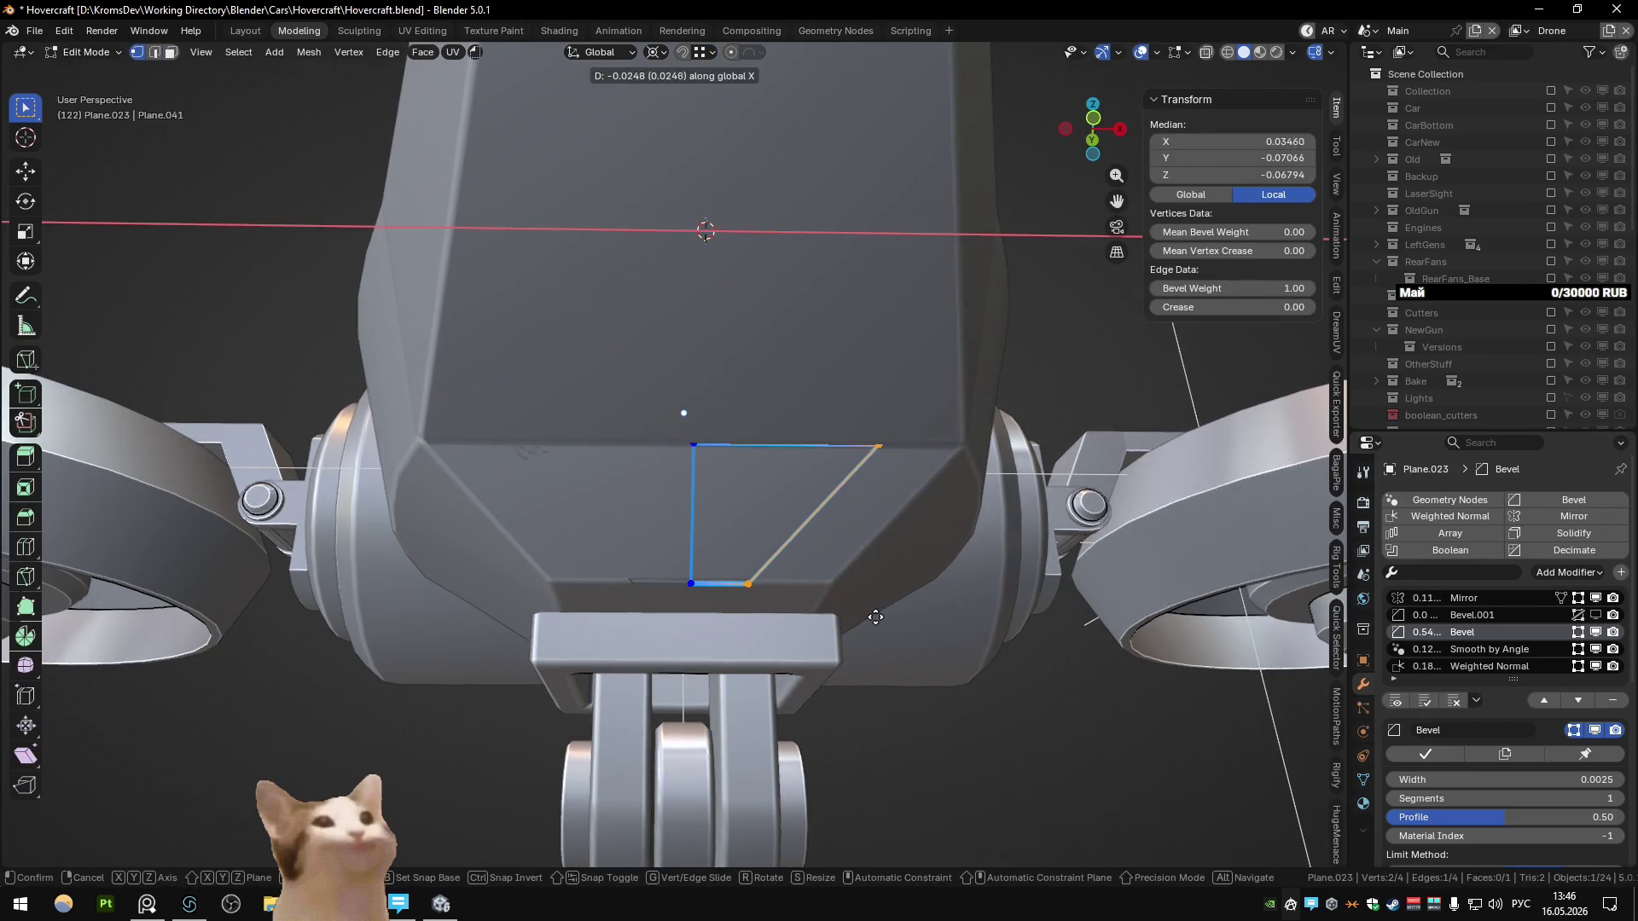
middle_click_drag(835, 590, 1000, 479)
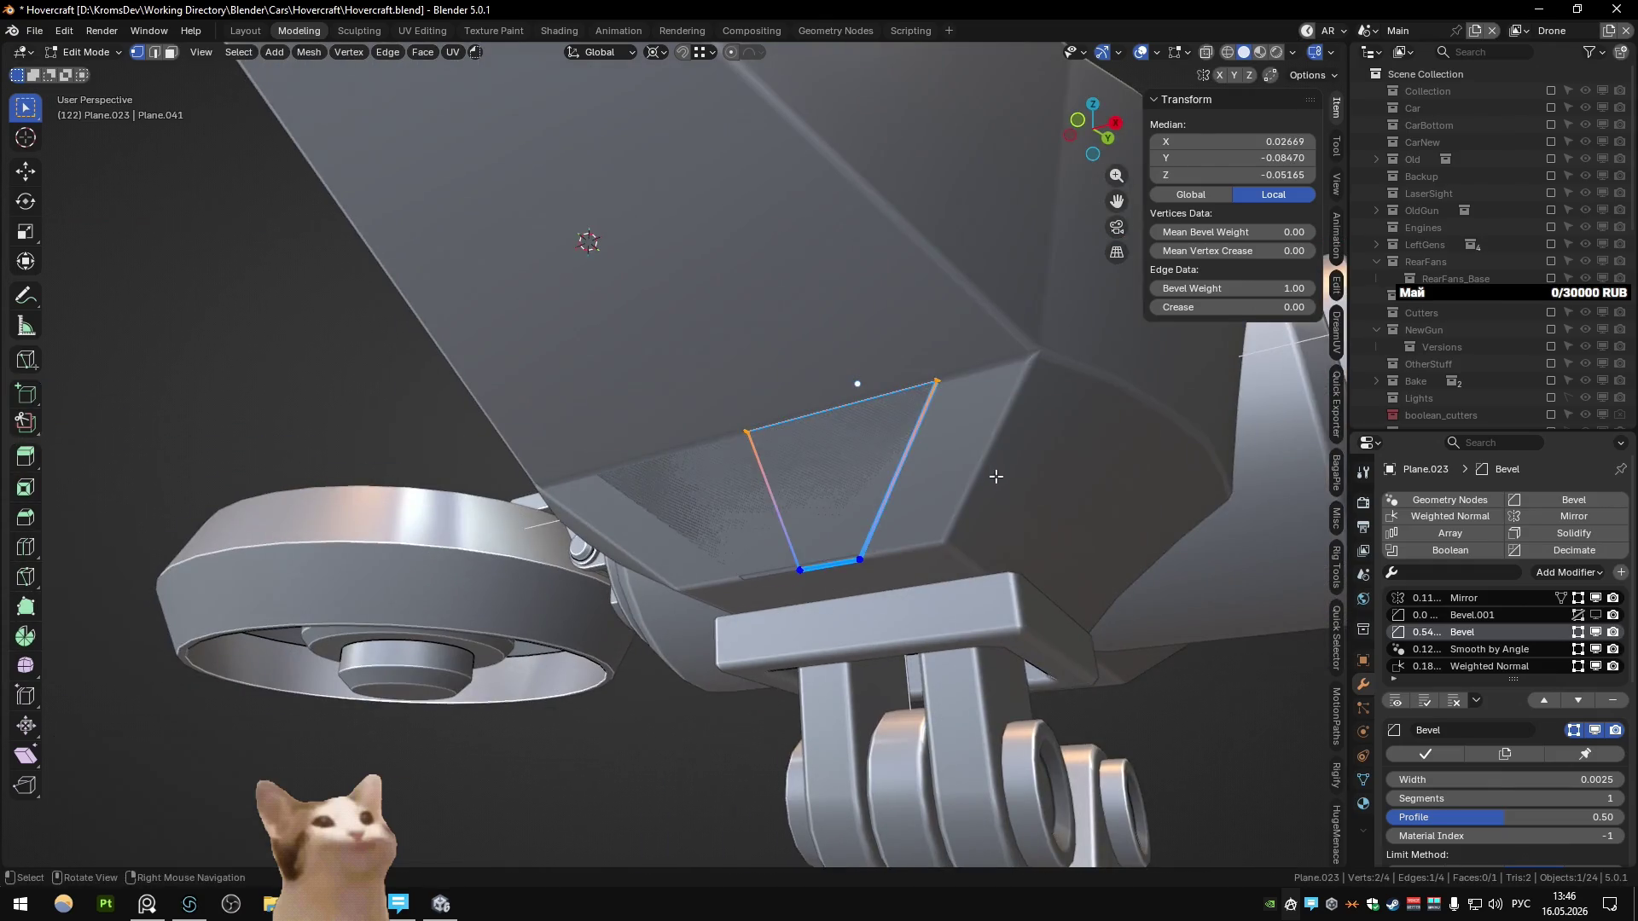
key("g")
left_click(985, 491)
key("g")
key("g")
key("Return")
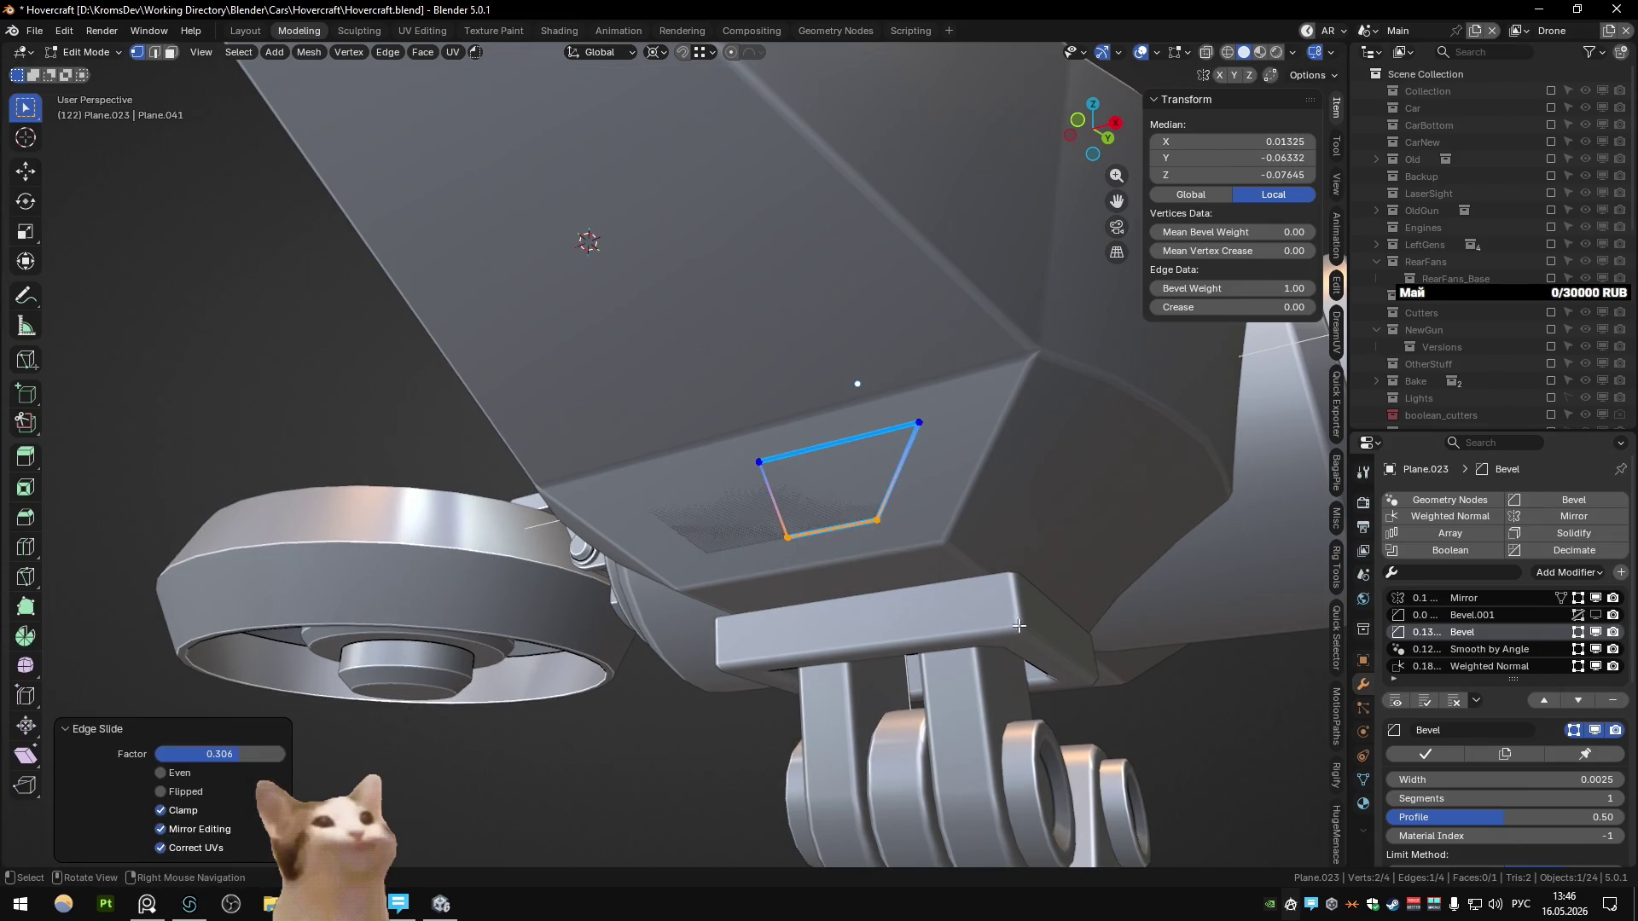
key("3")
left_click(832, 486)
mouse_move(832, 486)
middle_mouse_down()
mouse_move(836, 505)
mouse_move(1019, 479)
middle_mouse_up()
key("Tab")
key("Delete")
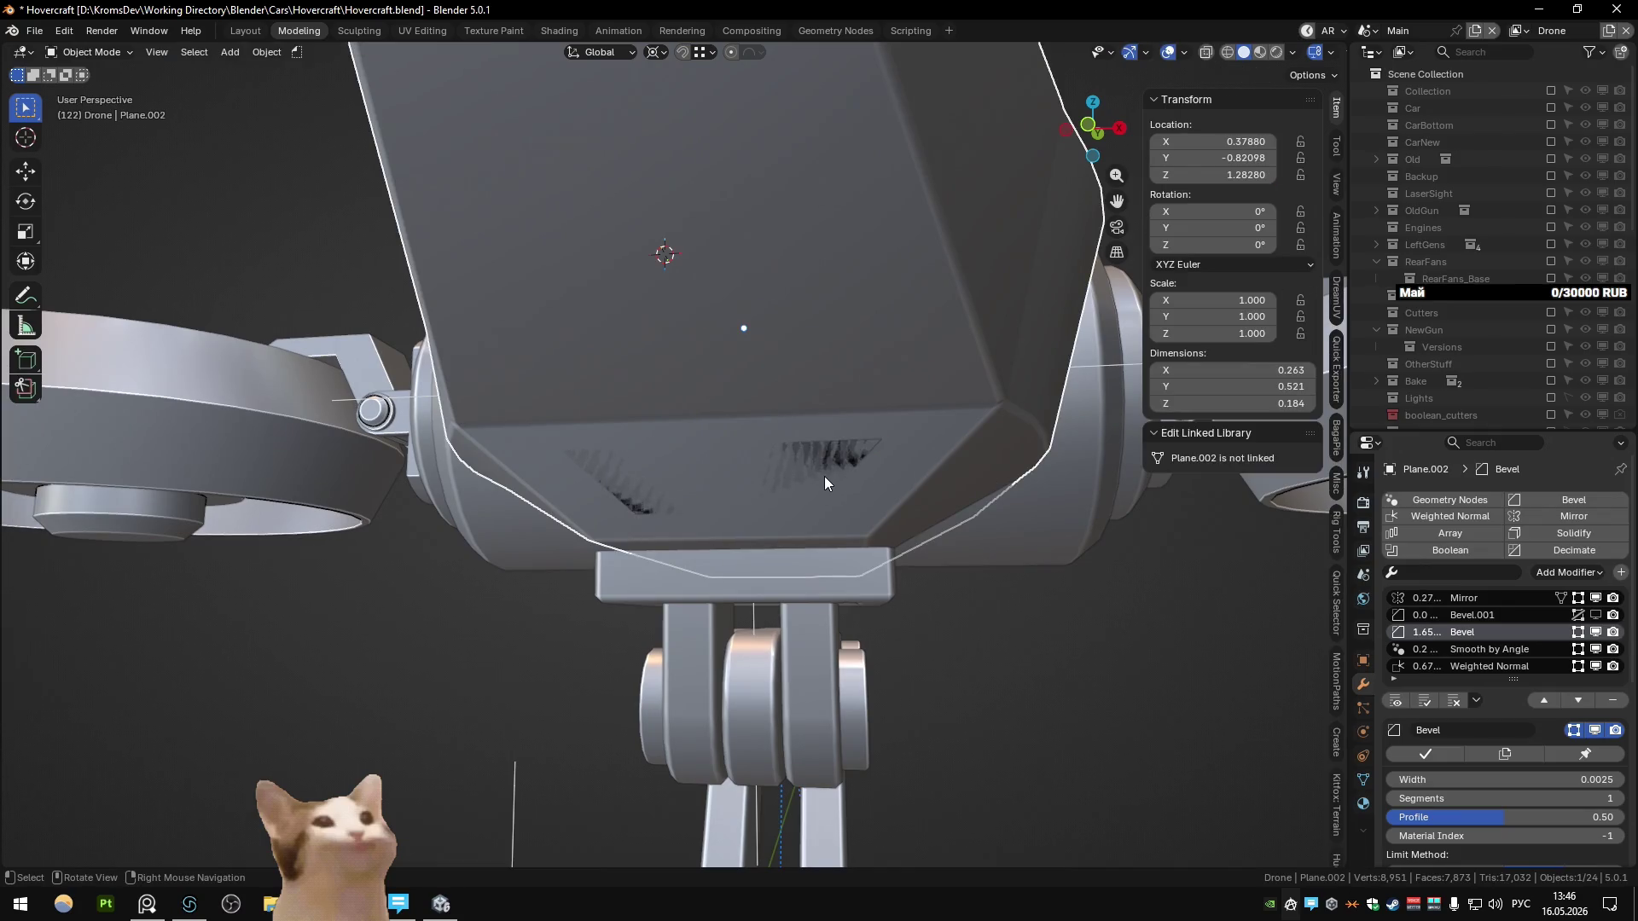
Step: Inset the body's underside face by 0.0100 and push it inward along Y into a recess
left_click(847, 472)
key("Tab")
left_click(852, 470)
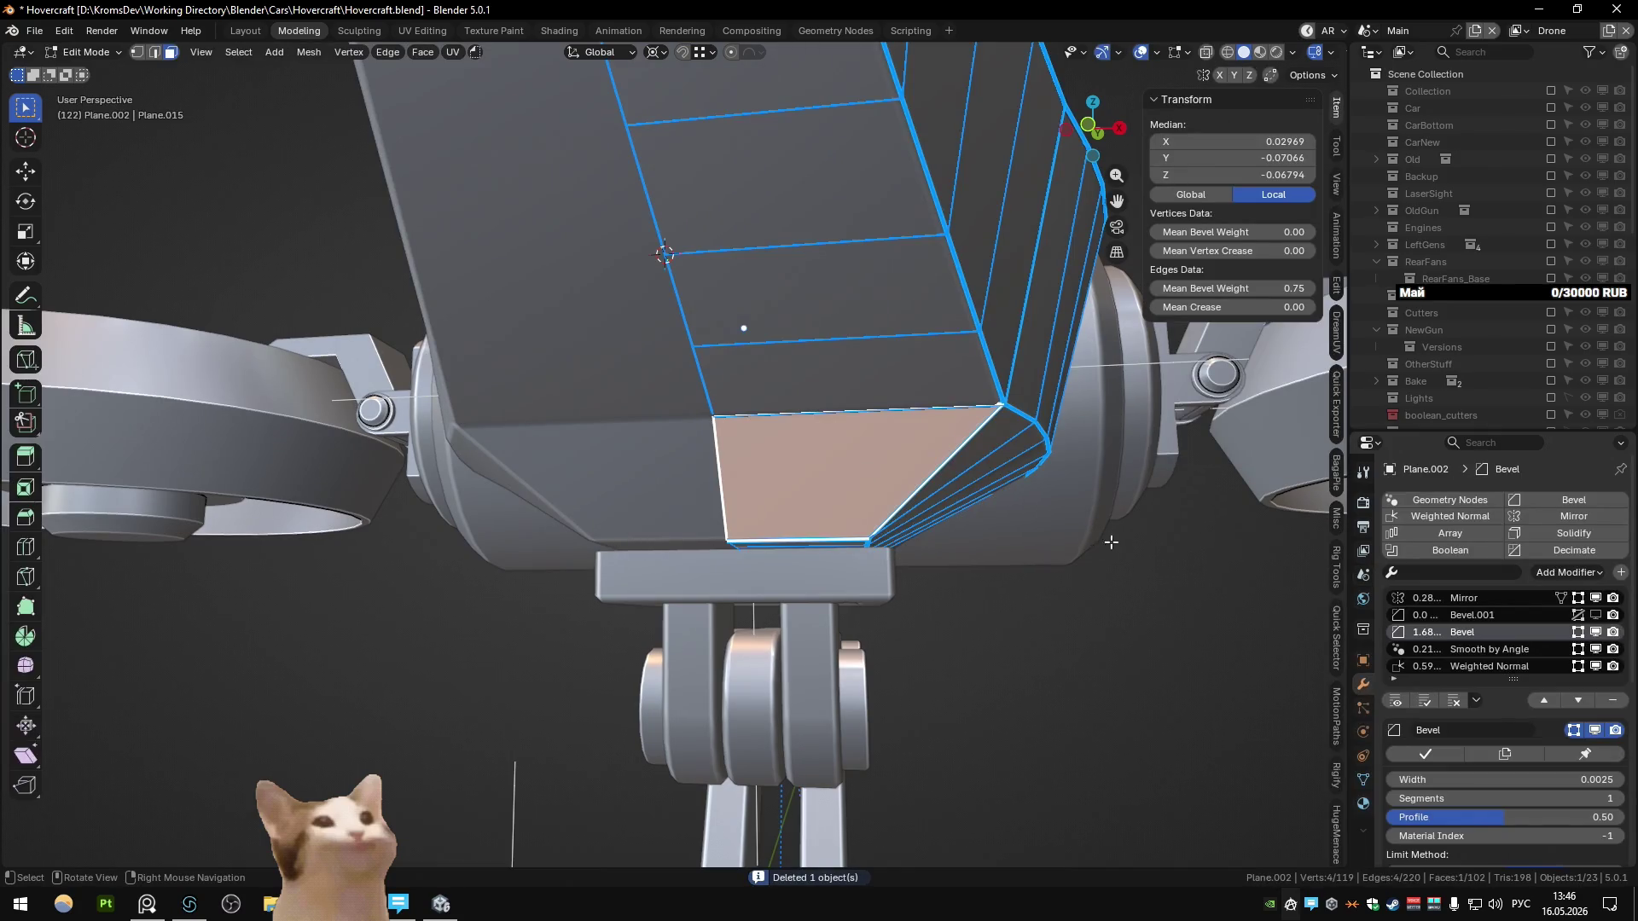
key("i")
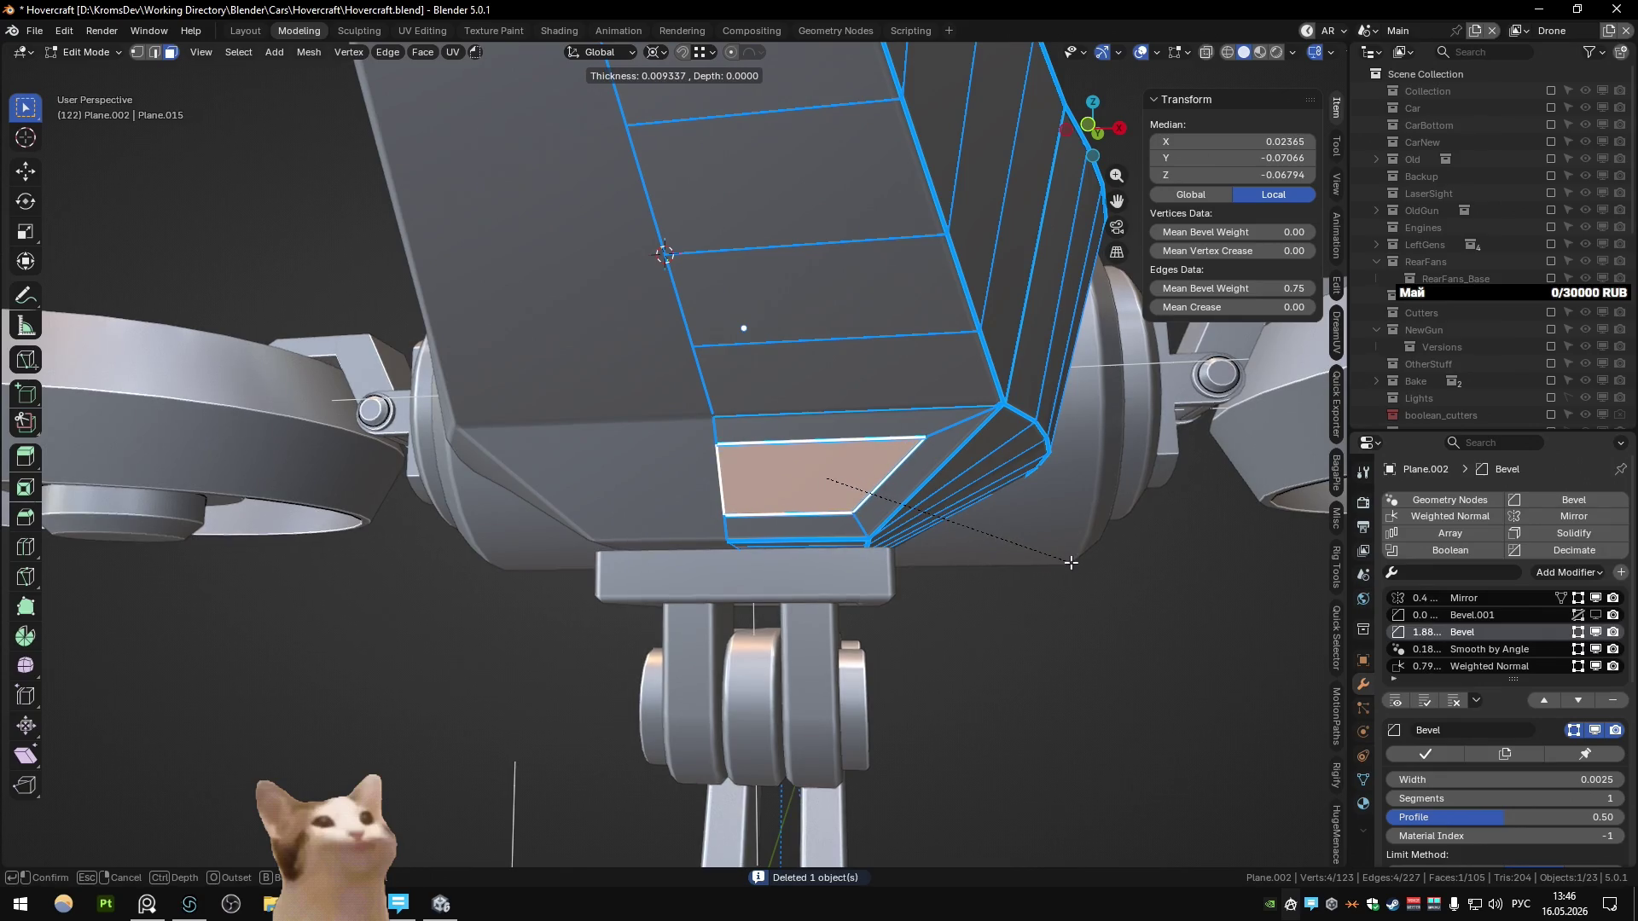
left_click(1068, 563)
mouse_move(1069, 564)
middle_mouse_down()
mouse_move(906, 566)
mouse_move(1004, 500)
middle_mouse_up()
key("g")
key("y")
left_click(981, 578)
scroll(809, 456, "up", 4)
mouse_move(809, 456)
middle_mouse_down()
mouse_move(860, 395)
mouse_move(658, 464)
mouse_move(716, 478)
middle_mouse_up()
key("Tab")
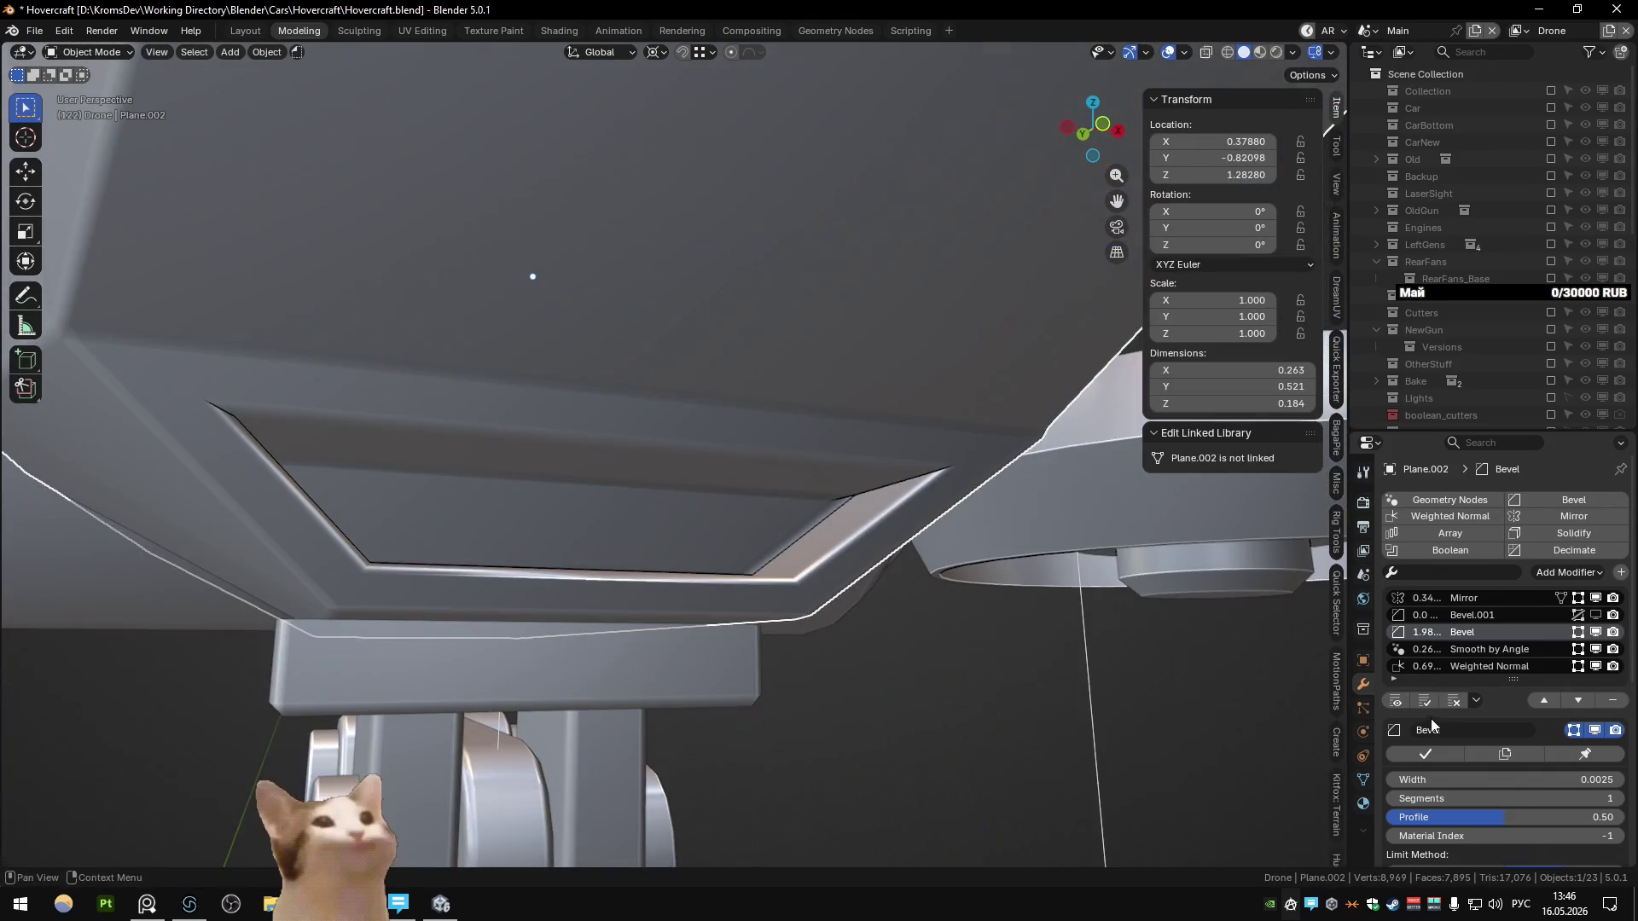
Step: Give the recessed vent's rim edges a bevel weight
scroll(1452, 726, "down", 2)
key("Tab")
middle_click_drag(768, 383, 683, 392)
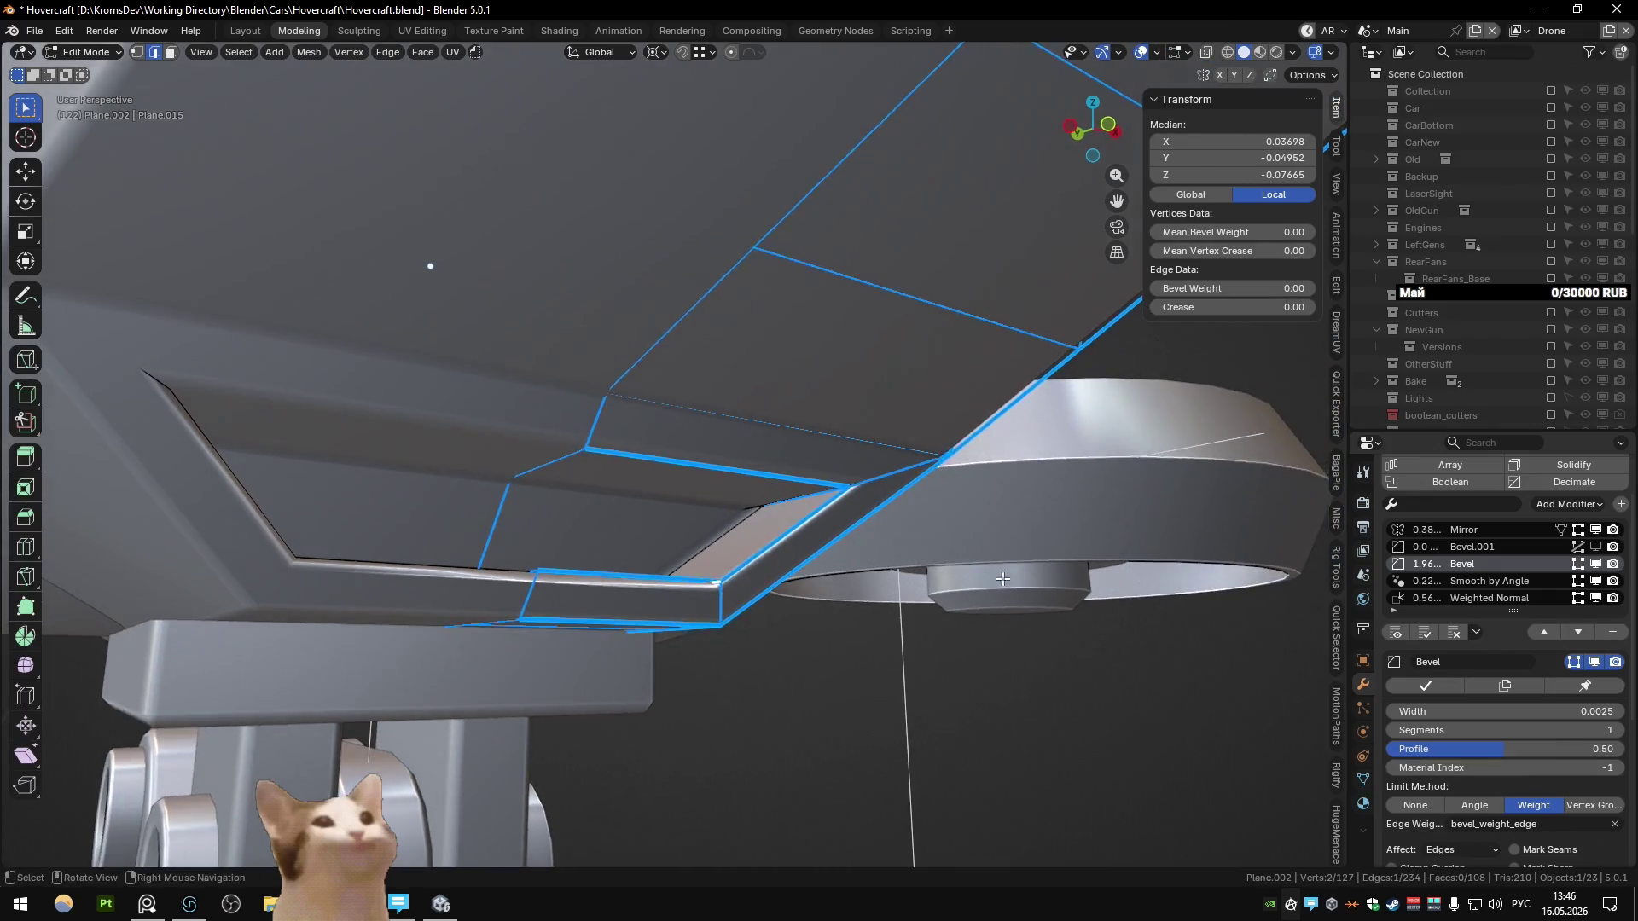
key("Tab")
scroll(1501, 736, "down", 2)
scroll(1468, 707, "up", 2)
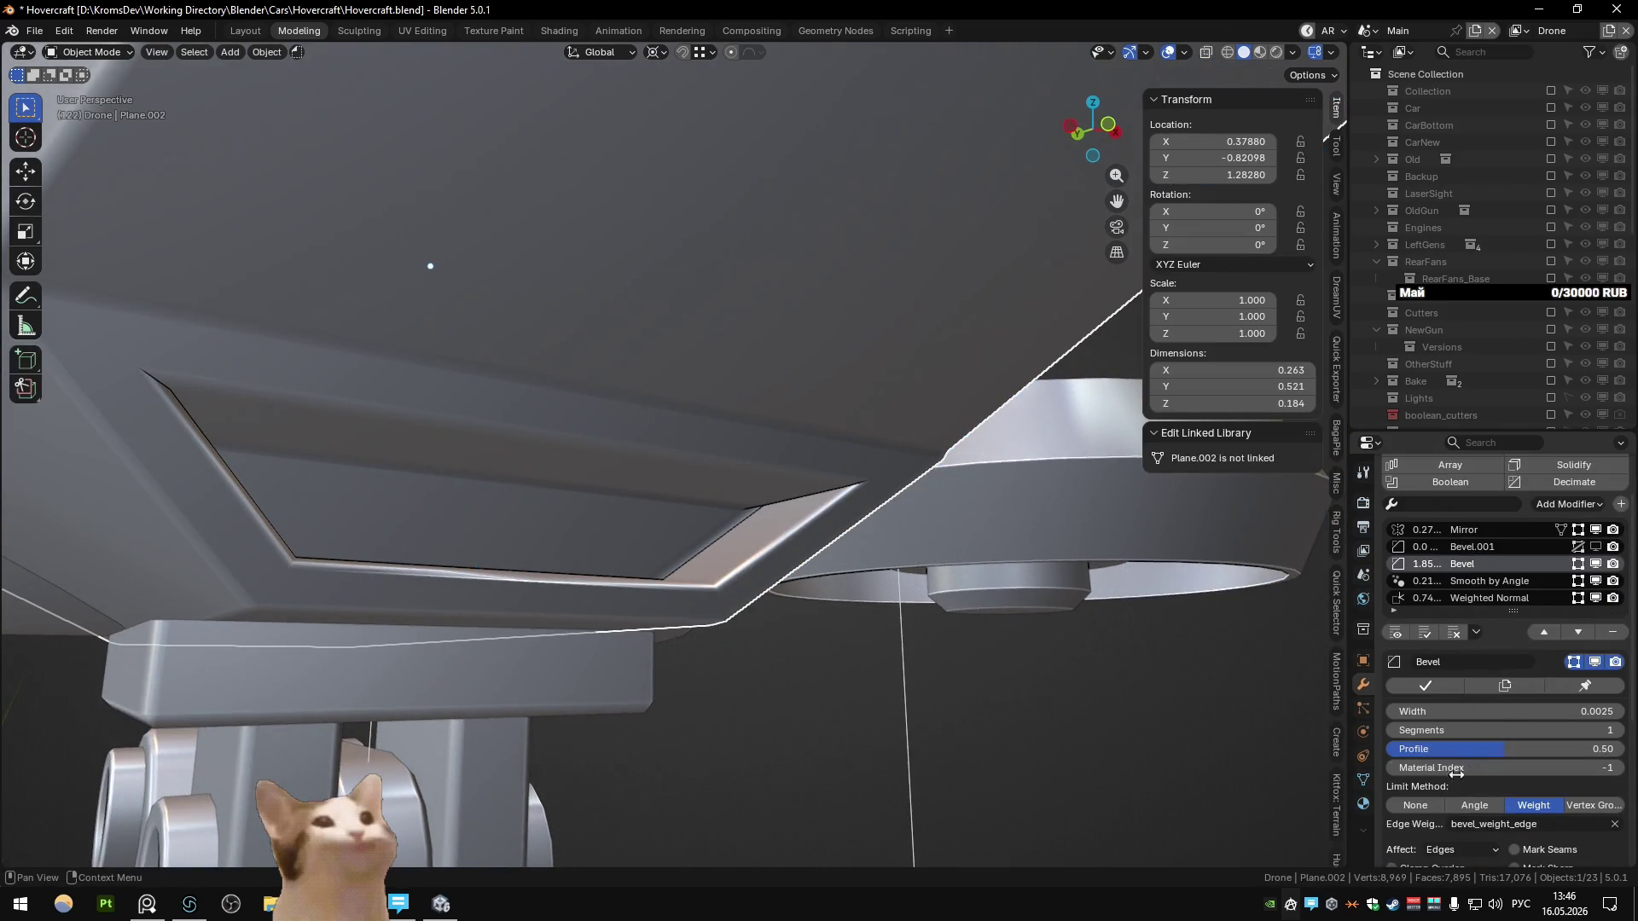
key("Tab")
middle_click_drag(896, 555, 847, 562)
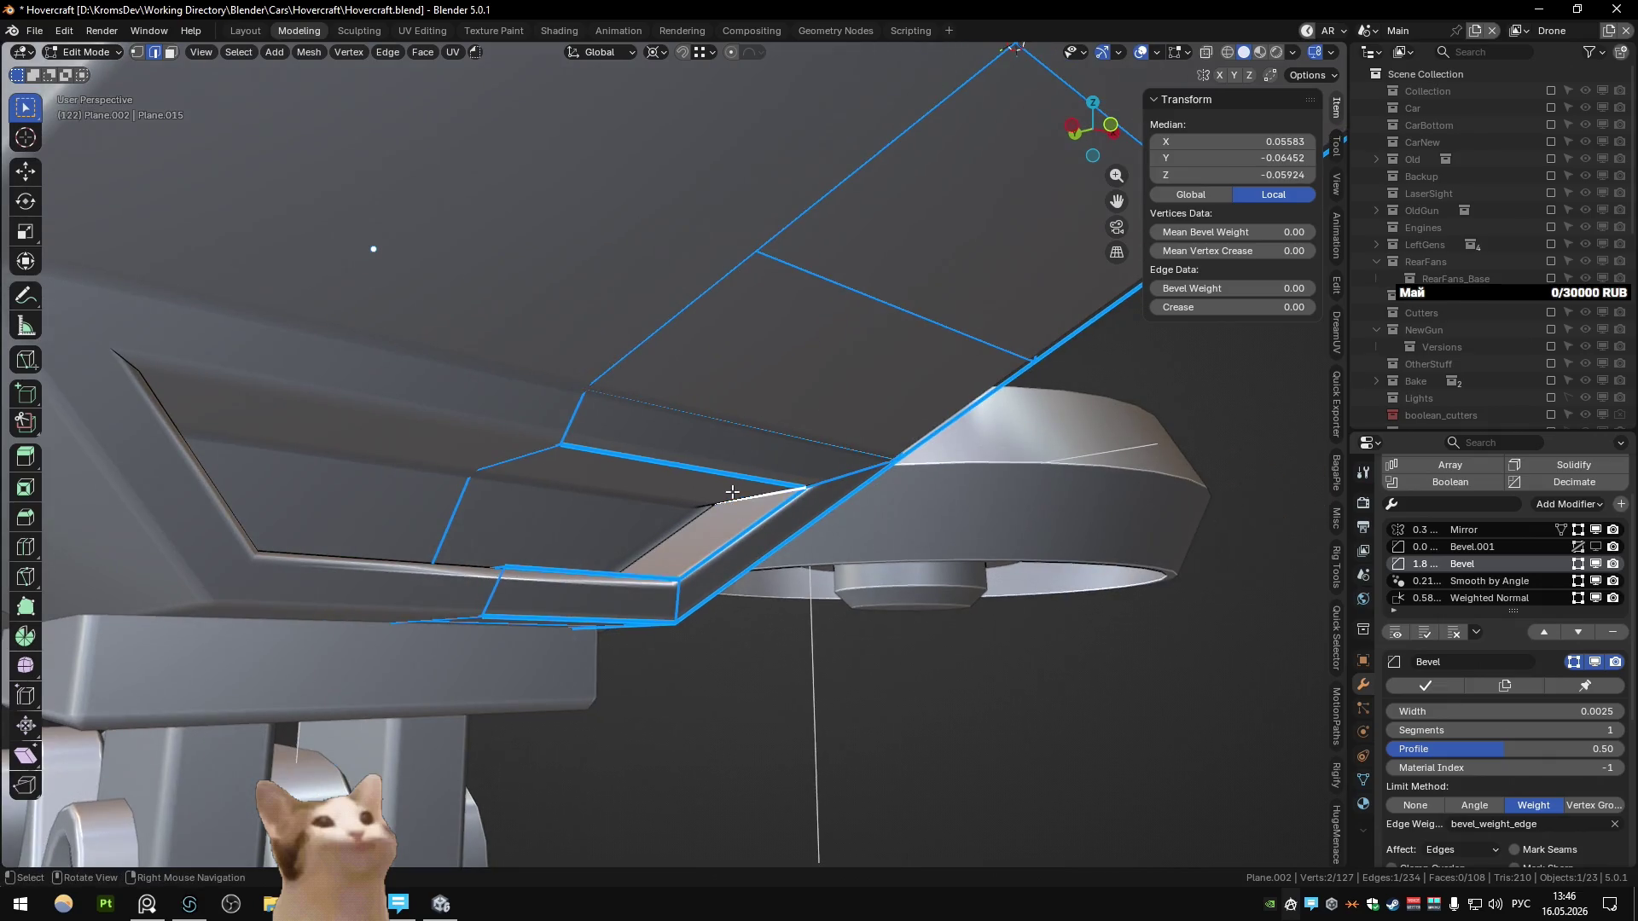
middle_click_drag(732, 492, 709, 556)
key("ctrl+shift+e")
mouse_move(692, 464)
middle_mouse_down()
mouse_move(717, 505)
mouse_move(875, 554)
middle_mouse_up()
key("3")
left_click(717, 508)
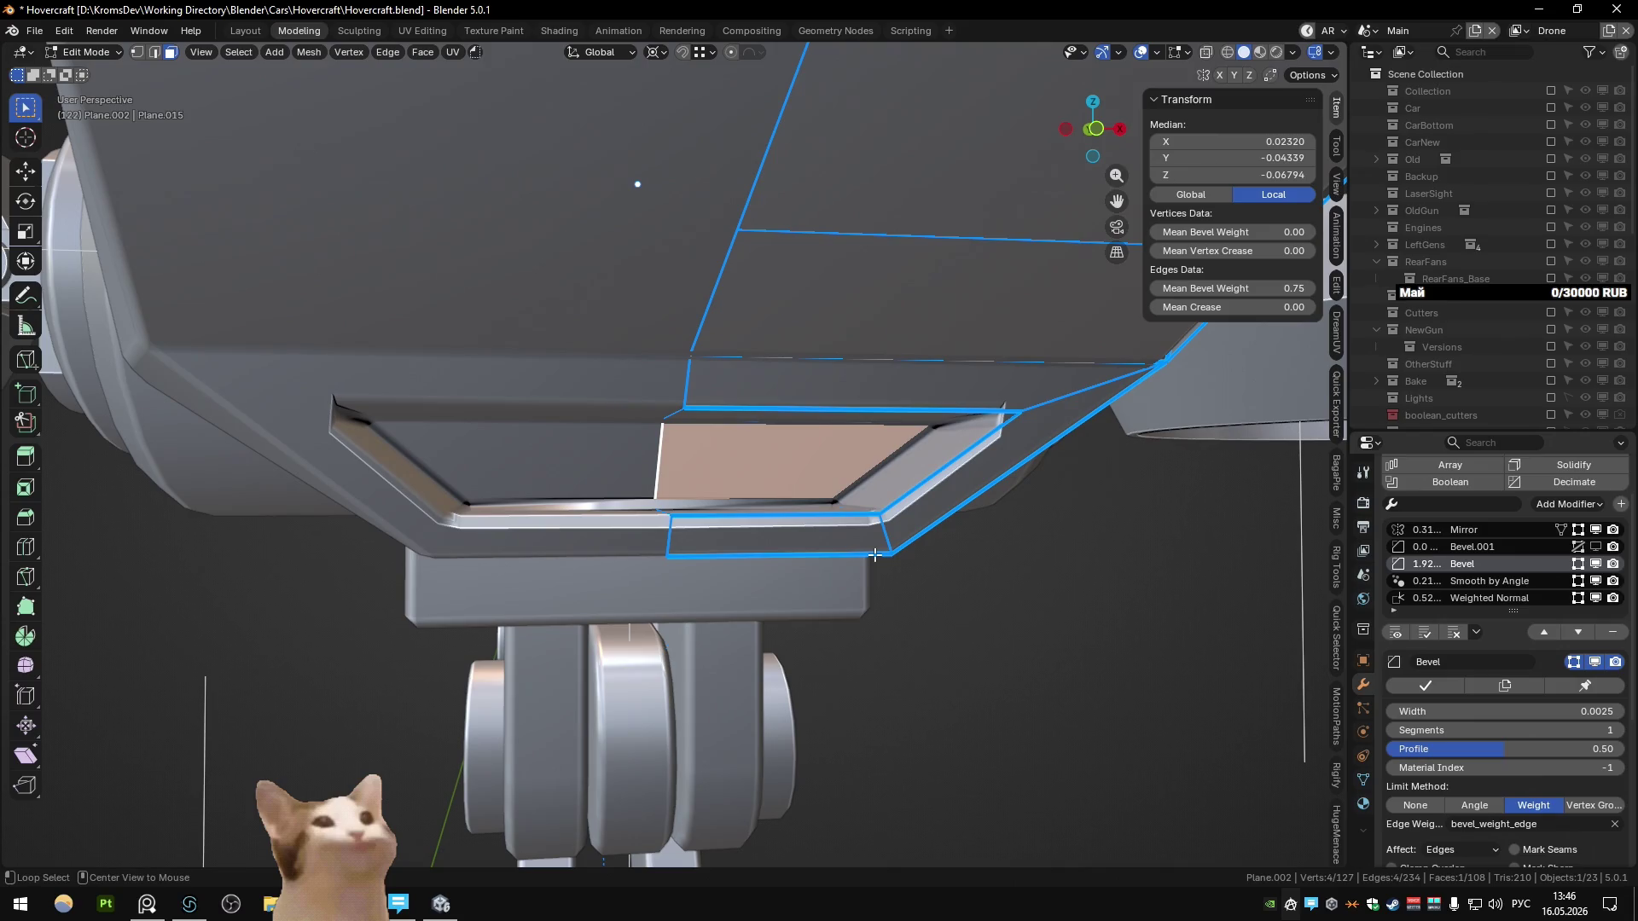
Step: Mark the vent's rim edges sharp from Quick Favorites
right_click(873, 554)
right_click(874, 554)
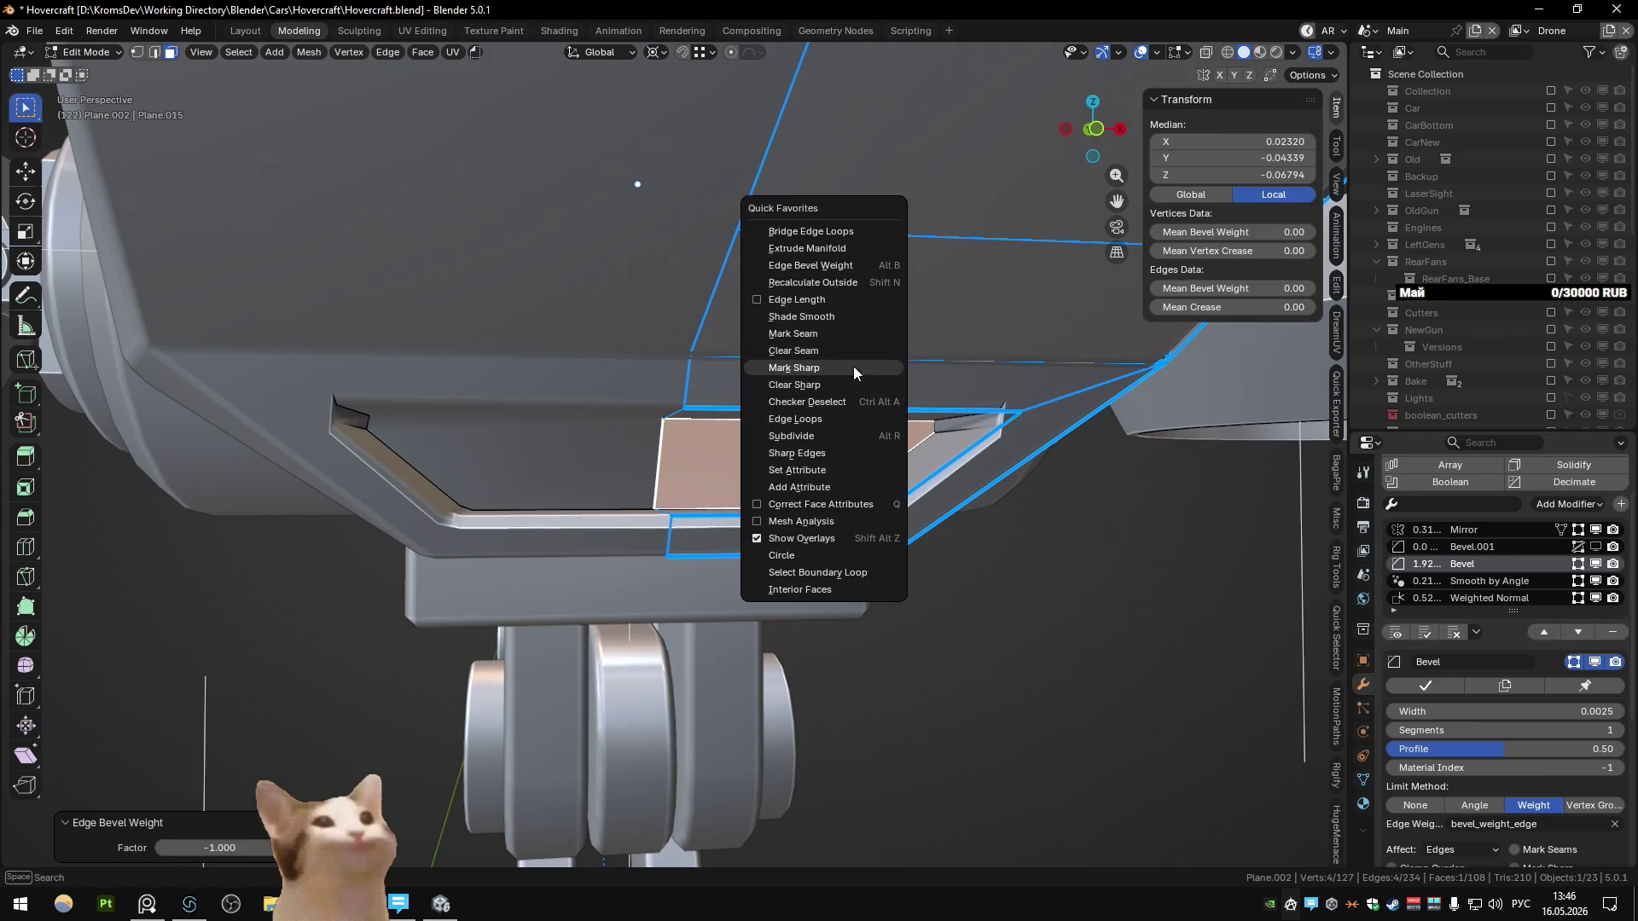
left_click(853, 366)
middle_click_drag(853, 366, 1018, 505)
key("Tab")
key("Tab")
left_click(816, 537)
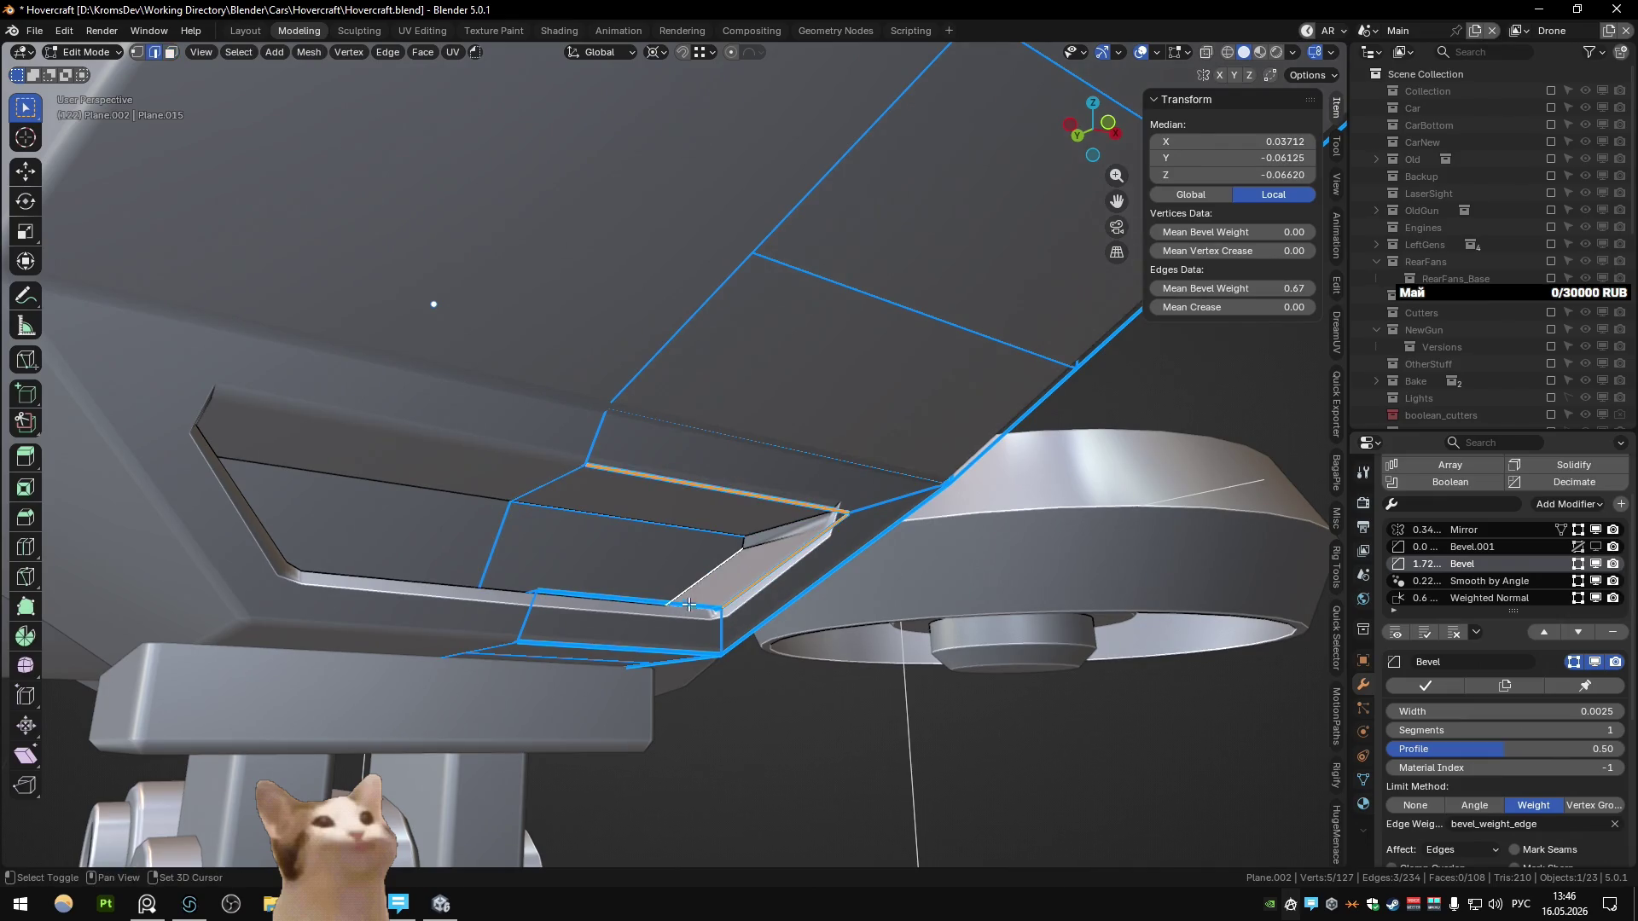
key("Tab")
Step: Apply Shade Auto Smooth to the body and inspect a vent rim edge in see-through view
right_click(776, 483)
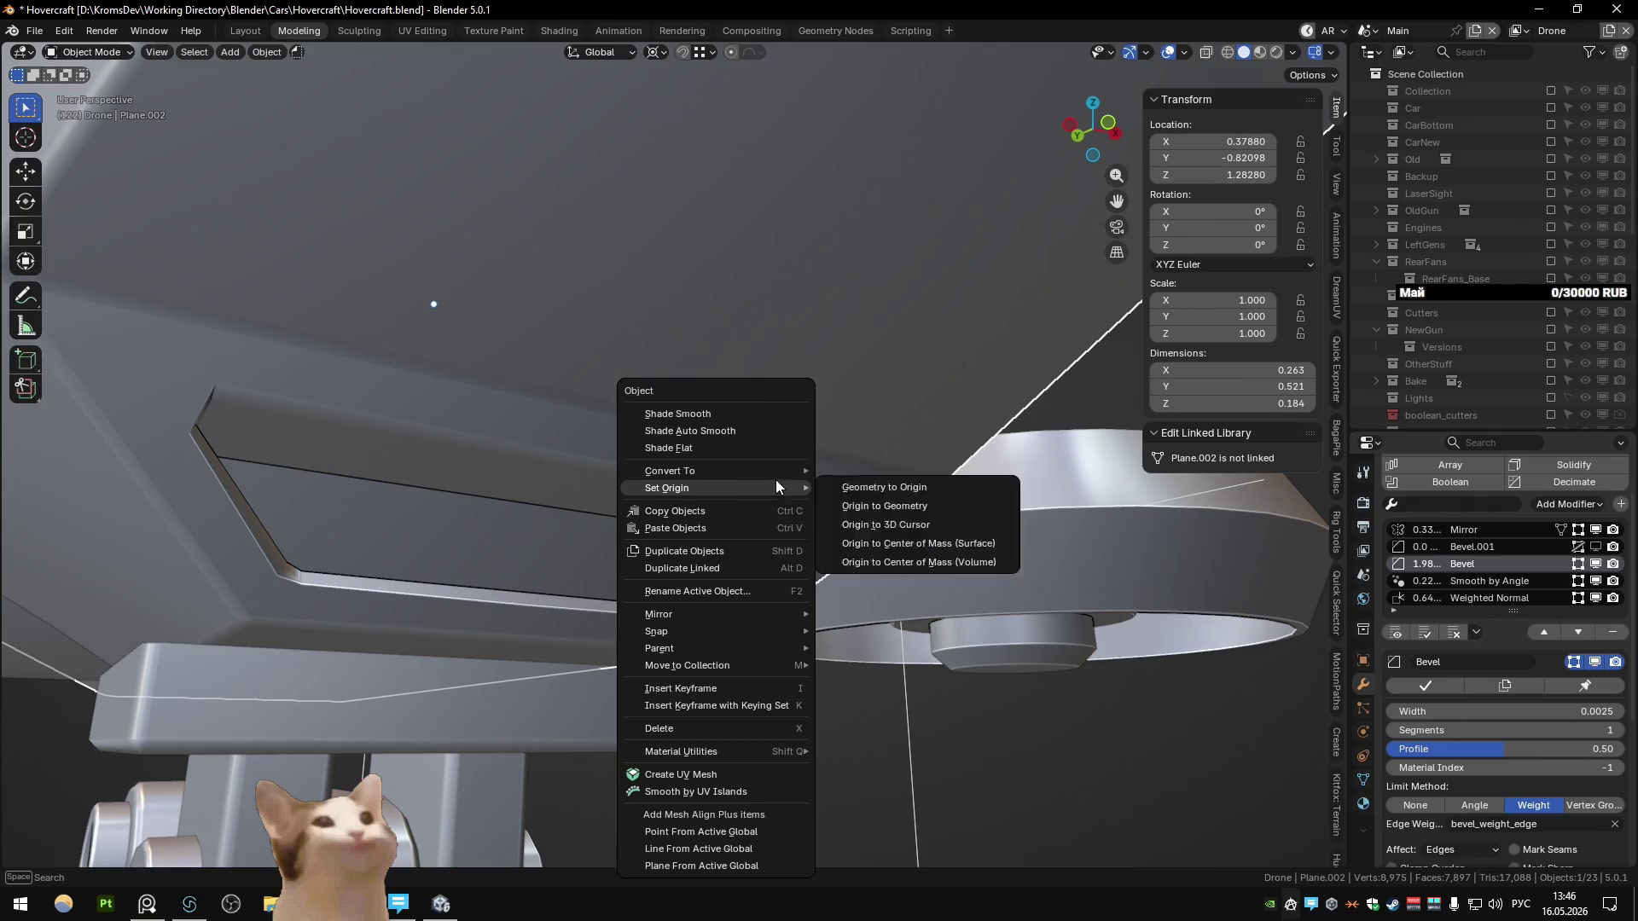
left_click(774, 432)
mouse_move(425, 731)
middle_mouse_down()
mouse_move(817, 599)
mouse_move(904, 473)
mouse_move(734, 527)
mouse_move(591, 500)
mouse_move(666, 484)
mouse_move(620, 463)
middle_mouse_up()
key("Tab")
key("alt+z")
key("alt+z")
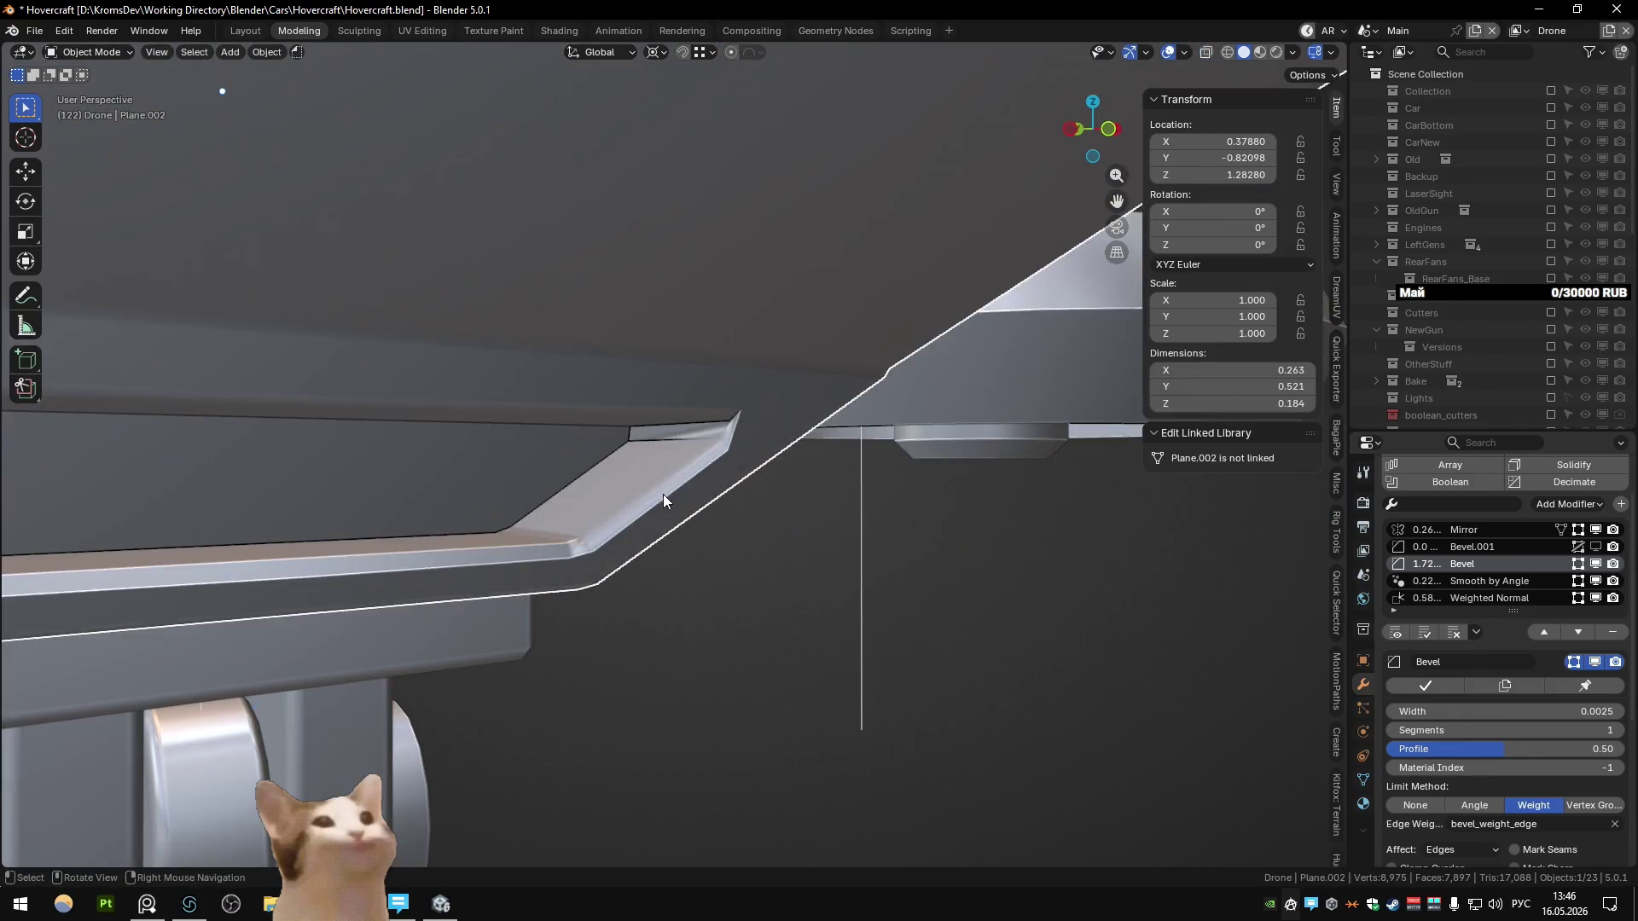
left_click(691, 429)
key("alt+z")
key("alt+z")
right_click(691, 428)
left_click(691, 430)
key("Tab")
Step: Preview the bevel at 3 segments, revert to 1, and set the Smooth by Angle modifier to 90°
left_click(1620, 730)
left_click(1620, 731)
mouse_move(1234, 667)
middle_mouse_down()
mouse_move(972, 574)
mouse_move(1200, 662)
mouse_move(1046, 645)
mouse_move(1042, 669)
middle_mouse_up()
left_click(1391, 730)
left_click(1391, 730)
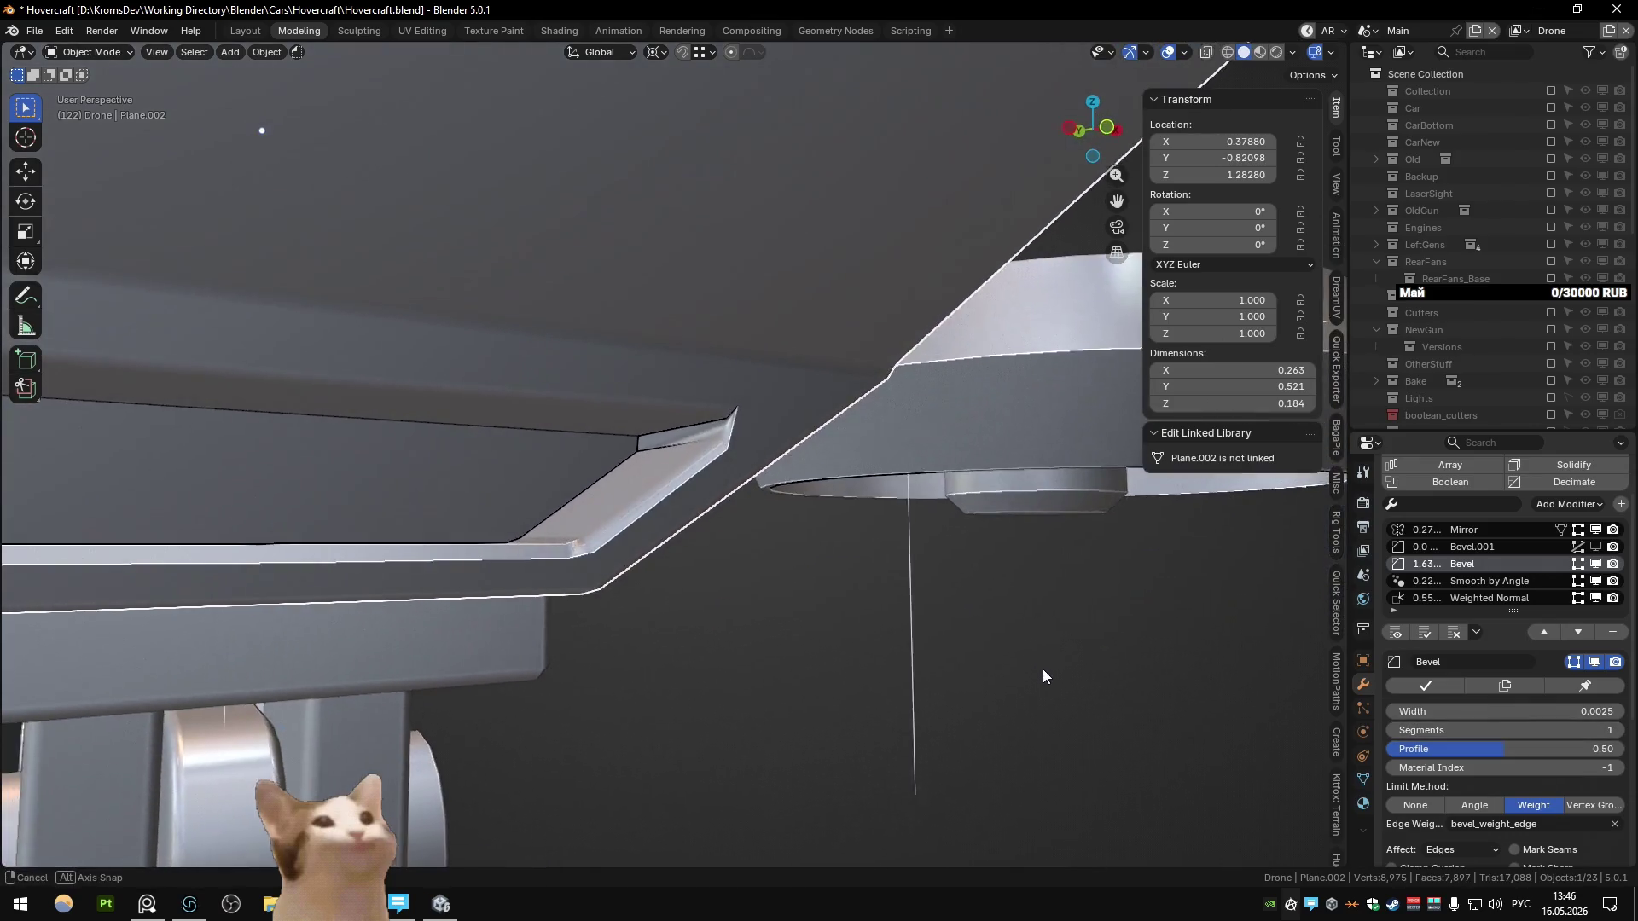
left_click(1489, 585)
type("90")
key("Return")
mouse_move(1024, 546)
middle_mouse_down()
mouse_move(828, 494)
mouse_move(650, 546)
mouse_move(551, 545)
mouse_move(570, 505)
mouse_move(751, 545)
mouse_move(571, 545)
mouse_move(730, 565)
mouse_move(591, 474)
mouse_move(808, 537)
middle_mouse_up()
scroll(571, 545, "up", 3)
key("Tab")
left_click(591, 474)
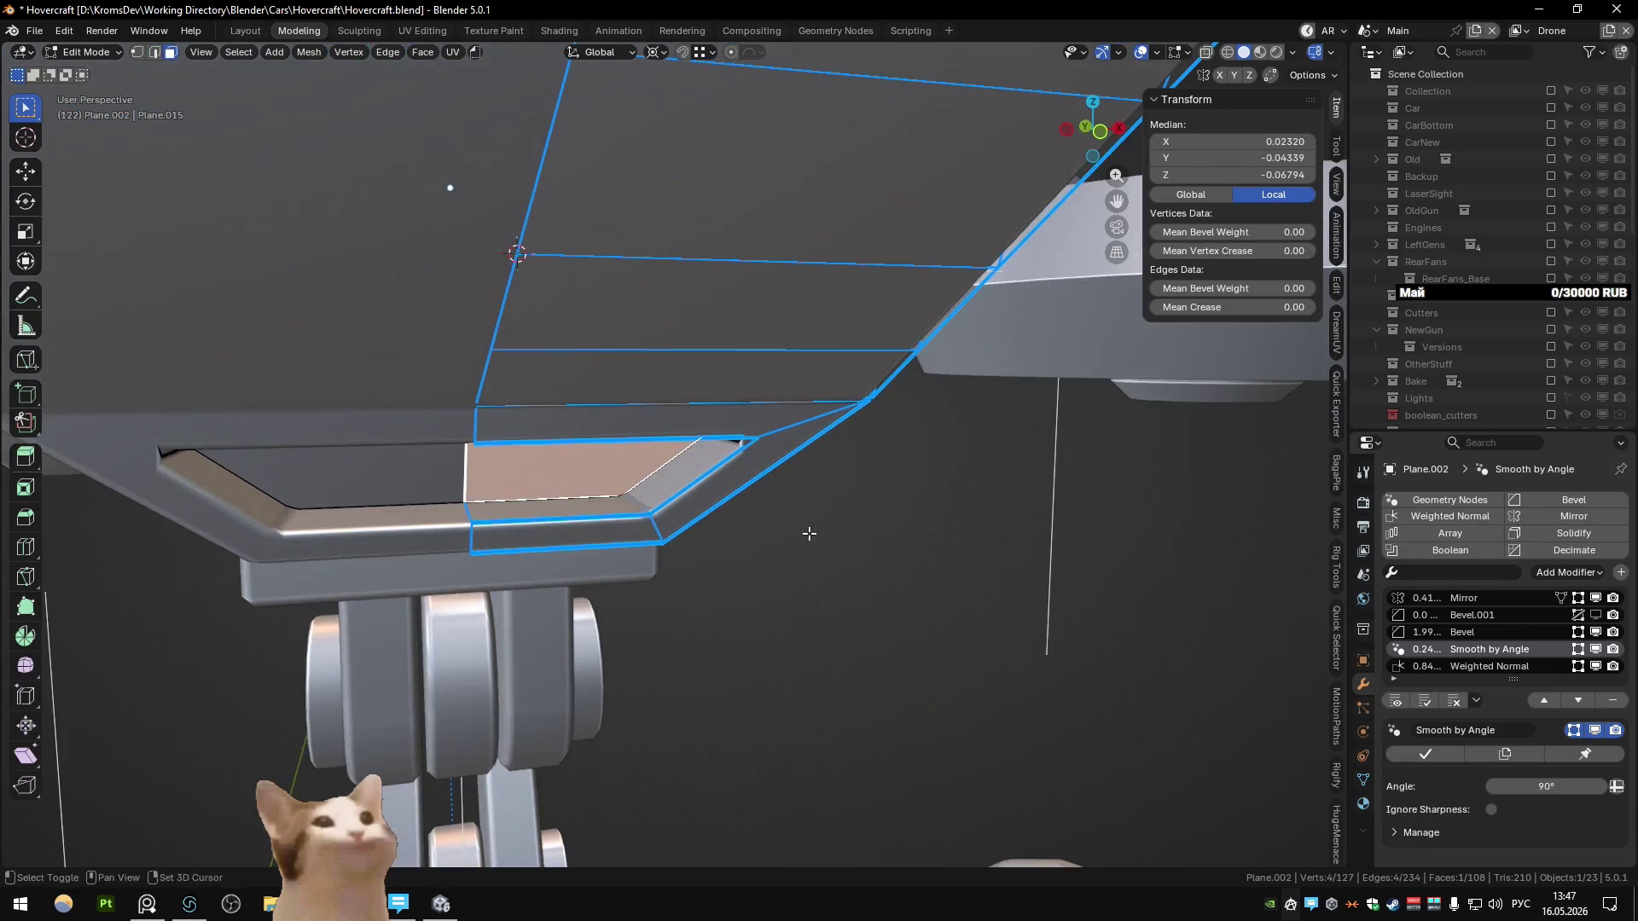
Step: Duplicate the recessed vent face and separate the copy into a new slat object
key("shift+d")
key("Escape")
left_click(834, 509)
key("Tab")
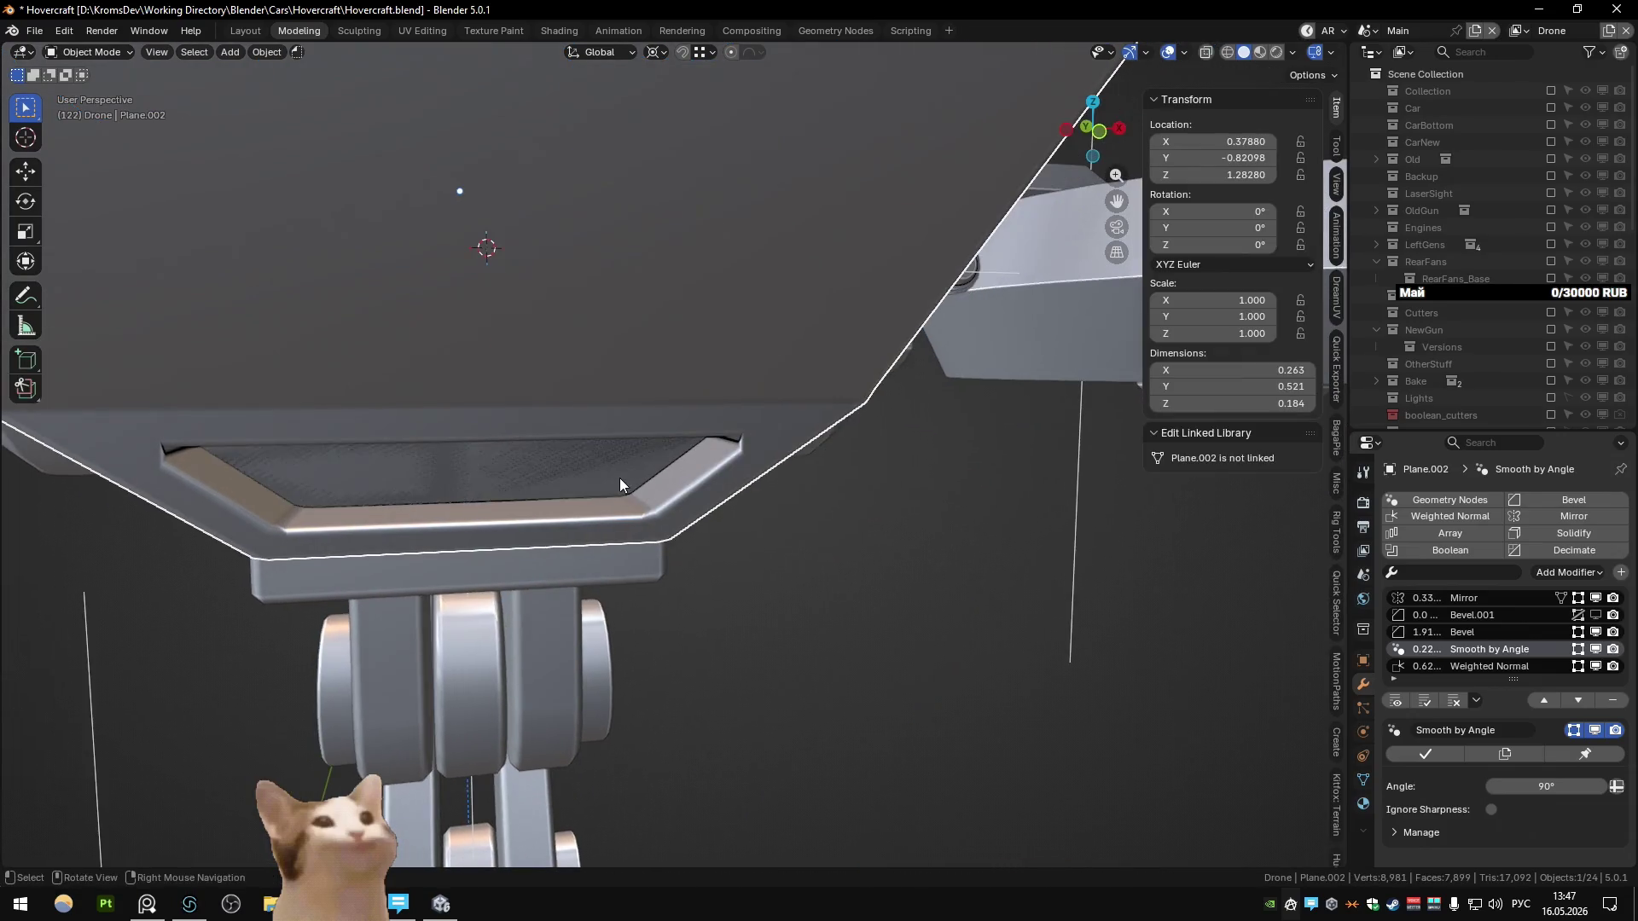
middle_click_drag(614, 483, 909, 543)
key("Tab")
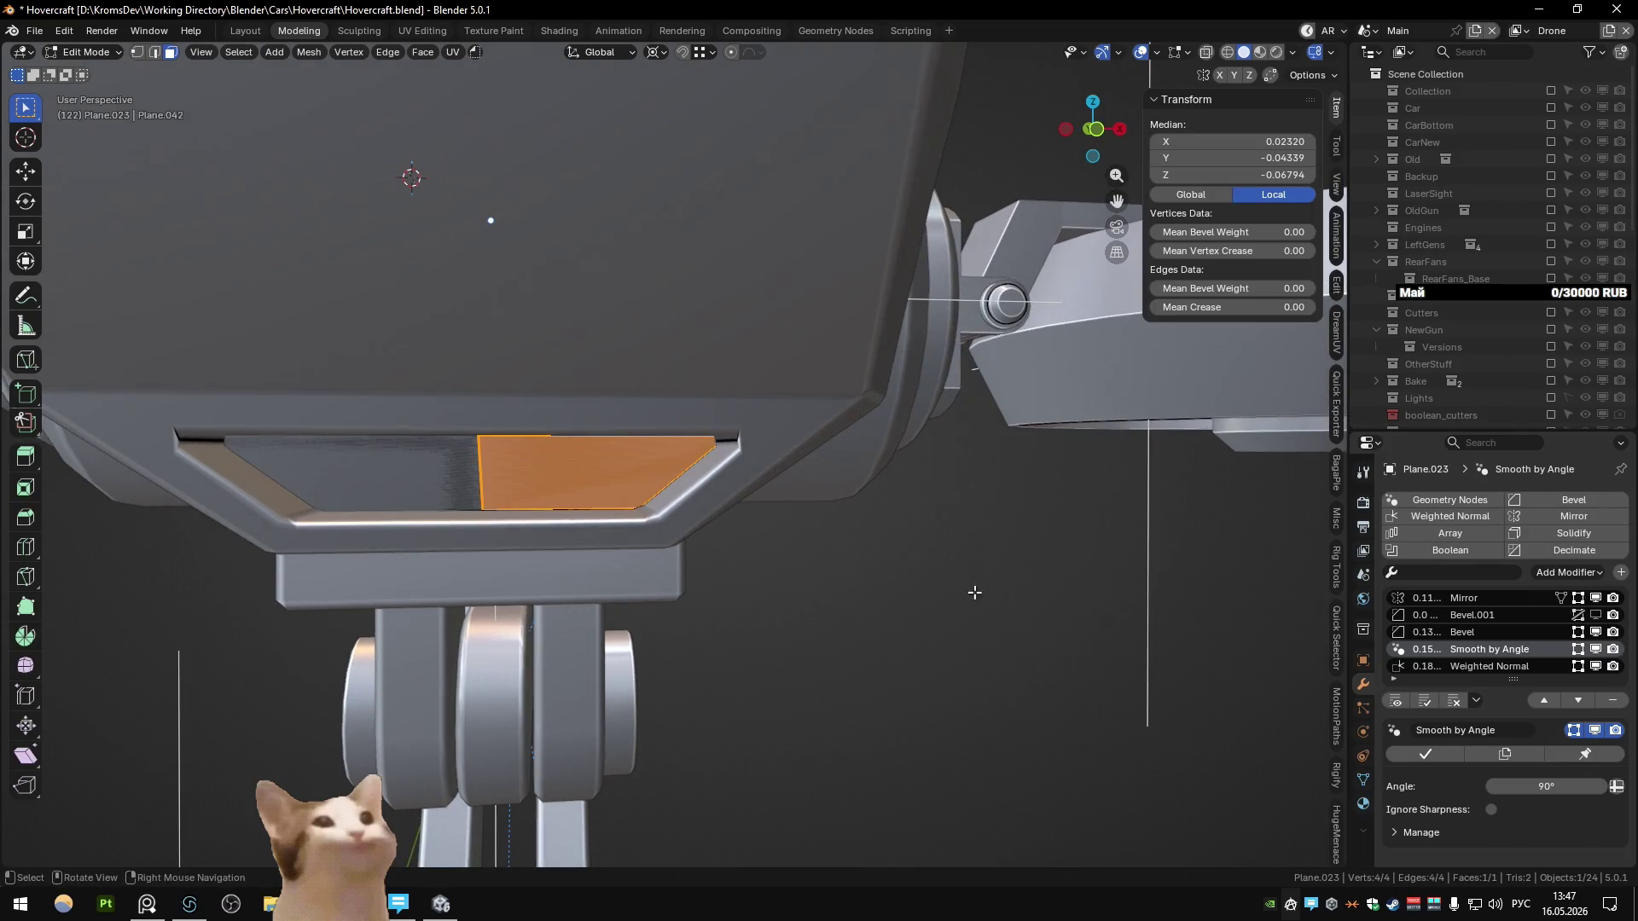
left_click(972, 656)
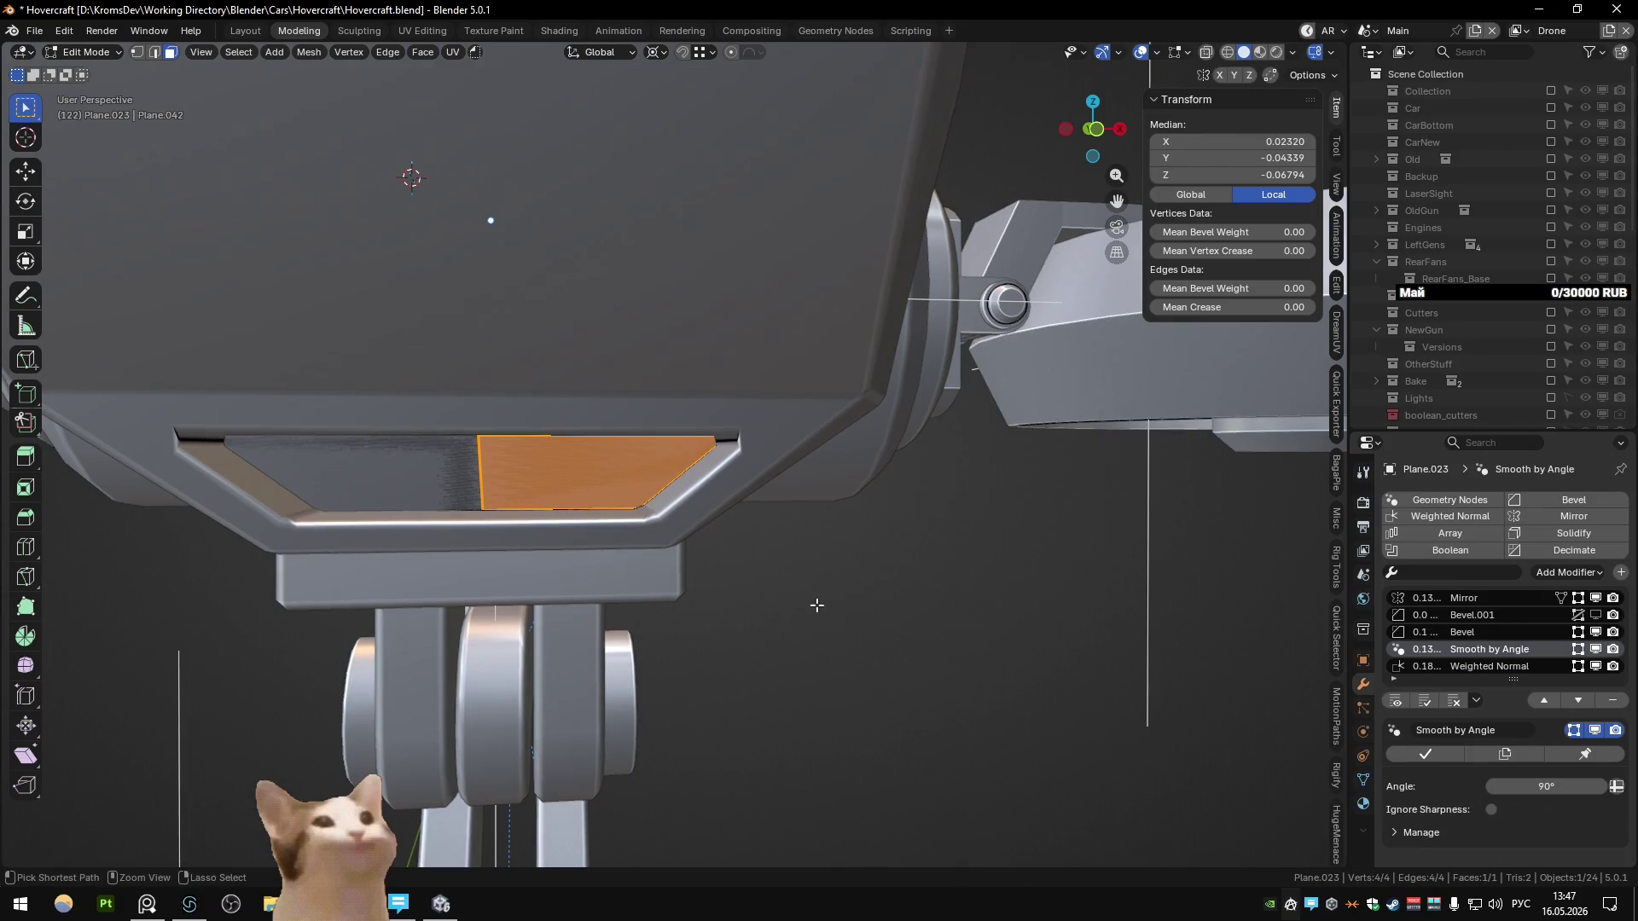
Step: Merge the slat's overlapping vertices by distance and adjust its inset faces
key("m")
left_click(737, 587)
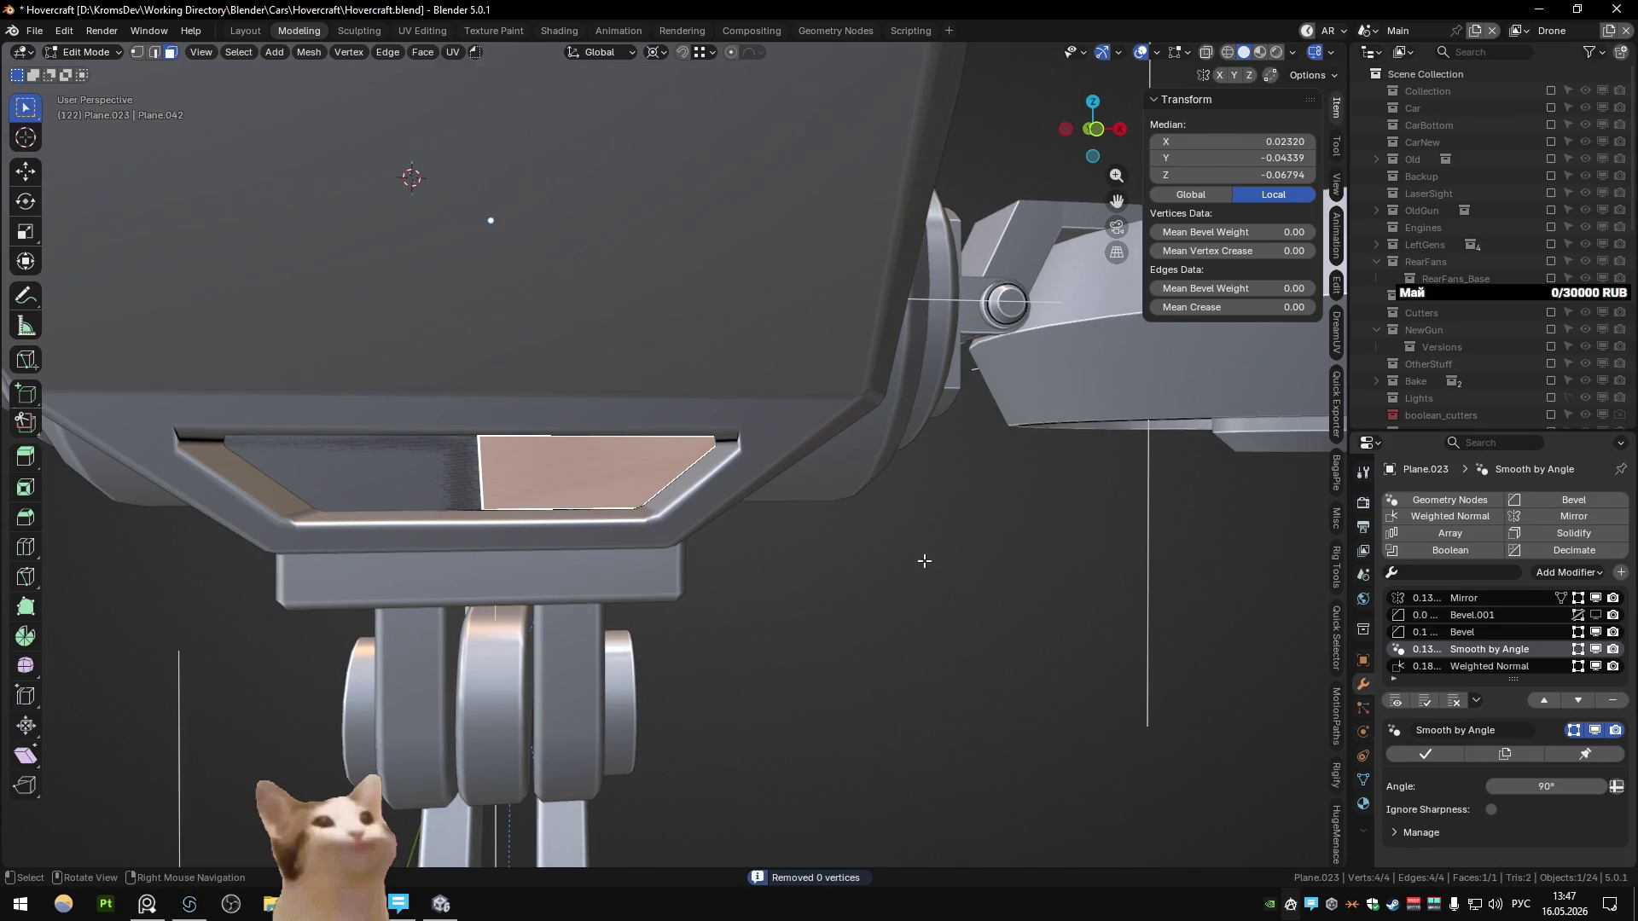
left_click(891, 604)
left_click(481, 458)
key("ctrl+z")
key("3")
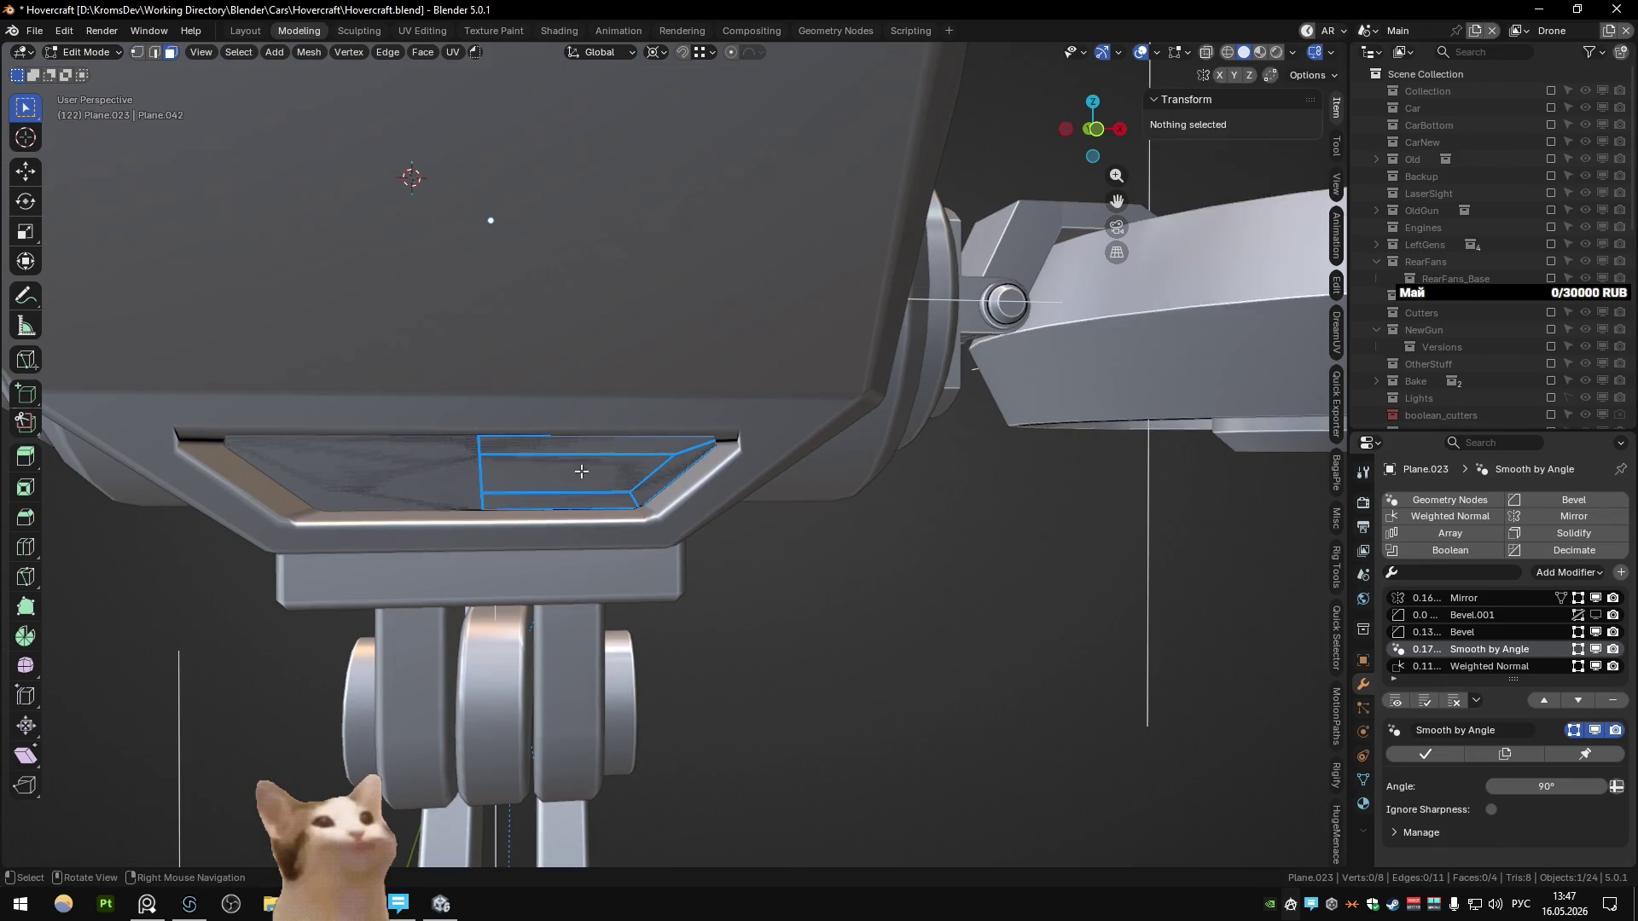
left_click(583, 469, "alt")
key("Tab")
mouse_move(582, 469)
middle_mouse_down()
mouse_move(575, 567)
mouse_move(587, 484)
middle_mouse_up()
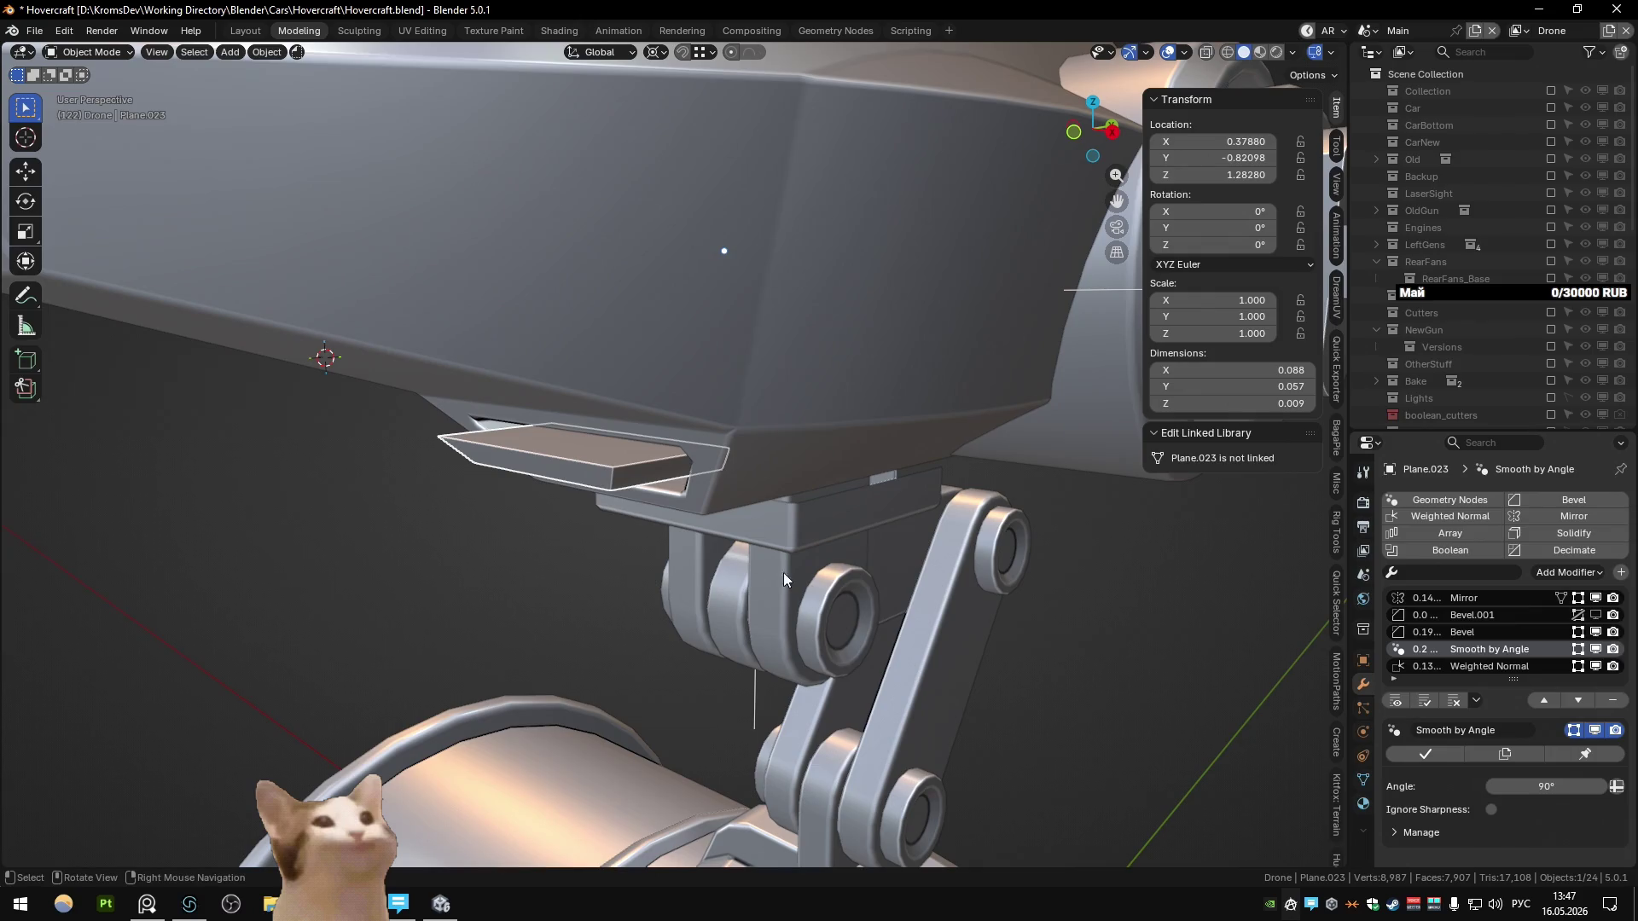
middle_click_drag(802, 572, 718, 501)
Step: Run Merge by Distance on Plane.023 again and review its Bevel modifier settings
key("Tab")
key("m")
key("b")
key("Tab")
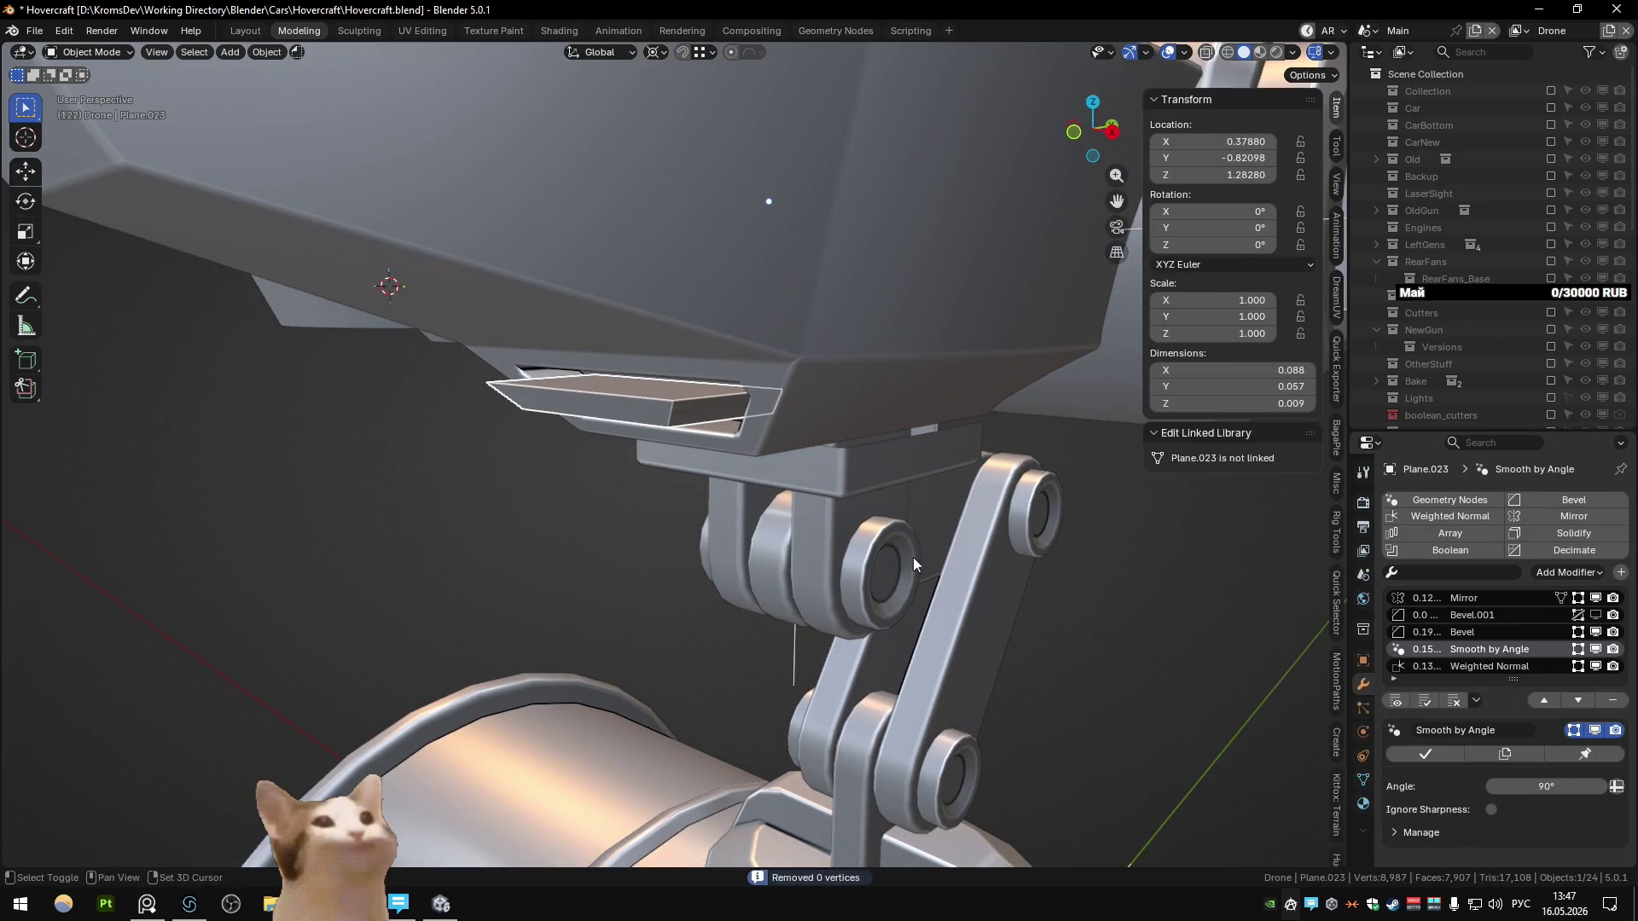
left_click(1527, 634)
scroll(1480, 802, "down", 4)
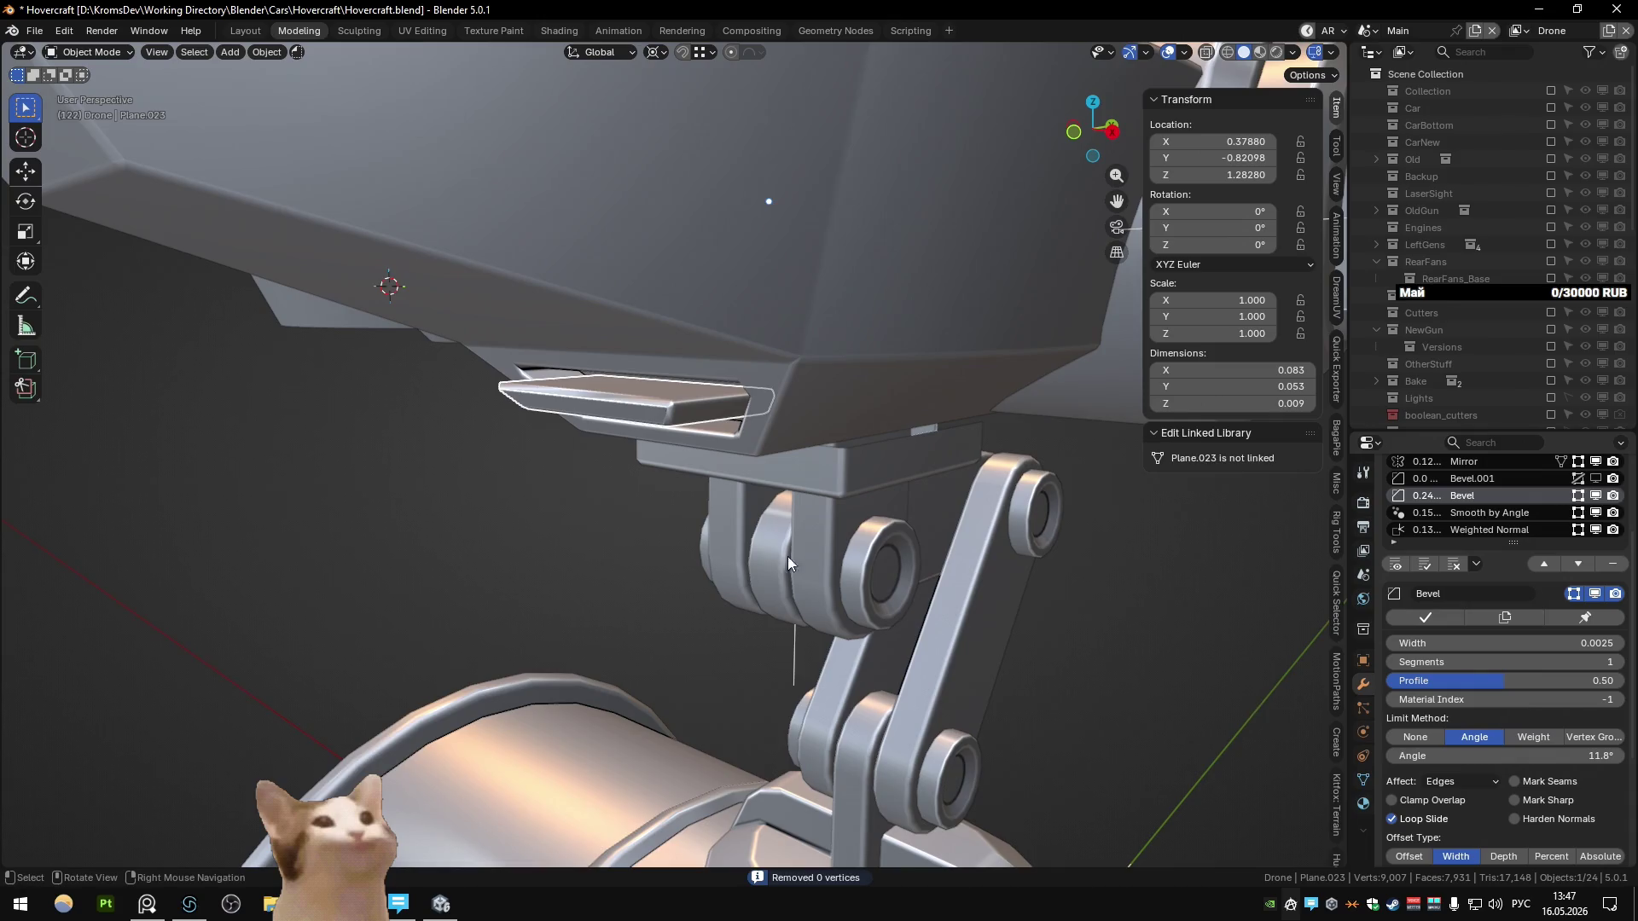
scroll(662, 494, "up", 3)
Step: Check the slat's mesh in Edit Mode, then orbit to view the whole drone
key("Tab")
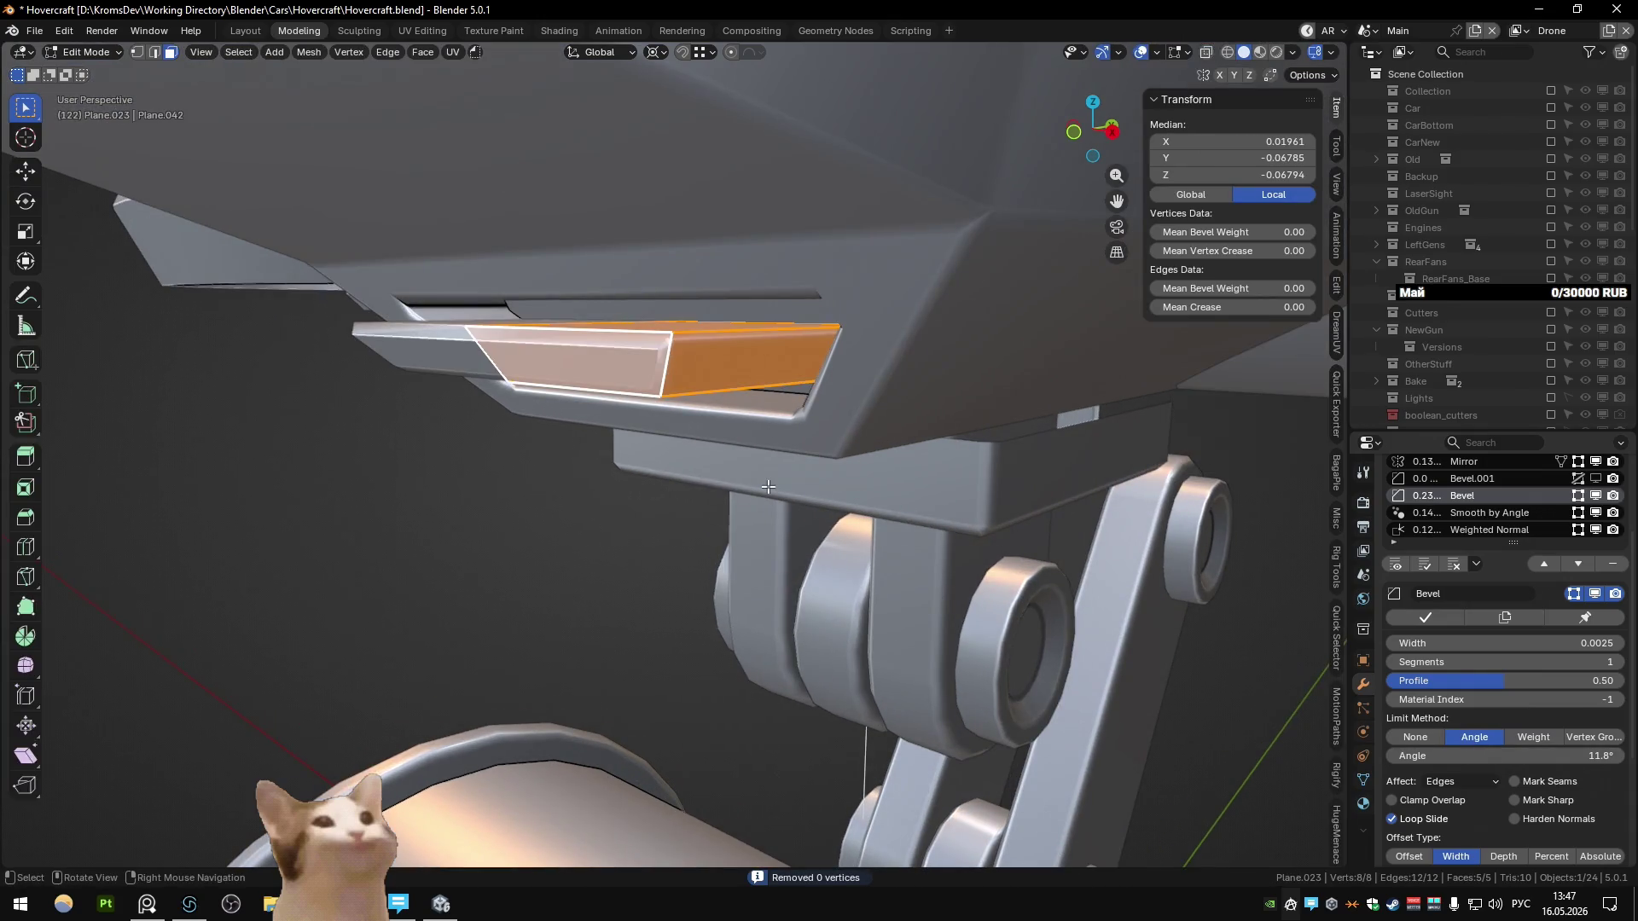
right_click(768, 486)
left_click(767, 486)
key("Tab")
mouse_move(768, 486)
middle_mouse_down()
mouse_move(827, 405)
mouse_move(698, 462)
middle_mouse_up()
scroll(622, 542, "down", 8)
mouse_move(601, 554)
middle_mouse_down()
mouse_move(775, 464)
mouse_move(740, 533)
mouse_move(623, 541)
mouse_move(759, 525)
mouse_move(895, 543)
mouse_move(800, 530)
mouse_move(816, 519)
middle_mouse_up()
scroll(652, 503, "up", 8)
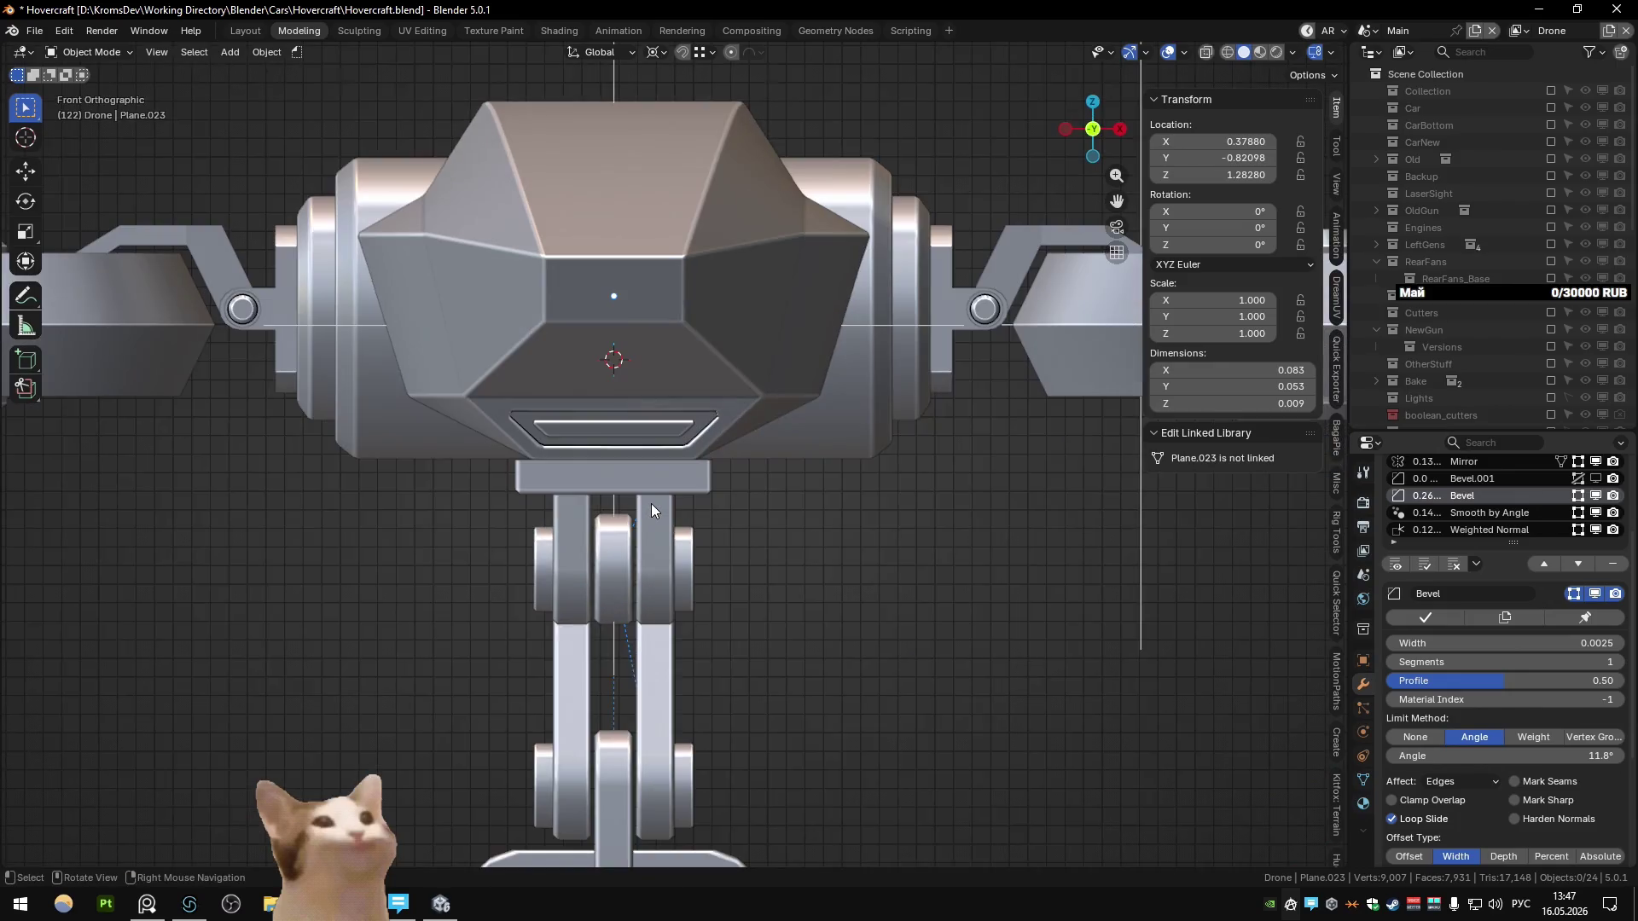
Step: Align the vent slat's right-end vertices along X in see-through Edit Mode
key("Tab")
scroll(590, 558, "up", 5)
left_click(598, 511)
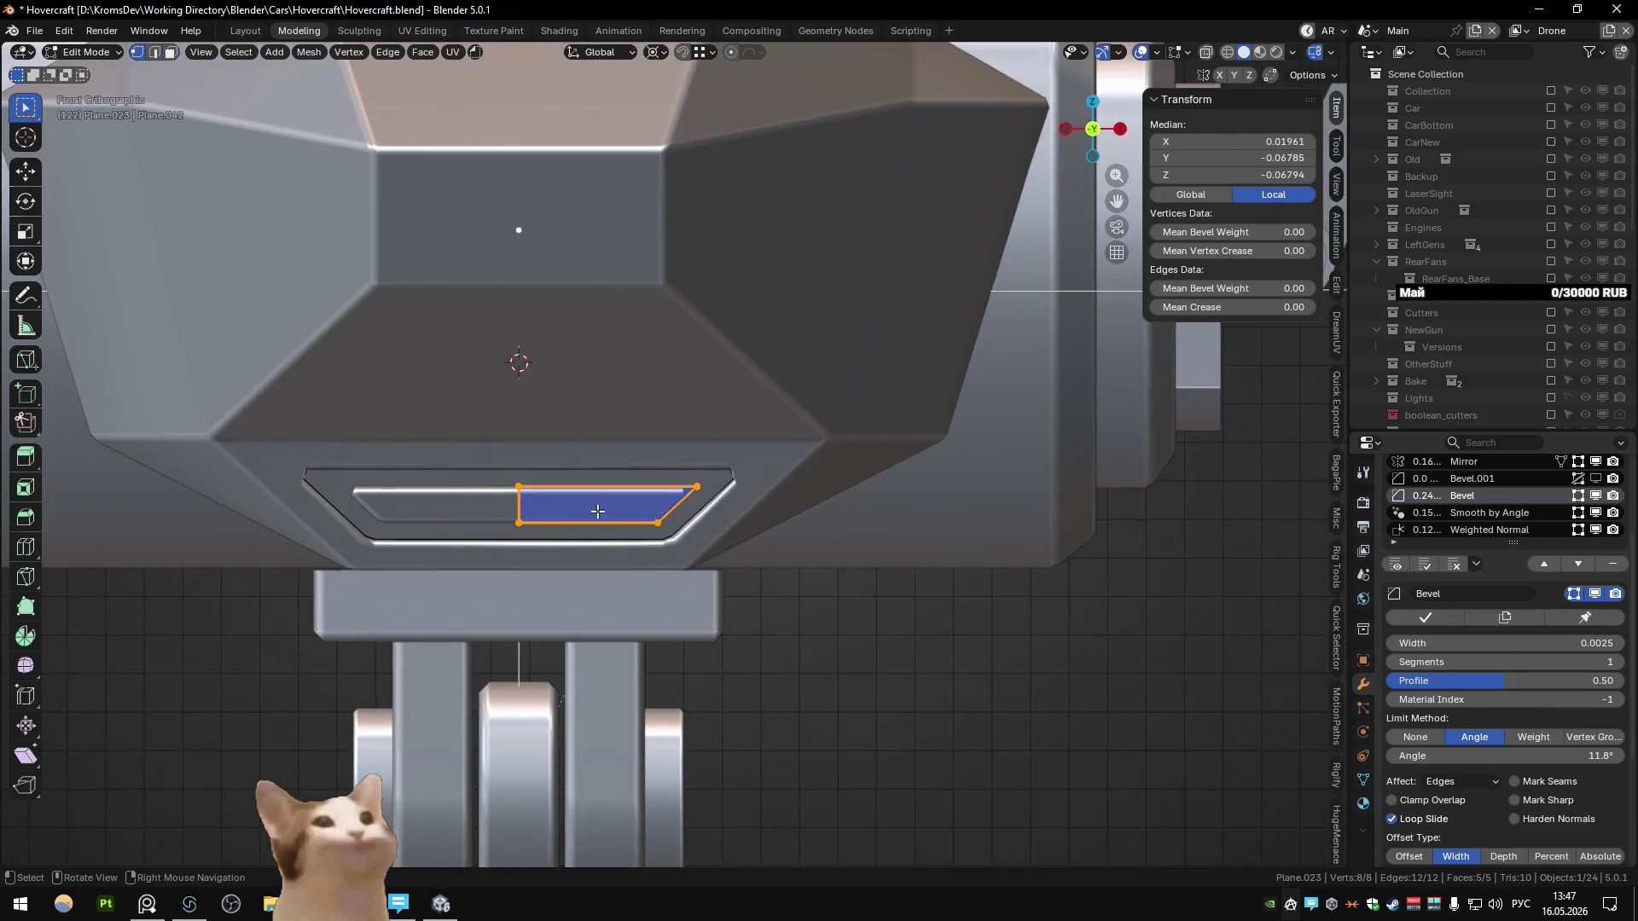
key("alt+z")
left_click_drag(631, 422, 747, 486)
key("x")
left_click(657, 531)
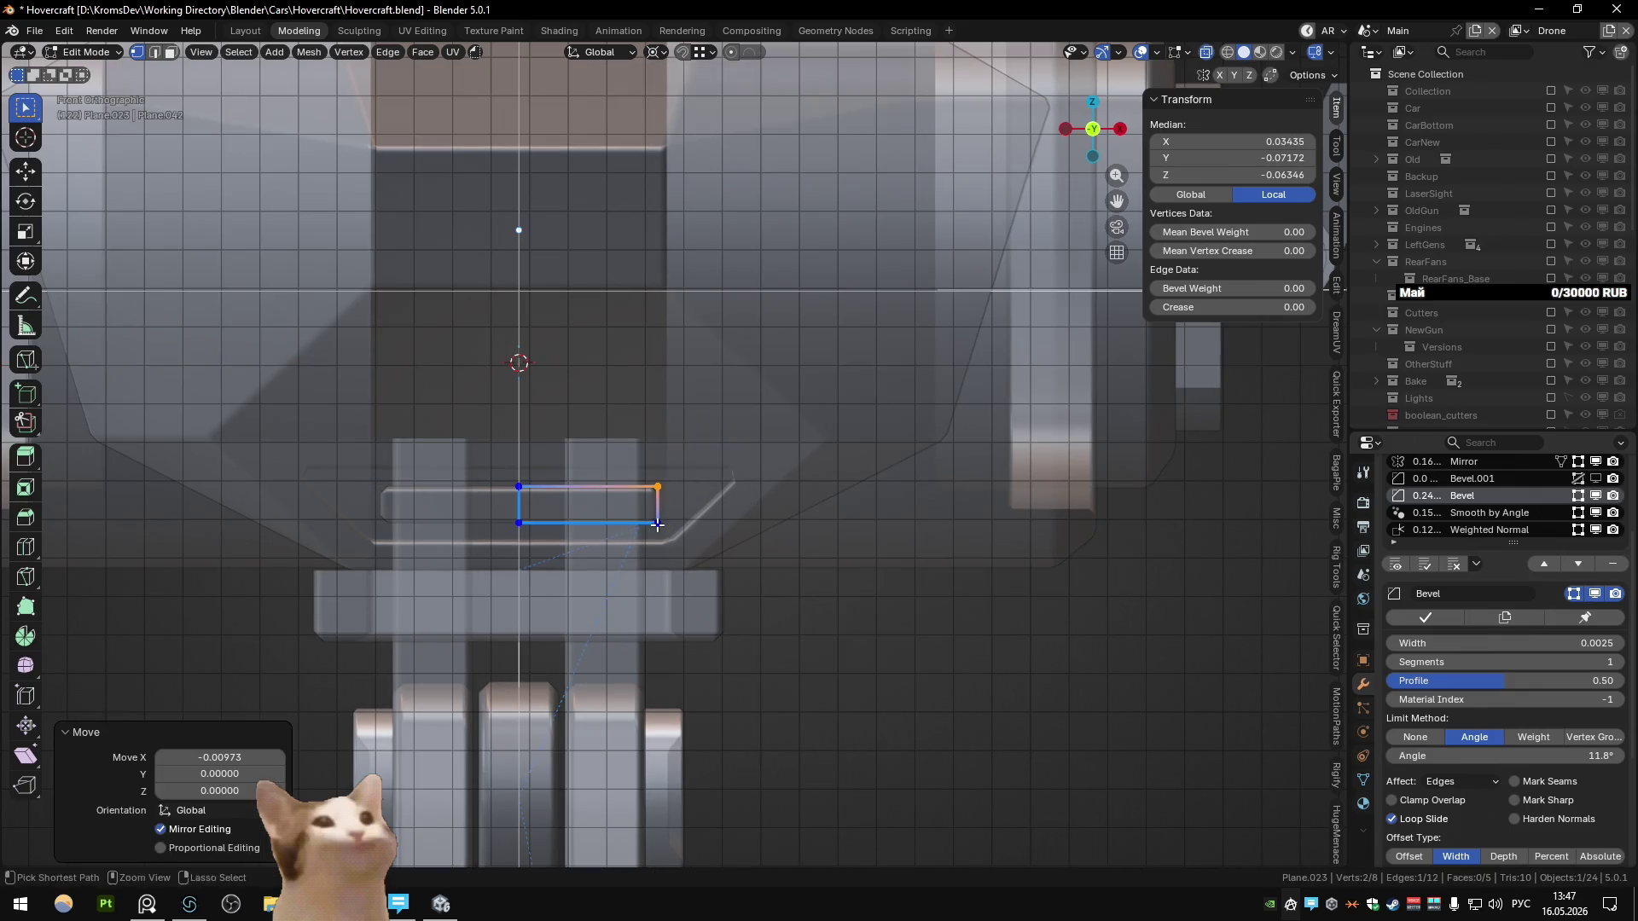
key("alt+z")
key("Tab")
key("Tab")
right_click(710, 546)
key("Escape")
Step: In Right Ortho, change the pivot point and flatten the slat's end vertices with S Y 0
middle_click_drag(708, 533, 768, 512)
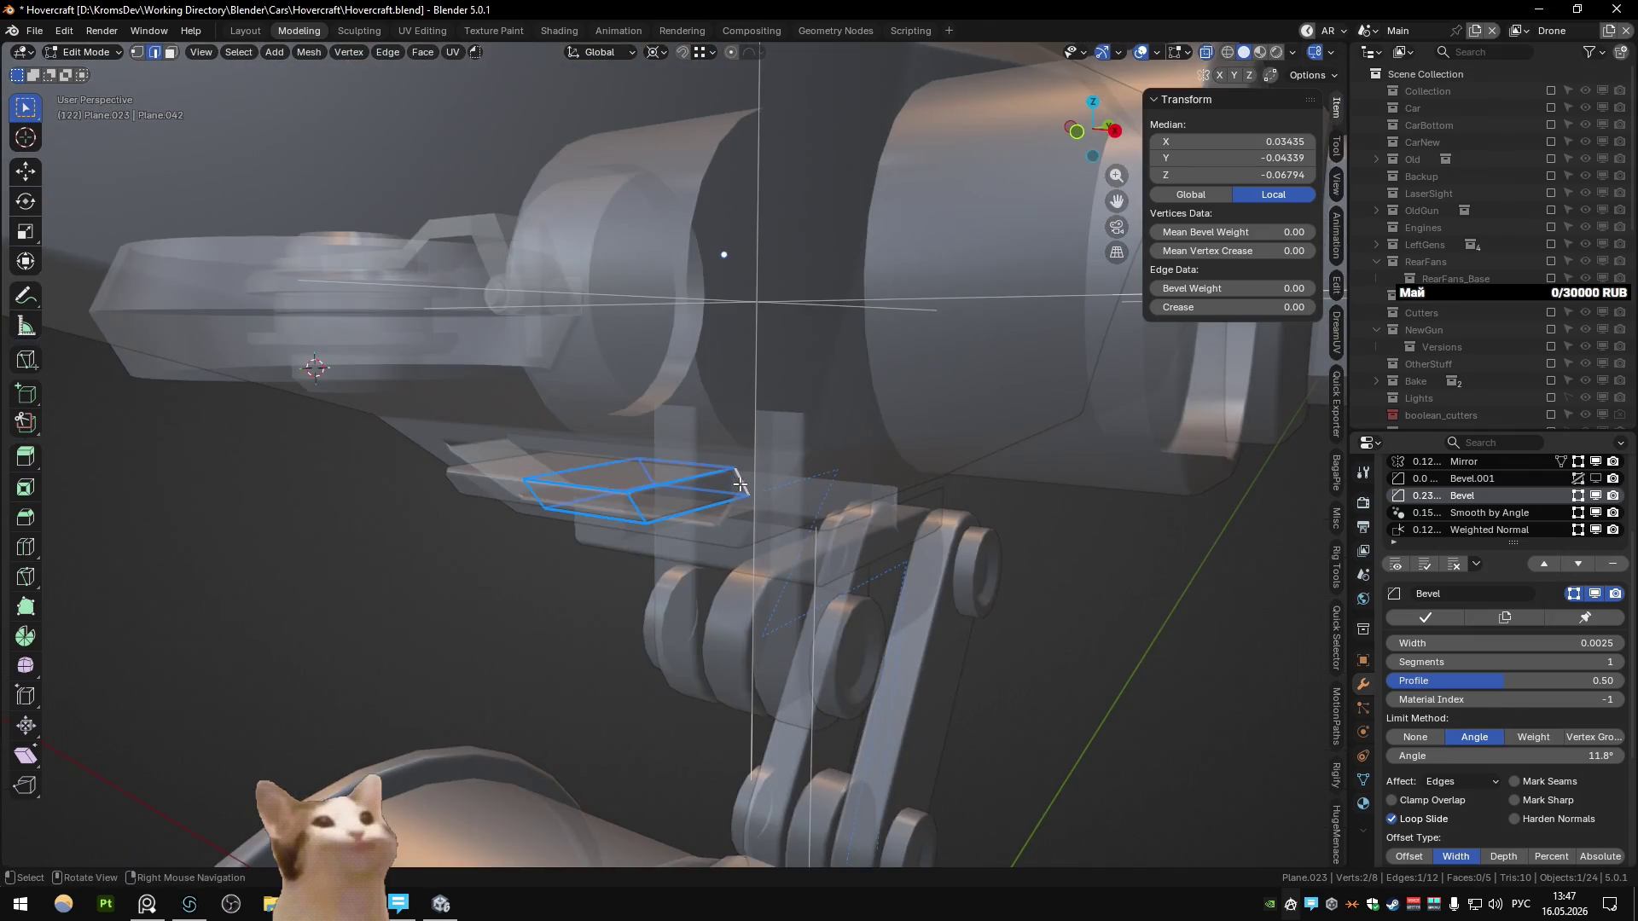
key("KP_3")
left_click_drag(713, 439, 814, 529)
key("0")
key("Return")
key("ctrl+z")
key("period")
left_click(968, 609)
key("s")
key("y")
key("0")
key("Return")
left_click_drag(476, 327, 666, 531)
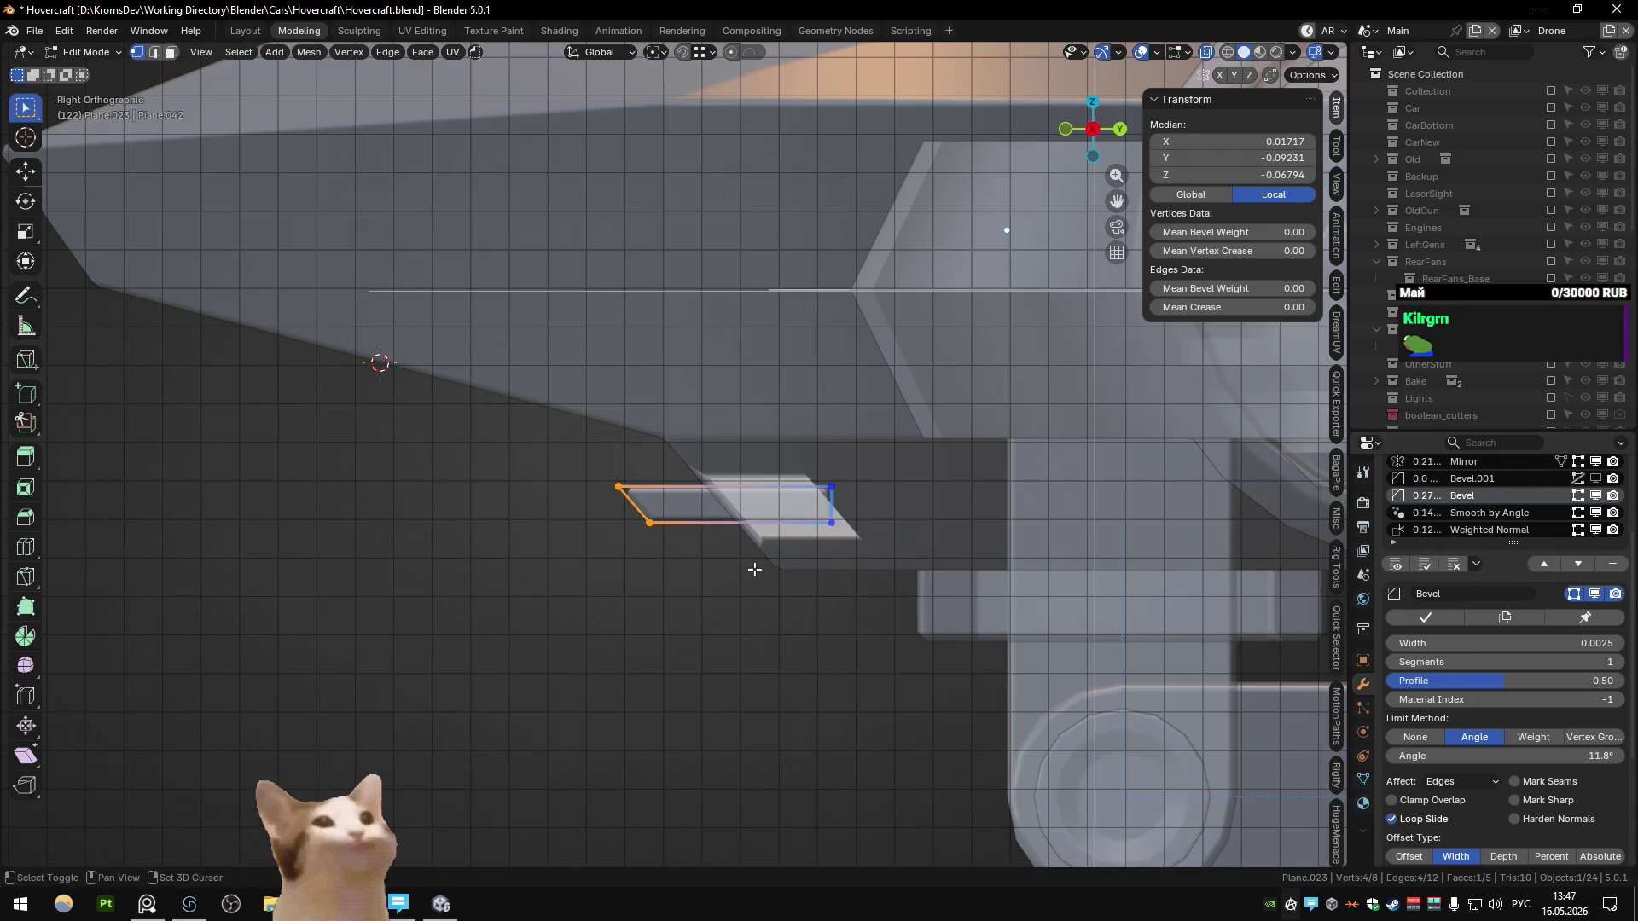
Step: Select all the slat's vertices and scale along Z to thicken it
mouse_move(755, 569)
middle_mouse_down()
mouse_move(768, 546)
mouse_move(787, 555)
middle_mouse_up()
key("a")
key("s")
key("z")
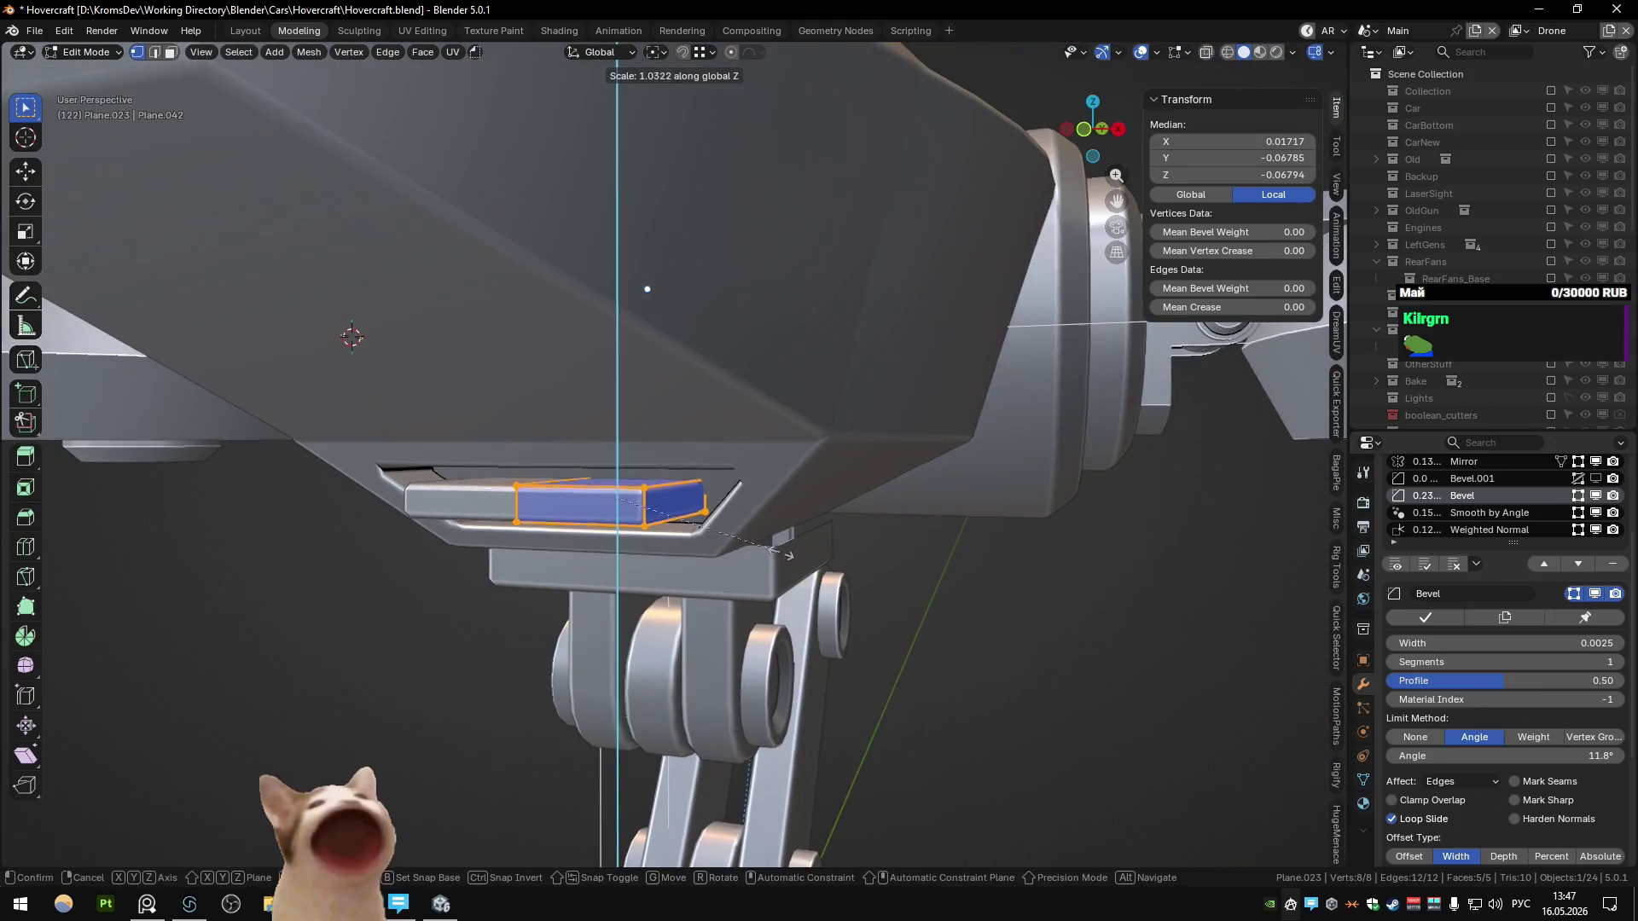
left_click(863, 606)
key("Tab")
Step: Inspect the drone and barrel from front and right views, then bring up the Steam window
mouse_move(863, 605)
middle_mouse_down()
mouse_move(724, 535)
mouse_move(553, 612)
middle_mouse_up()
scroll(553, 612, "down", 2)
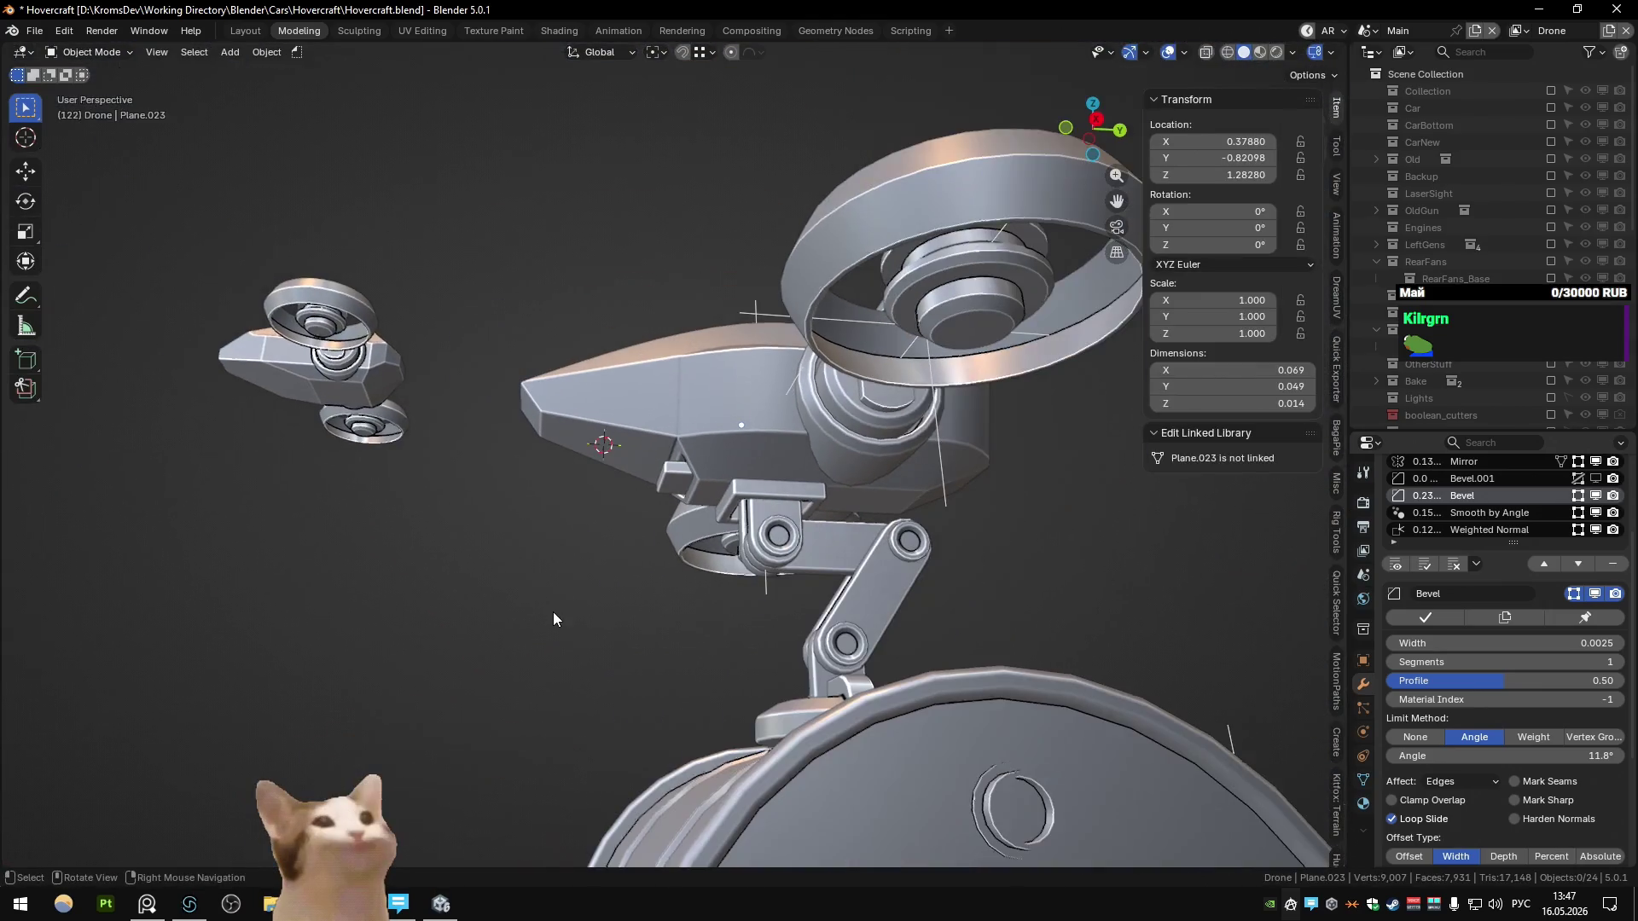
key("KP_1")
key("KP_3")
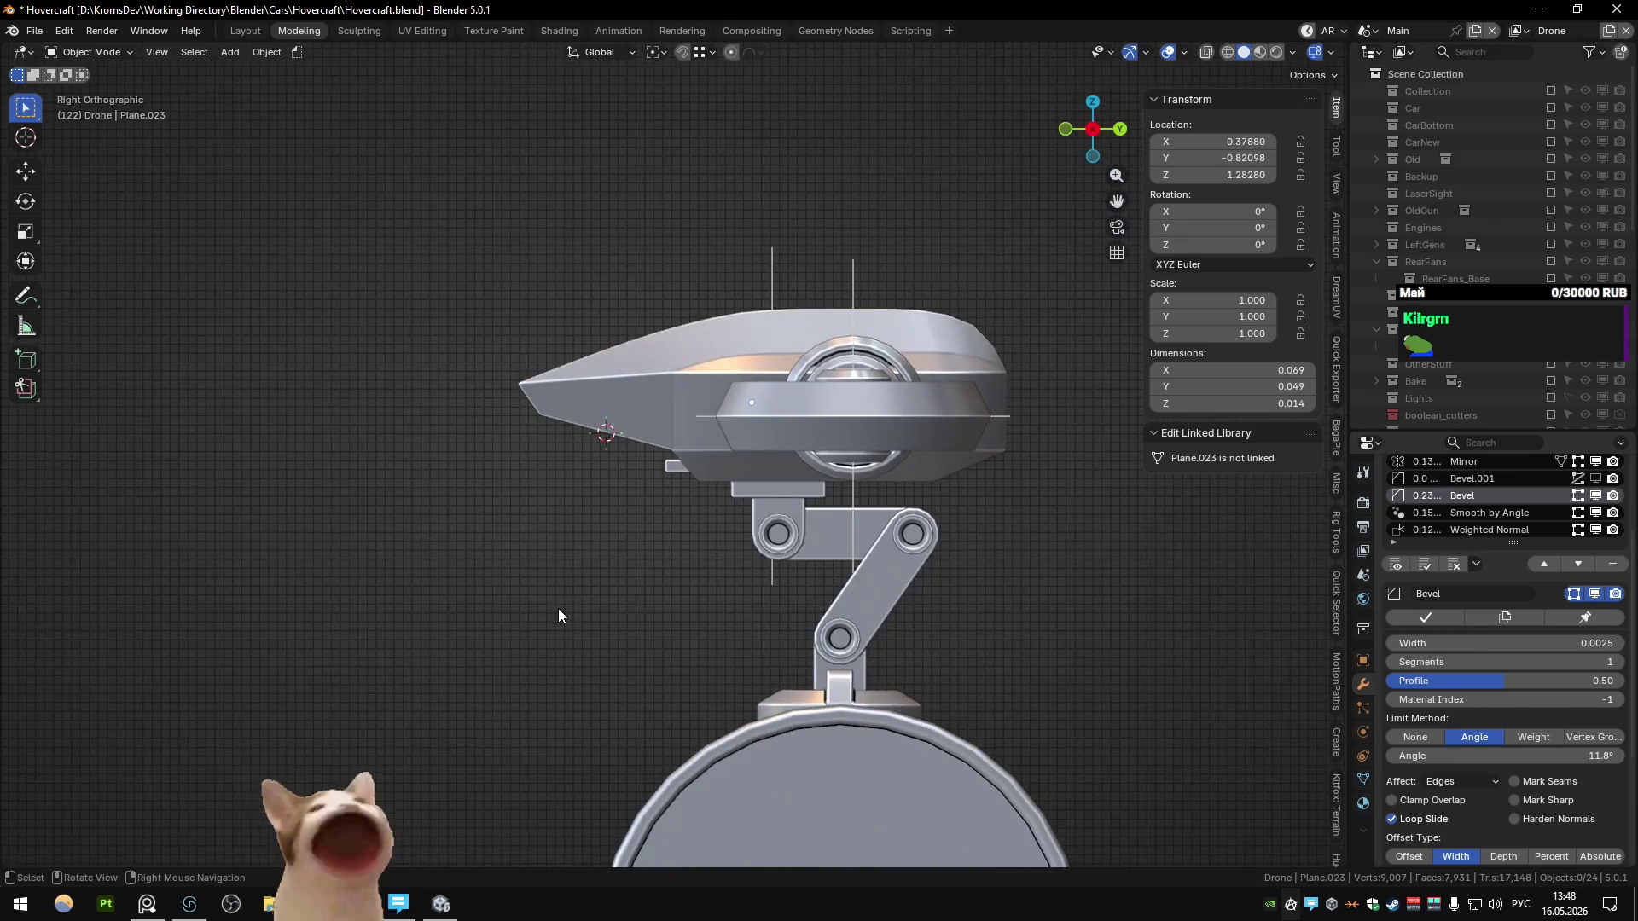
mouse_move(560, 607)
middle_mouse_down()
mouse_move(735, 586)
mouse_move(796, 551)
mouse_move(648, 550)
mouse_move(952, 550)
mouse_move(622, 585)
middle_mouse_up()
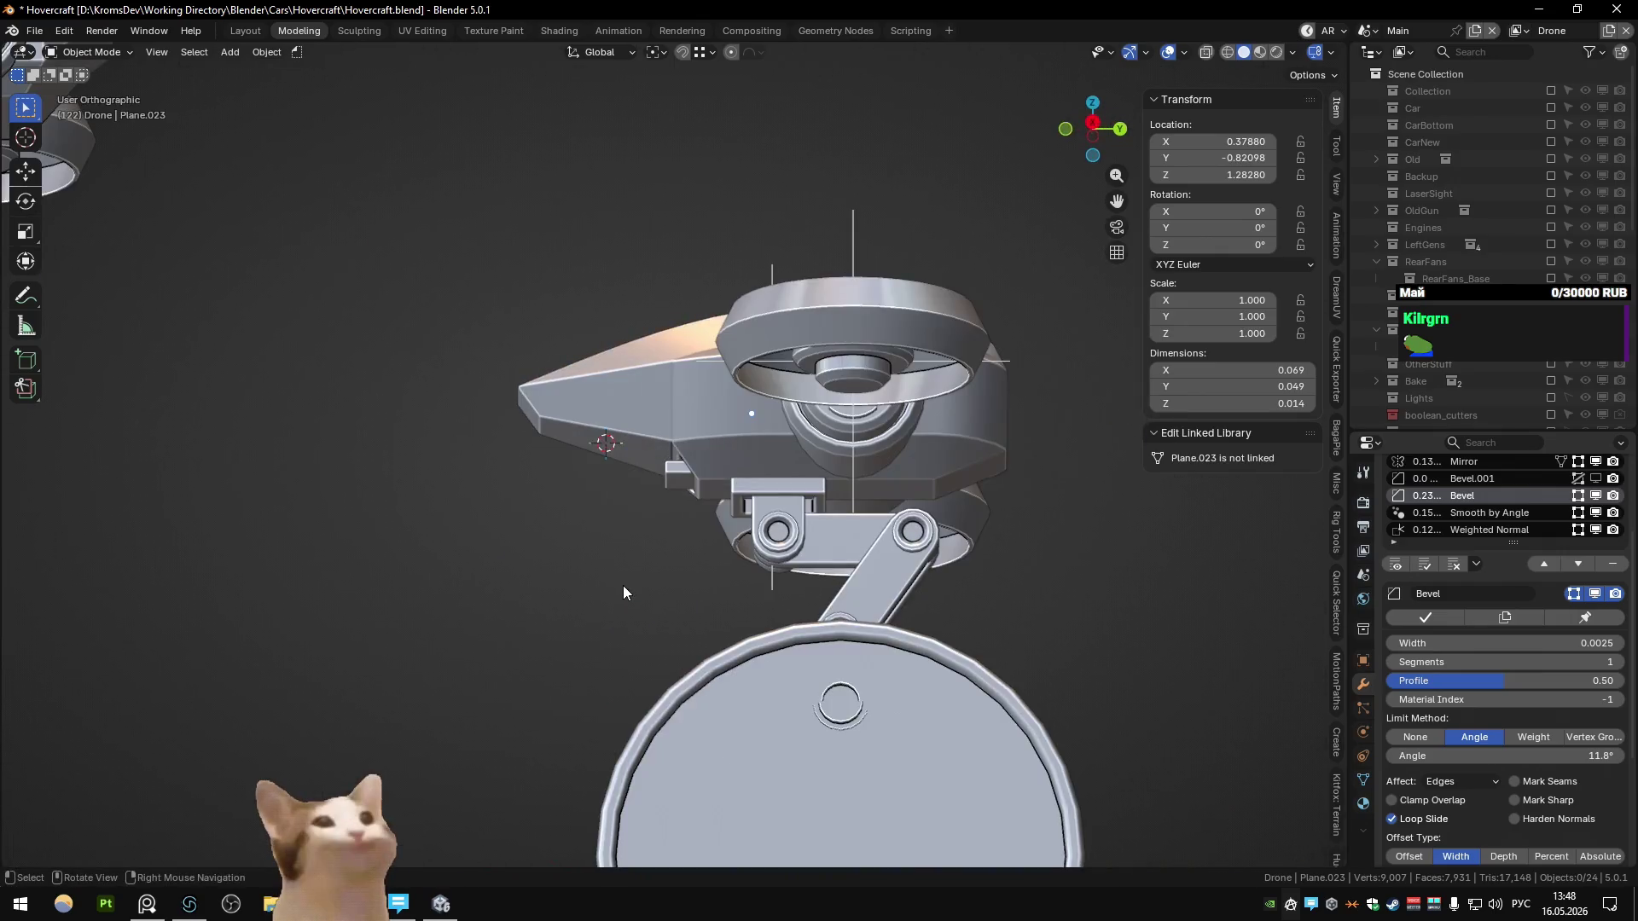
key("KP_3")
mouse_move(730, 551)
middle_mouse_down()
mouse_move(829, 569)
mouse_move(776, 560)
mouse_move(962, 523)
middle_mouse_up()
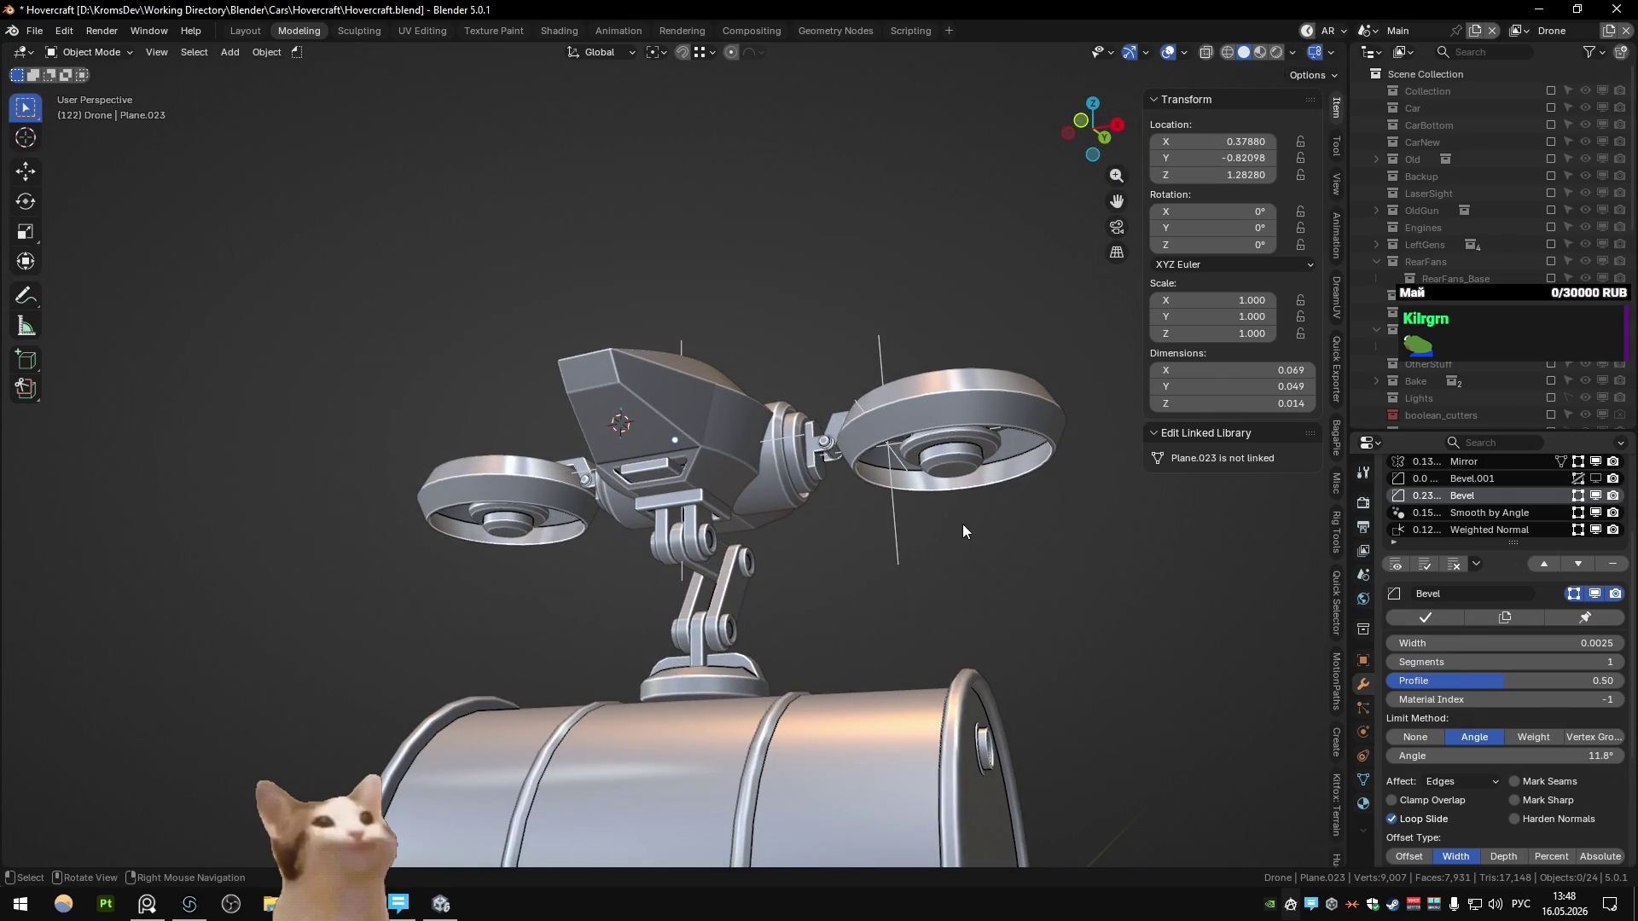
left_click(1394, 908)
left_click(102, 41)
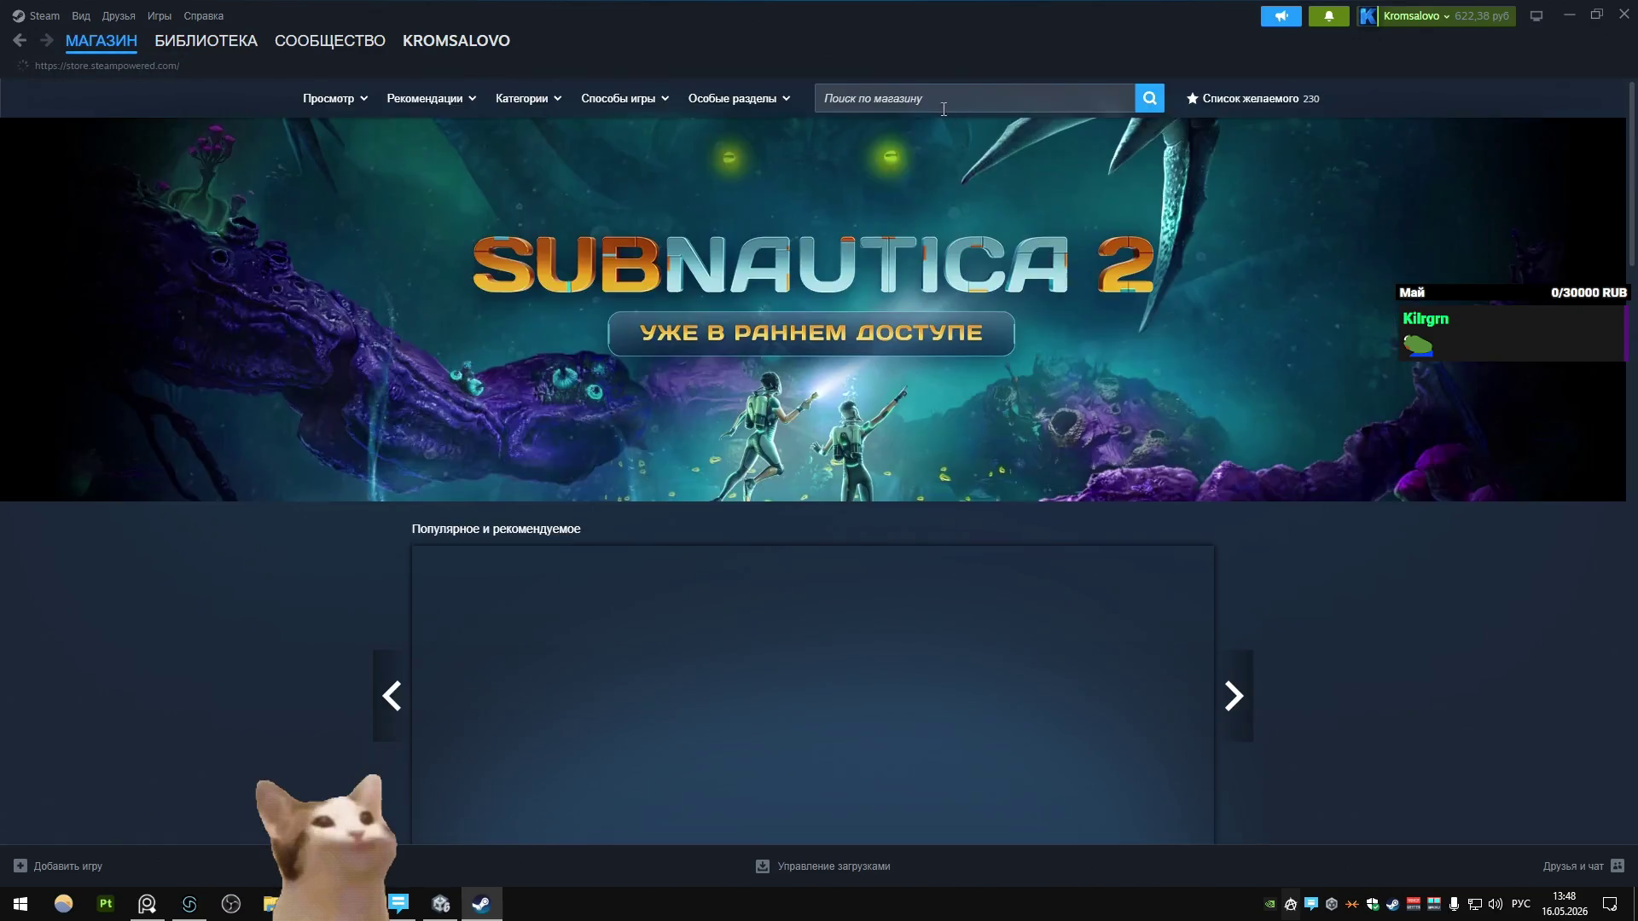
left_click(920, 99)
type("экф")
key("BackSpace")
key("BackSpace")
key("BackSpace")
key("alt+shift")
type("prag")
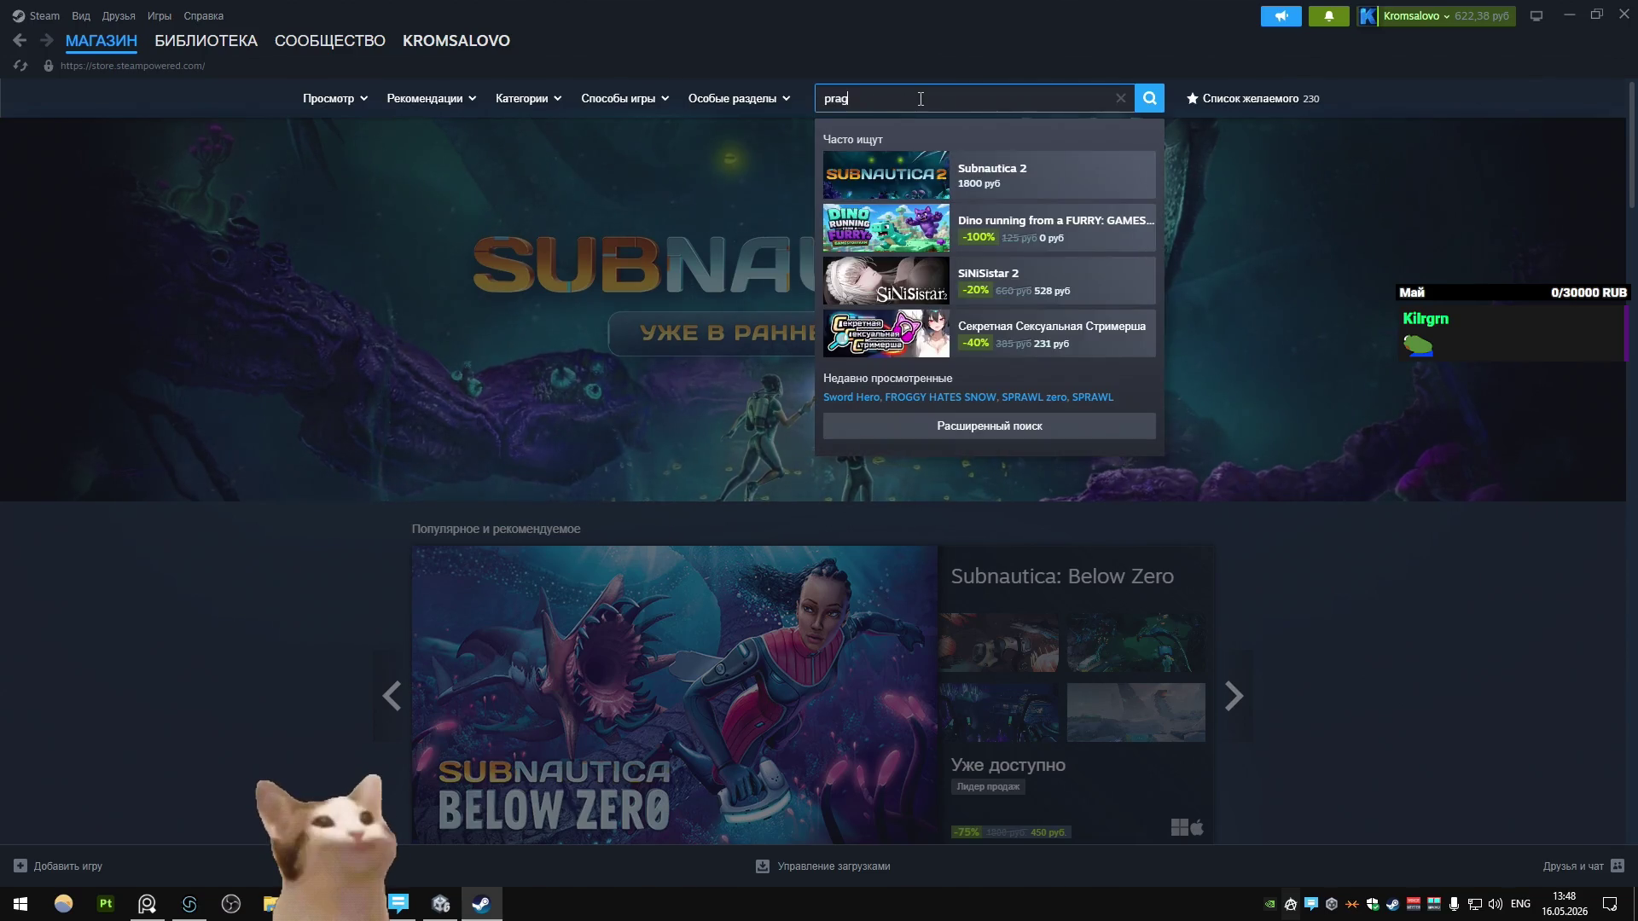
type("mana")
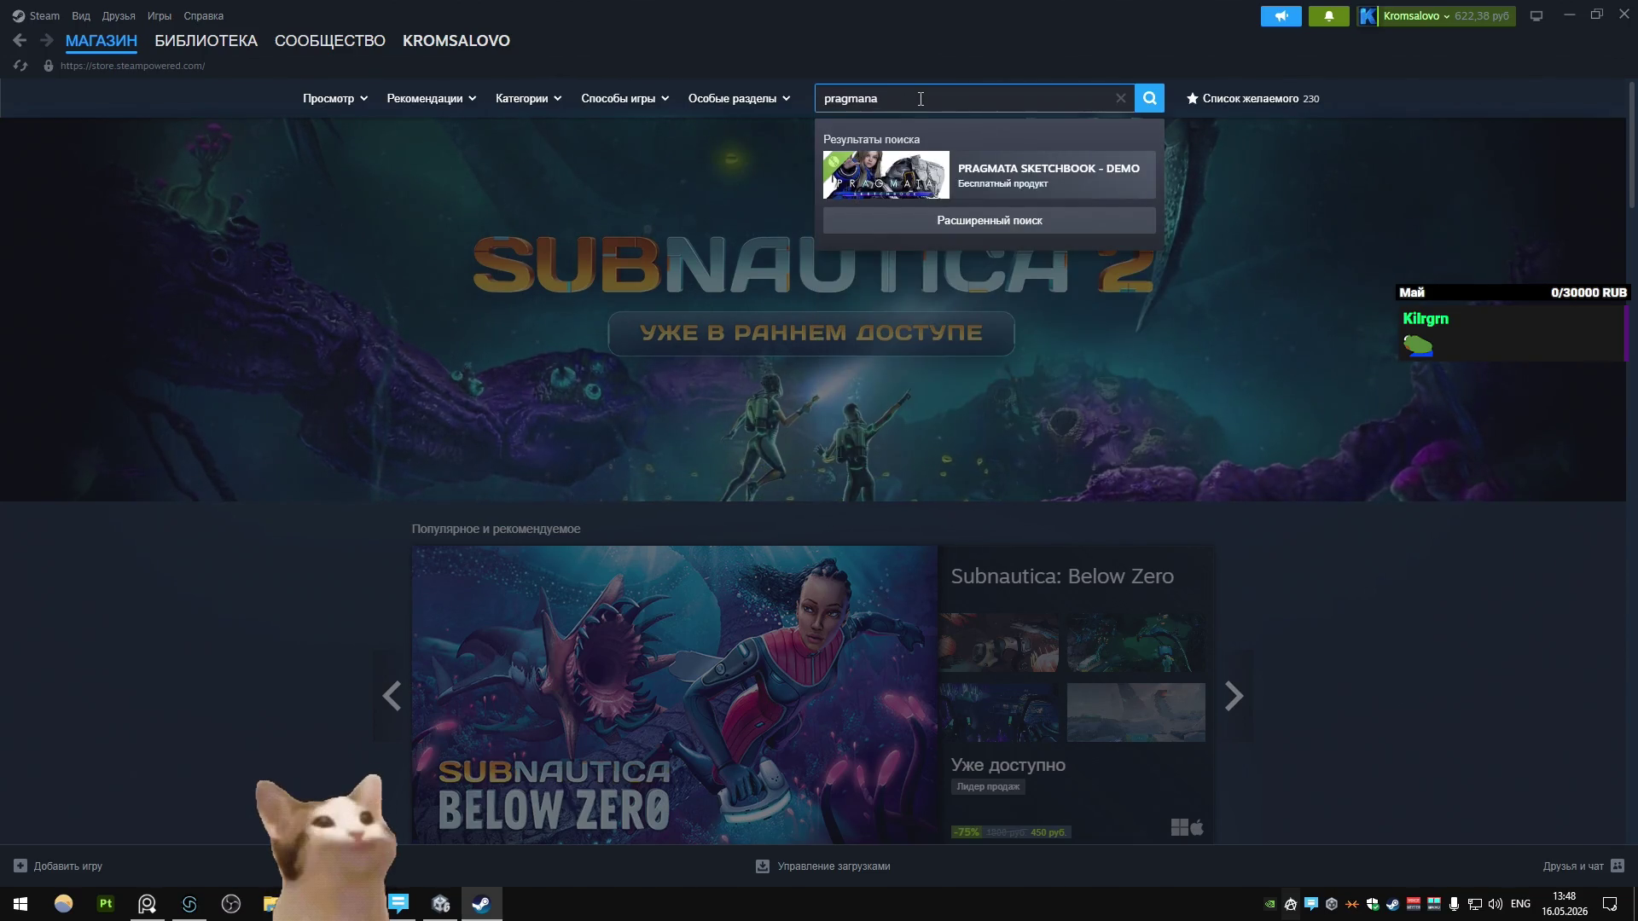
left_click(218, 50)
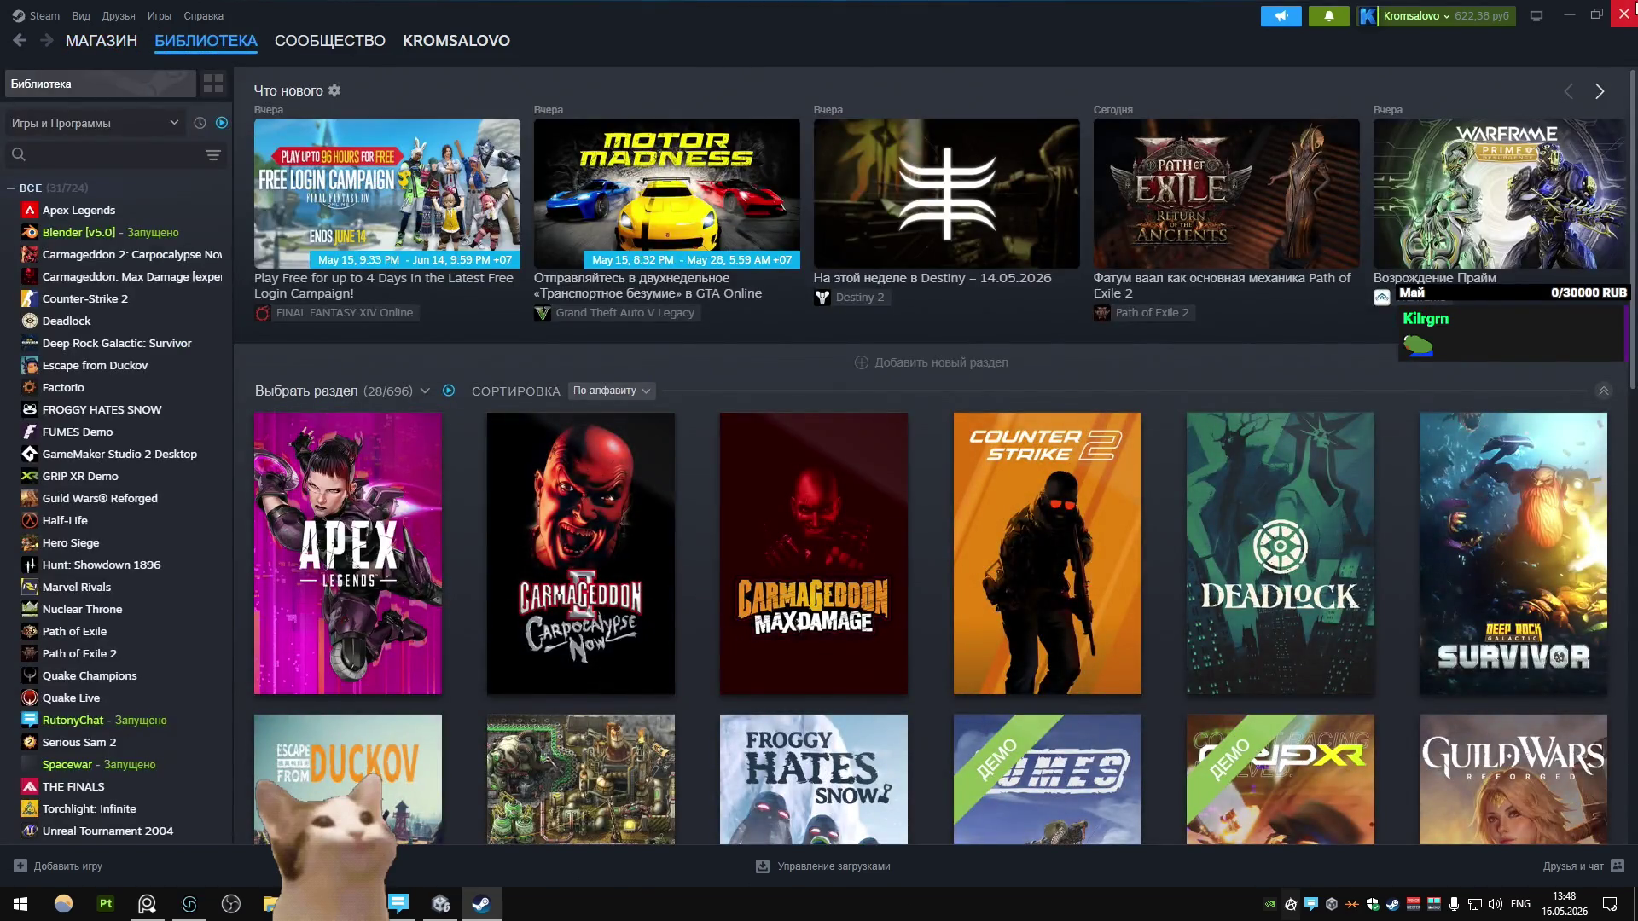
left_click(1624, 14)
key("KP_3")
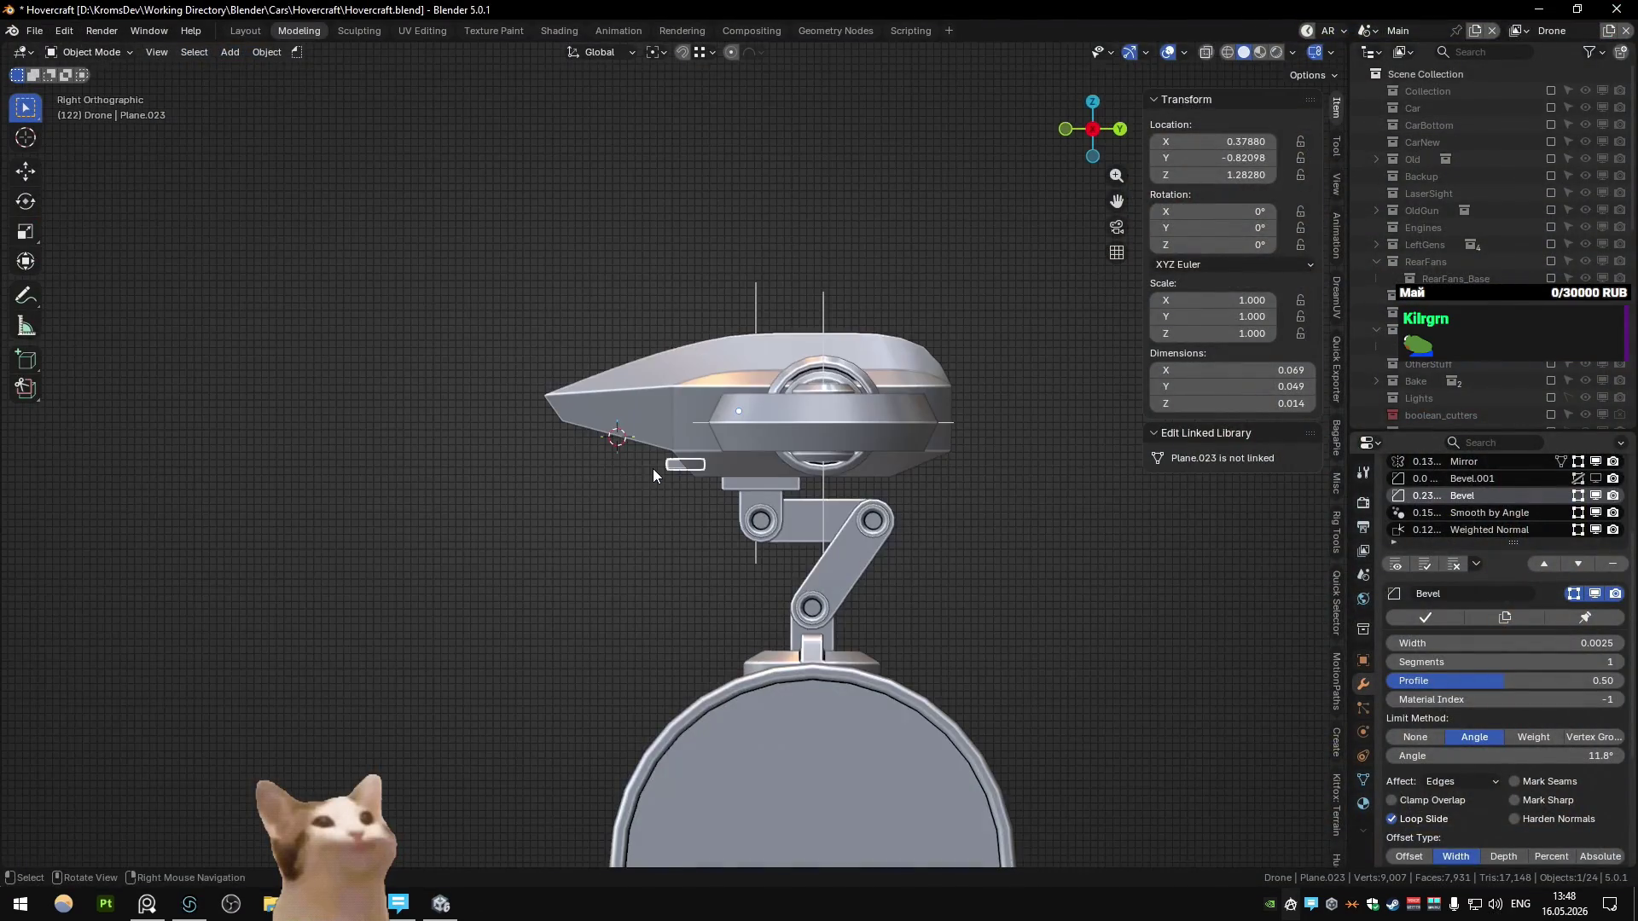
scroll(669, 464, "up", 5)
key("KP_1")
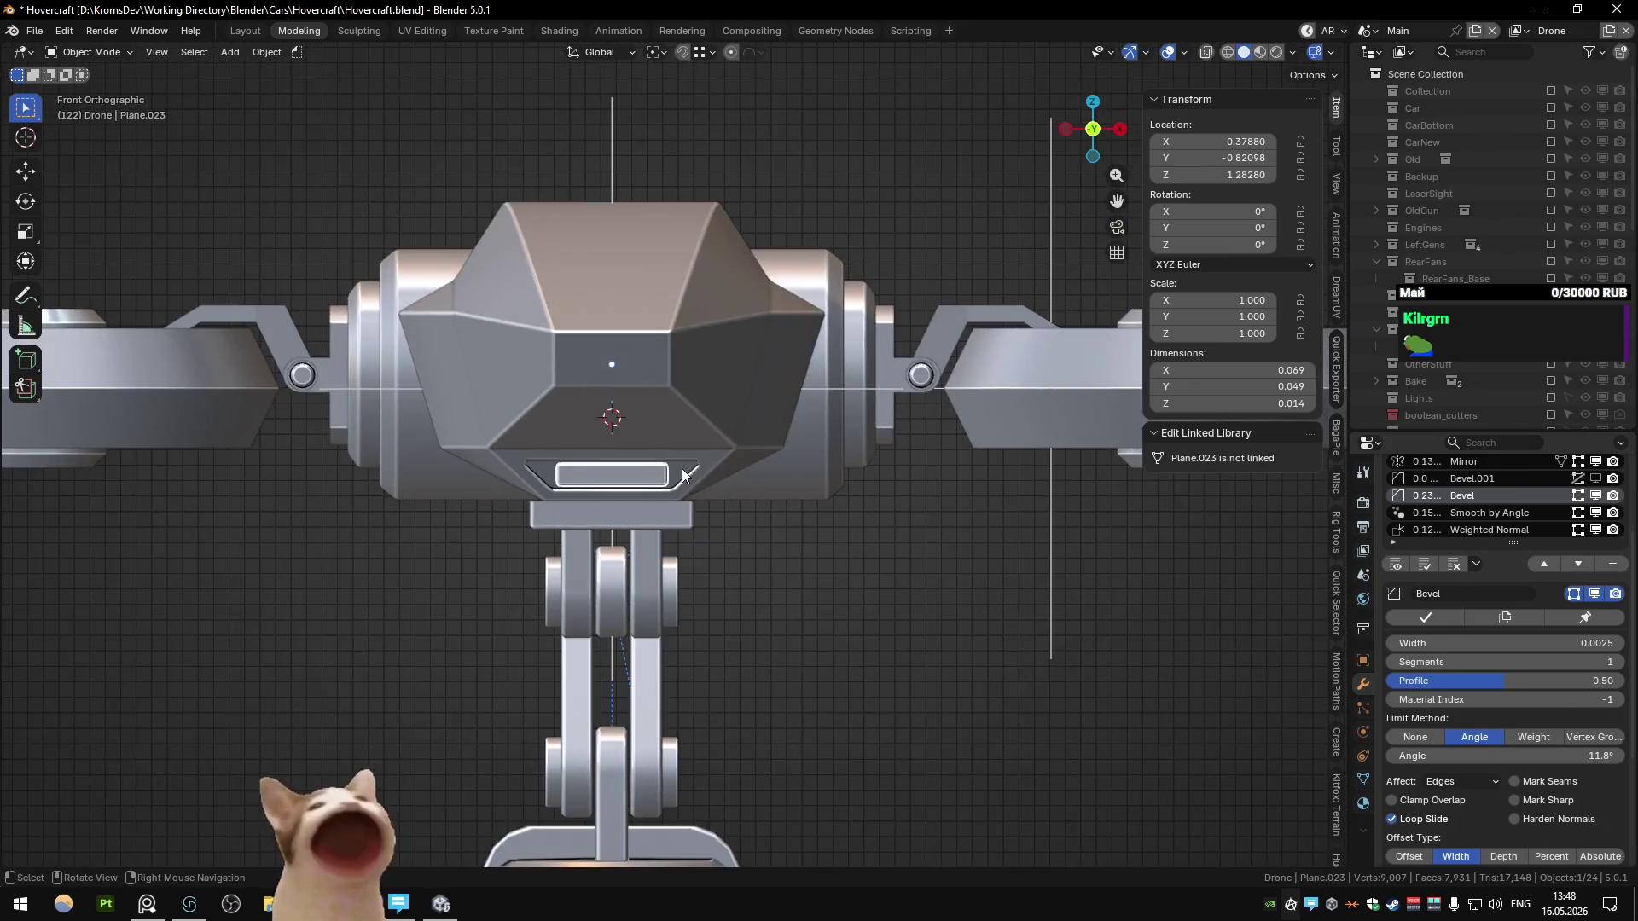
Step: Scale the slat's face along Z to make it taller
scroll(725, 392, "up", 4)
key("Tab")
key("s")
key("z")
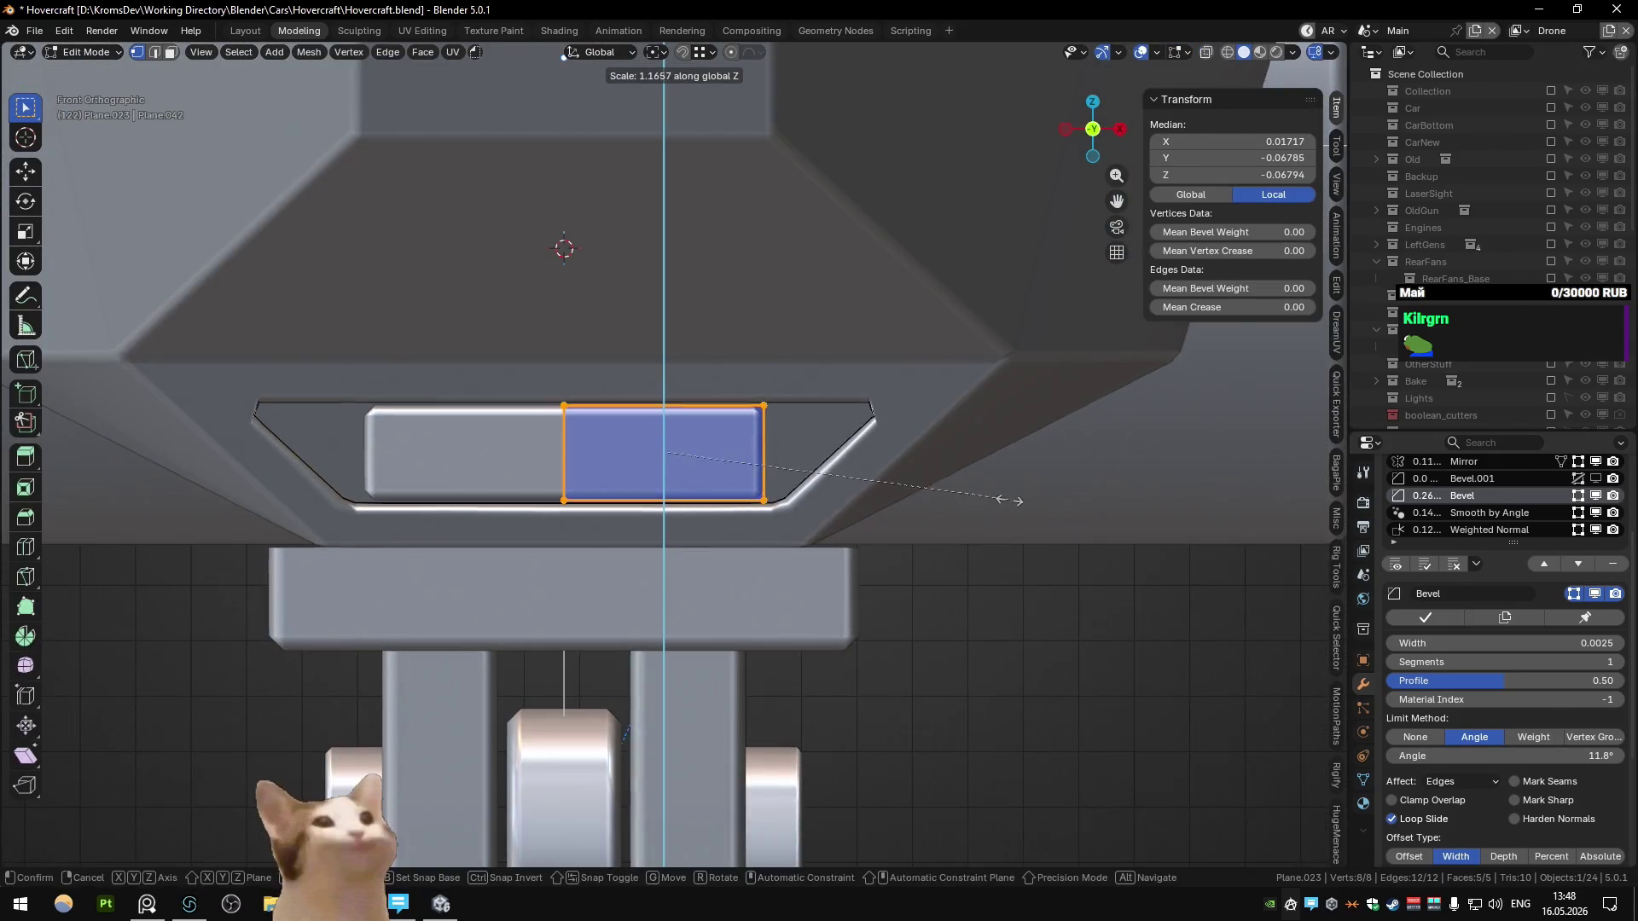
left_click(903, 454)
key("Tab")
key("Tab")
Step: Shift the slat's right edge along X
left_click(768, 452)
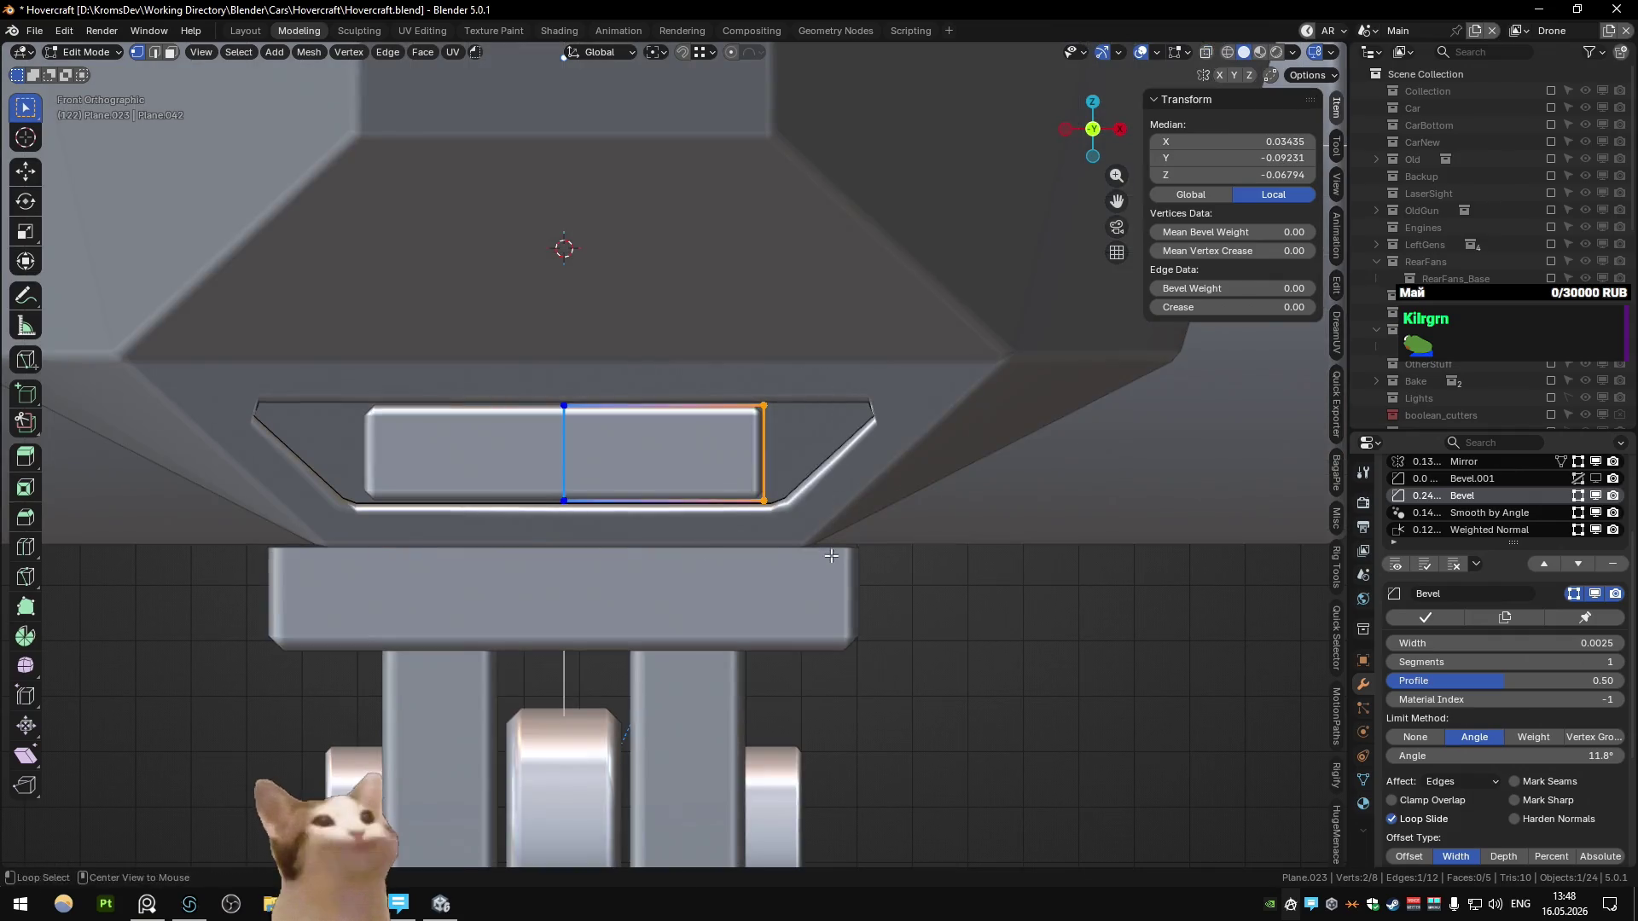
key("g")
key("x")
left_click(932, 604)
key("Tab")
mouse_move(933, 604)
middle_mouse_down()
mouse_move(740, 526)
mouse_move(679, 543)
mouse_move(902, 510)
mouse_move(843, 564)
mouse_move(862, 489)
mouse_move(848, 534)
mouse_move(653, 557)
mouse_move(737, 493)
middle_mouse_up()
scroll(737, 493, "down", 3)
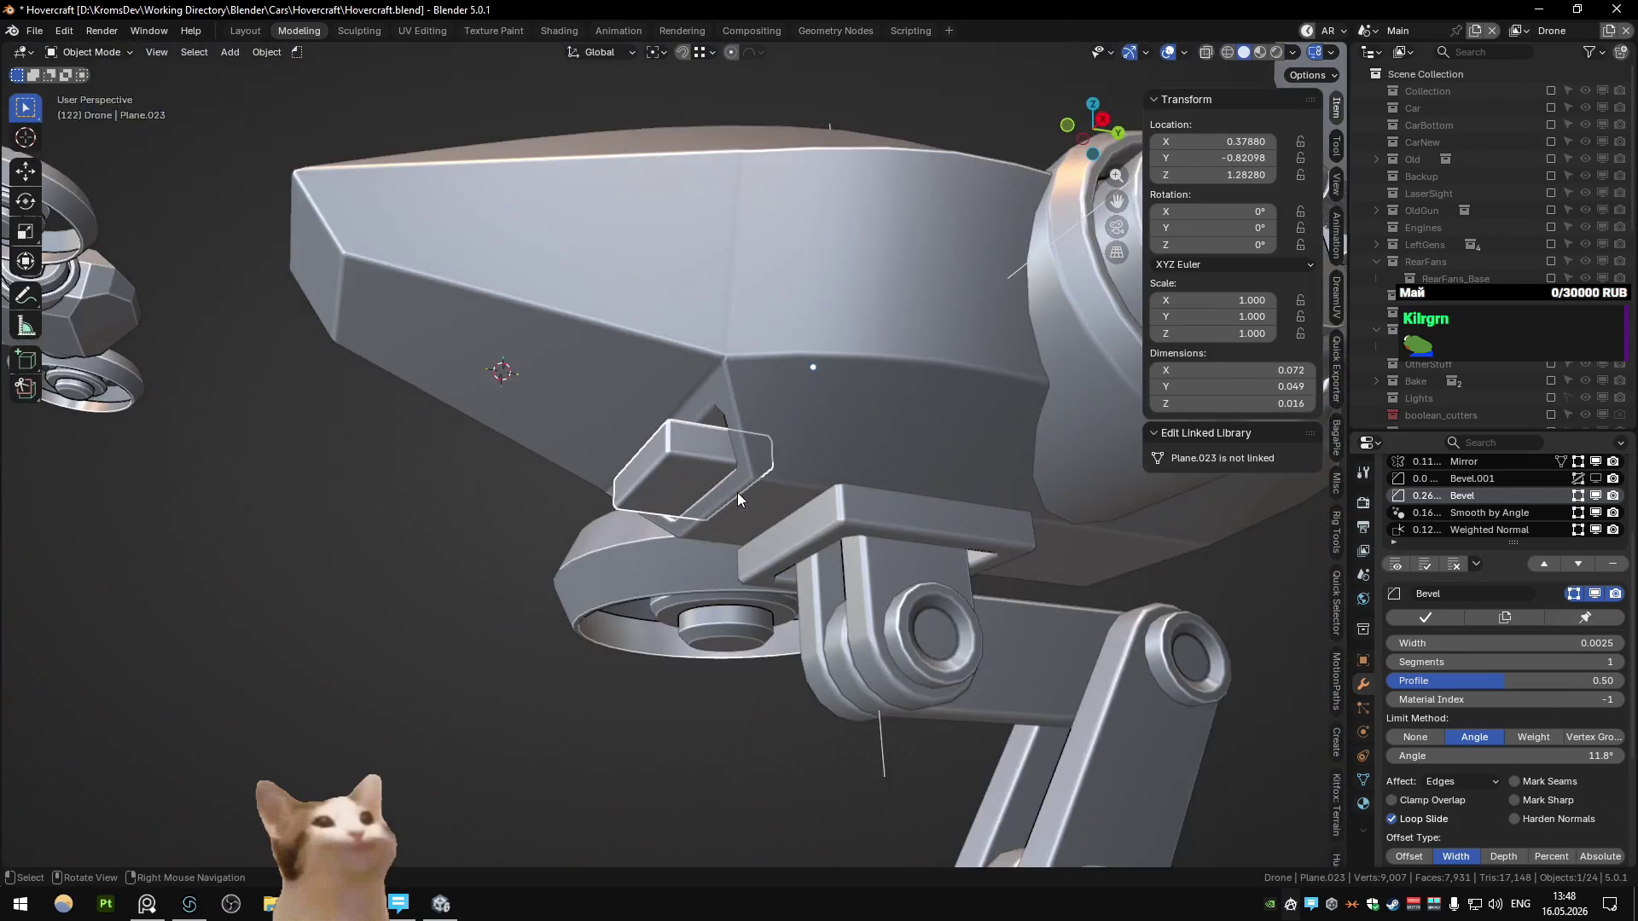
Step: From the right view, slide the slat's face along Y
key("Tab")
key("KP_3")
key("b")
scroll(739, 512, "up", 3)
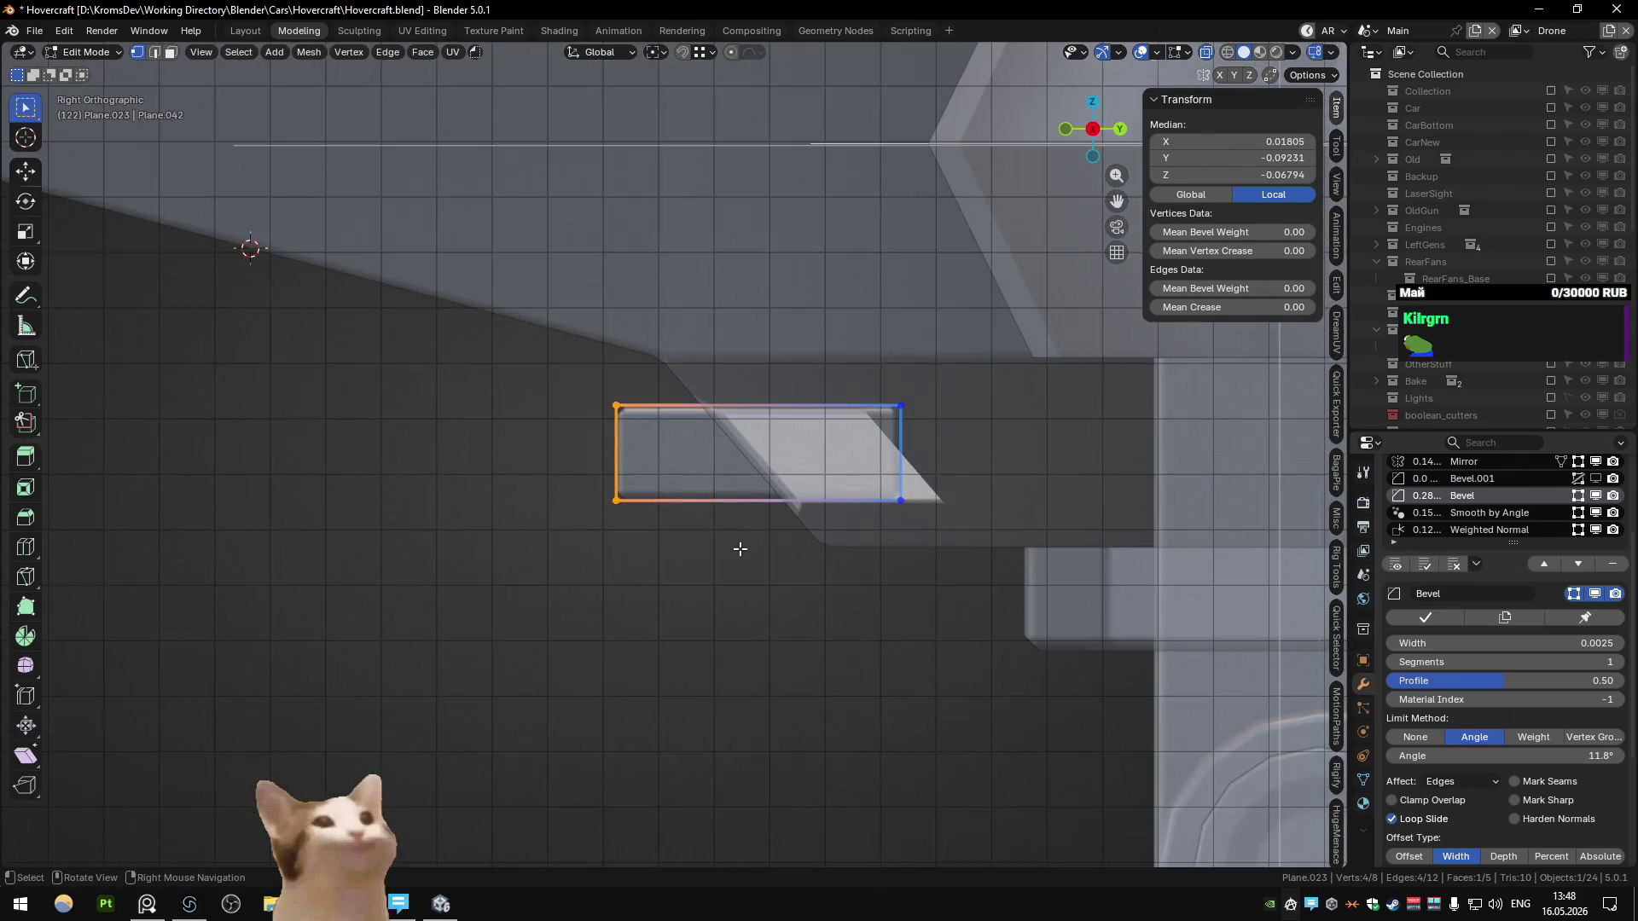
key("alt+z")
key("g")
key("y")
left_click(802, 565)
Step: Extrude the face into a box, inset it by 0.0028, and shrink/fatten the faces
key("e")
mouse_move(802, 566)
middle_mouse_down()
mouse_move(862, 227)
mouse_move(648, 490)
mouse_move(672, 411)
mouse_move(943, 413)
mouse_move(908, 546)
middle_mouse_up()
left_click(631, 494)
key("3")
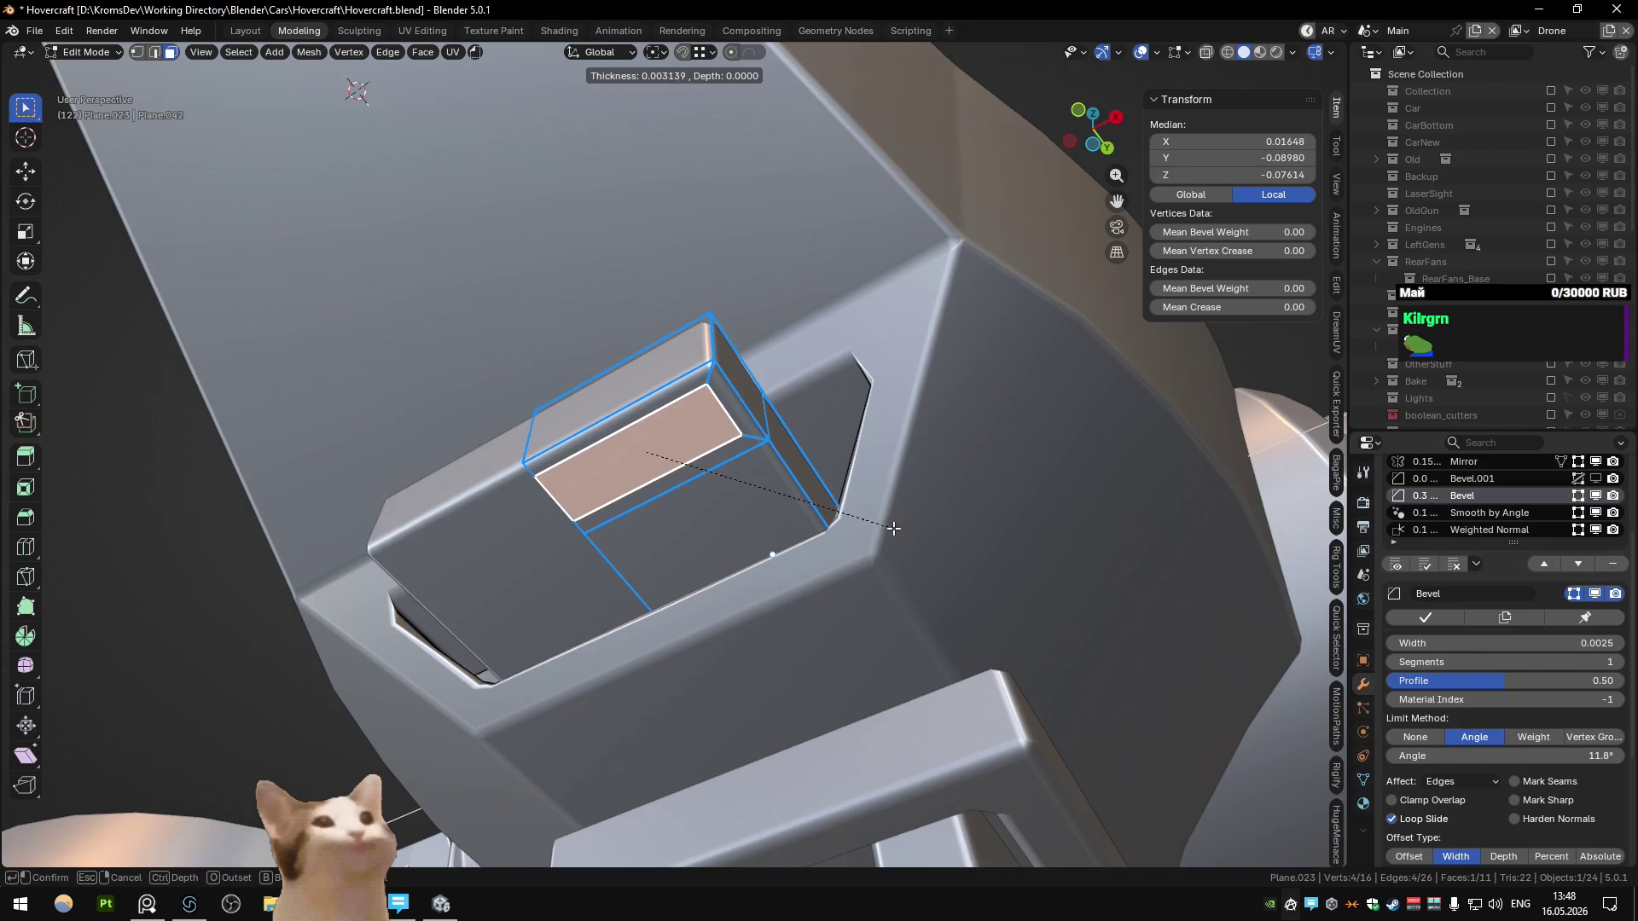
left_click(895, 531)
mouse_move(893, 523)
middle_mouse_down()
mouse_move(824, 601)
mouse_move(750, 530)
middle_mouse_up()
left_click(795, 557)
key("Tab")
scroll(835, 450, "up", 2)
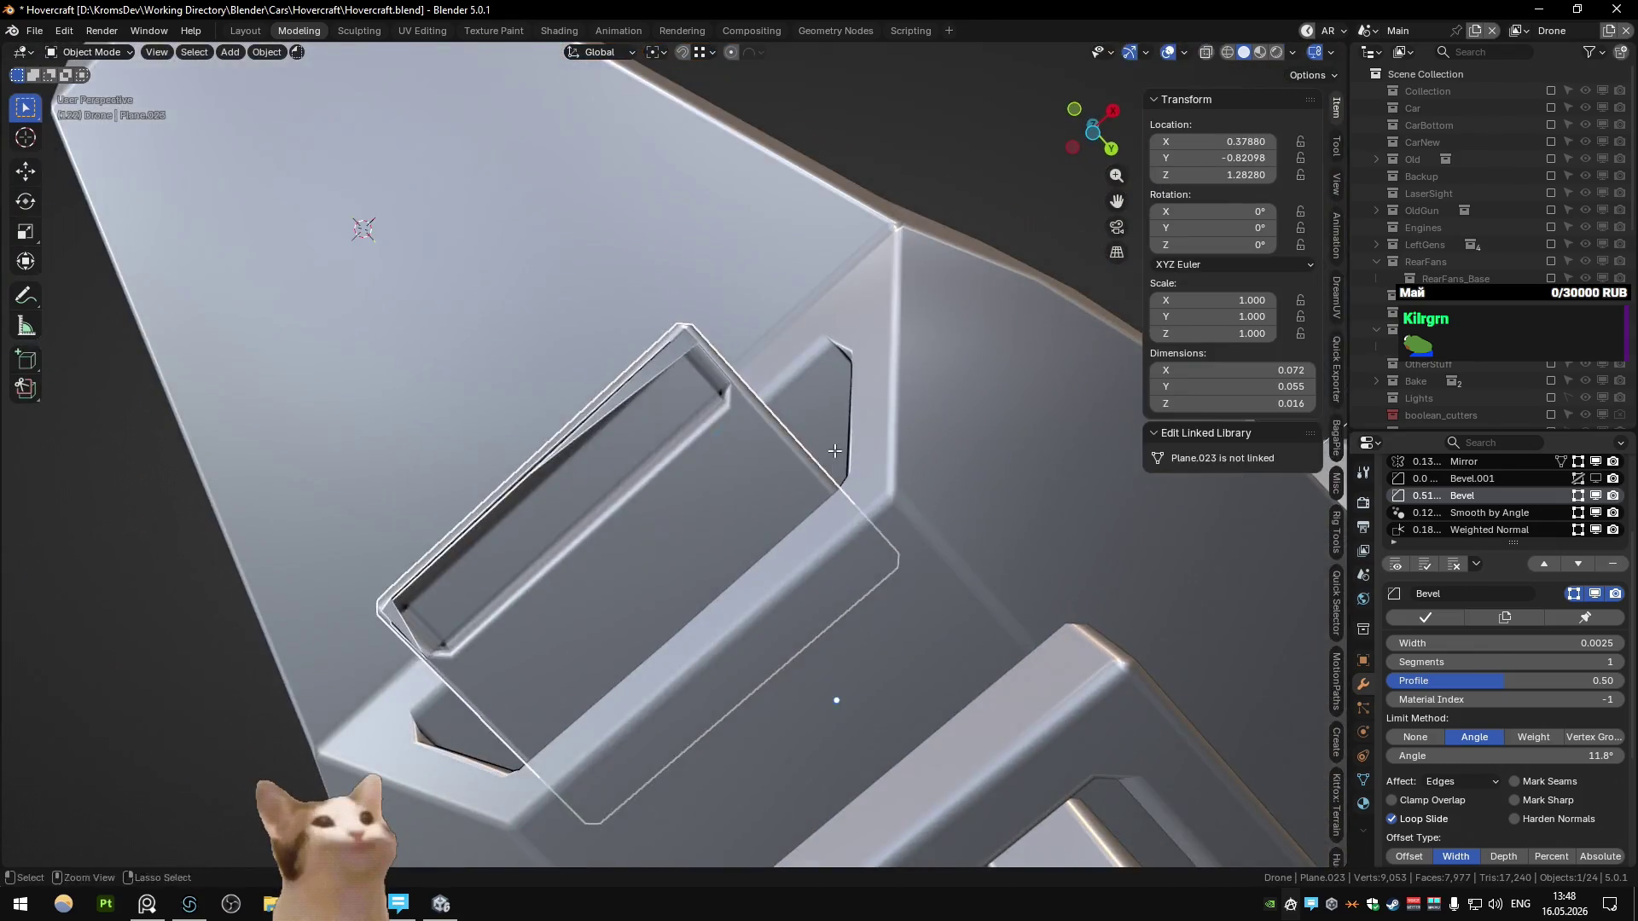
key("Tab")
mouse_move(834, 450)
middle_mouse_down()
mouse_move(714, 538)
mouse_move(688, 502)
middle_mouse_up()
Step: Slide the box's face along Y and inset its side face
key("g")
key("y")
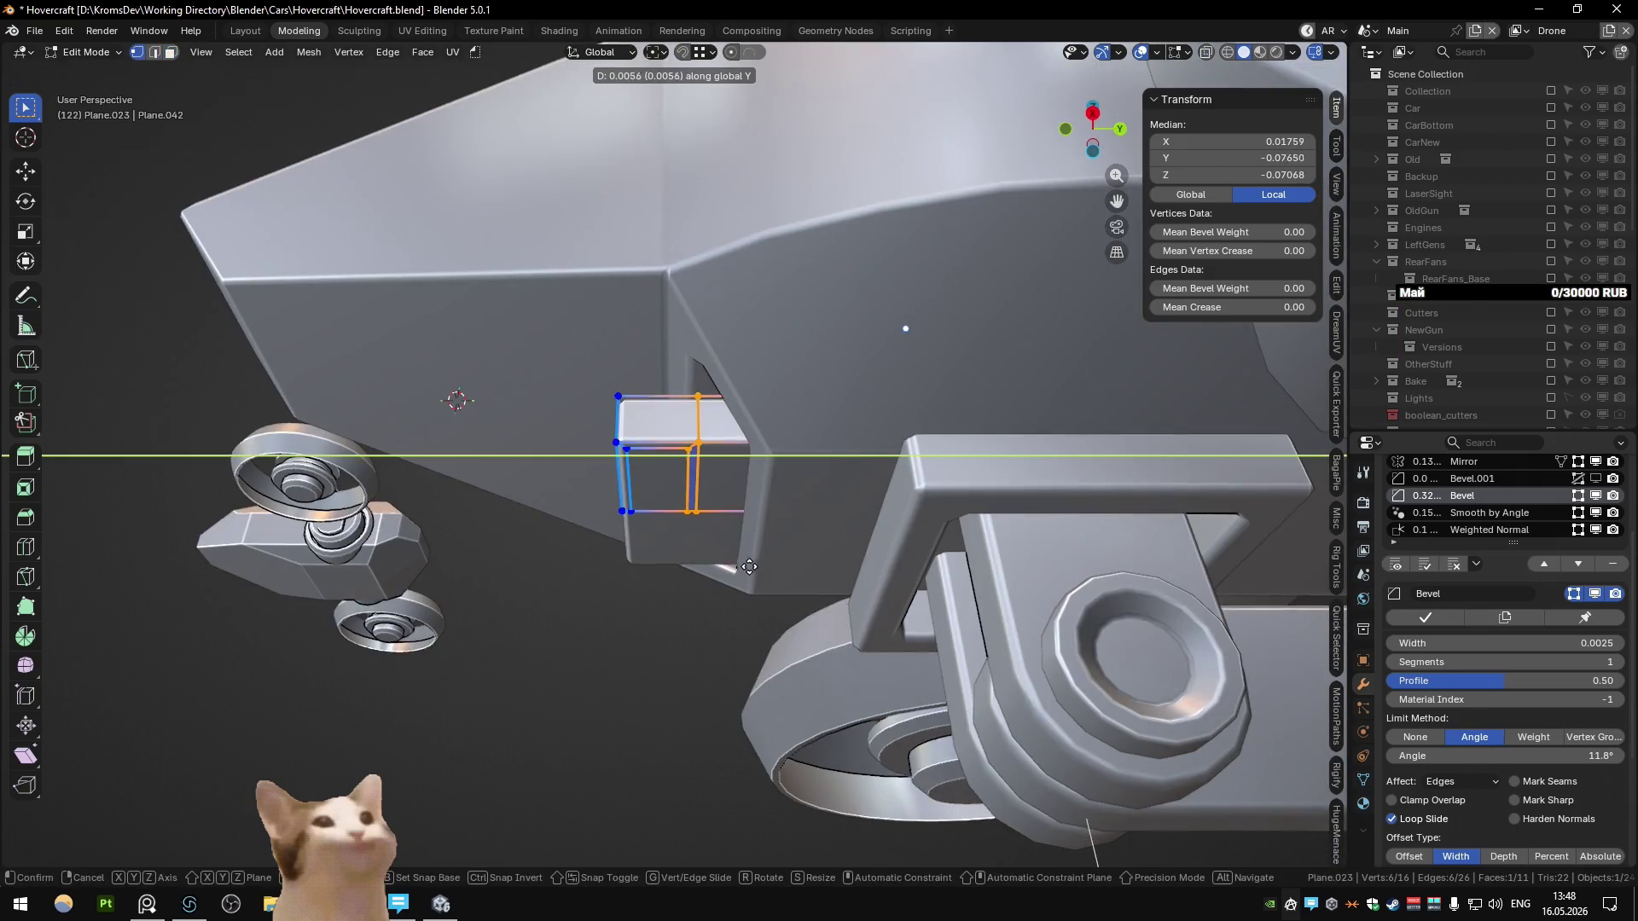
left_click(753, 568)
left_click(699, 503)
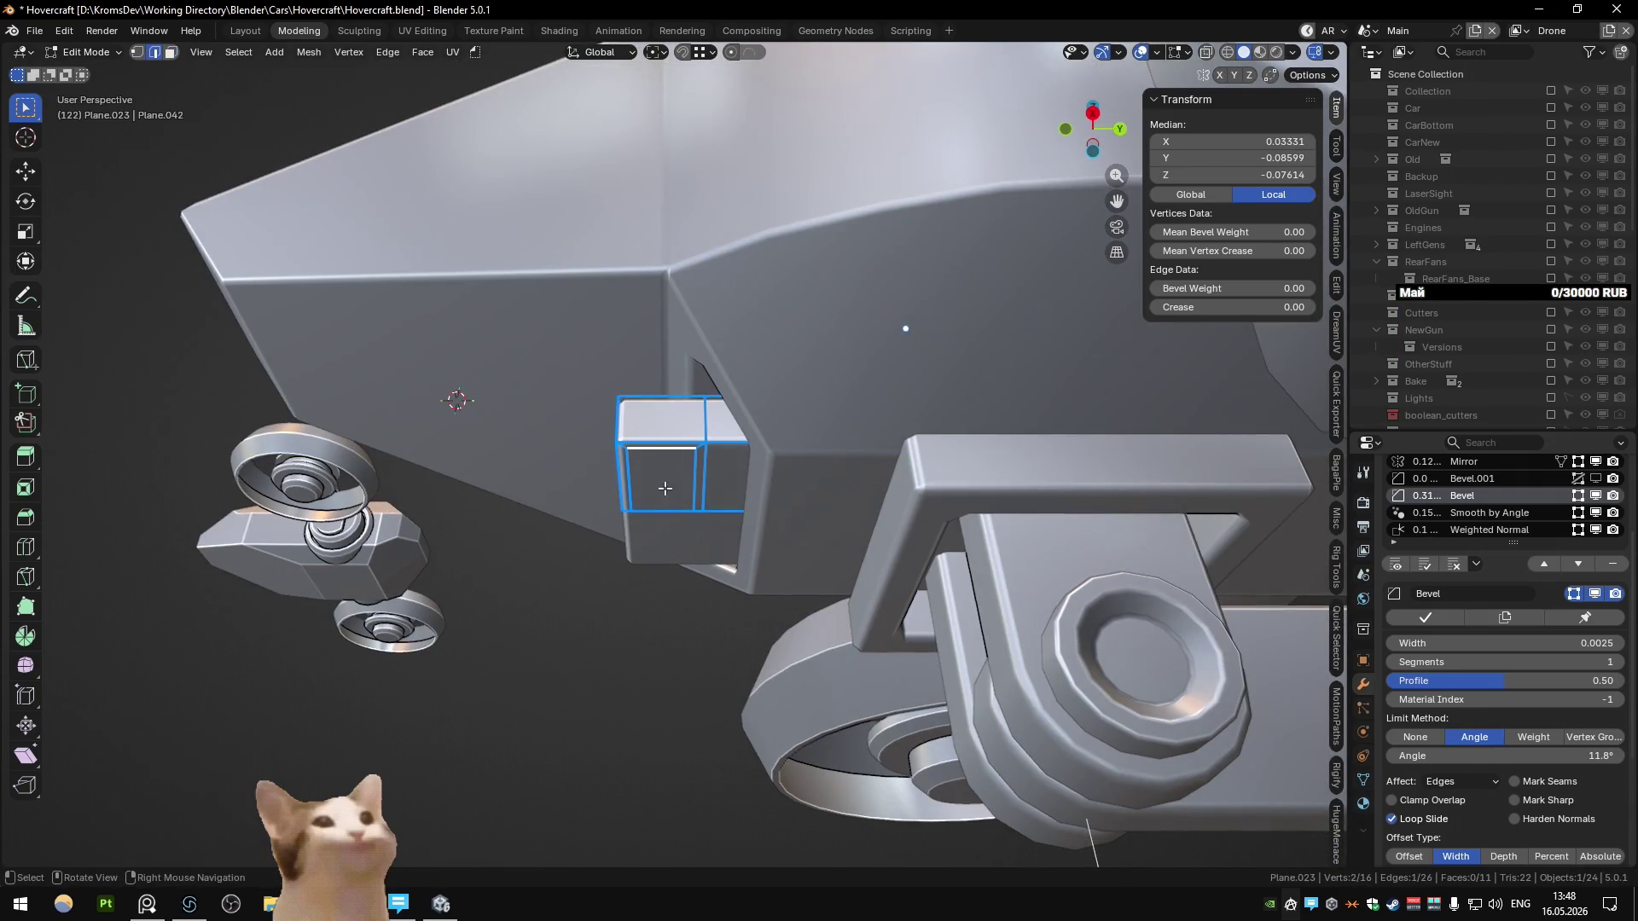
left_click(666, 489)
scroll(666, 490, "up", 3)
key("i")
left_click(918, 561)
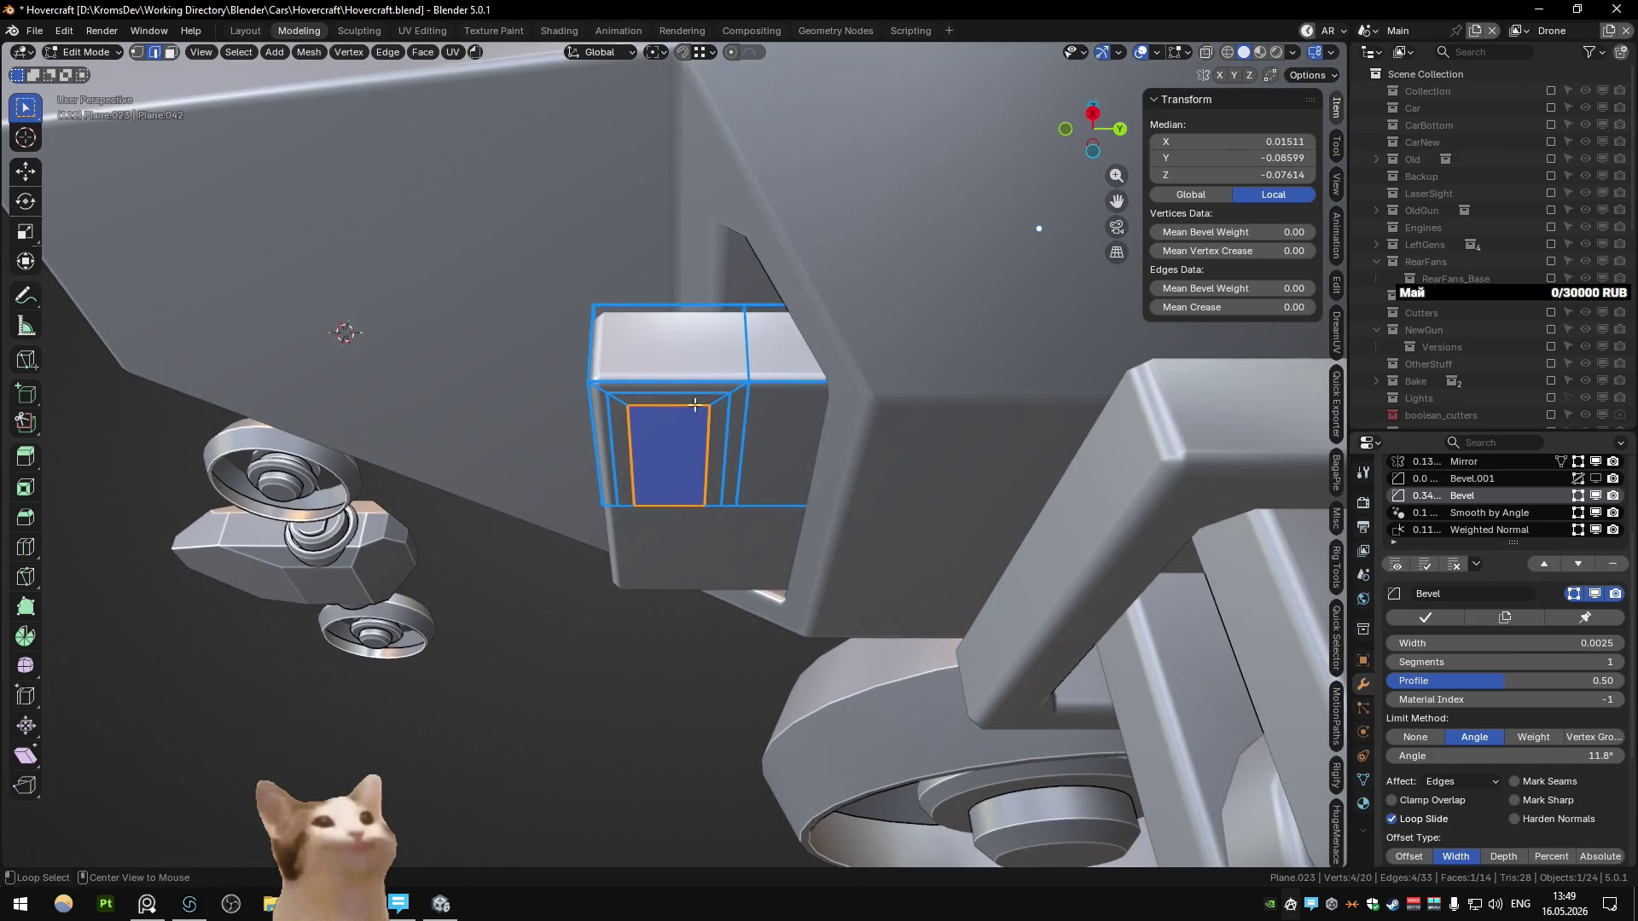
Step: Move the inset side face vertically along Z instead of extruding it
middle_click_drag(918, 561, 907, 392)
left_click(776, 440)
middle_click_drag(777, 440, 734, 601)
key("e")
key("Escape")
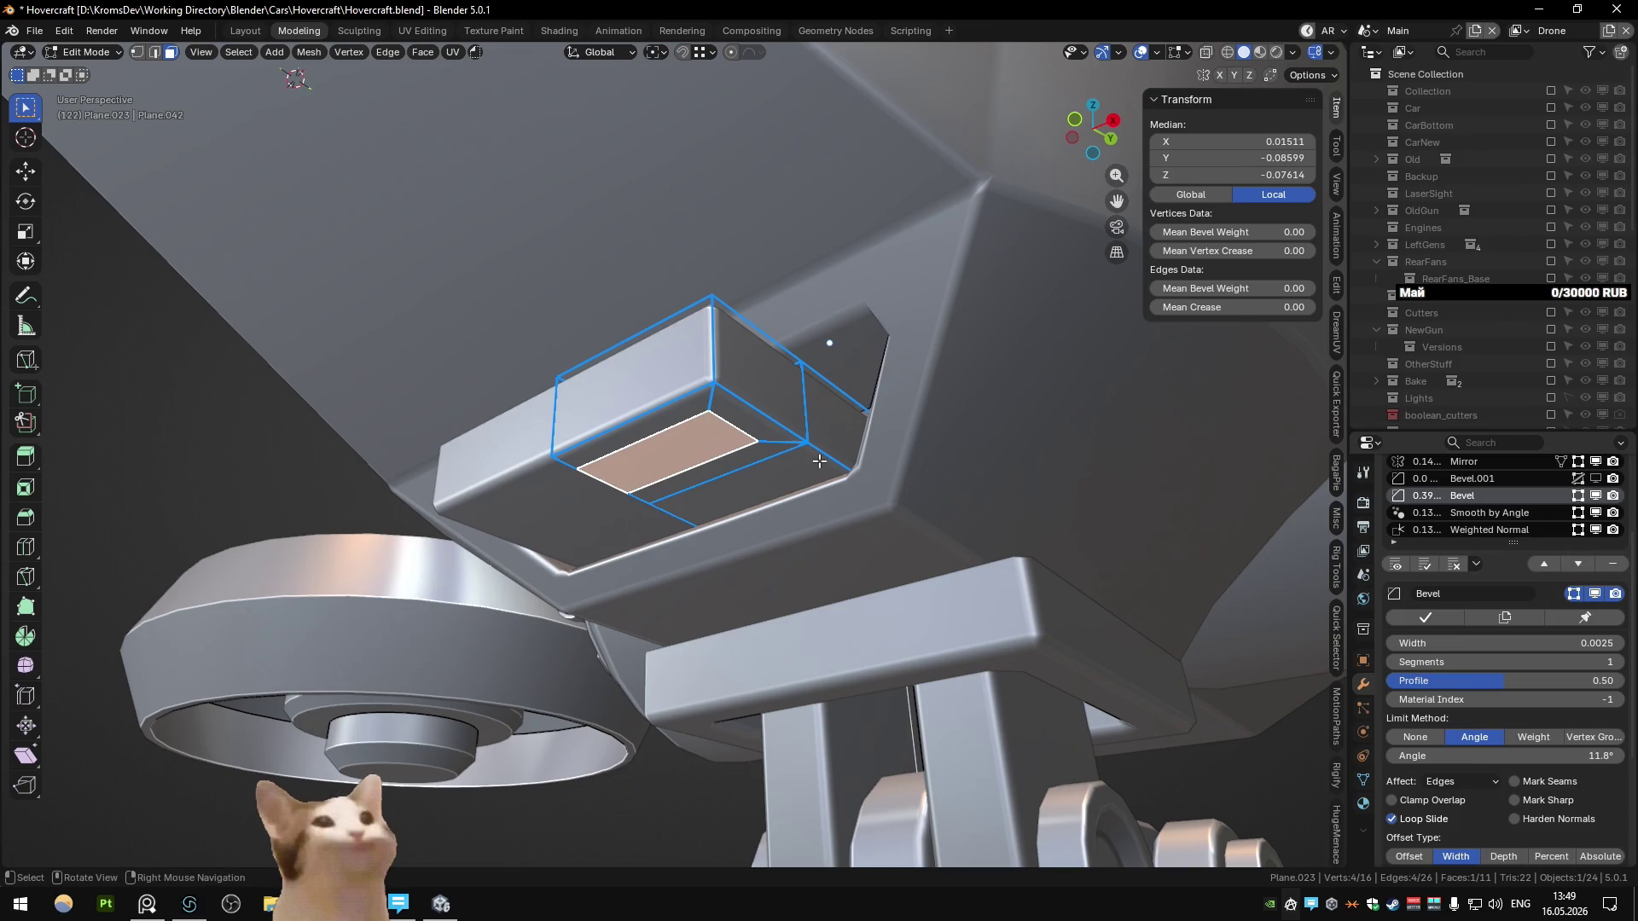
key("KP_3")
mouse_move(768, 475)
middle_mouse_down()
mouse_move(293, 250)
mouse_move(300, 227)
mouse_move(853, 410)
middle_mouse_up()
key("g")
key("z")
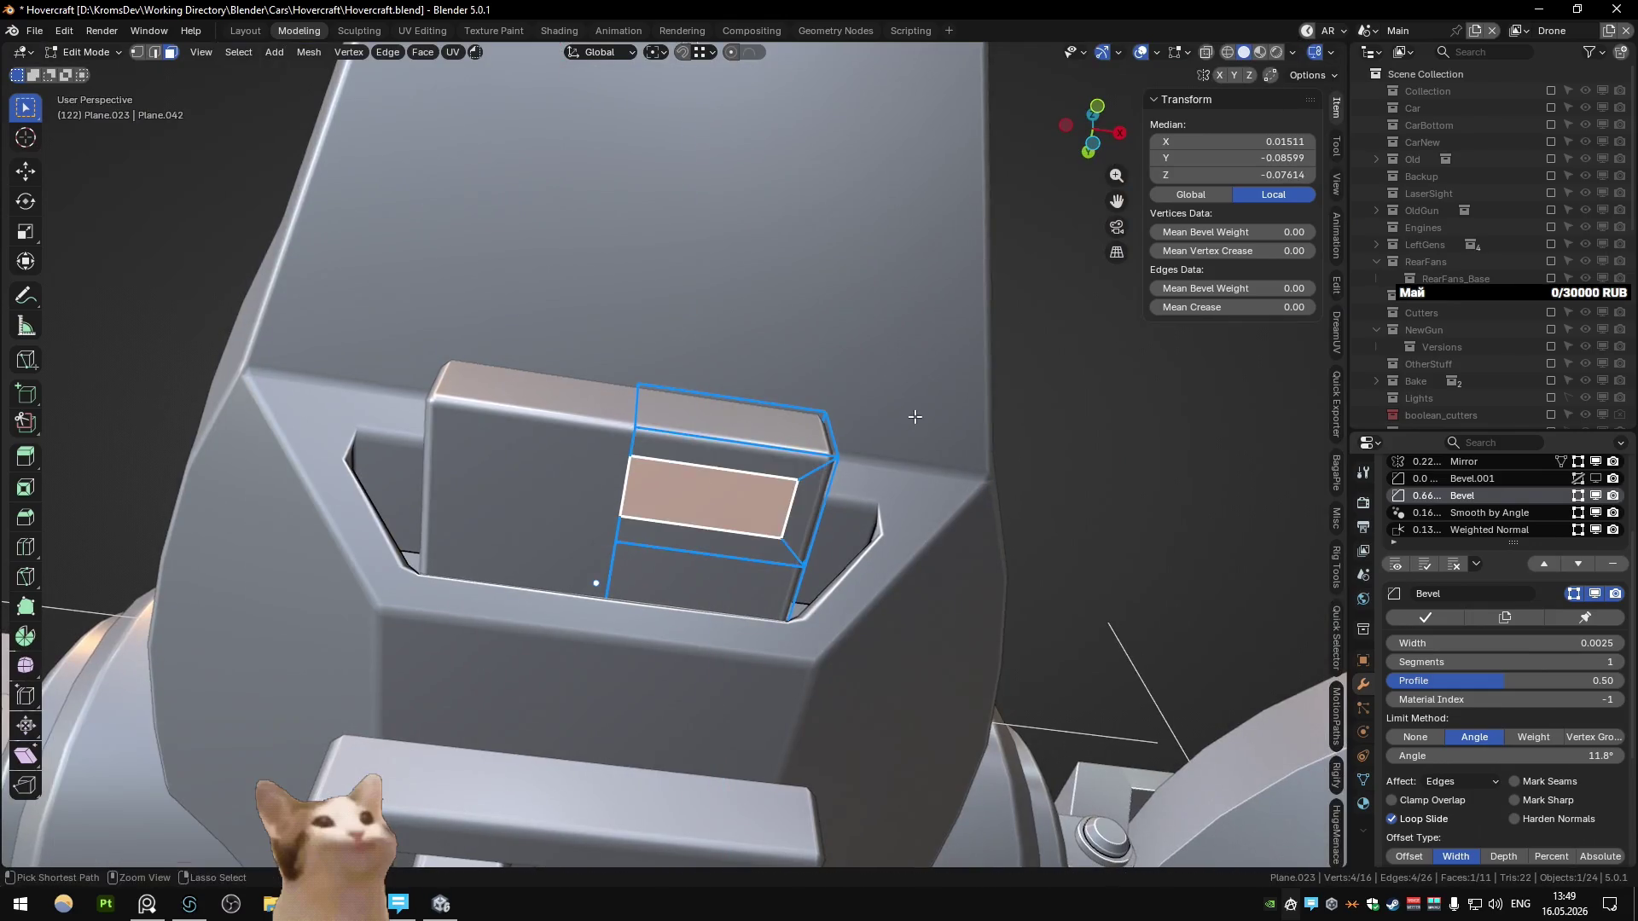
left_click(910, 402)
key("Tab")
Step: In see-through view, select another box face and move it 0.0041 along Z
mouse_move(911, 401)
middle_mouse_down()
mouse_move(687, 503)
mouse_move(765, 468)
mouse_move(817, 386)
middle_mouse_up()
key("KP_3")
key("Tab")
key("alt+z")
key("alt+a")
left_click(791, 445)
mouse_move(791, 445)
middle_mouse_down()
mouse_move(746, 540)
mouse_move(773, 401)
mouse_move(836, 483)
mouse_move(728, 566)
mouse_move(771, 518)
middle_mouse_up()
key("g")
key("z")
left_click(754, 511)
scroll(754, 511, "down", 5)
key("Tab")
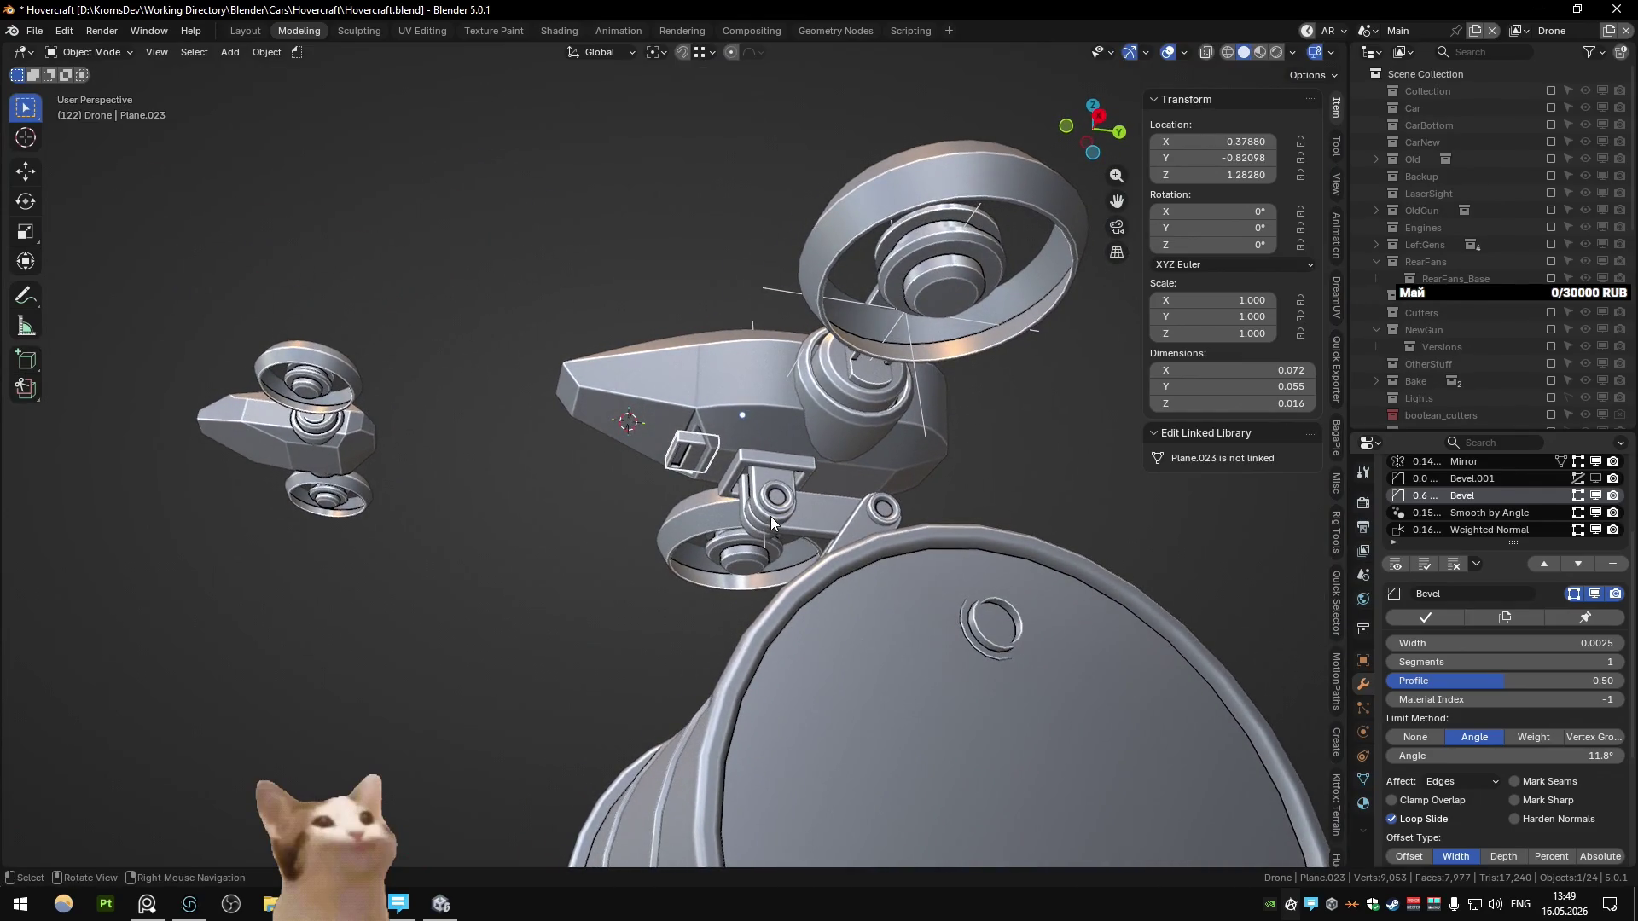
Step: Save Hovercraft.blend after reviewing the vent piece
mouse_move(771, 522)
middle_mouse_down()
mouse_move(575, 557)
mouse_move(729, 536)
mouse_move(806, 561)
mouse_move(708, 551)
mouse_move(594, 503)
mouse_move(667, 491)
middle_mouse_up()
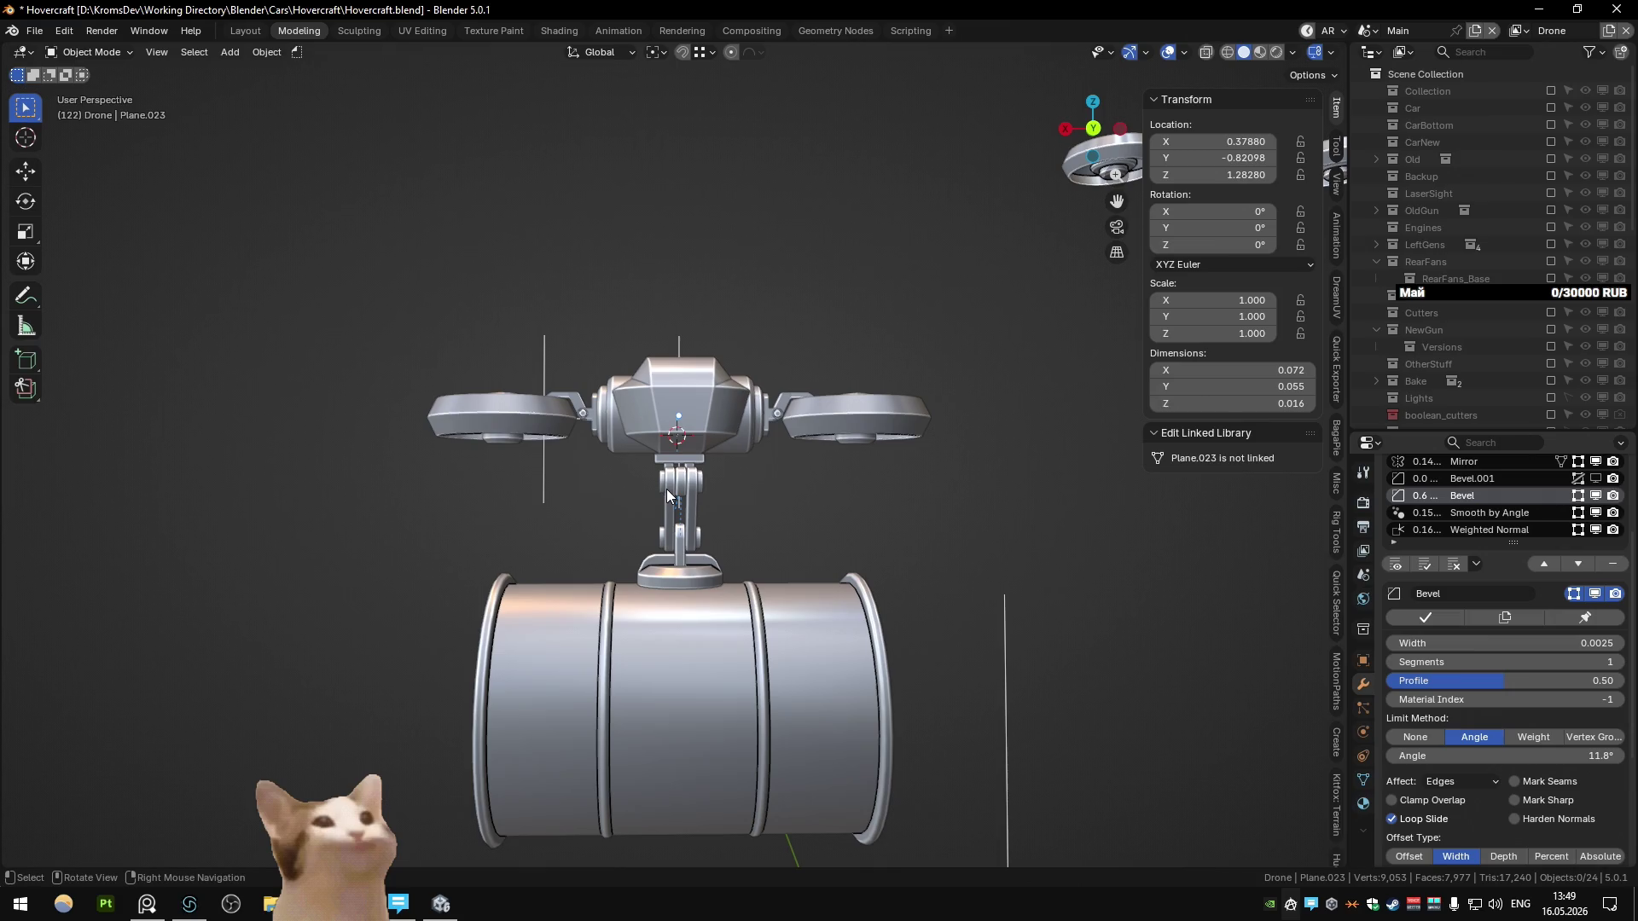
mouse_move(667, 489)
middle_mouse_down()
mouse_move(801, 446)
mouse_move(836, 471)
mouse_move(732, 510)
mouse_move(536, 540)
mouse_move(565, 508)
mouse_move(568, 550)
mouse_move(679, 567)
mouse_move(677, 595)
mouse_move(651, 495)
middle_mouse_up()
key("ctrl+s")
Step: Select the drone's head body Plane.002 and enter Edit Mode
scroll(647, 489, "up", 3)
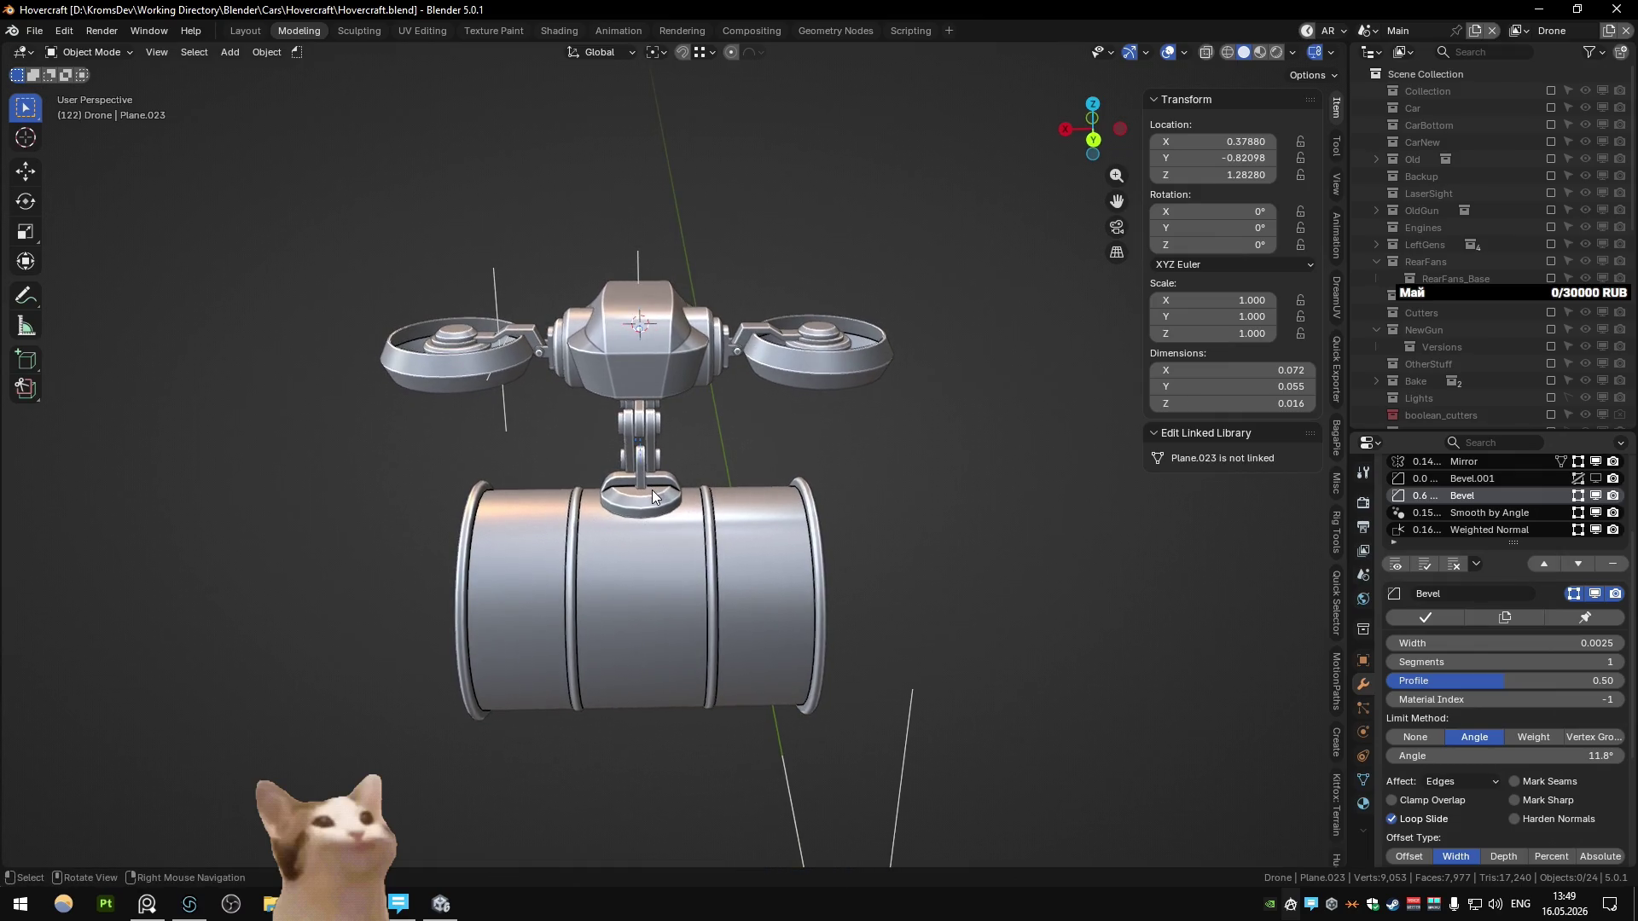
mouse_move(652, 490)
middle_mouse_down()
mouse_move(804, 434)
mouse_move(640, 452)
mouse_move(652, 428)
middle_mouse_up()
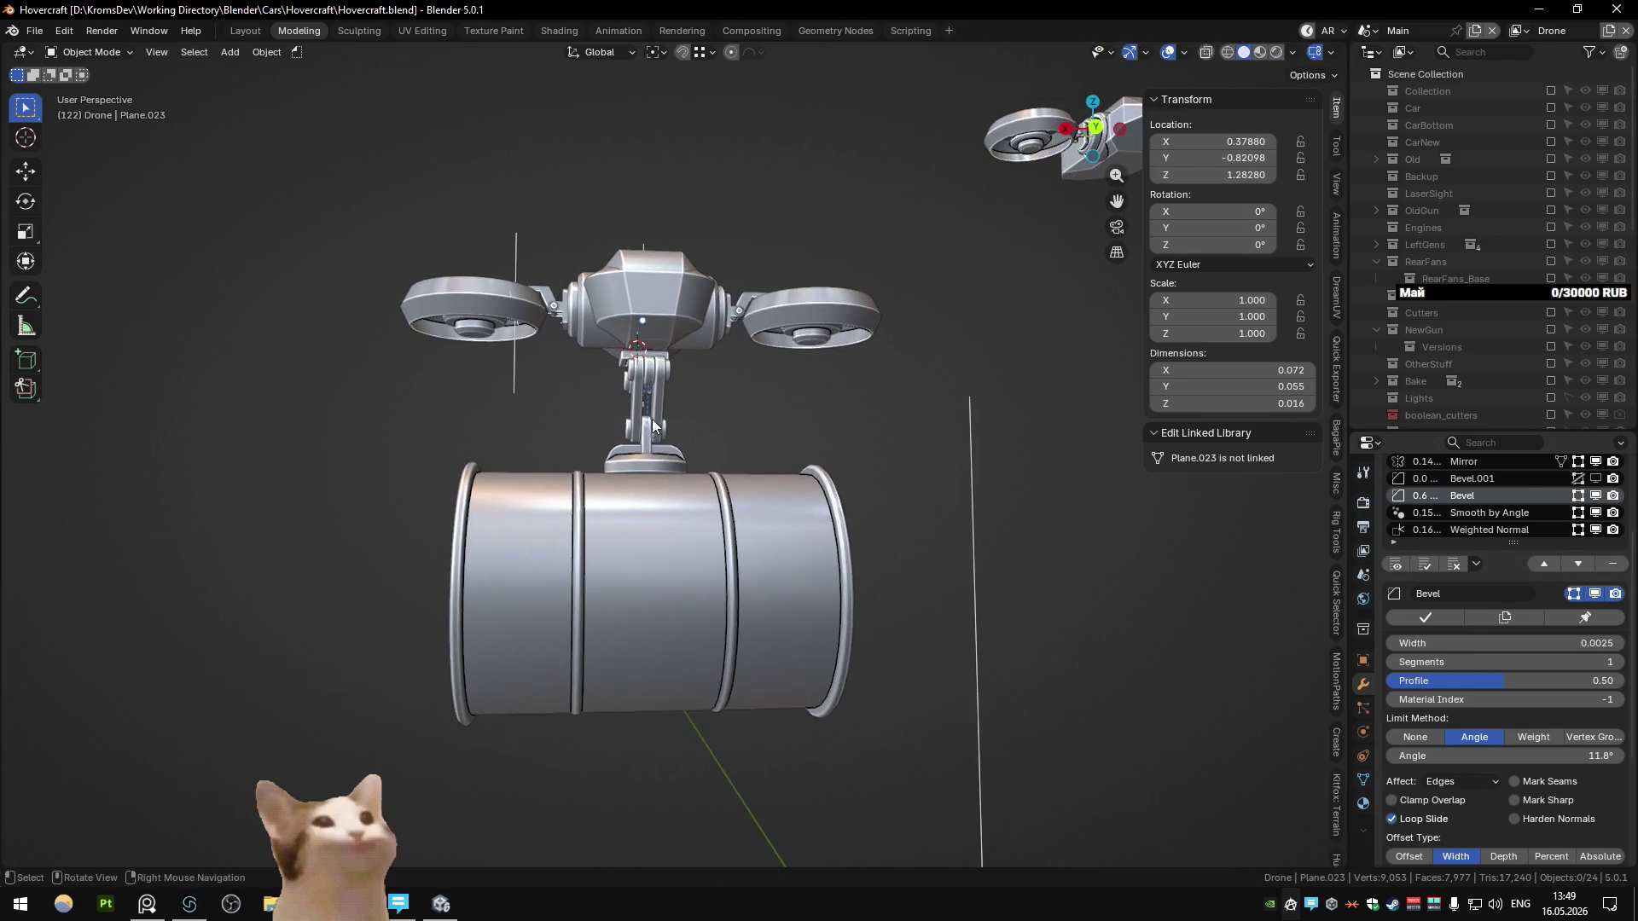
left_click(654, 321)
key("Tab")
key("Tab")
key("Tab")
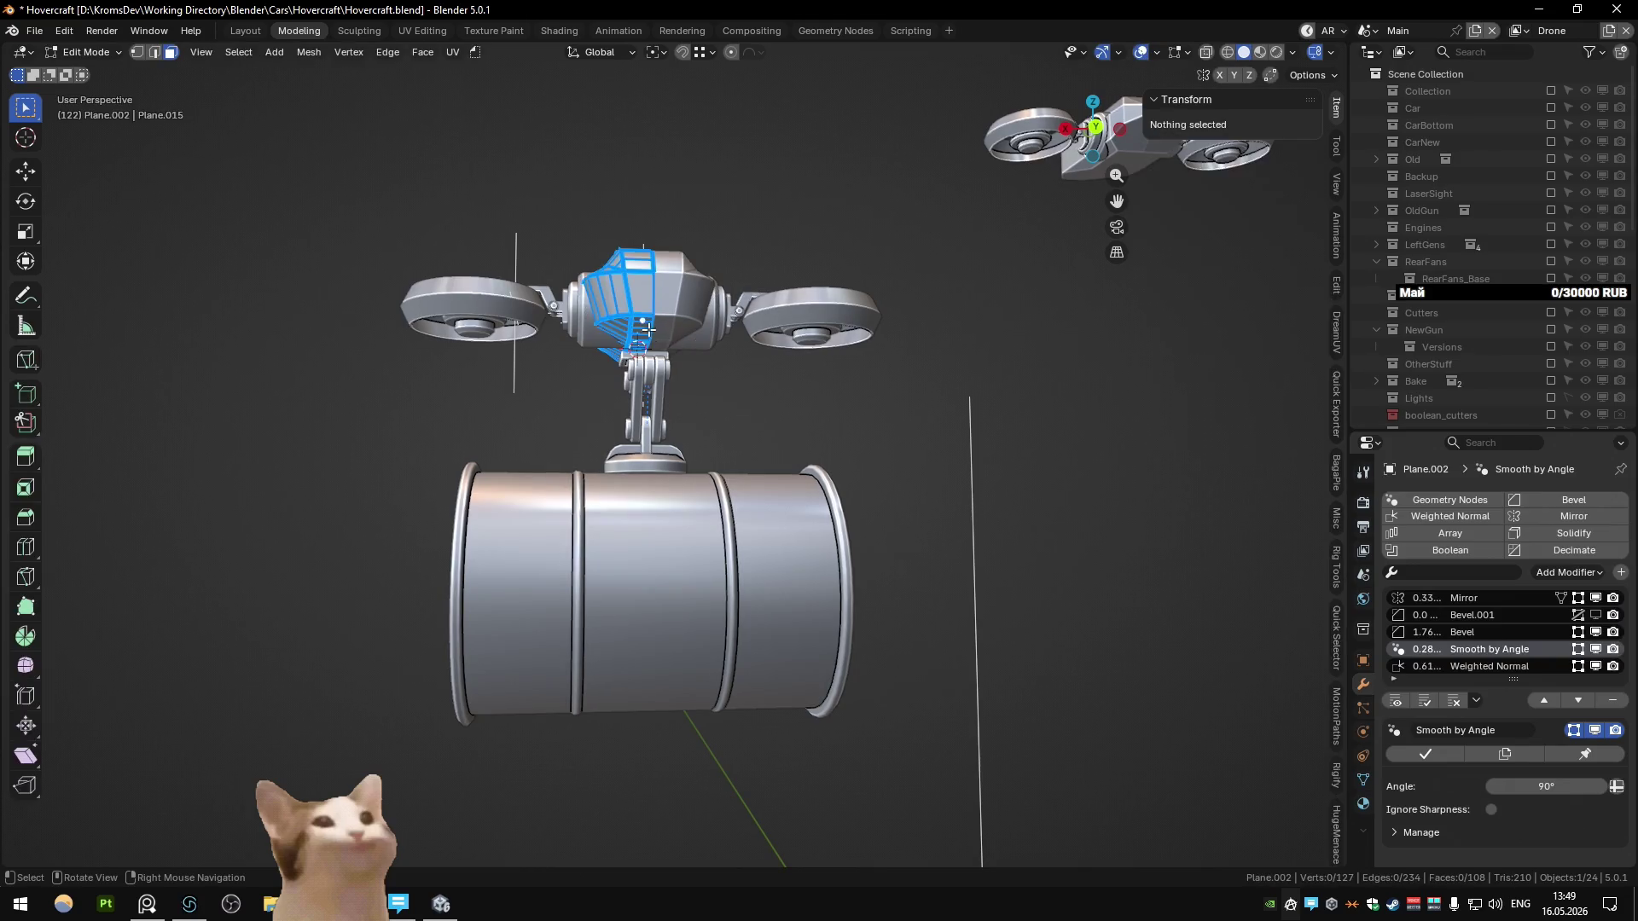
Step: Duplicate a strip of four head faces in place and separate it into new object Plane.024
scroll(649, 326, "up", 6)
middle_click_drag(648, 326, 708, 376)
left_click(712, 375)
left_click(606, 473, "ctrl")
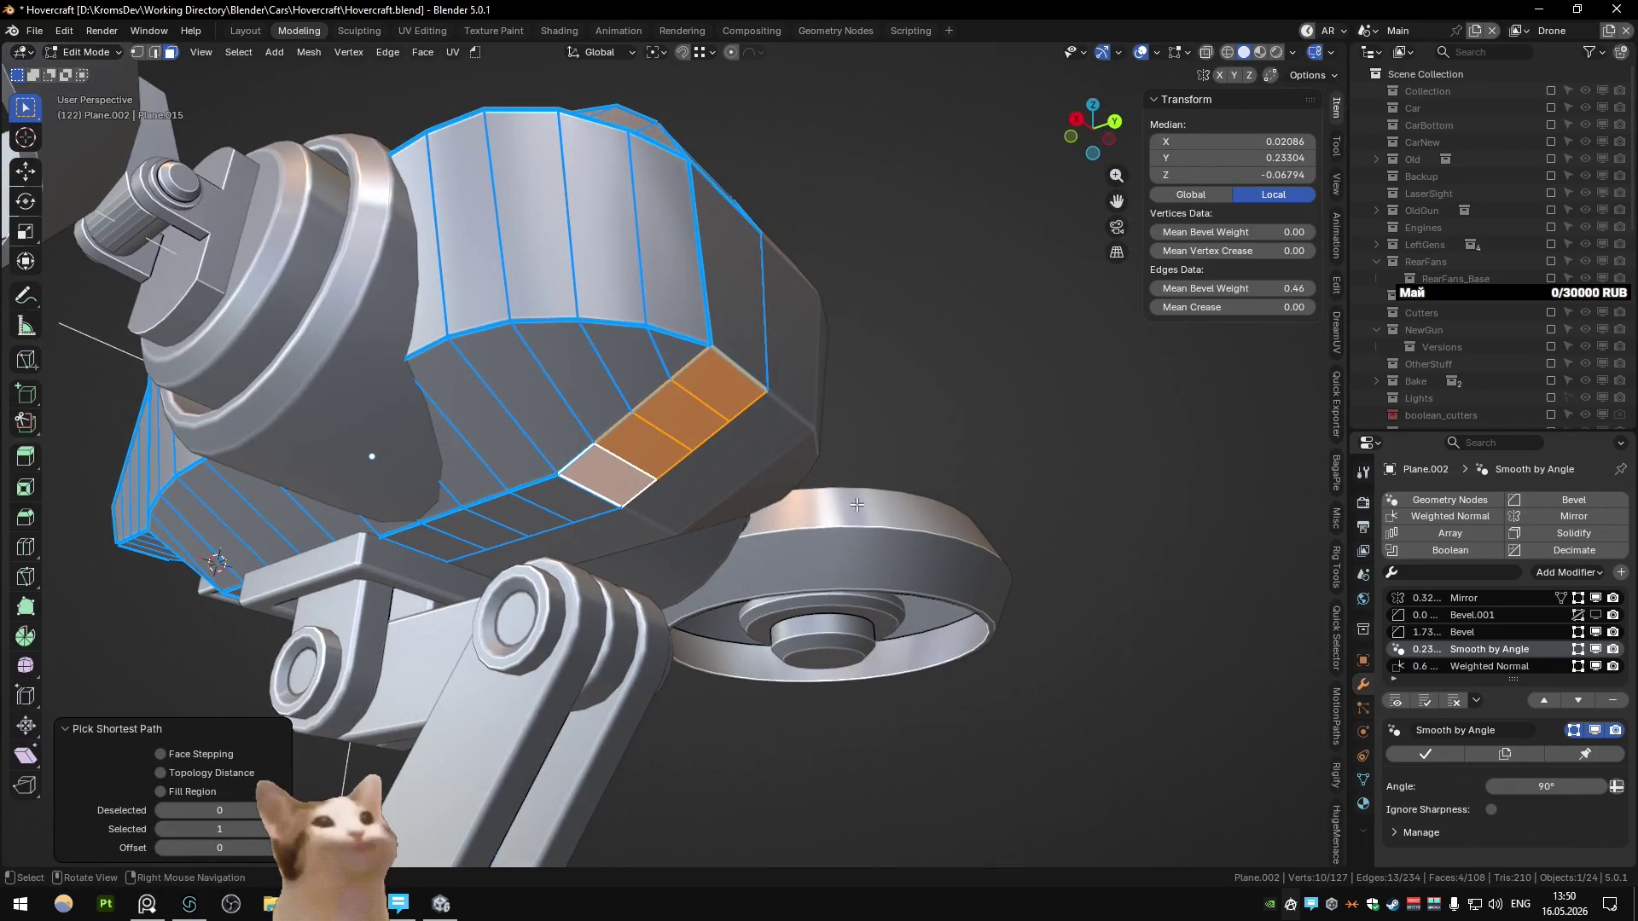
key("shift+d")
right_click(781, 484)
key("p")
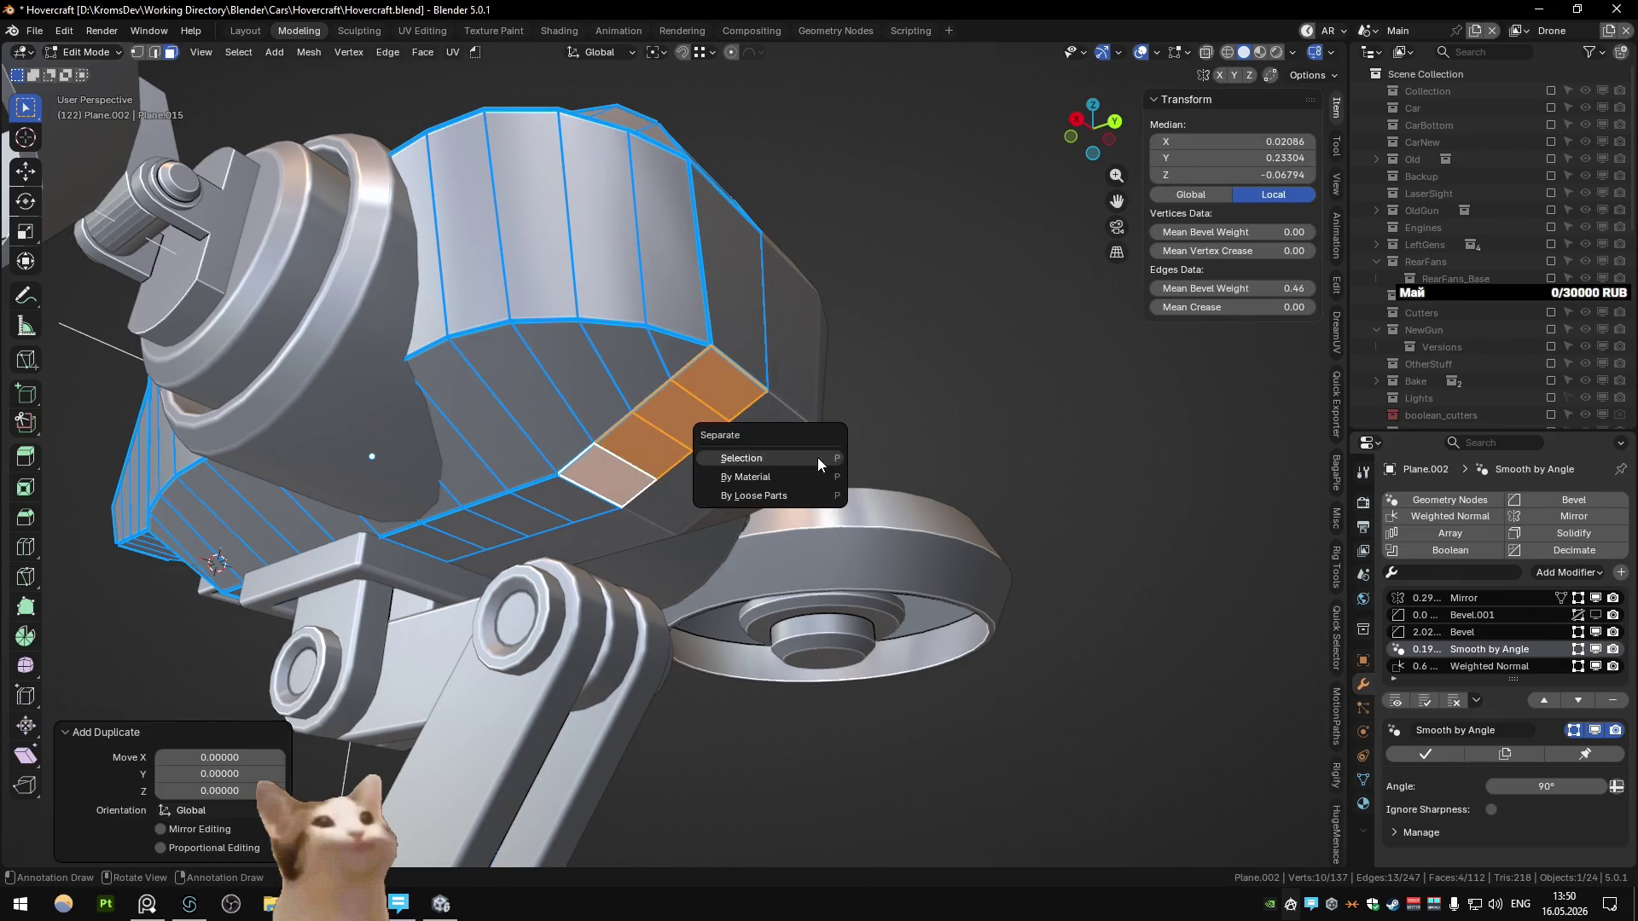
left_click(818, 457)
key("Tab")
scroll(722, 427, "down", 8)
mouse_move(722, 427)
middle_mouse_down()
mouse_move(586, 501)
mouse_move(568, 469)
mouse_move(595, 479)
middle_mouse_up()
Step: Inset all four faces of the new panel Plane.024 by 0.0217
mouse_move(789, 611)
middle_mouse_down("shift")
mouse_move(763, 399)
mouse_move(410, 293)
middle_mouse_up("shift")
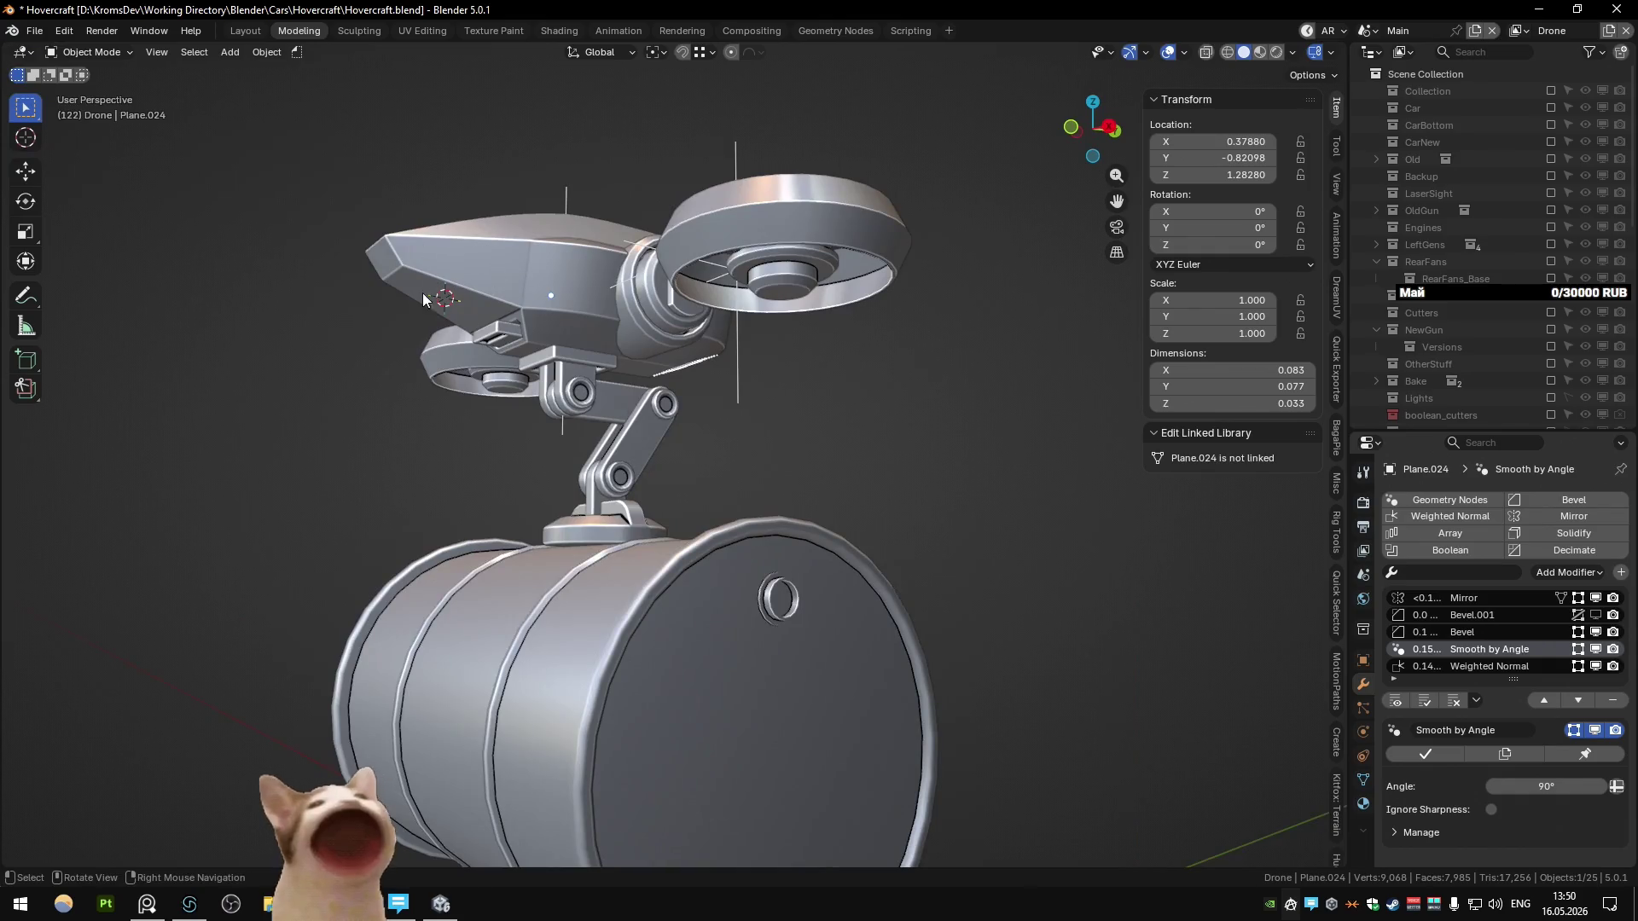
scroll(443, 313, "down", 8)
scroll(466, 331, "up", 8)
mouse_move(944, 406)
middle_mouse_down()
mouse_move(800, 477)
mouse_move(851, 500)
mouse_move(676, 387)
mouse_move(662, 401)
mouse_move(705, 438)
middle_mouse_up()
scroll(705, 439, "up", 5)
scroll(826, 505, "up", 3)
key("Tab")
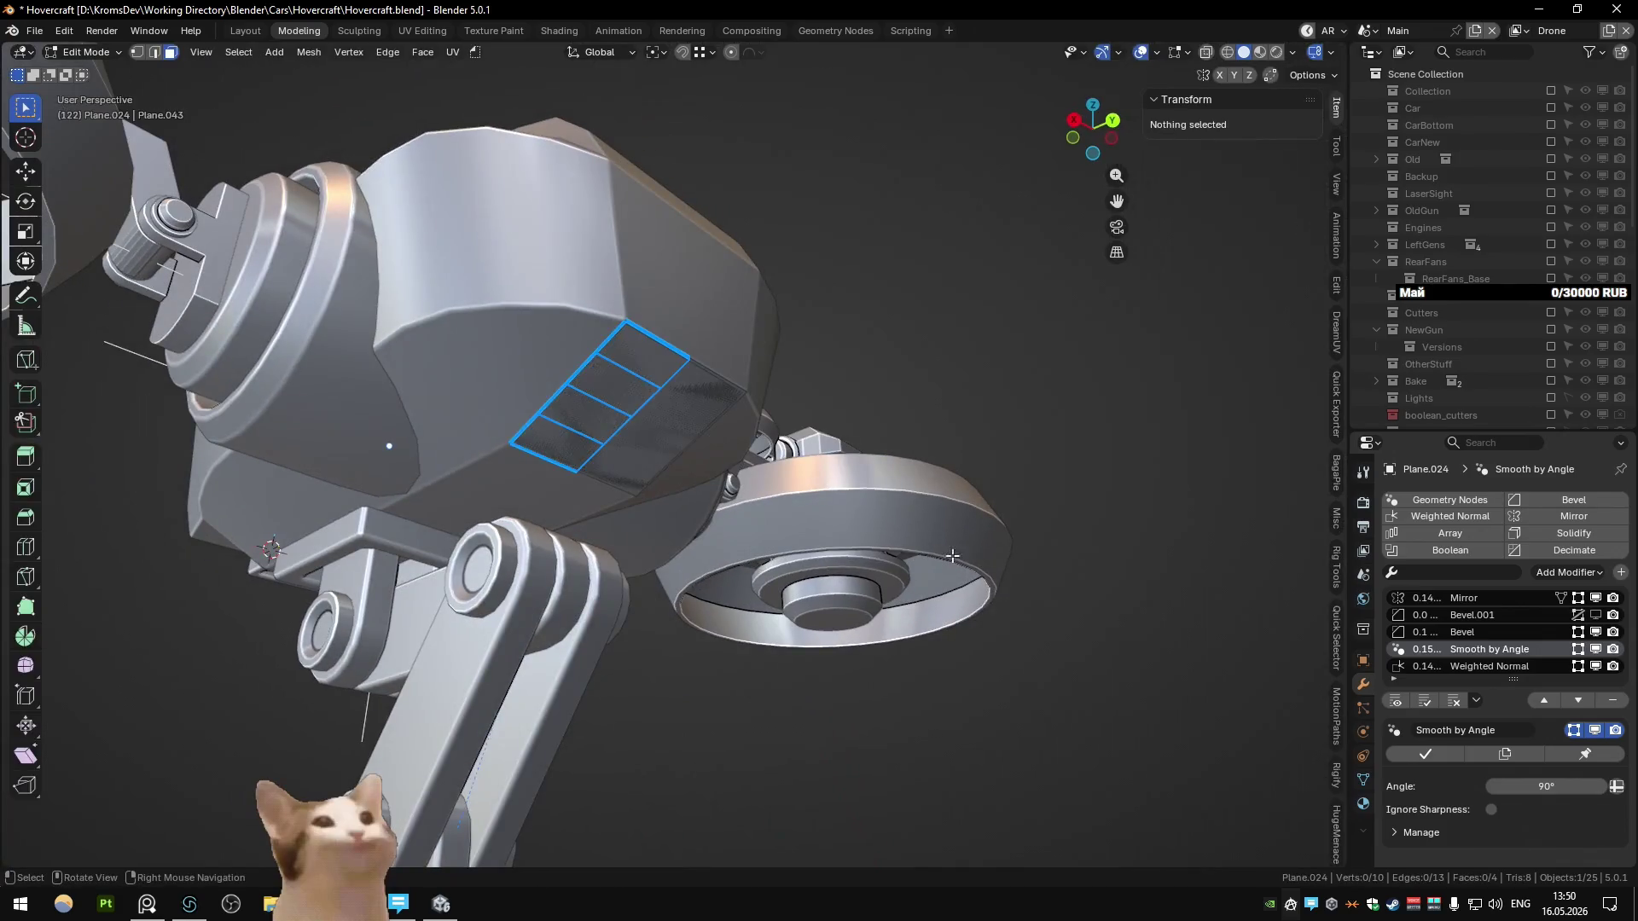
key("a")
scroll(1035, 610, "up", 3)
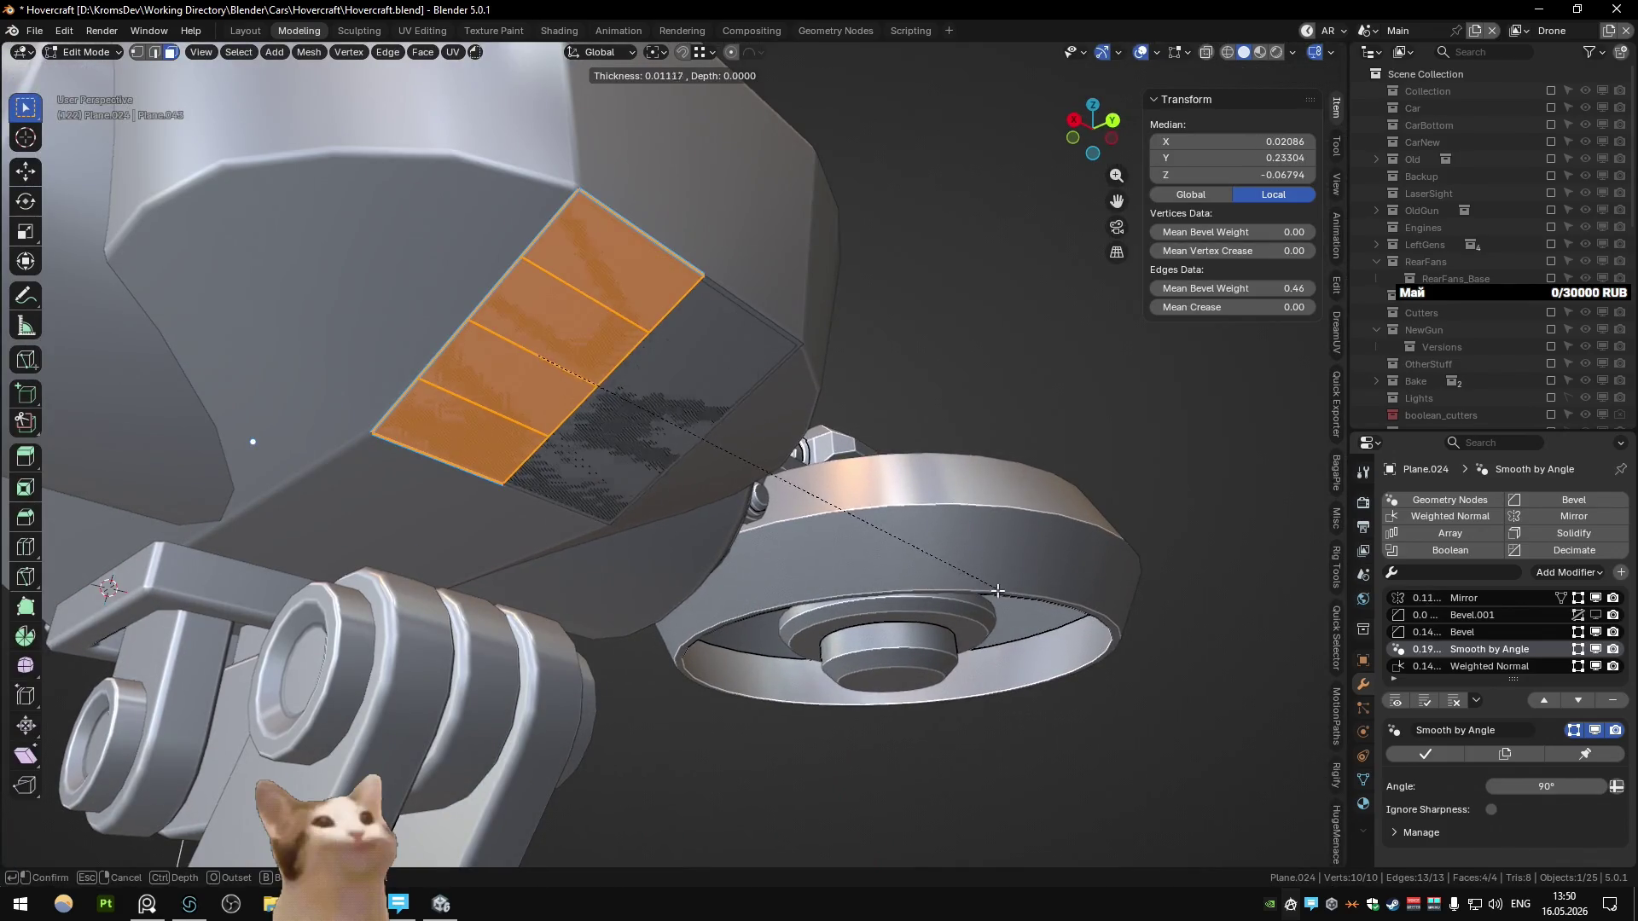
left_click(950, 588)
scroll(648, 493, "down", 5)
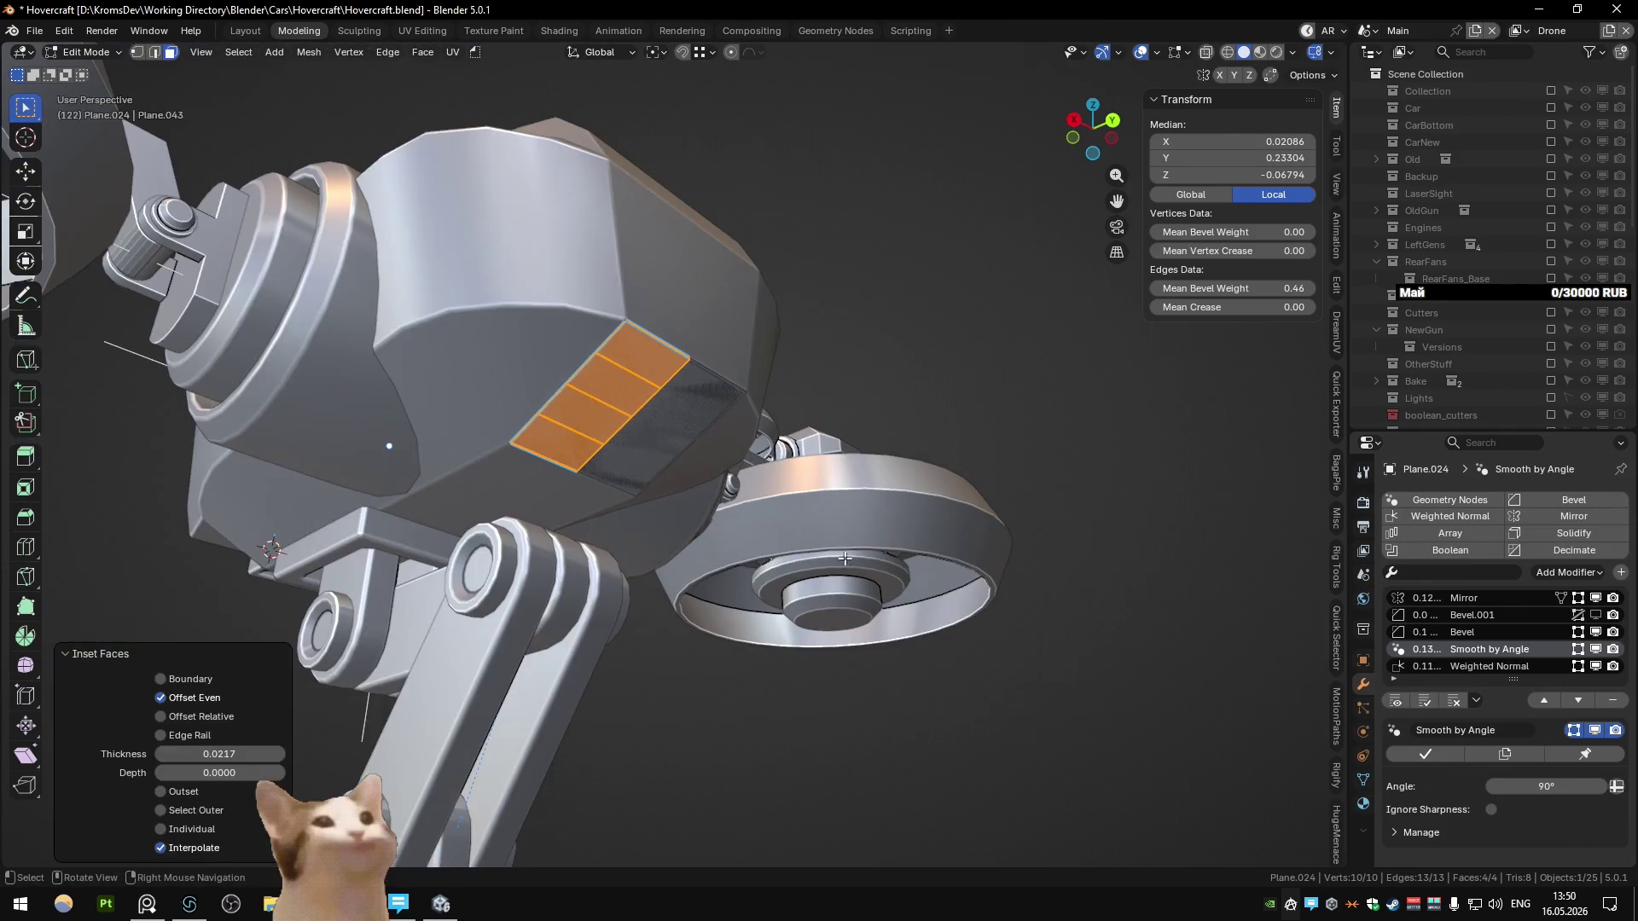
key("Tab")
mouse_move(648, 493)
middle_mouse_down()
mouse_move(683, 459)
mouse_move(557, 540)
middle_mouse_up()
scroll(597, 507, "down", 3)
left_click(557, 540)
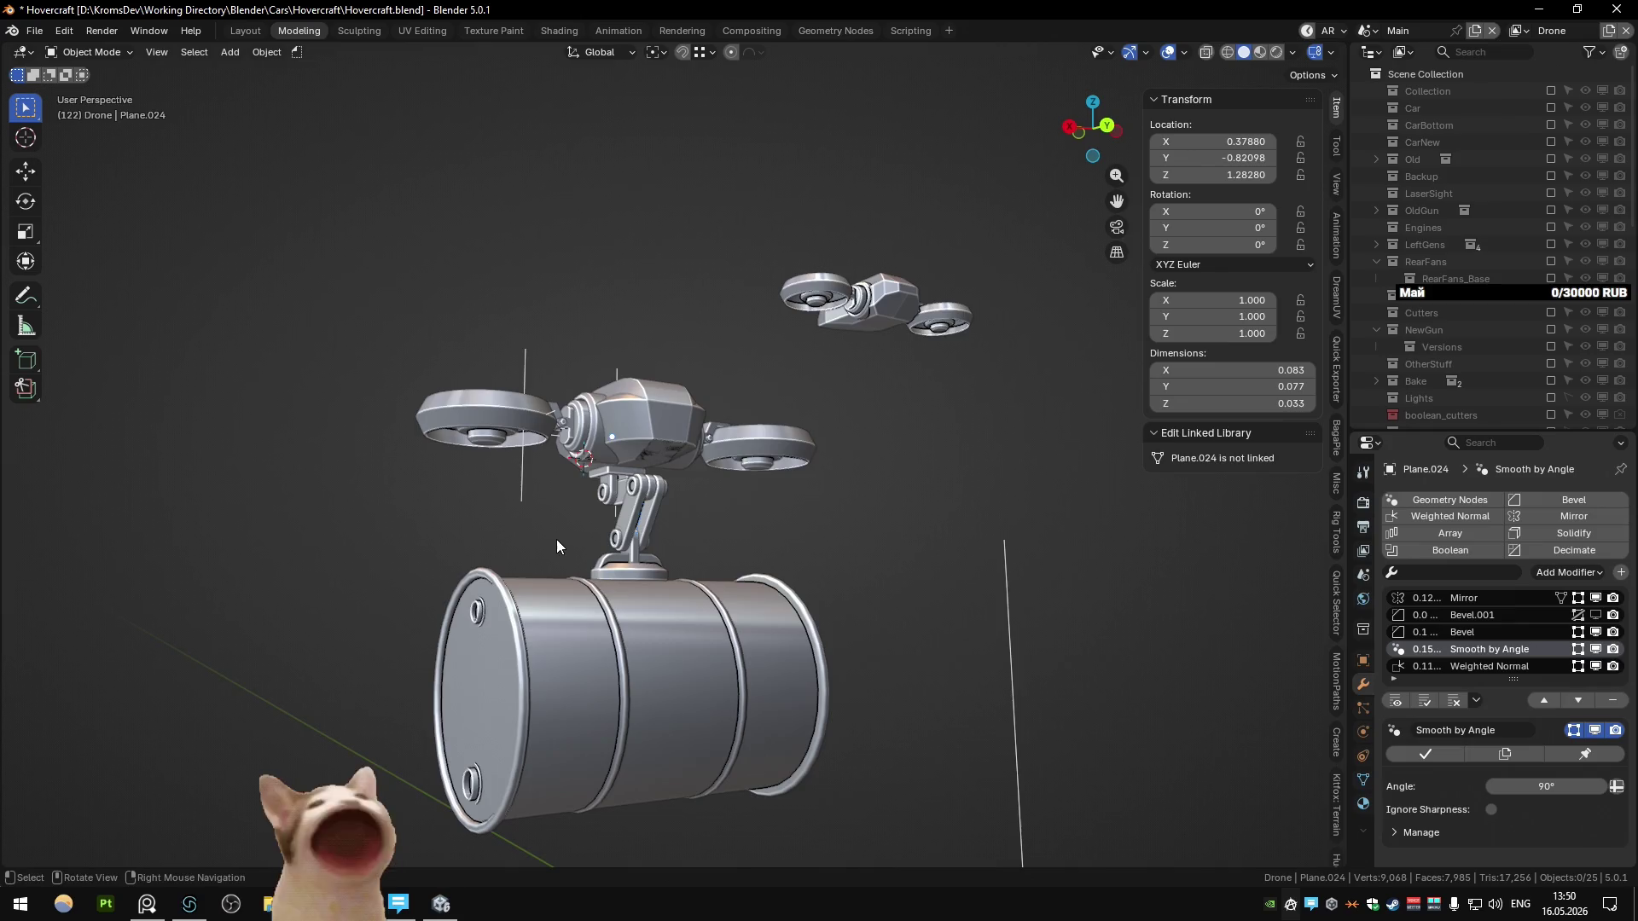
Step: Select the head's small dark side panel and edit its mesh in front view
middle_click_drag(557, 539, 500, 570)
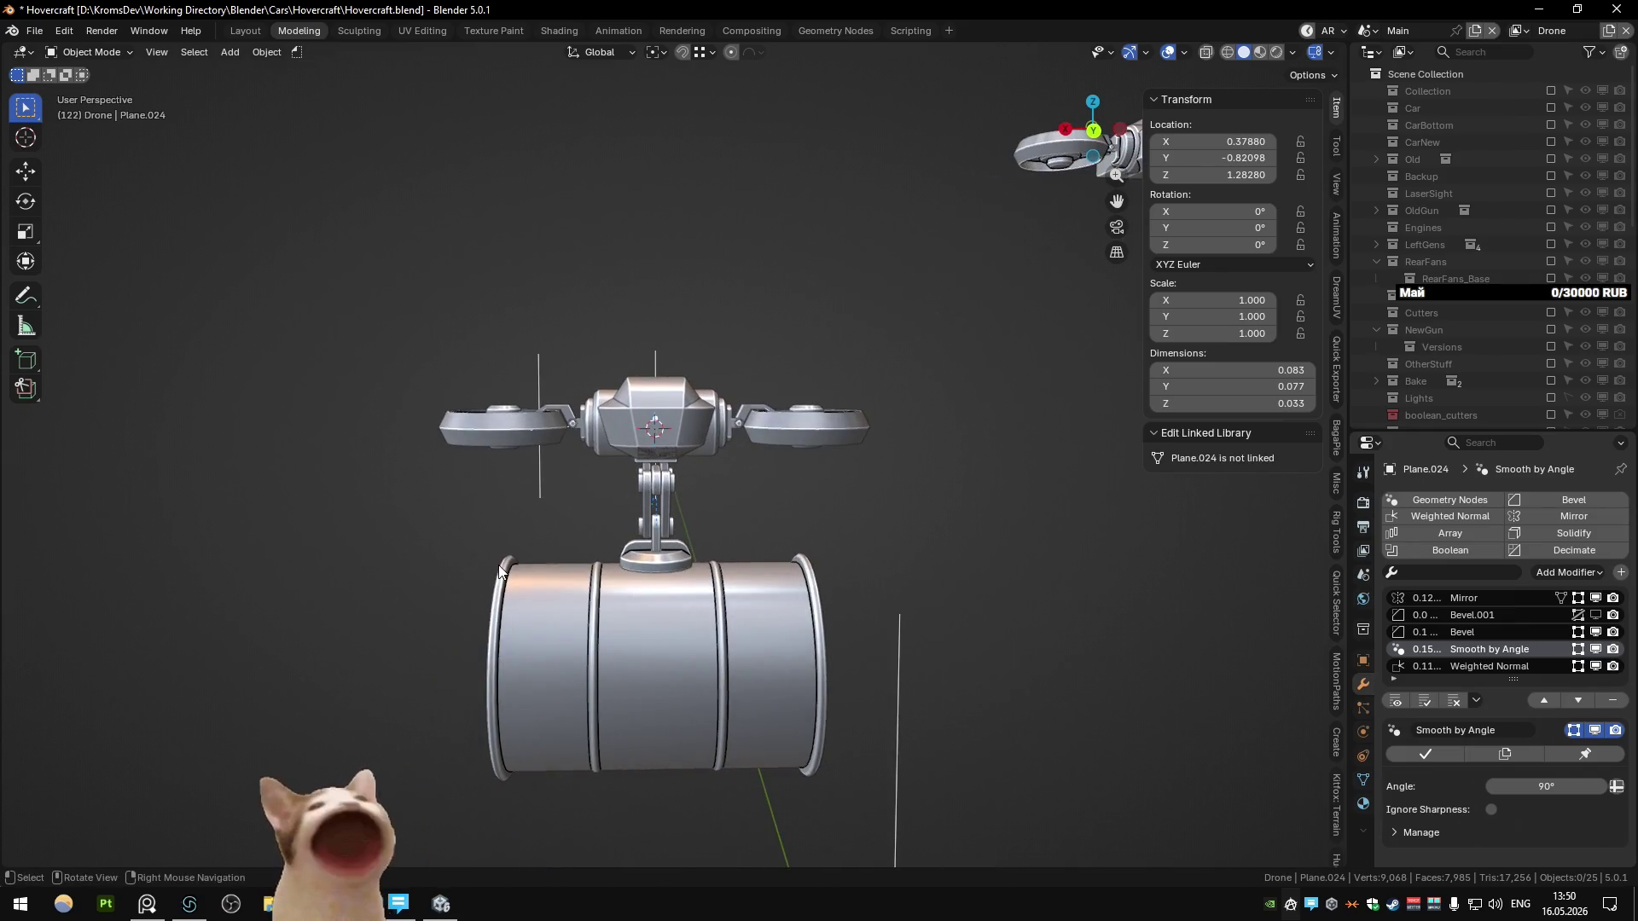
mouse_move(500, 571)
middle_mouse_down()
mouse_move(556, 594)
mouse_move(665, 504)
mouse_move(664, 467)
middle_mouse_up()
scroll(556, 593, "up", 5)
key("KP_3")
scroll(637, 428, "up", 5)
left_click(640, 431)
left_click(640, 438)
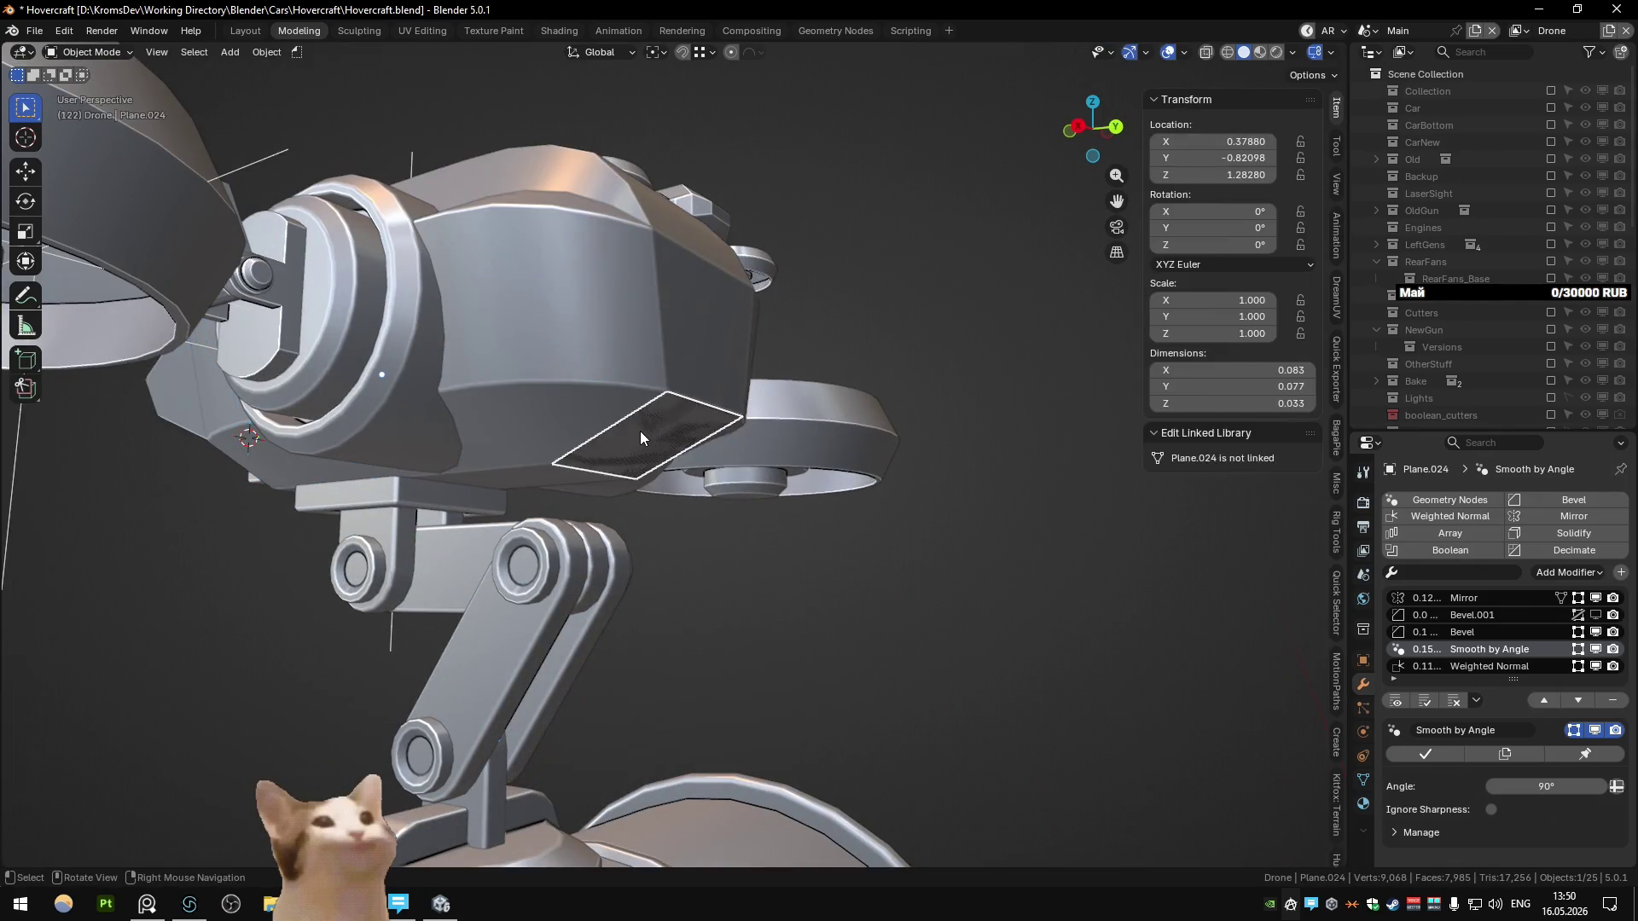
key("Tab")
key("KP_1")
scroll(609, 401, "up", 3)
Step: Move the panel's left column of vertices along X and dissolve the inner edges into one quad
middle_click_drag(609, 401, 571, 503)
right_click(571, 504)
key("g")
key("x")
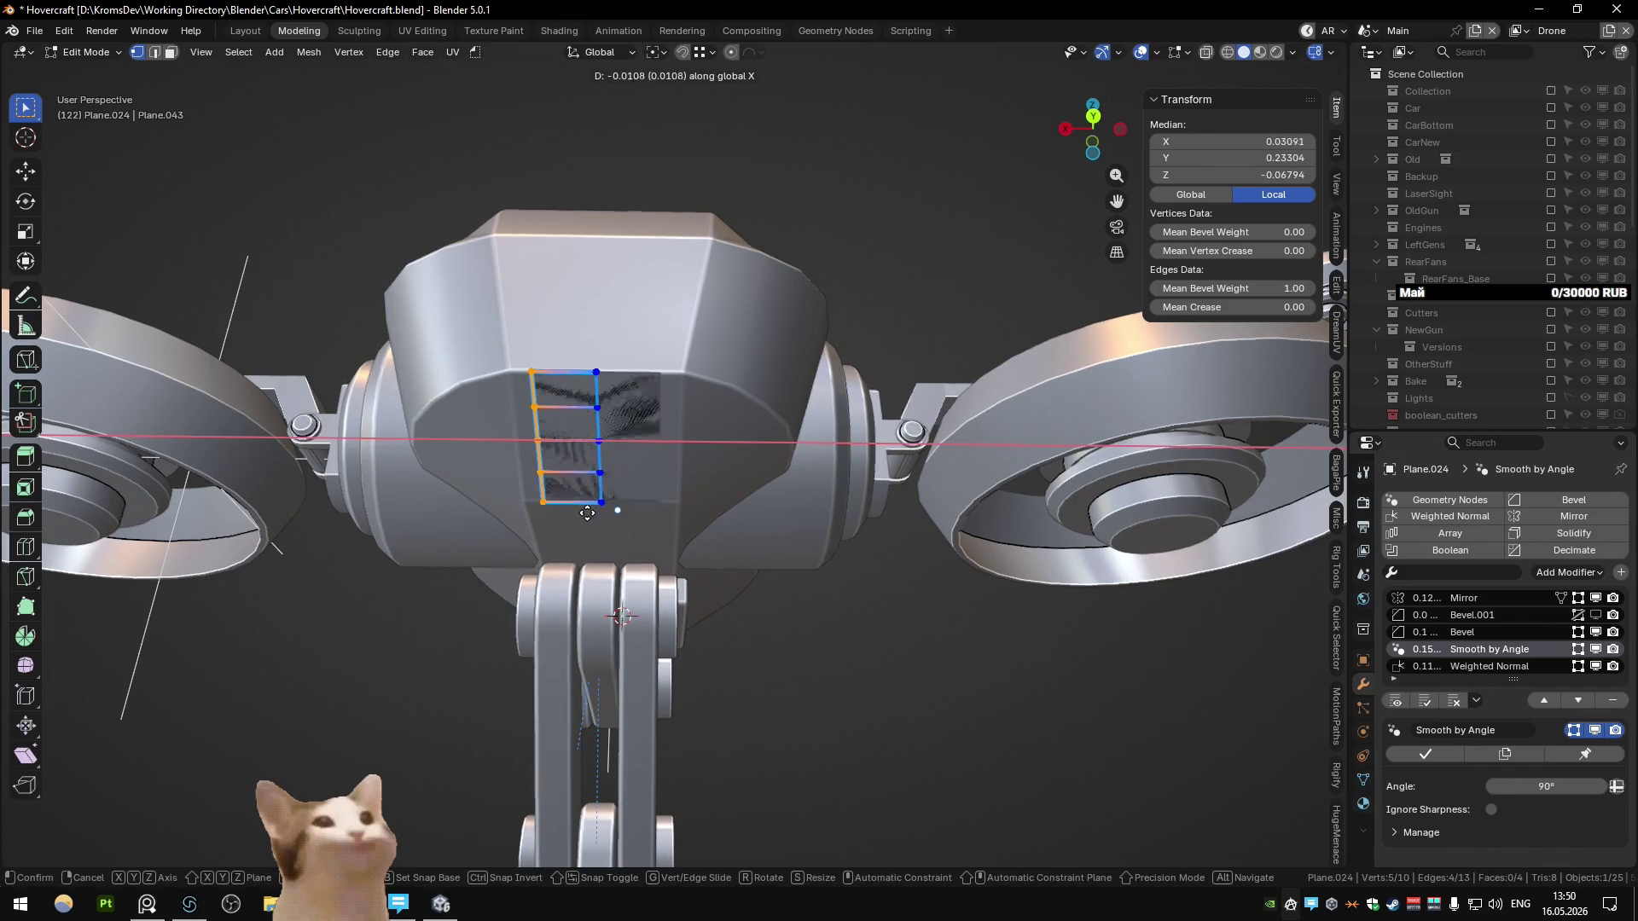
left_click(592, 506)
key("ctrl+x")
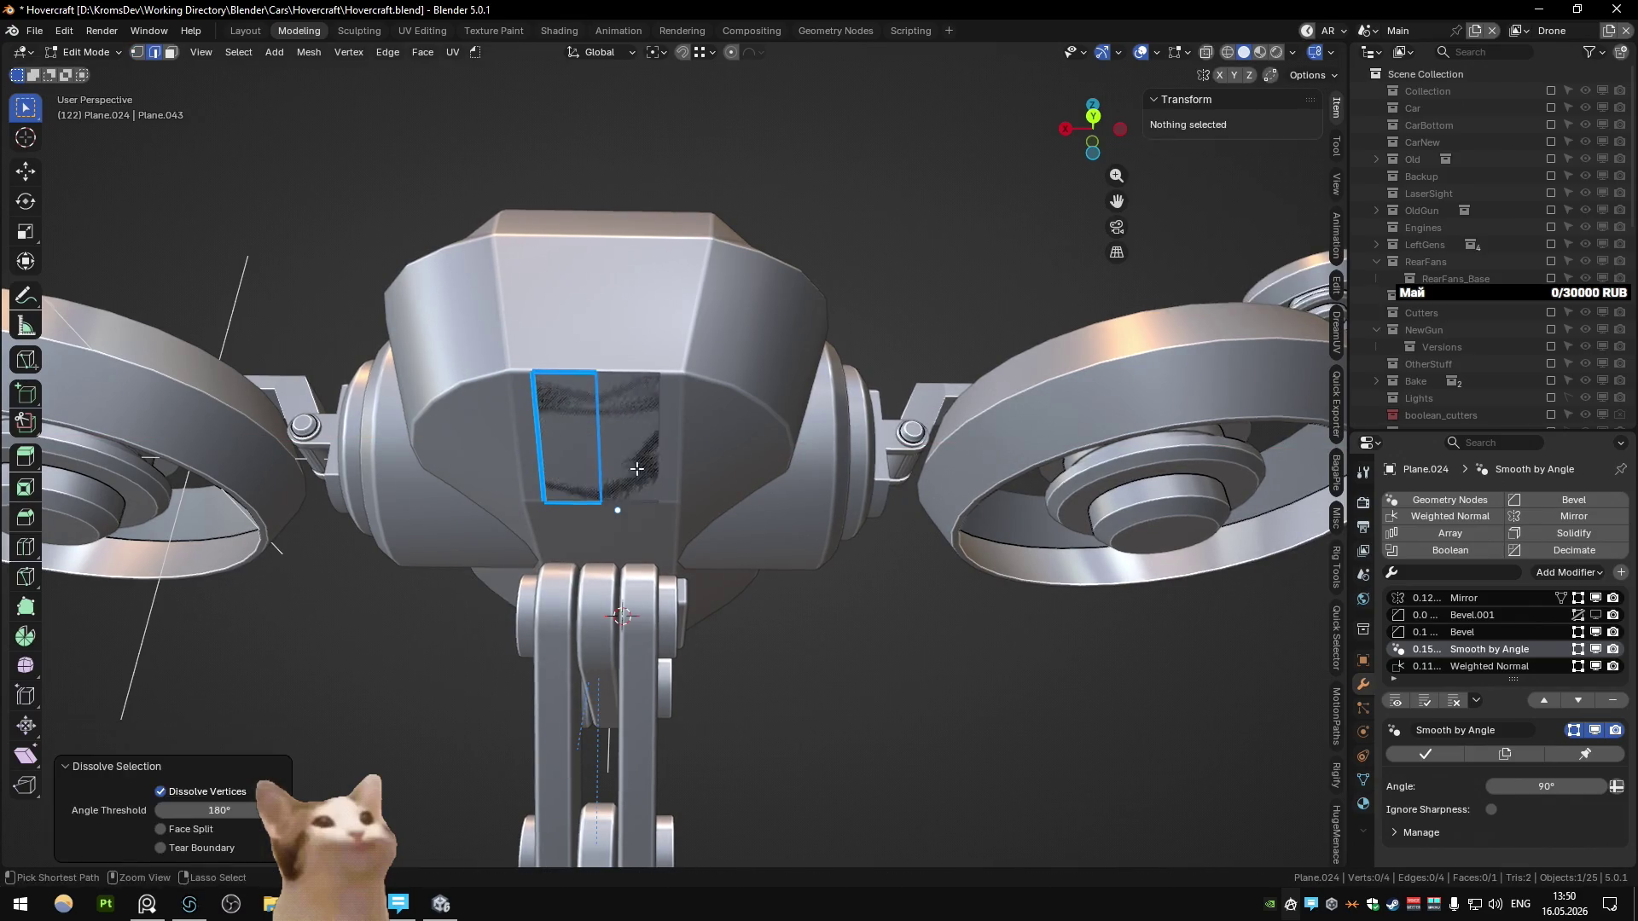
Step: Slide the panel's top edge down and its bottom edge up
left_click(719, 425)
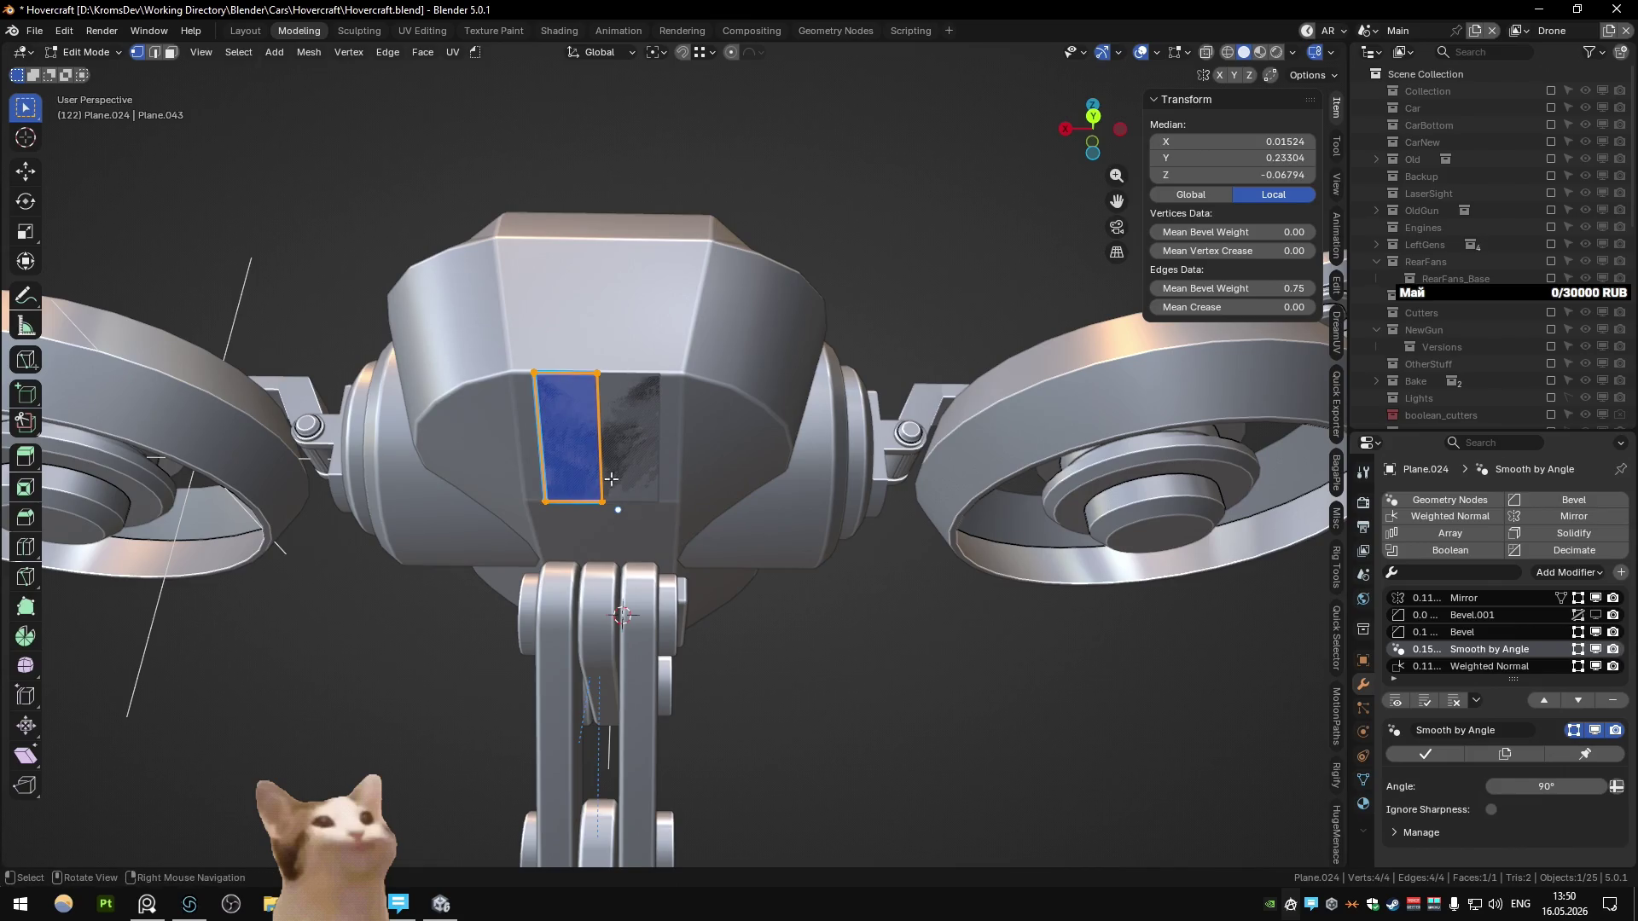
left_click(694, 412)
key("g")
left_click(694, 422)
left_click(573, 502)
key("g")
key("g")
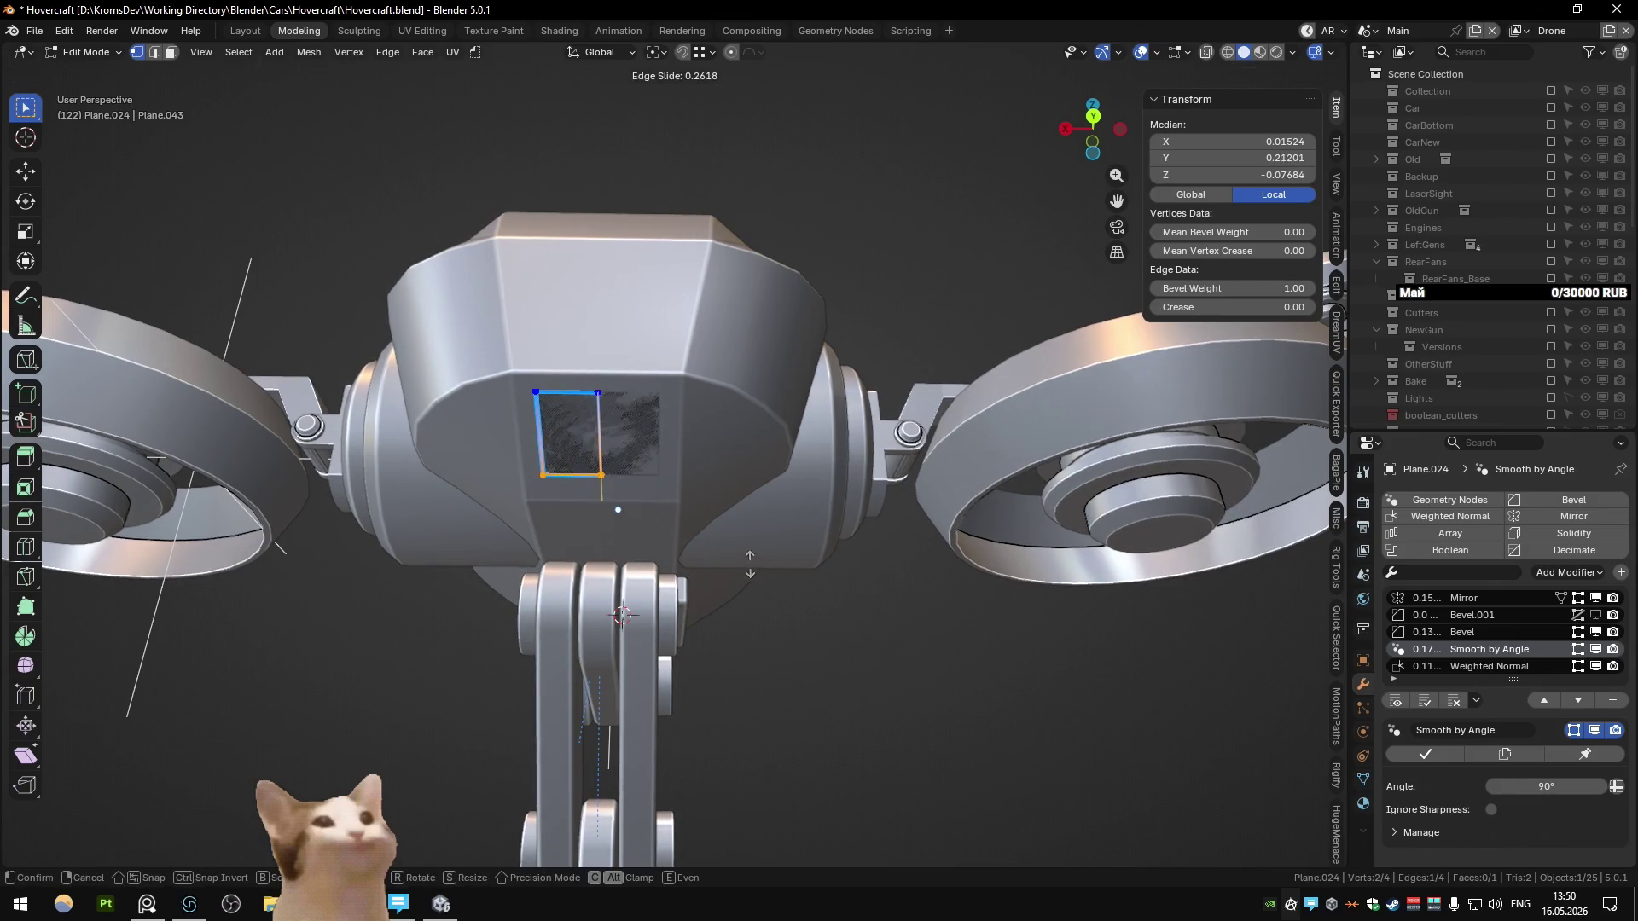
left_click(749, 567)
Step: Leave mesh editing and view the whole drone with the trimmed 0.061 × 0.052 panel
scroll(597, 558, "down", 6)
key("Tab")
mouse_move(590, 561)
middle_mouse_down()
mouse_move(679, 519)
mouse_move(647, 499)
mouse_move(603, 541)
mouse_move(708, 446)
mouse_move(631, 526)
mouse_move(812, 452)
mouse_move(826, 503)
mouse_move(827, 490)
middle_mouse_up()
scroll(602, 541, "down", 3)
scroll(602, 541, "up", 5)
scroll(631, 526, "down", 3)
scroll(631, 526, "up", 4)
scroll(819, 500, "down", 3)
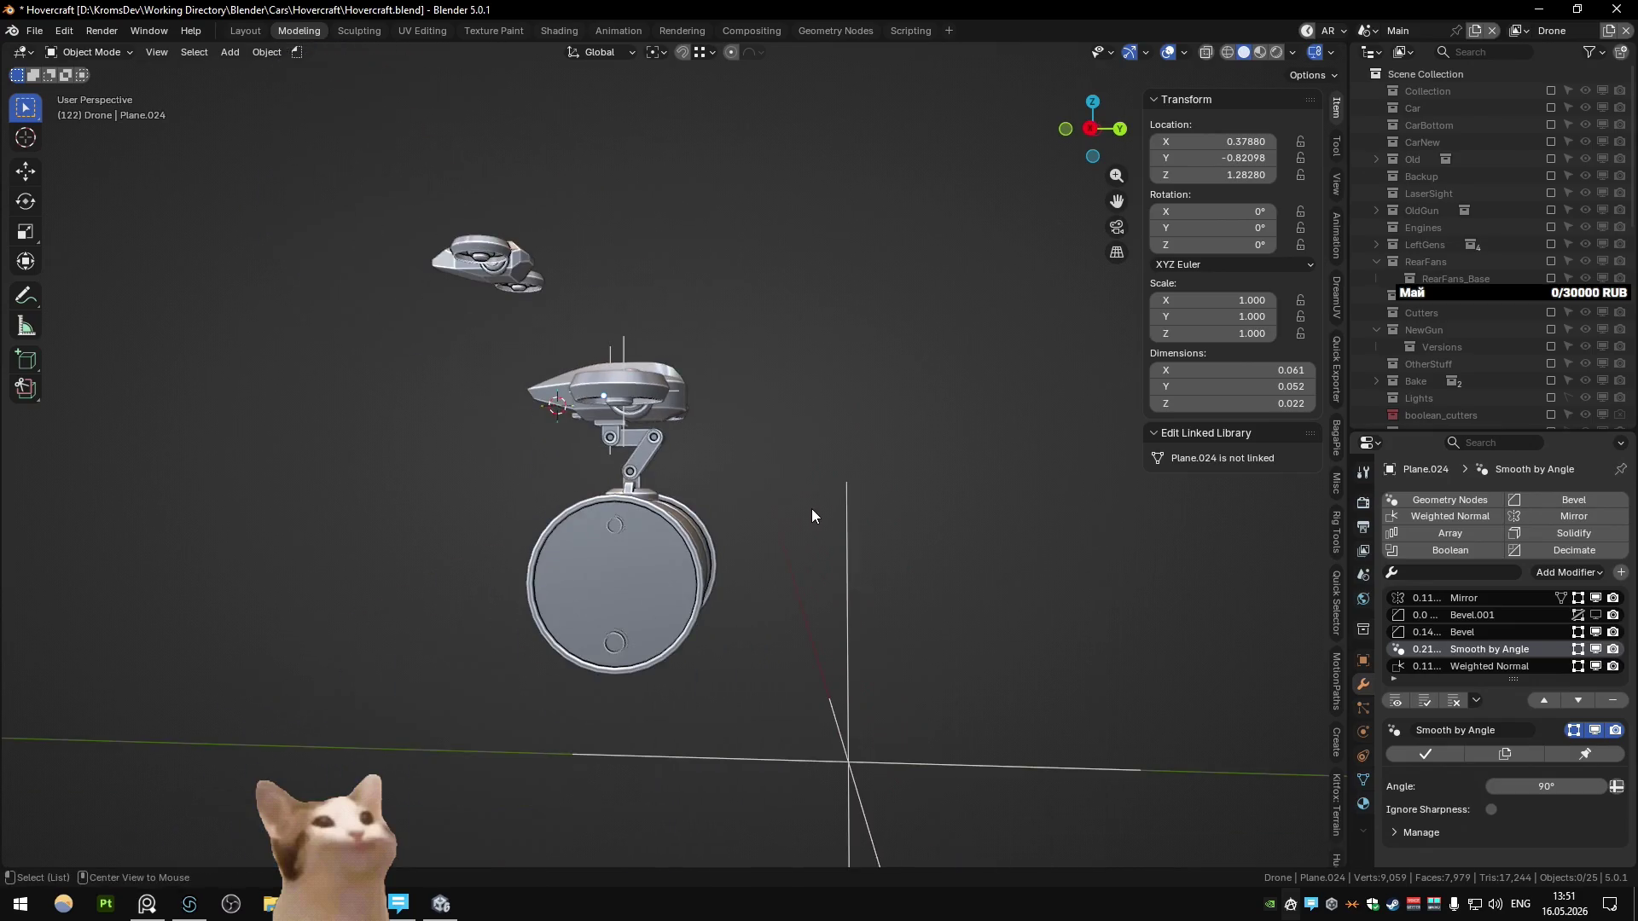
Step: Select the missile and slide it along Y toward the arm
scroll(664, 577, "up", 3)
left_click(679, 530)
key("g")
key("y")
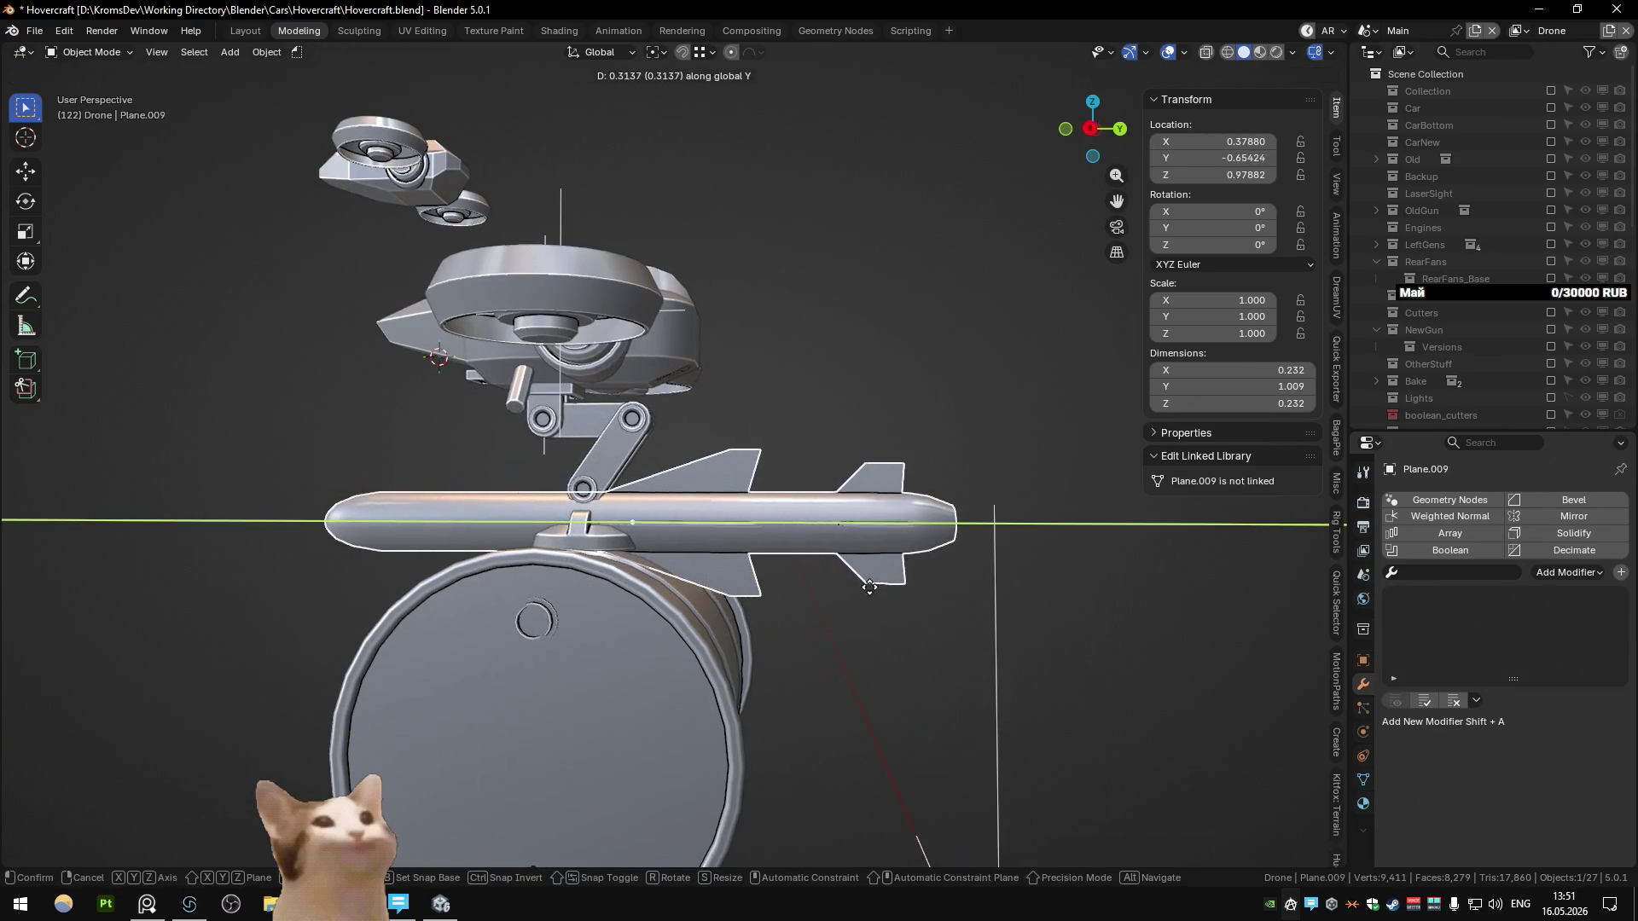
left_click(876, 592)
scroll(876, 585, "down", 3)
mouse_move(865, 596)
middle_mouse_down()
mouse_move(513, 639)
mouse_move(719, 591)
middle_mouse_up()
scroll(807, 602, "up", 3)
key("g")
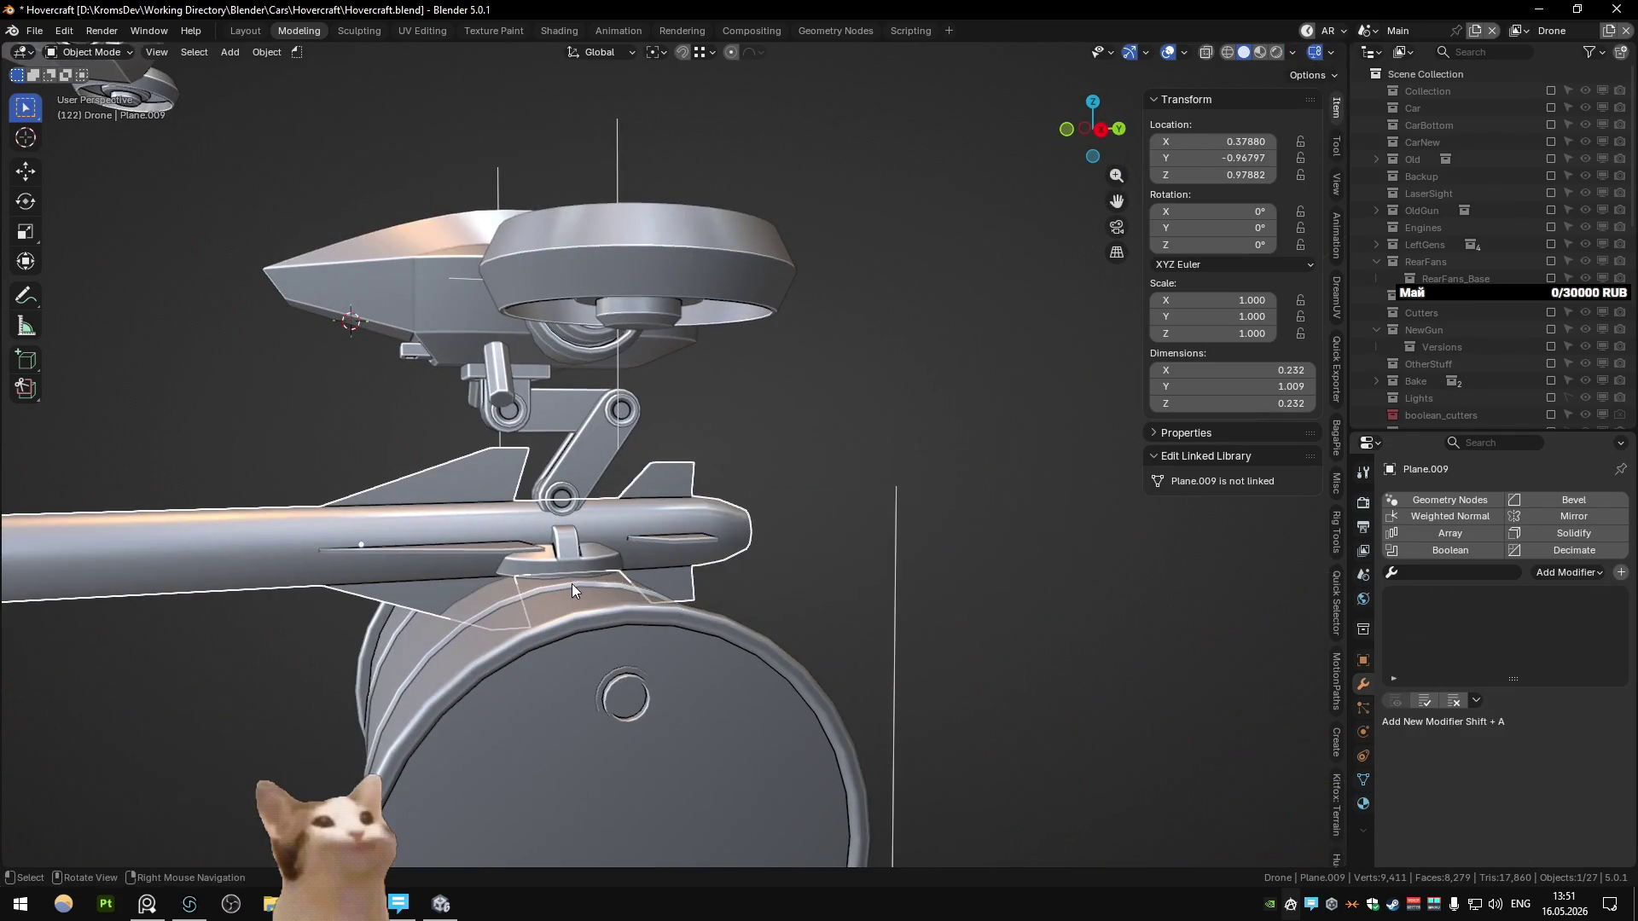
key("y")
left_click(820, 602)
Step: In right side view, place the missile under the arm and roll it 45° about Y
key("KP_3")
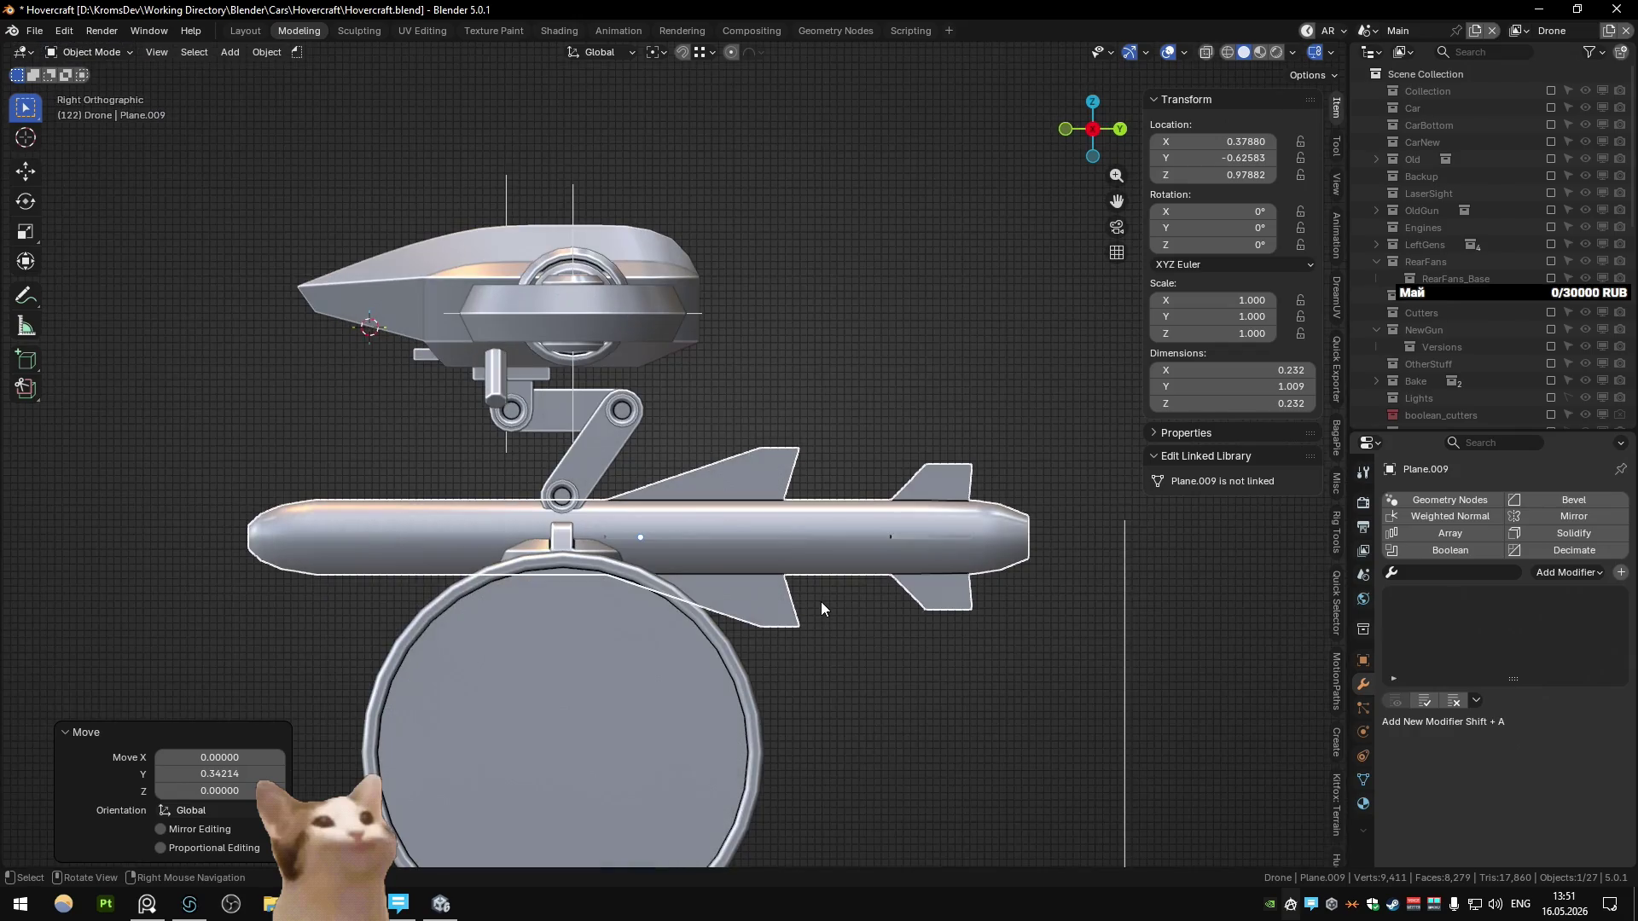
key("g")
key("y")
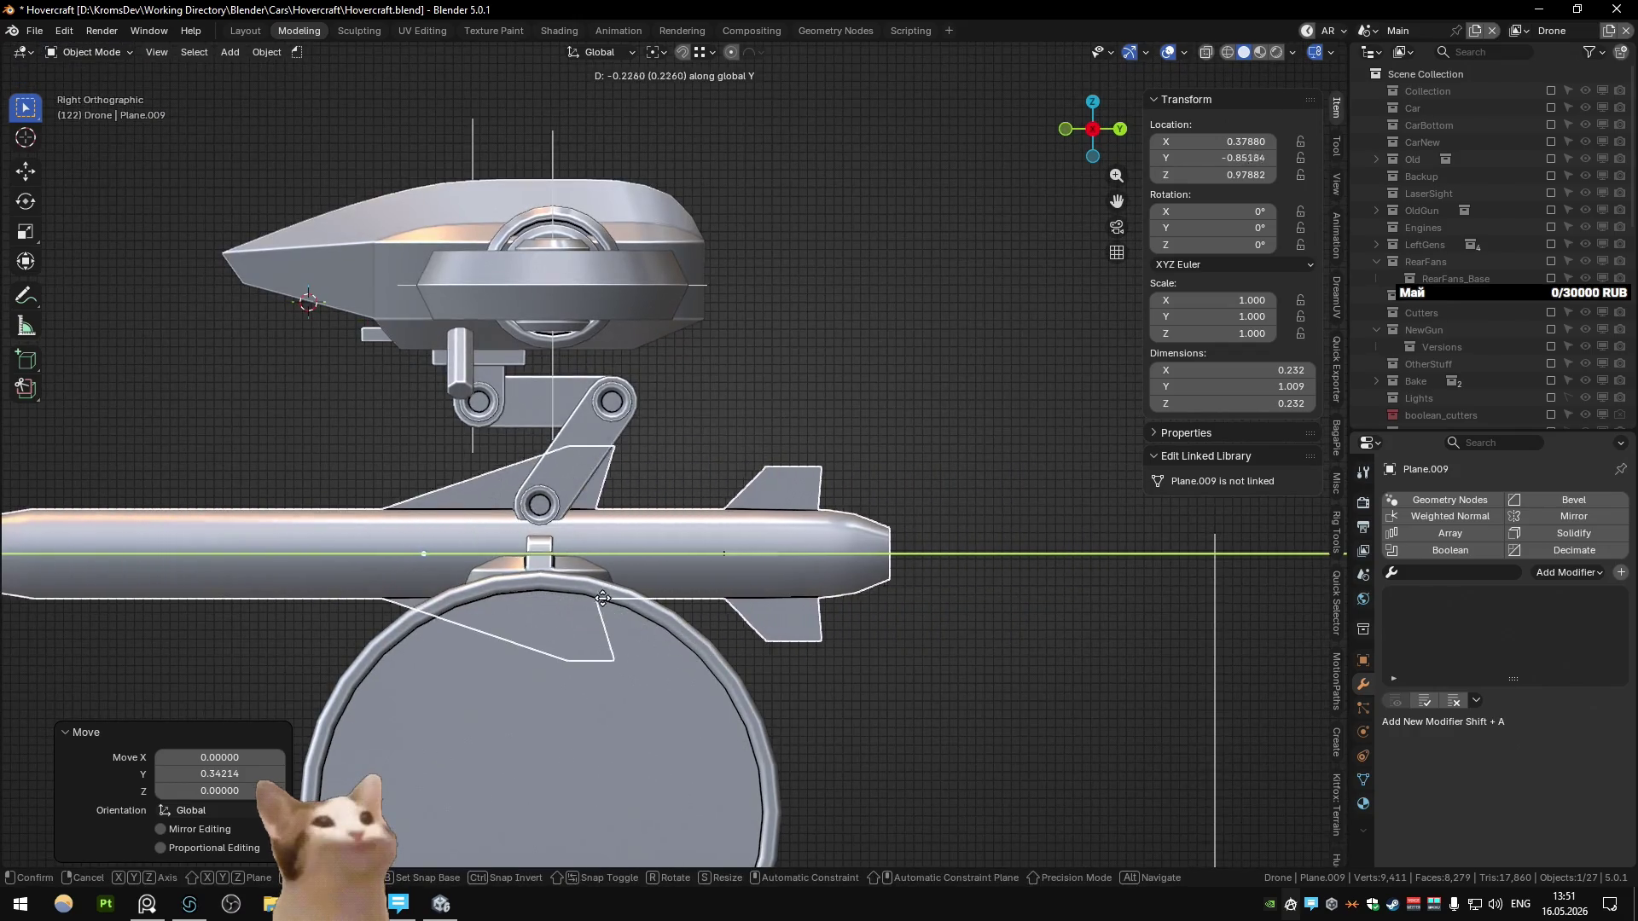
left_click(639, 607)
mouse_move(639, 607)
middle_mouse_down()
mouse_move(561, 608)
mouse_move(791, 481)
mouse_move(857, 464)
mouse_move(811, 445)
mouse_move(660, 466)
middle_mouse_up()
left_click(857, 457)
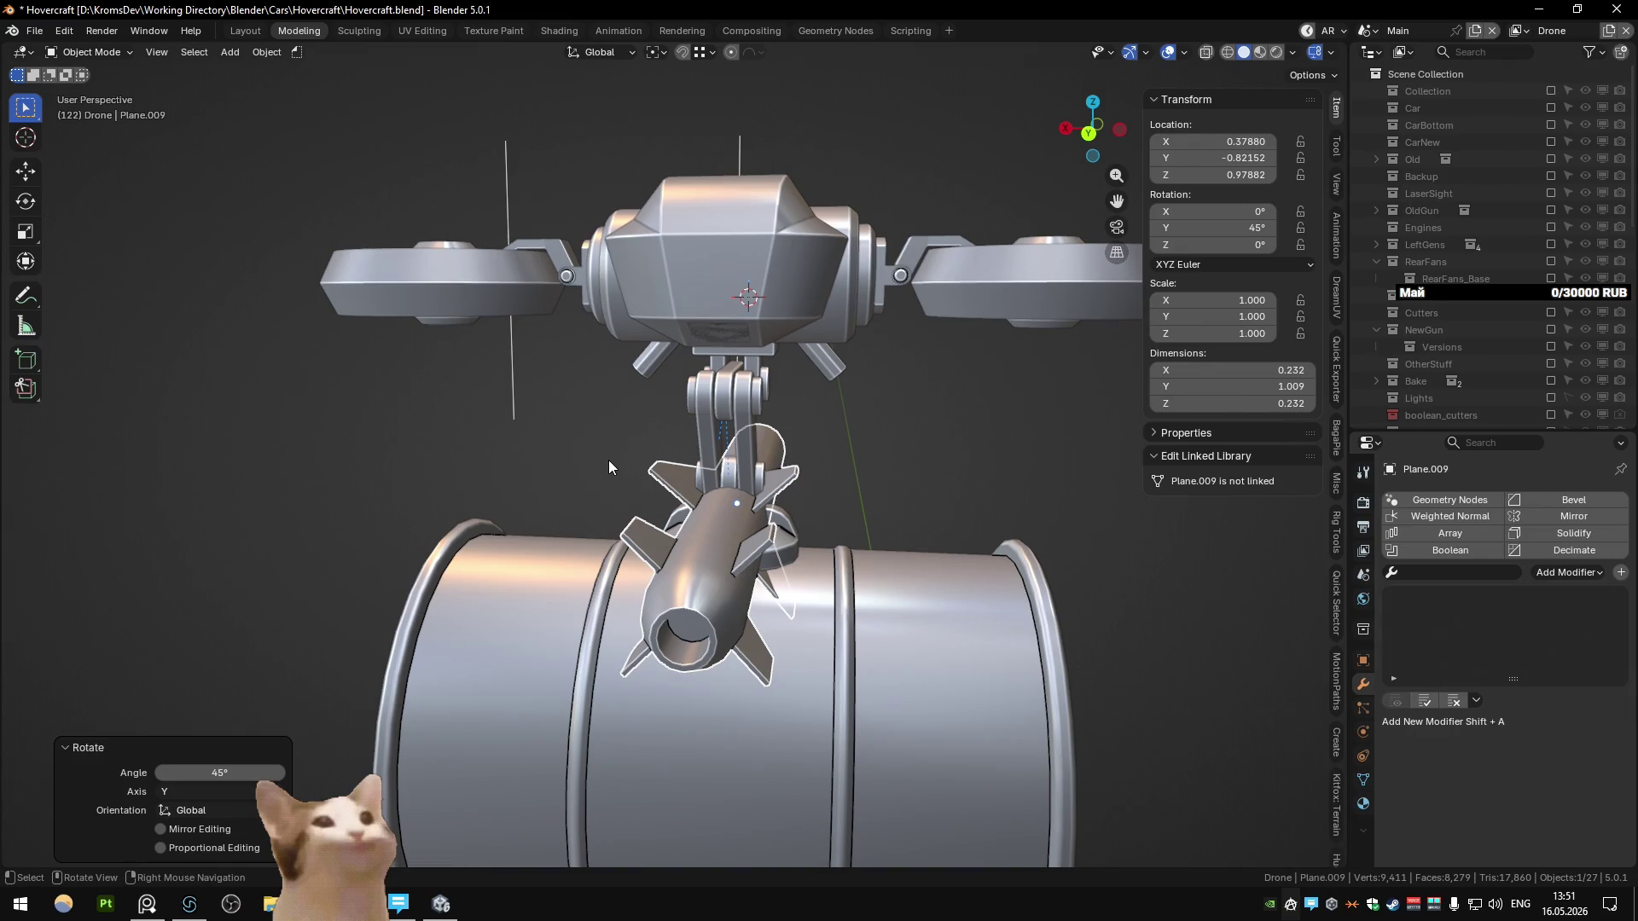
Step: Lower the missile along Z toward the arm
mouse_move(608, 458)
middle_mouse_down()
mouse_move(601, 529)
mouse_move(546, 503)
mouse_move(607, 464)
mouse_move(611, 491)
middle_mouse_up()
key("g")
key("z")
mouse_move(612, 587)
middle_mouse_down()
mouse_move(873, 509)
mouse_move(648, 556)
mouse_move(479, 519)
mouse_move(913, 530)
mouse_move(642, 565)
middle_mouse_up()
left_click(670, 570)
Step: Undo an extra Y shift, keeping the missile at Y -0.82152, and deselect it
key("g")
key("y")
left_click(763, 550)
key("KP_3")
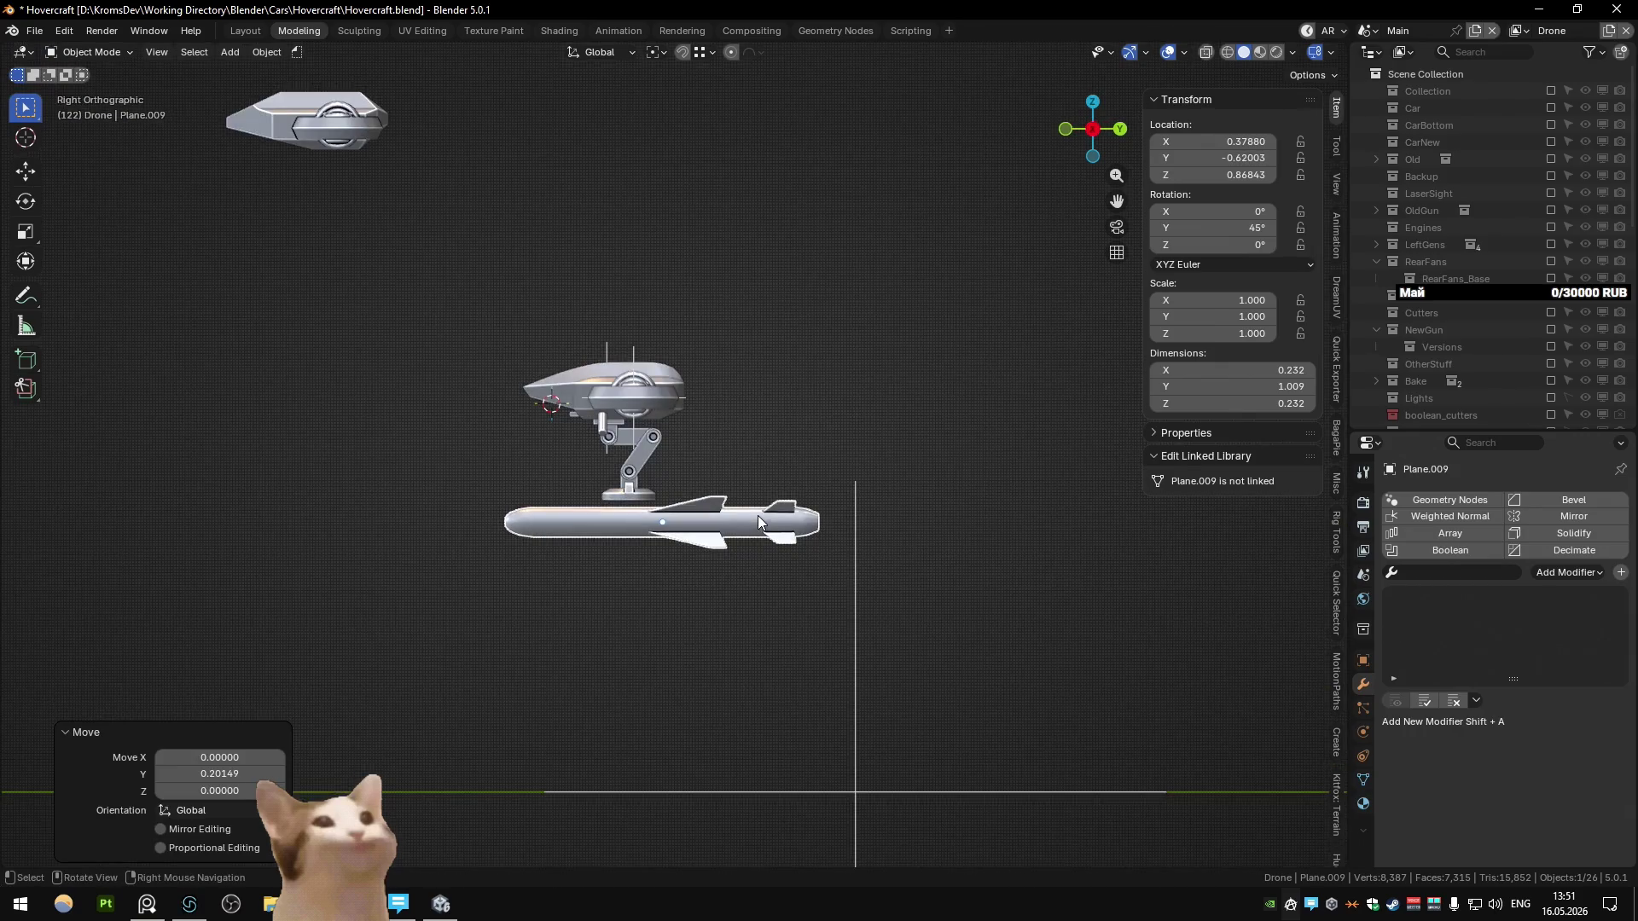
scroll(766, 520, "up", 2)
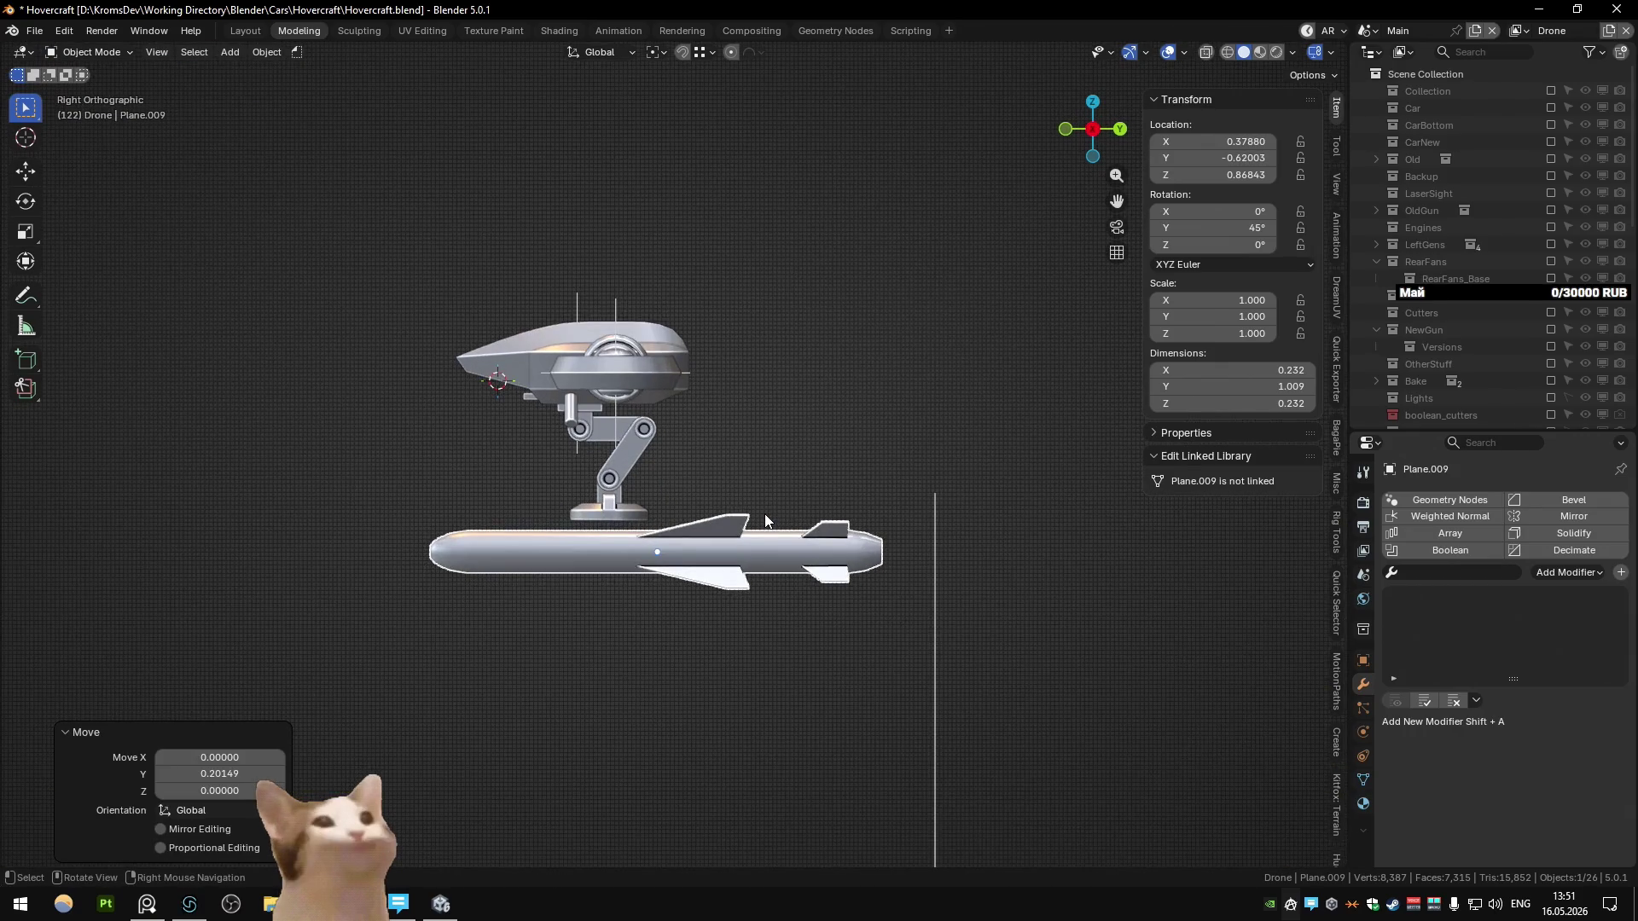
key("ctrl+z")
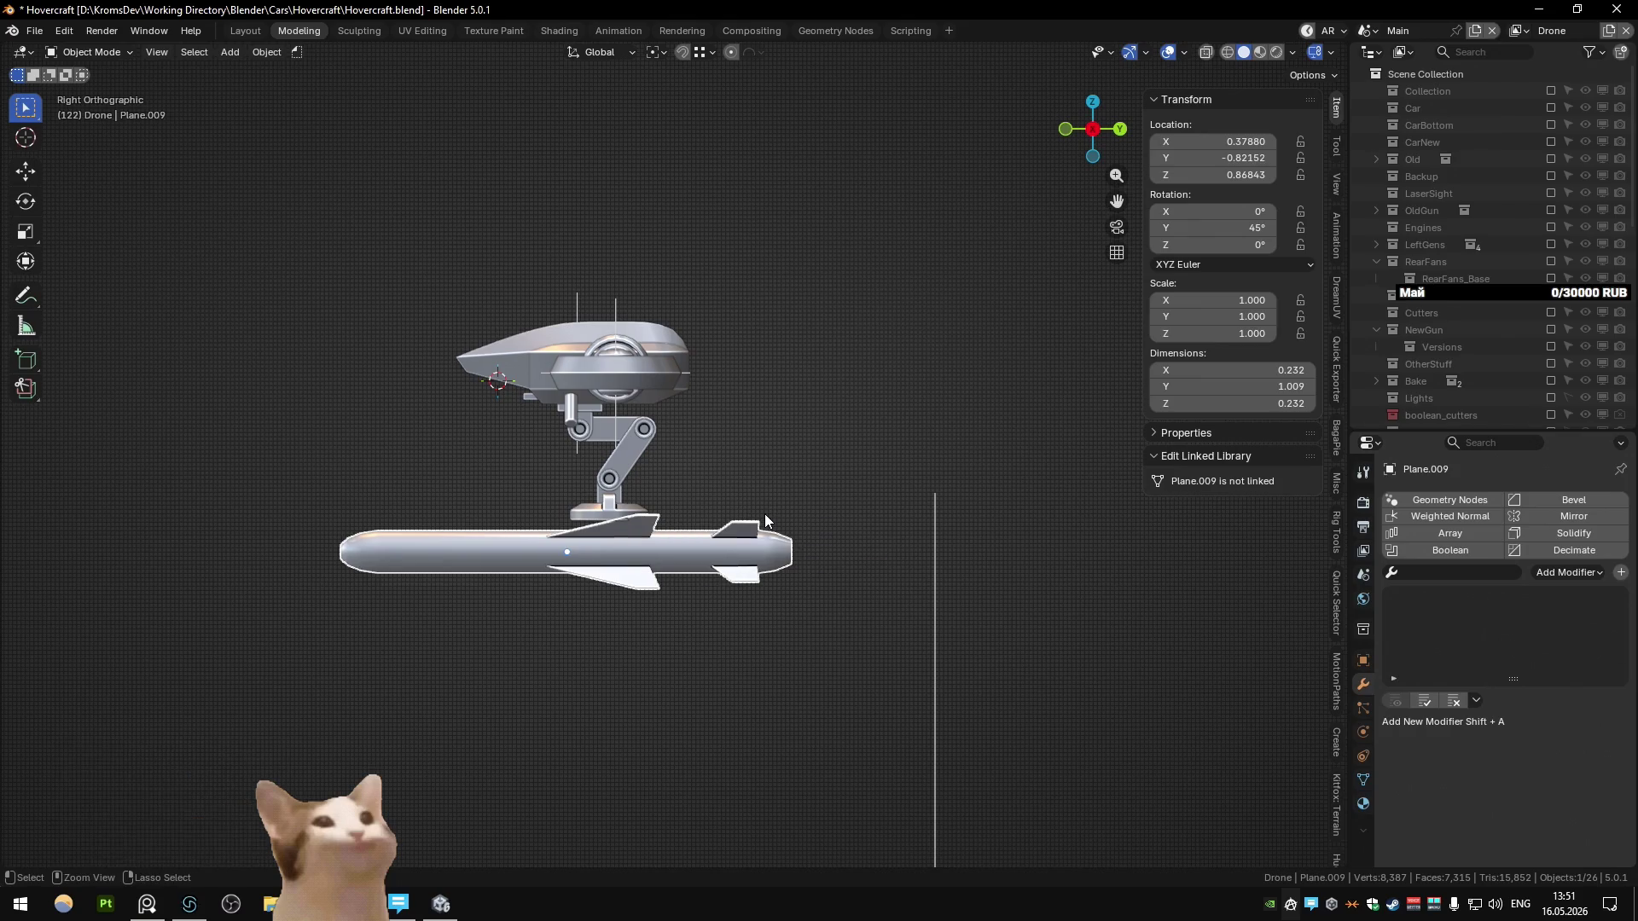
left_click(780, 489)
mouse_move(780, 484)
middle_mouse_down()
mouse_move(592, 503)
mouse_move(595, 529)
middle_mouse_up()
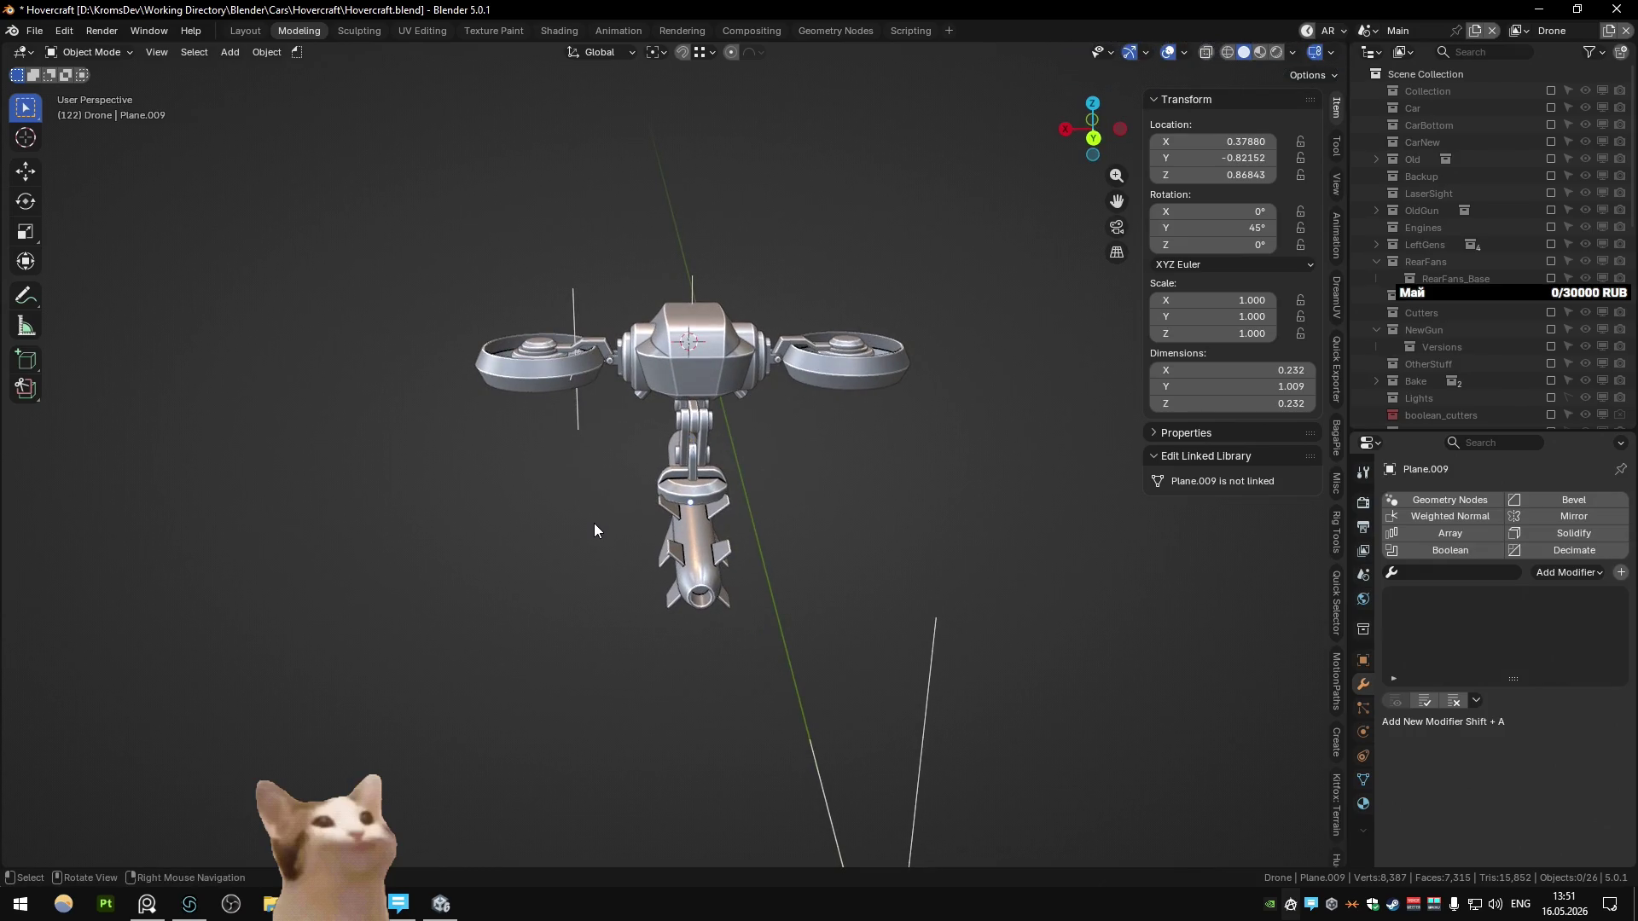
mouse_move(594, 530)
middle_mouse_down()
mouse_move(617, 511)
mouse_move(813, 465)
mouse_move(755, 446)
mouse_move(652, 487)
mouse_move(753, 454)
mouse_move(724, 500)
mouse_move(544, 502)
mouse_move(706, 456)
mouse_move(697, 391)
mouse_move(682, 402)
middle_mouse_up()
scroll(706, 456, "up", 5)
left_click(665, 632)
key("KP_3")
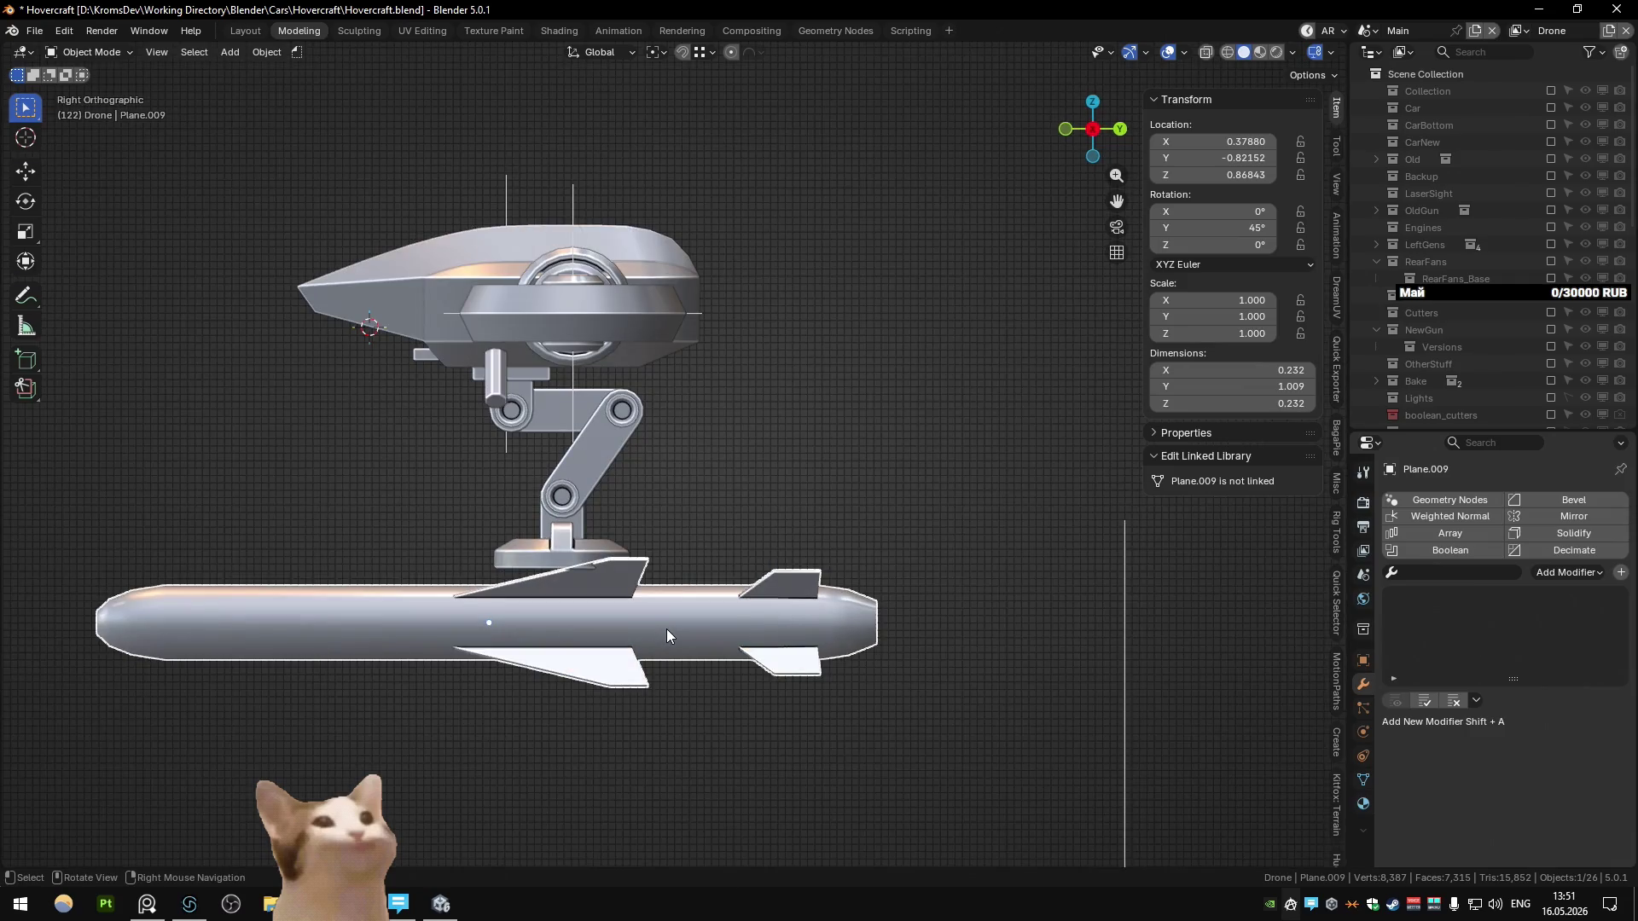
key("g")
key("y")
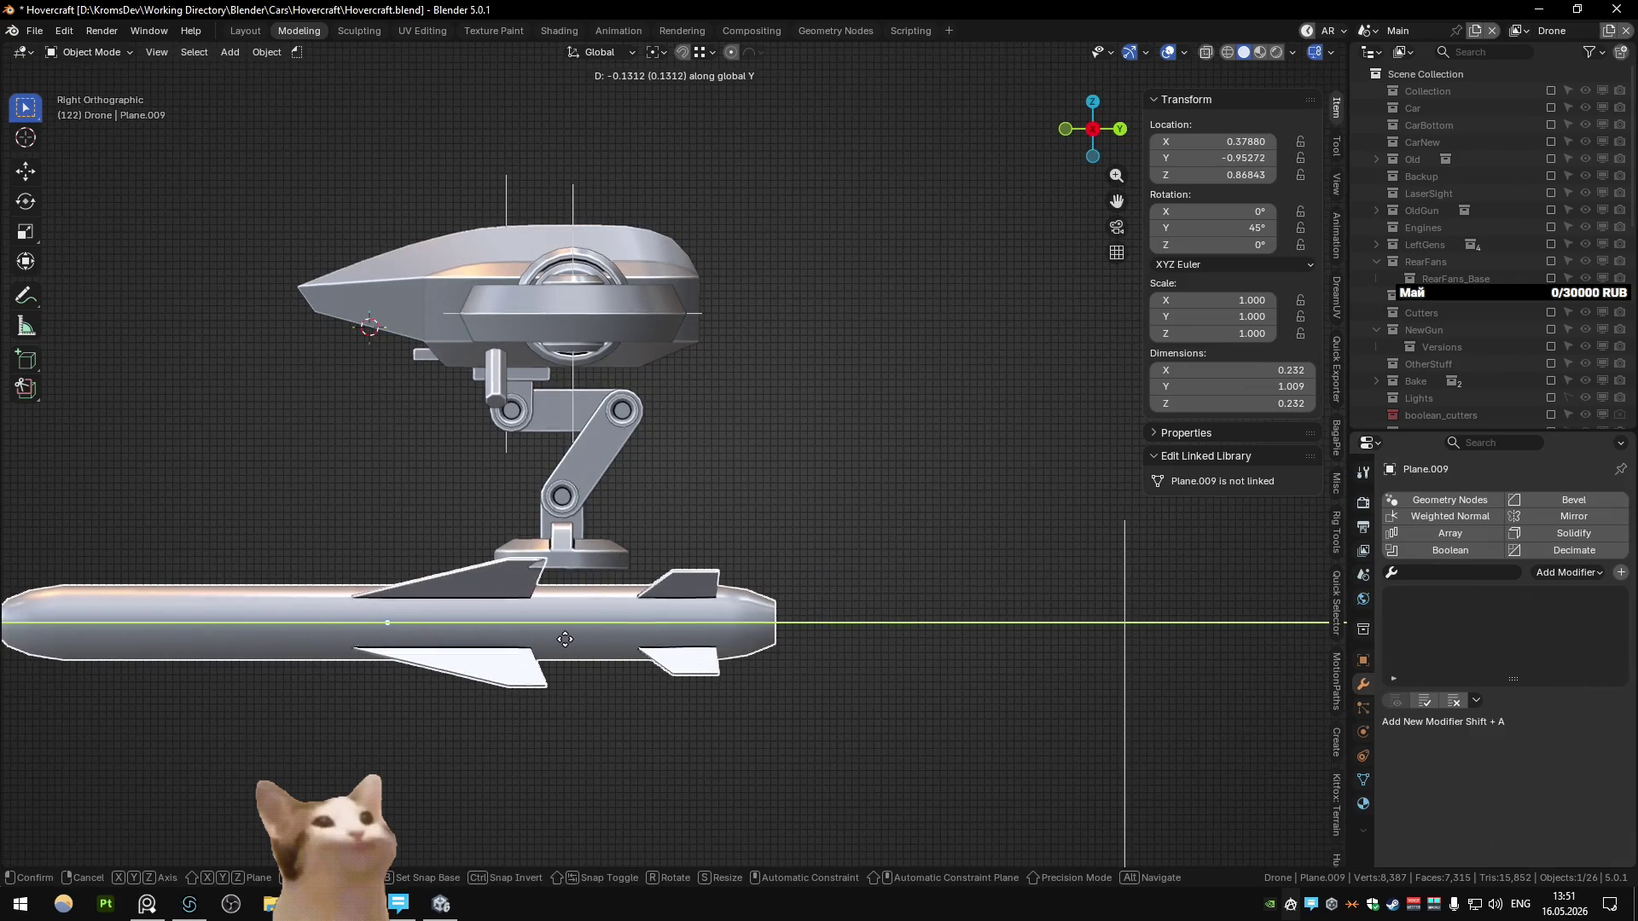
left_click(565, 638)
key("ctrl+z")
key("ctrl+z")
mouse_move(671, 591)
middle_mouse_down()
mouse_move(575, 585)
mouse_move(635, 551)
mouse_move(486, 519)
mouse_move(669, 523)
mouse_move(611, 537)
mouse_move(627, 530)
middle_mouse_up()
scroll(604, 538, "up", 3)
scroll(649, 512, "up", 5)
mouse_move(745, 452)
middle_mouse_down()
mouse_move(765, 444)
mouse_move(689, 454)
mouse_move(677, 372)
middle_mouse_up()
scroll(677, 372, "down", 4)
left_click(677, 372)
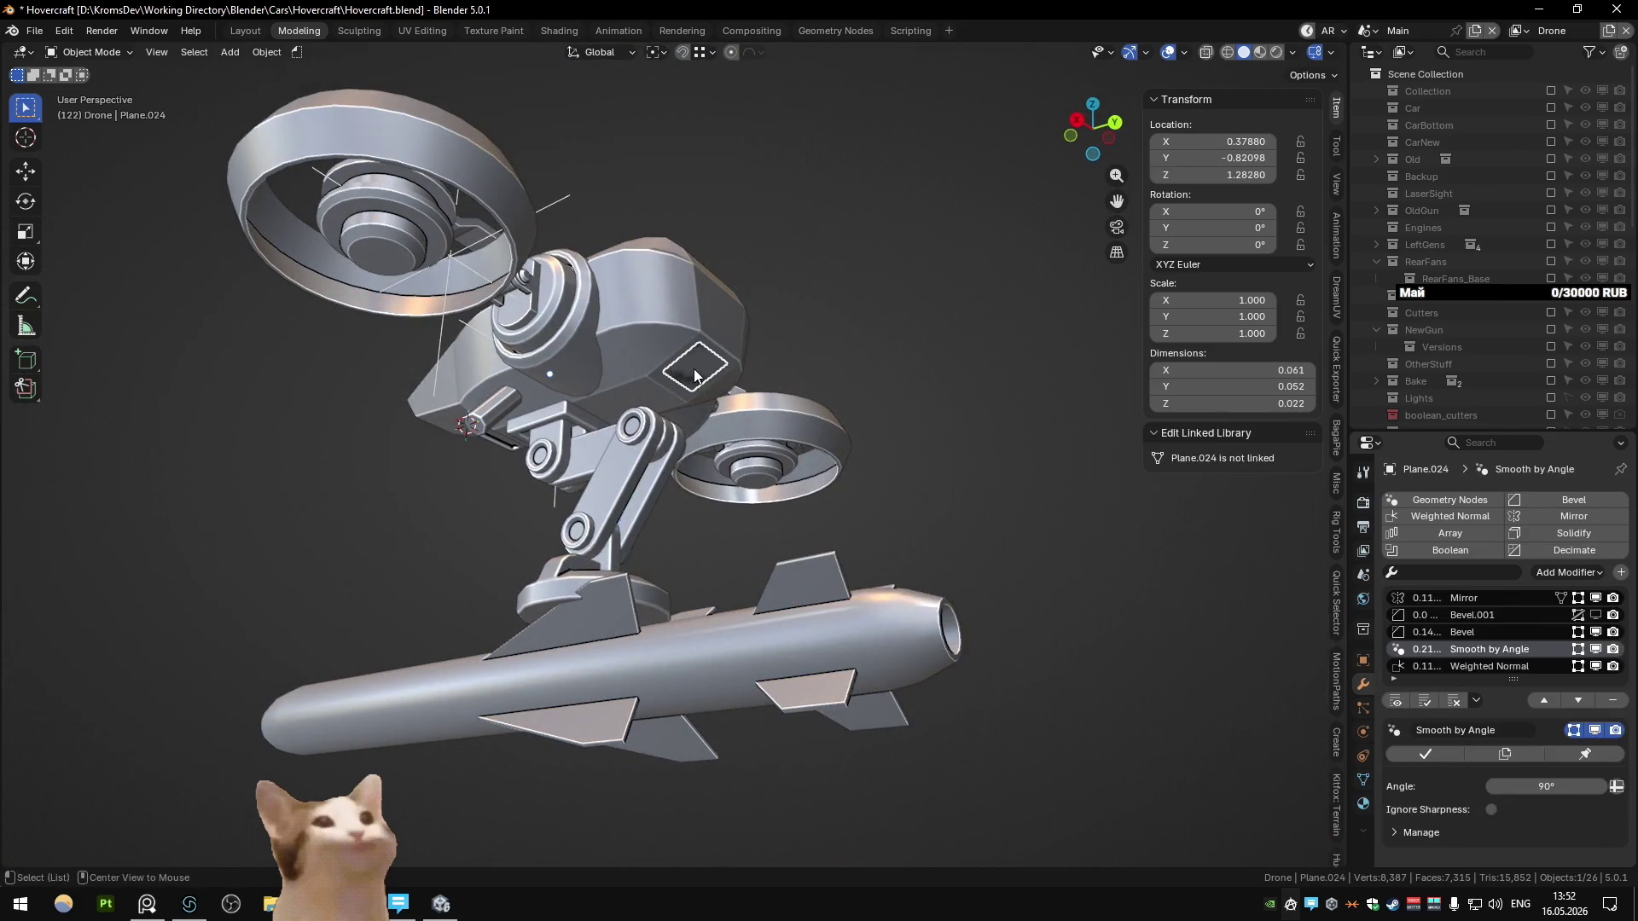
scroll(669, 493, "up", 5)
middle_click_drag(658, 504, 628, 546)
scroll(627, 546, "down", 5)
scroll(628, 551, "up", 2)
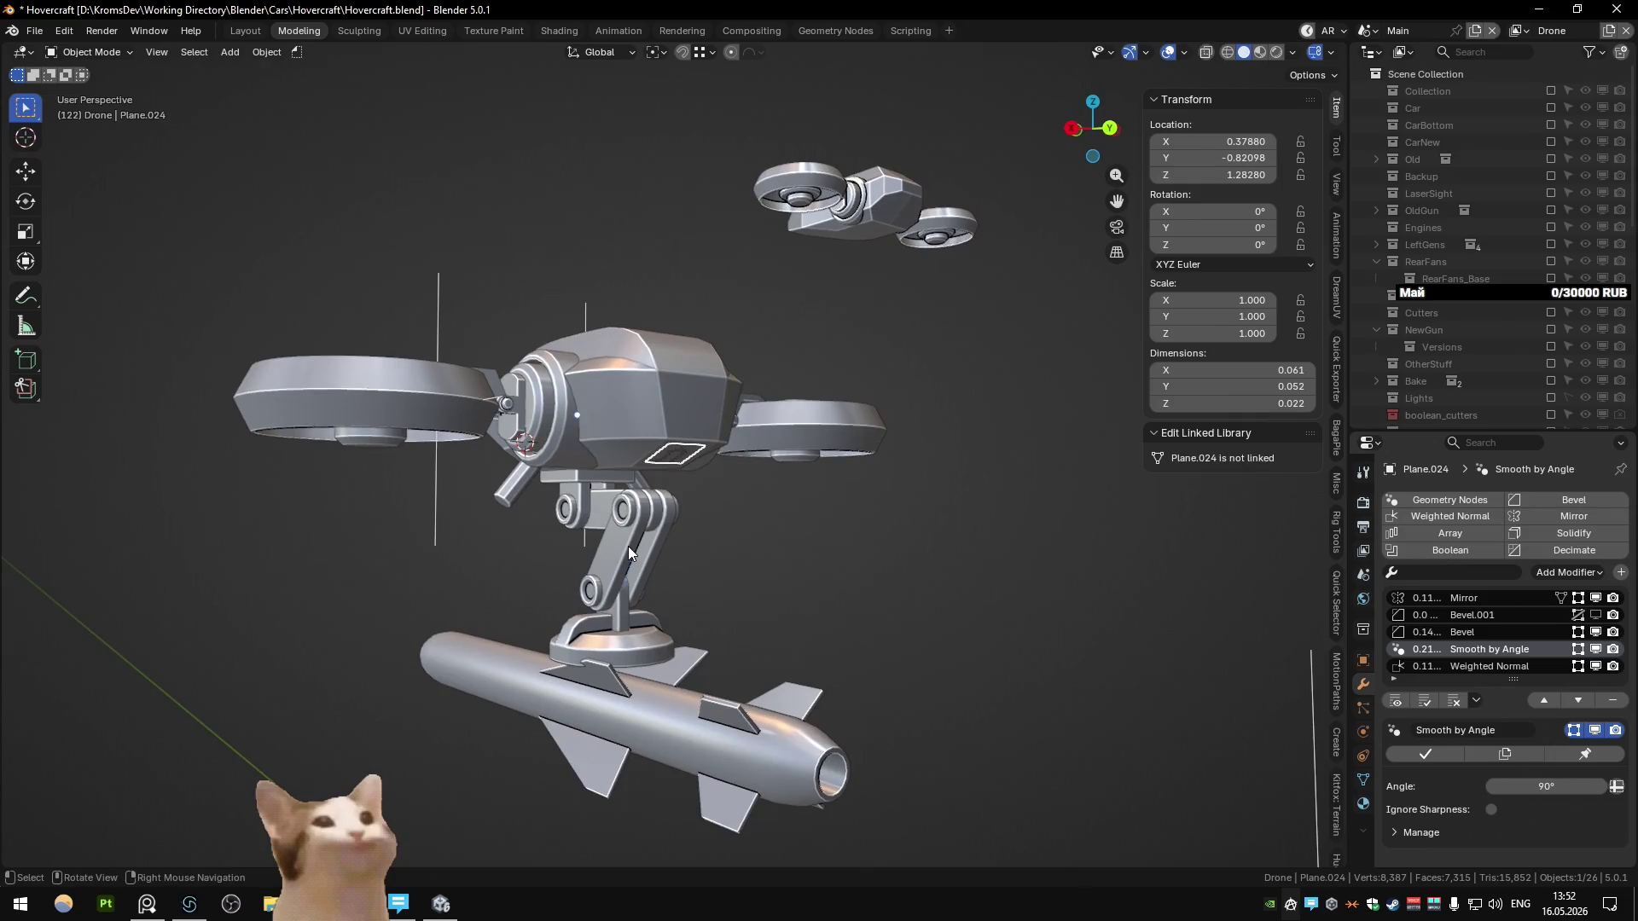
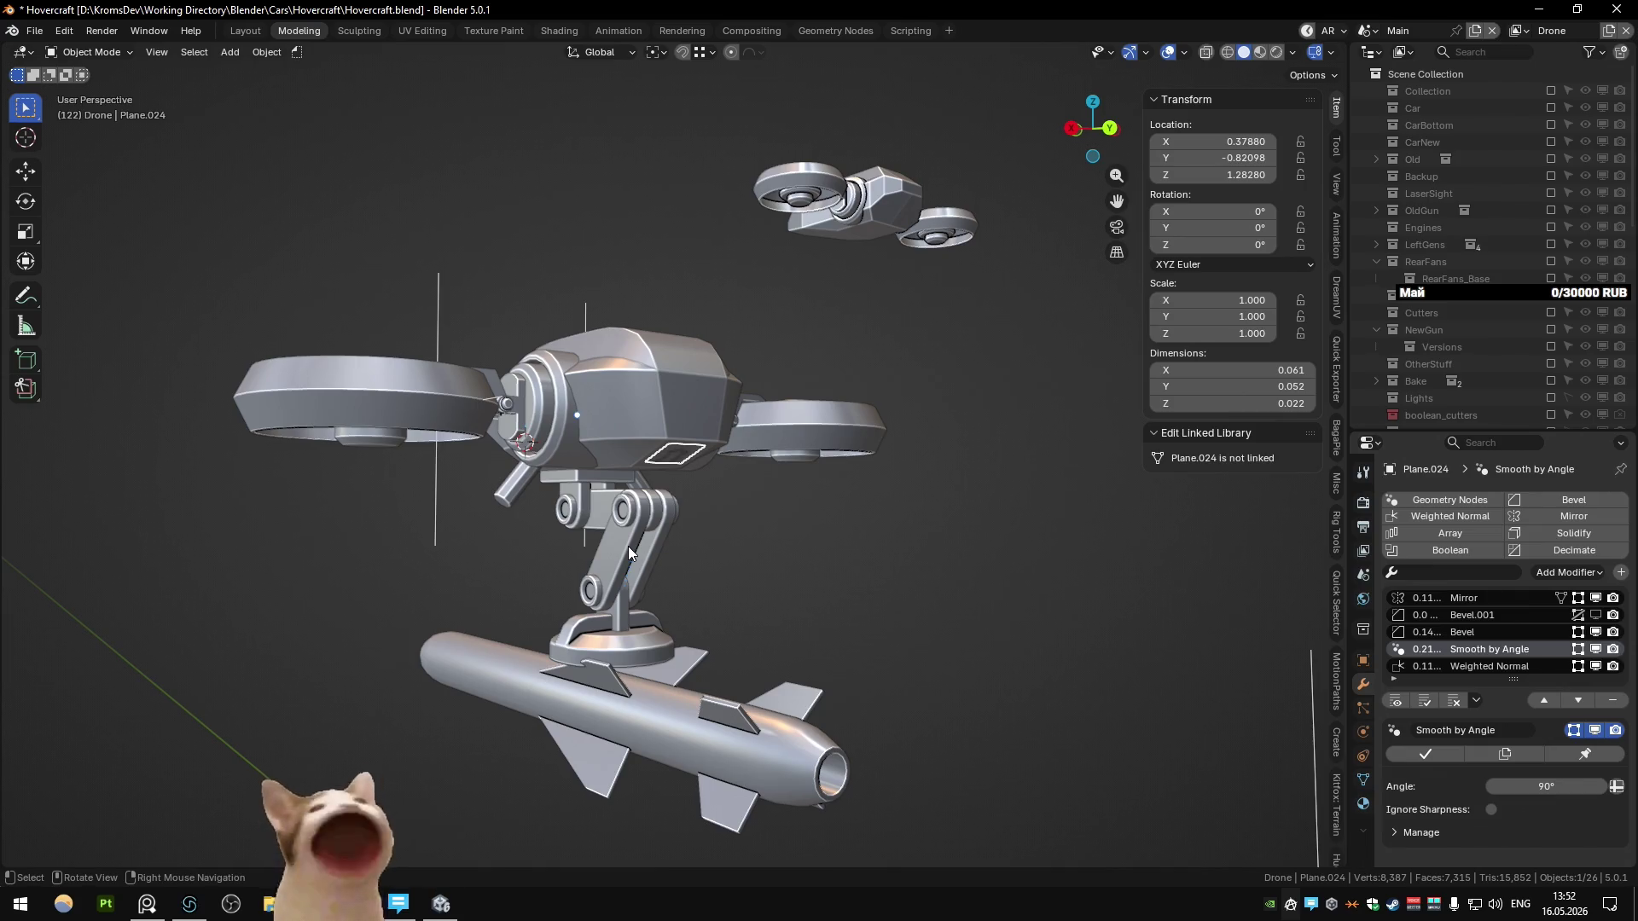
Step: Frame the drone's body from the side and select the small flat plate on it
mouse_move(750, 546)
middle_mouse_down()
mouse_move(821, 447)
mouse_move(755, 504)
mouse_move(753, 474)
mouse_move(780, 452)
mouse_move(652, 490)
mouse_move(732, 463)
mouse_move(633, 475)
mouse_move(667, 450)
mouse_move(679, 305)
mouse_move(747, 469)
middle_mouse_up()
key("KP_3")
scroll(780, 453, "up", 3)
scroll(632, 474, "up", 3)
key("KP_5")
scroll(665, 439, "down", 3)
left_click(677, 305)
Step: In Edit Mode, extrude the plate's face and merge the overlapping duplicate vertices
key("Tab")
scroll(660, 309, "up", 3)
key("a")
key("e")
right_click(748, 472)
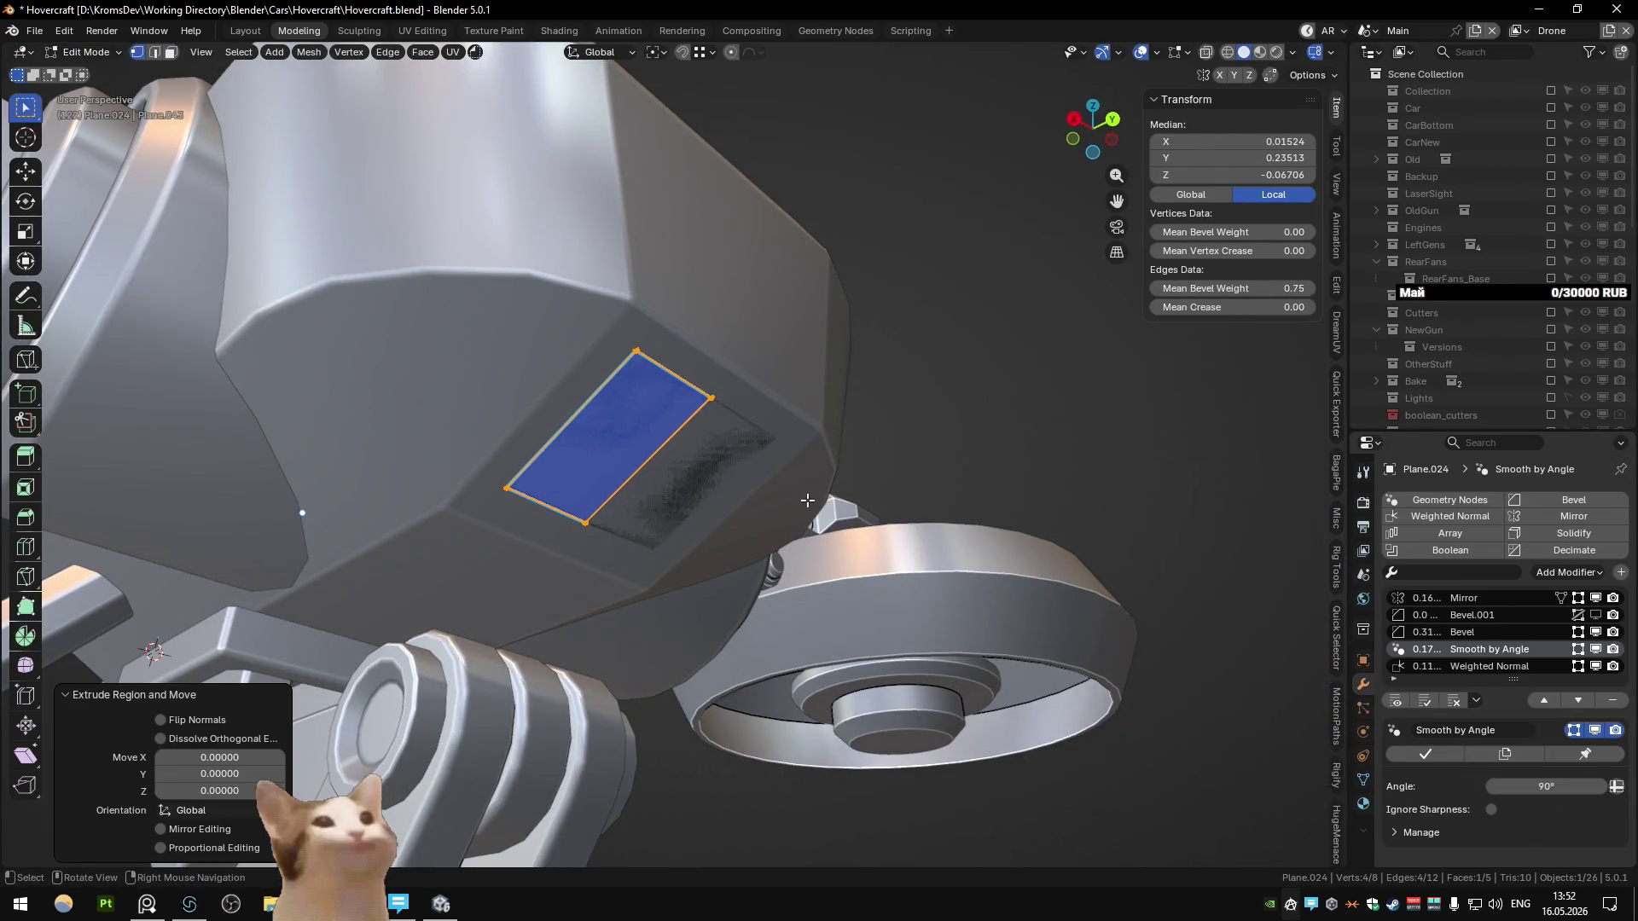
key("m")
left_click(807, 501)
Step: Extrude the face along its normals into a box, recalculate normals outward, and exit Edit Mode
key("alt+e")
left_click(801, 504)
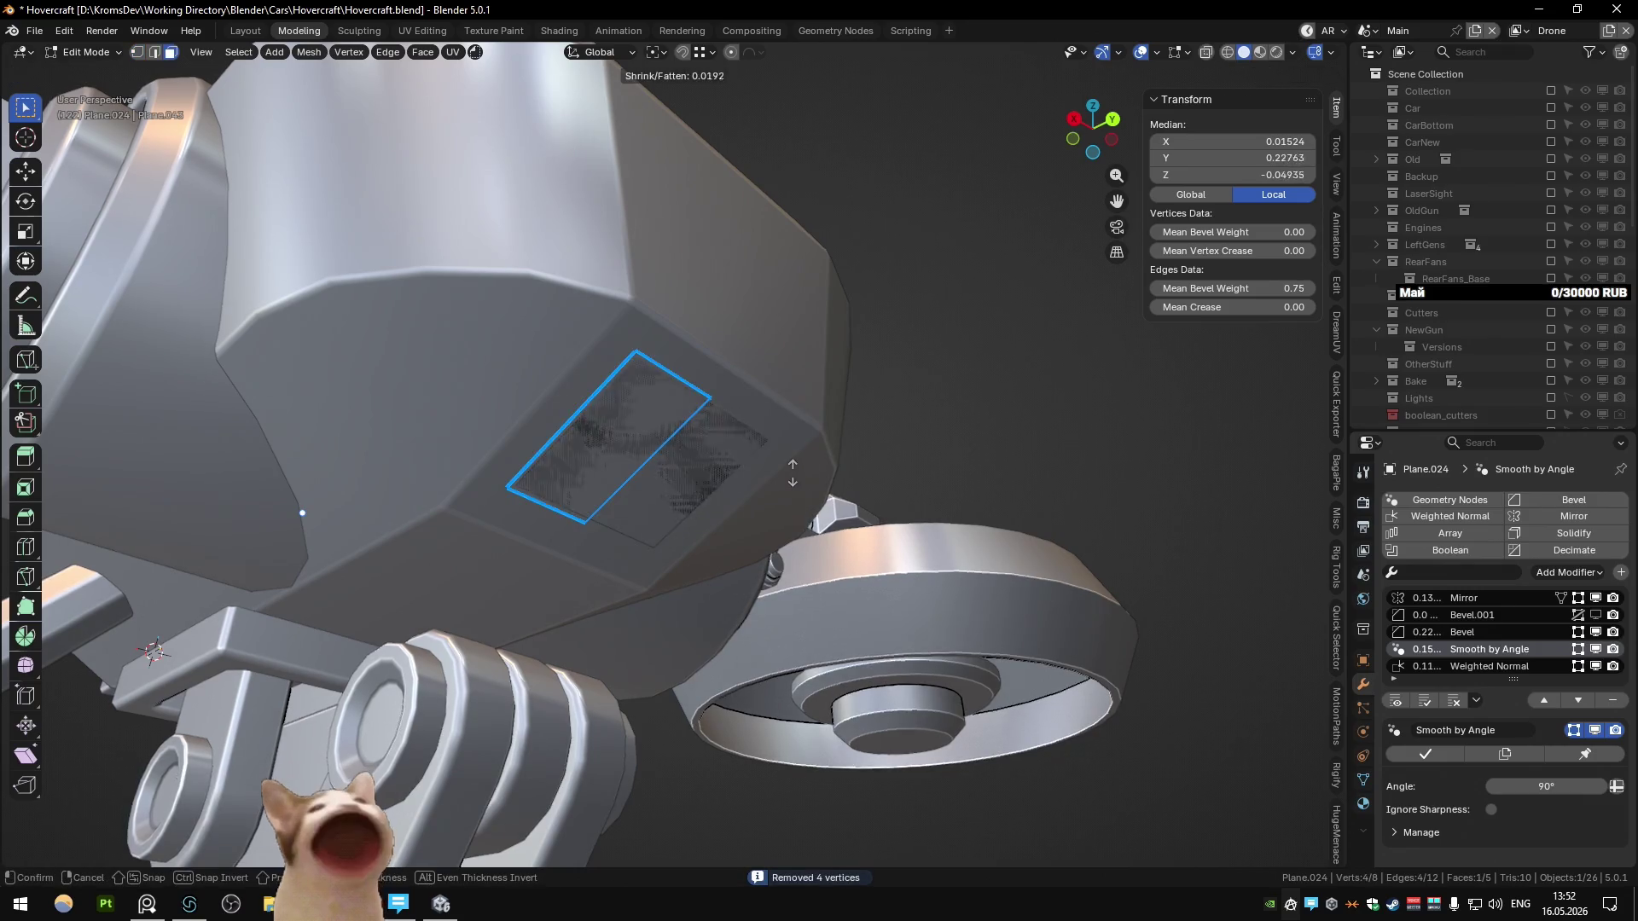
left_click(669, 476)
key("a")
key("shift+n")
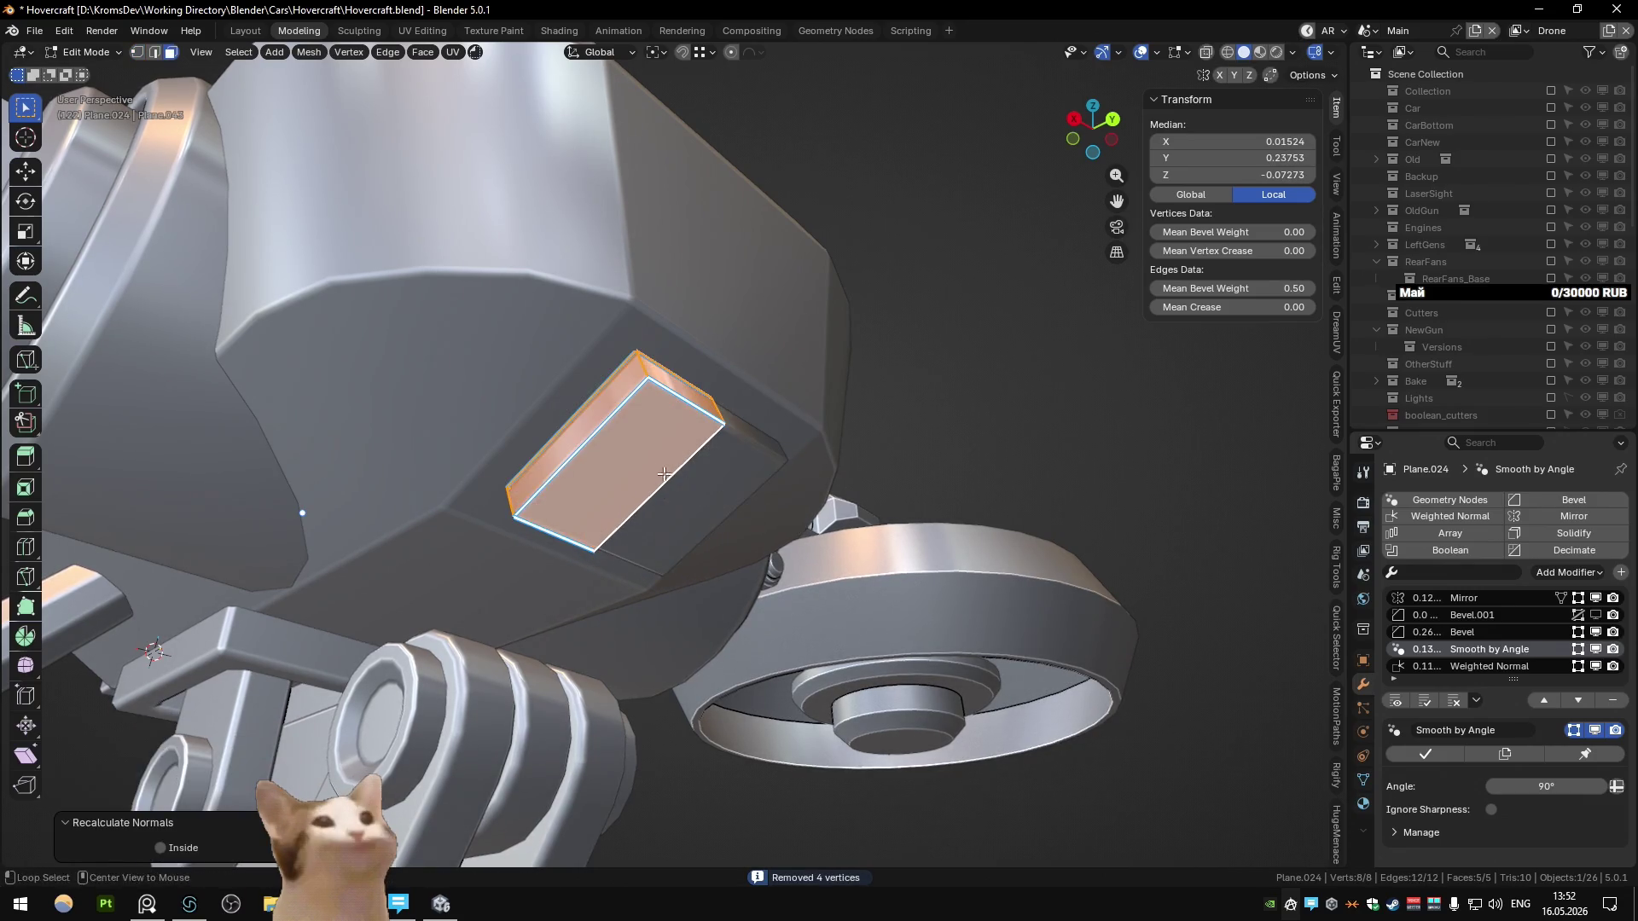
key("alt+z")
key("alt+a")
key("alt+z")
key("Tab")
Step: Expand the Bevel modifier's settings and view the new panel from the front
mouse_move(746, 447)
middle_mouse_down()
mouse_move(645, 499)
mouse_move(904, 478)
middle_mouse_up()
left_click(1502, 632)
scroll(1498, 760, "down", 3)
mouse_move(884, 627)
middle_mouse_down()
mouse_move(747, 591)
mouse_move(841, 427)
mouse_move(735, 540)
mouse_move(657, 469)
mouse_move(540, 555)
middle_mouse_up()
scroll(735, 540, "up", 3)
scroll(658, 469, "up", 3)
key("alt+Tab")
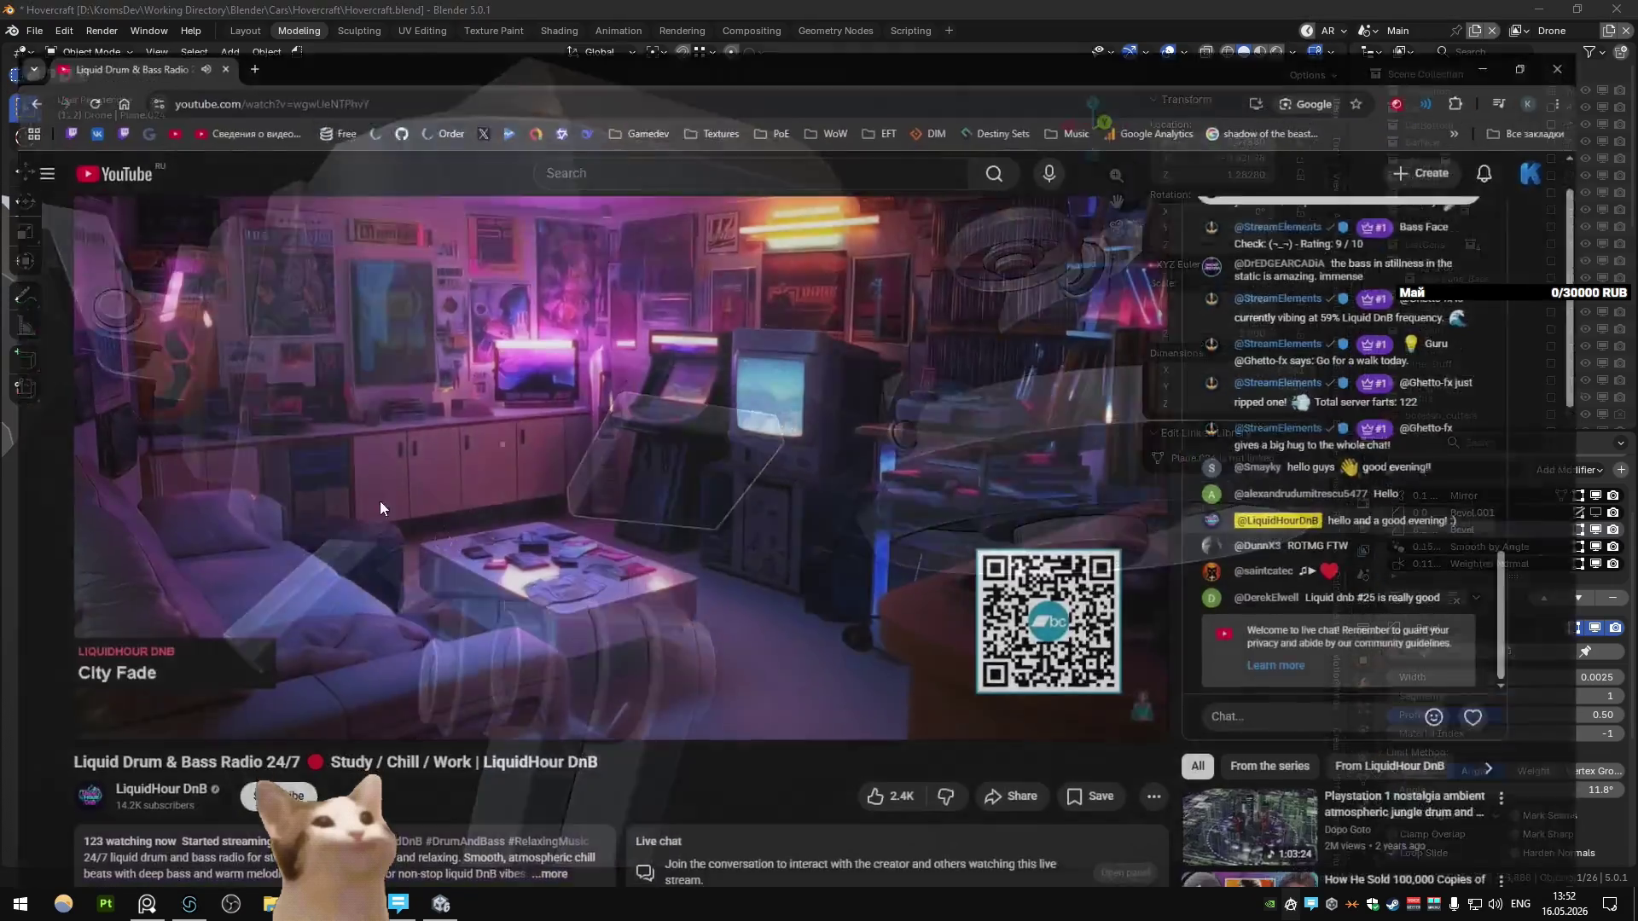
Step: Search Google Images for 'tractor beam' and scroll through the results
left_click(255, 10)
type("tractor ")
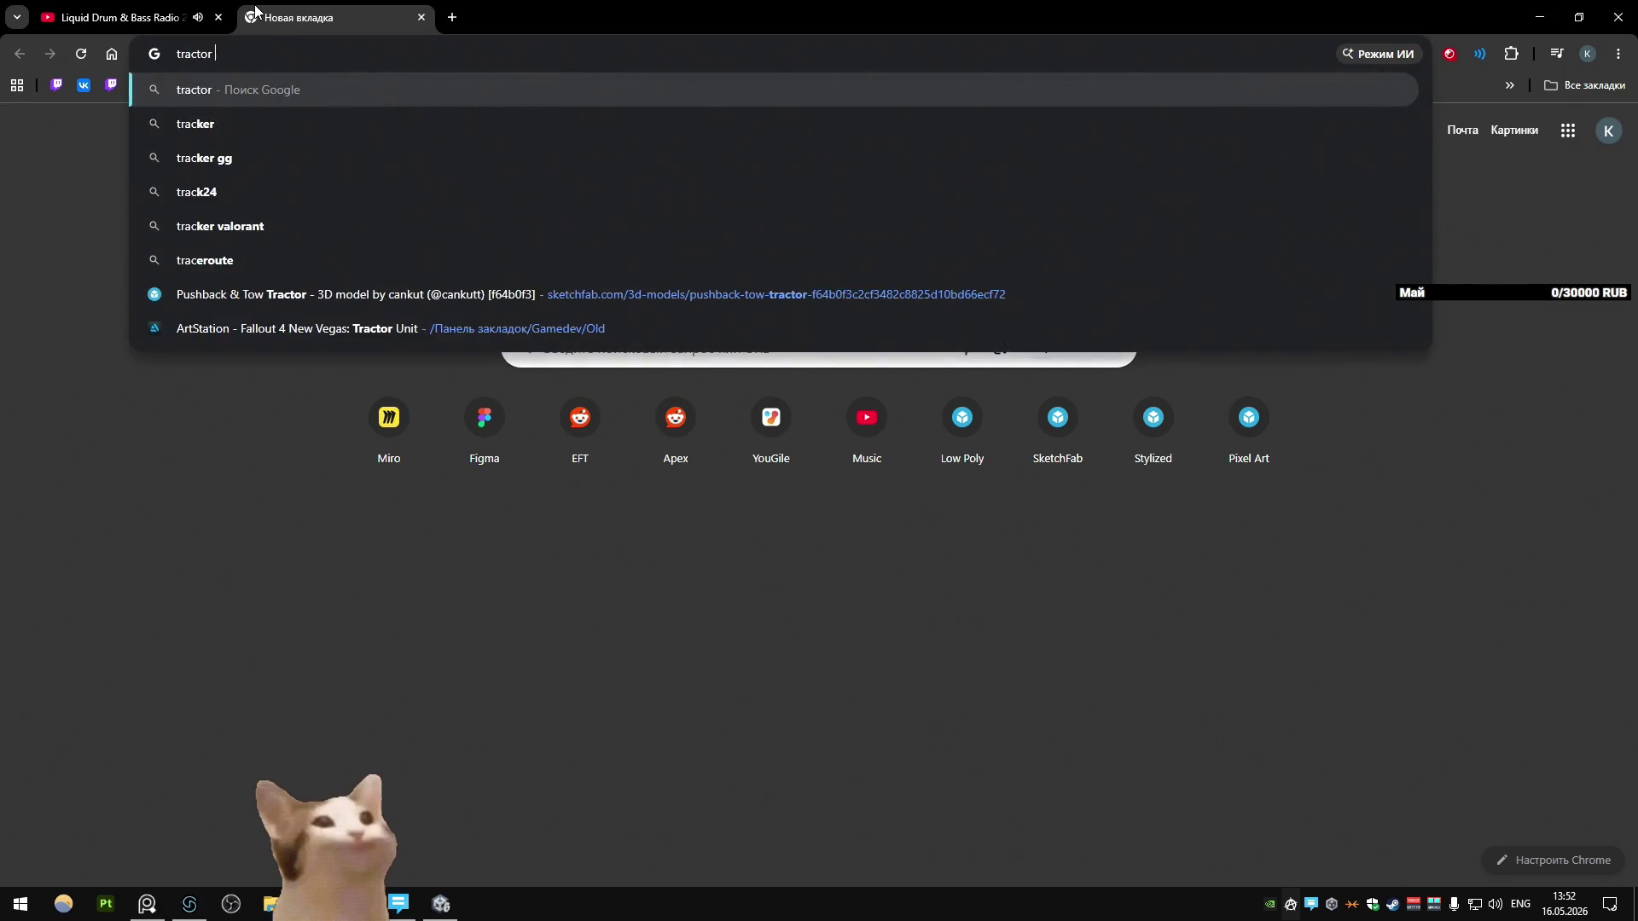
type("beam")
key("Return")
left_click(345, 203)
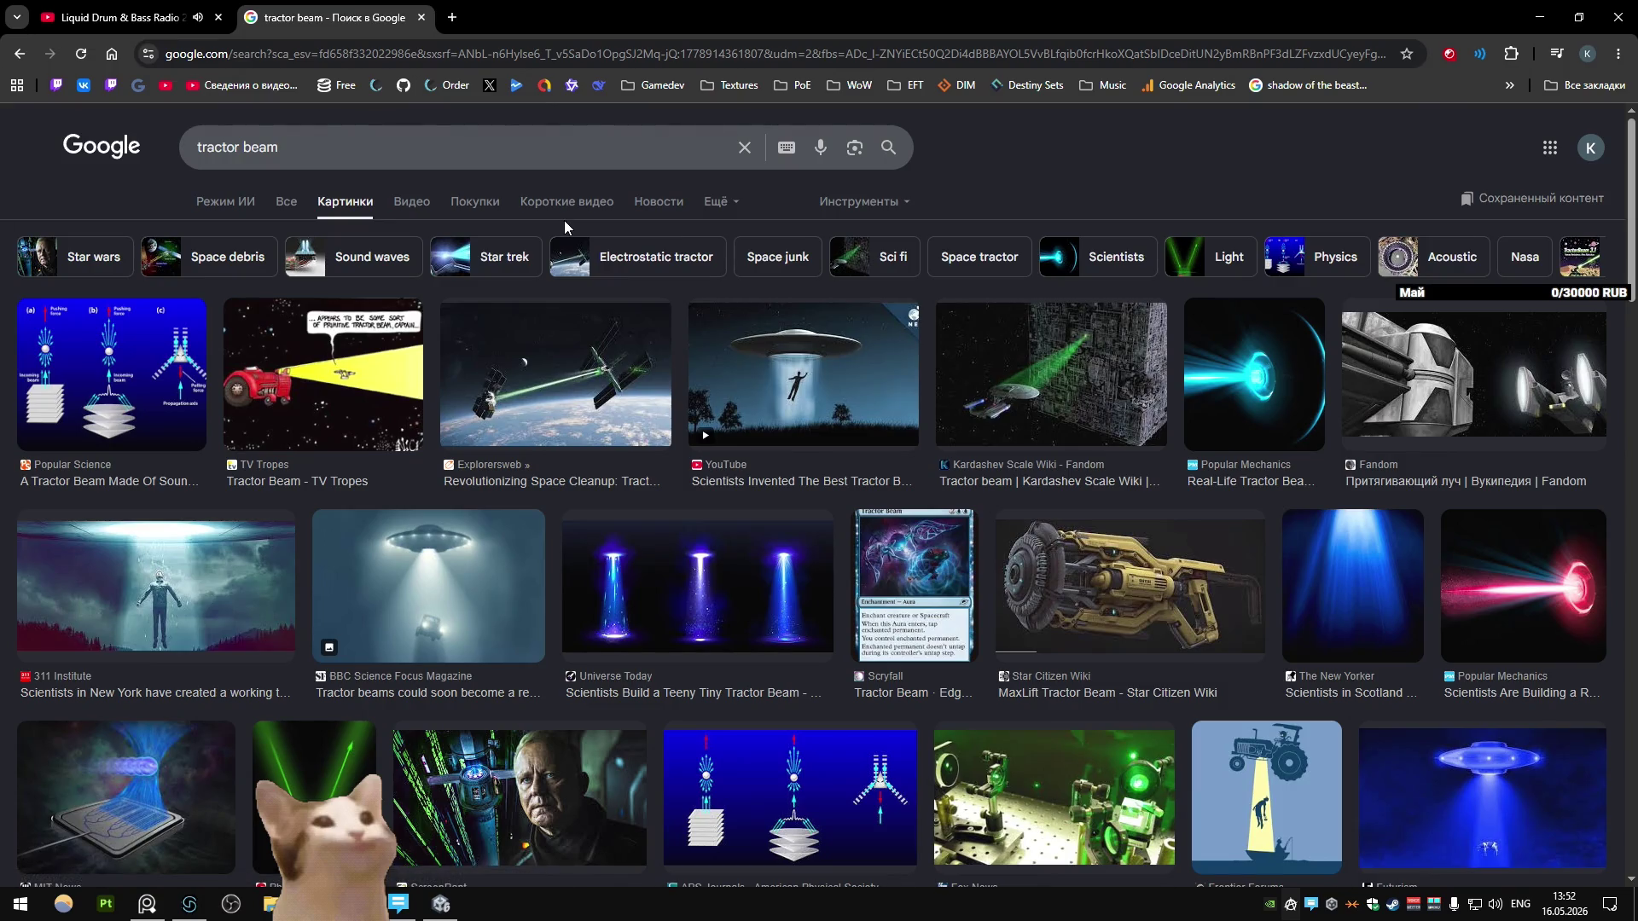
scroll(565, 220, "down", 3)
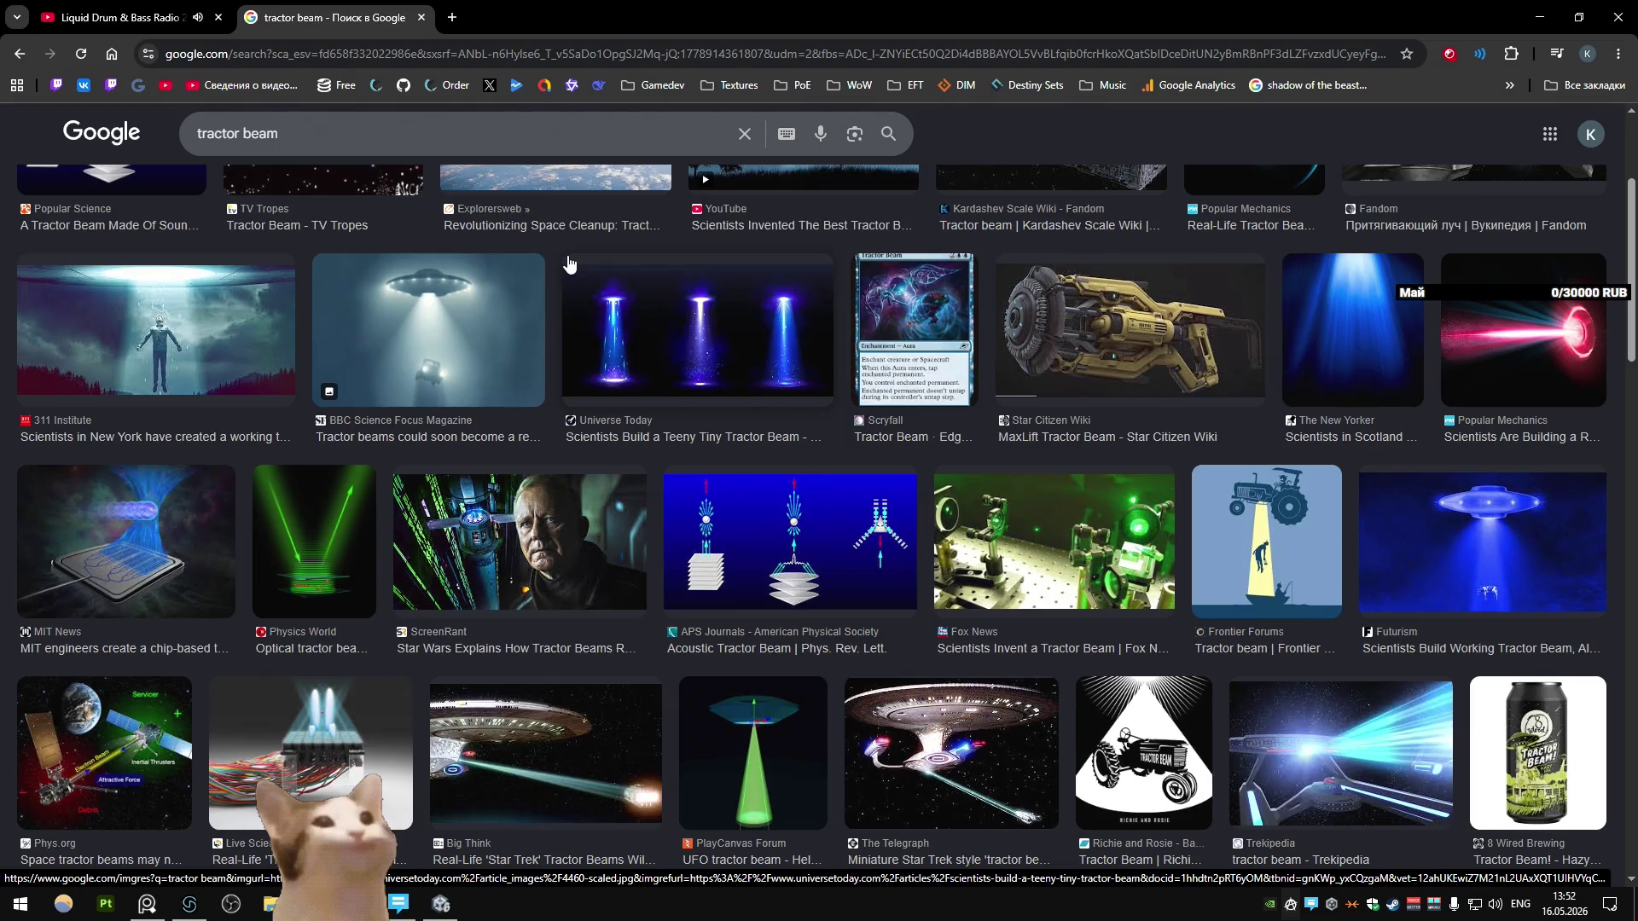
scroll(569, 264, "down", 10)
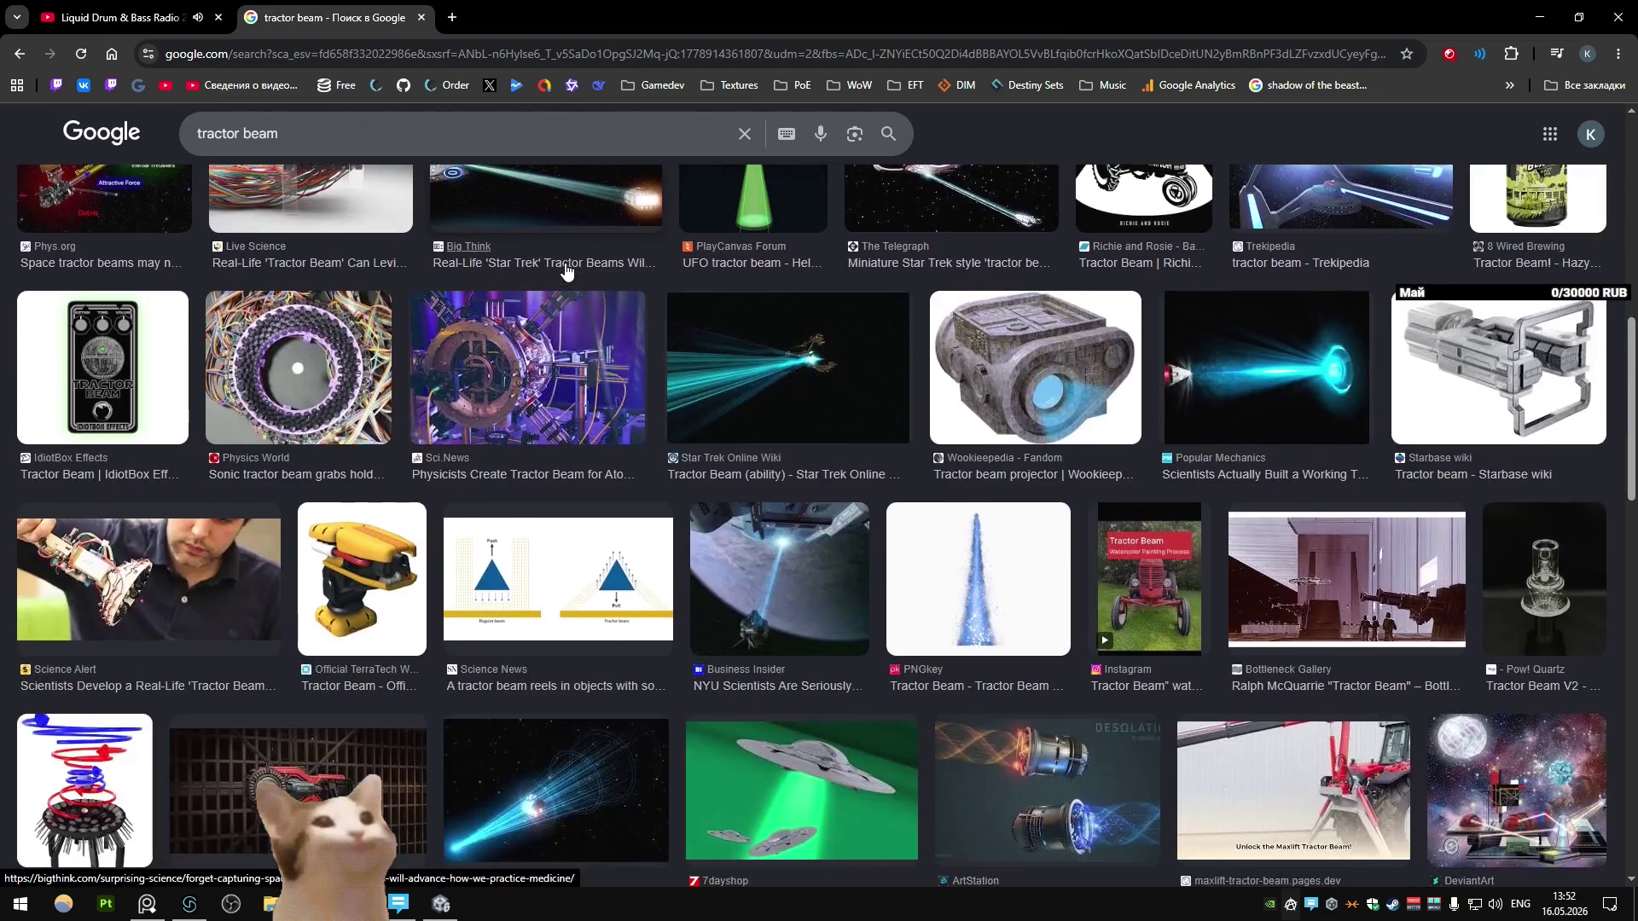
scroll(561, 270, "down", 10)
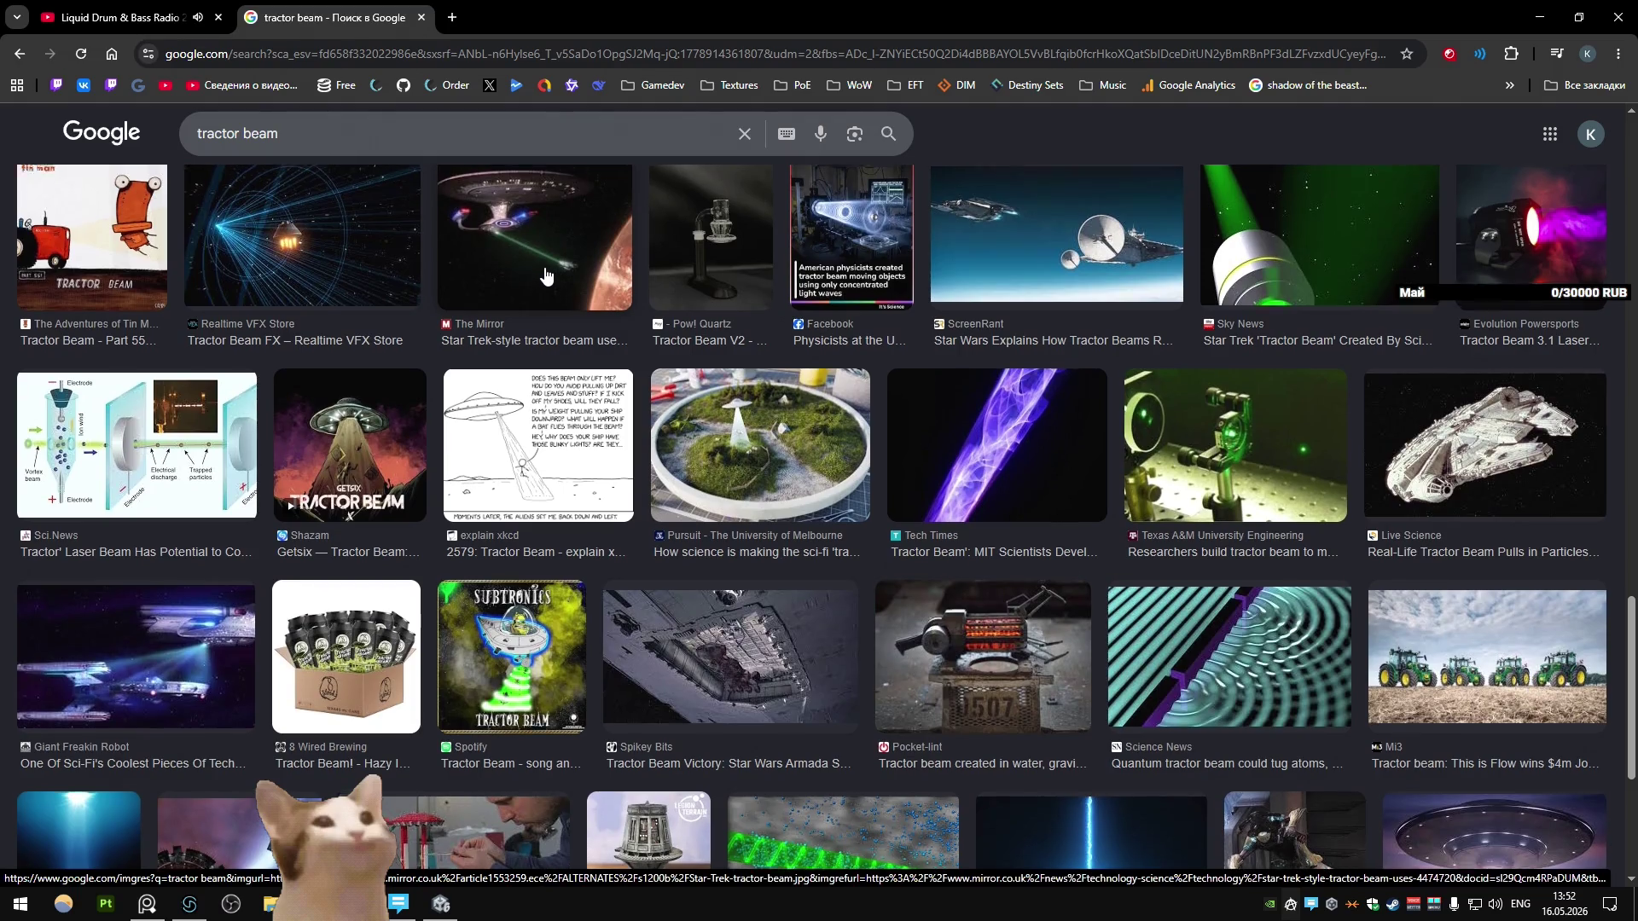
scroll(550, 271, "up", 10)
Step: Back in Blender, select the round foot under the leg and zoom in on it
key("alt+Tab")
scroll(543, 273, "down", 8)
mouse_move(555, 398)
middle_mouse_down()
mouse_move(463, 417)
mouse_move(570, 415)
mouse_move(504, 411)
middle_mouse_up()
left_click(685, 662)
key("KP_Decimal")
Step: Scale the round foot down evenly to 0.584
middle_click_drag(672, 633, 648, 589)
key("s")
key("shift+z")
right_click(653, 570)
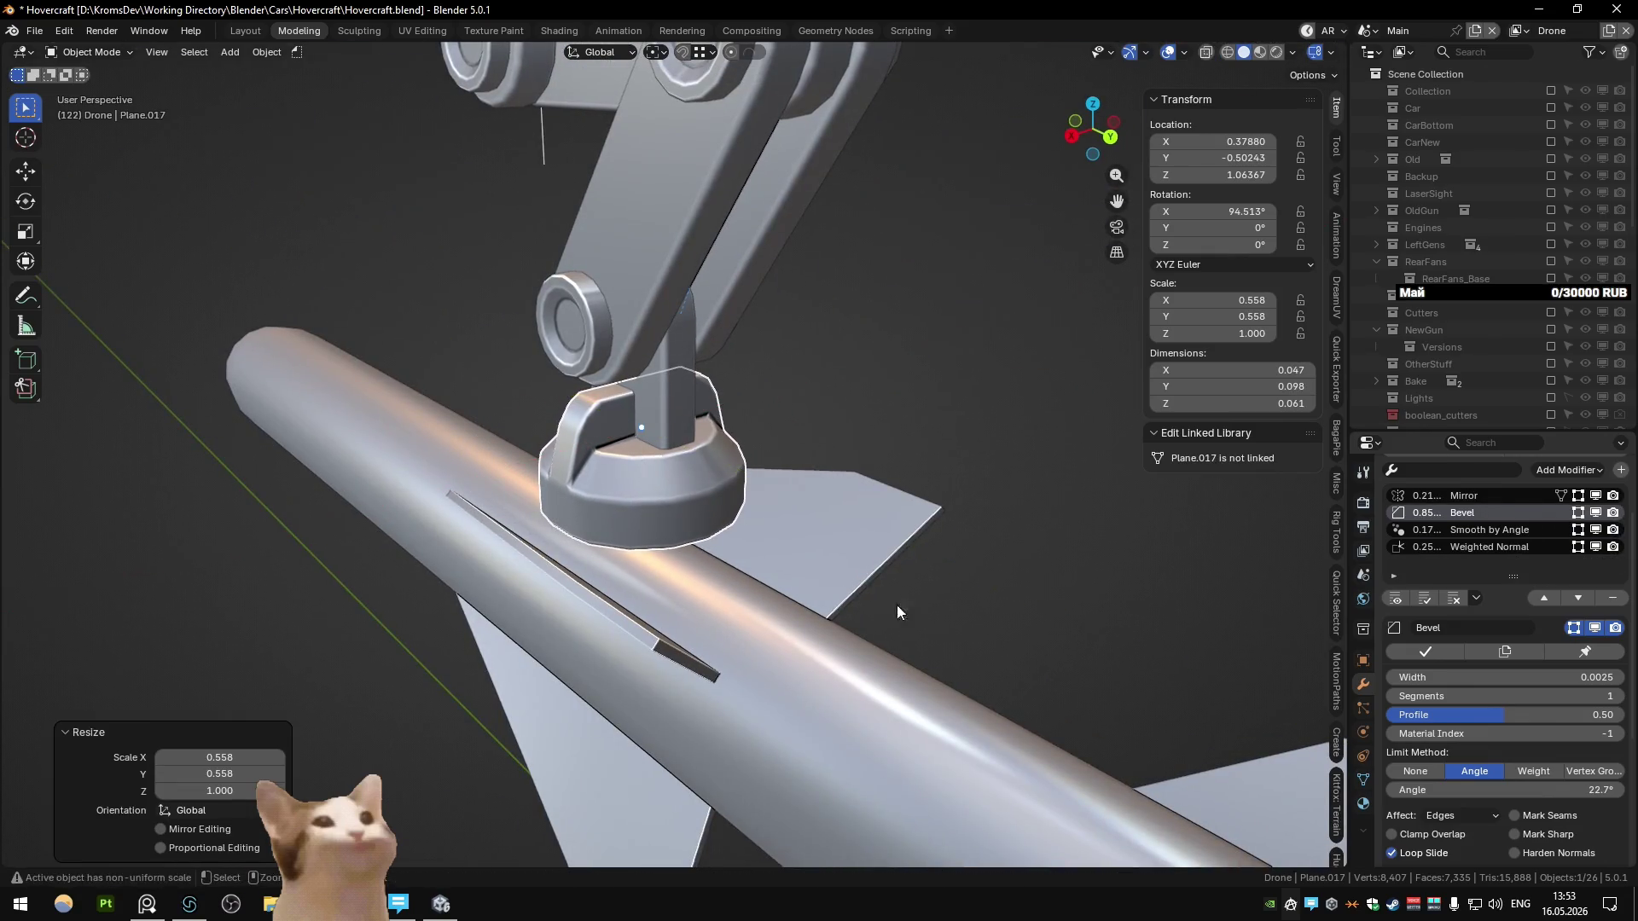
key("s")
left_click(793, 588)
scroll(664, 519, "down", 5)
mouse_move(664, 518)
middle_mouse_down()
mouse_move(628, 457)
mouse_move(698, 522)
middle_mouse_up()
Step: Check the MaxLift Tractor Beam reference image, then shrink the foot further
key("alt+Tab")
scroll(687, 522, "up", 10)
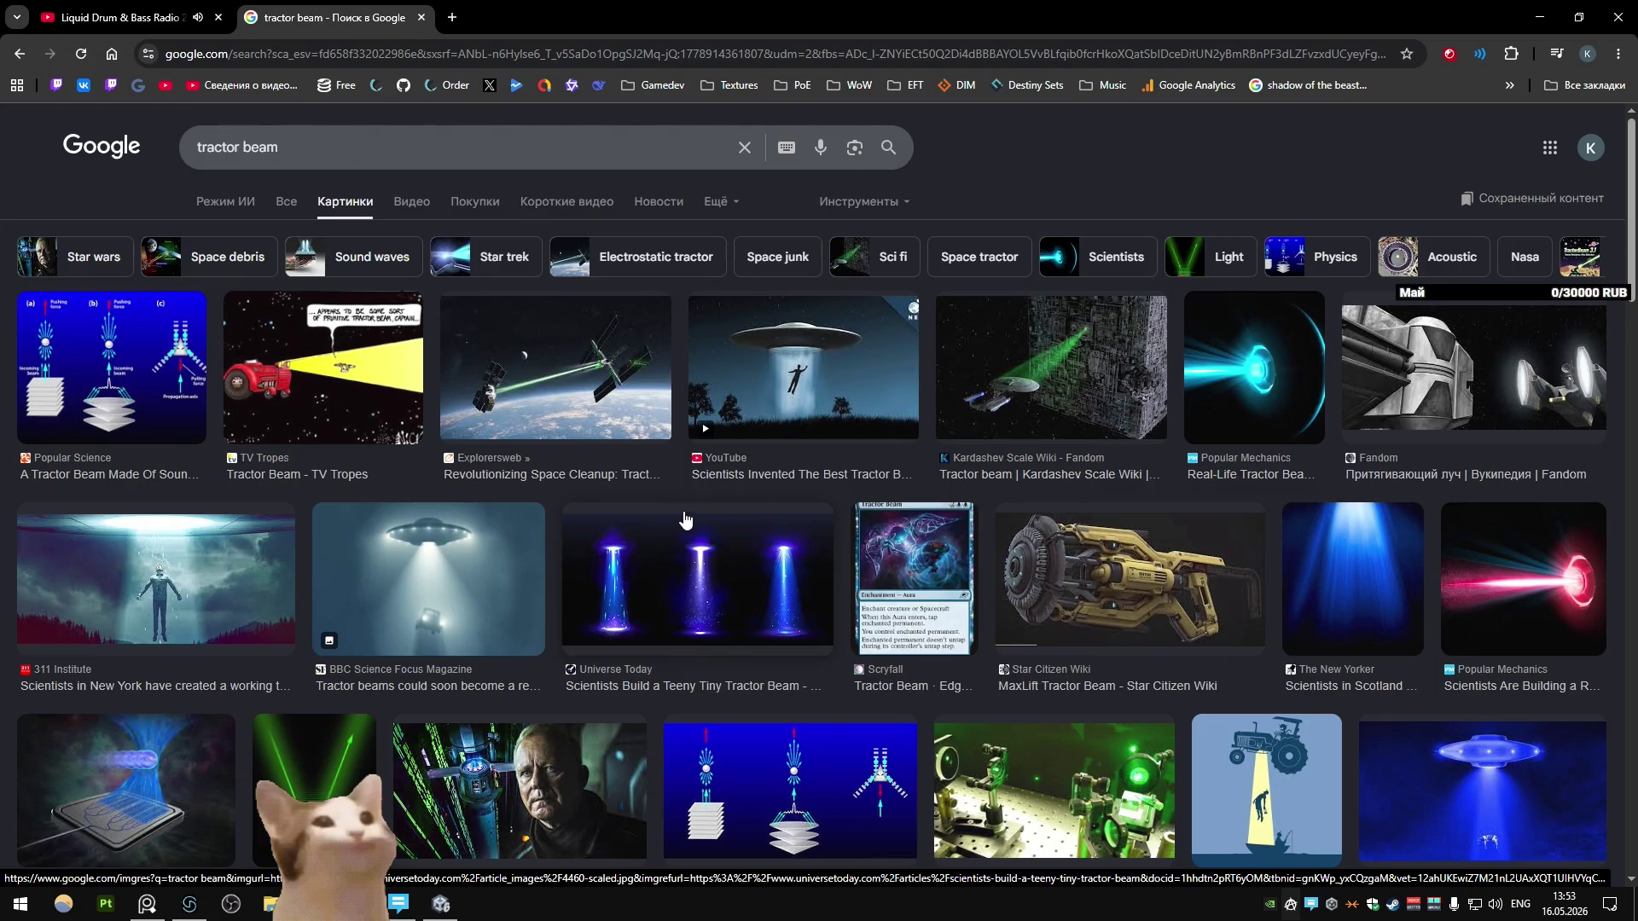
left_click(1071, 603)
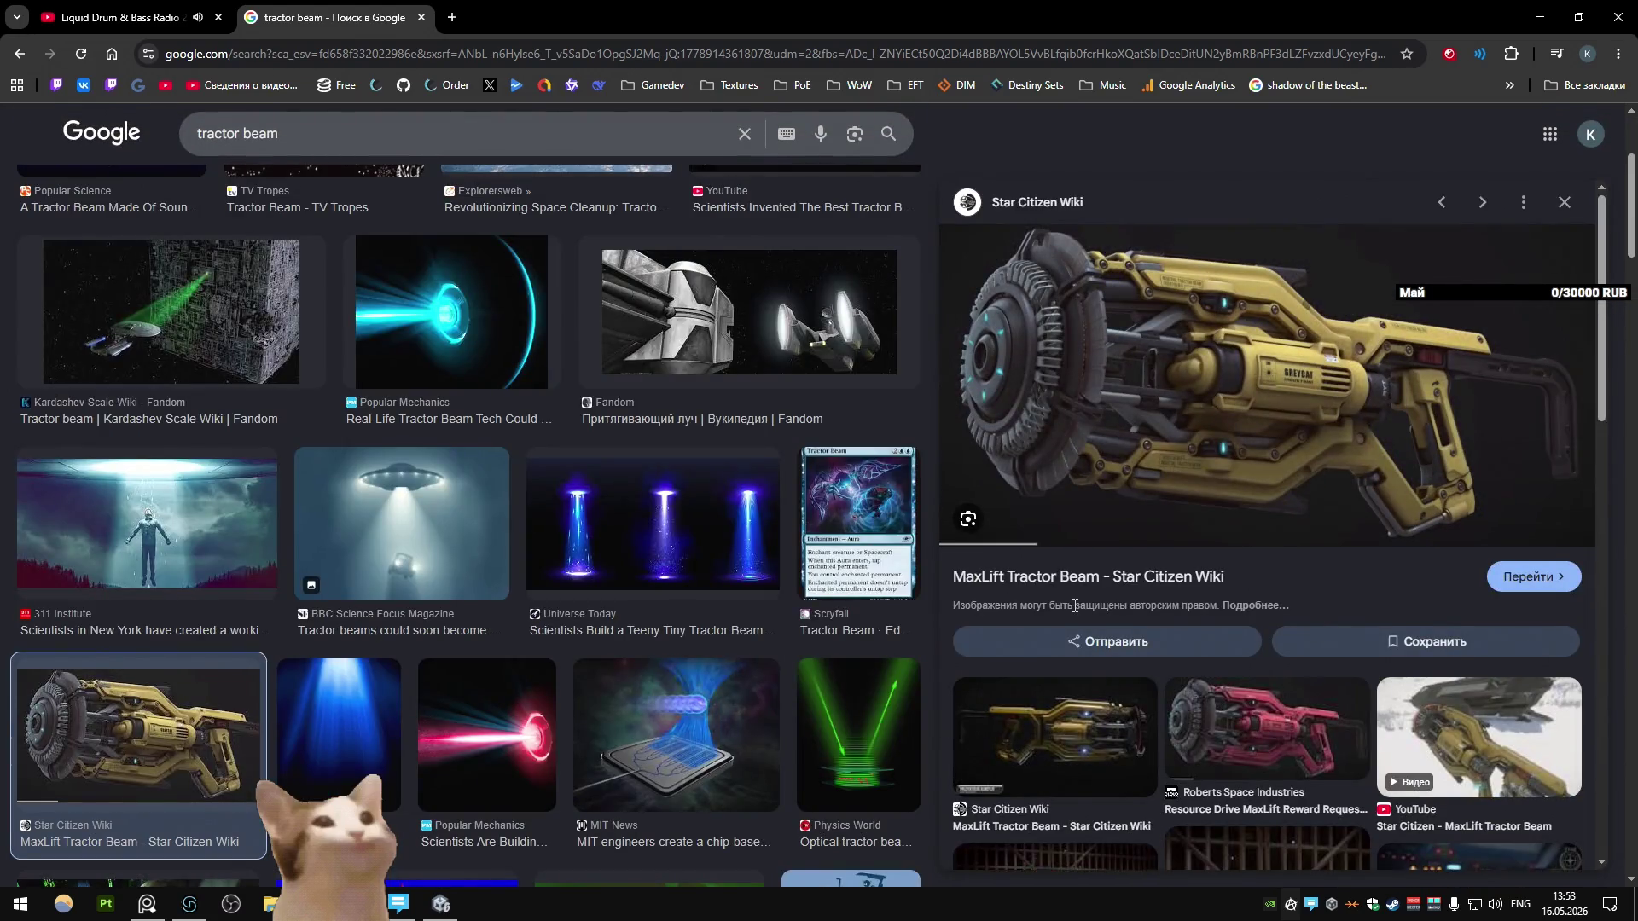
key("alt+Tab")
scroll(756, 602, "up", 6)
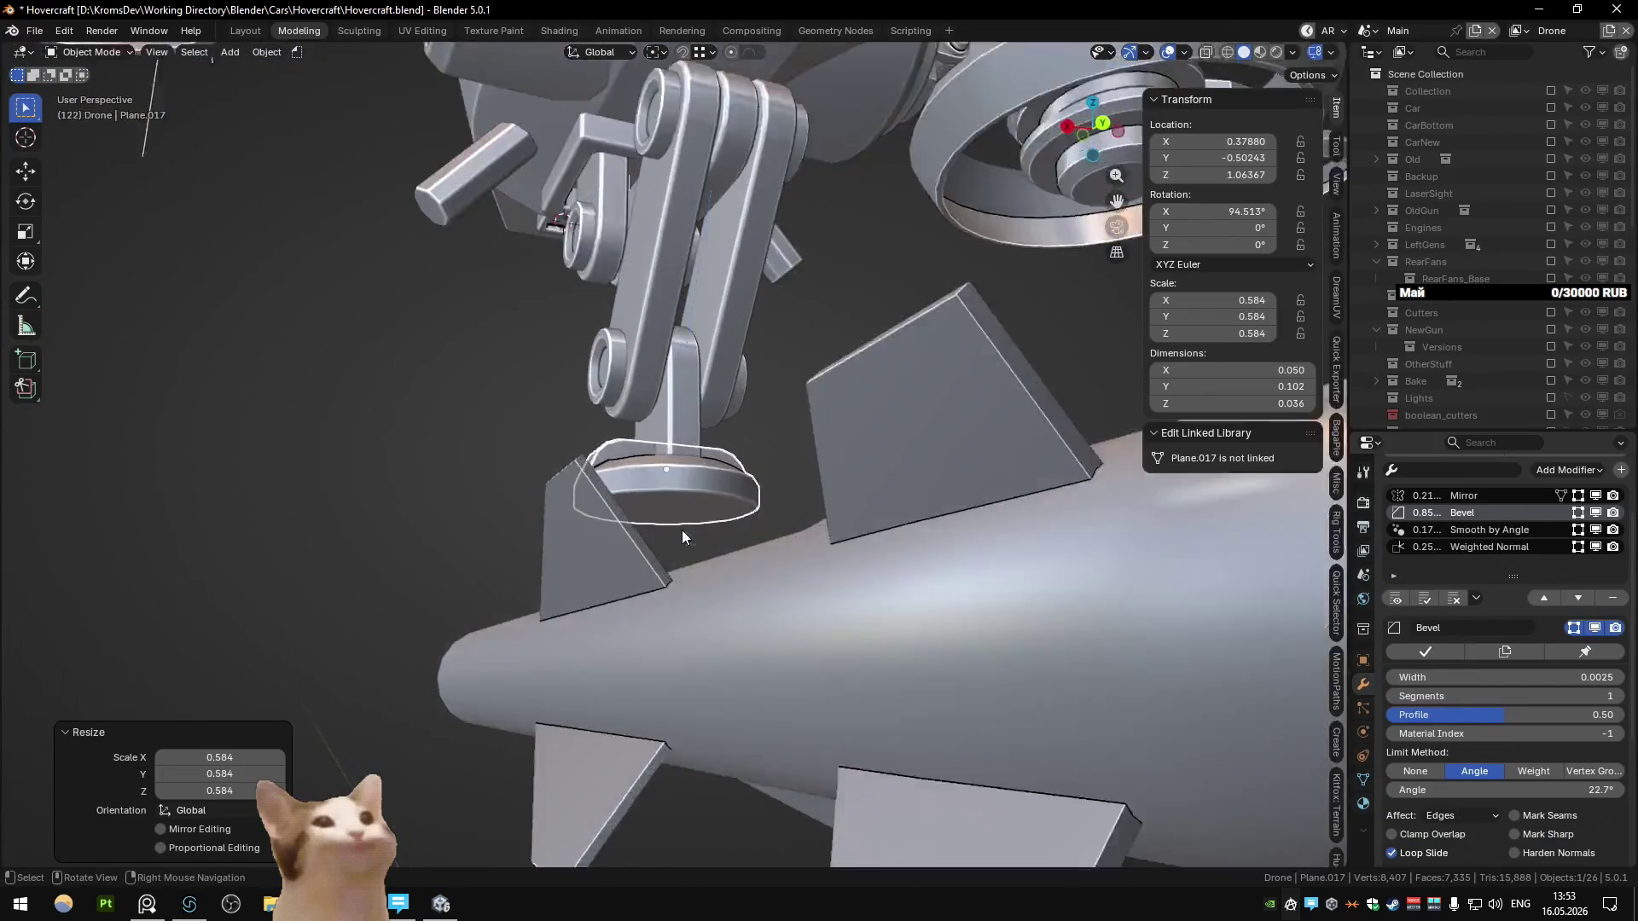
key("s")
left_click(793, 596)
Step: Inset the foot's bottom face and push it vertically into the base
key("Tab")
middle_click_drag(794, 596, 759, 625)
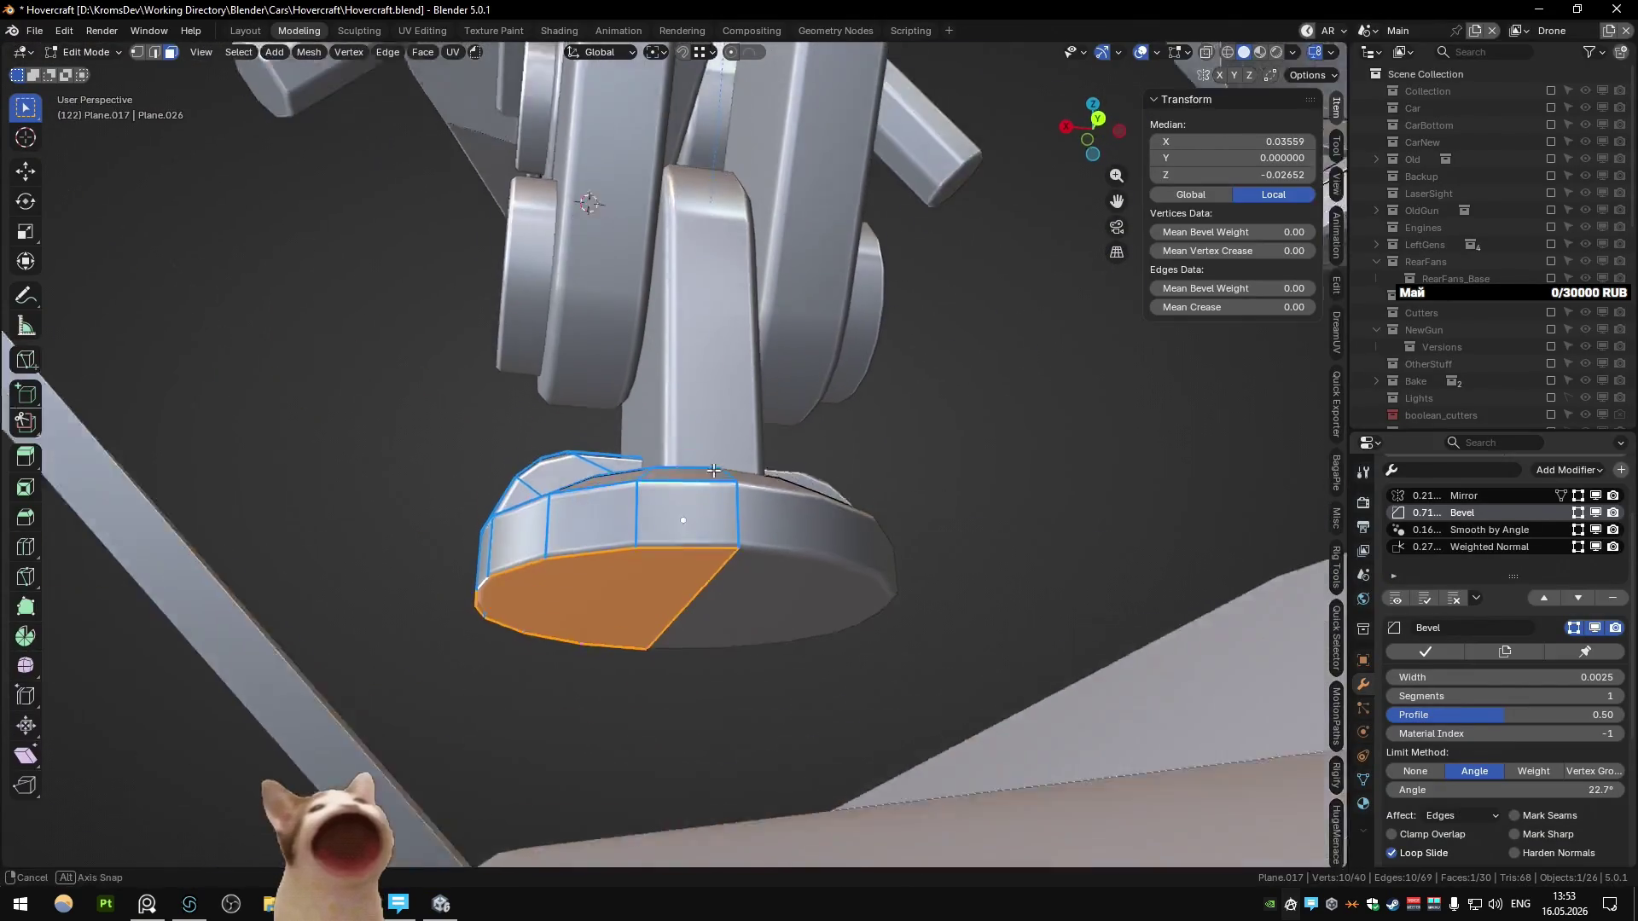
key("i")
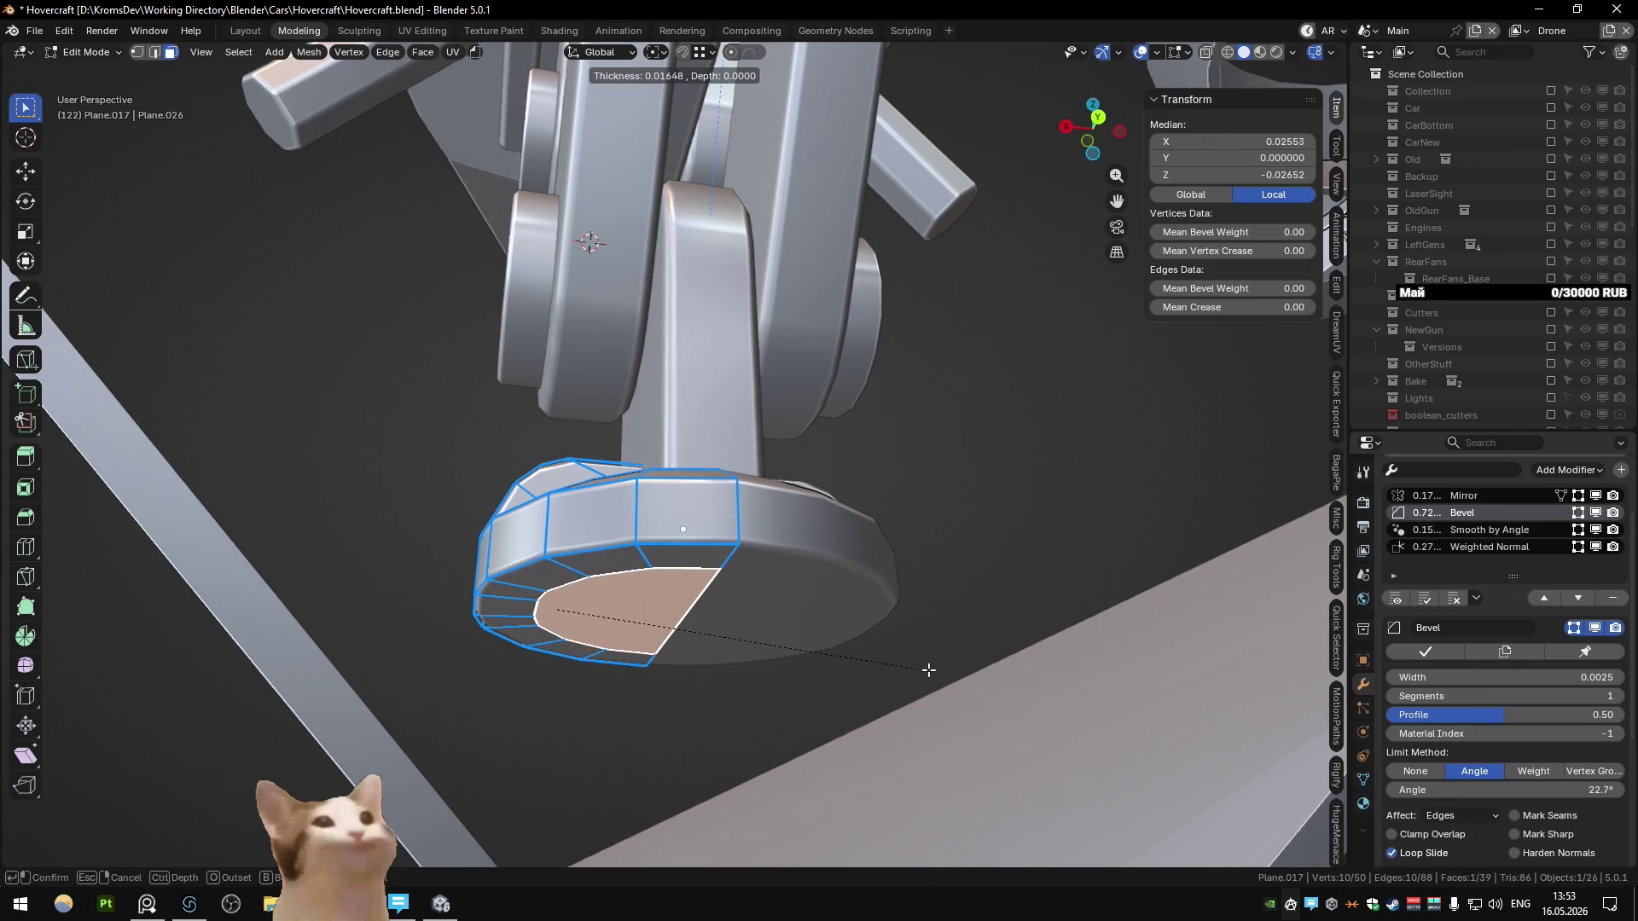
left_click(928, 678)
key("g")
key("z")
left_click(926, 701)
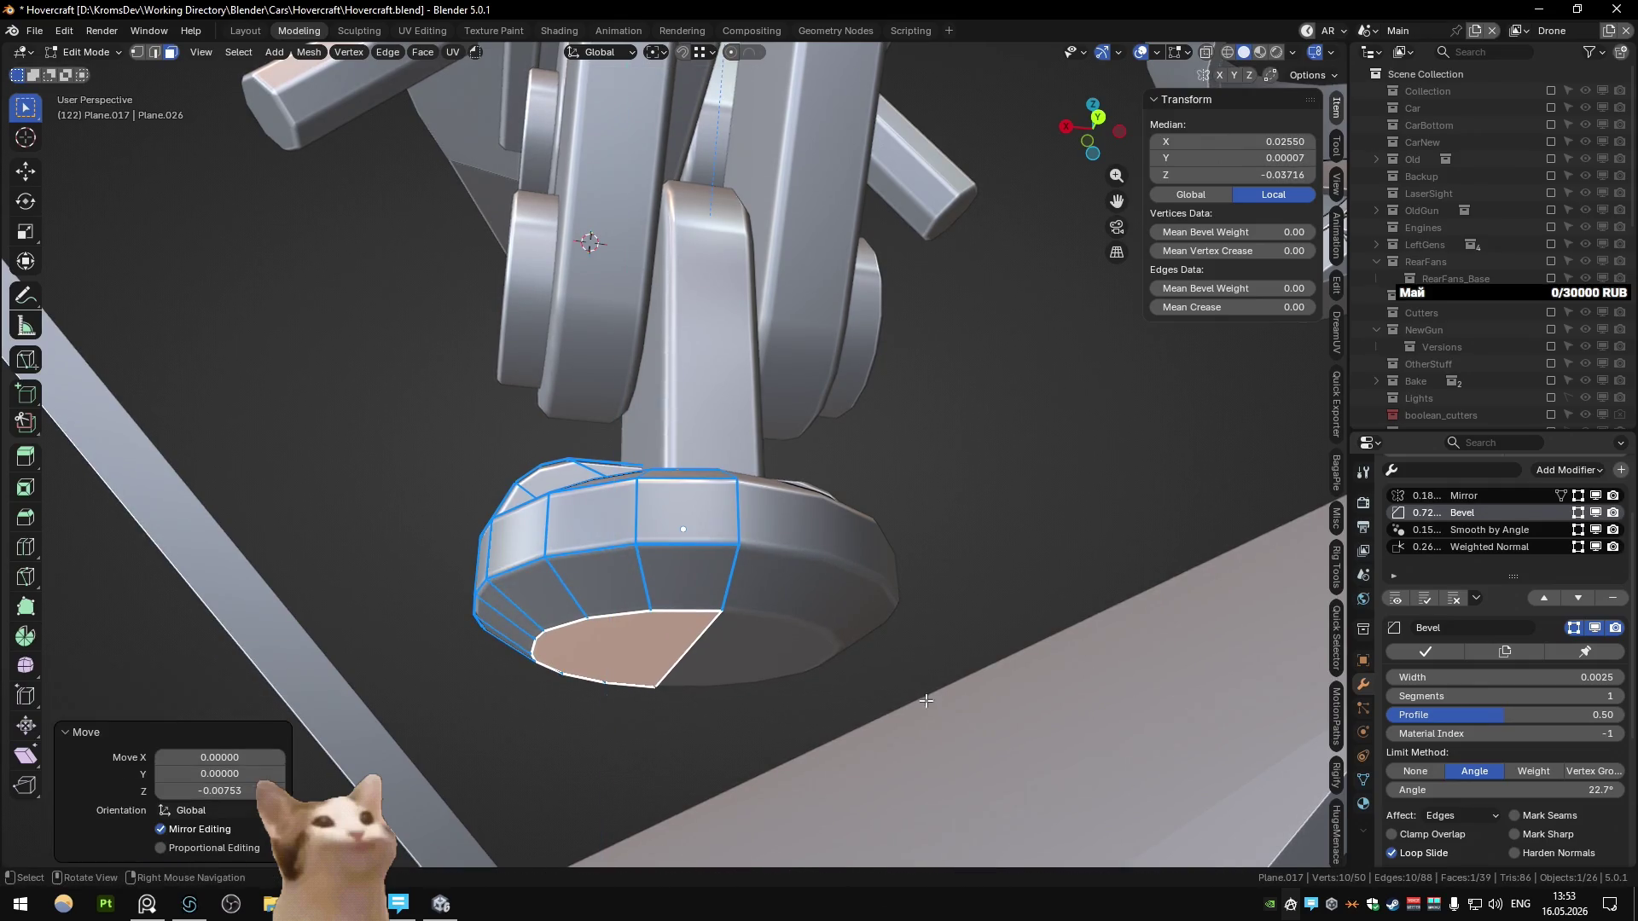
key("g")
key("z")
left_click(842, 626)
Step: Add a second inset at 0.0150 and recess the inner face vertically
key("i")
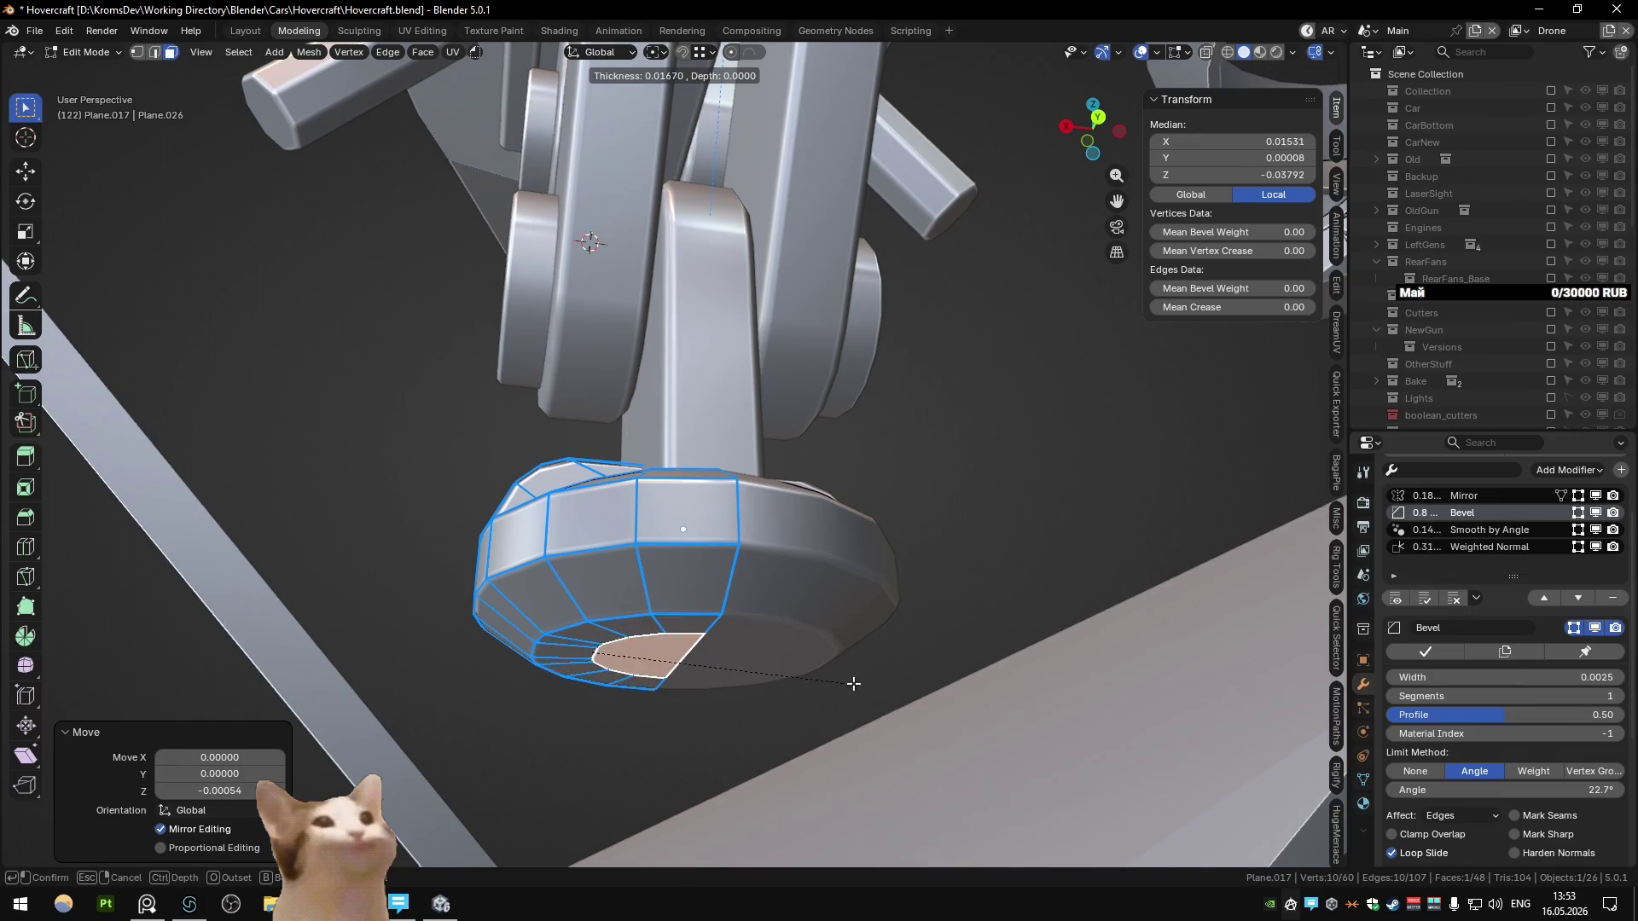
left_click(855, 682)
key("g")
key("z")
key("Escape")
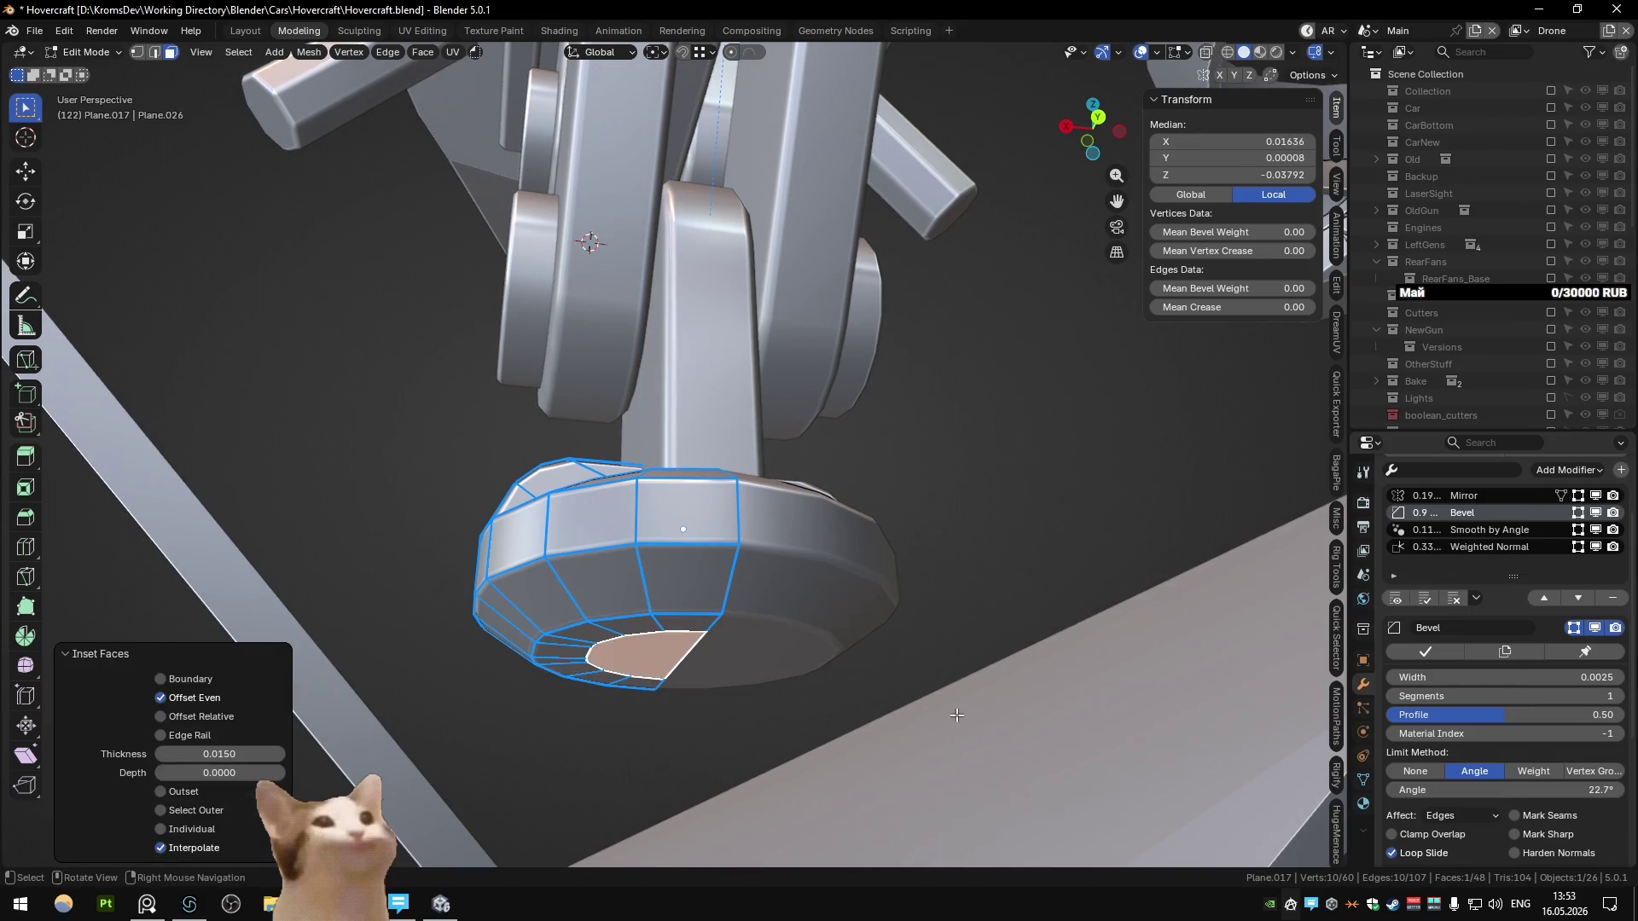
key("g")
key("z")
left_click(910, 670)
mouse_move(909, 669)
middle_mouse_down()
mouse_move(829, 647)
mouse_move(908, 637)
mouse_move(680, 627)
mouse_move(746, 572)
mouse_move(816, 561)
mouse_move(780, 638)
mouse_move(725, 556)
mouse_move(782, 596)
middle_mouse_up()
key("Tab")
scroll(781, 595, "down", 5)
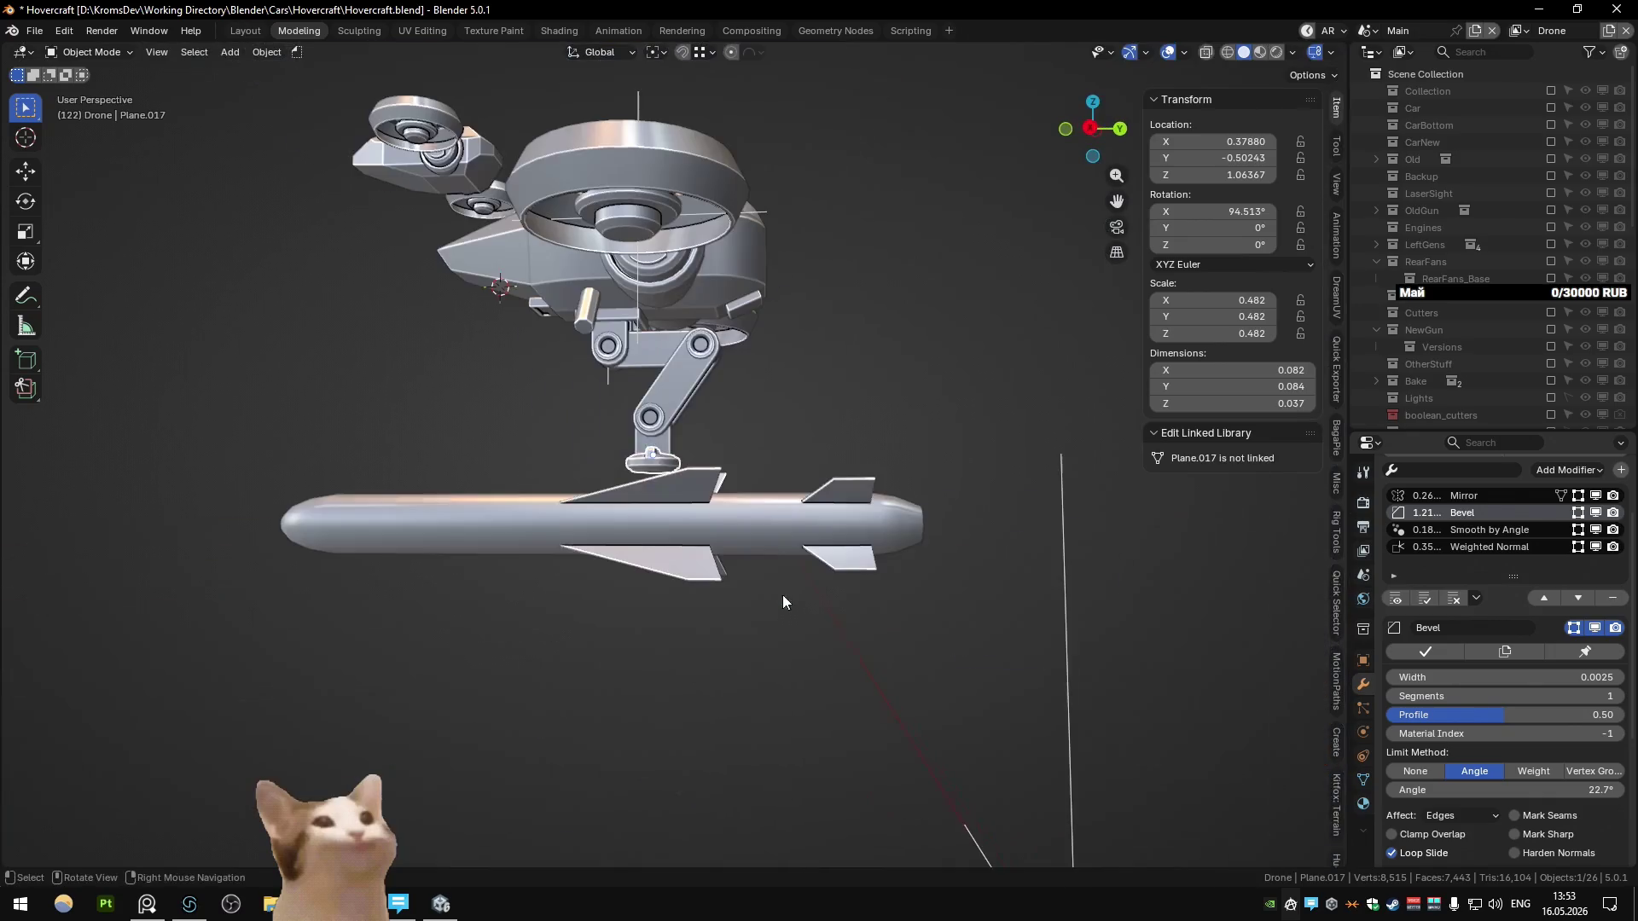
Step: Check the drone from front, side and back views, then delete the foot piece
middle_click_drag(843, 454, 657, 505)
scroll(653, 505, "down", 5)
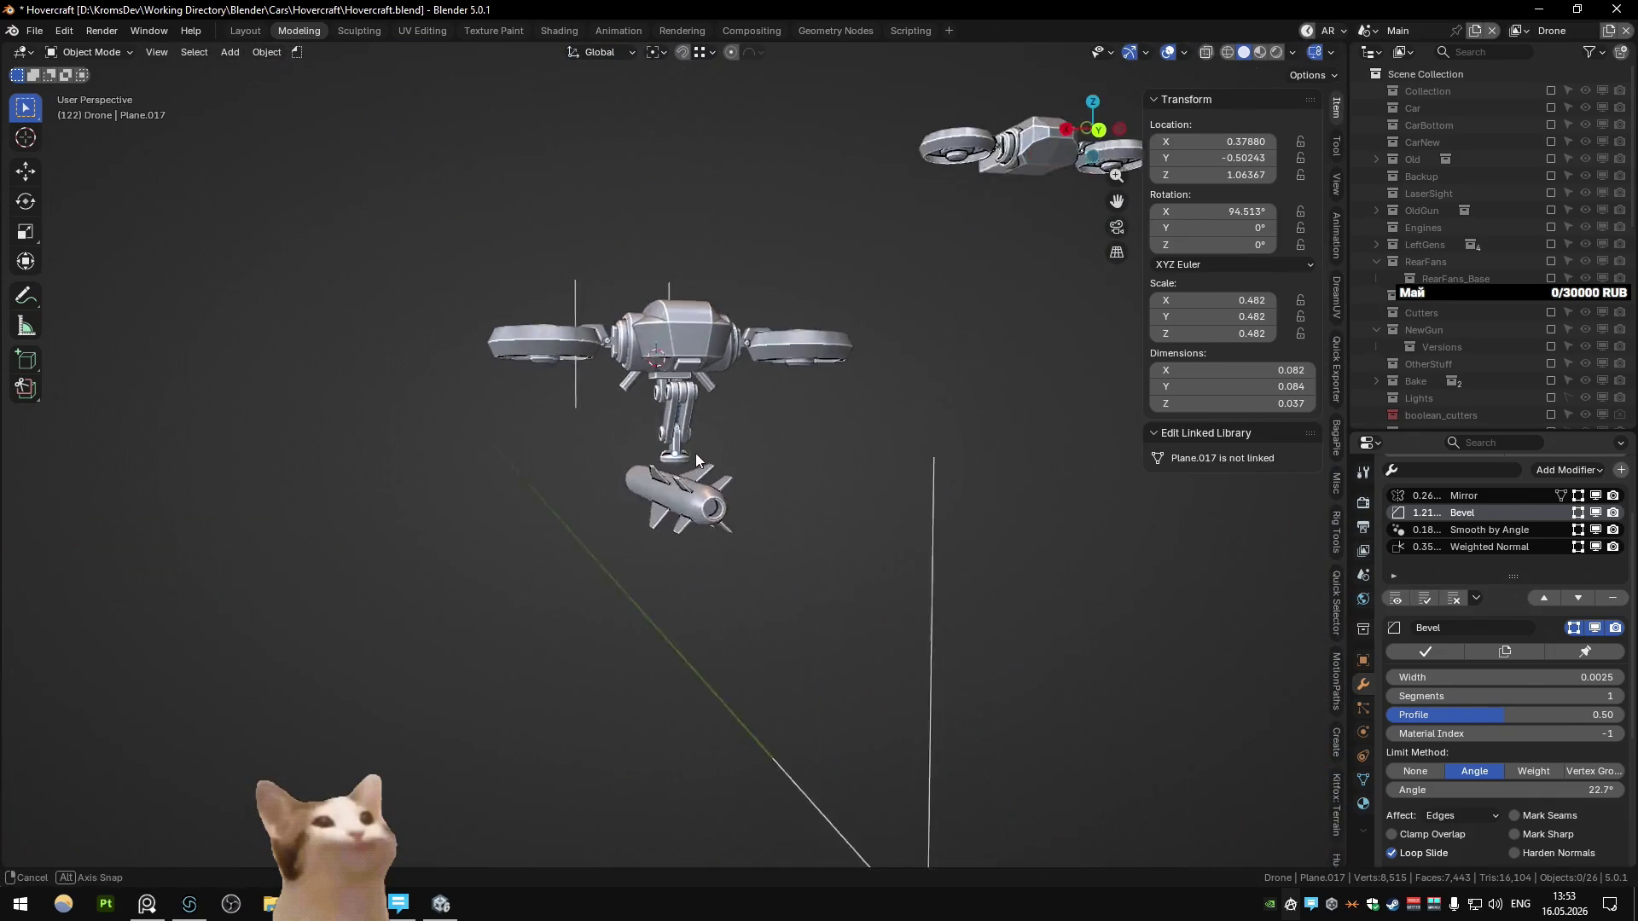
scroll(645, 483, "up", 9)
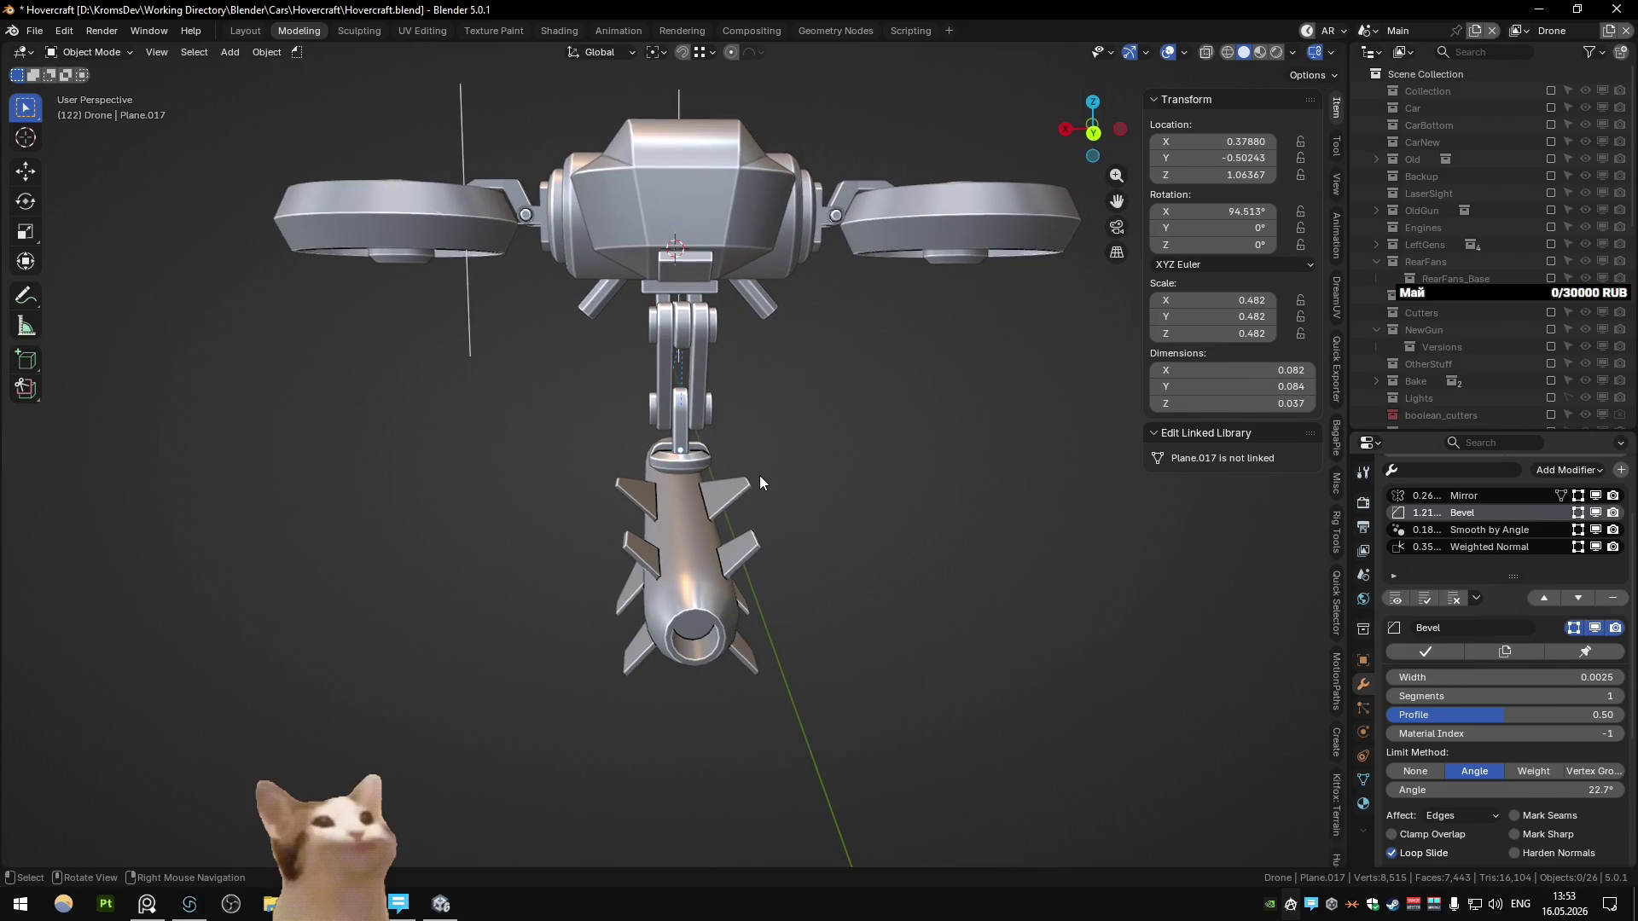
mouse_move(759, 474)
middle_mouse_down()
mouse_move(753, 459)
mouse_move(273, 500)
mouse_move(766, 469)
mouse_move(734, 495)
middle_mouse_up()
key("KP_1")
key("KP_3")
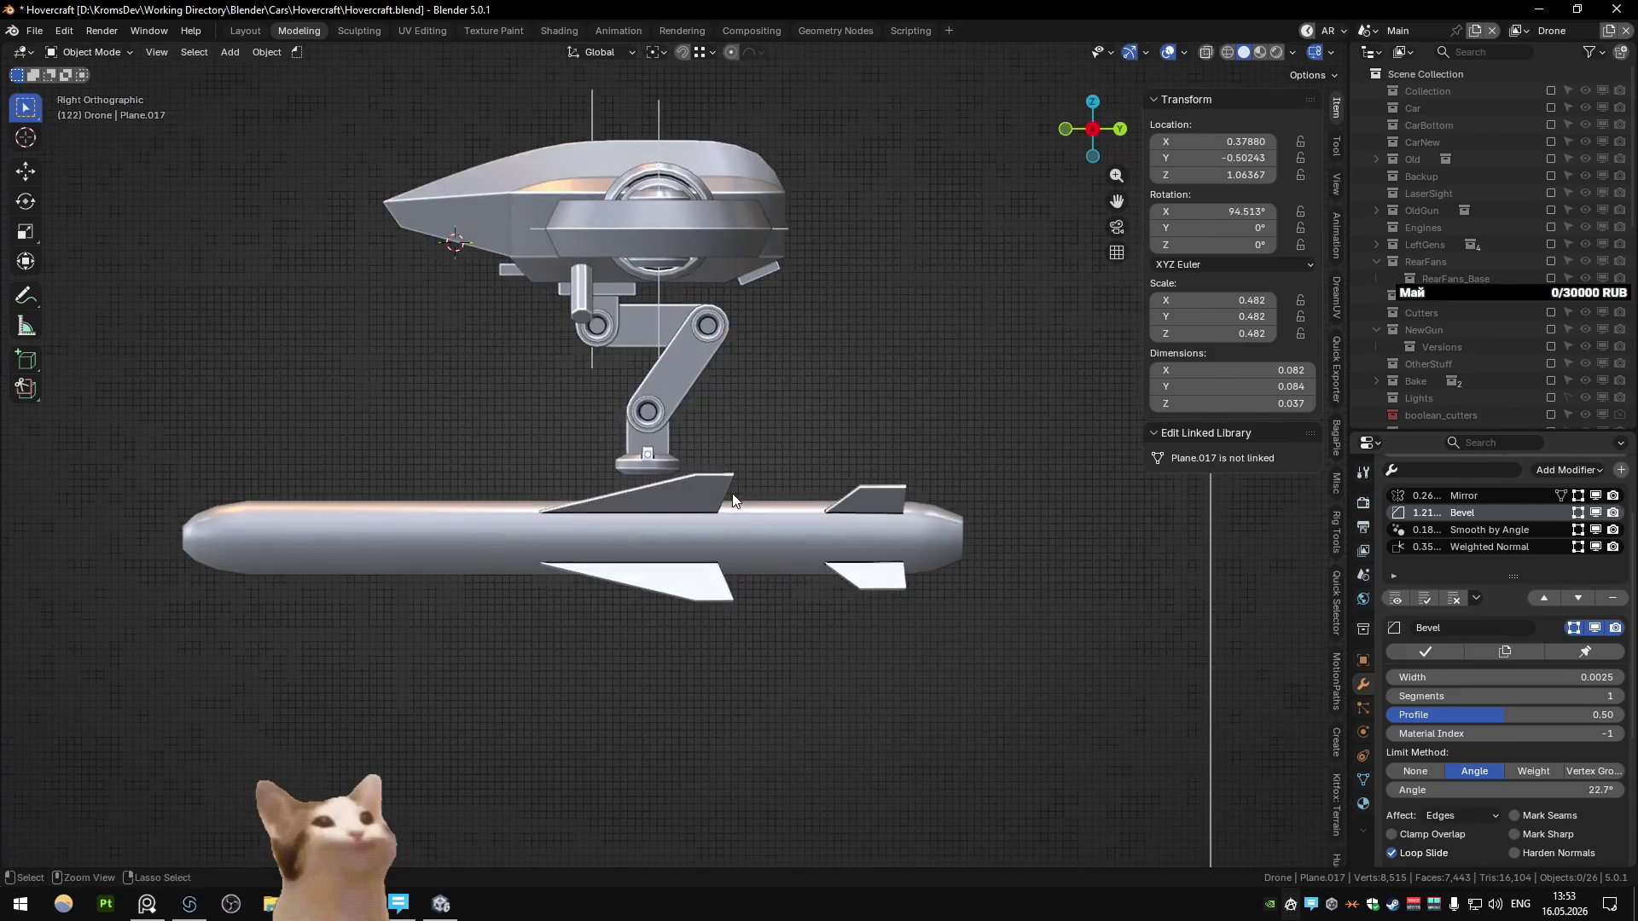
key("ctrl+KP_1")
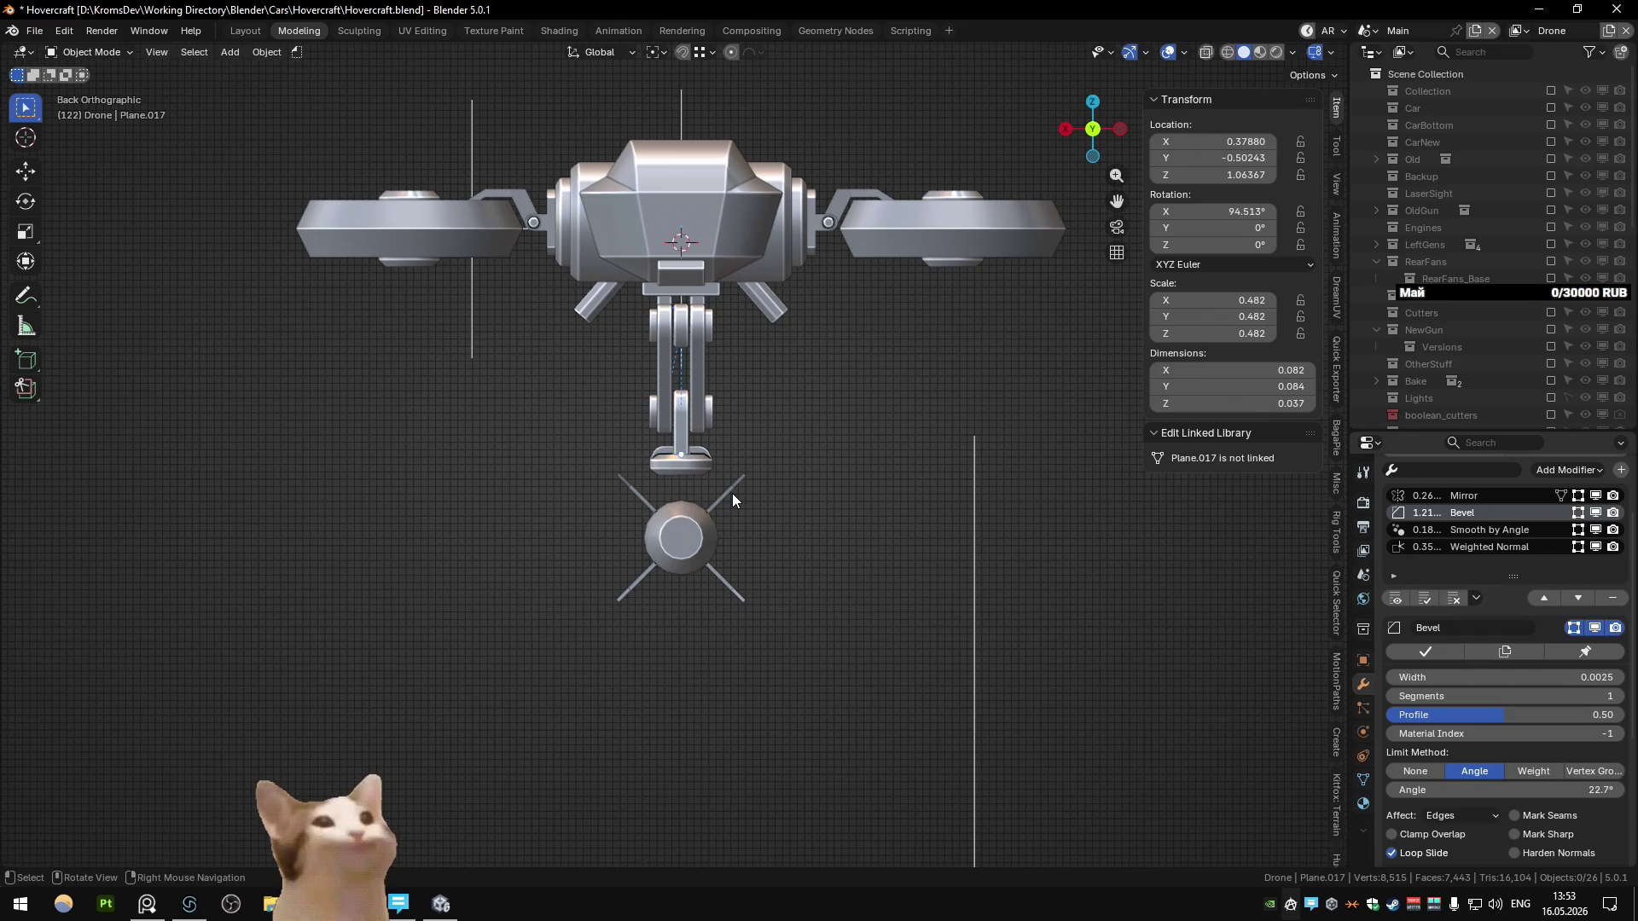
middle_click_drag(732, 493, 730, 367)
key("Delete")
Step: Select the body plate and inspect the drone and missile from side and top angles
left_click(713, 263)
mouse_move(713, 262)
middle_mouse_down()
mouse_move(791, 351)
mouse_move(852, 314)
mouse_move(837, 362)
mouse_move(607, 361)
mouse_move(657, 340)
mouse_move(629, 387)
mouse_move(764, 394)
middle_mouse_up()
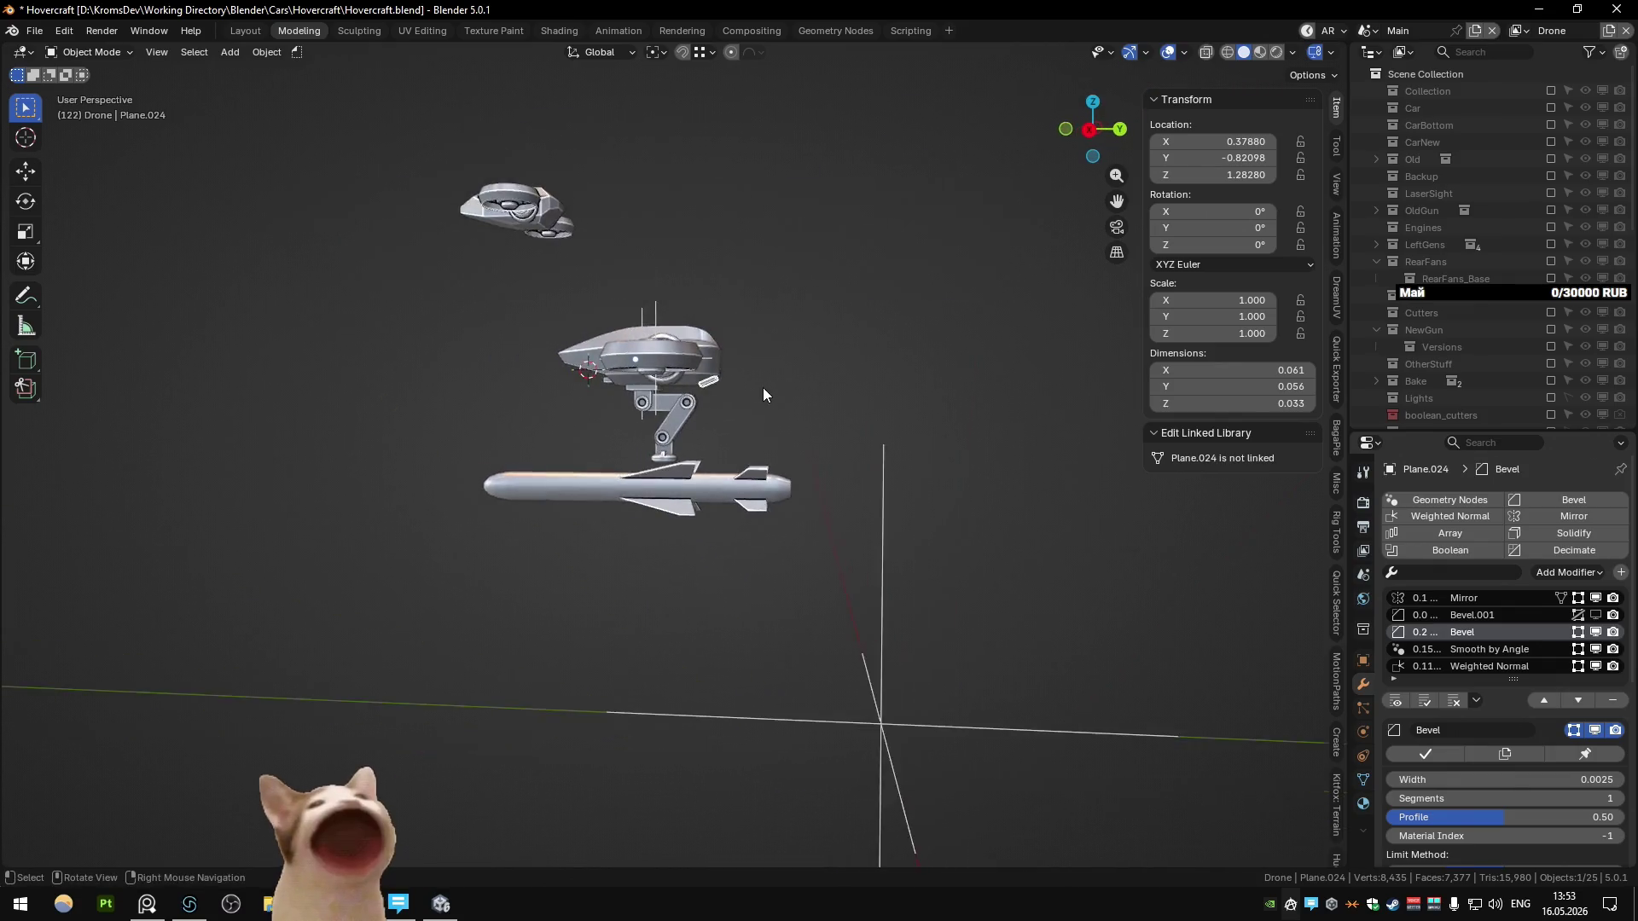
scroll(761, 394, "up", 2)
key("KP_1")
key("KP_3")
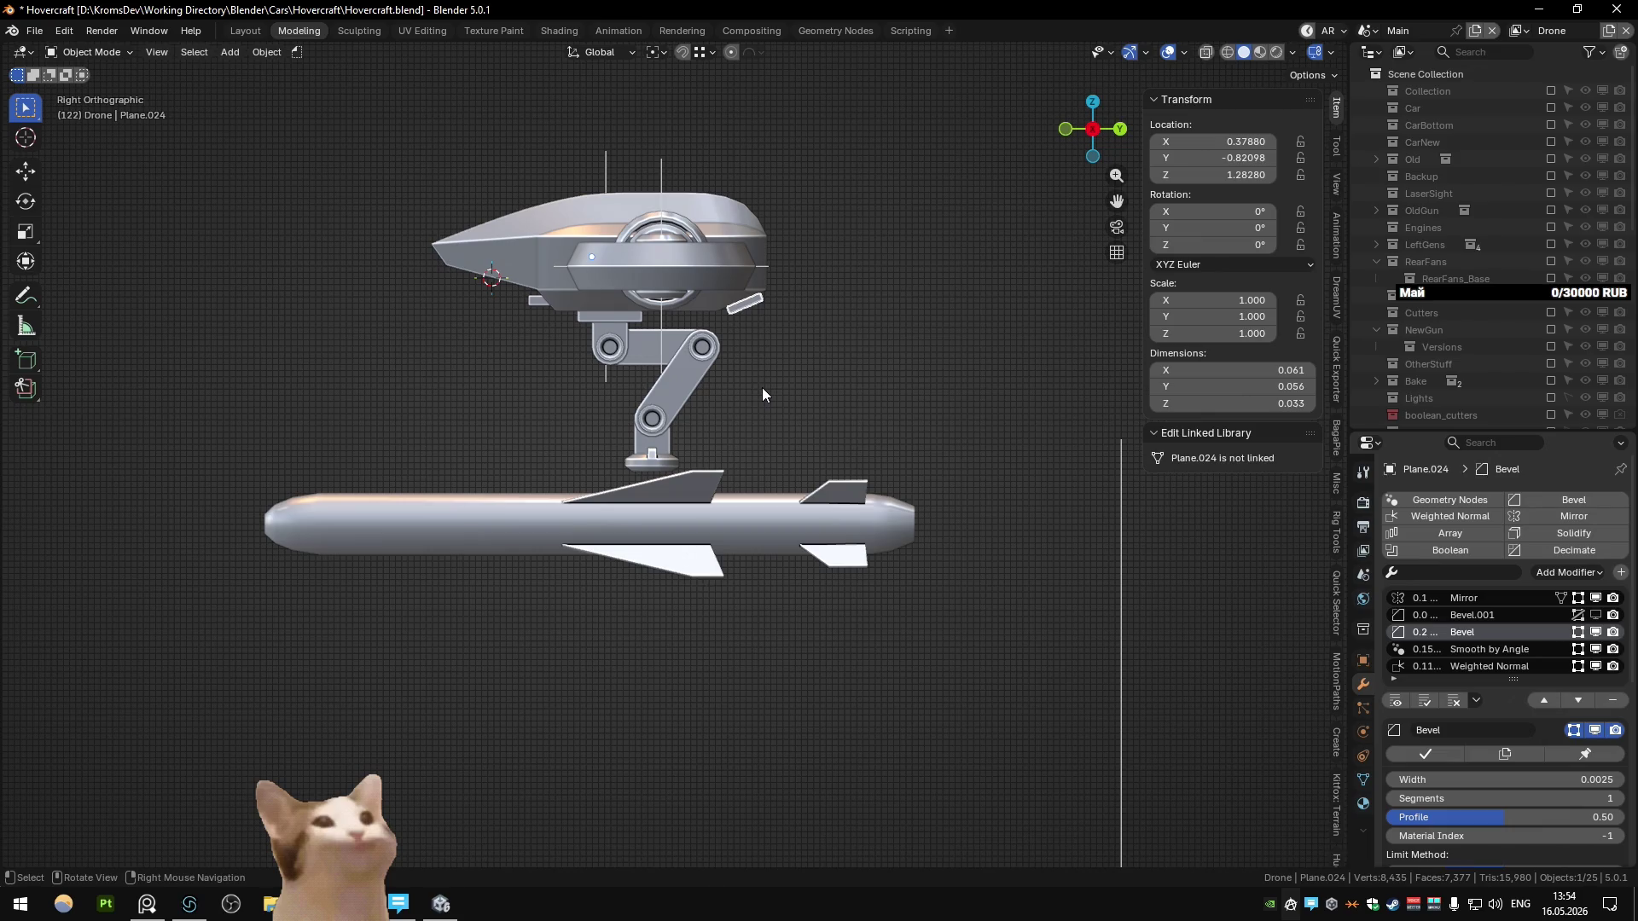
mouse_move(761, 394)
middle_mouse_down()
mouse_move(601, 418)
mouse_move(681, 386)
mouse_move(638, 421)
mouse_move(721, 417)
mouse_move(642, 431)
middle_mouse_up()
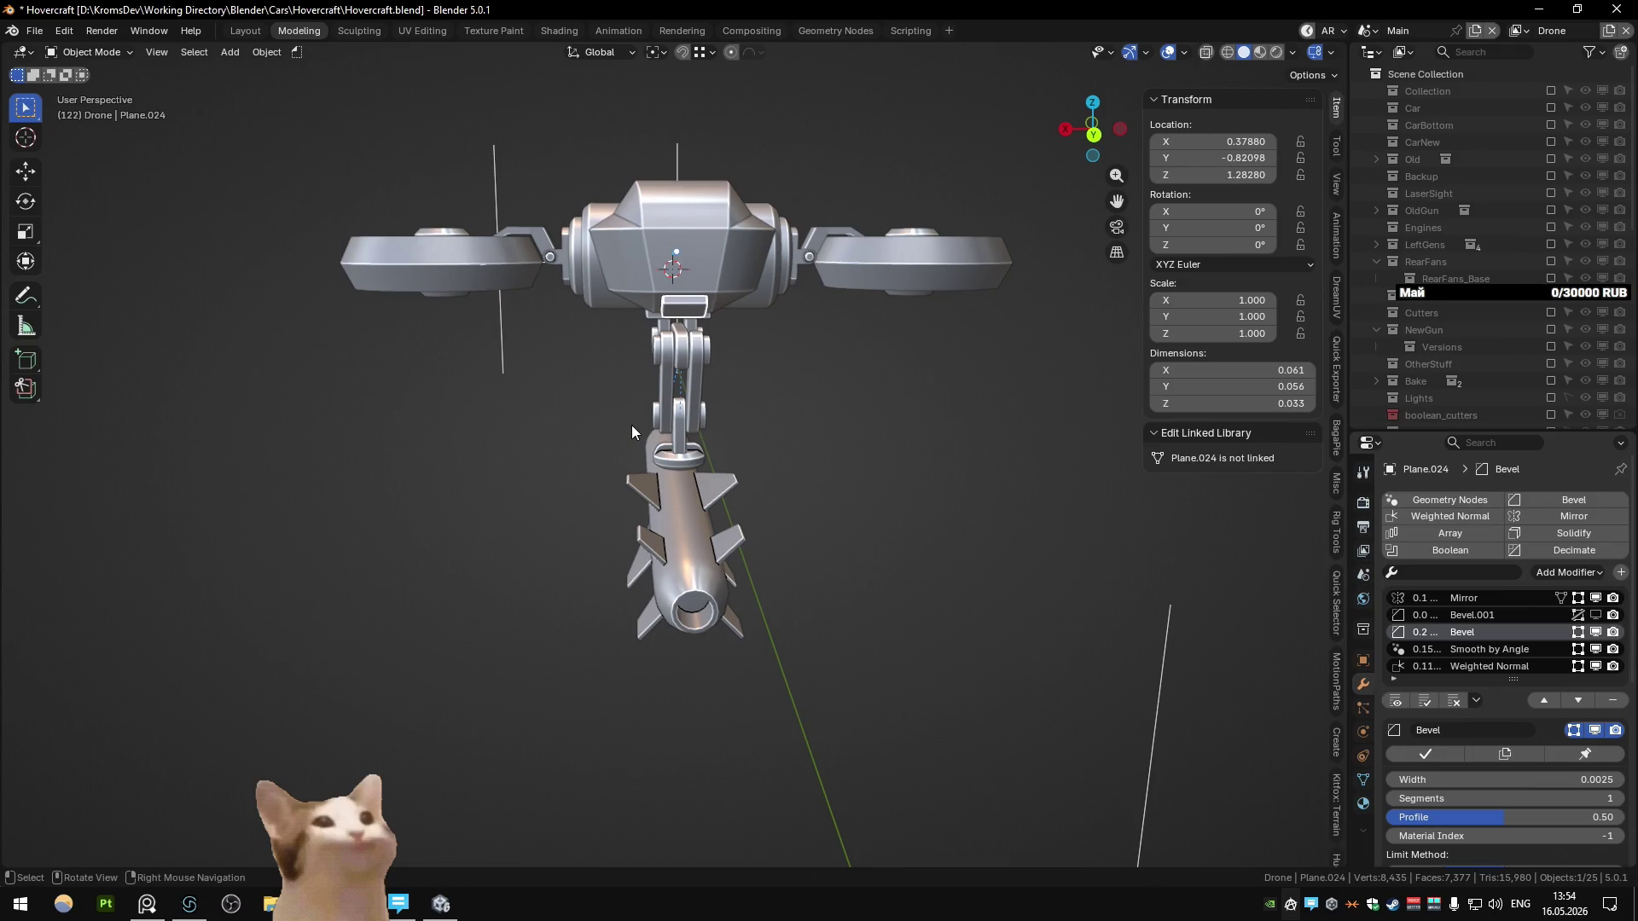
mouse_move(628, 425)
middle_mouse_down()
mouse_move(693, 382)
mouse_move(813, 393)
middle_mouse_up()
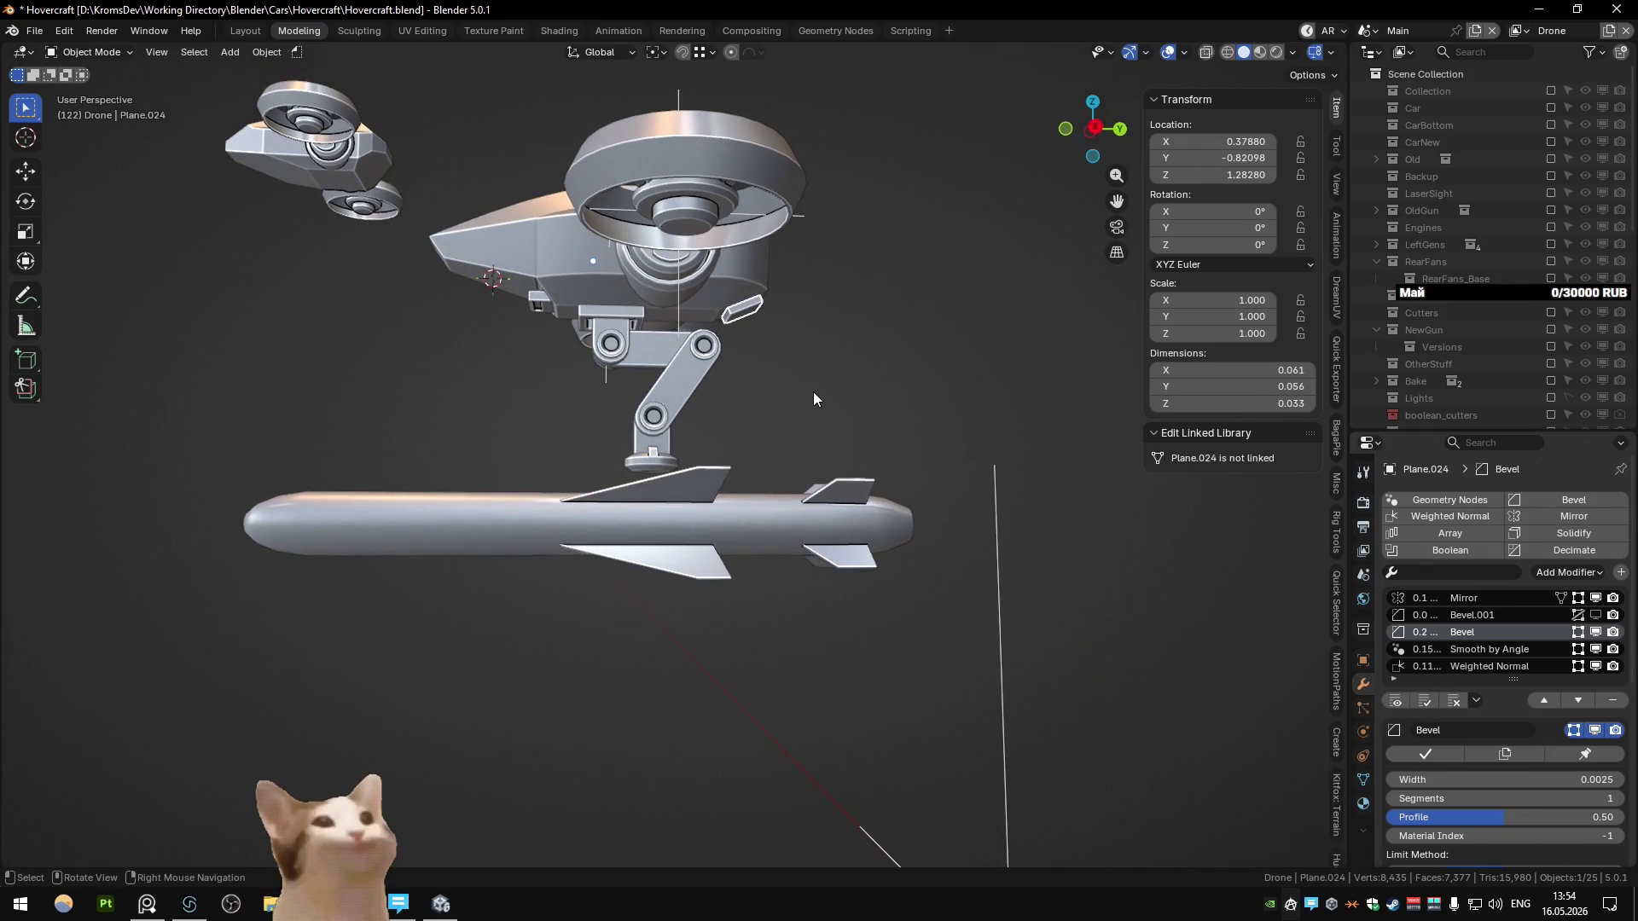
mouse_move(812, 395)
middle_mouse_down()
mouse_move(555, 412)
mouse_move(588, 485)
middle_mouse_up()
Step: In Right Orthographic view, box-select the arm's parts and hide them
key("KP_3")
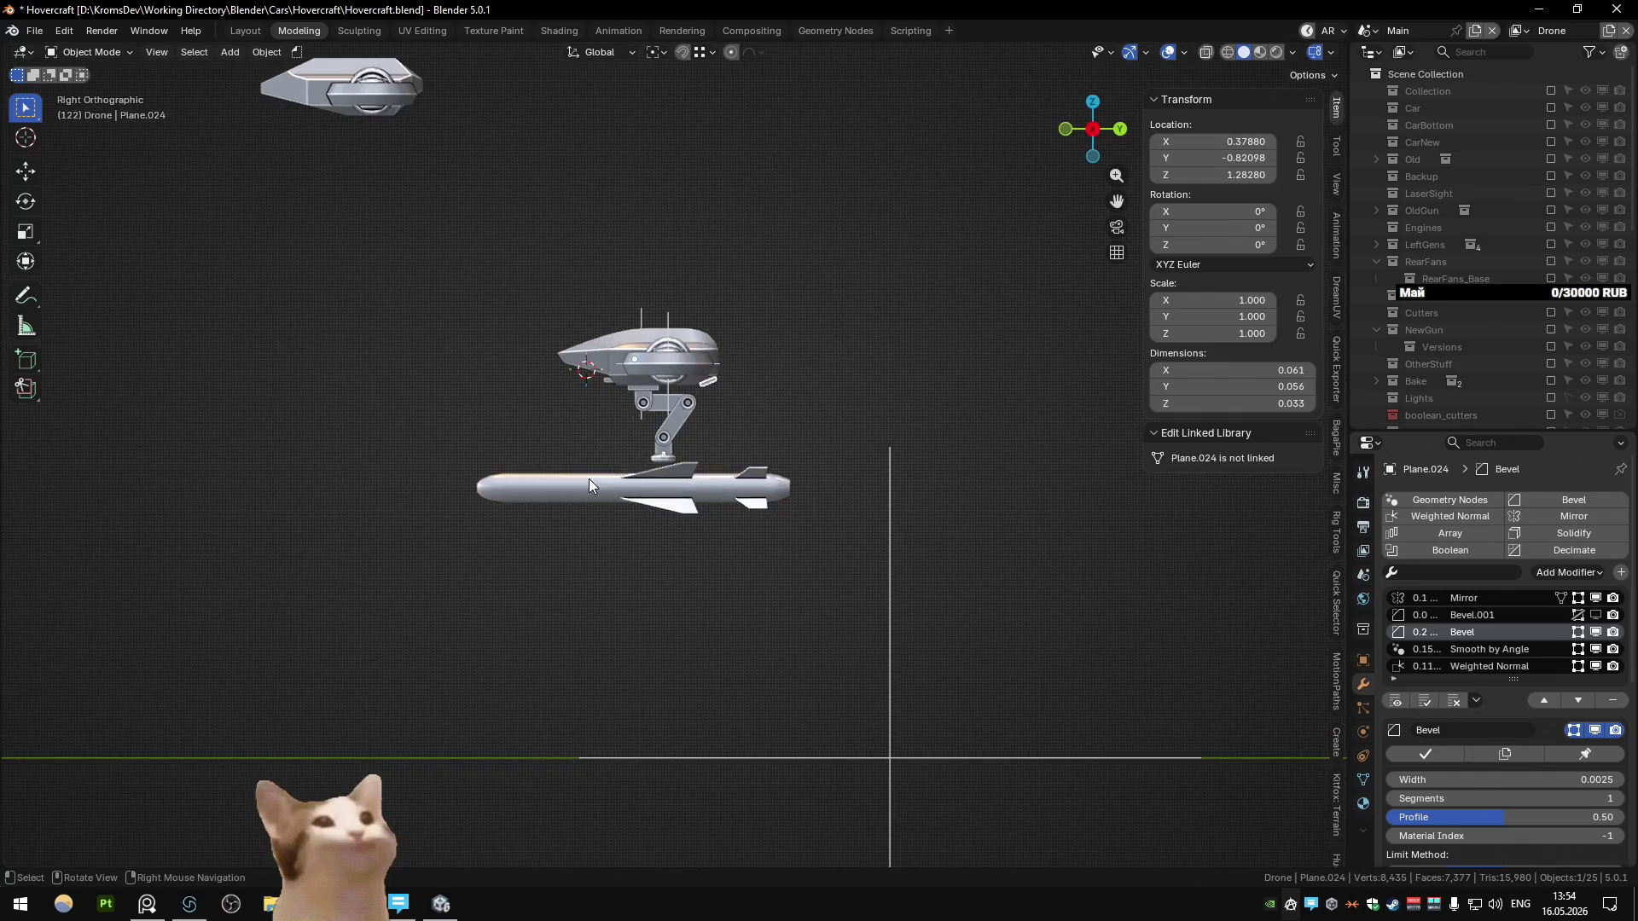
scroll(589, 487, "up", 6)
mouse_move(446, 265)
left_mouse_down()
mouse_move(476, 347)
mouse_move(724, 401)
mouse_move(790, 458)
left_mouse_up()
key("h")
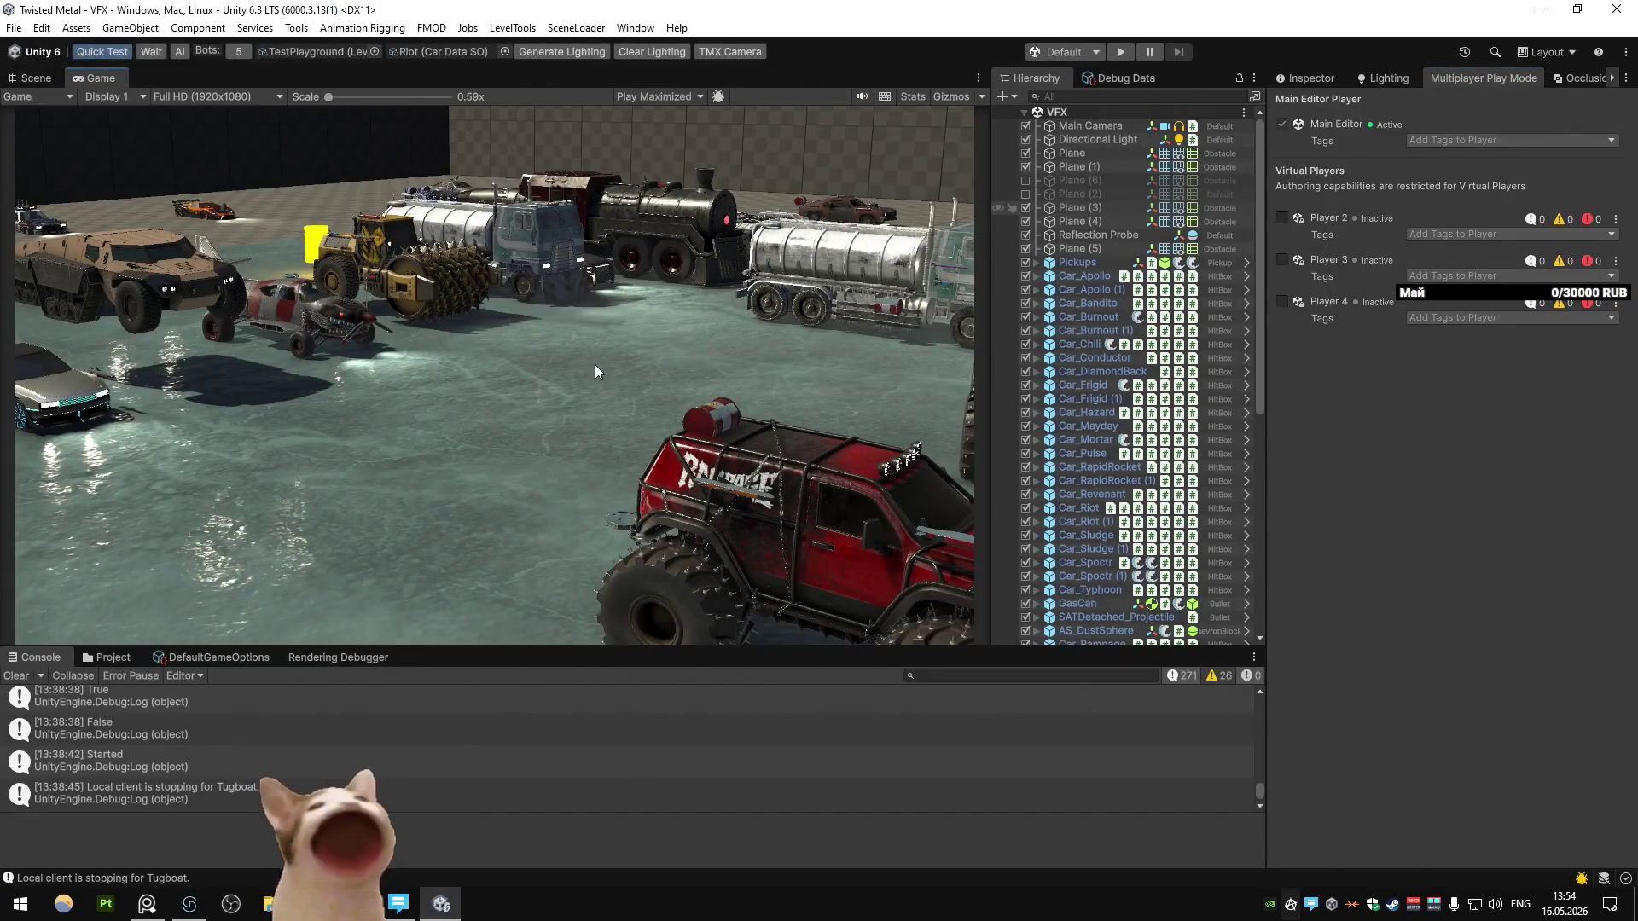
Step: In the Scene view, select Car_Riot and frame the whole police car
left_click(39, 77)
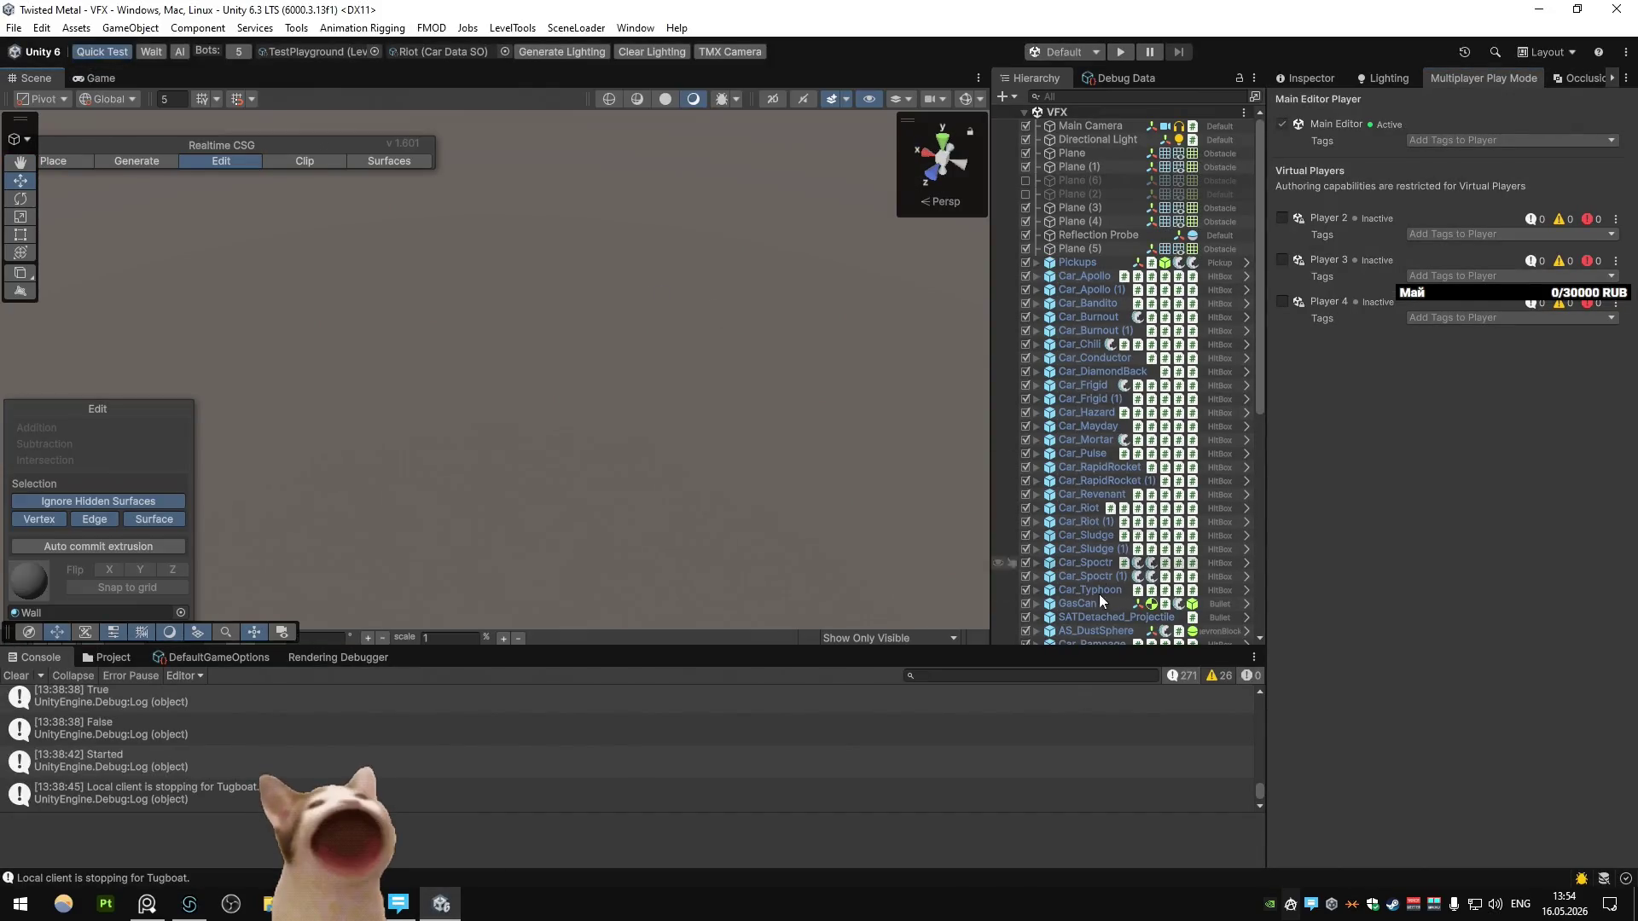
left_click(1089, 509)
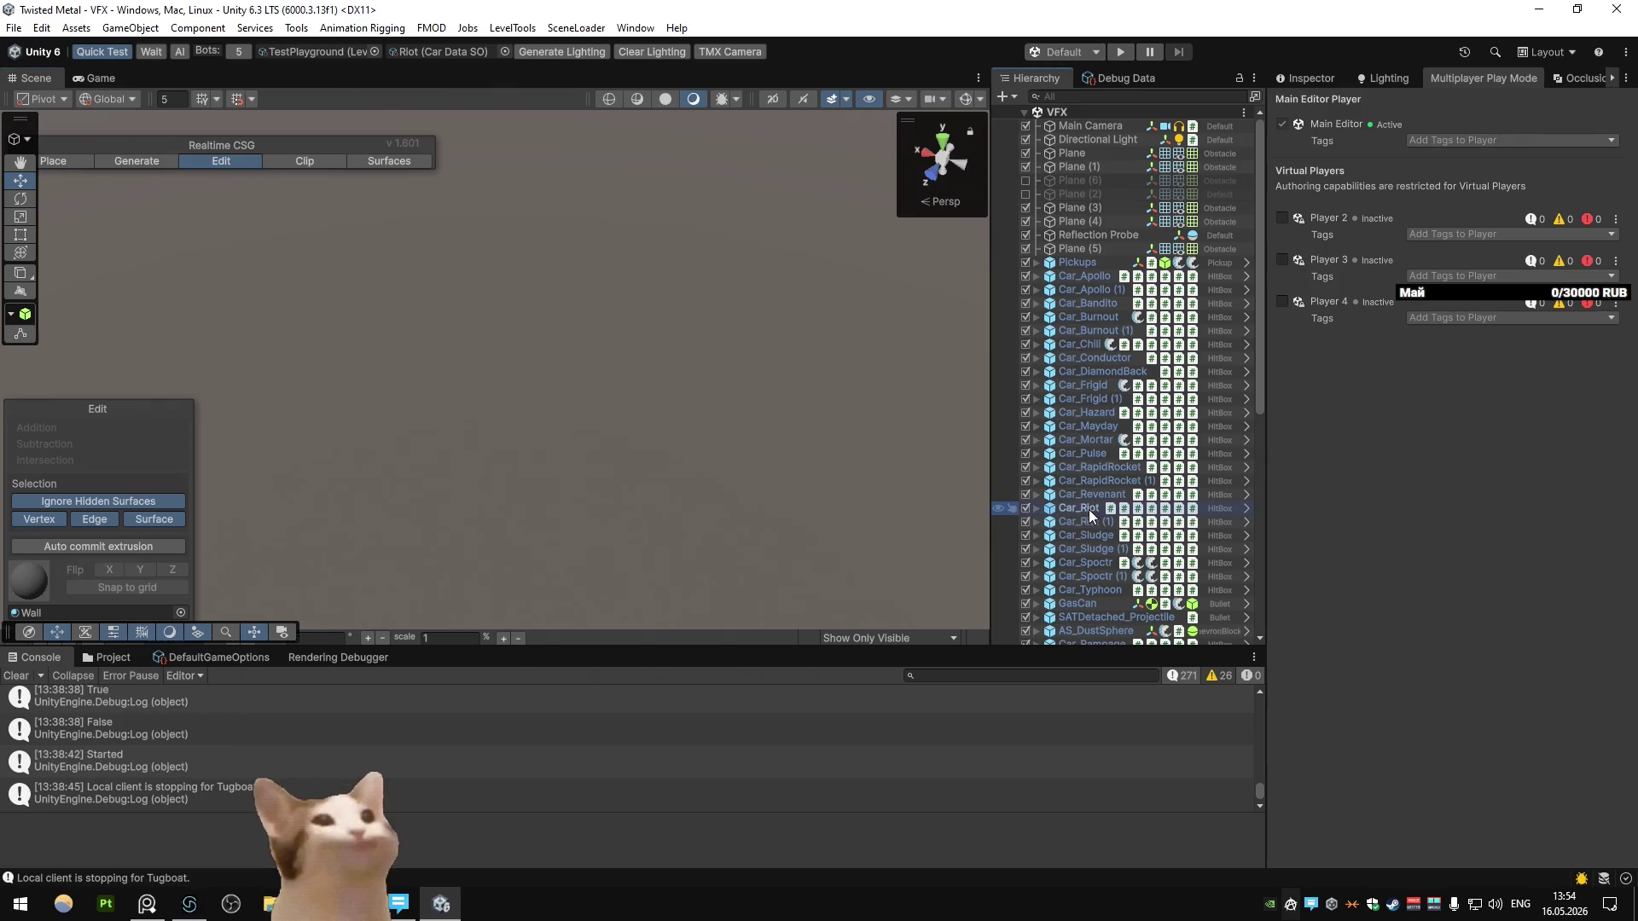
key("f")
key("s")
right_click_drag(630, 314, 648, 288)
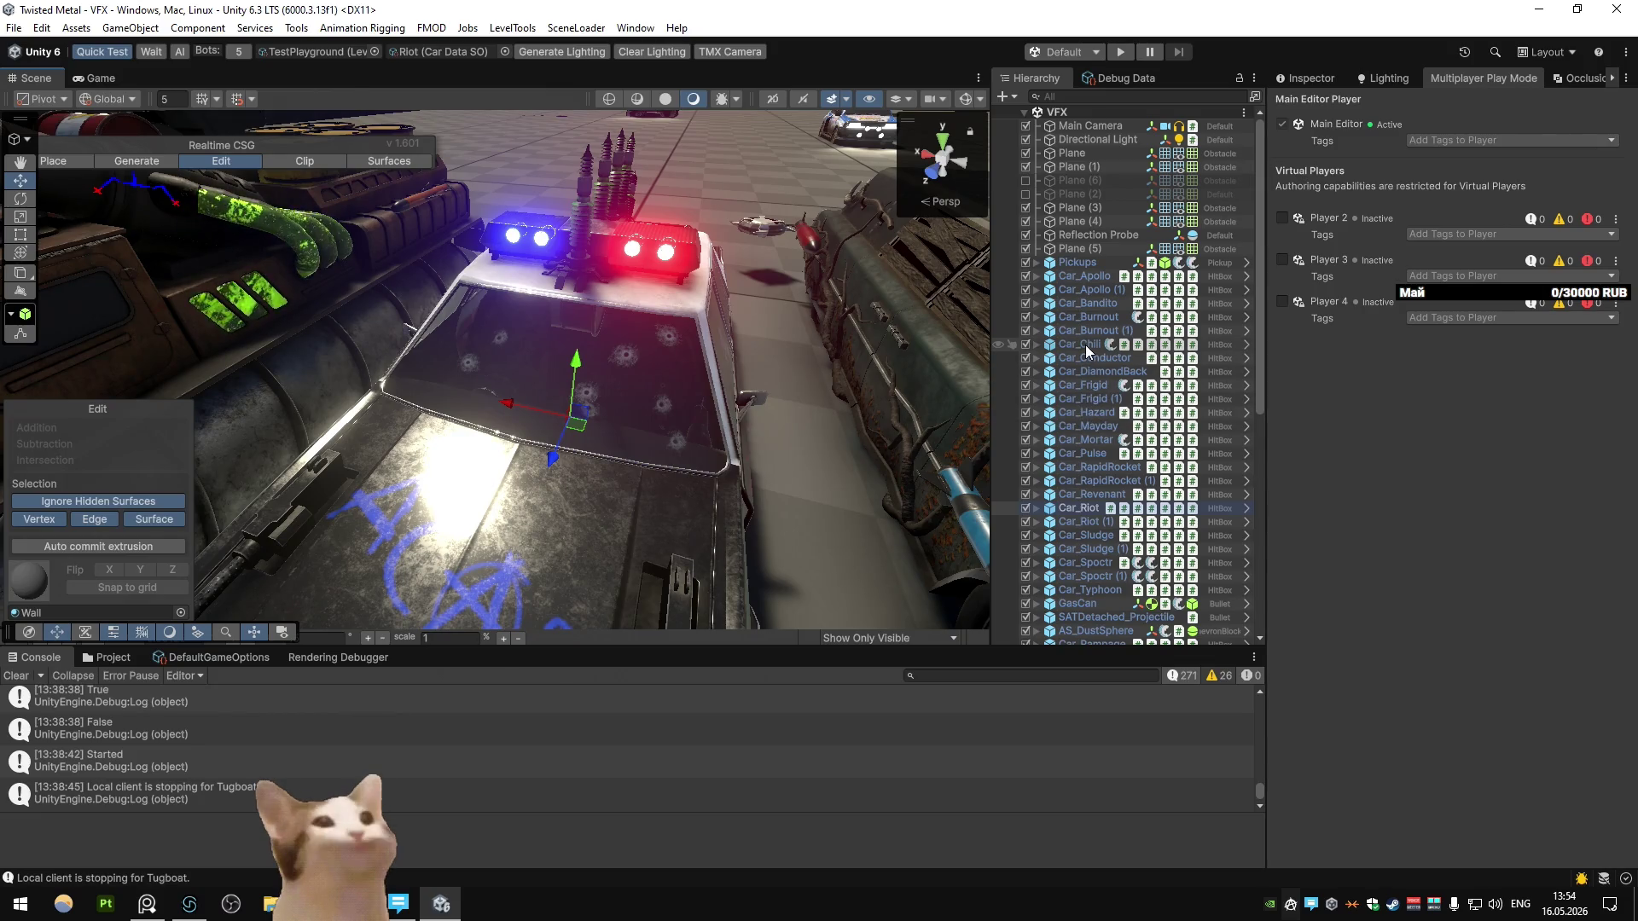
Step: Set the Car Data to Burnout and start the TestPlayground play test
left_click(503, 52)
double_click(597, 137)
left_click(1120, 51)
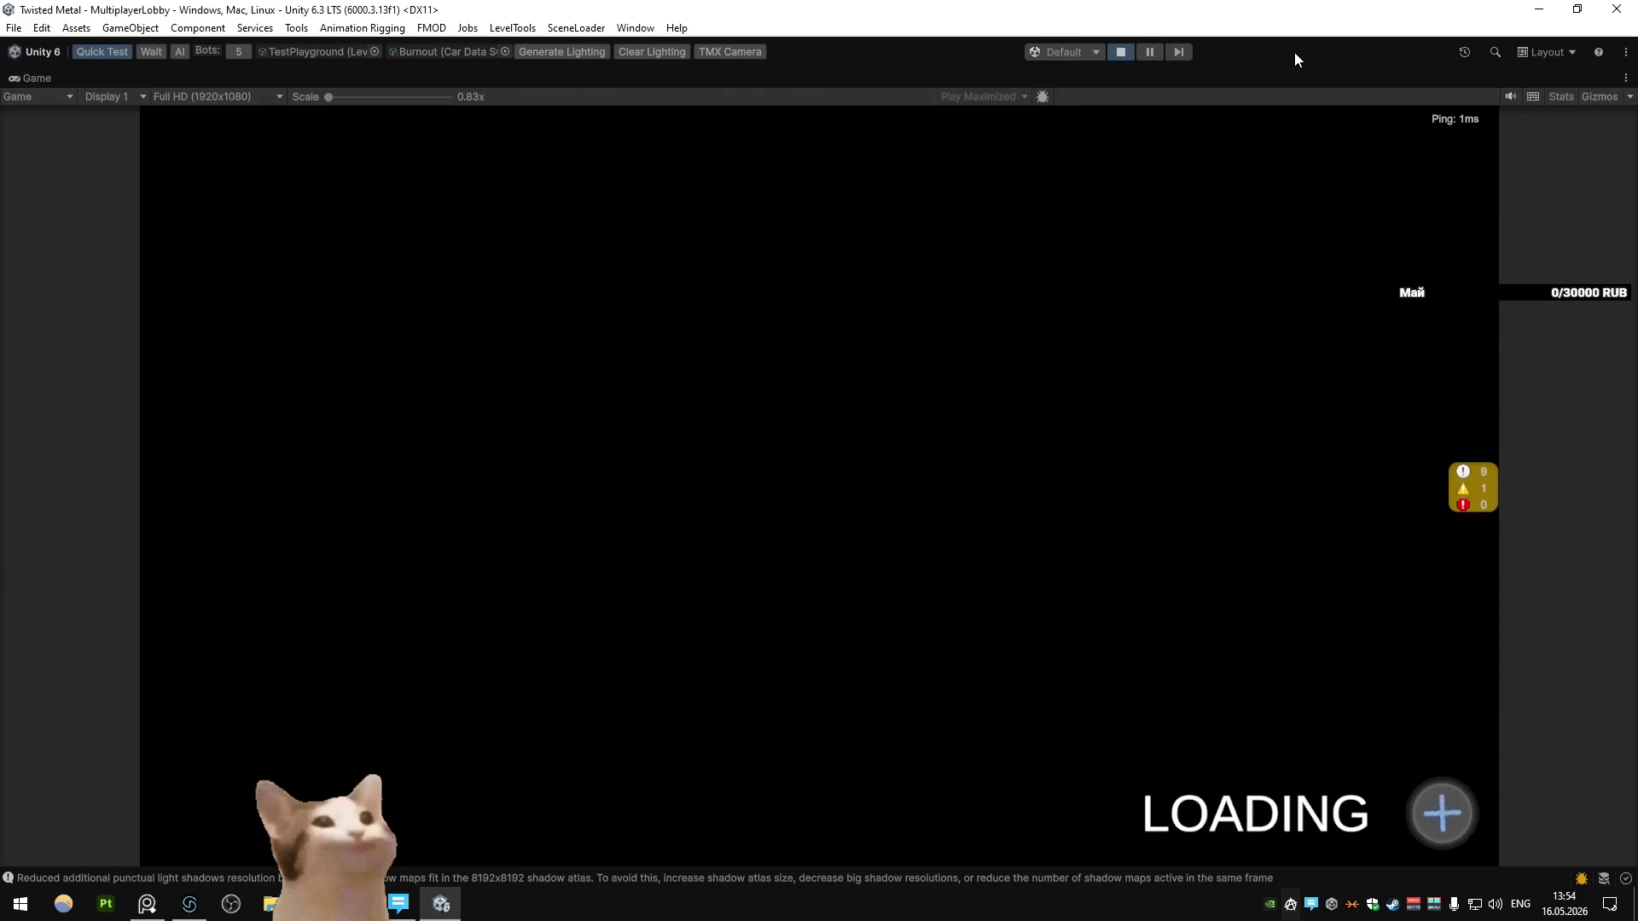
key("e")
key("e")
key("e")
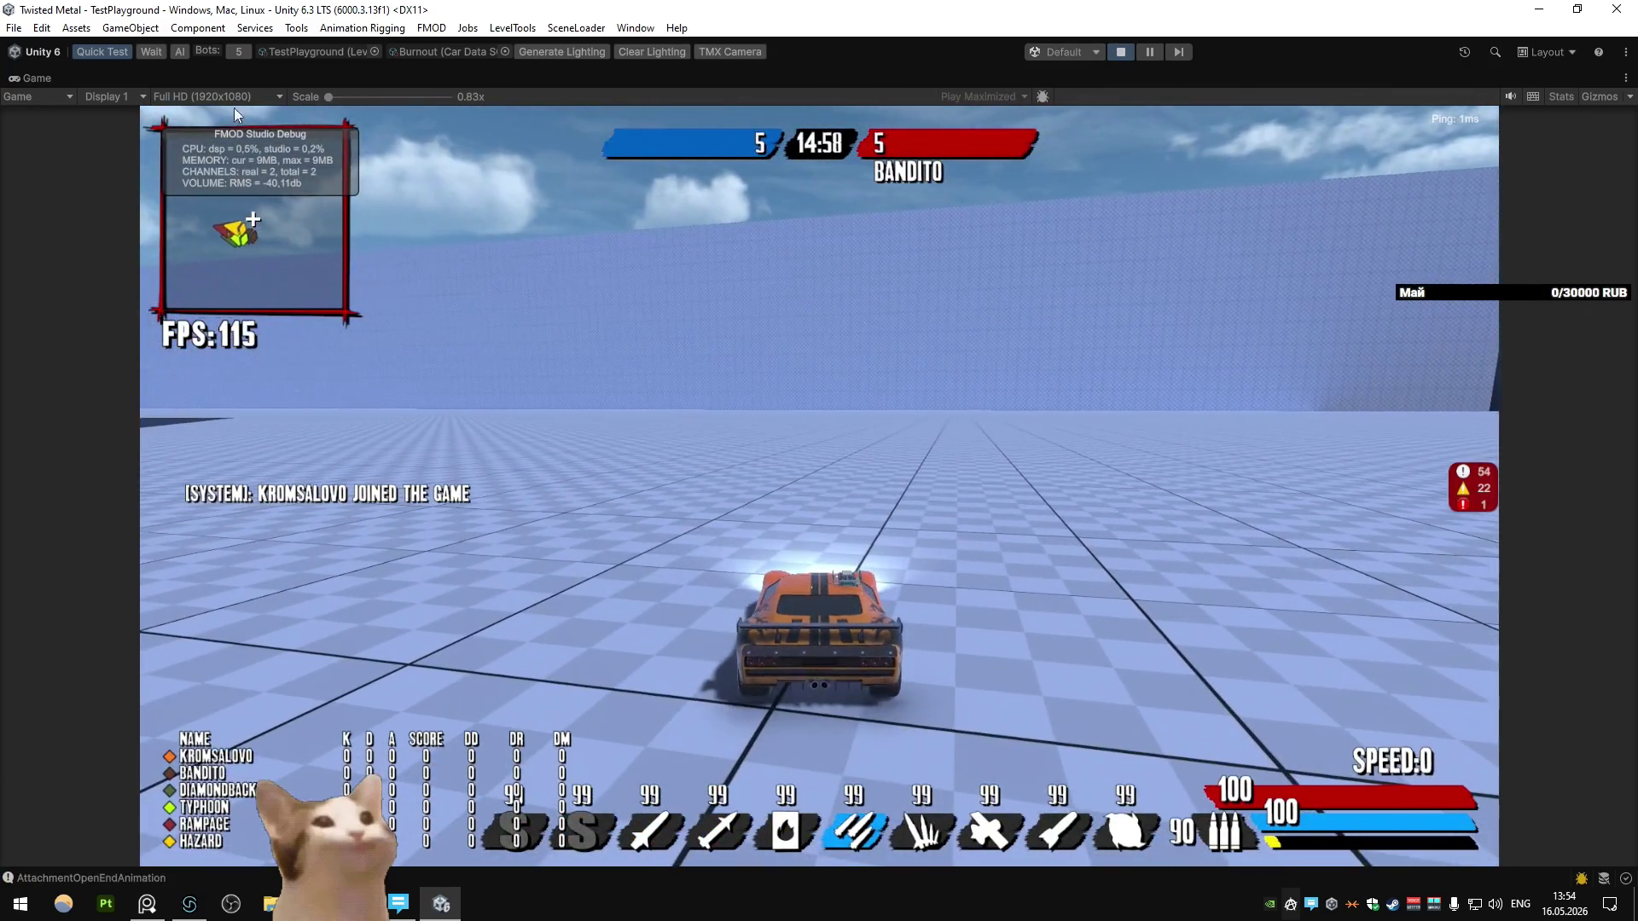
Step: Restore the editor layout, frame Car_Burnout(Clone), and isolate its Skill_Rocket launcher
right_click(34, 78)
left_click(77, 128)
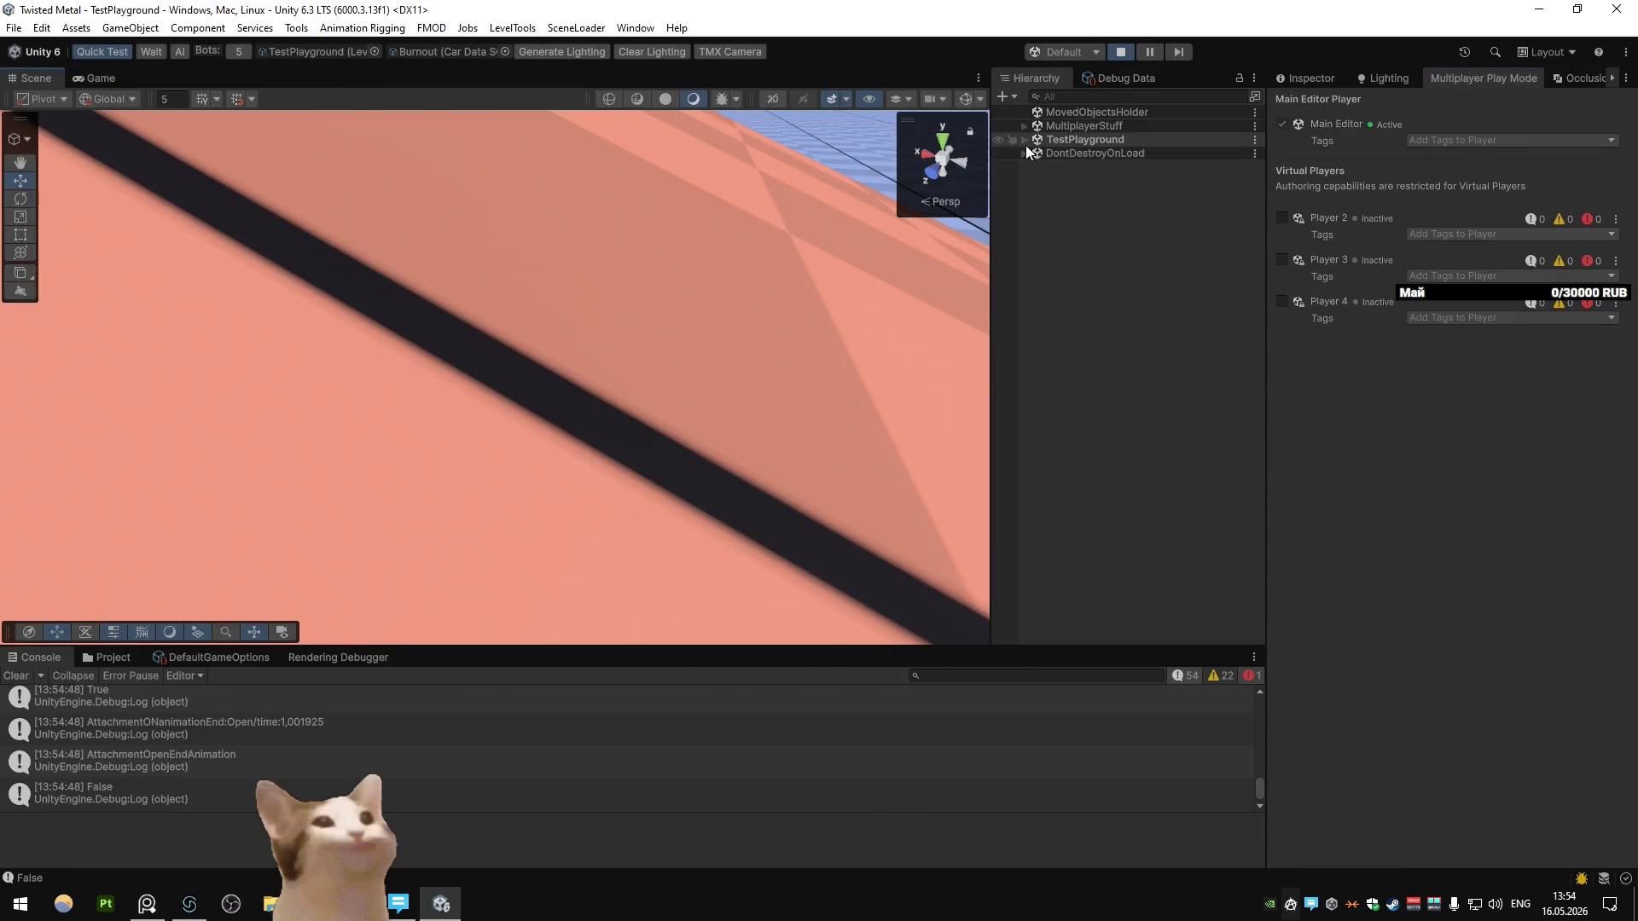
left_click(1024, 140)
left_click(1105, 412)
key("f")
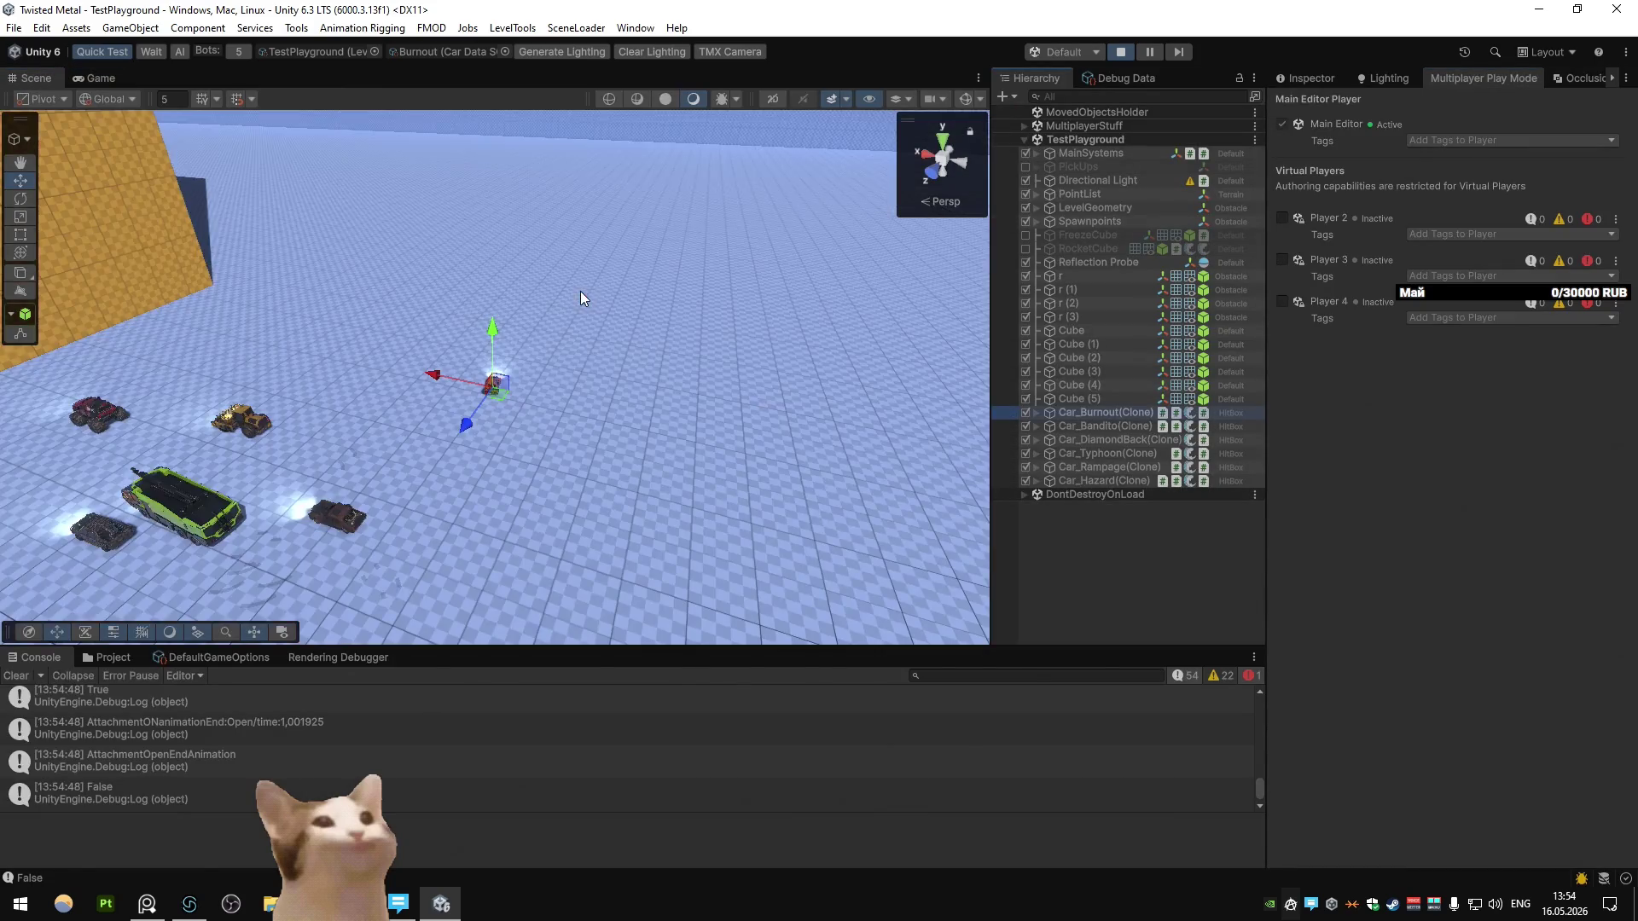
mouse_move(614, 355)
left_mouse_down("alt")
mouse_move(498, 483)
mouse_move(521, 369)
left_mouse_up("alt")
right_click(521, 370)
left_click(563, 382)
left_click(1129, 570)
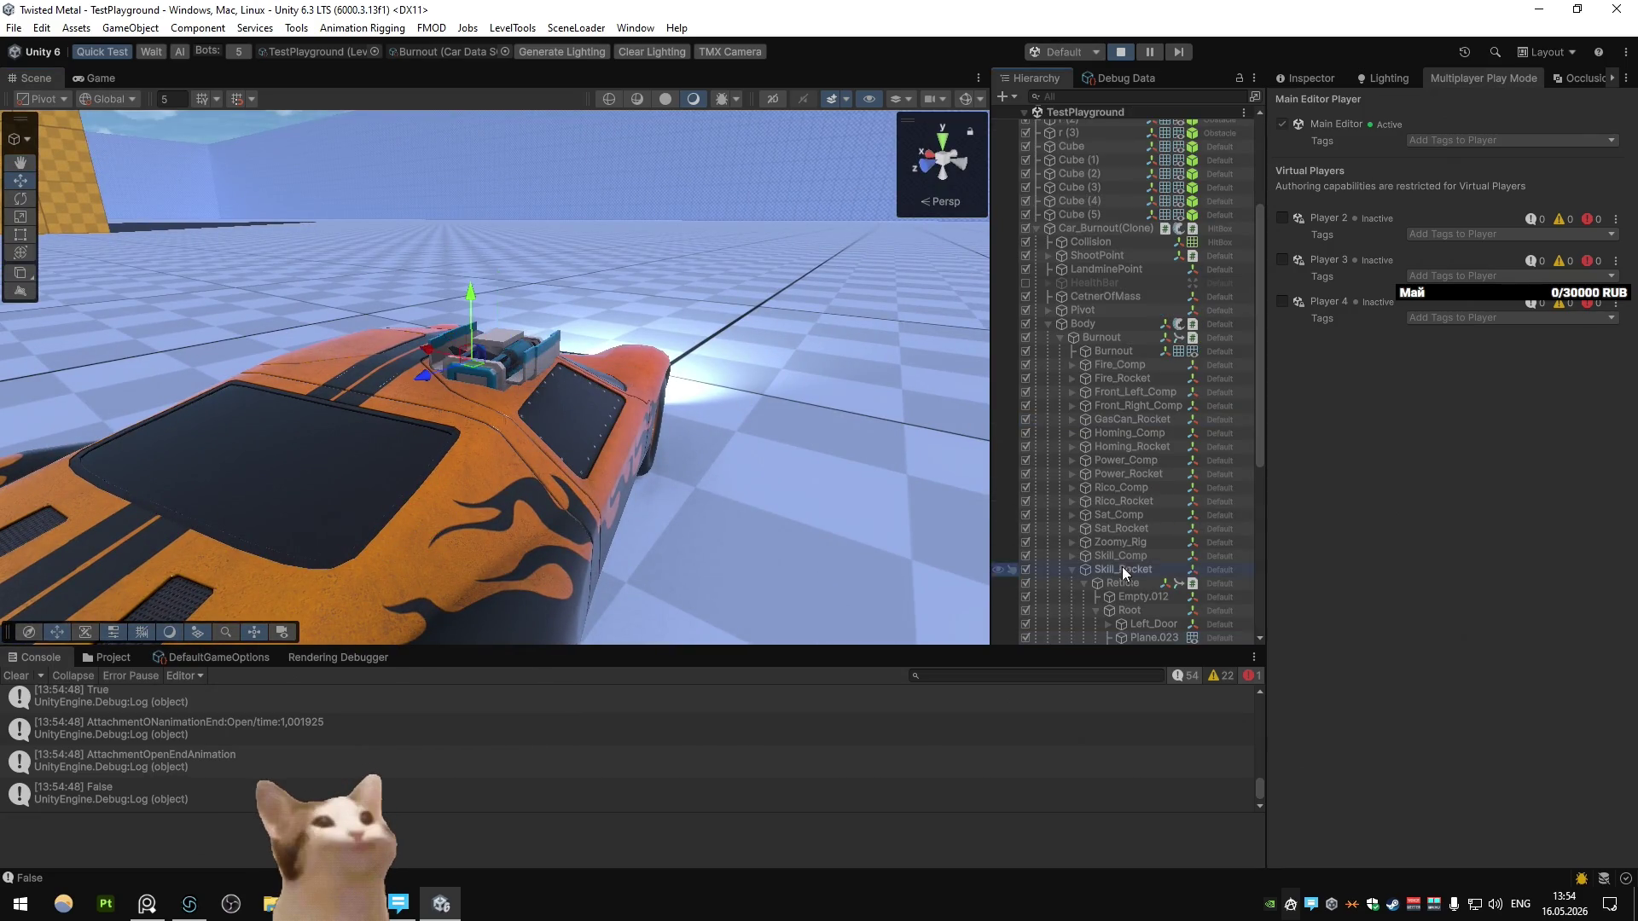
key("shift+h")
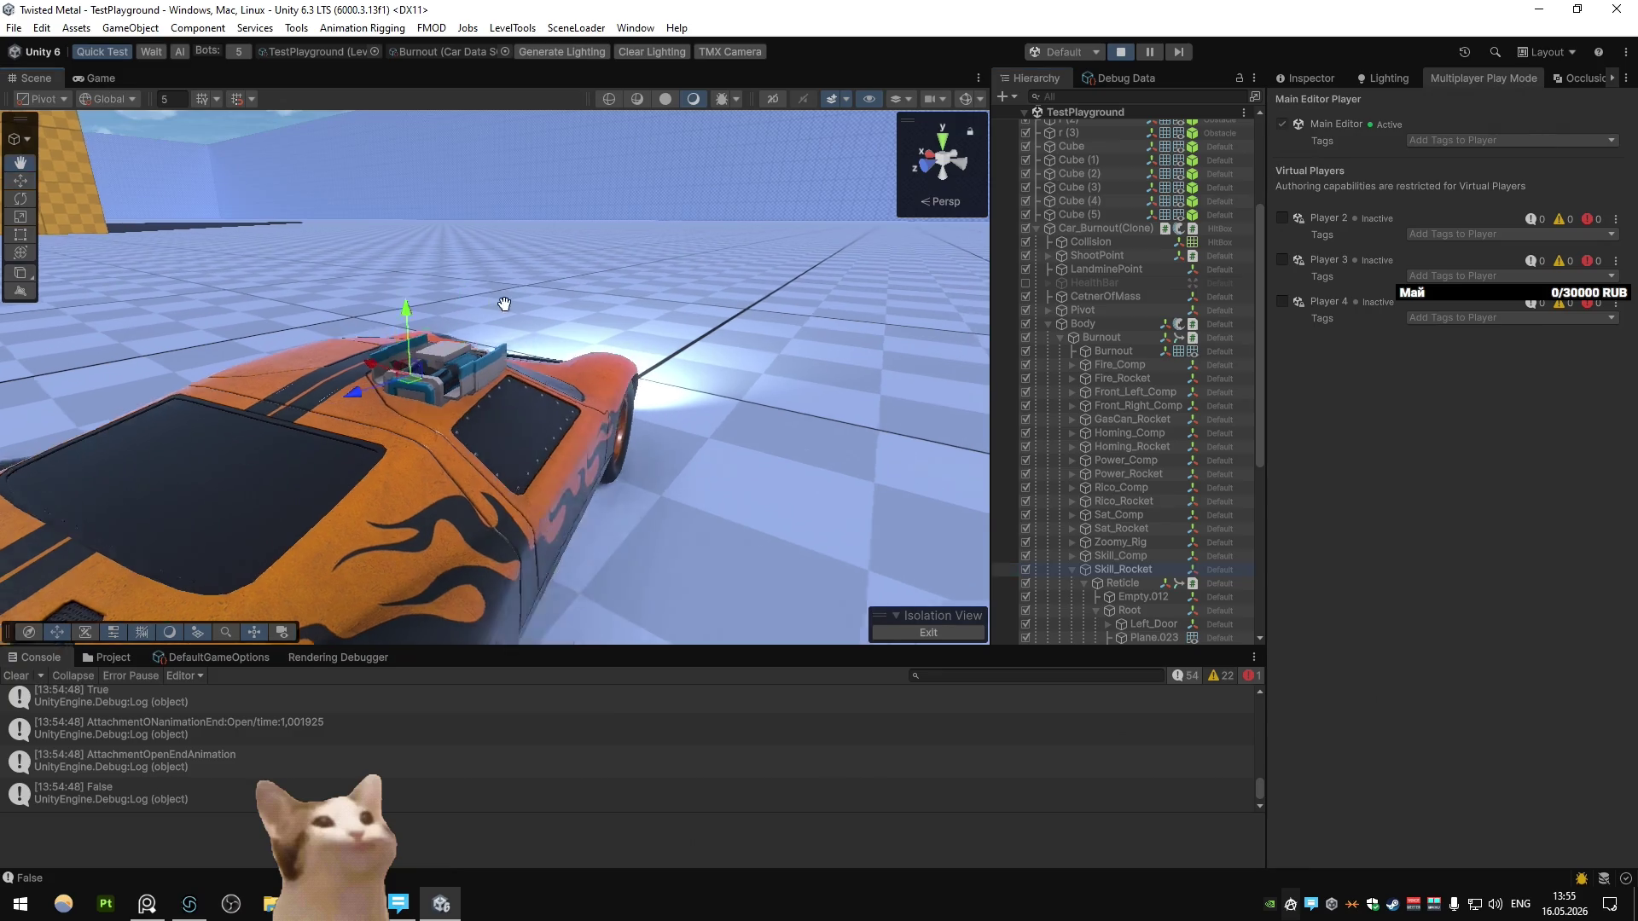
Step: Select the launcher's Reticle part, try lifting it, and frame it on the car
left_click(436, 384)
mouse_move(406, 309)
left_mouse_down()
mouse_move(392, 155)
mouse_move(431, 253)
left_mouse_up()
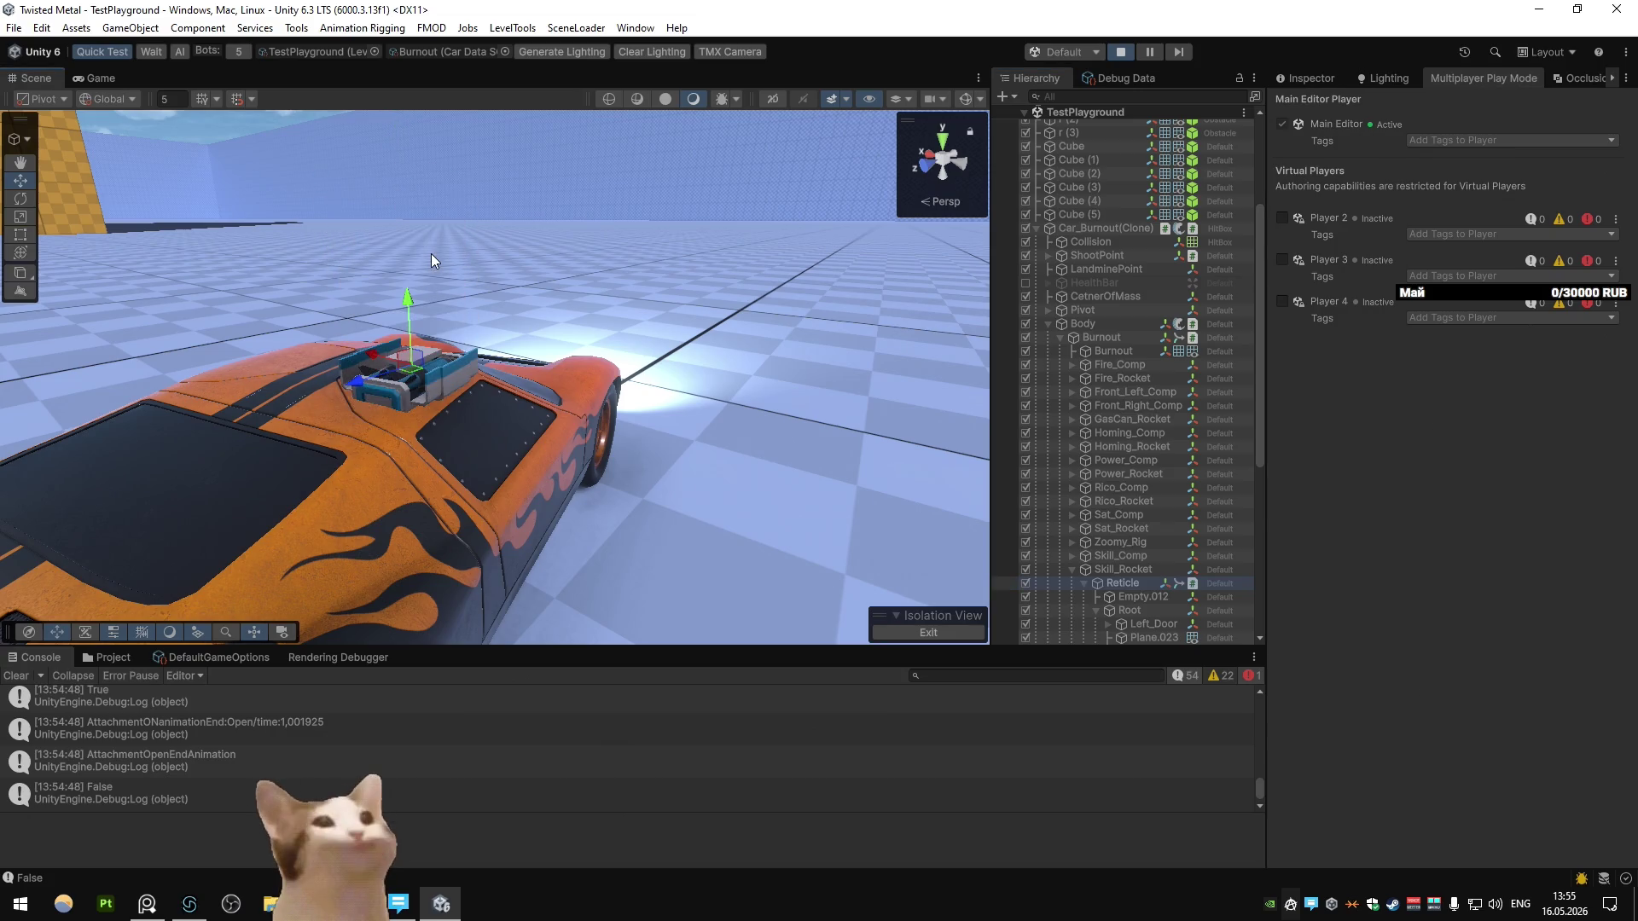
mouse_move(504, 382)
right_mouse_down()
mouse_move(336, 376)
mouse_move(504, 336)
mouse_move(520, 208)
mouse_move(460, 309)
right_mouse_up()
key("f")
mouse_move(461, 309)
left_mouse_down("alt")
mouse_move(512, 324)
mouse_move(443, 333)
mouse_move(487, 197)
left_mouse_up("alt")
Step: Undo the Root move, then select Rockets and raise them out of the launcher
left_click(1130, 607)
key("ctrl+z")
left_click(1154, 597)
scroll(1121, 525, "down", 3)
left_click(1153, 468)
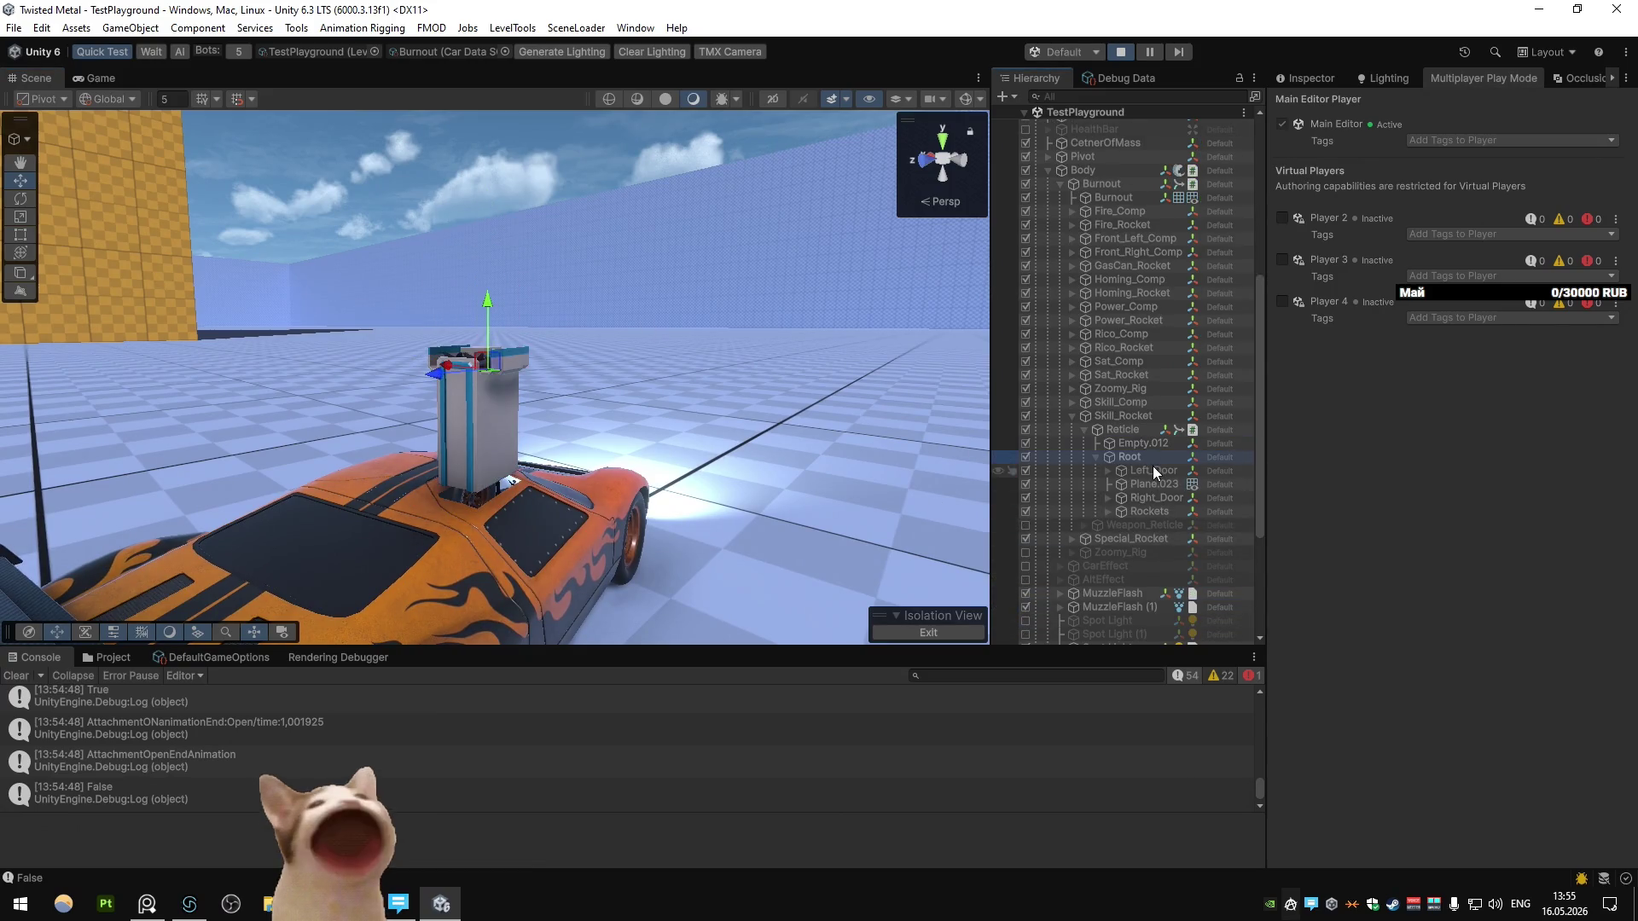
left_click(1126, 512)
mouse_move(470, 408)
left_mouse_down()
mouse_move(478, 266)
mouse_move(478, 416)
mouse_move(498, 308)
mouse_move(686, 229)
mouse_move(629, 344)
left_mouse_up()
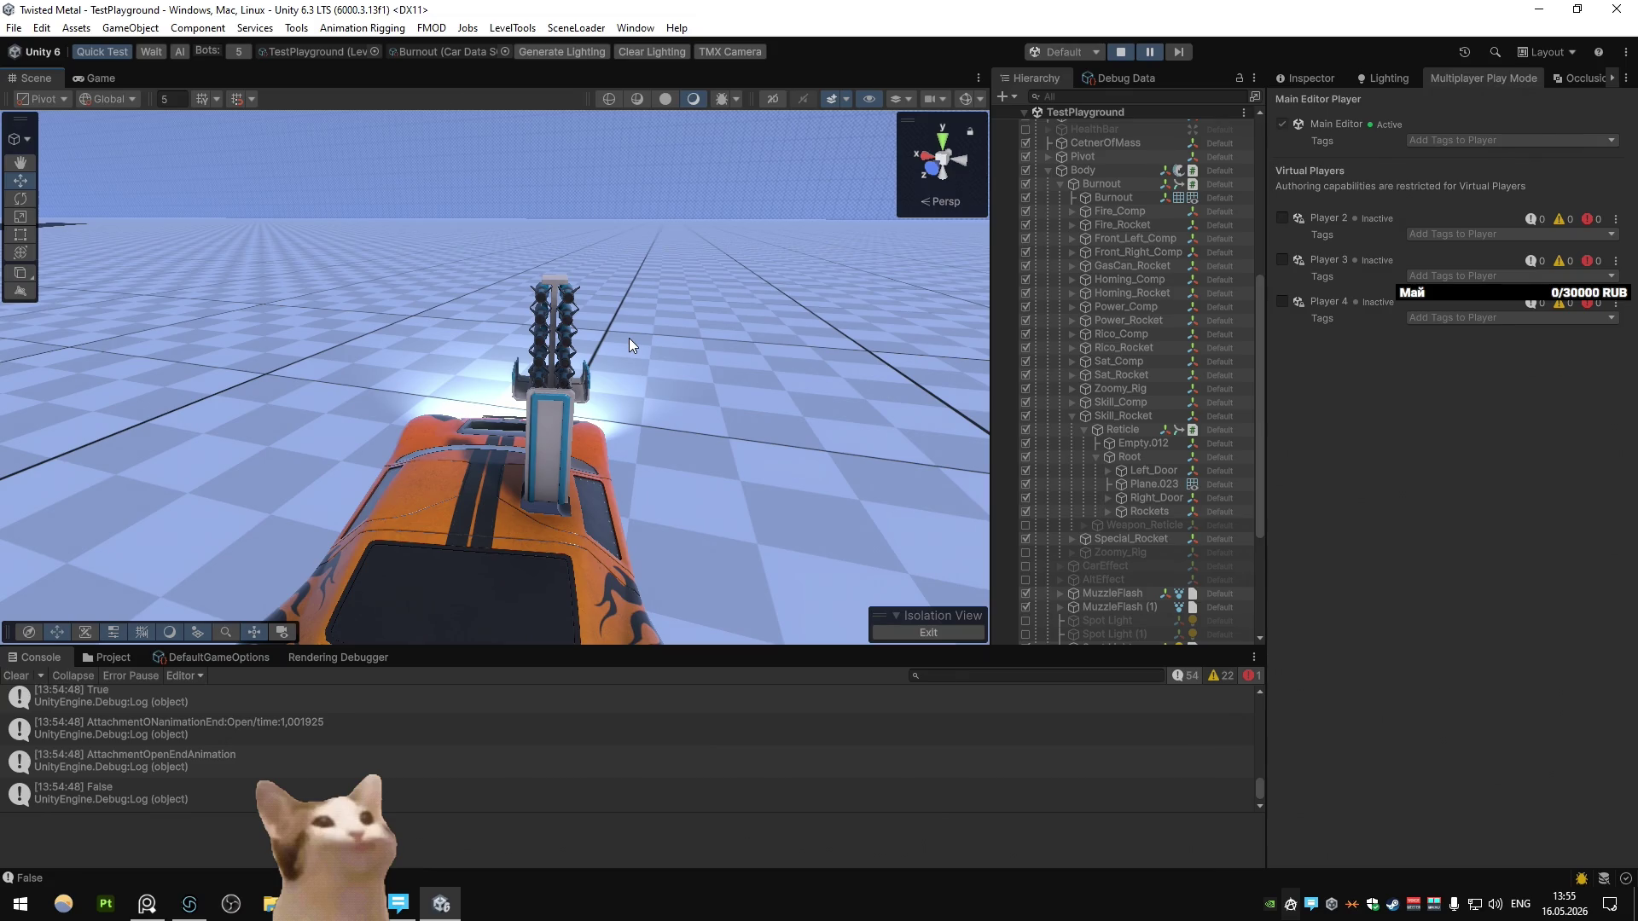
left_click(599, 341)
Step: Rotate the Rockets in Local orientation to tilt them forward, then lift them above the launcher
left_click(1154, 562)
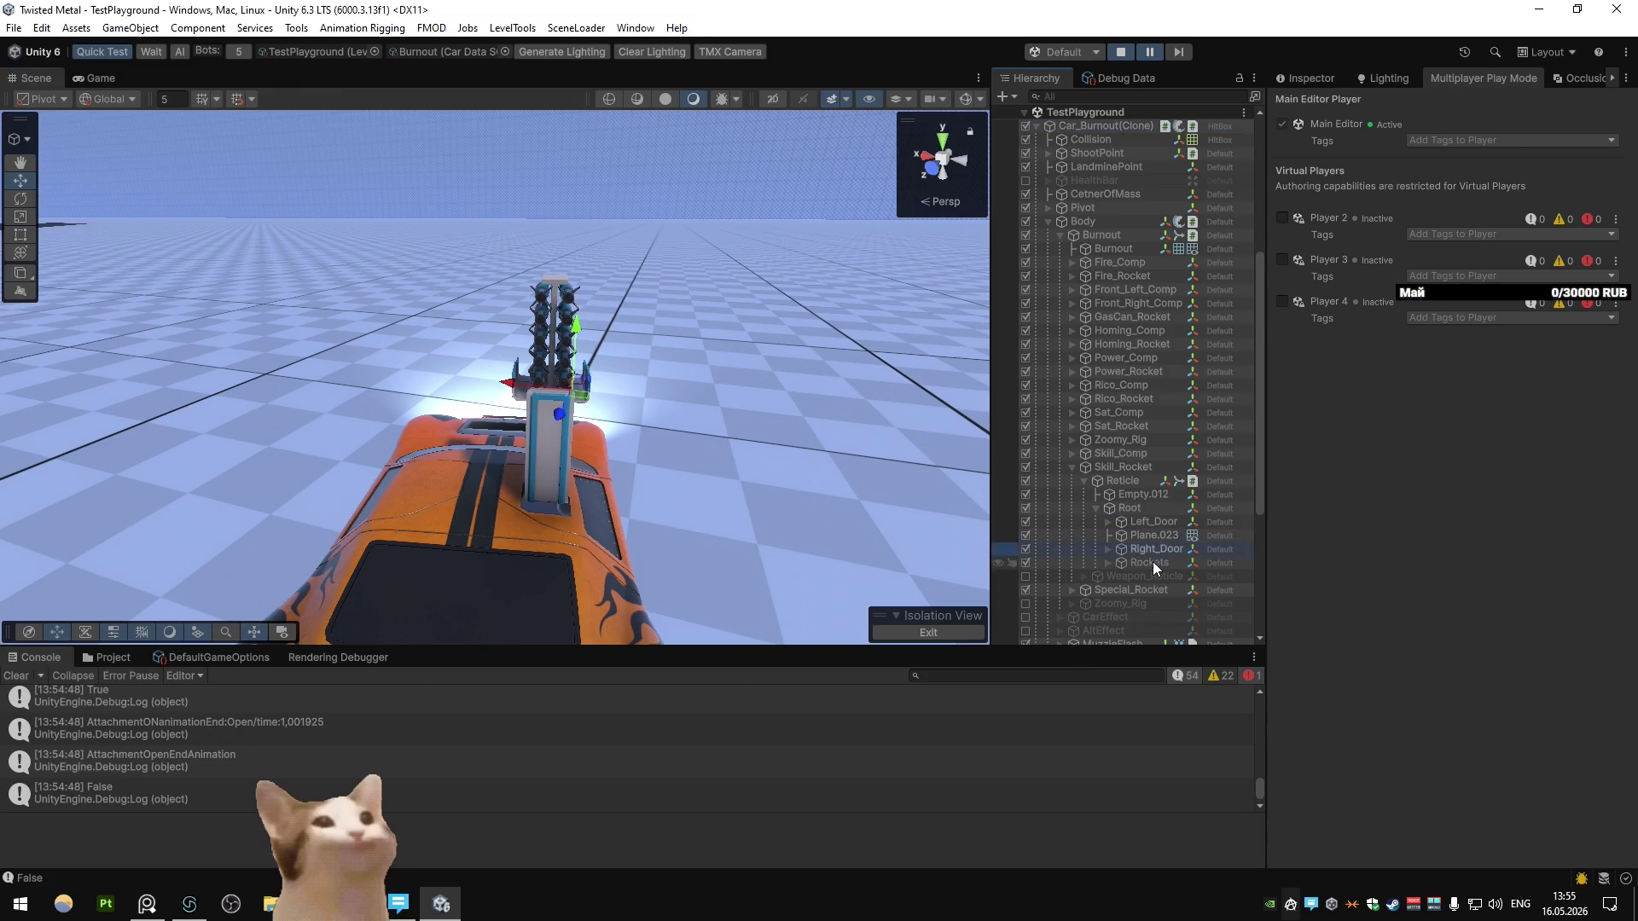
key("e")
mouse_move(609, 376)
left_mouse_down()
mouse_move(495, 299)
mouse_move(395, 269)
left_mouse_up()
left_click(99, 98)
left_click(111, 135)
mouse_move(563, 342)
left_mouse_down()
mouse_move(366, 295)
mouse_move(478, 324)
left_mouse_up()
key("w")
mouse_move(520, 393)
left_mouse_down()
mouse_move(568, 329)
mouse_move(374, 340)
mouse_move(664, 341)
left_mouse_up()
Step: Hide the rocket part Plane.005's Mesh Renderer, then undo to bring its mesh back
mouse_move(609, 305)
left_mouse_down("alt")
mouse_move(769, 319)
mouse_move(550, 335)
left_mouse_up("alt")
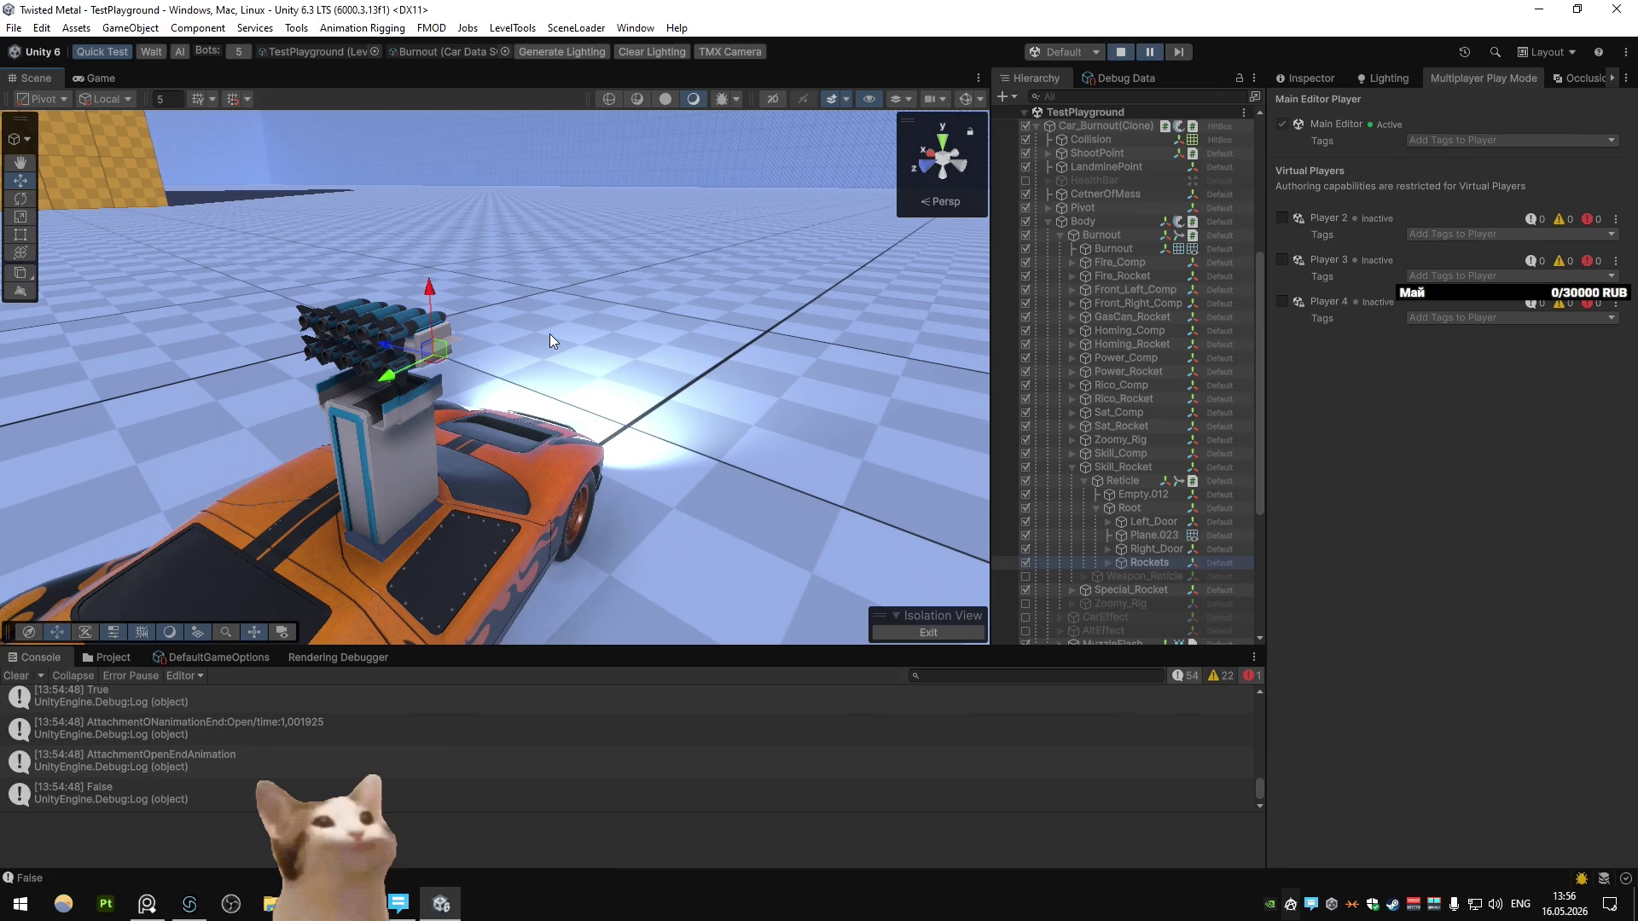
mouse_move(549, 334)
left_mouse_down("alt")
mouse_move(515, 336)
mouse_move(754, 335)
mouse_move(307, 393)
left_mouse_up("alt")
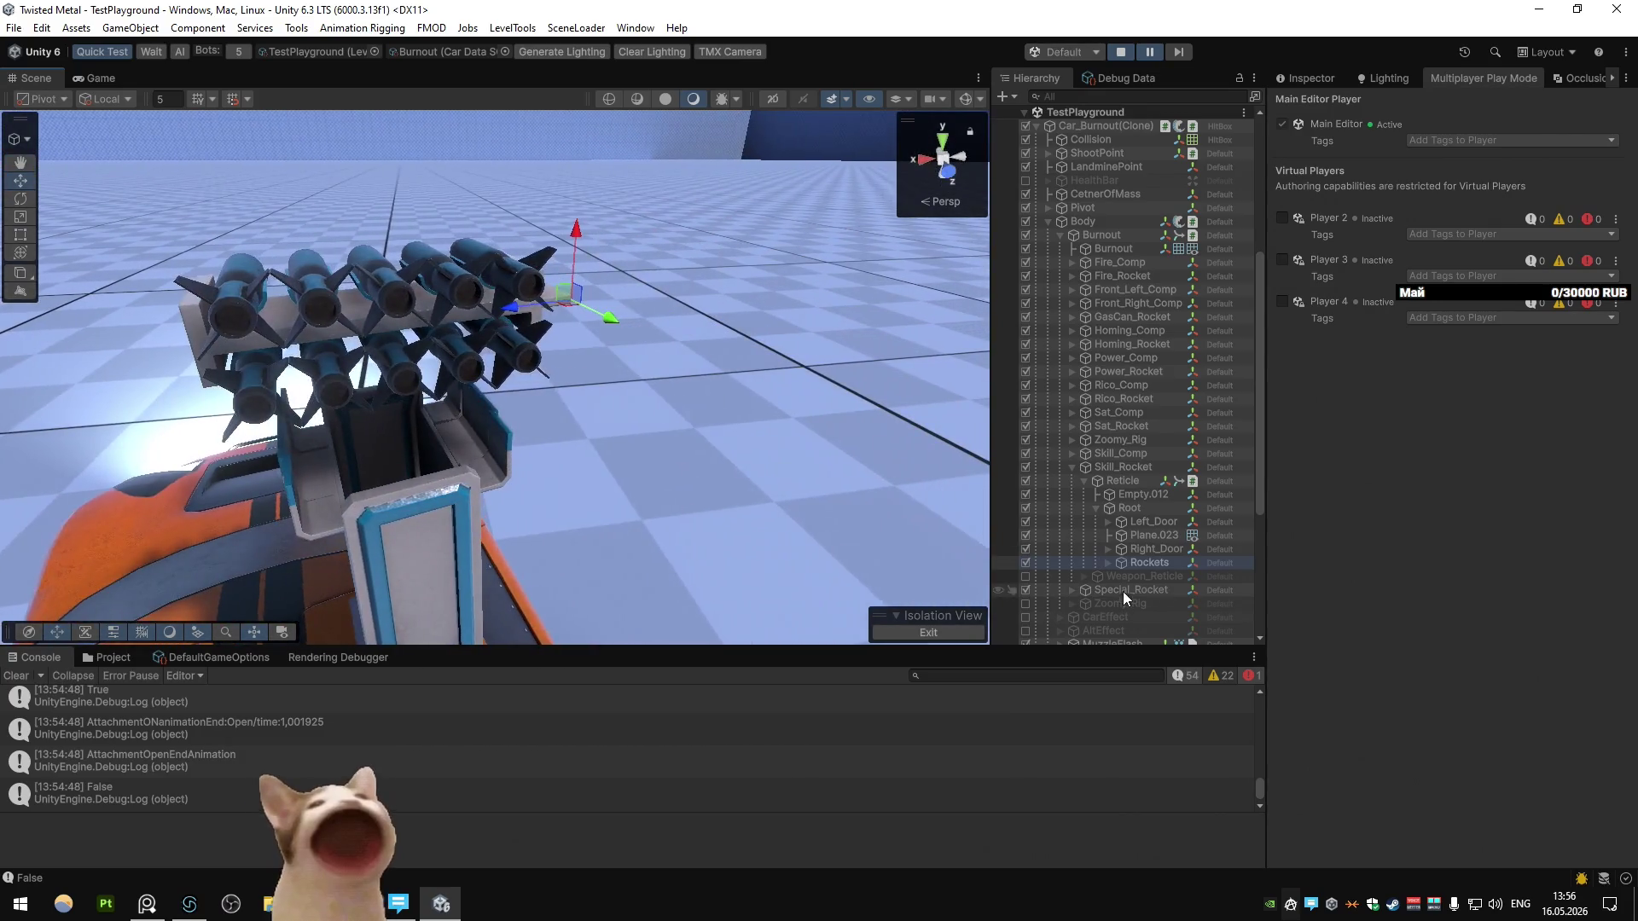
left_click(1305, 79)
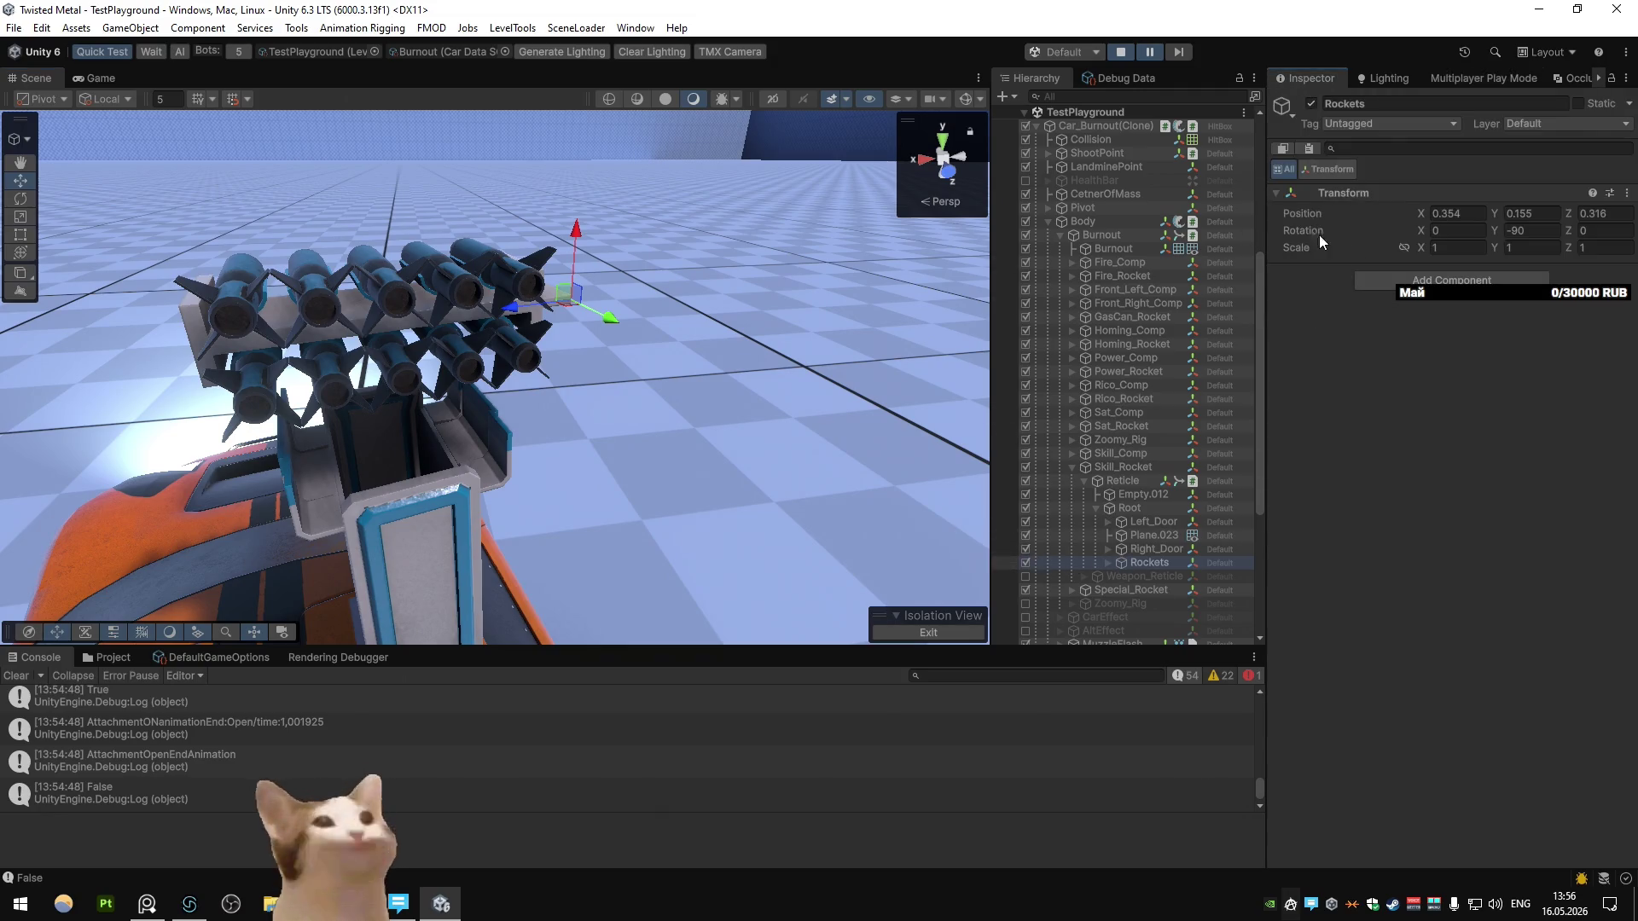
left_click(1107, 563)
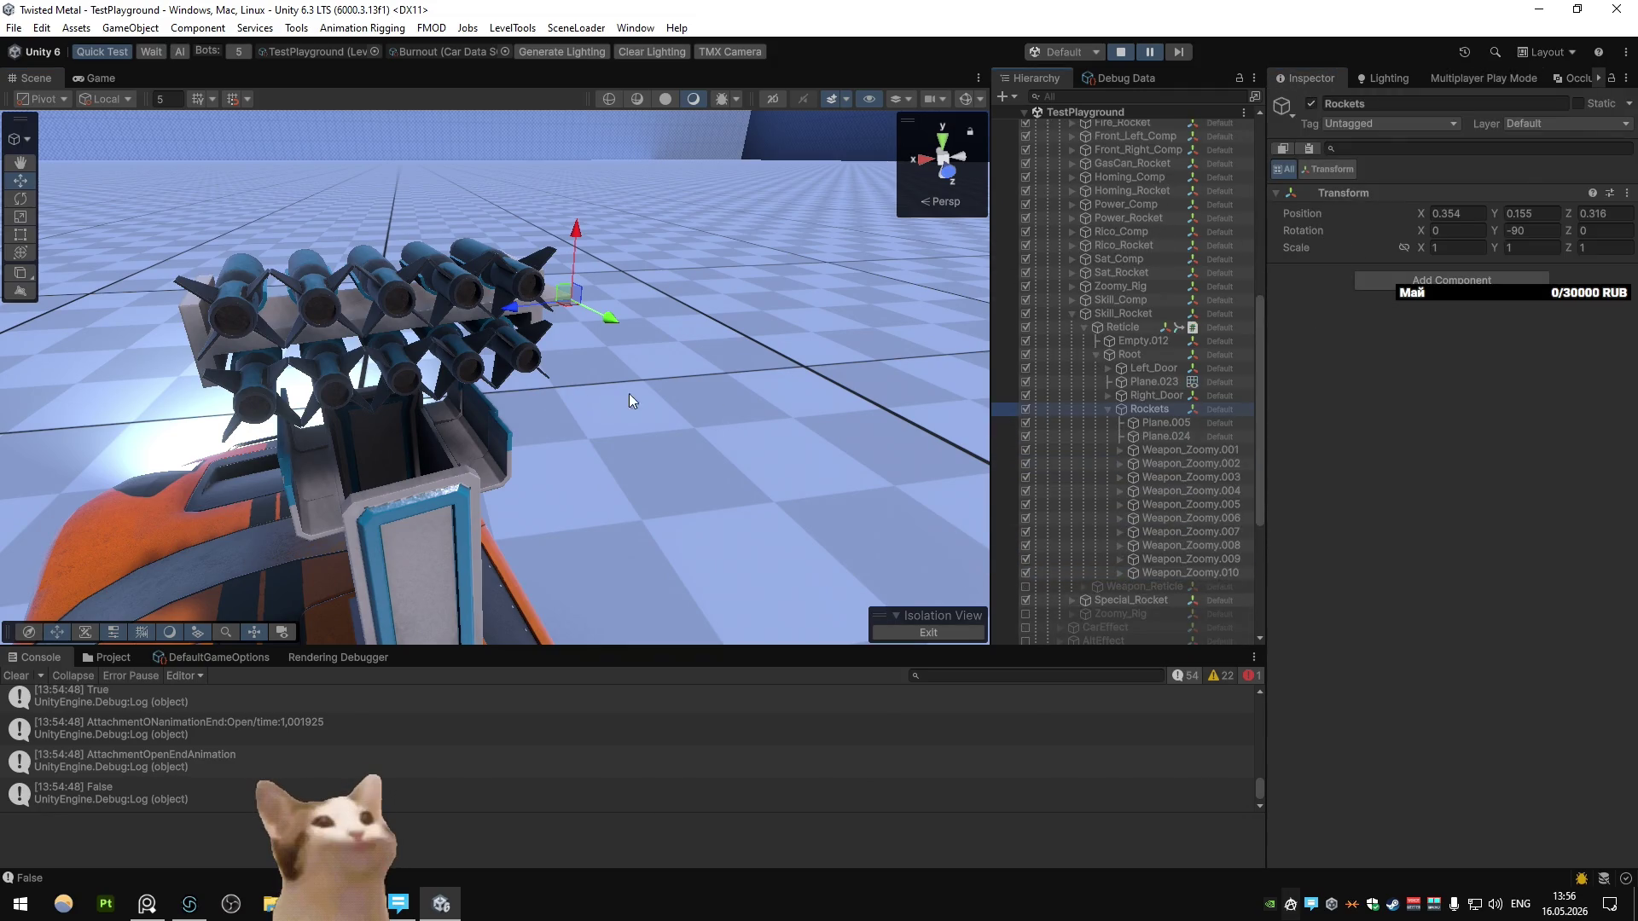
left_click(218, 337)
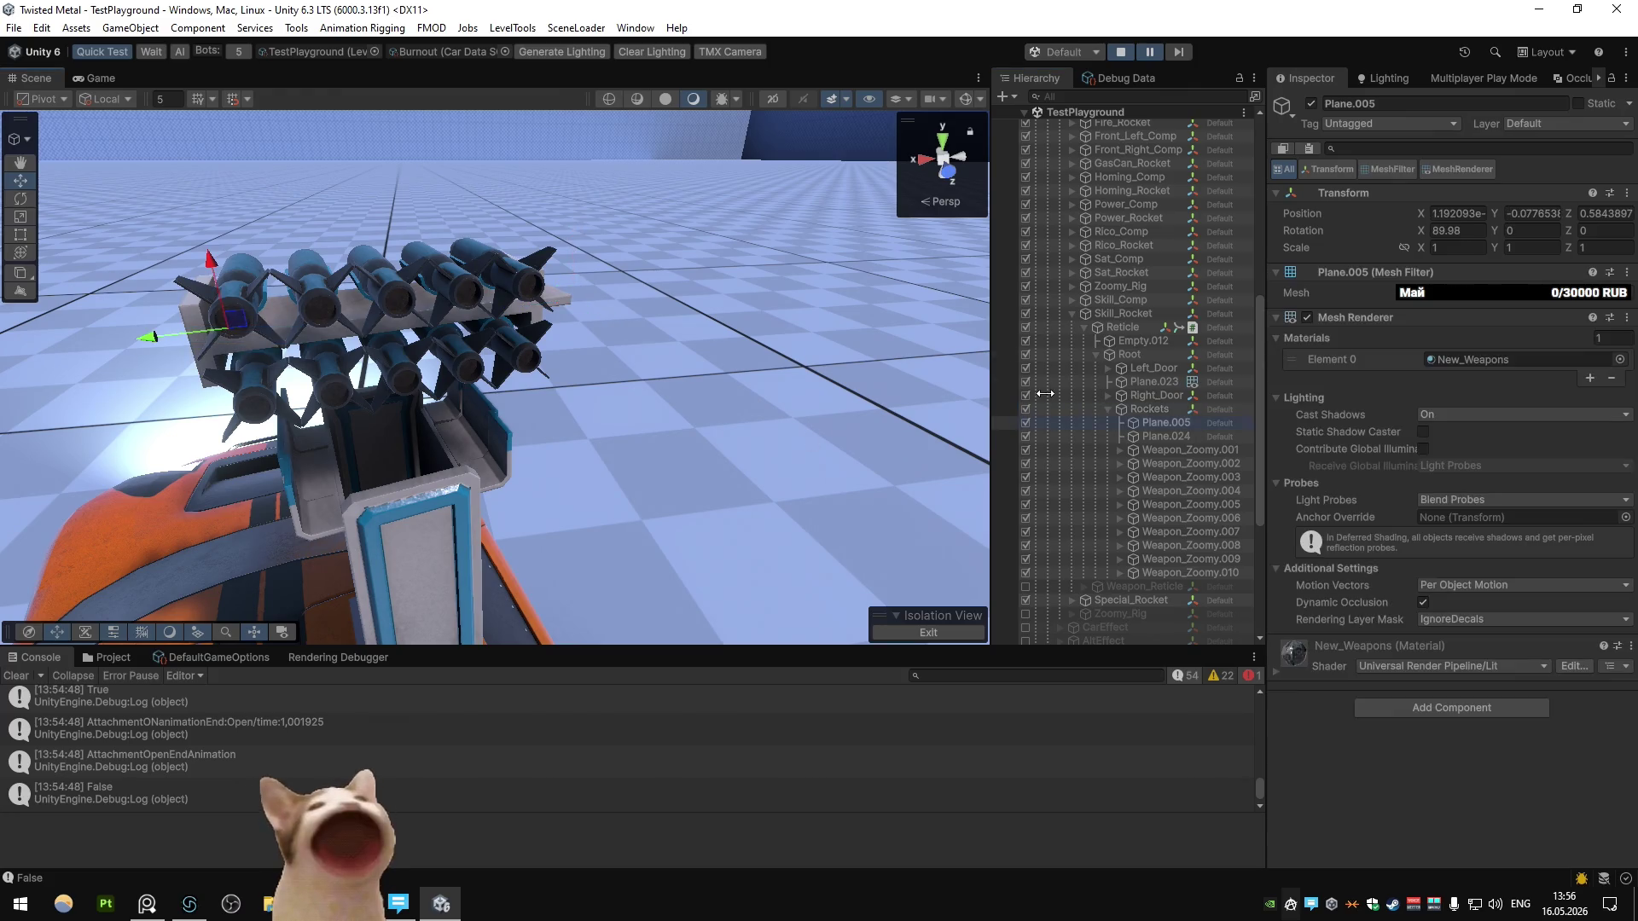
left_click(1308, 317)
mouse_move(900, 340)
left_mouse_down("alt")
mouse_move(230, 297)
mouse_move(575, 280)
mouse_move(602, 297)
left_mouse_up("alt")
key("ctrl+z")
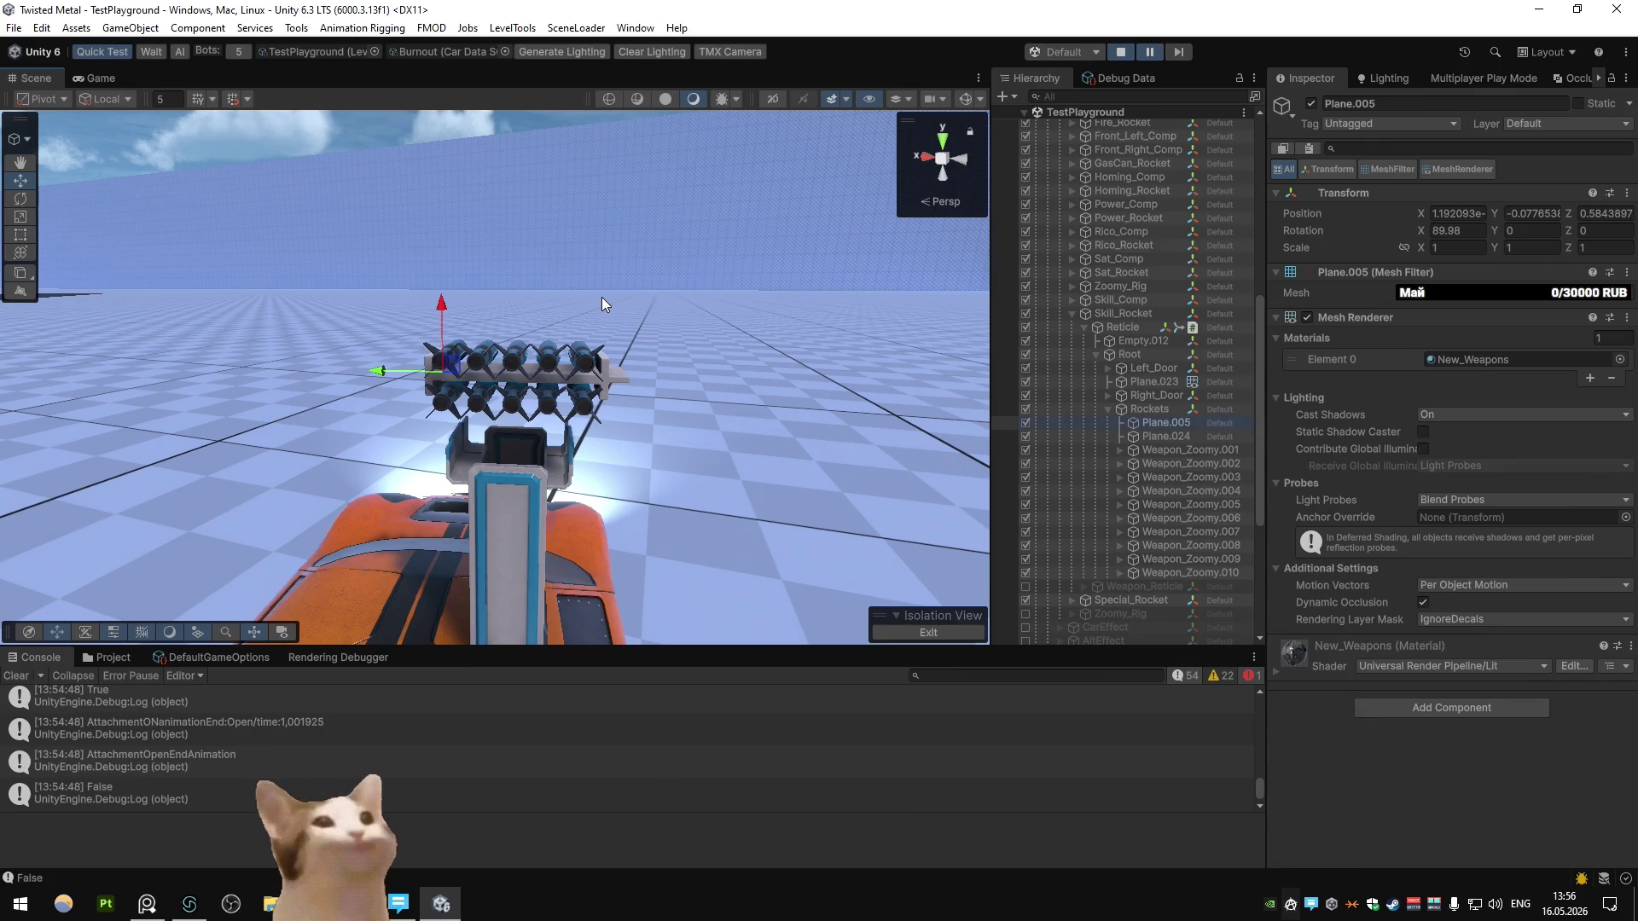
Step: Stop the play test and return to Blender
mouse_move(550, 360)
right_mouse_down()
mouse_move(909, 358)
mouse_move(662, 357)
mouse_move(684, 334)
right_mouse_up()
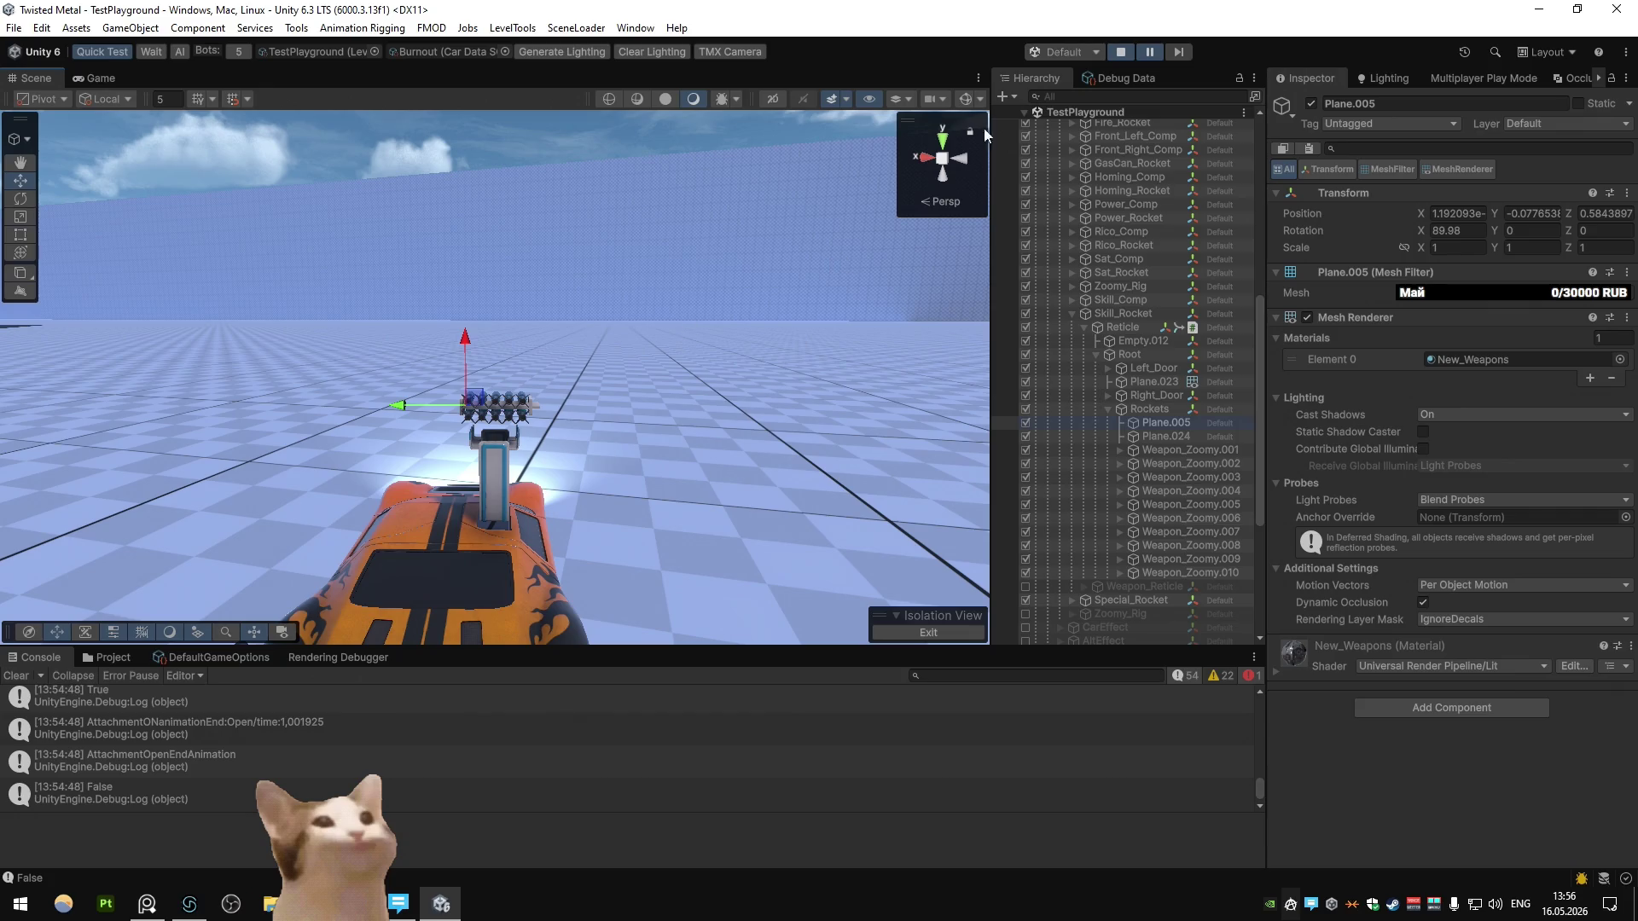
left_click(1123, 54)
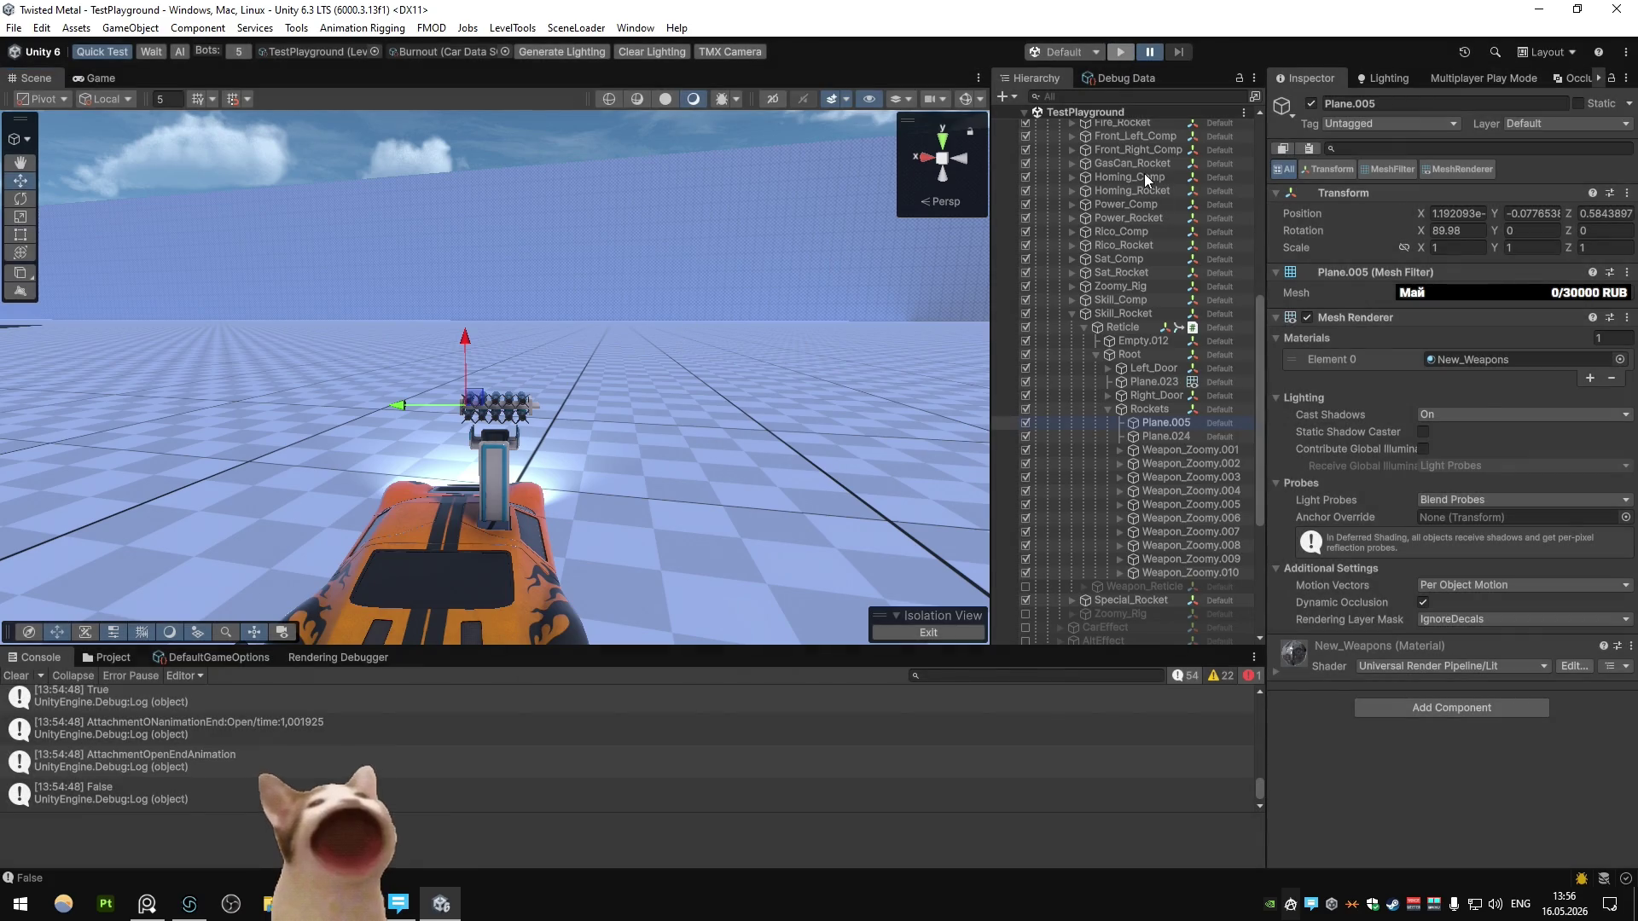
key("alt+Tab")
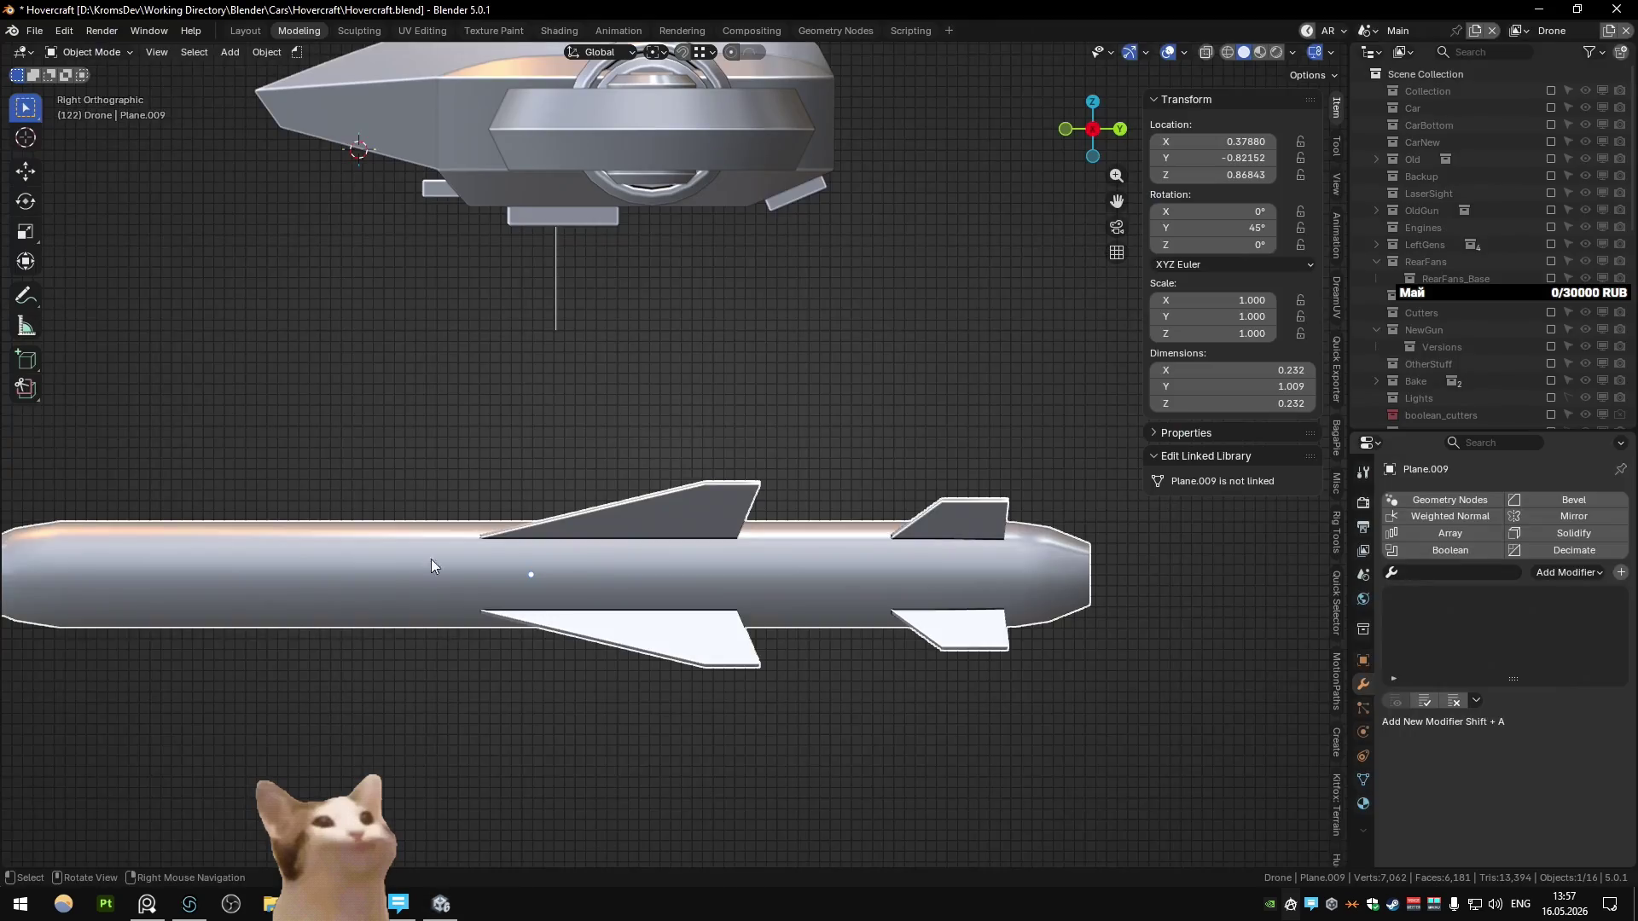
key("ctrl+KP_1")
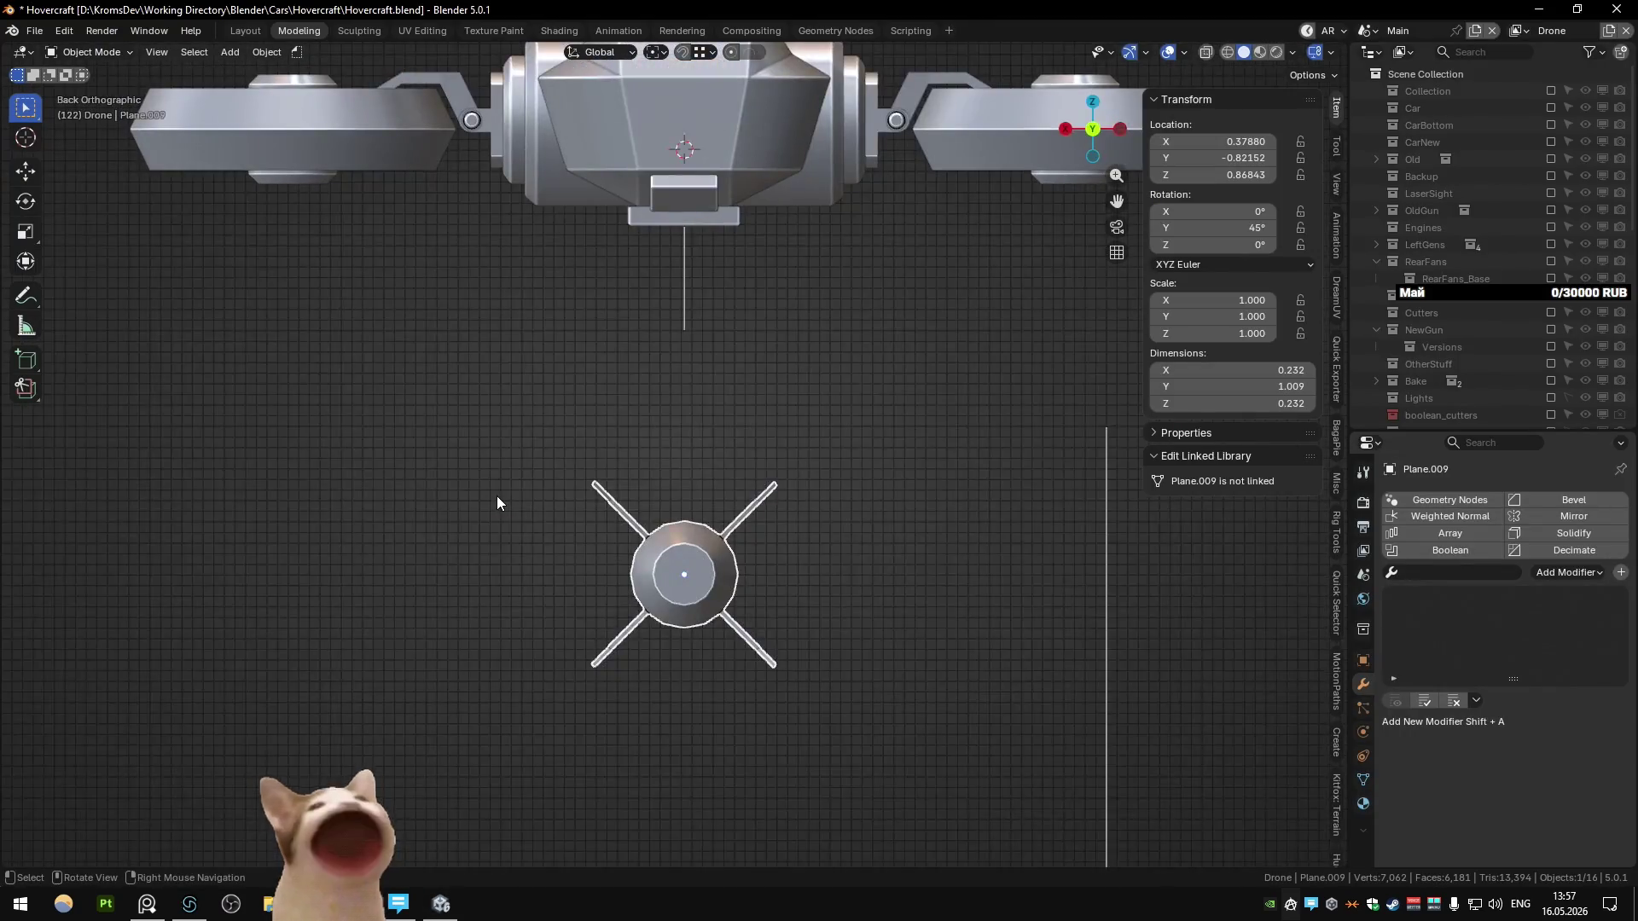
scroll(640, 459, "up", 2)
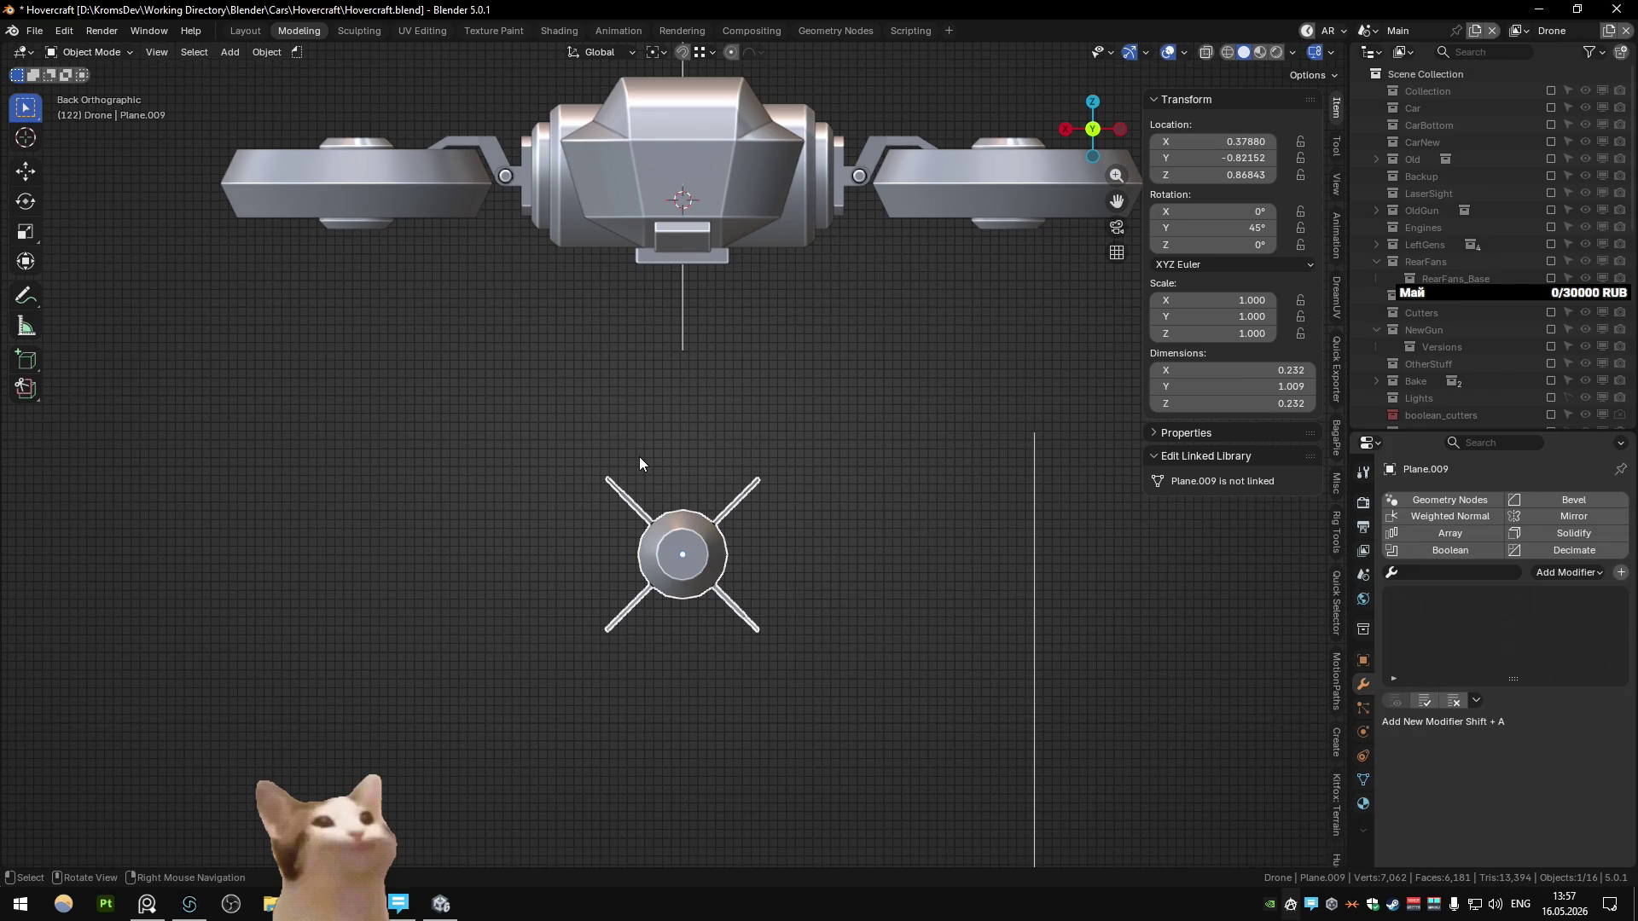
key("KP_3")
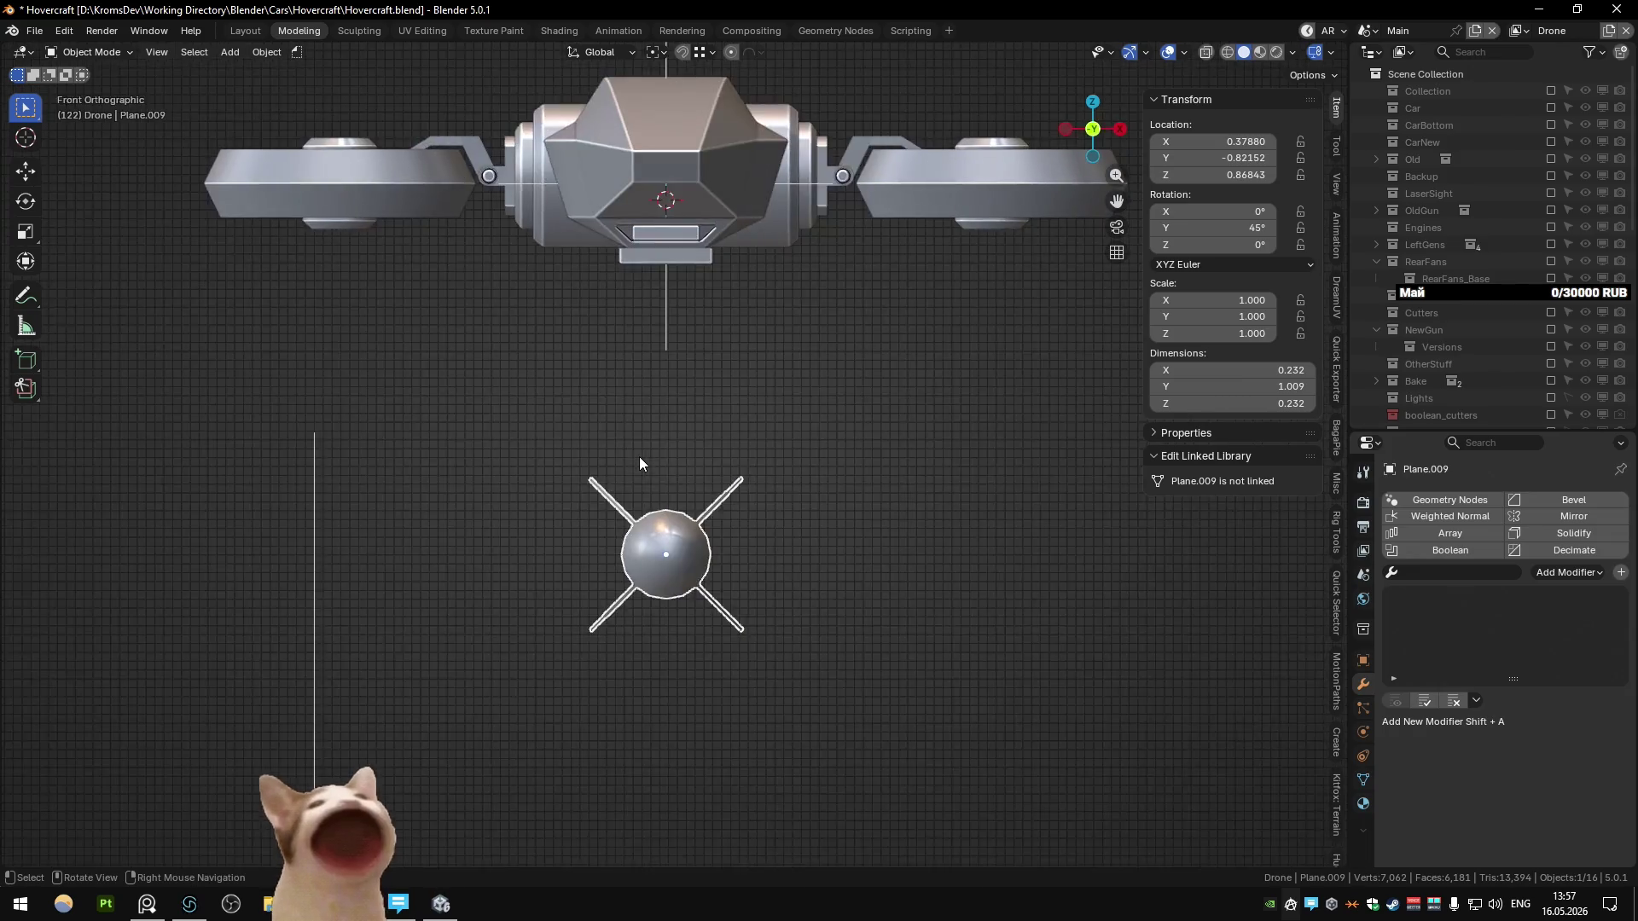
key("ctrl+KP_1")
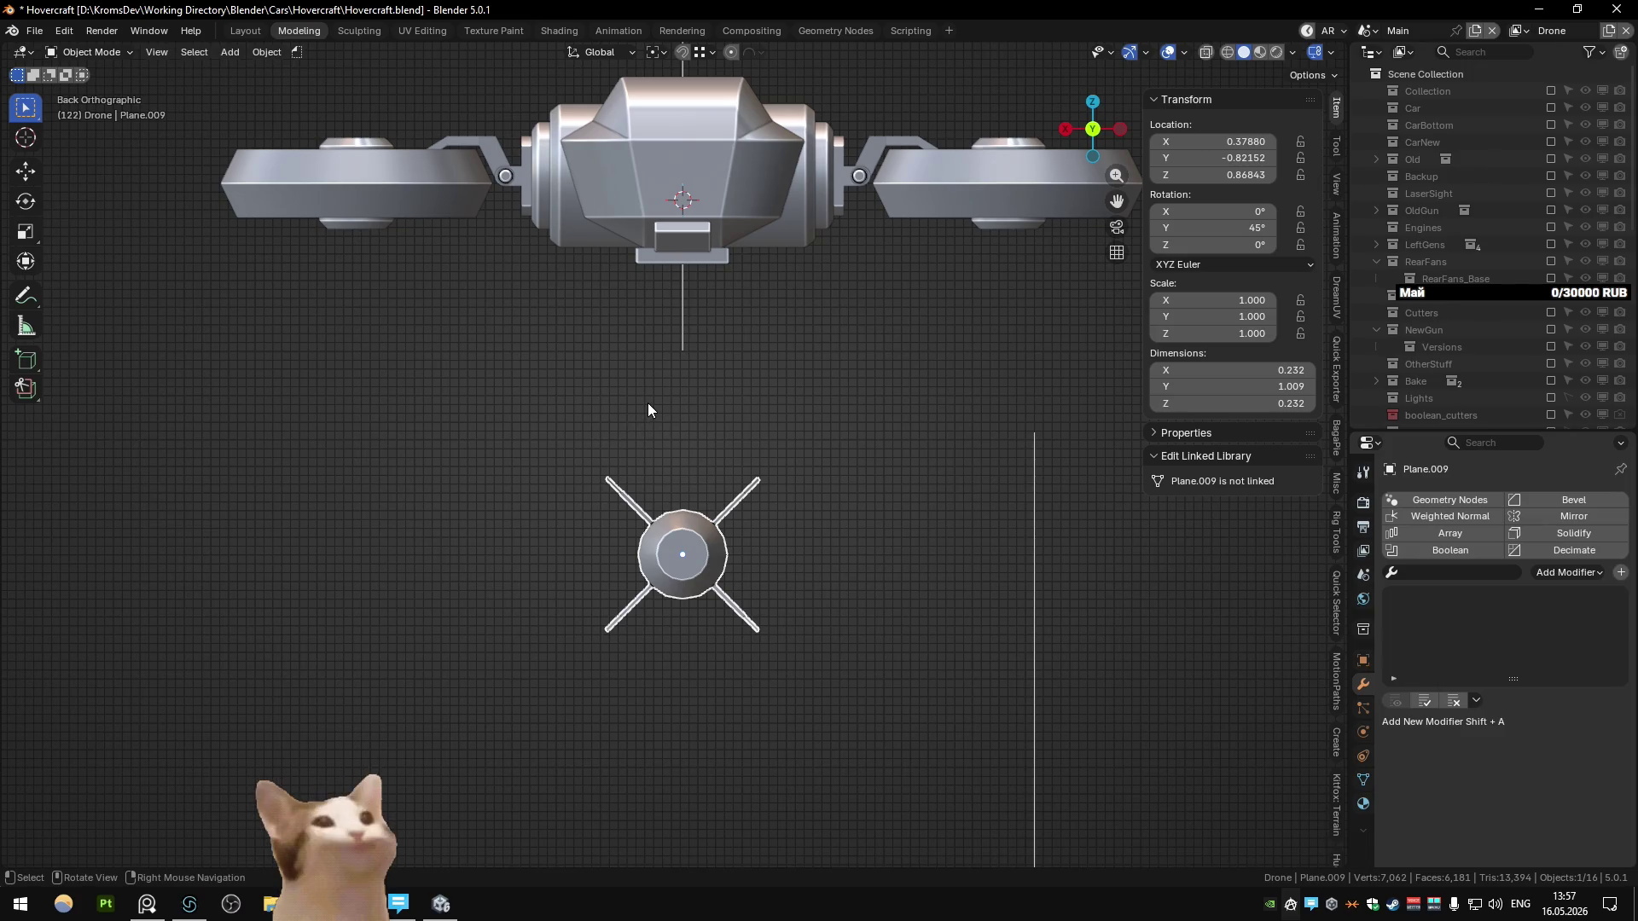
key("KP_3")
key("ctrl+KP_1")
key("KP_3")
key("ctrl+KP_1")
key("KP_3")
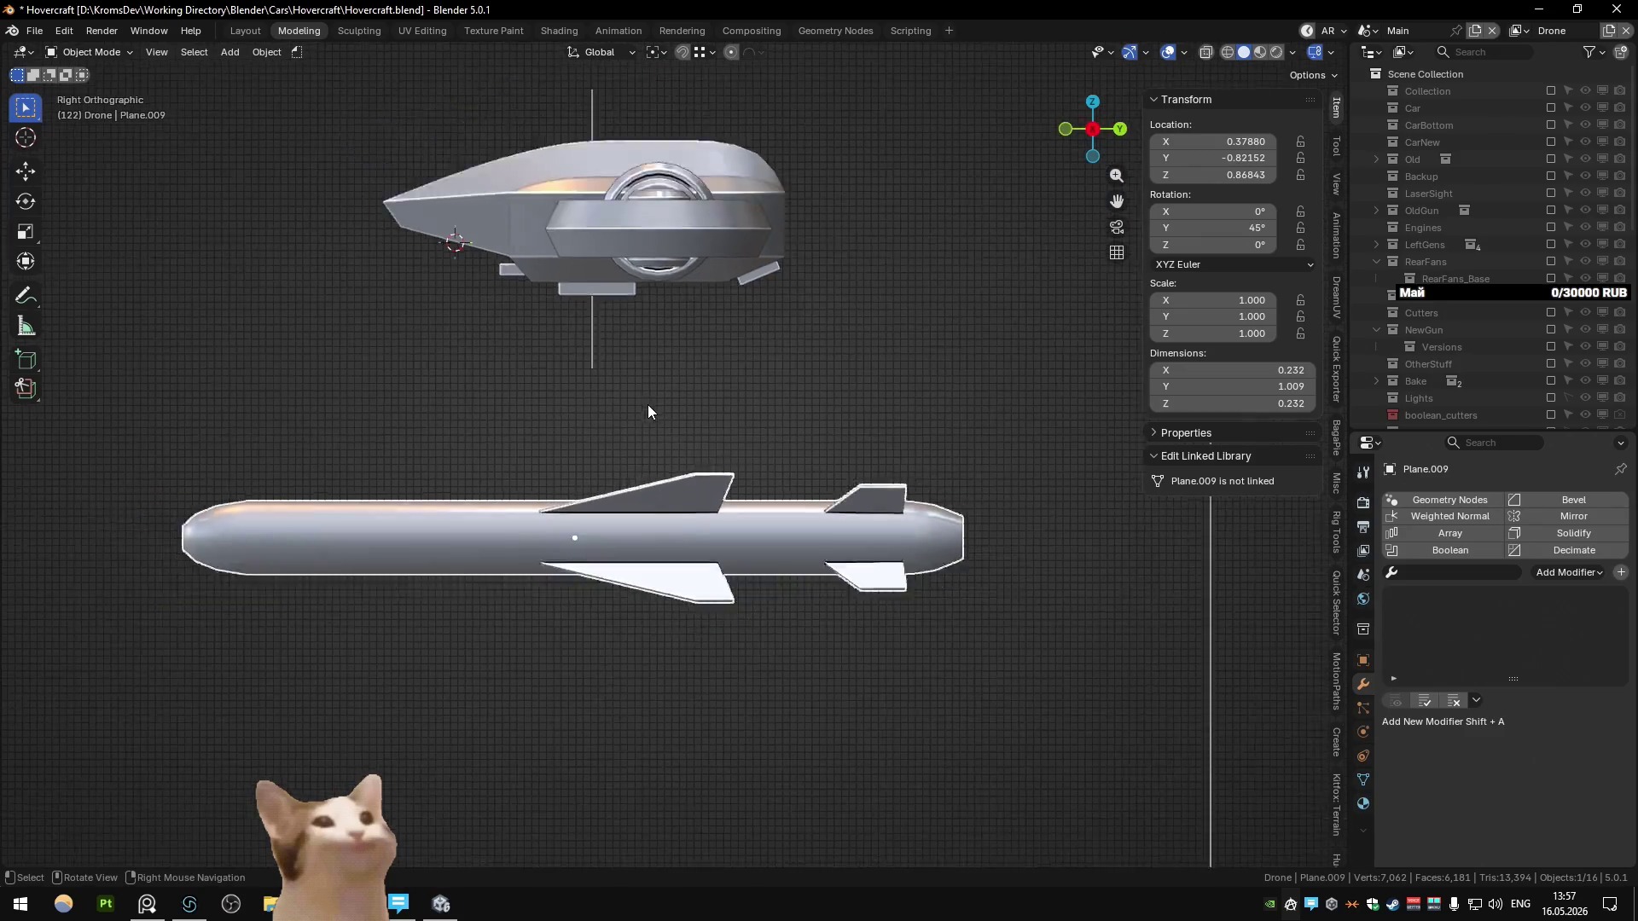
key("ctrl+KP_1")
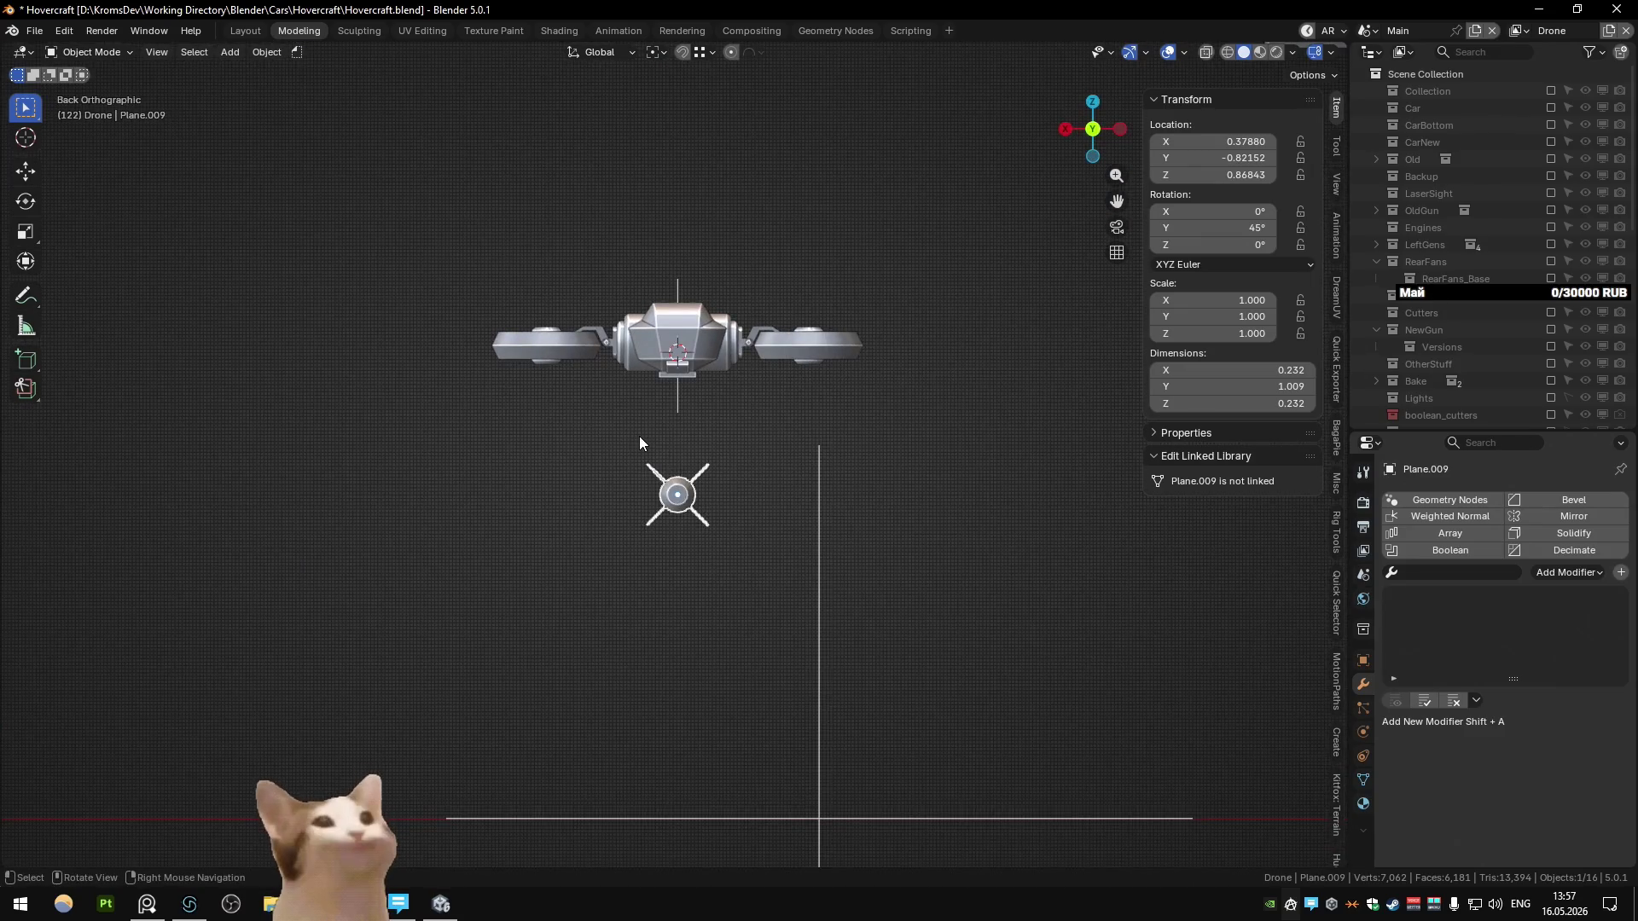
scroll(638, 437, "up", 3)
middle_click_drag(639, 437, 670, 398)
key("KP_Divide")
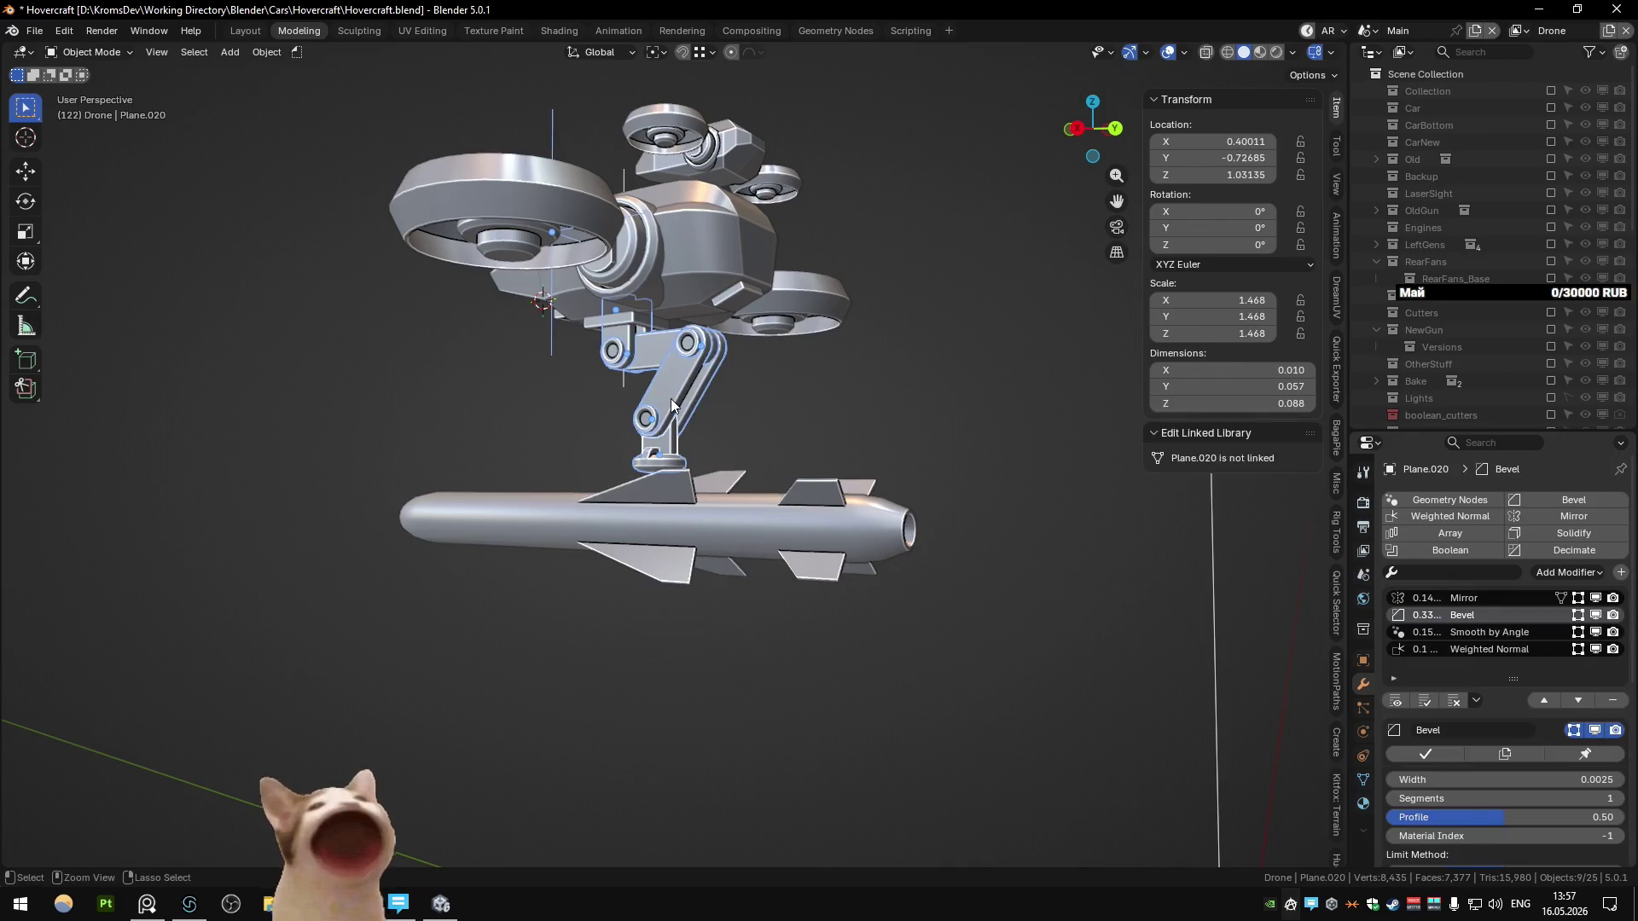
Step: Hide the arm links and ring piece that block the foot piece
left_click(672, 461)
scroll(672, 460, "up", 5)
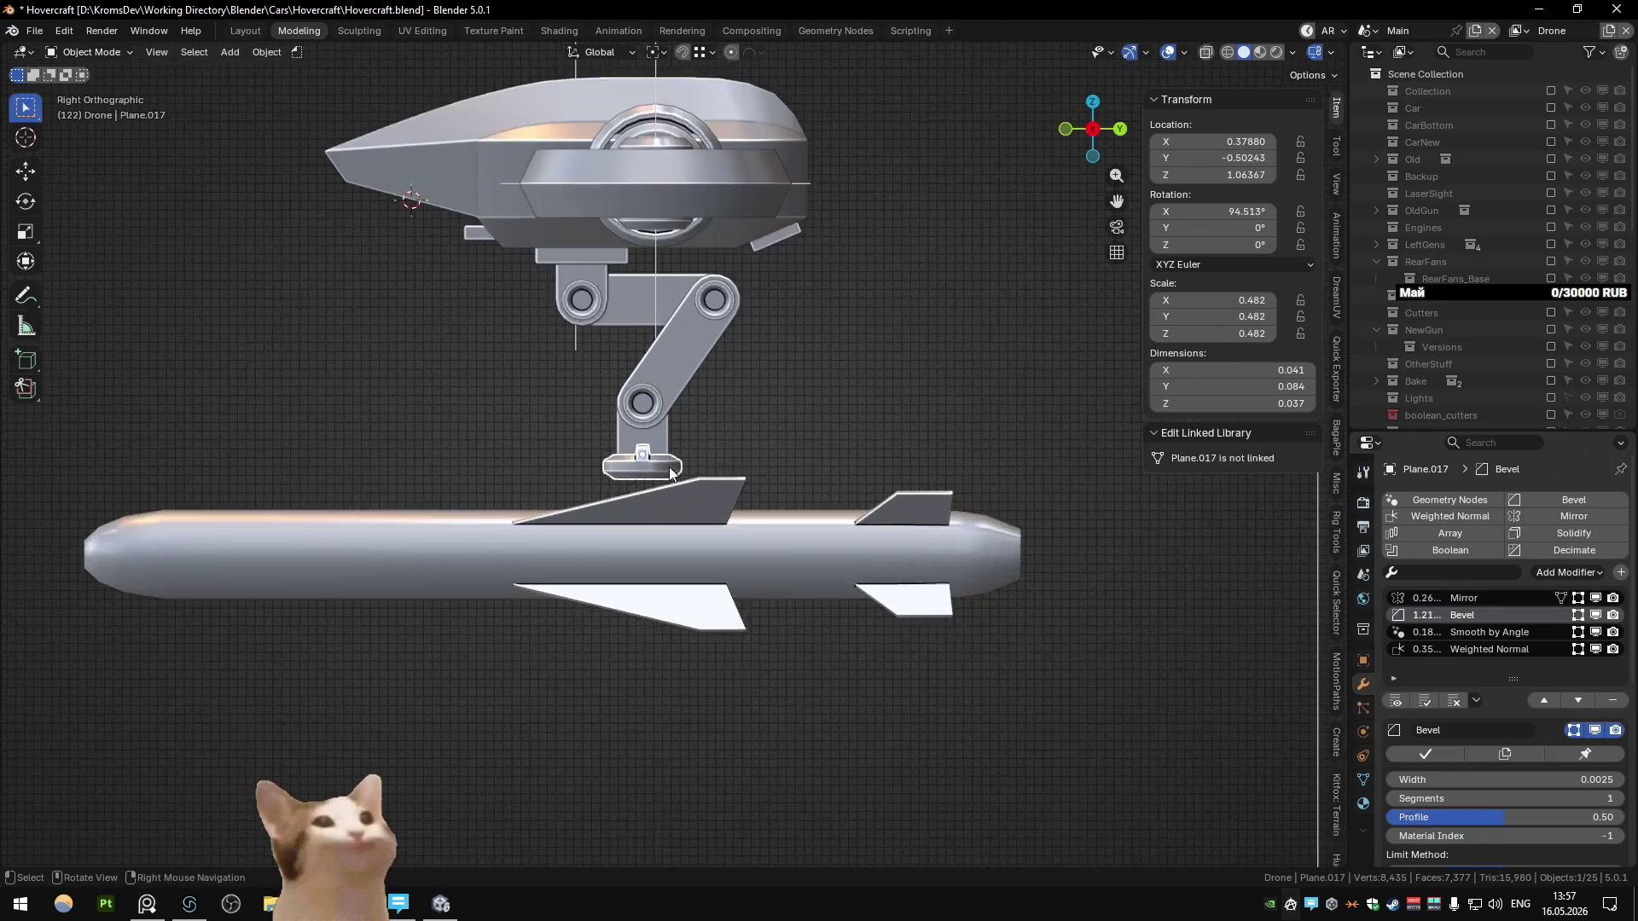
left_click(641, 462)
key("h")
left_click(642, 462)
key("h")
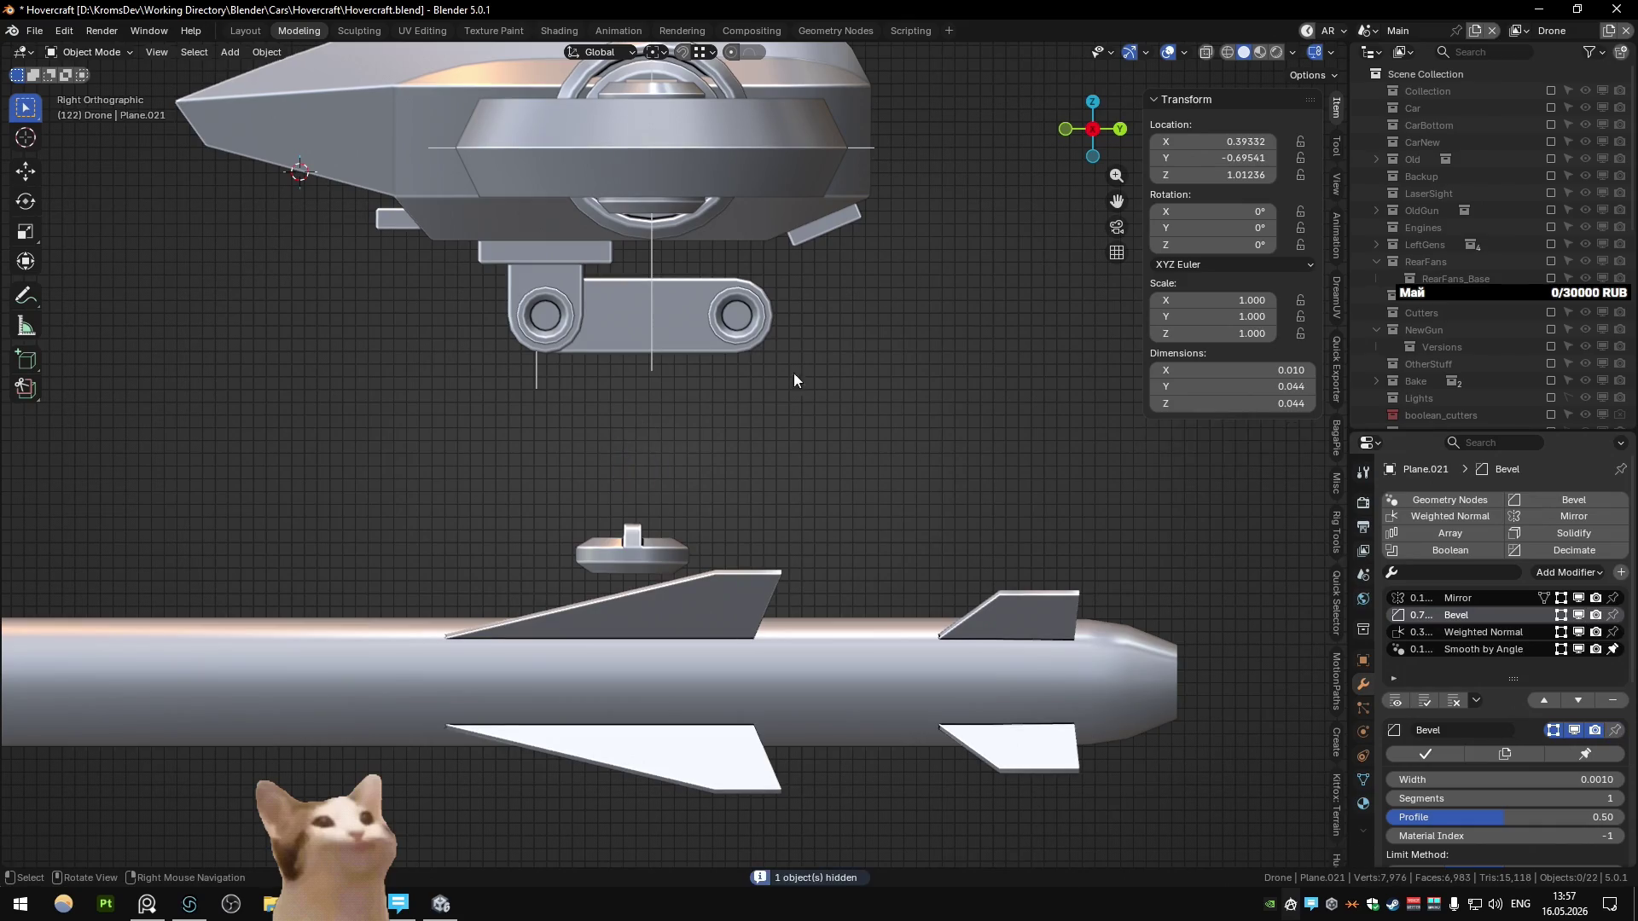
left_click(771, 352)
key("h")
key("h")
Step: Raise the foot piece, then reselect it in side view
left_click(689, 553)
key("g")
left_click(624, 316)
mouse_move(625, 316)
middle_mouse_down()
mouse_move(679, 300)
mouse_move(666, 279)
mouse_move(608, 396)
mouse_move(556, 407)
mouse_move(652, 370)
mouse_move(590, 227)
middle_mouse_up()
scroll(659, 287, "down", 4)
scroll(594, 394, "up", 6)
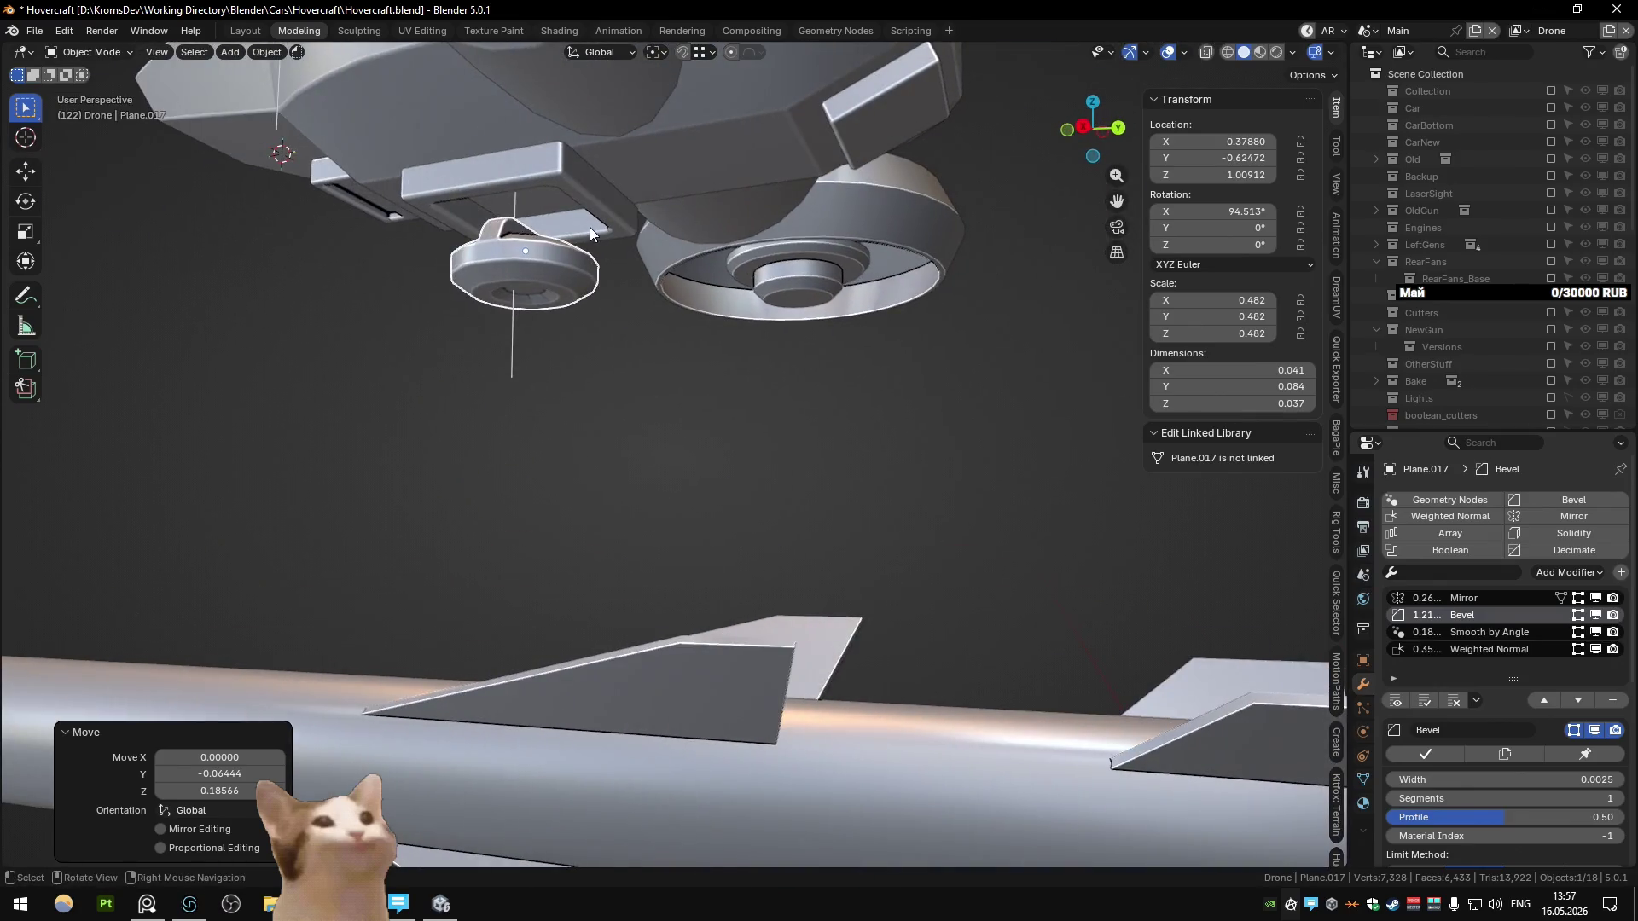
left_click(590, 228)
left_click(546, 276)
key("KP_3")
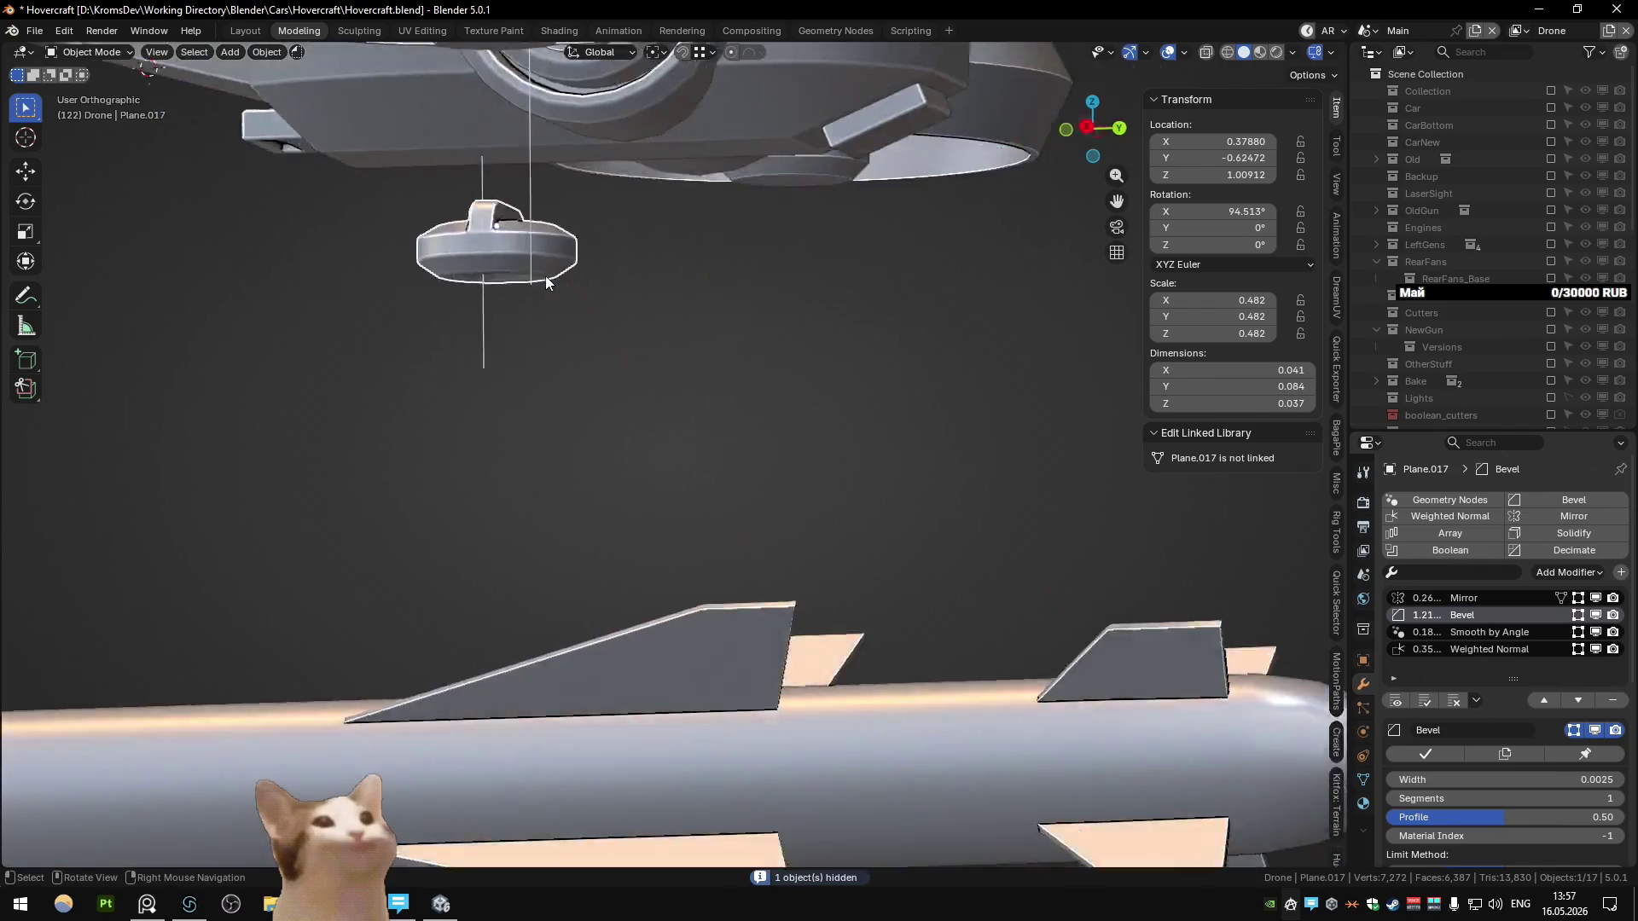
Step: Move the foot piece vertically along Z, then along Y
key("g")
key("z")
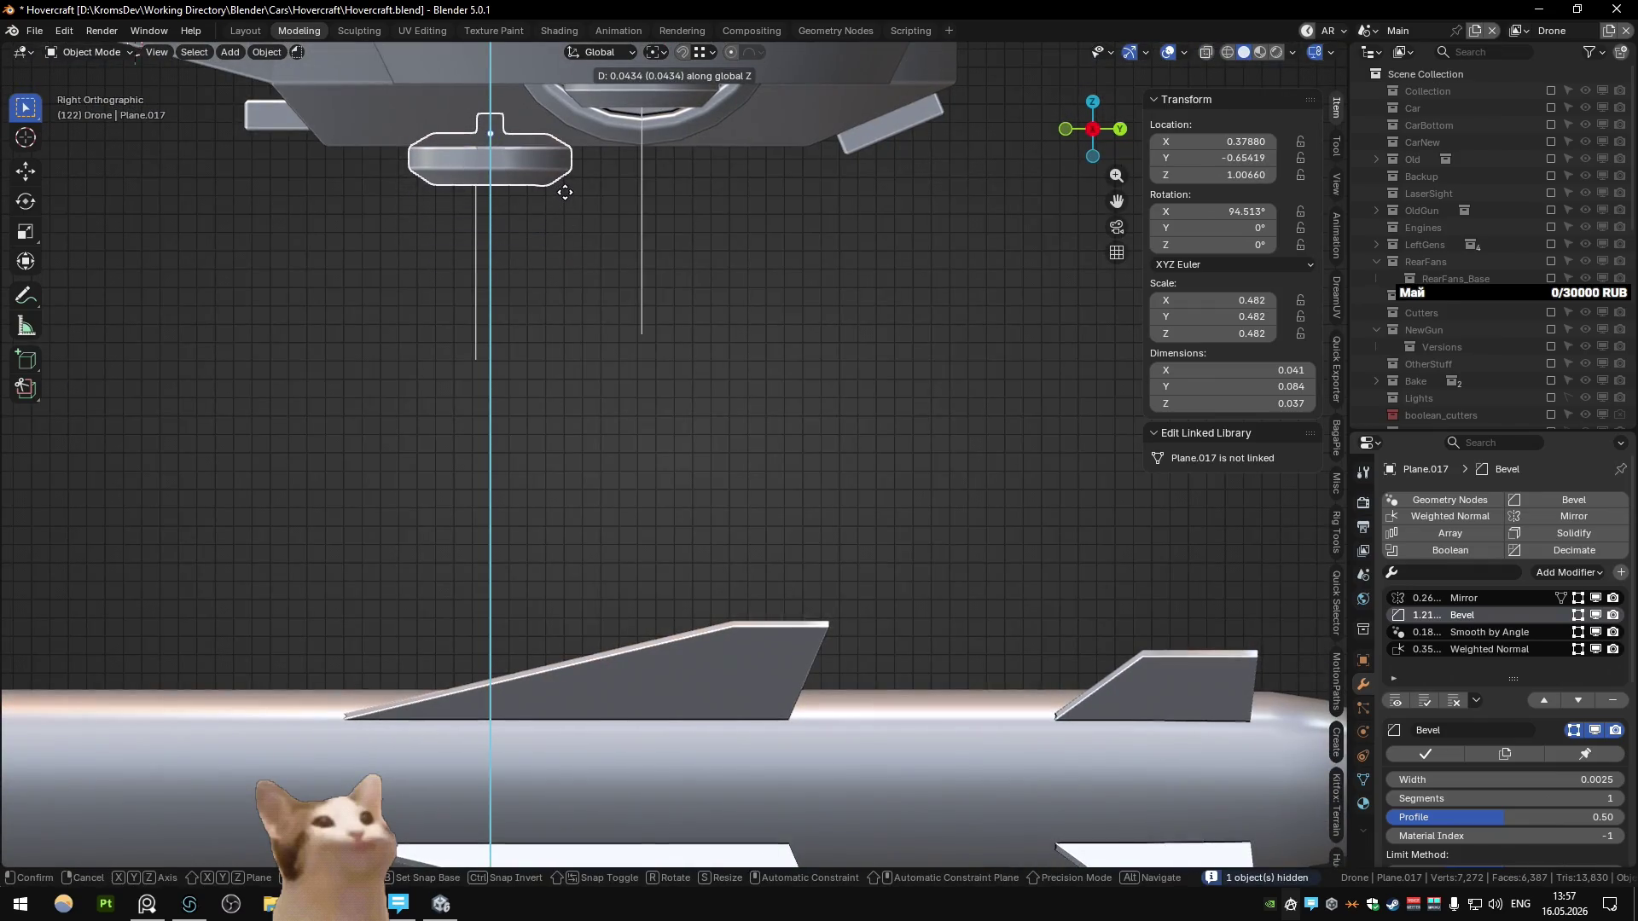
left_click(564, 192)
middle_click_drag(566, 187, 571, 84)
key("g")
key("y")
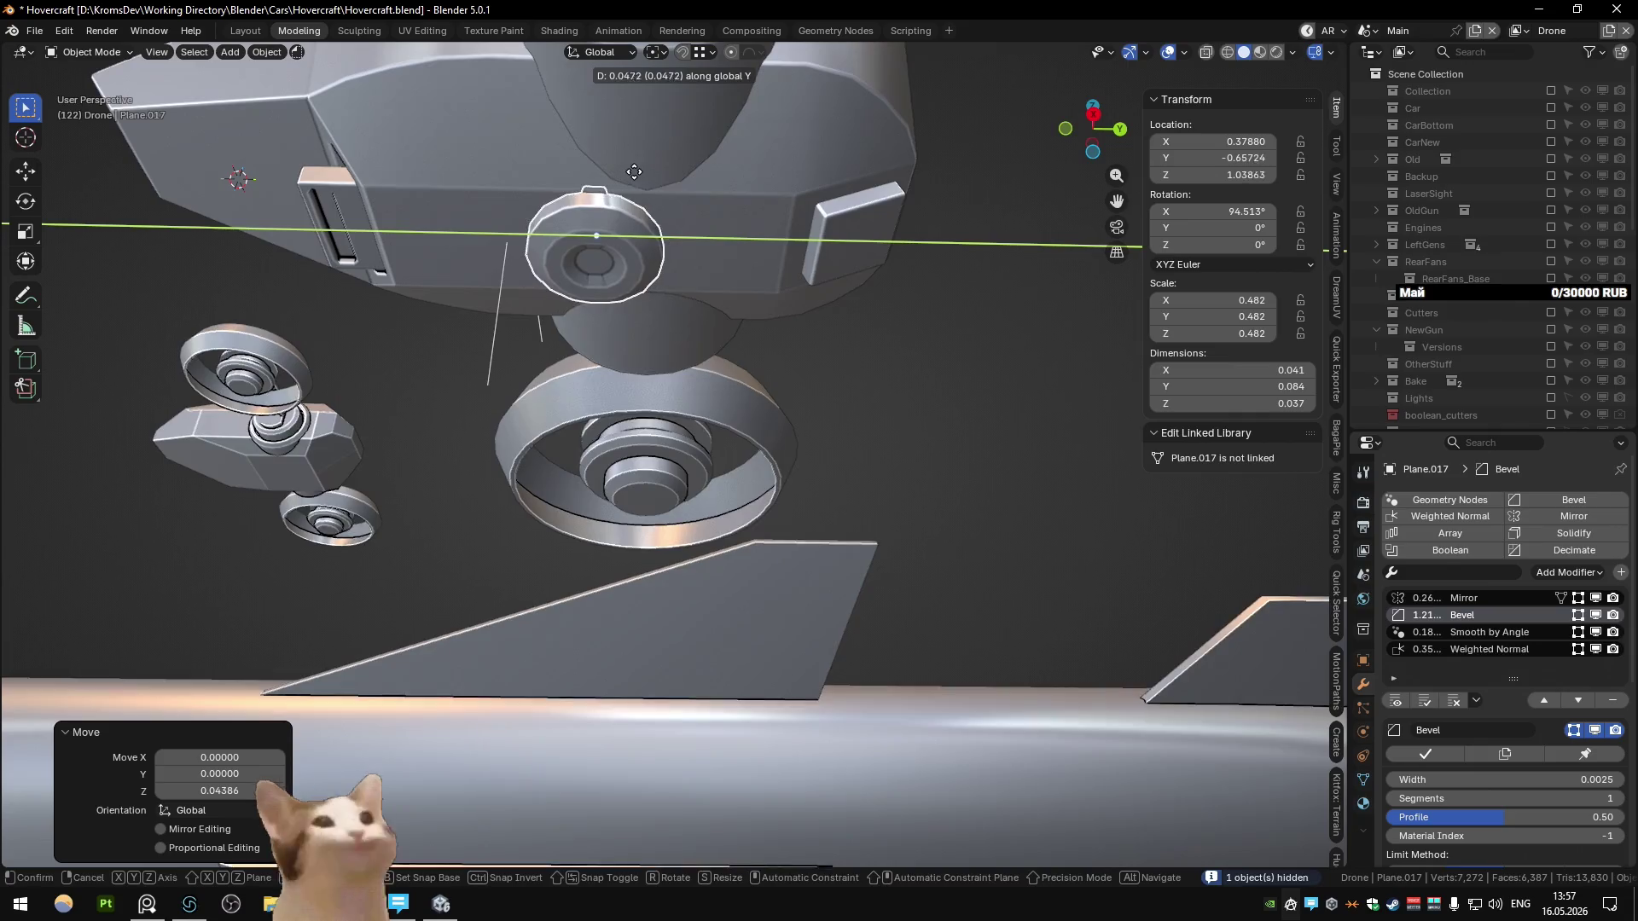
left_click(547, 164)
Step: Shift the foot piece further along Y, viewed from below the drone
mouse_move(669, 299)
middle_mouse_down()
mouse_move(714, 394)
mouse_move(613, 420)
middle_mouse_up()
left_click(613, 420)
scroll(613, 420, "down", 5)
scroll(781, 361, "up", 7)
left_click(640, 373)
key("g")
key("y")
left_click(708, 382)
mouse_move(708, 383)
middle_mouse_down()
mouse_move(727, 452)
mouse_move(536, 478)
mouse_move(554, 492)
mouse_move(770, 362)
middle_mouse_up()
scroll(674, 442, "down", 3)
left_click(654, 440)
scroll(683, 439, "down", 3)
scroll(773, 362, "up", 3)
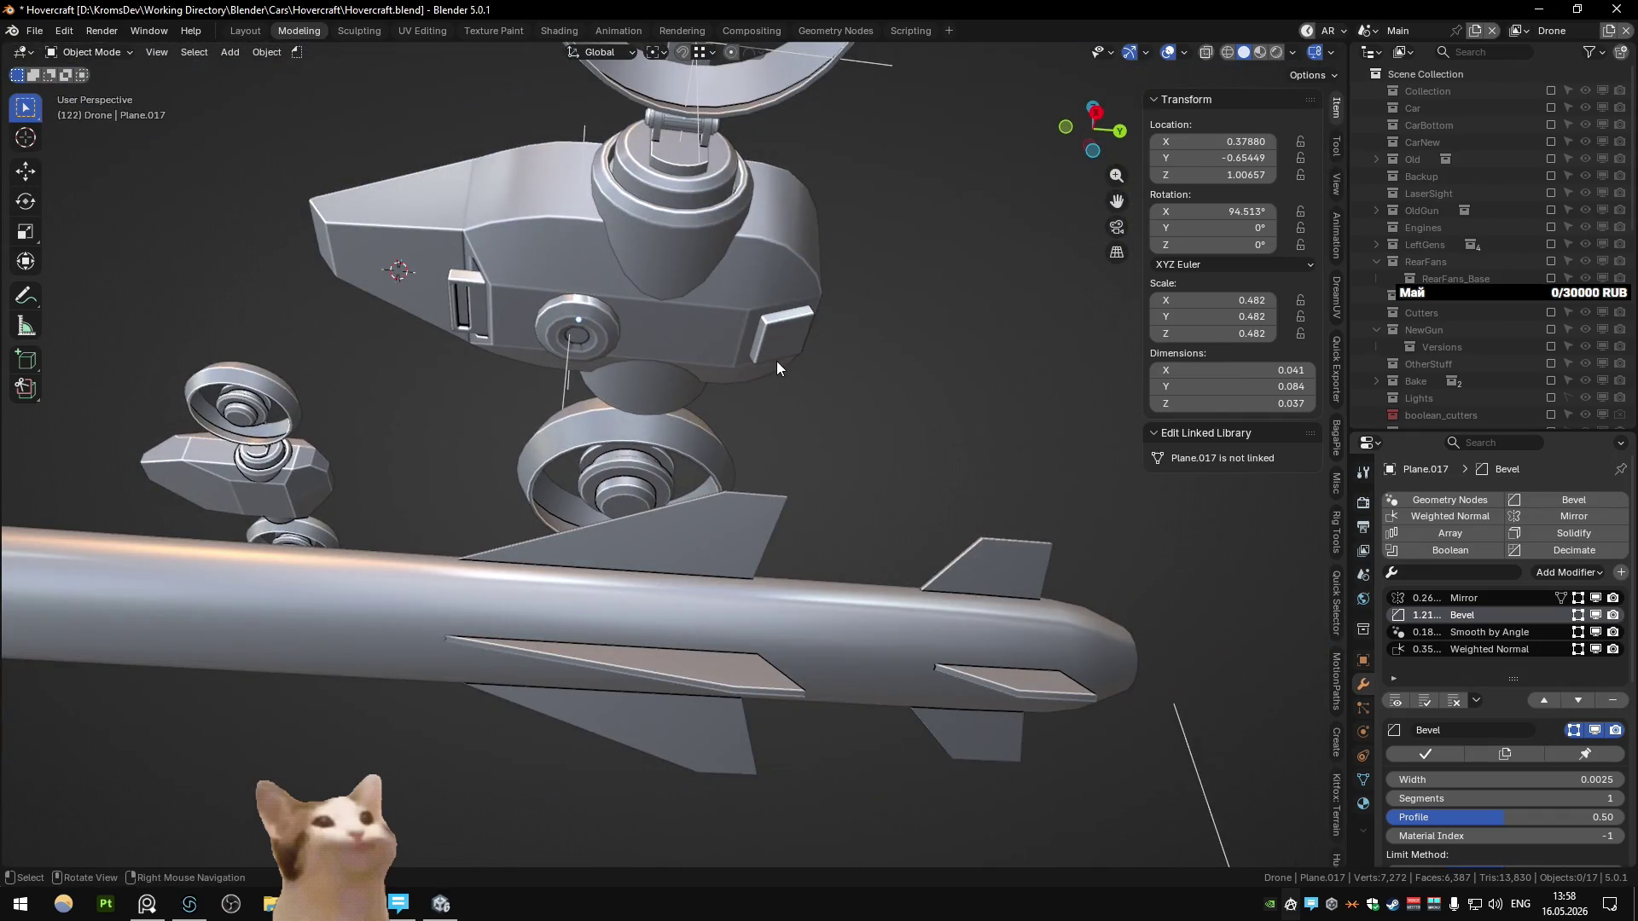
Step: Bring the hidden disc and arm pieces back into view
left_click(564, 332)
mouse_move(565, 332)
middle_mouse_down()
mouse_move(762, 340)
mouse_move(642, 436)
middle_mouse_up()
key("ctrl+z")
key("ctrl+z")
key("ctrl+z")
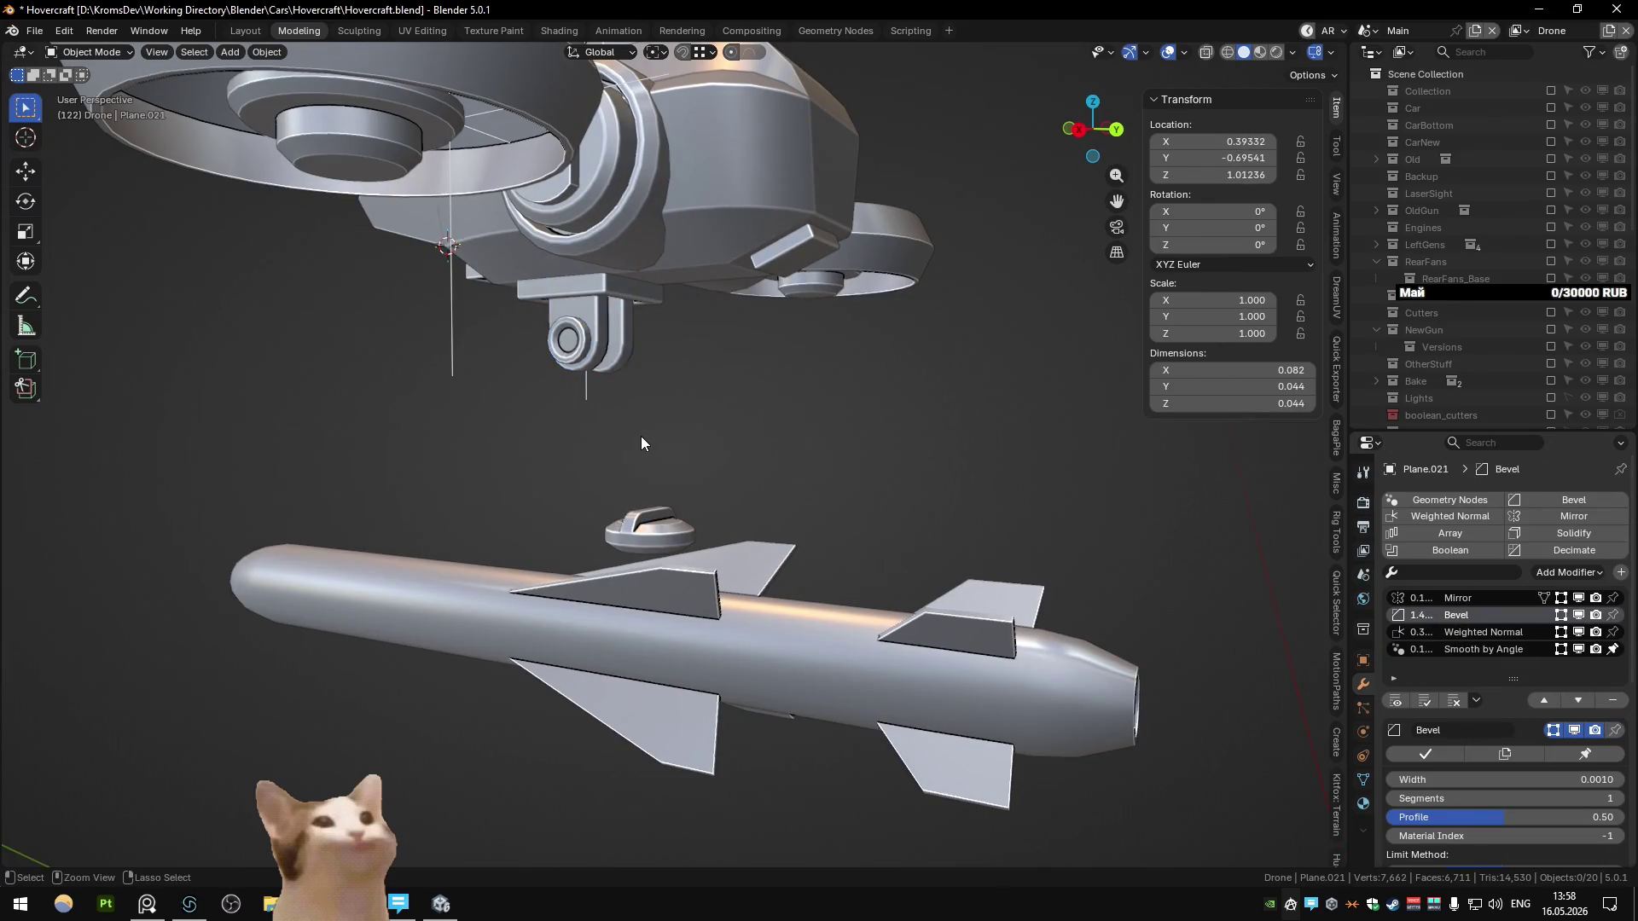
key("ctrl+shift+z")
key("ctrl+shift+z")
key("ctrl+shift+z")
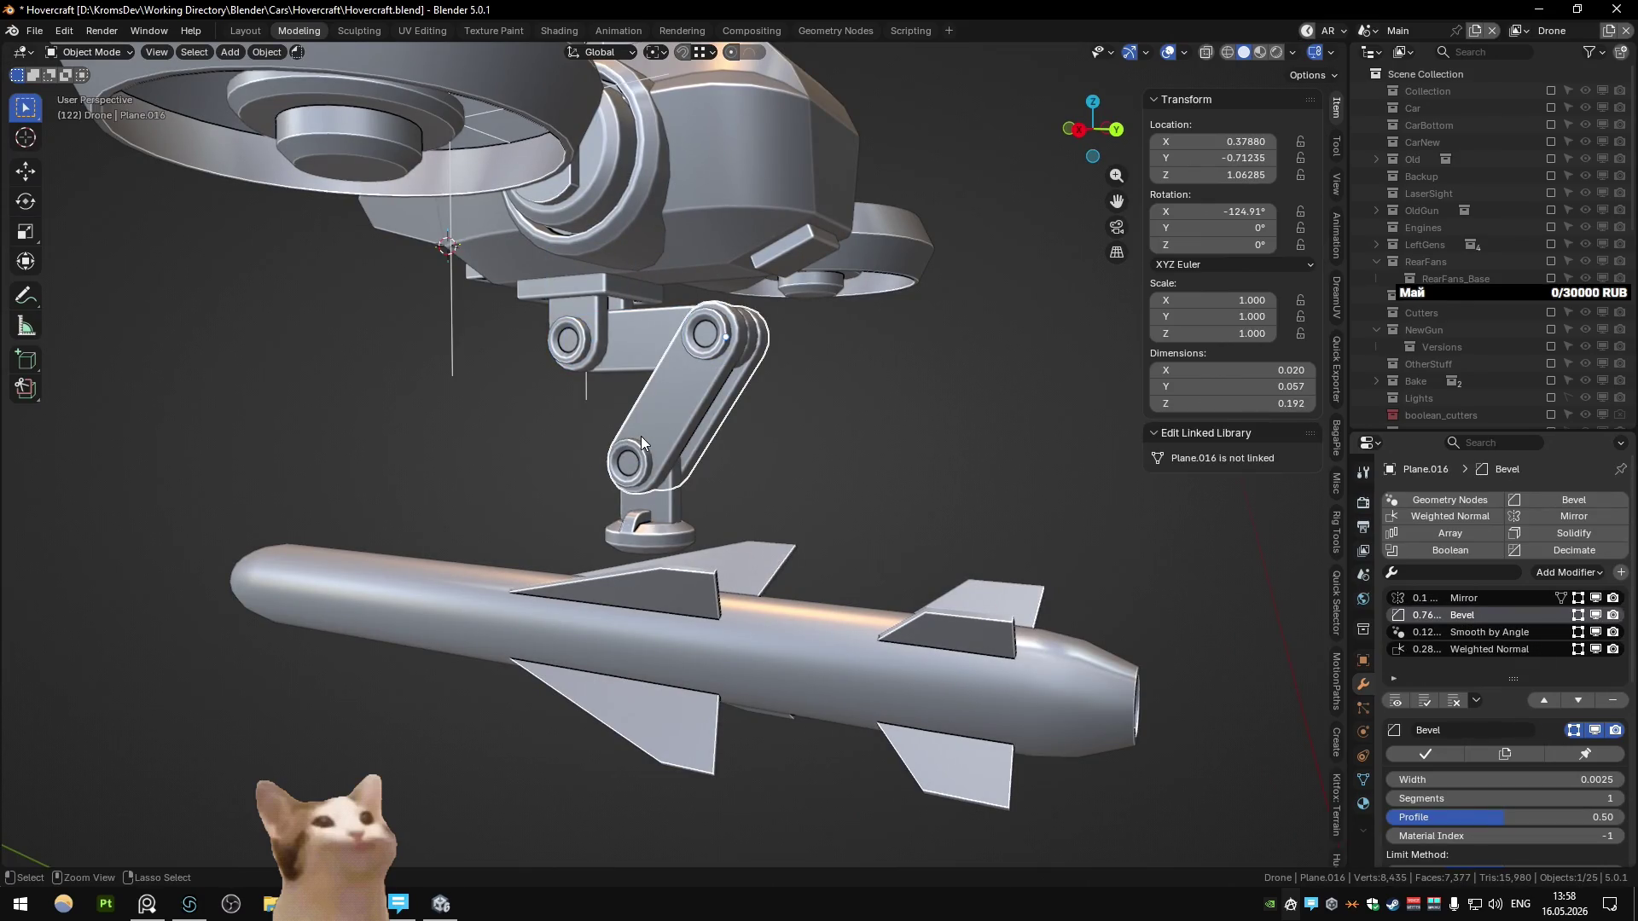
right_click(628, 423)
left_click(601, 418)
middle_click_drag(520, 336, 572, 363)
Step: Duplicate the whole mounting arm and offset the copy -0.644 along X
left_click_drag(483, 328, 709, 536)
mouse_move(709, 536)
middle_mouse_down()
mouse_move(720, 499)
mouse_move(689, 485)
mouse_move(889, 469)
middle_mouse_up()
scroll(888, 469, "down", 5)
key("shift+d")
key("x")
left_click(1037, 493)
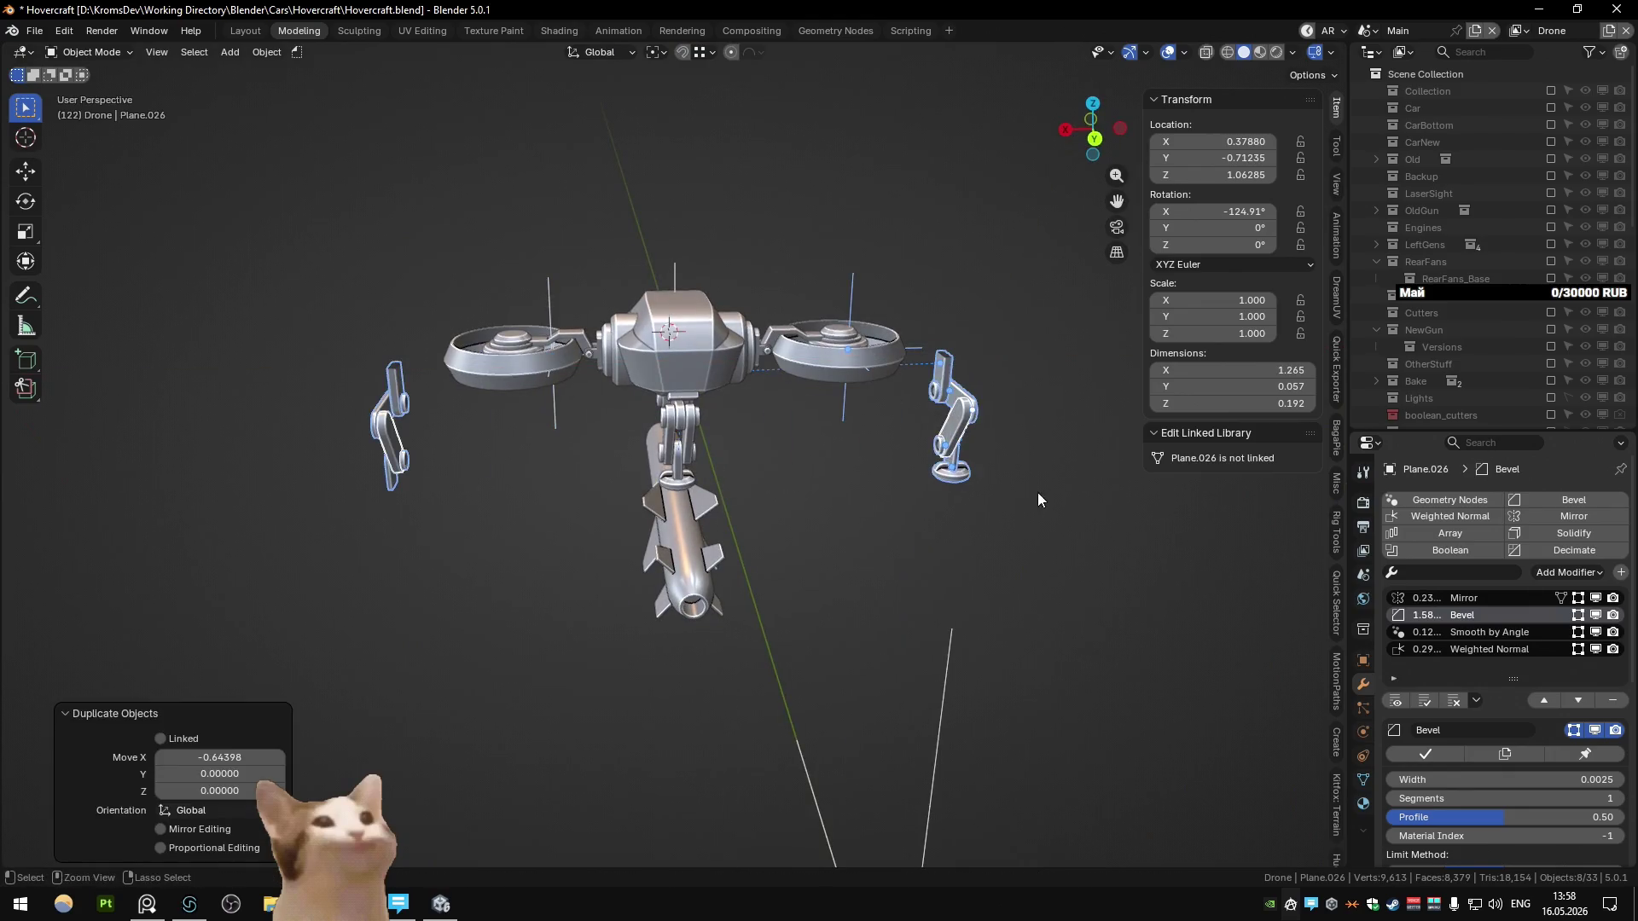
Step: Undo the duplicate, select the arm pieces, and duplicate them in place
key("ctrl+z")
middle_click_drag(774, 453, 841, 421)
scroll(841, 421, "up", 4)
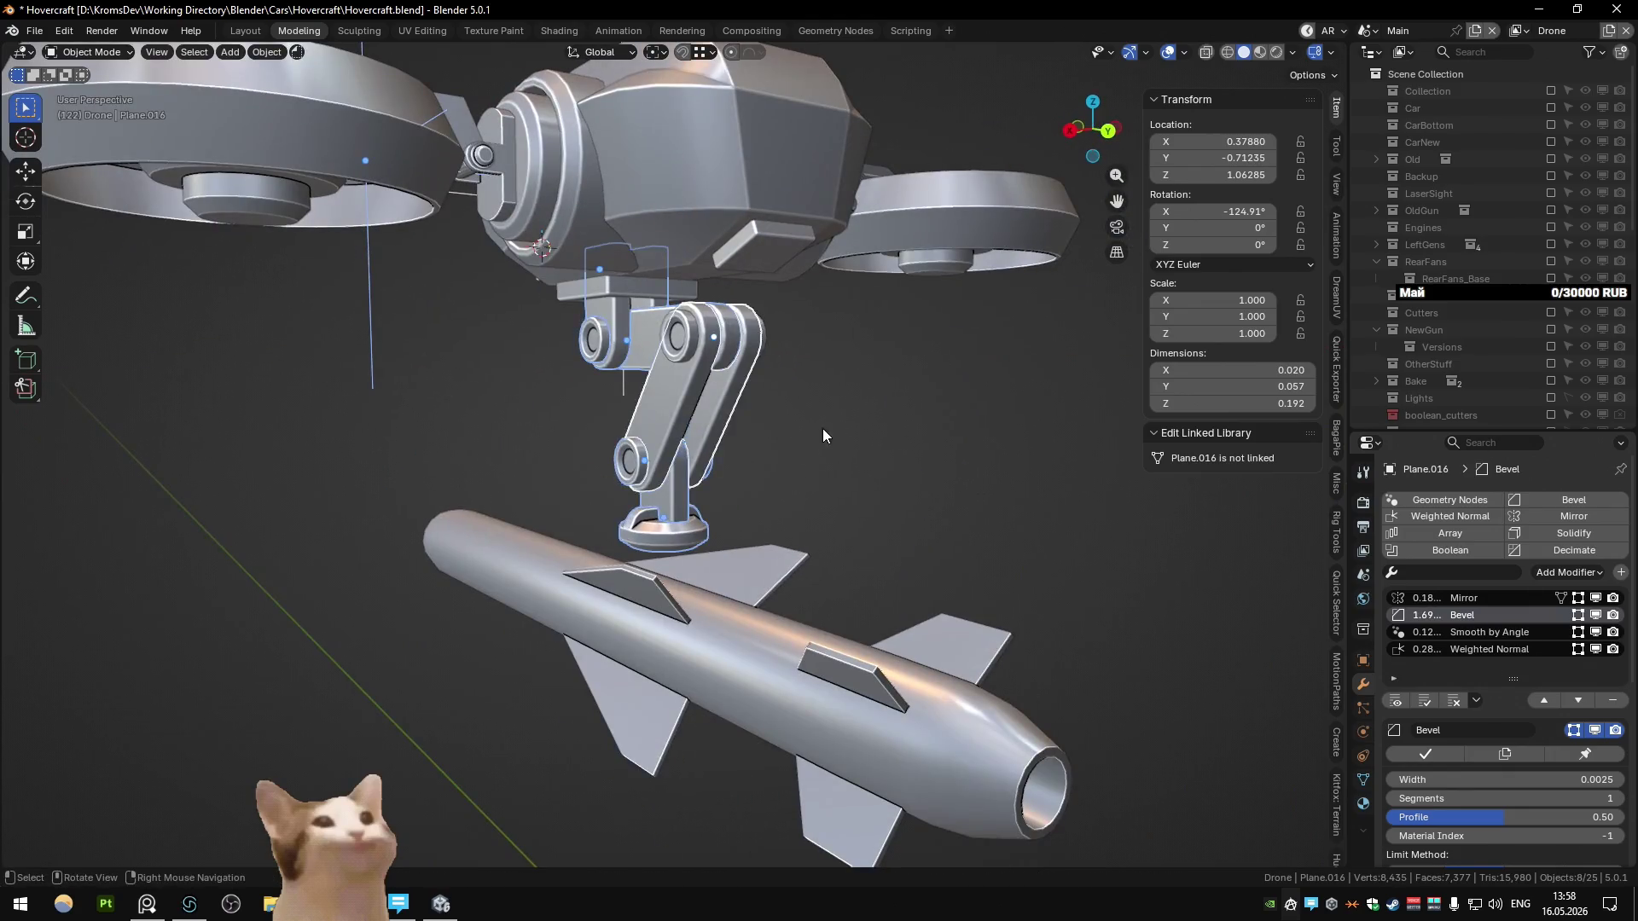
left_click(695, 463, "shift")
left_click(665, 384, "shift")
left_click(622, 341, "shift")
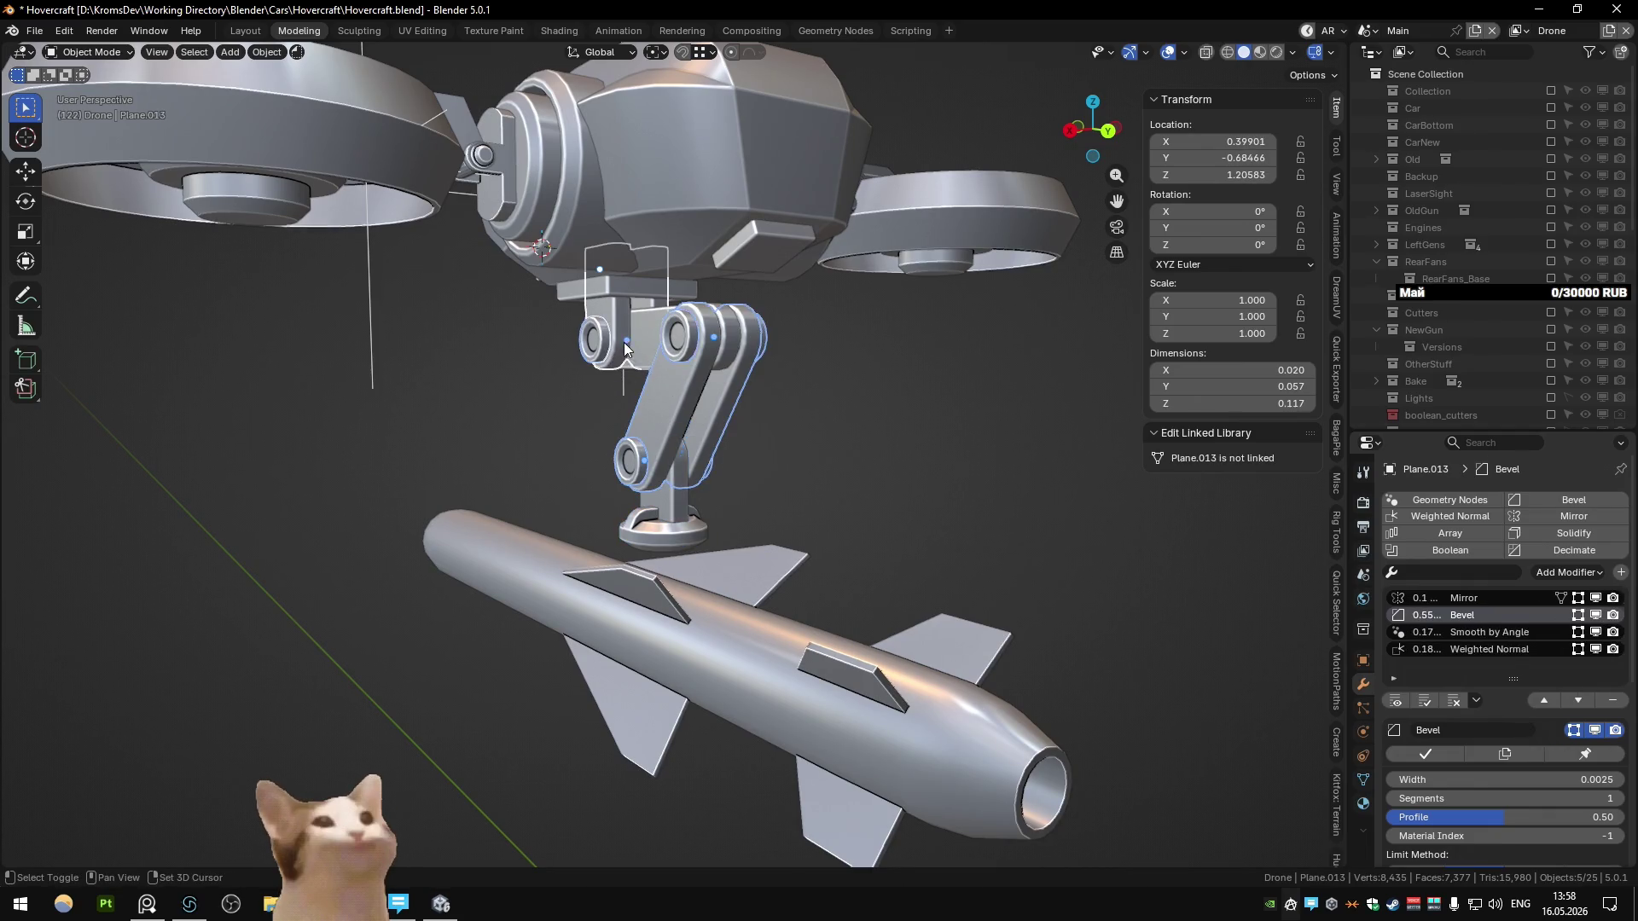
key("shift+d")
key("Escape")
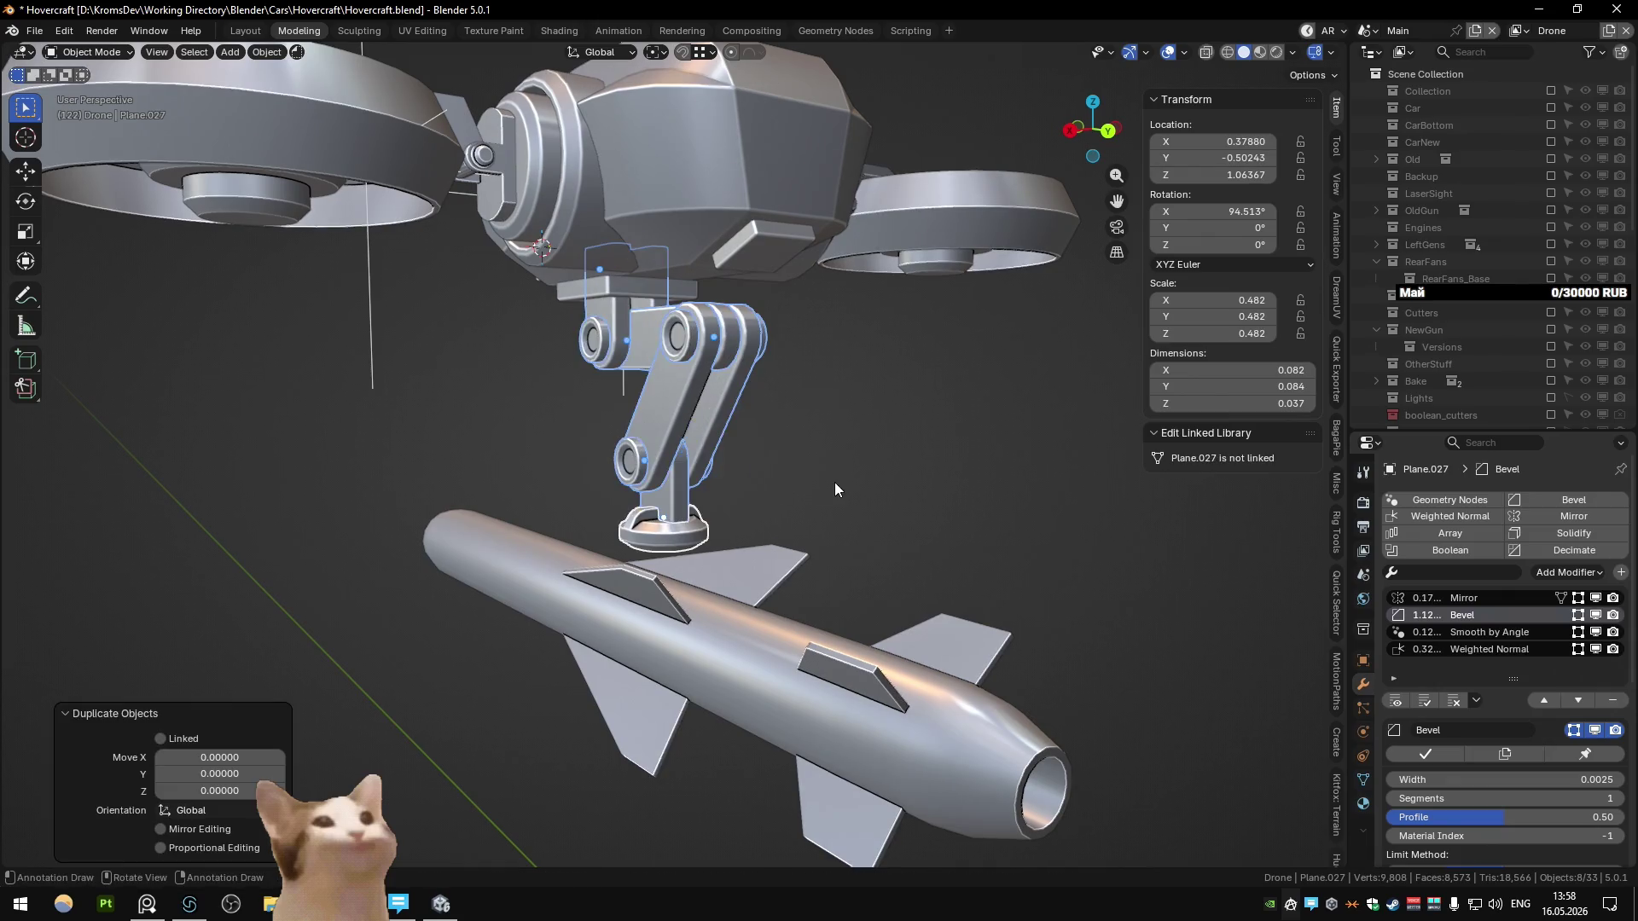
Step: Convert the copies to mesh and clear their parent, keeping transformation
right_click(705, 420)
left_click(791, 473)
middle_click_drag(792, 474, 807, 488)
scroll(771, 494, "down", 4)
key("alt+p")
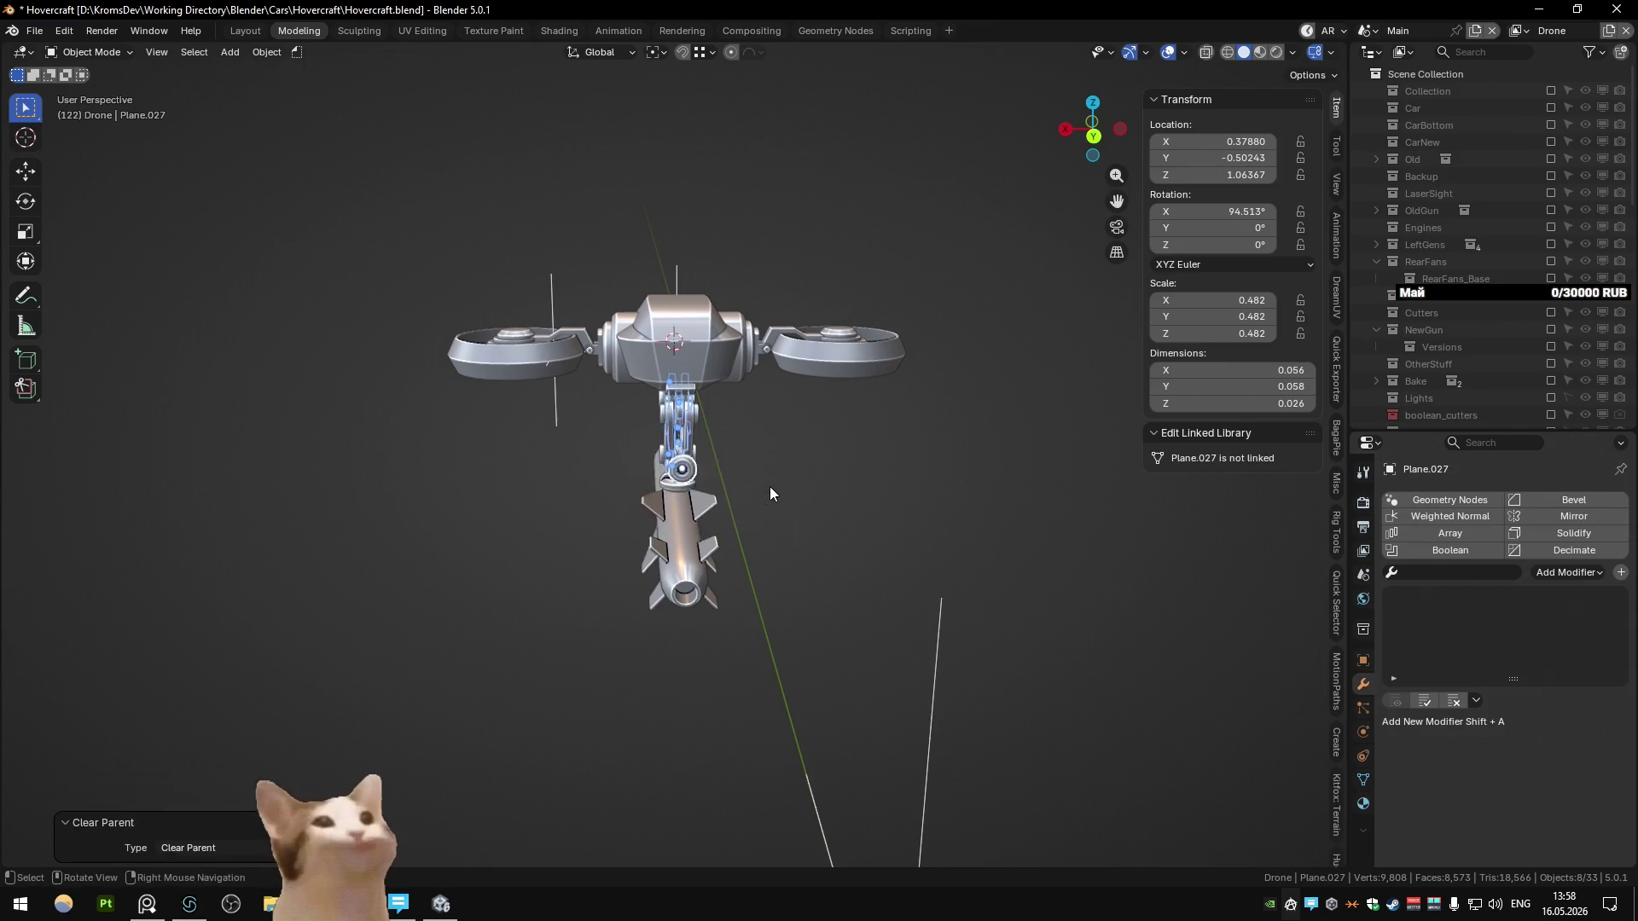
scroll(770, 486, "down", 3)
scroll(724, 490, "up", 3)
key("alt+p")
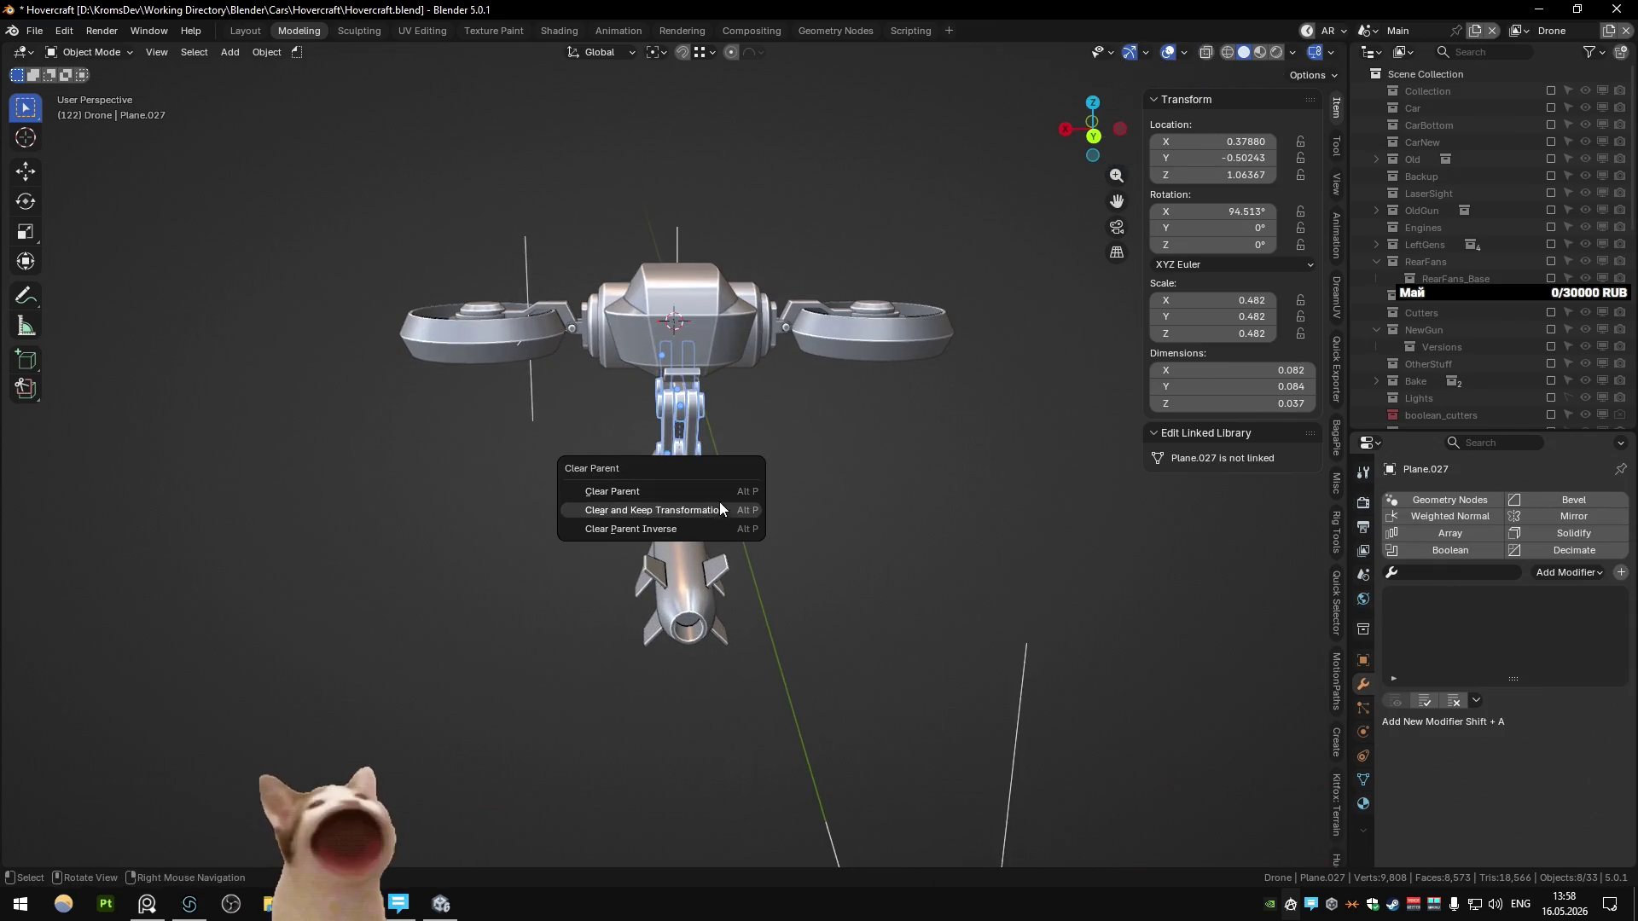
left_click(715, 506)
Step: Shift the unparented arm copies sideways along X
key("g")
key("x")
left_click(1051, 468)
scroll(811, 478, "down", 4)
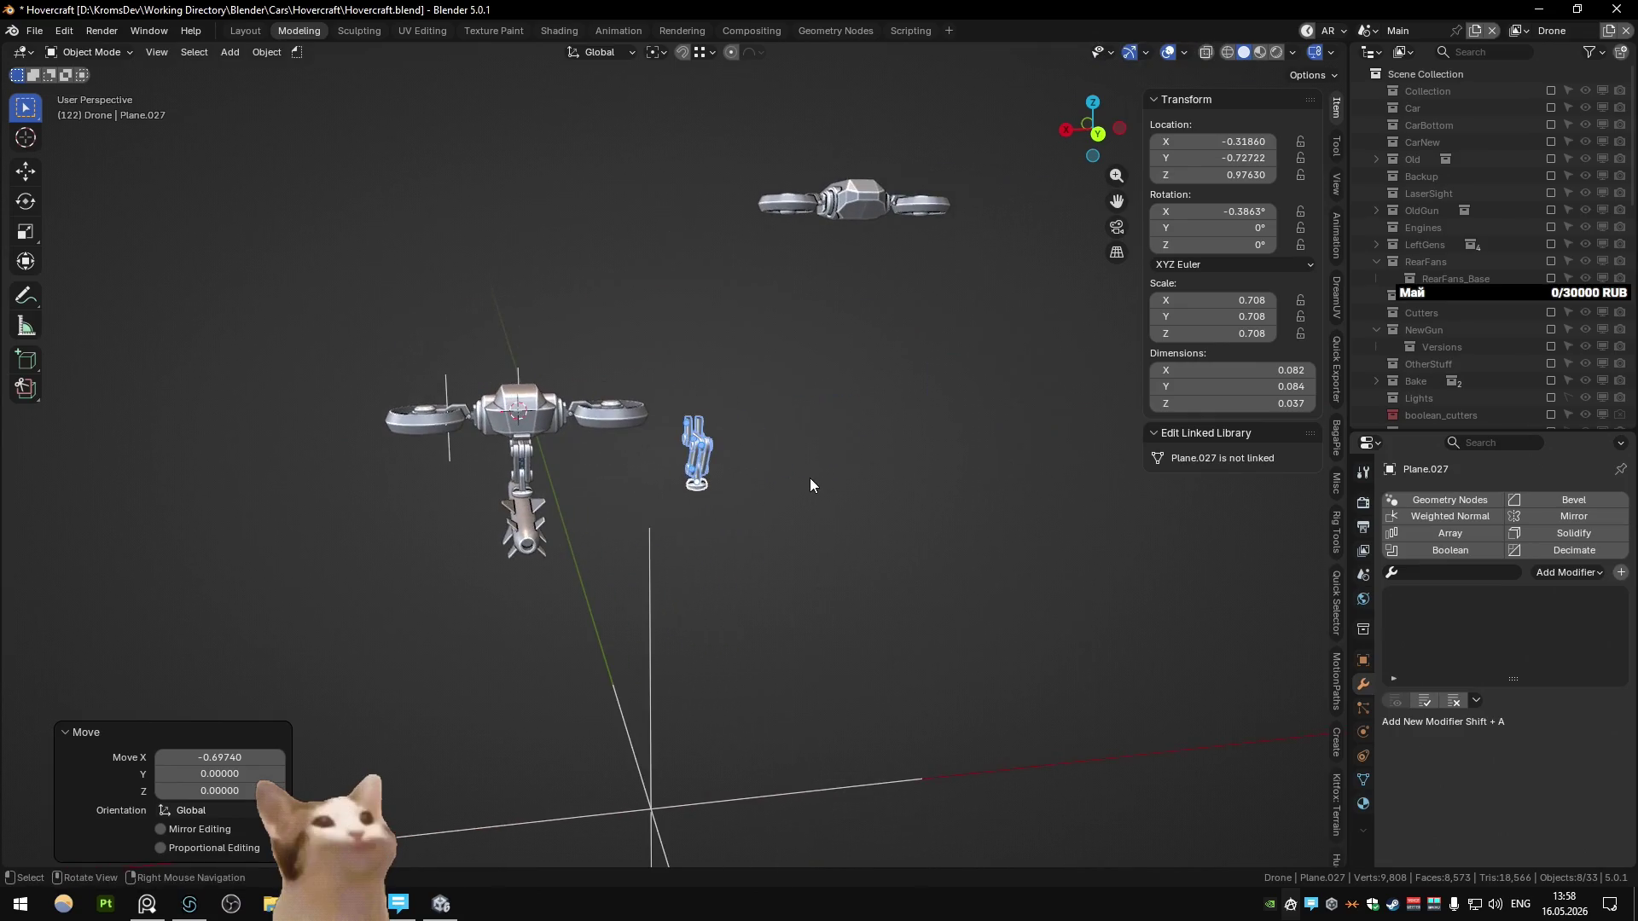
key("alt+p")
left_click(811, 478)
key("g")
key("x")
left_click(970, 478)
key("g")
key("z")
right_click(959, 303)
Step: Place the arm copy up and away at about X -1.369, Y -1.669, Z 1.773
key("ctrl+KP_1")
key("g")
left_click(924, 350)
left_click(923, 343)
key("KP_3")
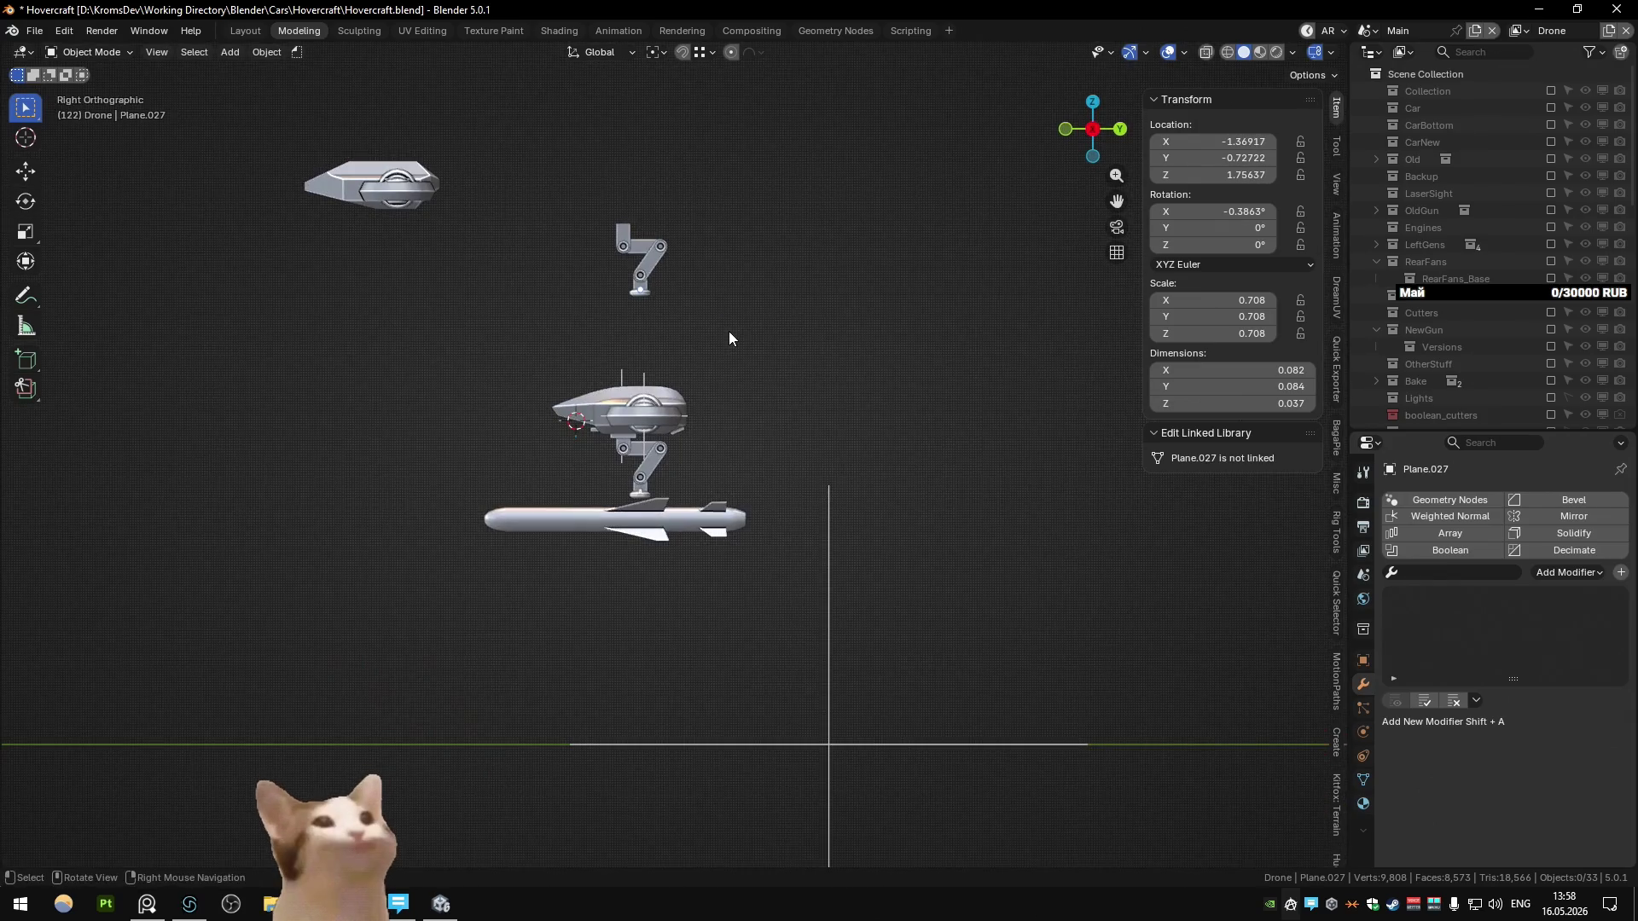
key("ctrl+z")
key("g")
left_click(537, 352)
mouse_move(627, 338)
middle_mouse_down()
mouse_move(631, 388)
mouse_move(523, 463)
middle_mouse_up()
scroll(522, 462, "up", 3)
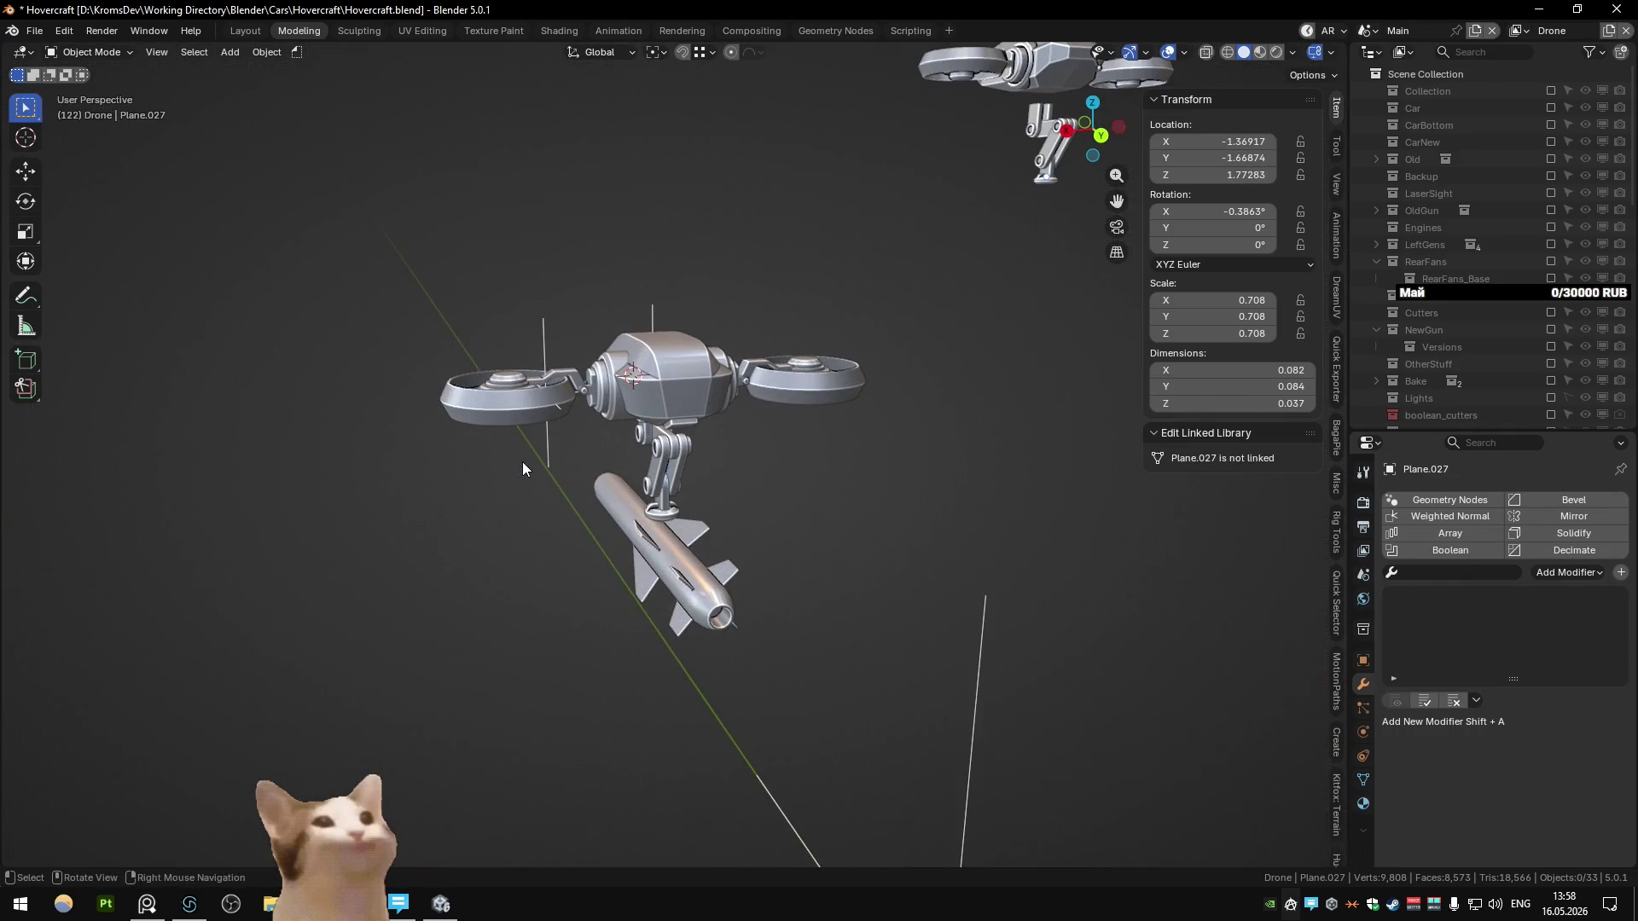
key("KP_3")
scroll(633, 502, "up", 3)
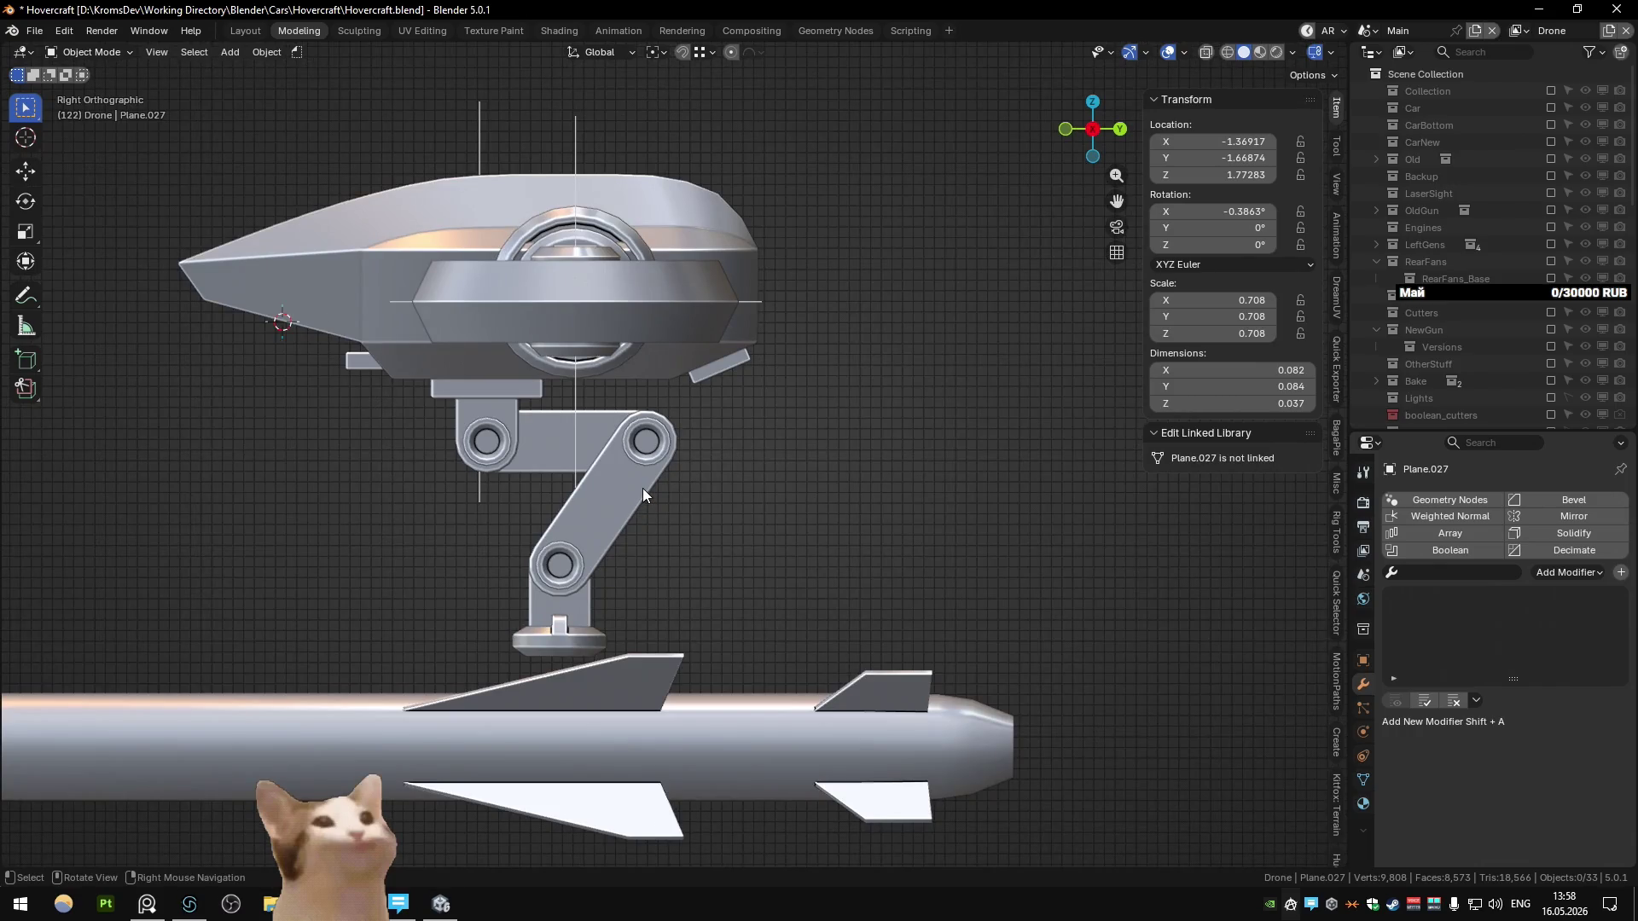
Step: Delete the original arm's lower link, foot and small ring piece
mouse_move(642, 488)
middle_mouse_down("shift")
mouse_move(718, 442)
mouse_move(643, 444)
mouse_move(622, 496)
middle_mouse_up("shift")
scroll(718, 442, "down", 3)
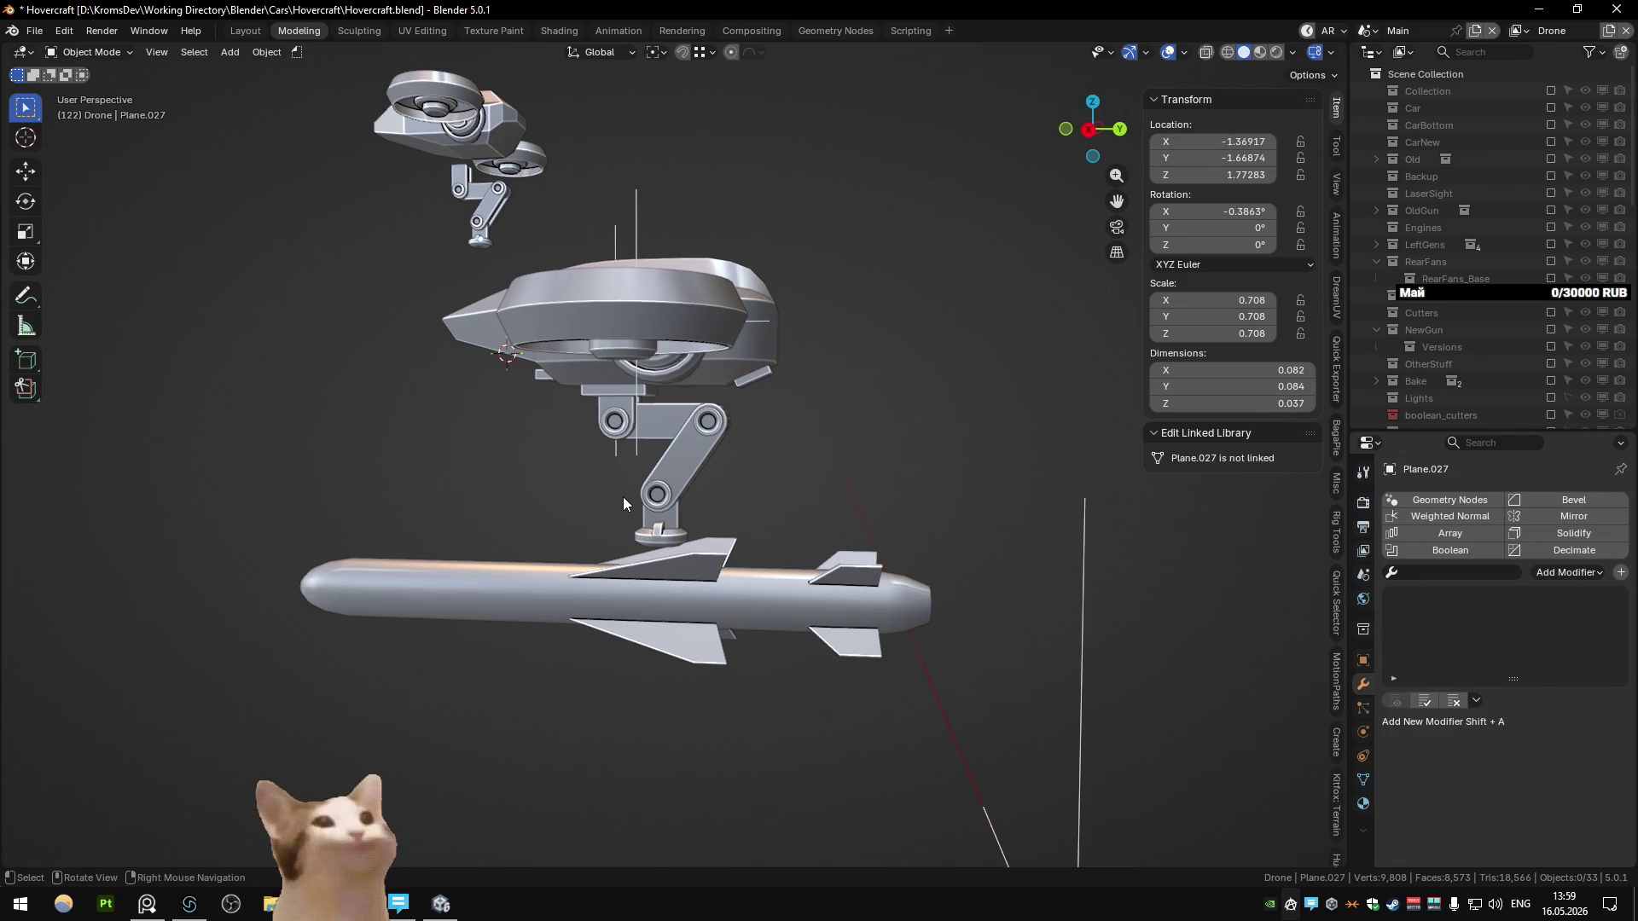
scroll(623, 496, "down", 5)
mouse_move(750, 469)
middle_mouse_down()
mouse_move(685, 474)
mouse_move(886, 449)
middle_mouse_up()
scroll(701, 474, "up", 5)
scroll(708, 474, "down", 3)
scroll(851, 454, "up", 4)
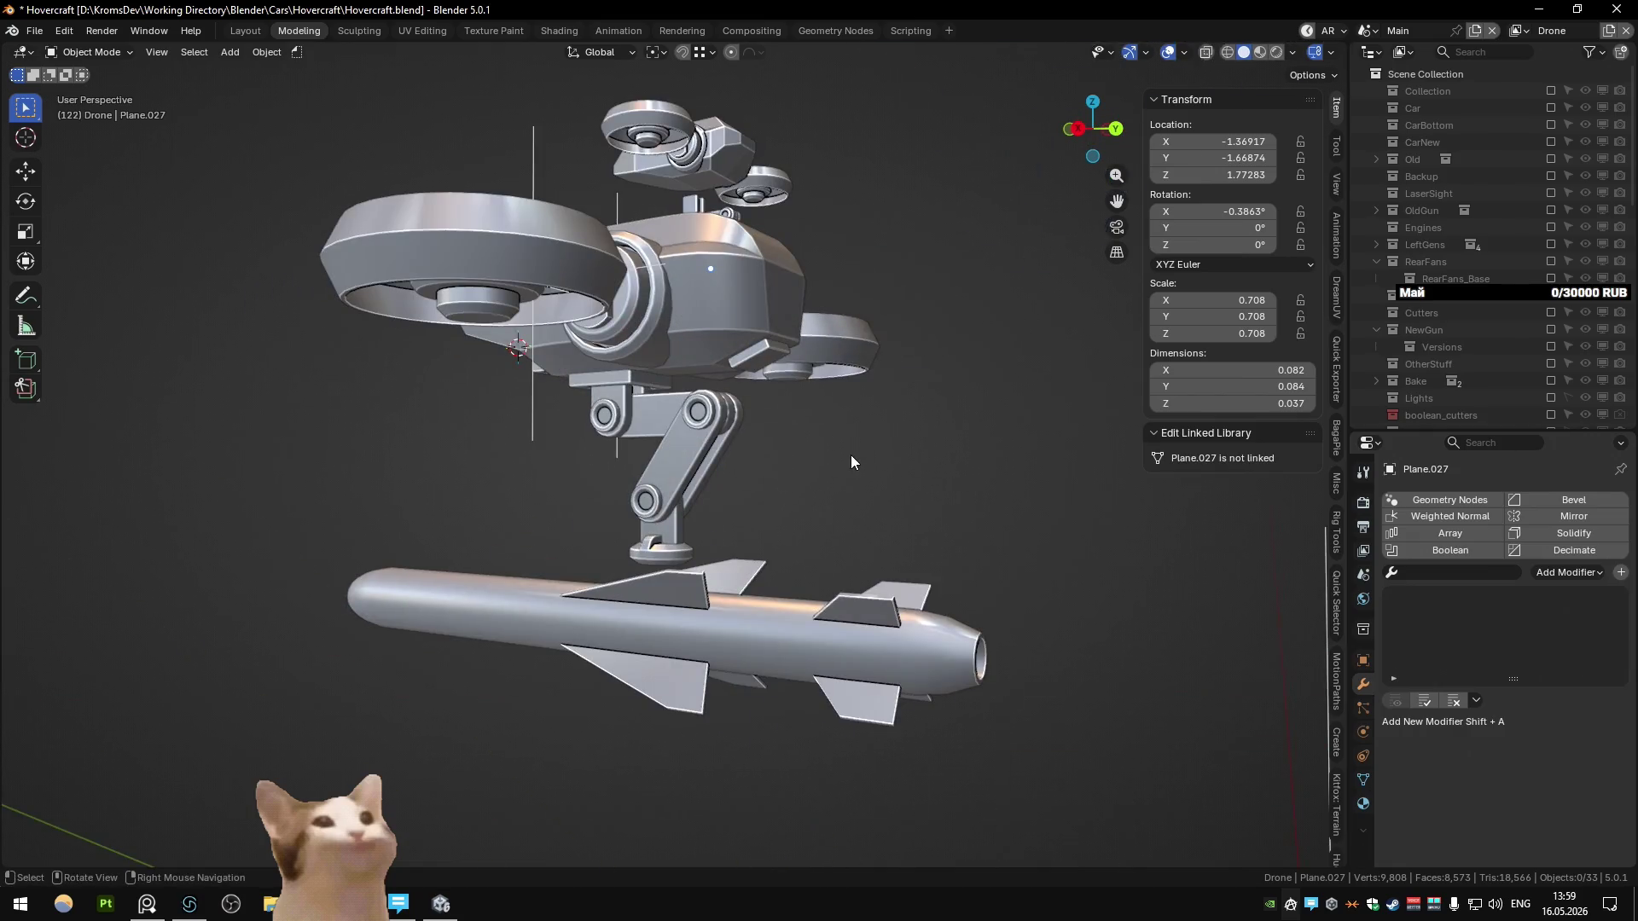
key("KP_3")
key("Delete")
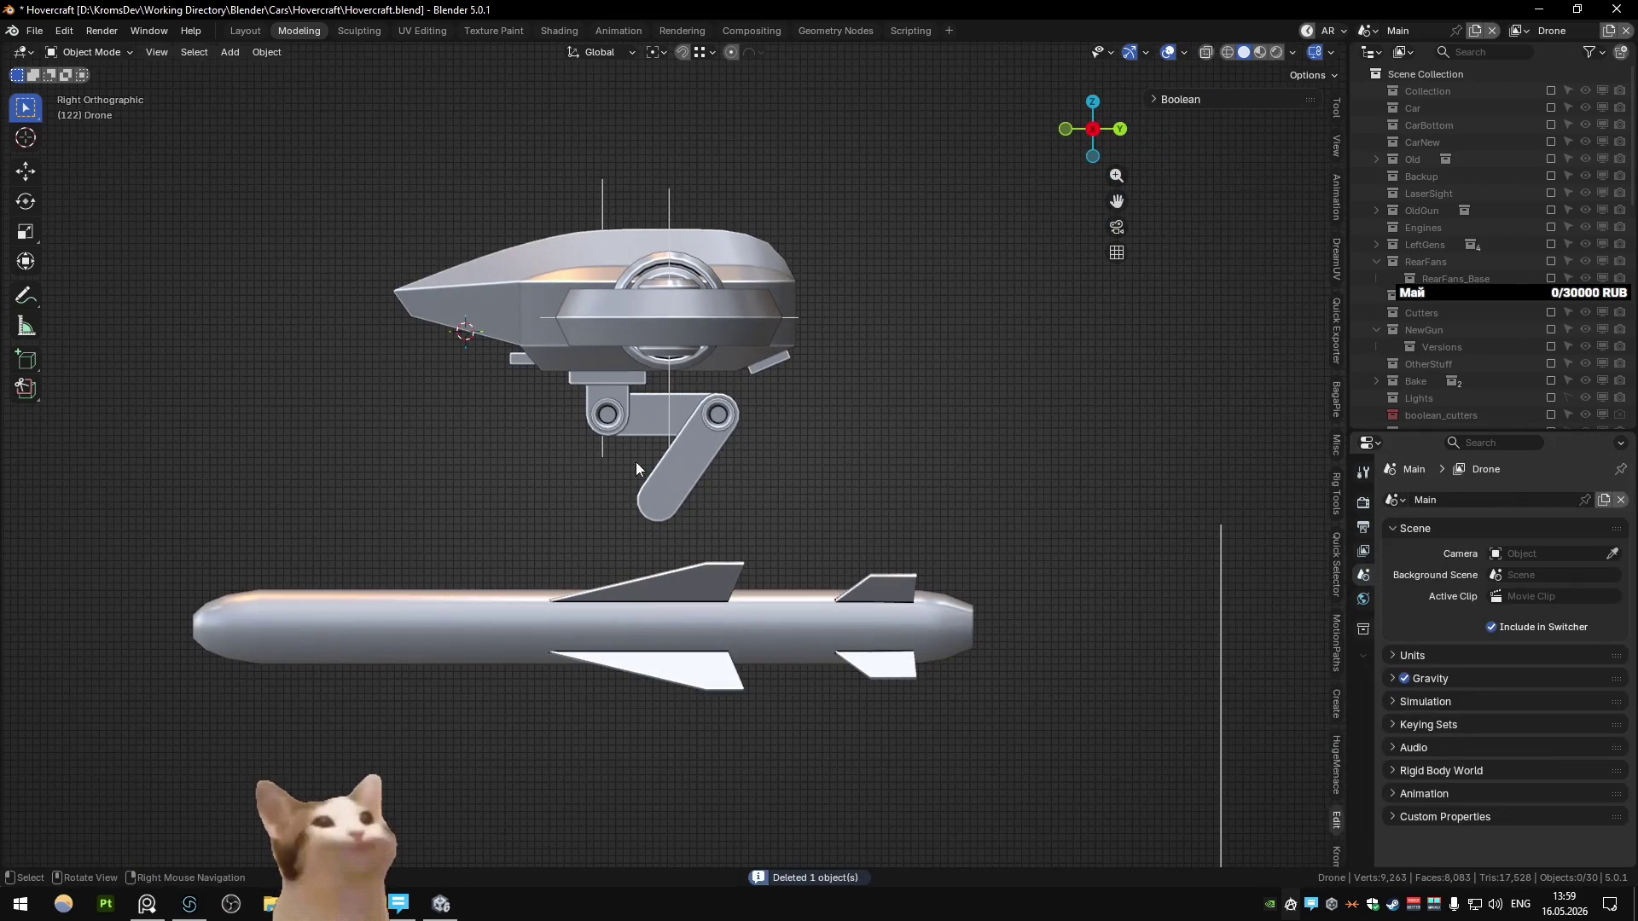
left_click(641, 457)
key("Delete")
Step: Delete the remaining arm link and leftover bracket, then select the drone body
left_click(618, 412)
key("Delete")
mouse_move(646, 431)
middle_mouse_down()
mouse_move(631, 384)
mouse_move(781, 325)
mouse_move(586, 479)
mouse_move(539, 407)
mouse_move(600, 371)
mouse_move(672, 423)
mouse_move(524, 488)
mouse_move(606, 394)
middle_mouse_up()
left_click(631, 384)
key("Delete")
left_click(650, 403)
Step: Inset the face strip along the body's side and extrude it along Z to form a recessed panel
key("Tab")
scroll(650, 402, "up", 5)
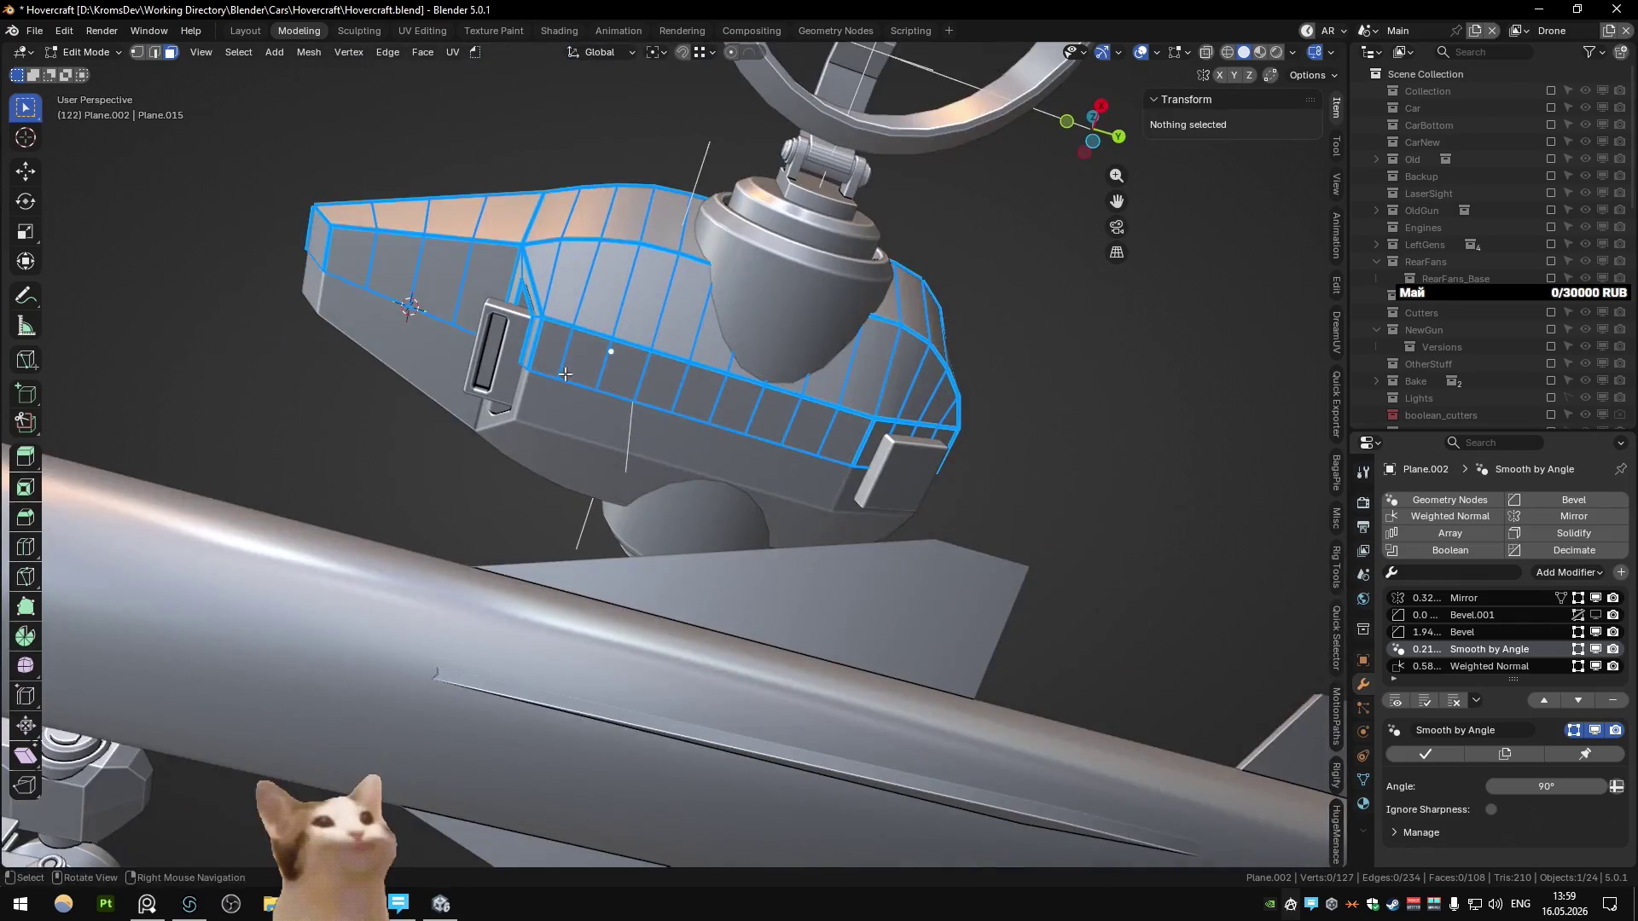
left_click(550, 345)
left_click(860, 447, "ctrl")
scroll(860, 447, "up", 2)
key("i")
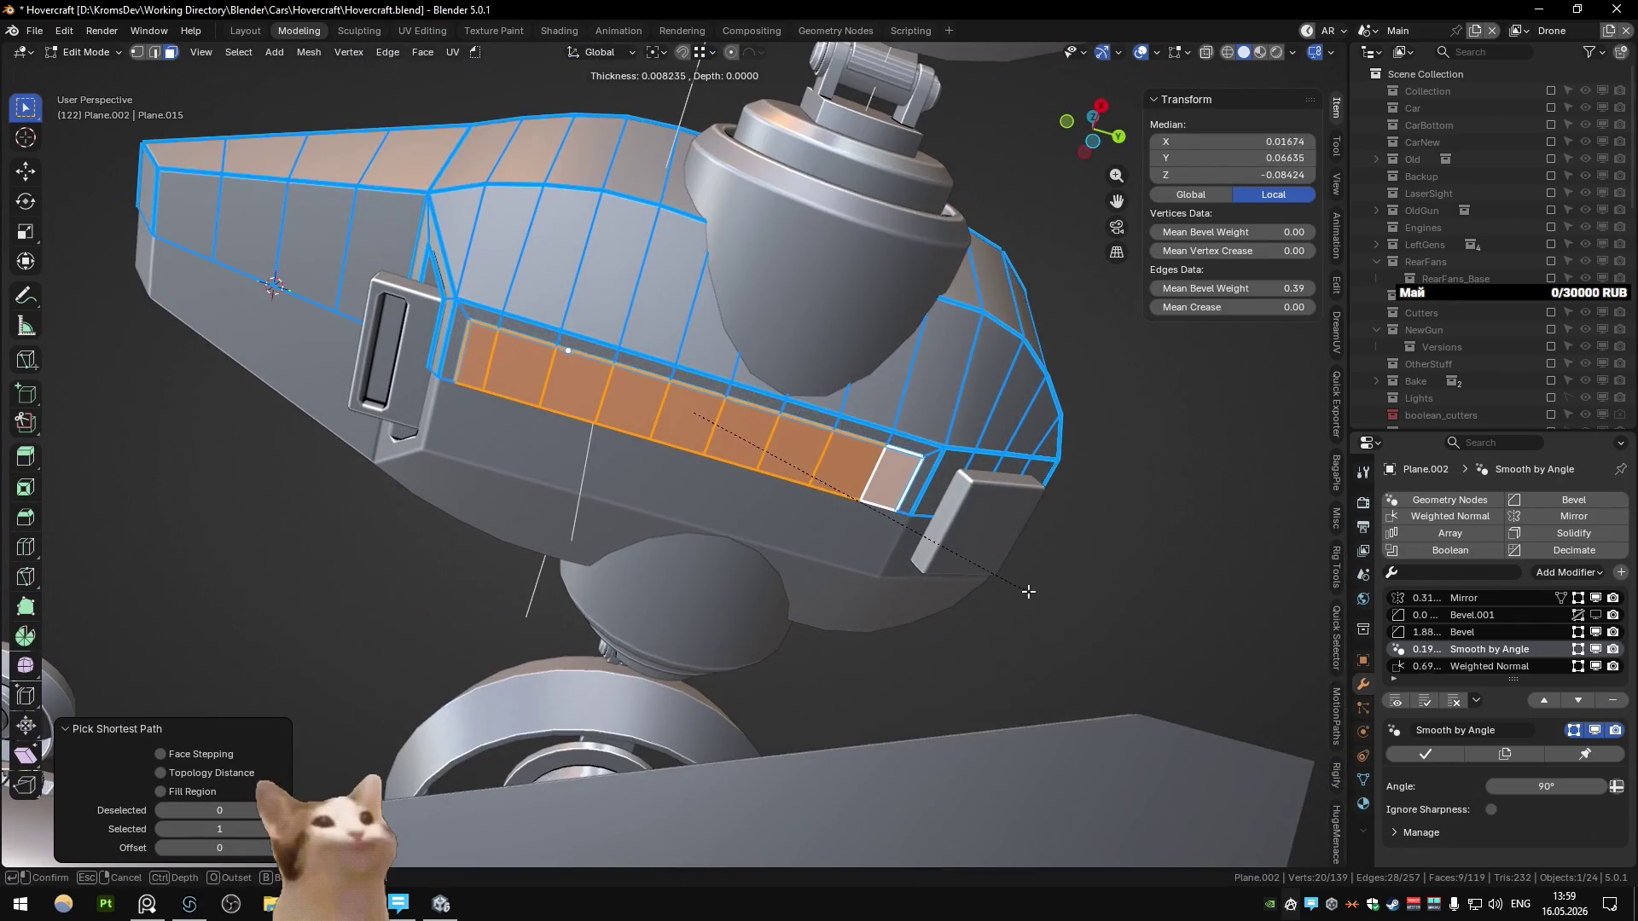
left_click(1025, 587)
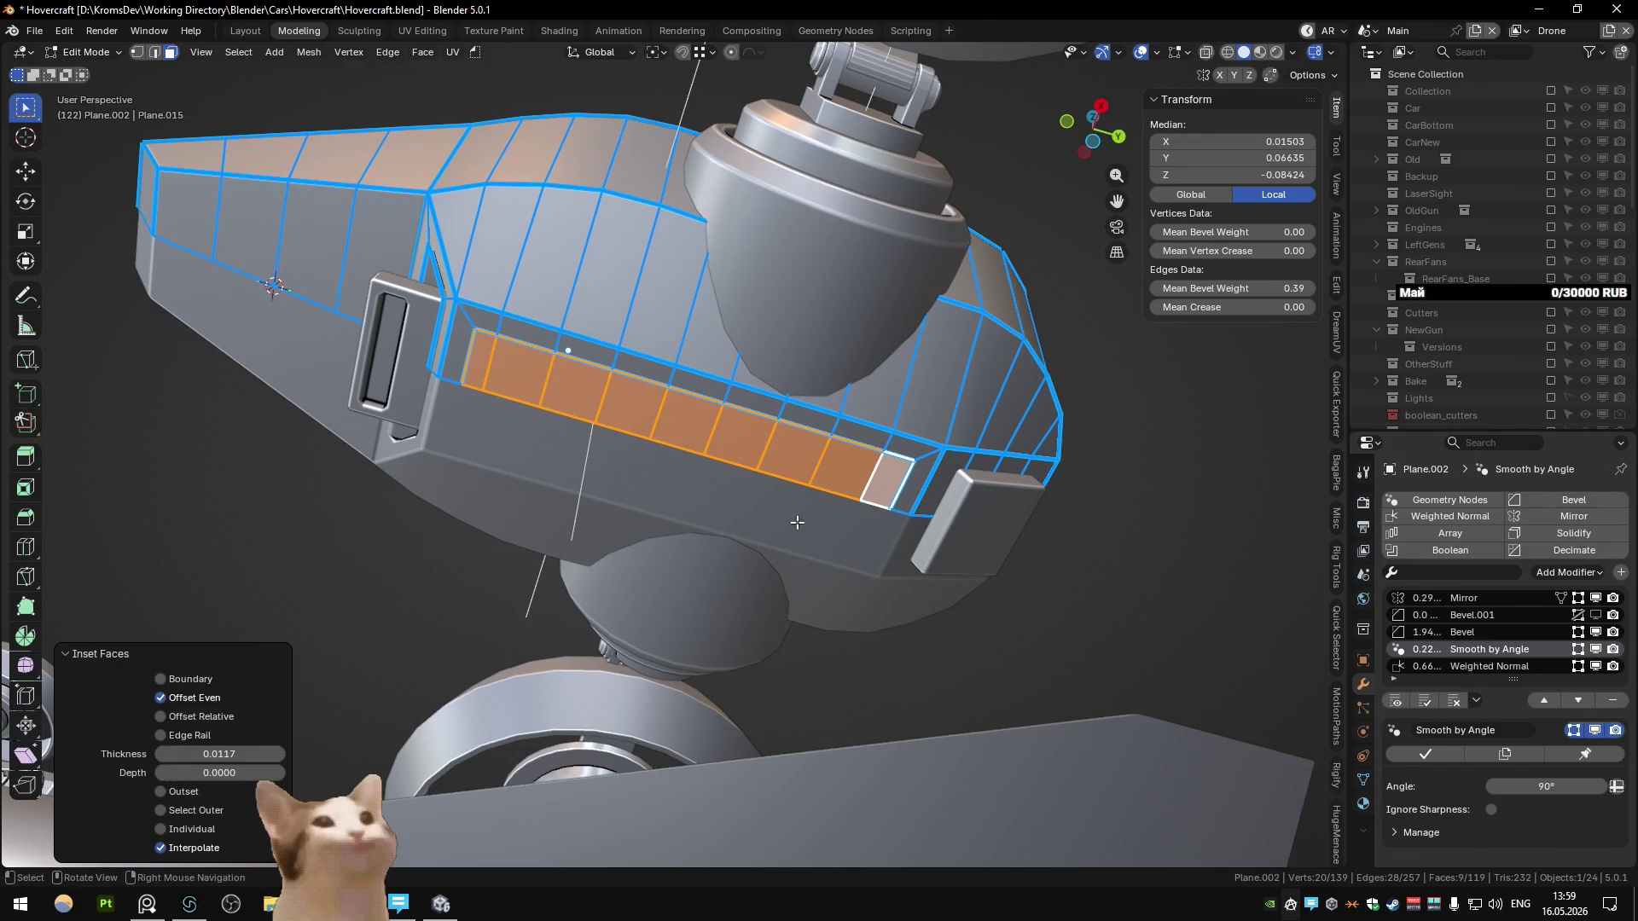
key("e")
key("z")
left_click(943, 542)
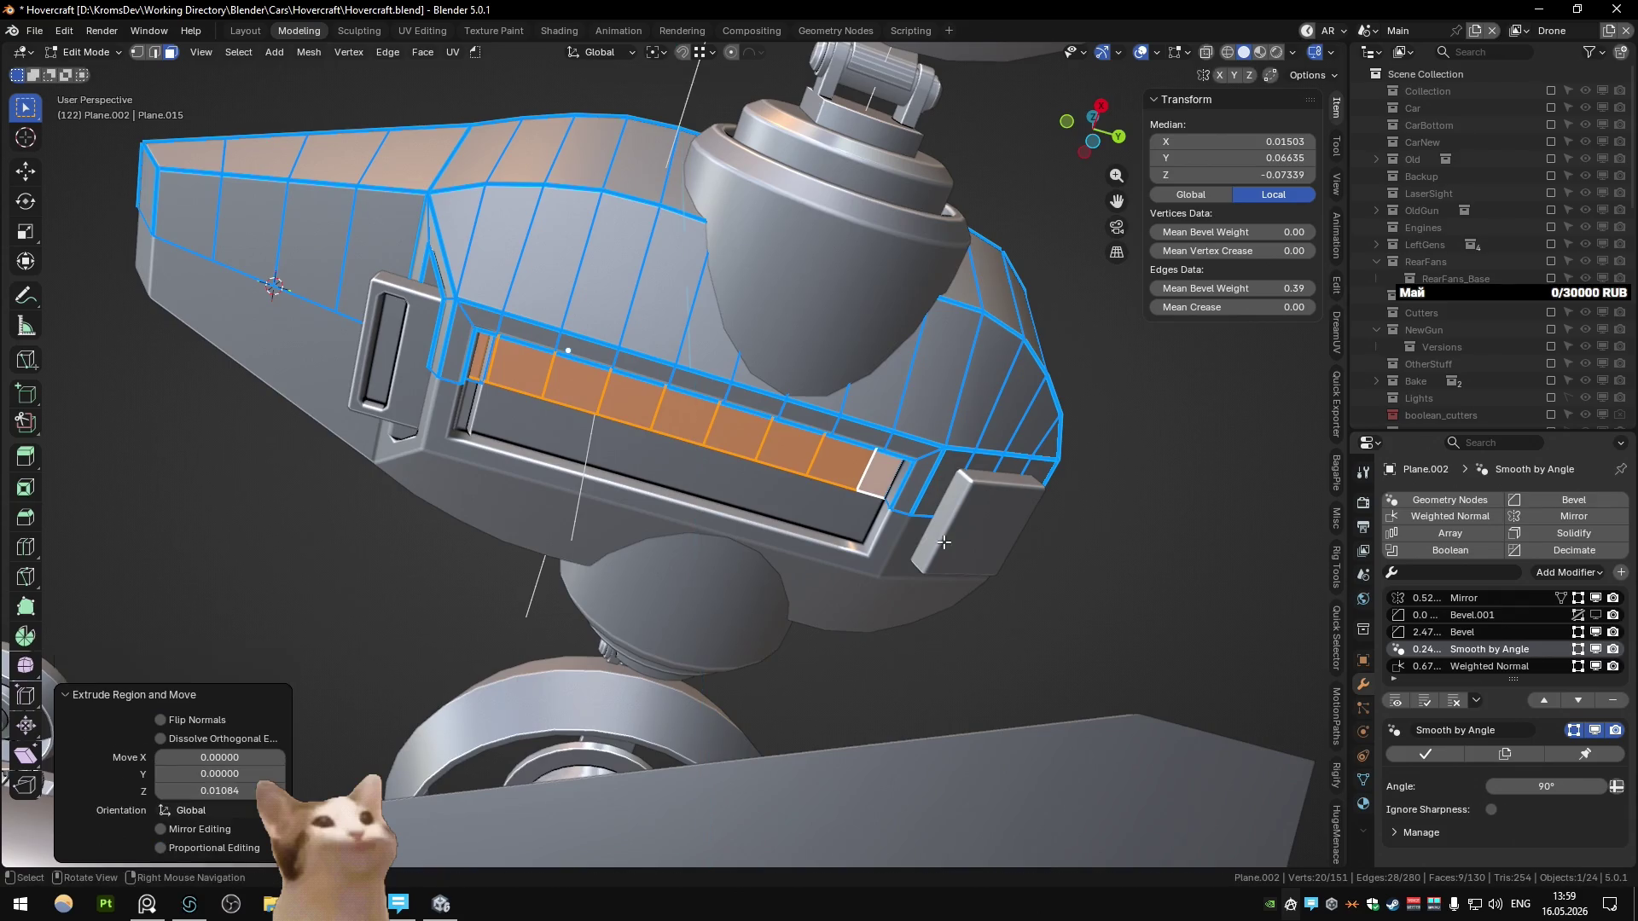
Step: Readjust the panel faces along Z, then switch to edge selection and pick an edge
key("g")
key("z")
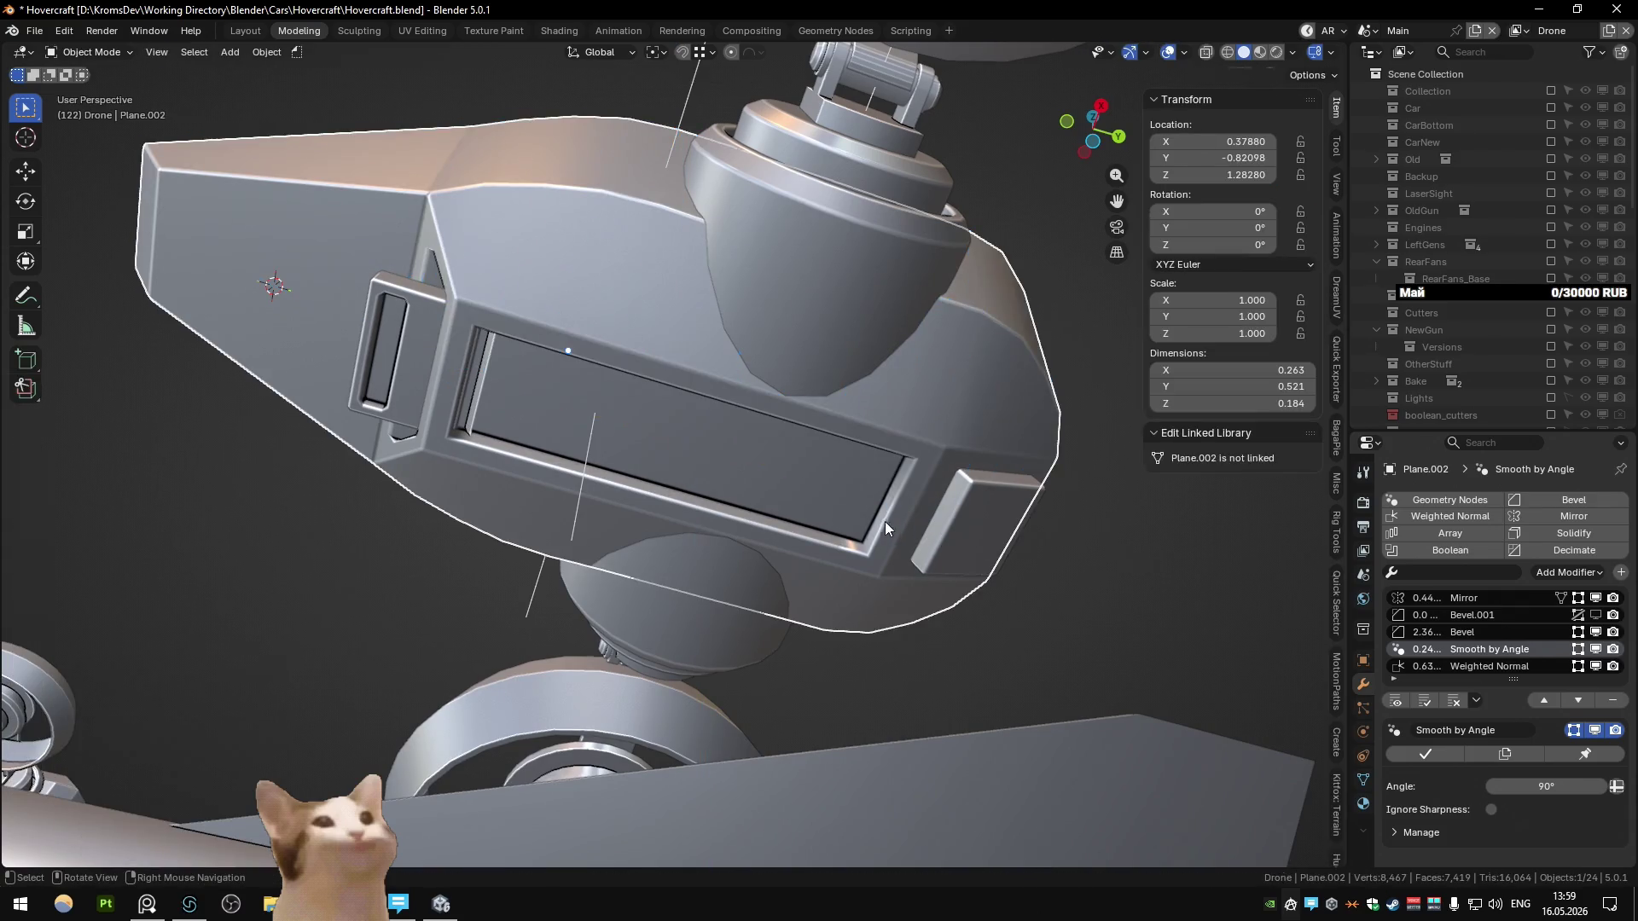
key("Tab")
key("2")
middle_click_drag(1022, 486, 726, 688)
left_click(798, 540)
mouse_move(798, 540)
middle_mouse_down()
mouse_move(926, 563)
mouse_move(737, 463)
mouse_move(648, 477)
mouse_move(682, 511)
mouse_move(721, 438)
middle_mouse_up()
Step: Delete the beveled box piece and select the faces inside the recess
key("Tab")
key("Tab")
scroll(929, 567, "up", 5)
key("3")
left_click(704, 440)
left_click(721, 438)
key("Tab")
left_click(684, 355)
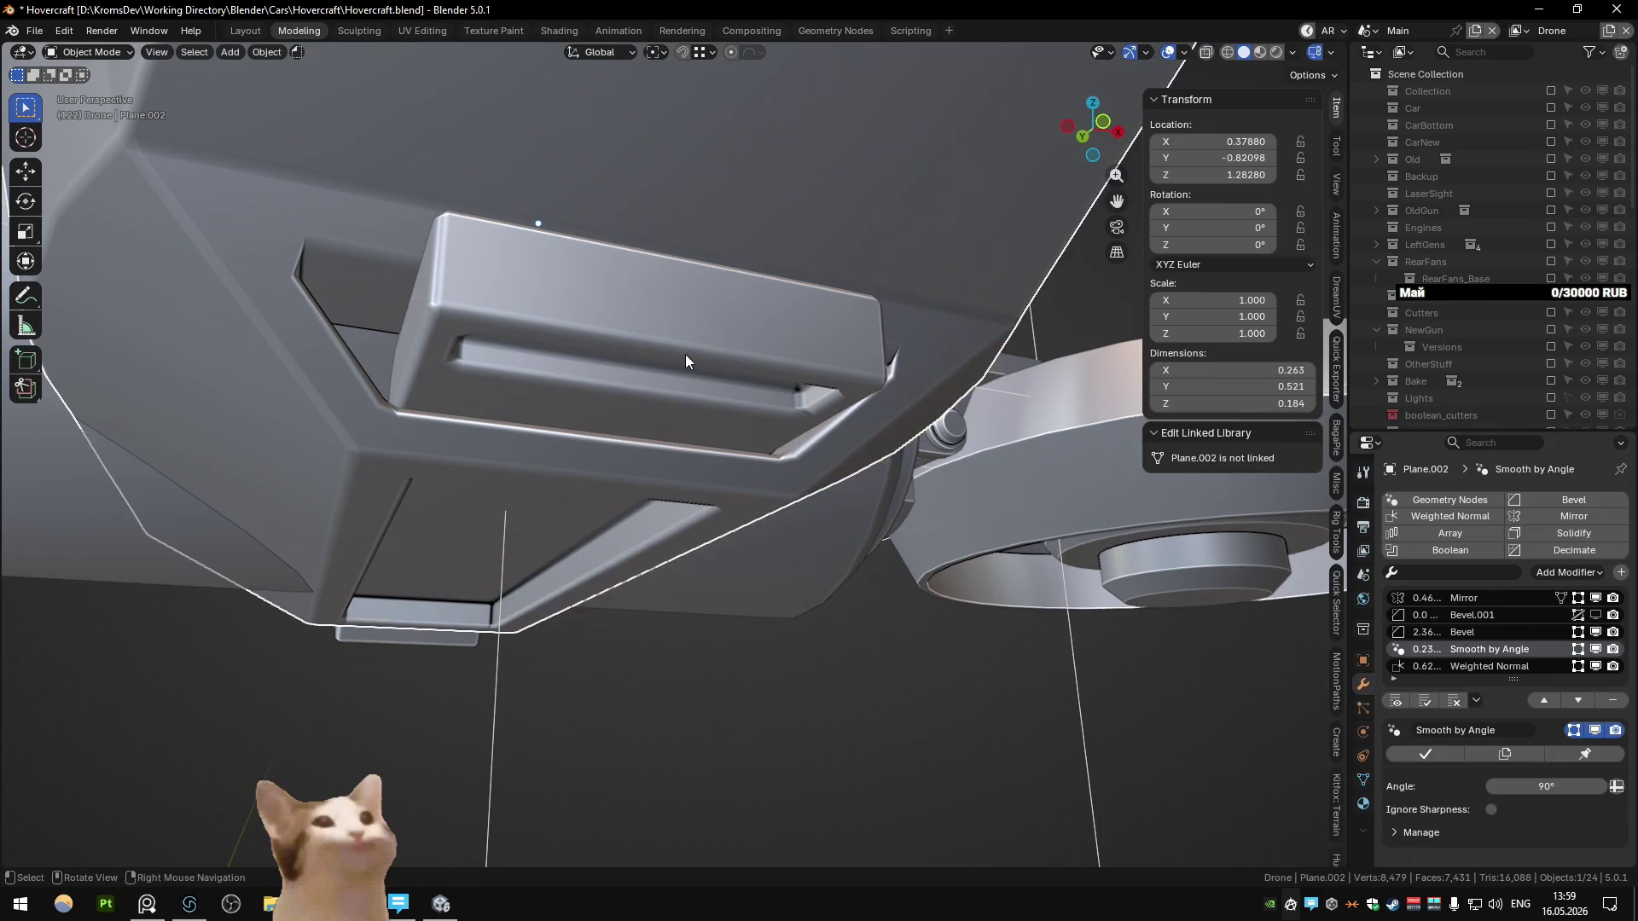
key("Delete")
left_click(633, 387)
key("Tab")
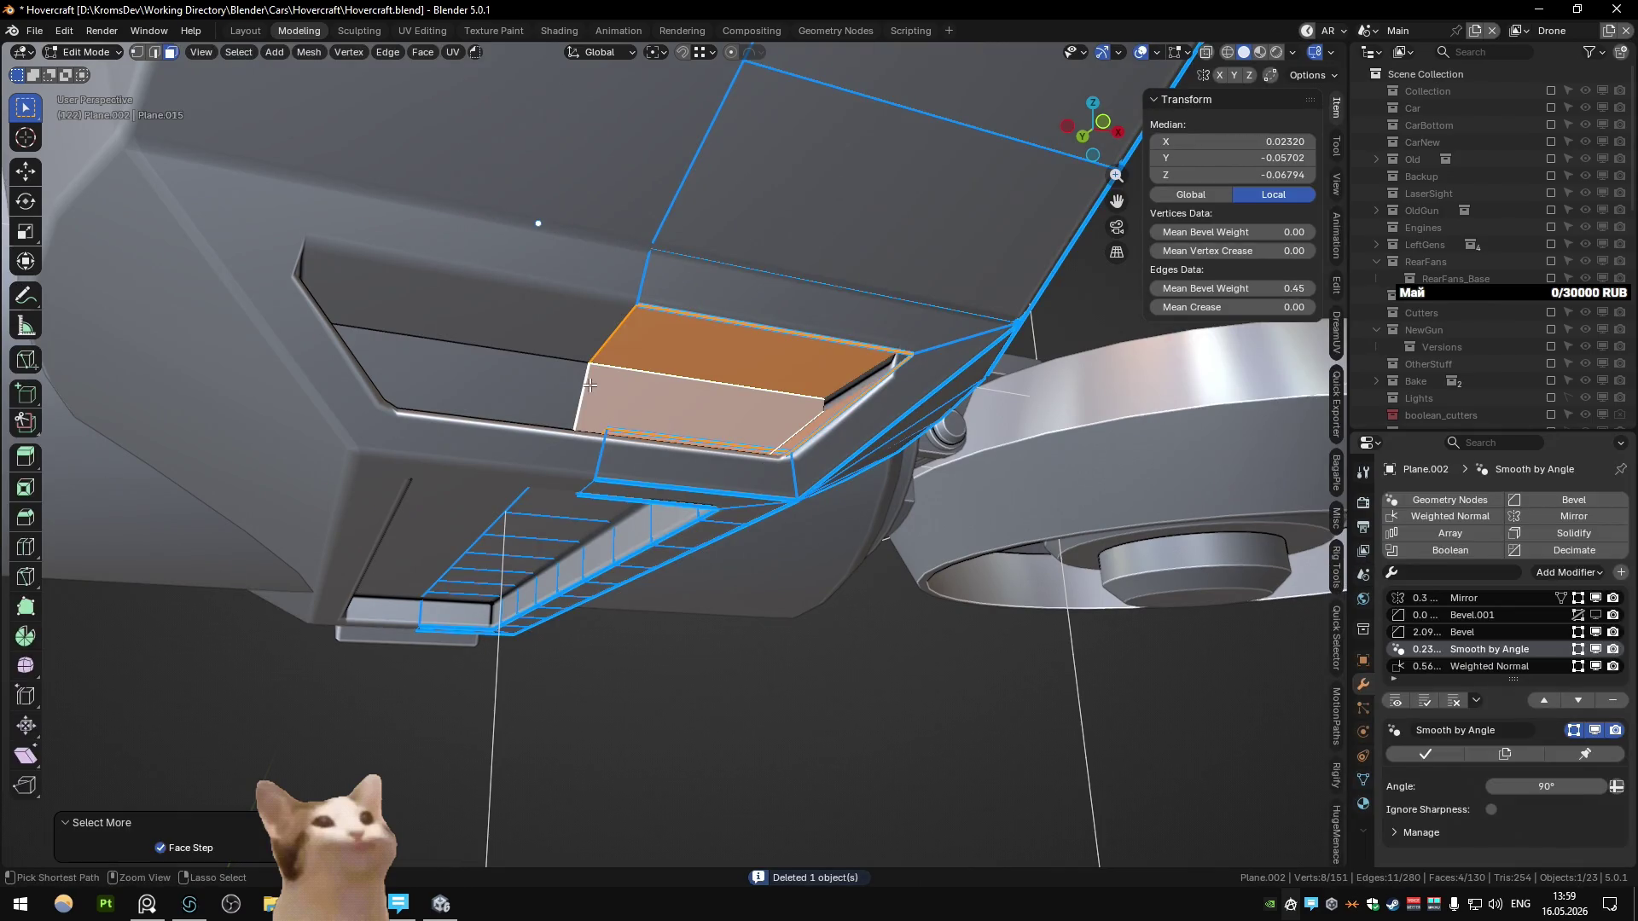
Step: Dissolve the recess faces and return to Object Mode for a close-up of the panel
key("ctrl+x")
key("2")
key("Tab")
mouse_move(917, 384)
middle_mouse_down()
mouse_move(821, 319)
mouse_move(715, 392)
mouse_move(606, 397)
mouse_move(846, 526)
mouse_move(867, 462)
mouse_move(1016, 418)
middle_mouse_up()
Step: Delete the small box under the body and save Hovercraft.blend
left_click(1031, 413)
key("Delete")
scroll(913, 458, "down", 8)
mouse_move(912, 458)
middle_mouse_down()
mouse_move(843, 554)
mouse_move(795, 566)
middle_mouse_up()
key("ctrl+s")
Step: Raise the missile vertically closer beneath the drone, checking in front and side views
left_click(684, 590)
key("KP_1")
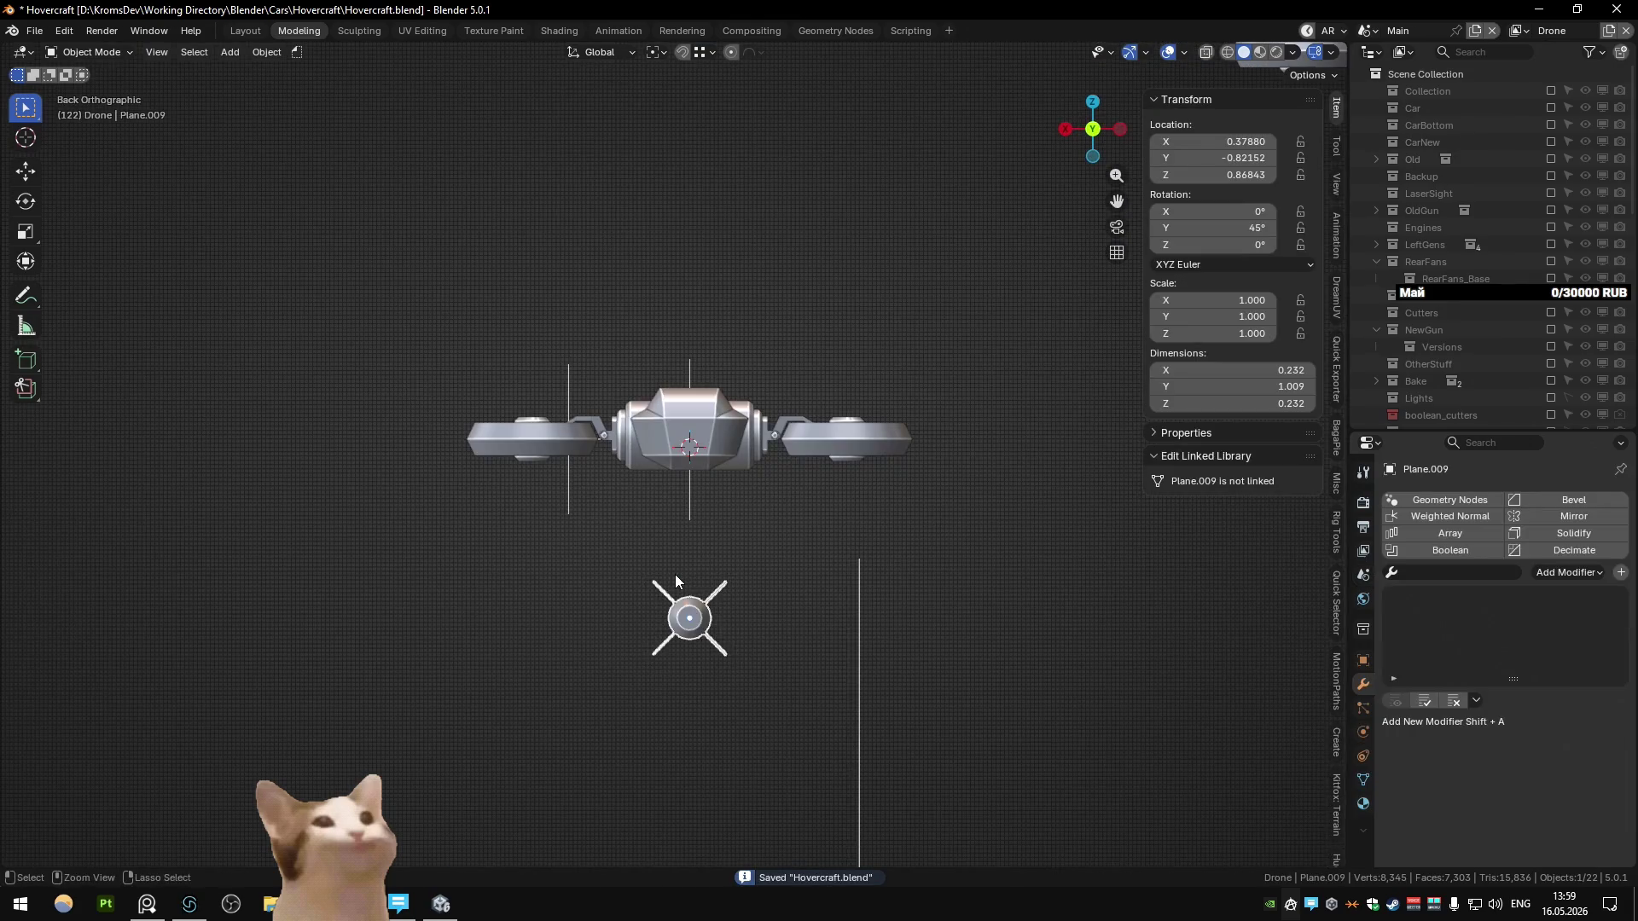
key("g")
key("z")
left_click(674, 465)
middle_click_drag(674, 465, 668, 405)
key("KP_3")
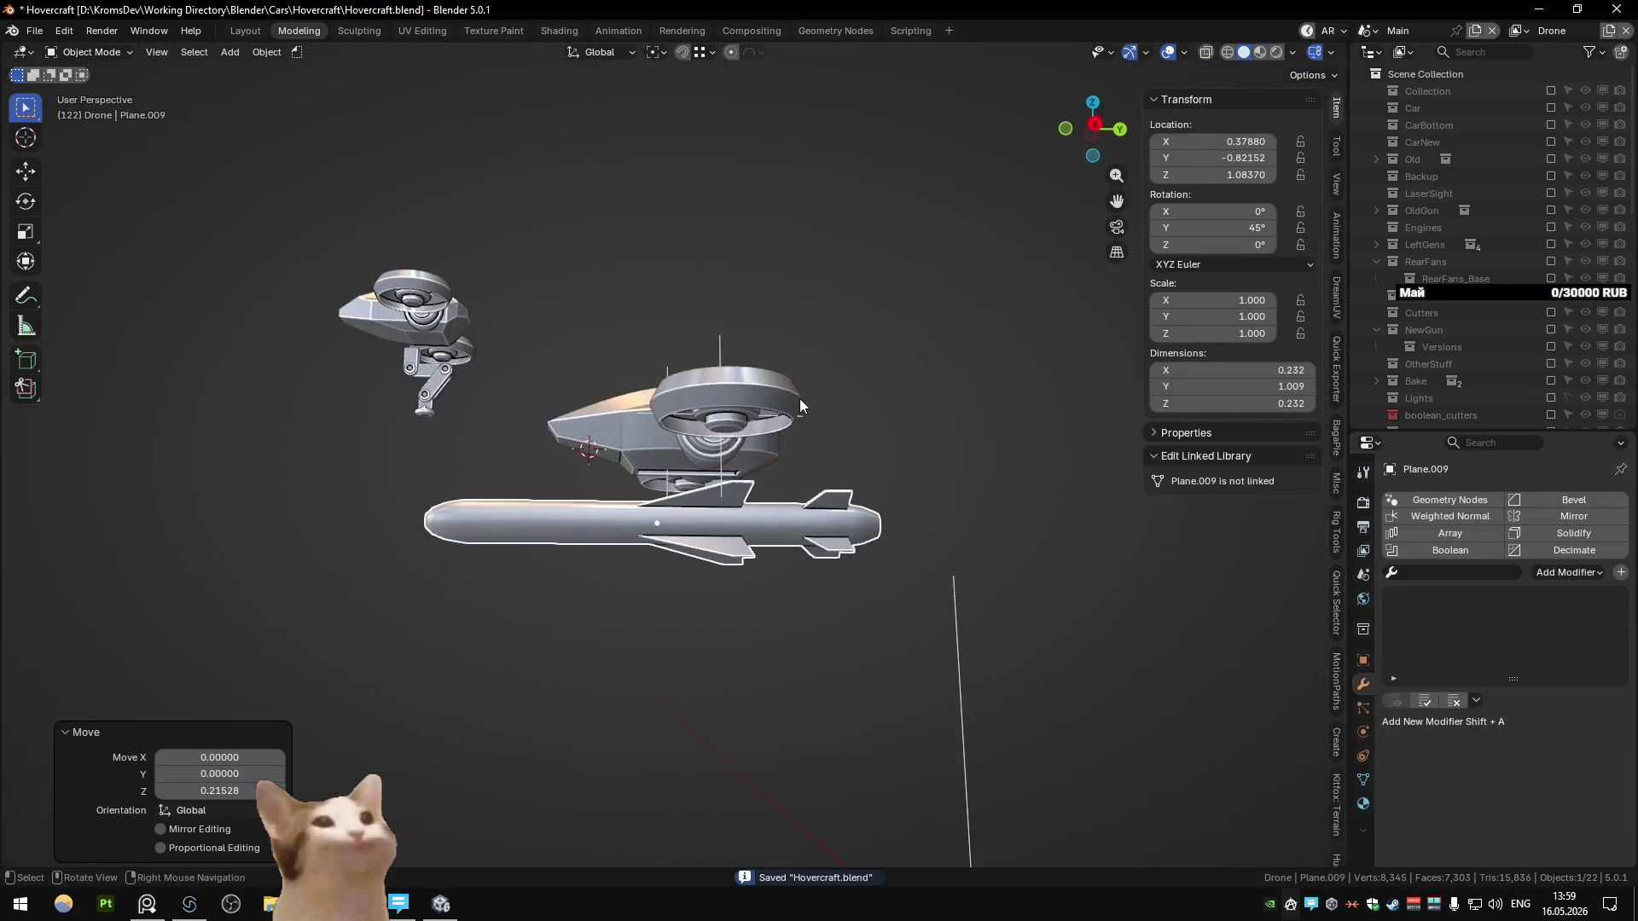
key("g")
key("z")
left_click(795, 412)
Step: Deselect everything and bring up the drone reference image in PureRef
key("alt+a")
mouse_move(796, 411)
middle_mouse_down()
mouse_move(825, 388)
mouse_move(819, 461)
middle_mouse_up()
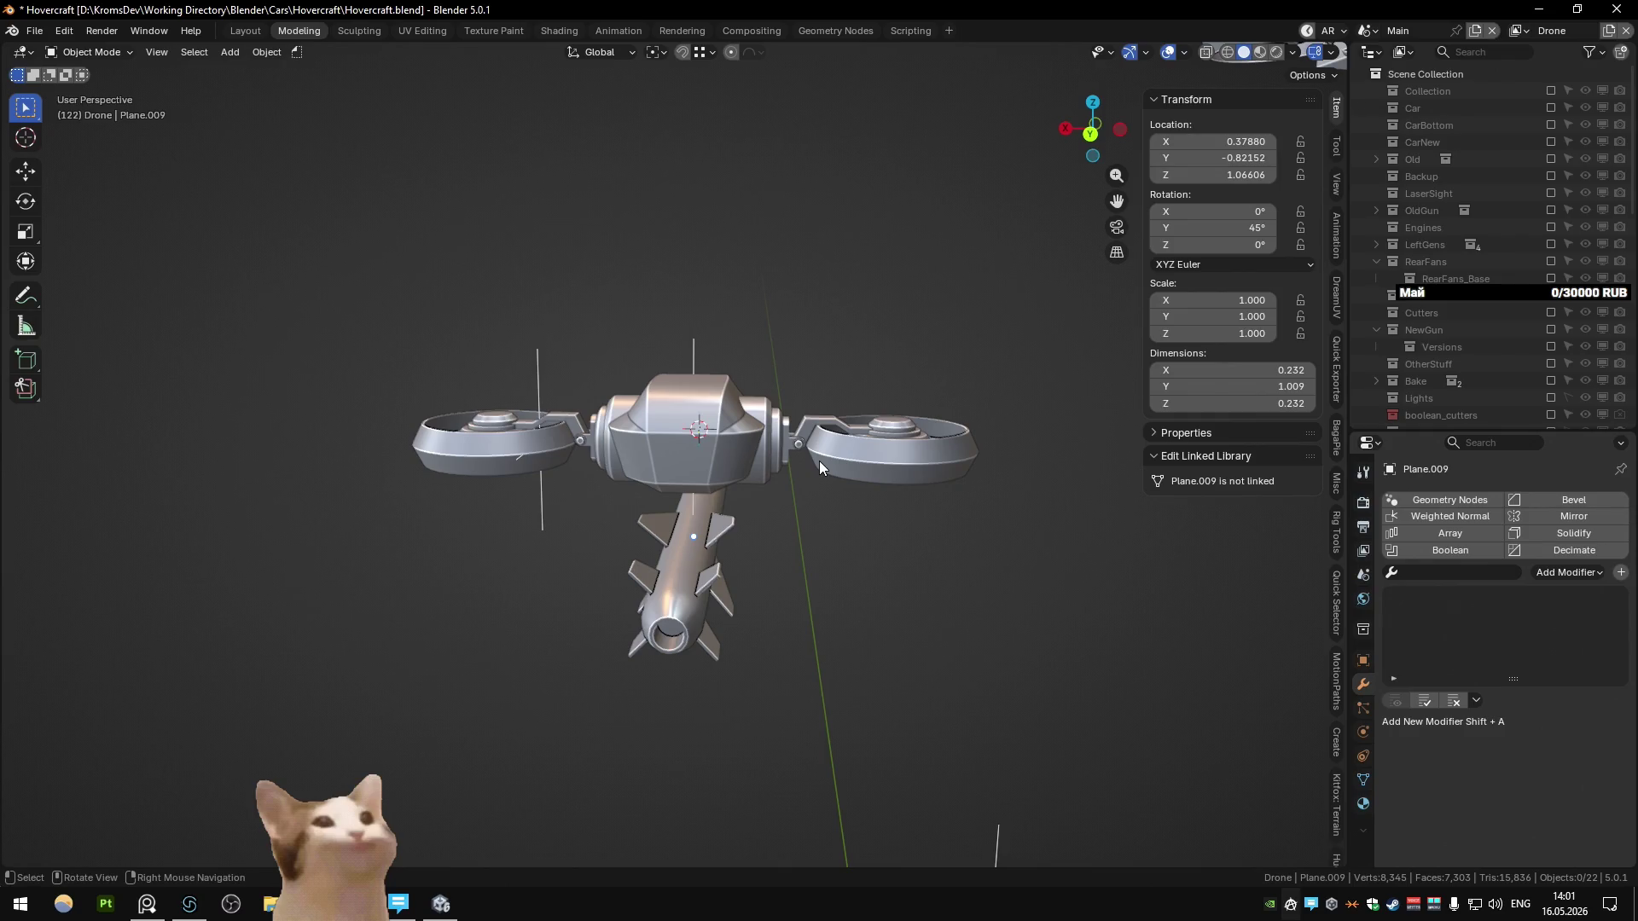
key("alt+Tab")
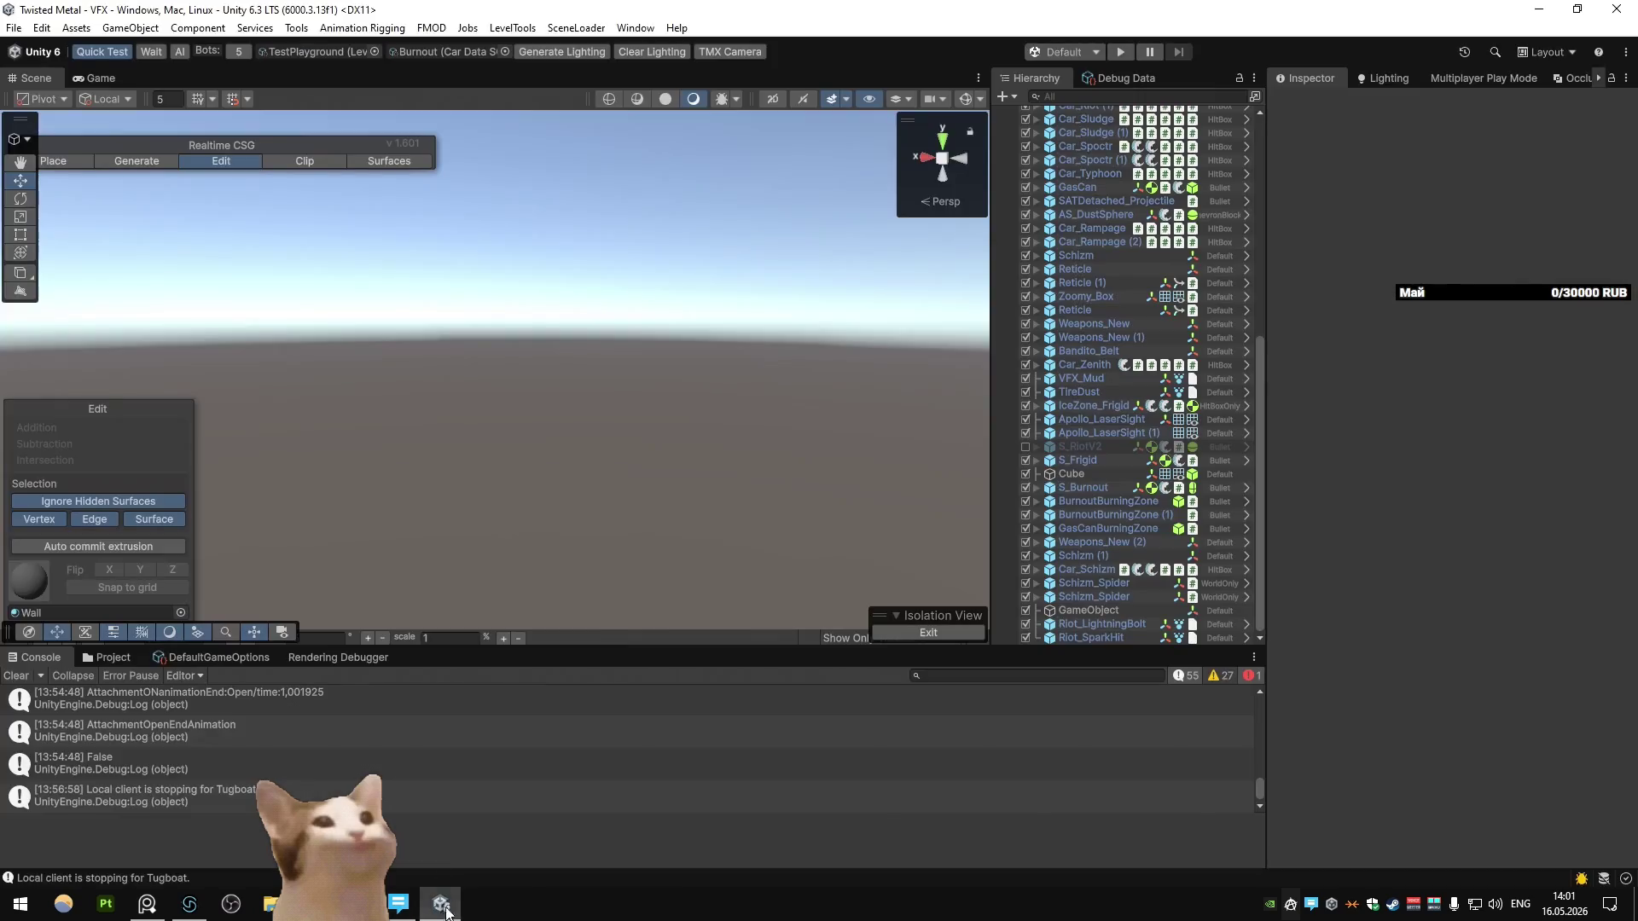
left_click(183, 901)
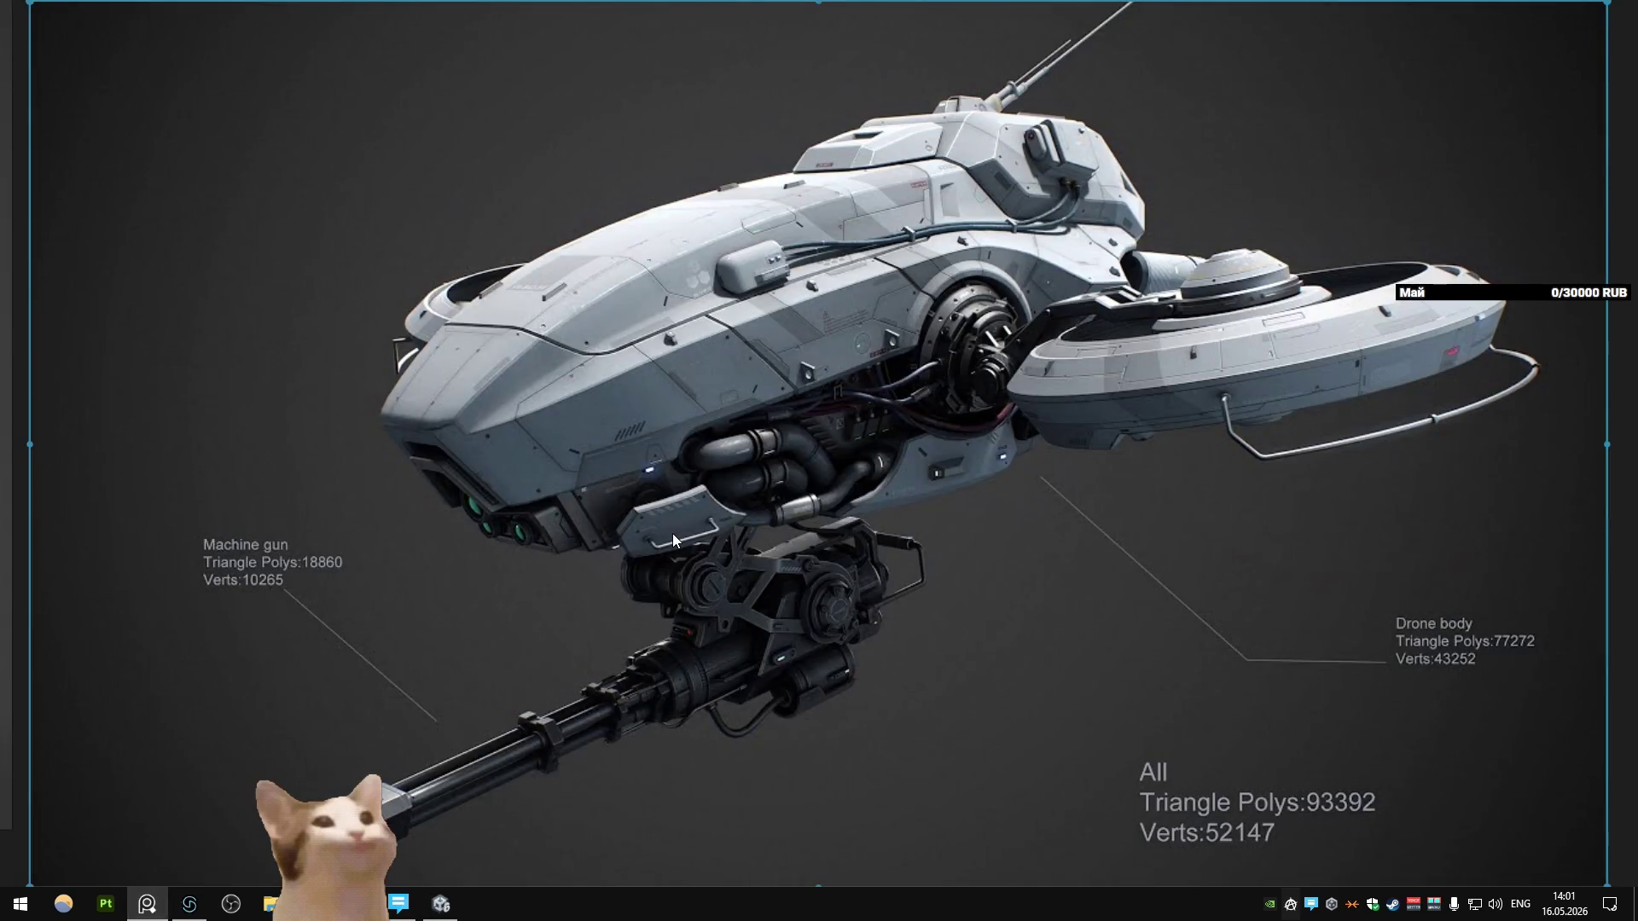
Step: Cycle through FMOD Studio and Unity back to the Hovercraft scene and select the drone body
left_click(190, 903)
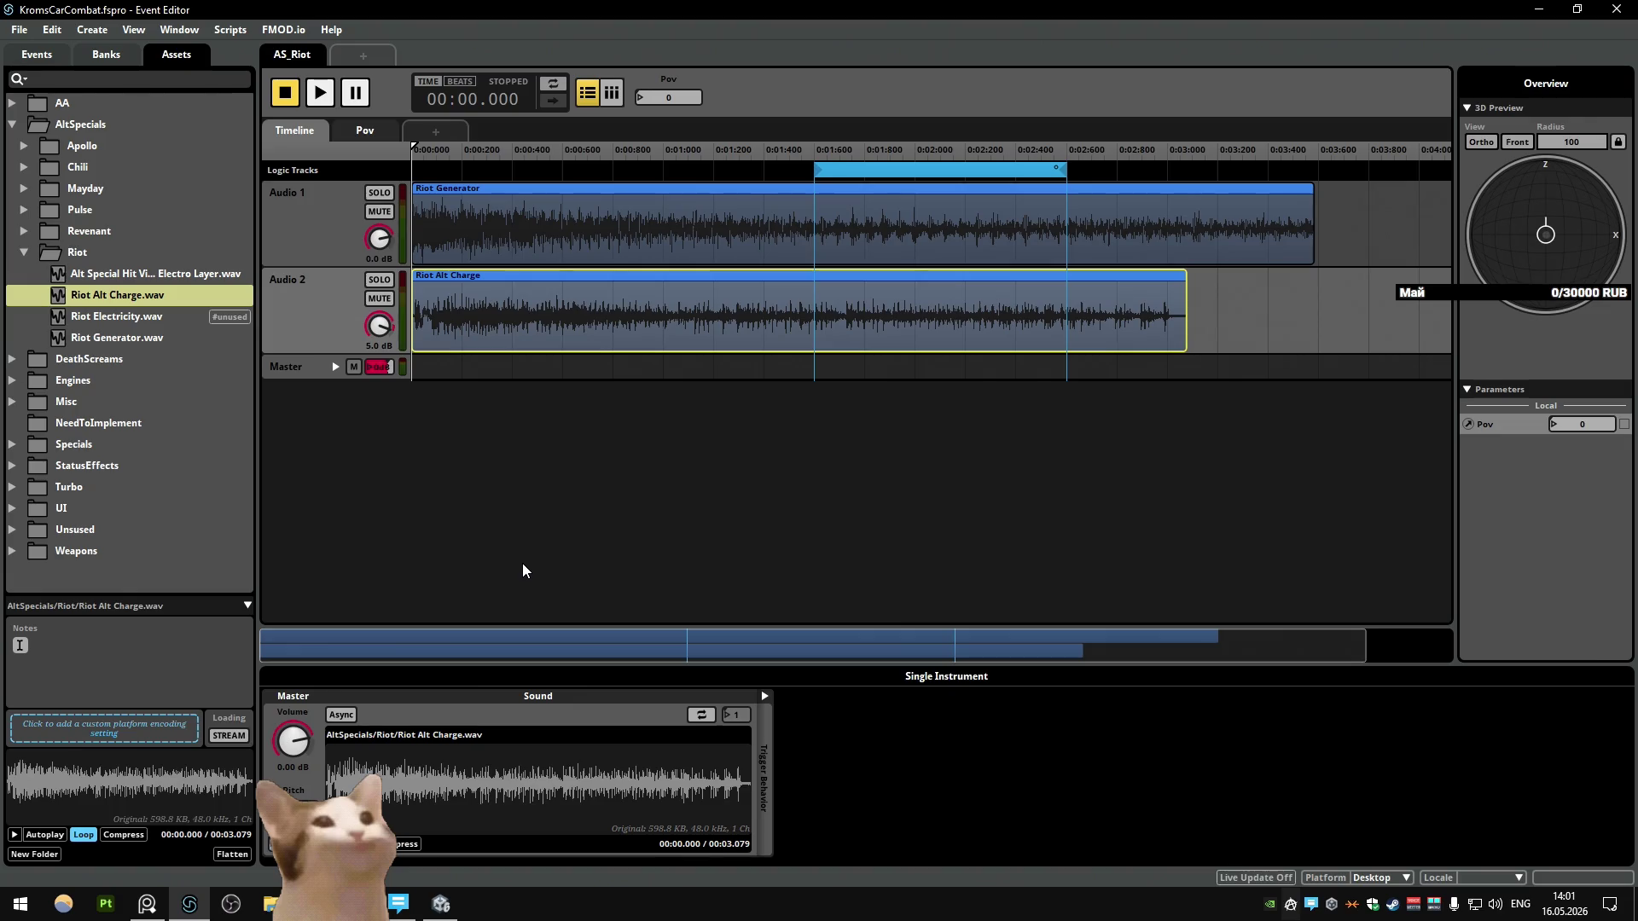
left_click(441, 903)
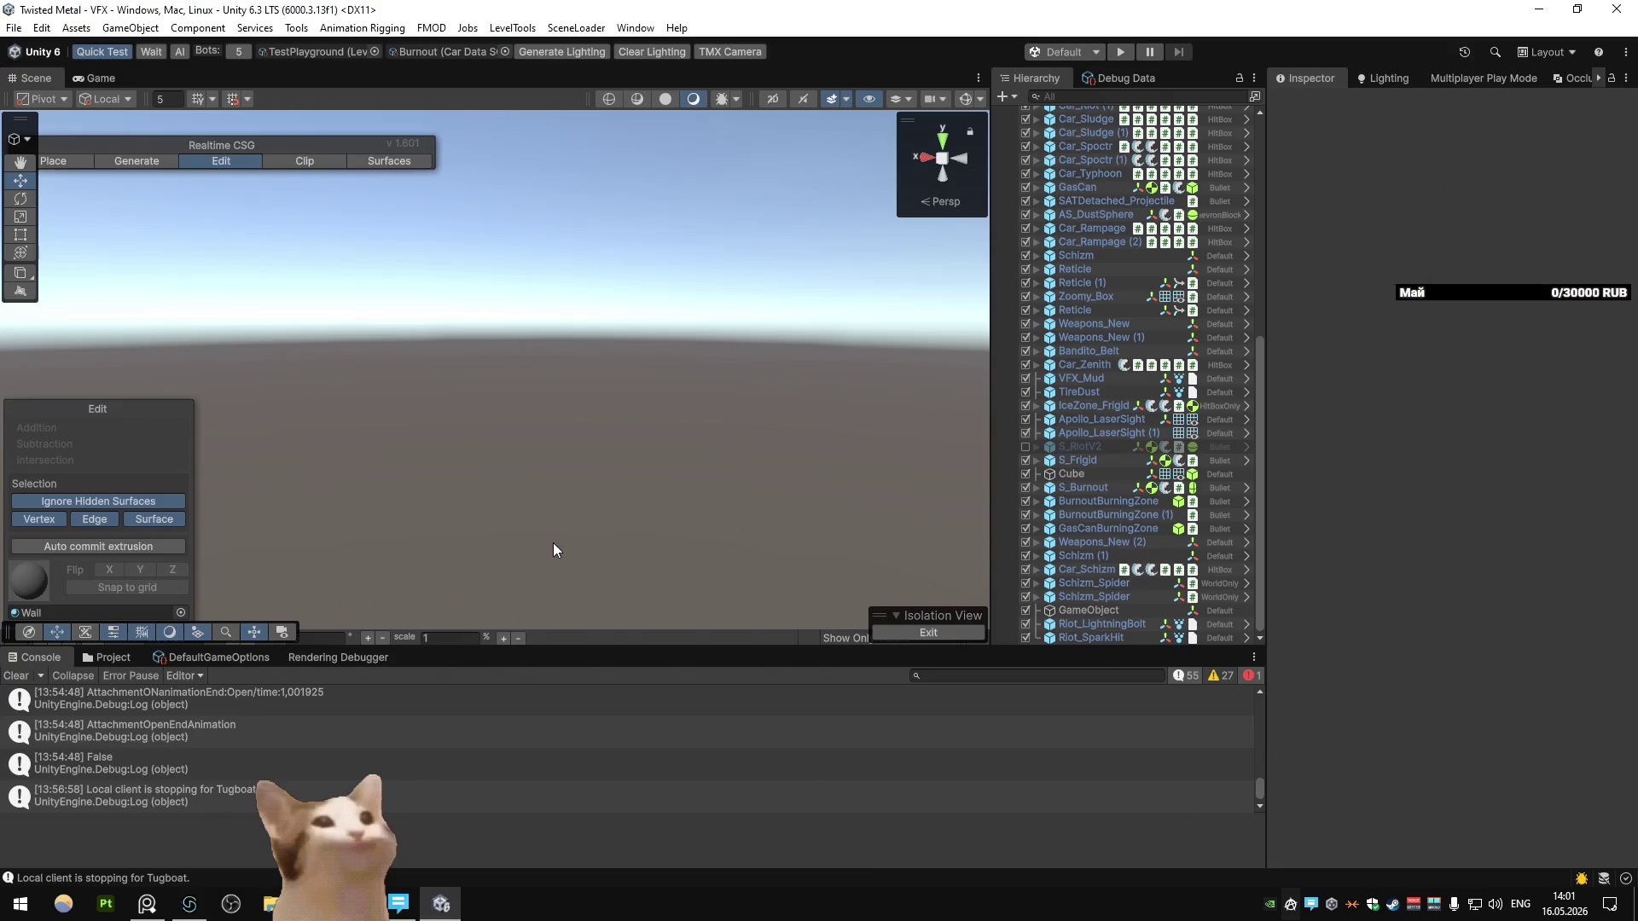
key("alt+Tab")
mouse_move(484, 570)
middle_mouse_down()
mouse_move(645, 467)
mouse_move(744, 453)
middle_mouse_up()
left_click(669, 505)
Step: Isolate the body in local view, select a recess-lip edge, switch to vertex mode, then exit Edit Mode
key("Tab")
scroll(634, 433, "up", 5)
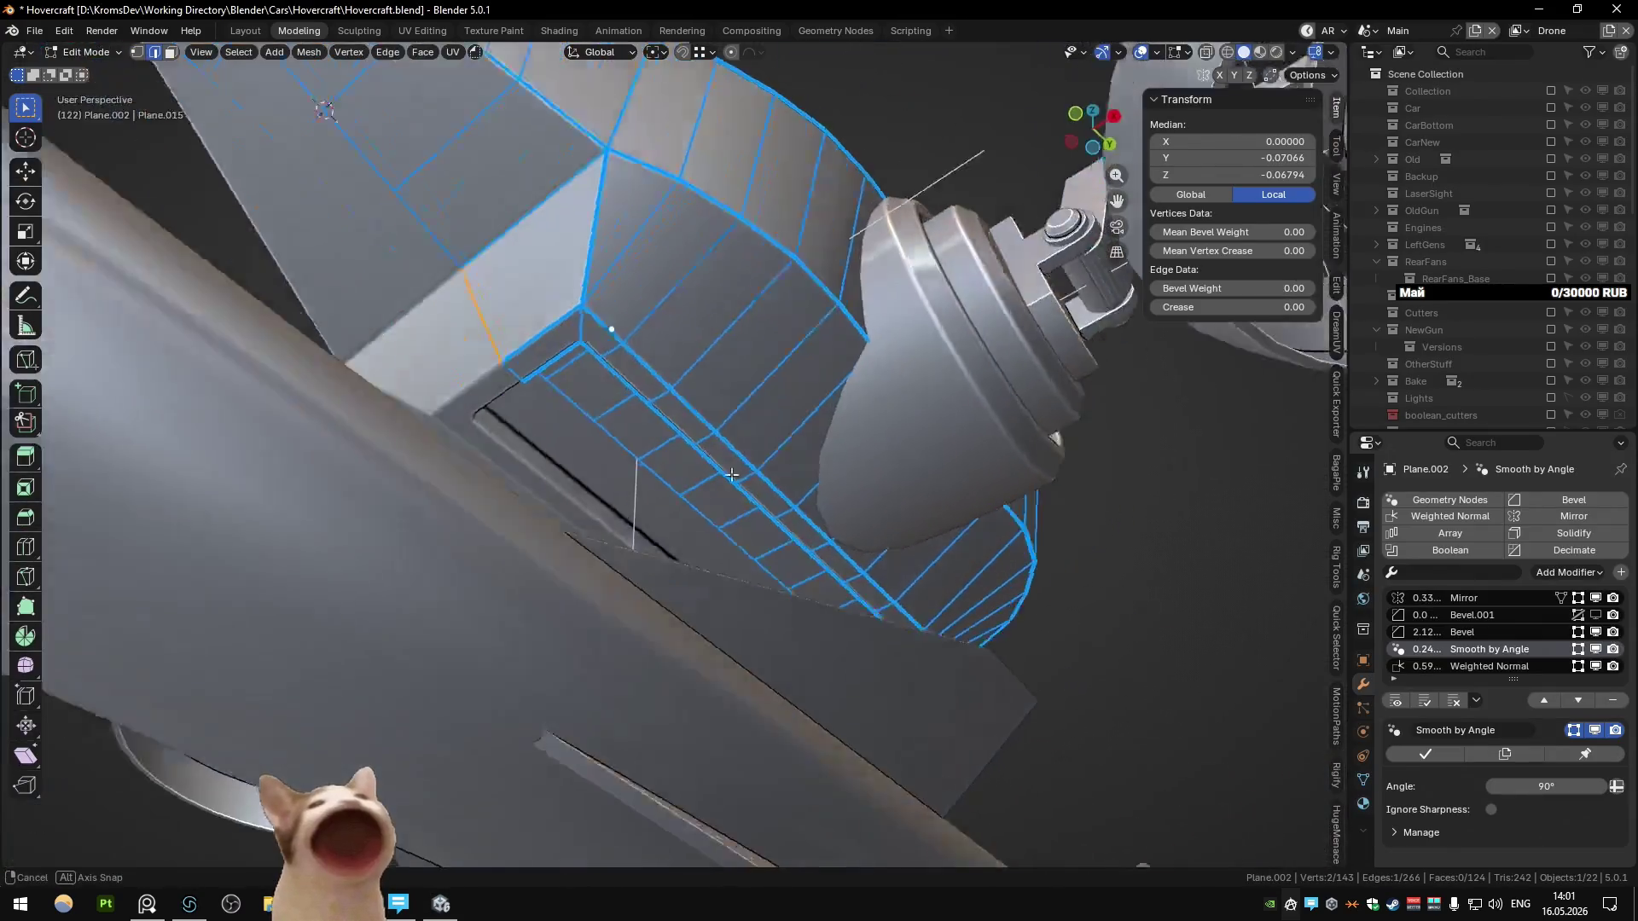
mouse_move(634, 433)
middle_mouse_down()
mouse_move(648, 358)
mouse_move(828, 413)
middle_mouse_up()
key("slash")
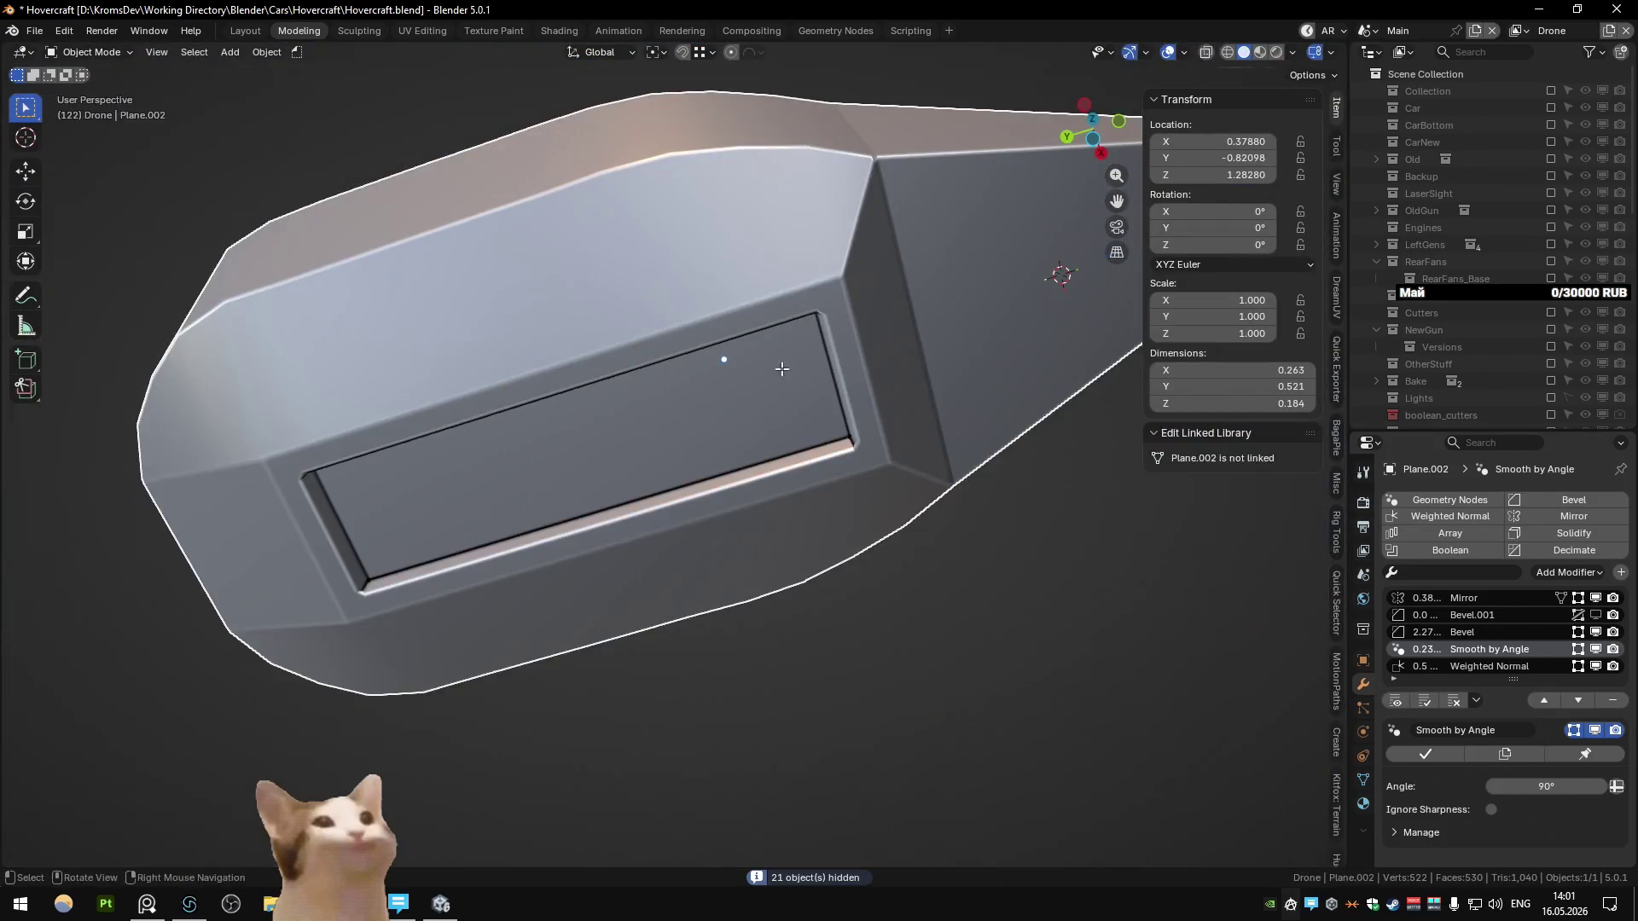
left_click(928, 452)
mouse_move(928, 452)
middle_mouse_down()
mouse_move(870, 435)
mouse_move(914, 463)
mouse_move(759, 478)
middle_mouse_up()
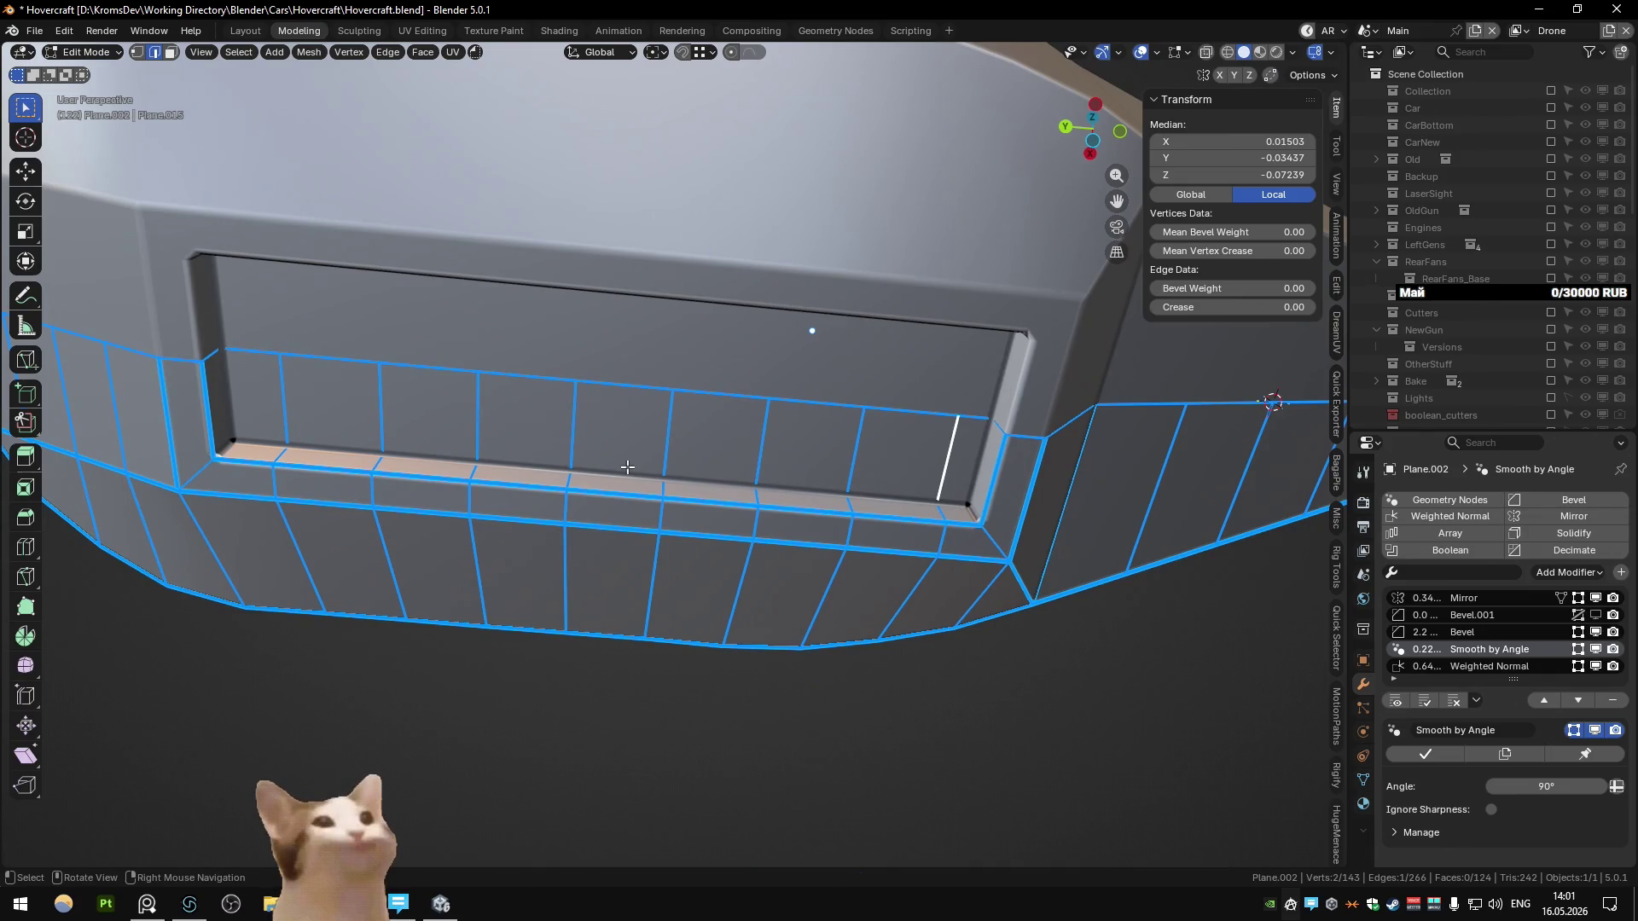
key("1")
left_click(273, 437)
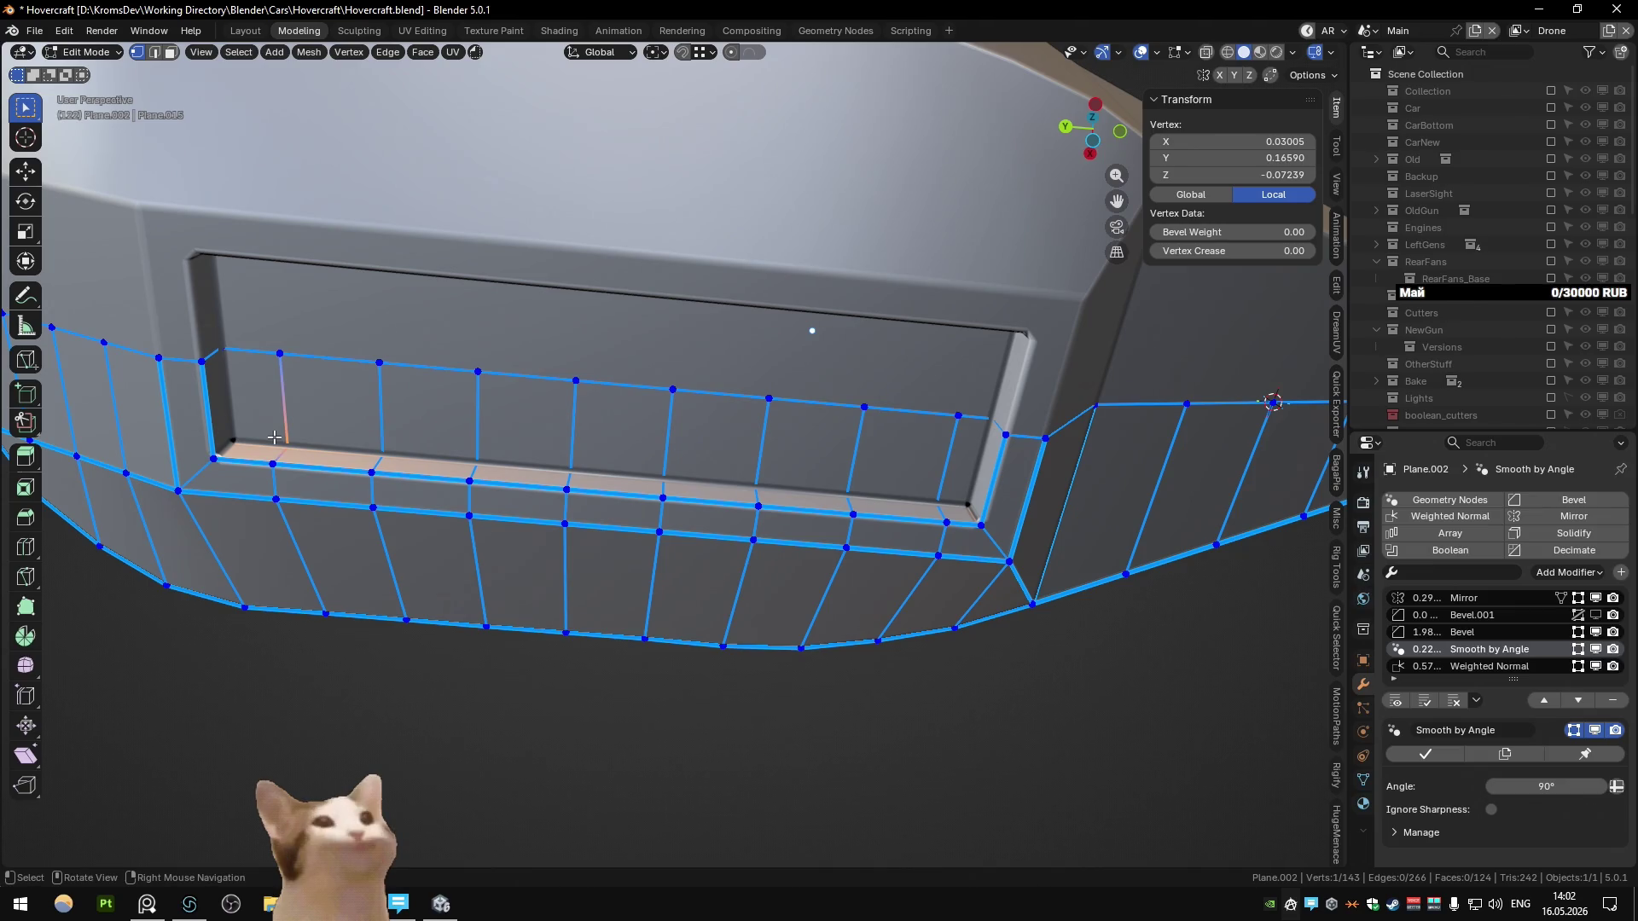
scroll(274, 436, "down", 6)
key("Tab")
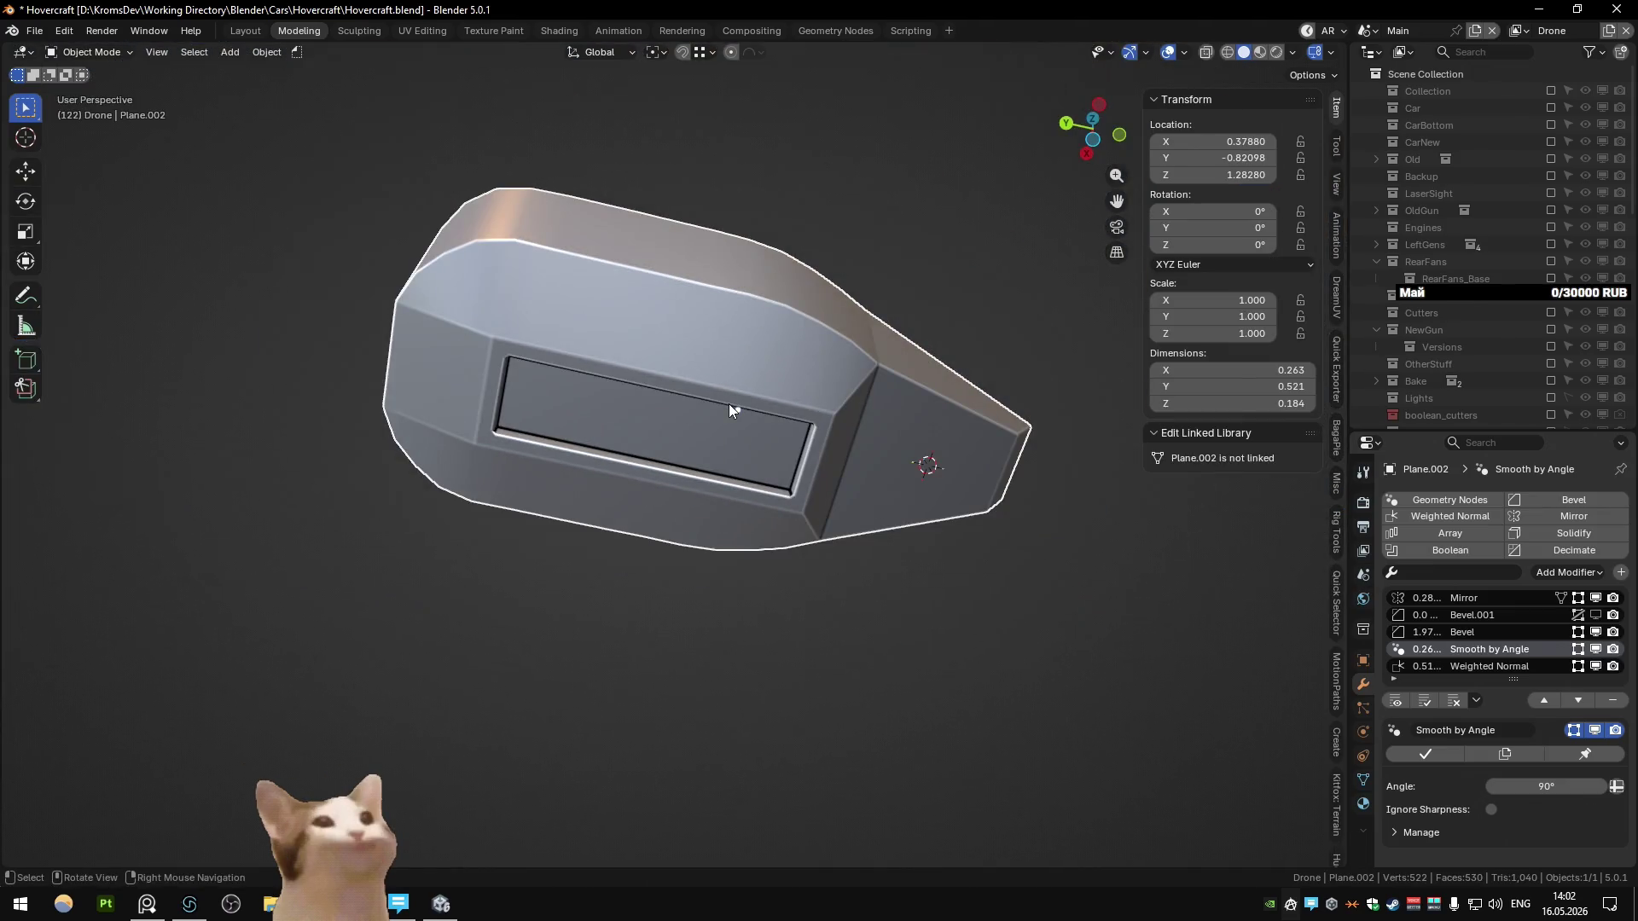
Step: Inspect the body's underside bay from top view, toggling in and out of Edit Mode
middle_click_drag(644, 404, 656, 412)
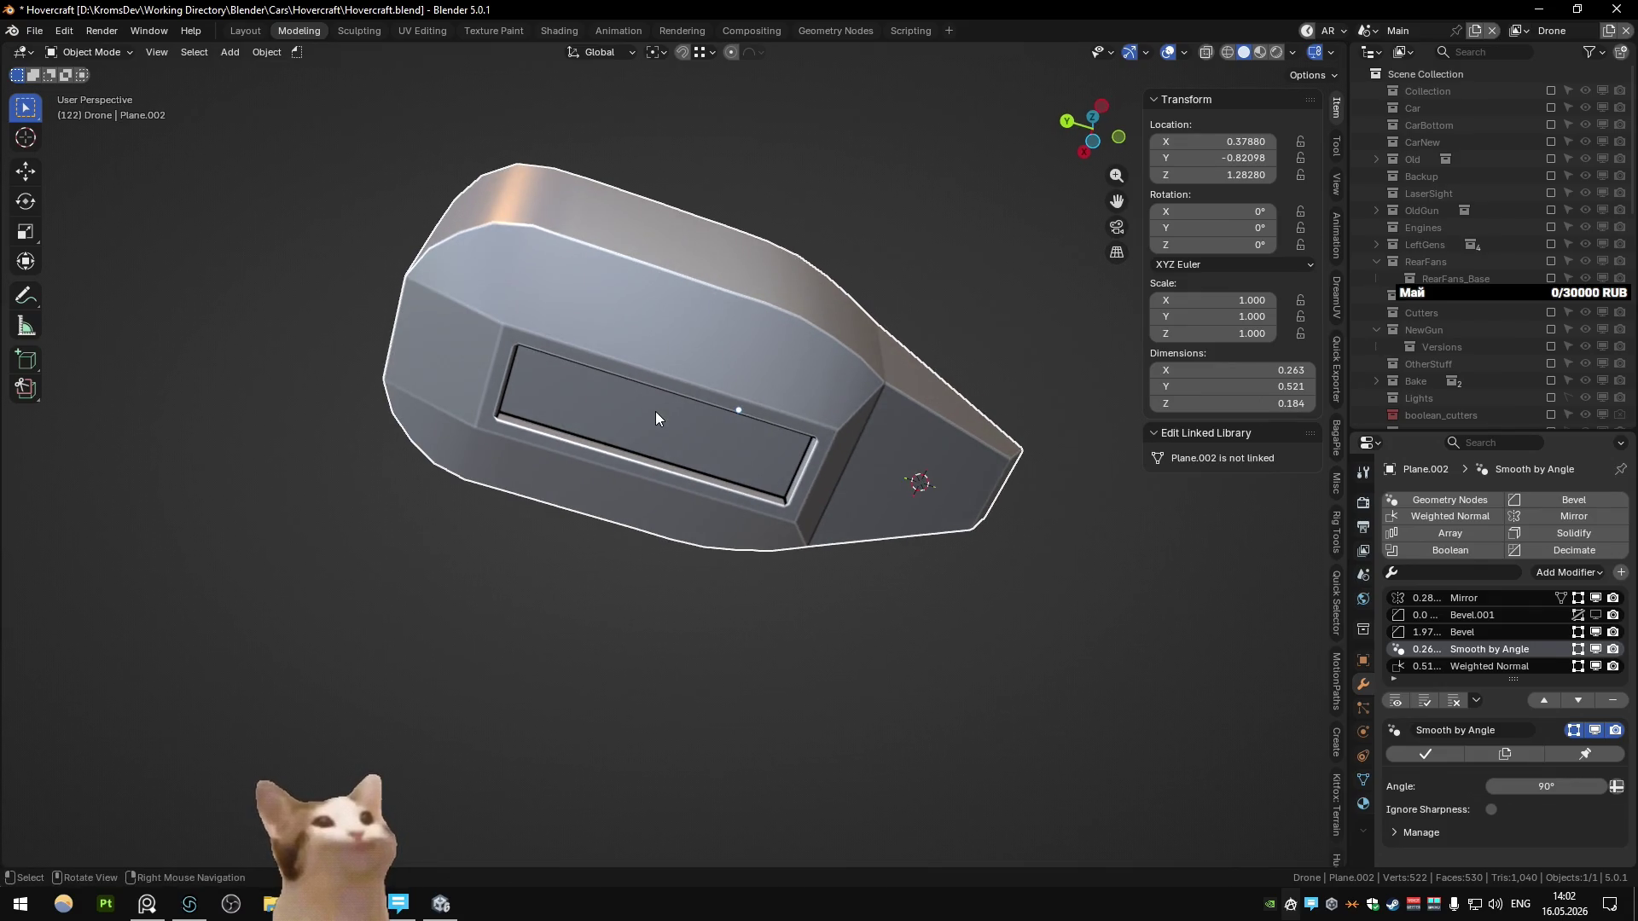
key("KP_7")
key("Tab")
scroll(683, 458, "up", 5)
mouse_move(683, 459)
middle_mouse_down()
mouse_move(832, 427)
mouse_move(709, 442)
mouse_move(659, 470)
middle_mouse_up()
key("Tab")
key("Tab")
key("Tab")
scroll(687, 461, "down", 5)
Step: Unhide the missile, arms and fans, then hide the barrel
key("alt+h")
scroll(589, 571, "down", 2)
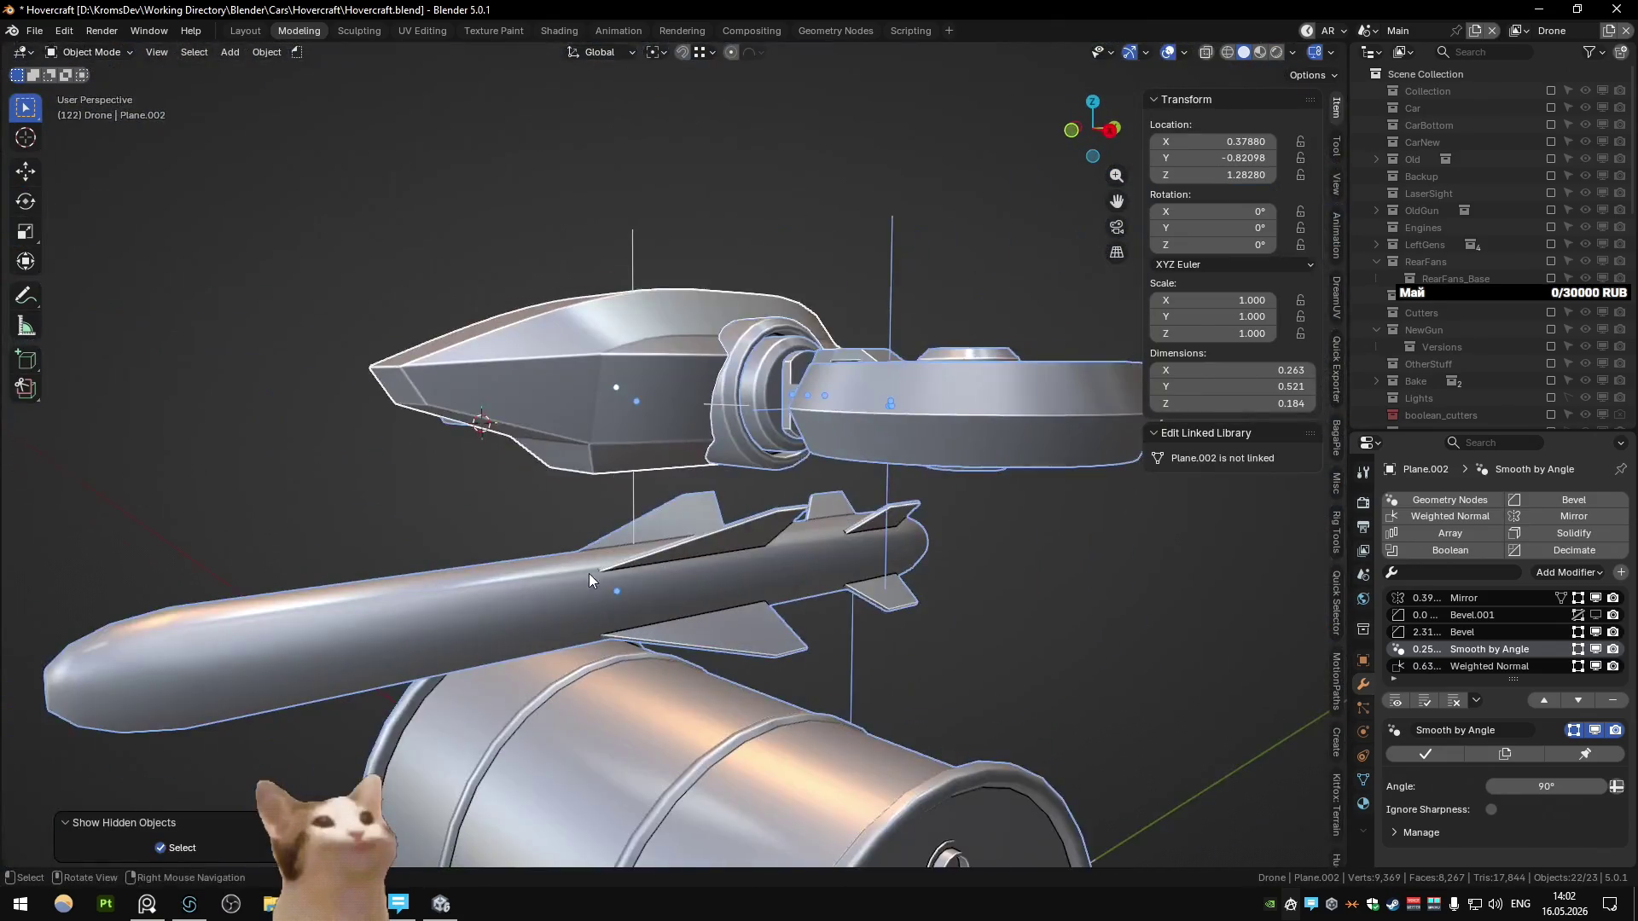
scroll(589, 572, "down", 3)
left_click(633, 628)
key("KP_3")
key("h")
key("ctrl+KP_3")
scroll(720, 504, "up", 3)
middle_click_drag(719, 505, 819, 469)
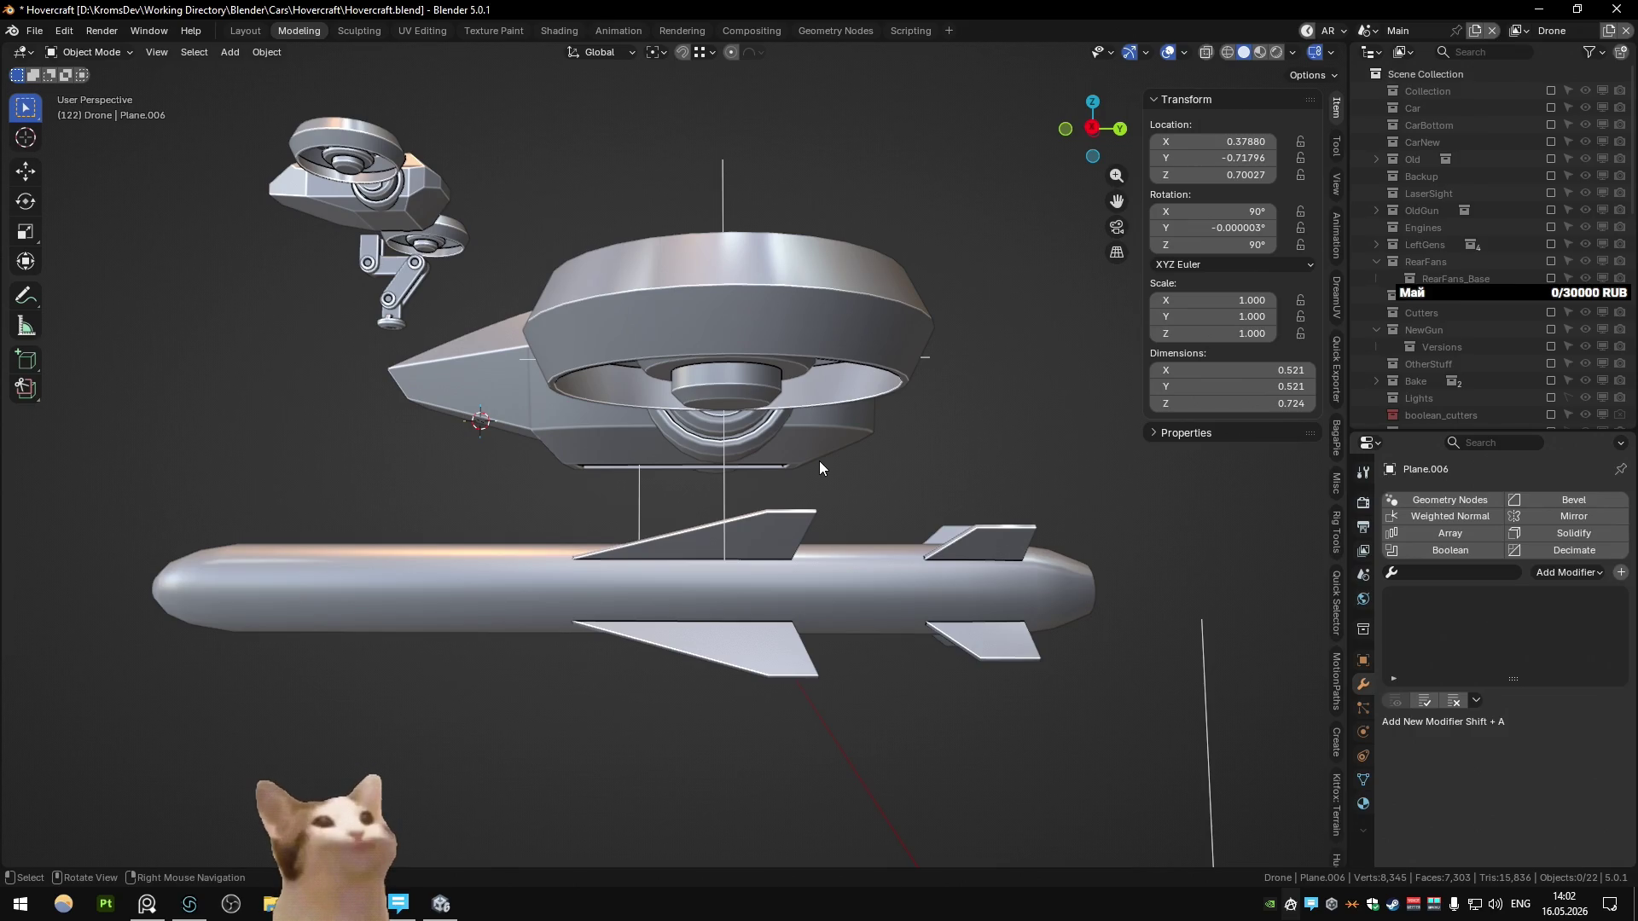
Step: Try isolating the drone body with Shift+H and framing it, then undo
key("KP_8")
key("KP_8")
key("KP_8")
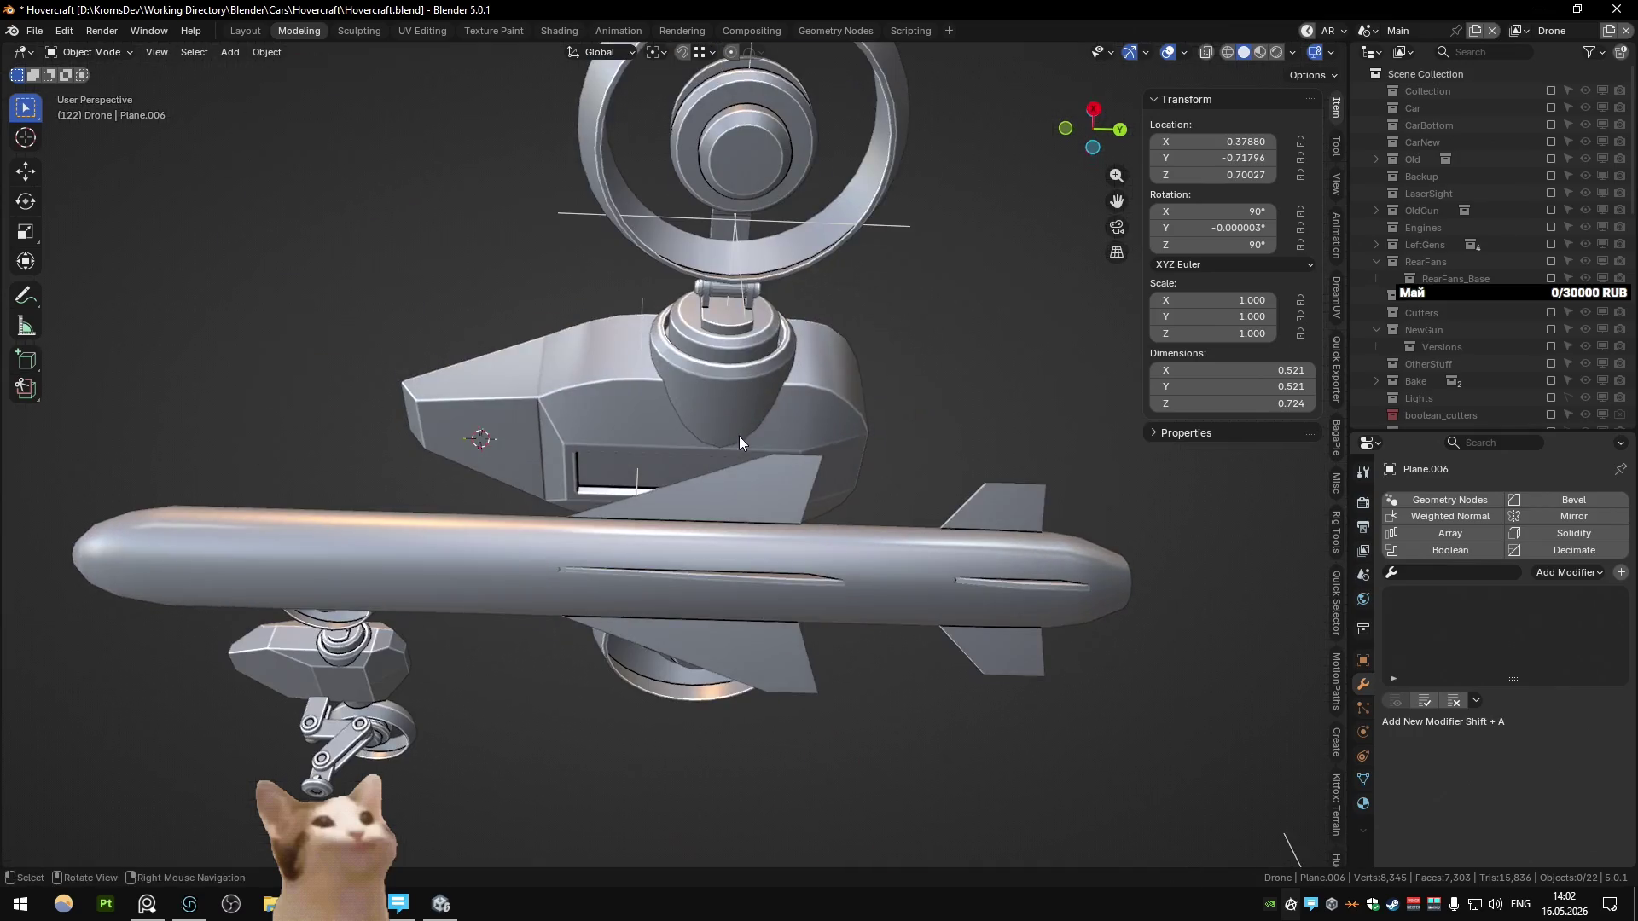
left_click(749, 447)
left_click(611, 432)
key("shift+h")
key("KP_Decimal")
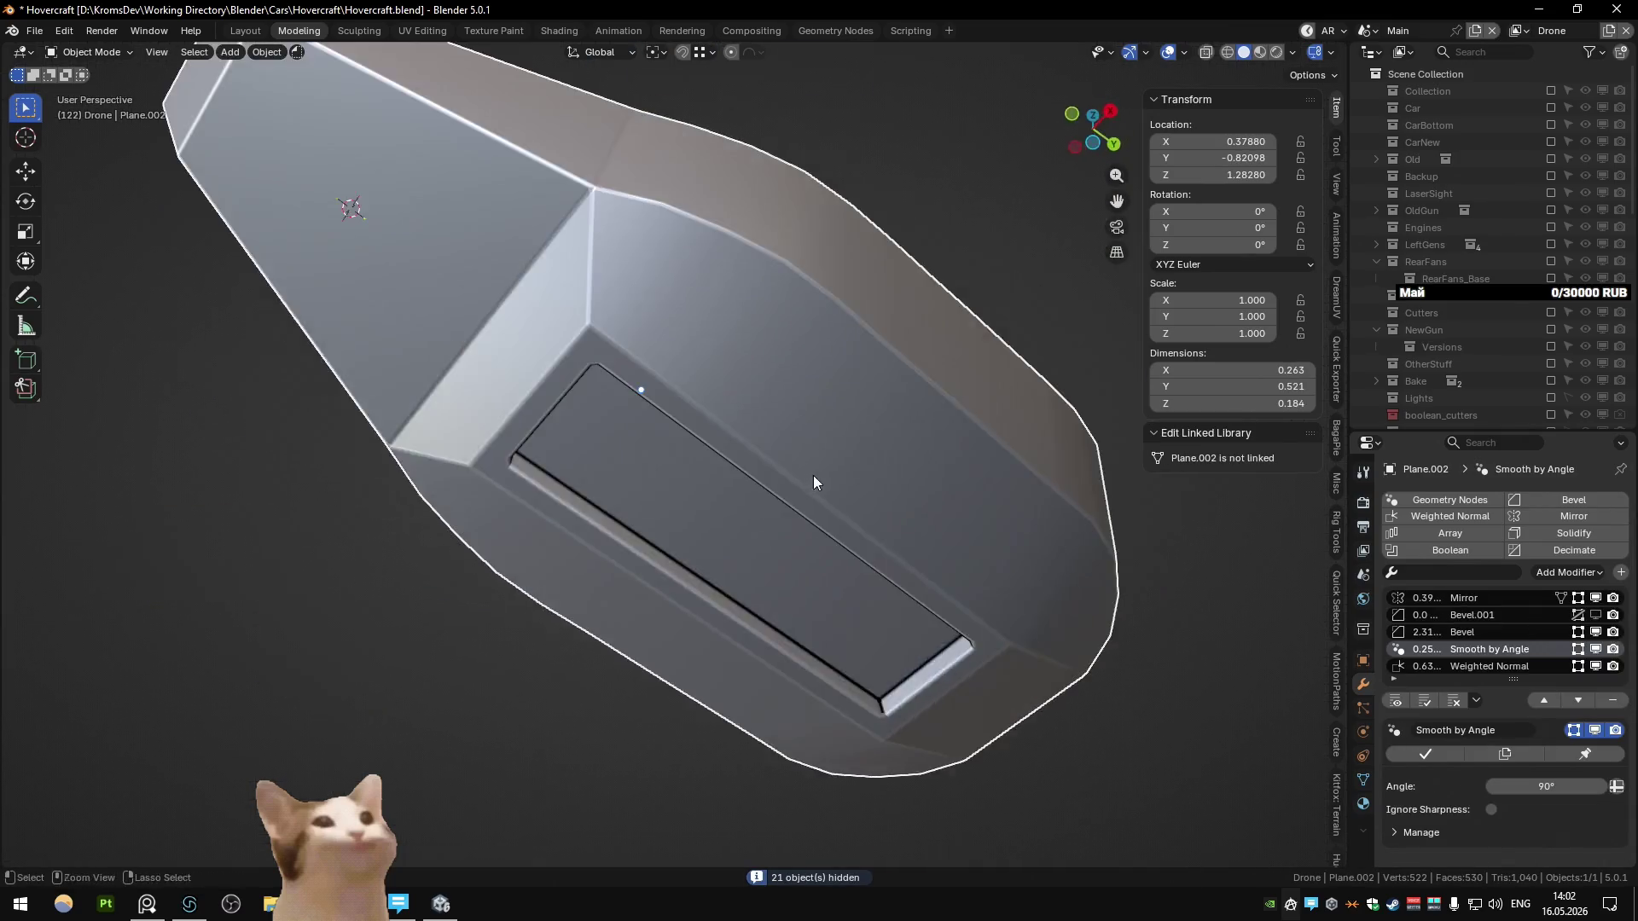
key("ctrl+z")
Step: Isolate and frame the drone body again while toggling Edit Mode
key("Tab")
key("Tab")
key("Tab")
mouse_move(694, 508)
middle_mouse_down()
mouse_move(633, 511)
mouse_move(658, 413)
mouse_move(665, 435)
middle_mouse_up()
key("Tab")
key("shift+h")
key("KP_Decimal")
key("Tab")
scroll(682, 424, "up", 5)
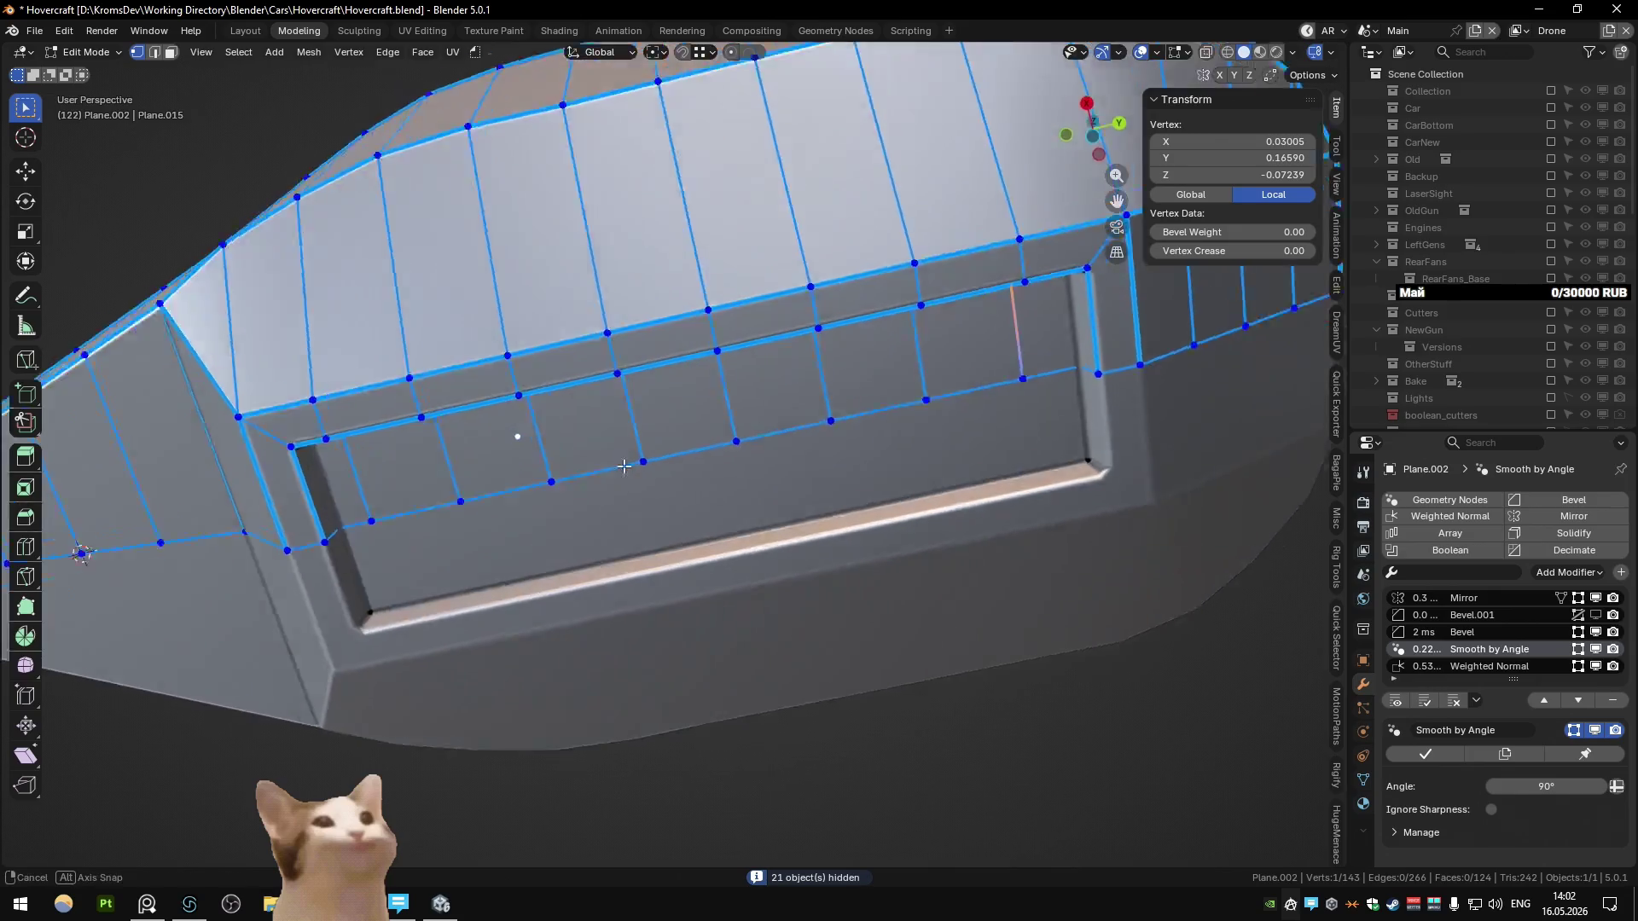
key("Tab")
scroll(771, 380, "down", 10)
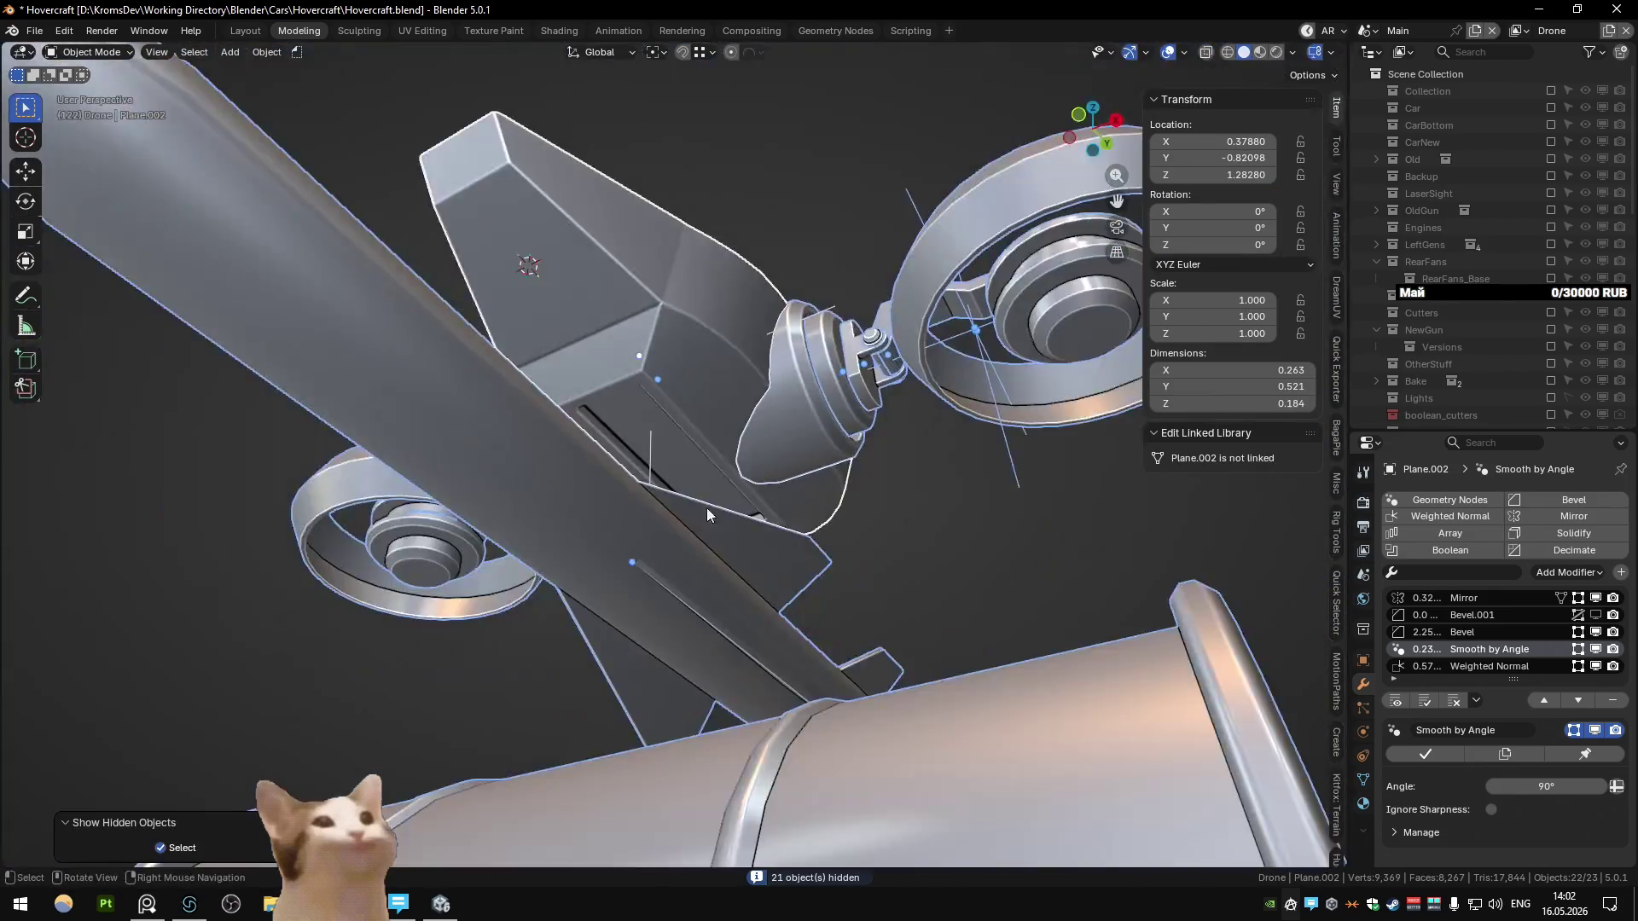
Step: Hide the missile and barrel together after undoing an accidental barrel deletion
left_click(622, 662)
mouse_move(623, 662)
middle_mouse_down()
mouse_move(791, 515)
mouse_move(571, 565)
mouse_move(804, 499)
mouse_move(661, 587)
mouse_move(609, 591)
mouse_move(621, 571)
mouse_move(703, 578)
mouse_move(530, 608)
mouse_move(637, 571)
mouse_move(754, 636)
mouse_move(860, 495)
mouse_move(843, 519)
middle_mouse_up()
key("Delete")
key("ctrl+z")
left_click(679, 550)
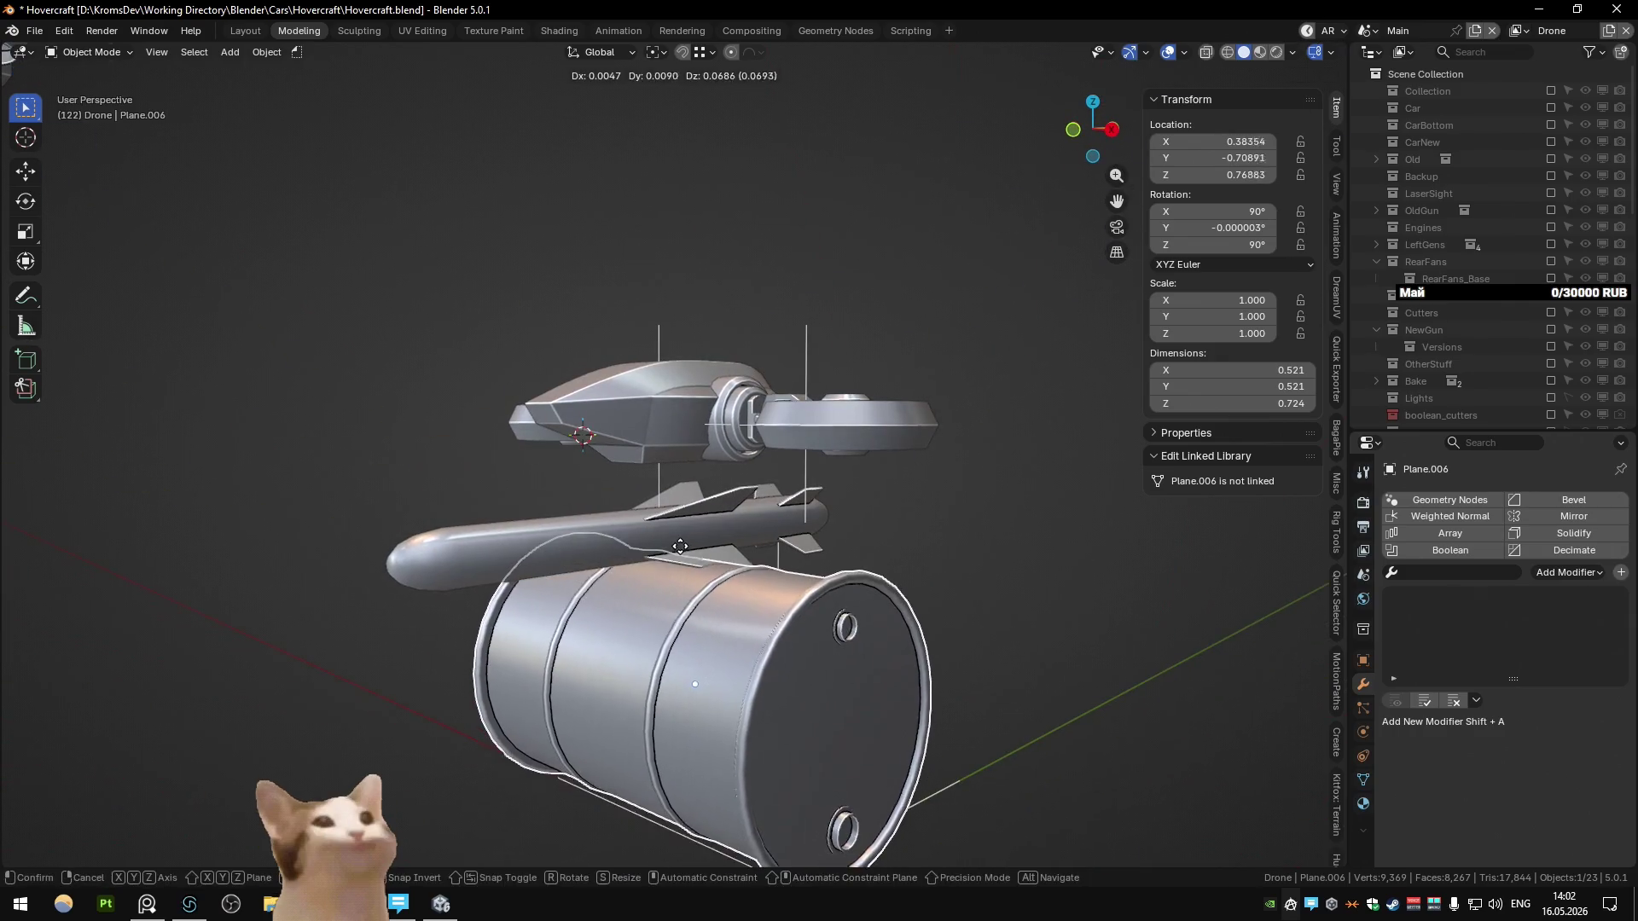
key("h")
Step: Put the drone body alone in local view from a low three-quarter angle and pick Annotate
middle_click_drag(708, 545, 764, 625)
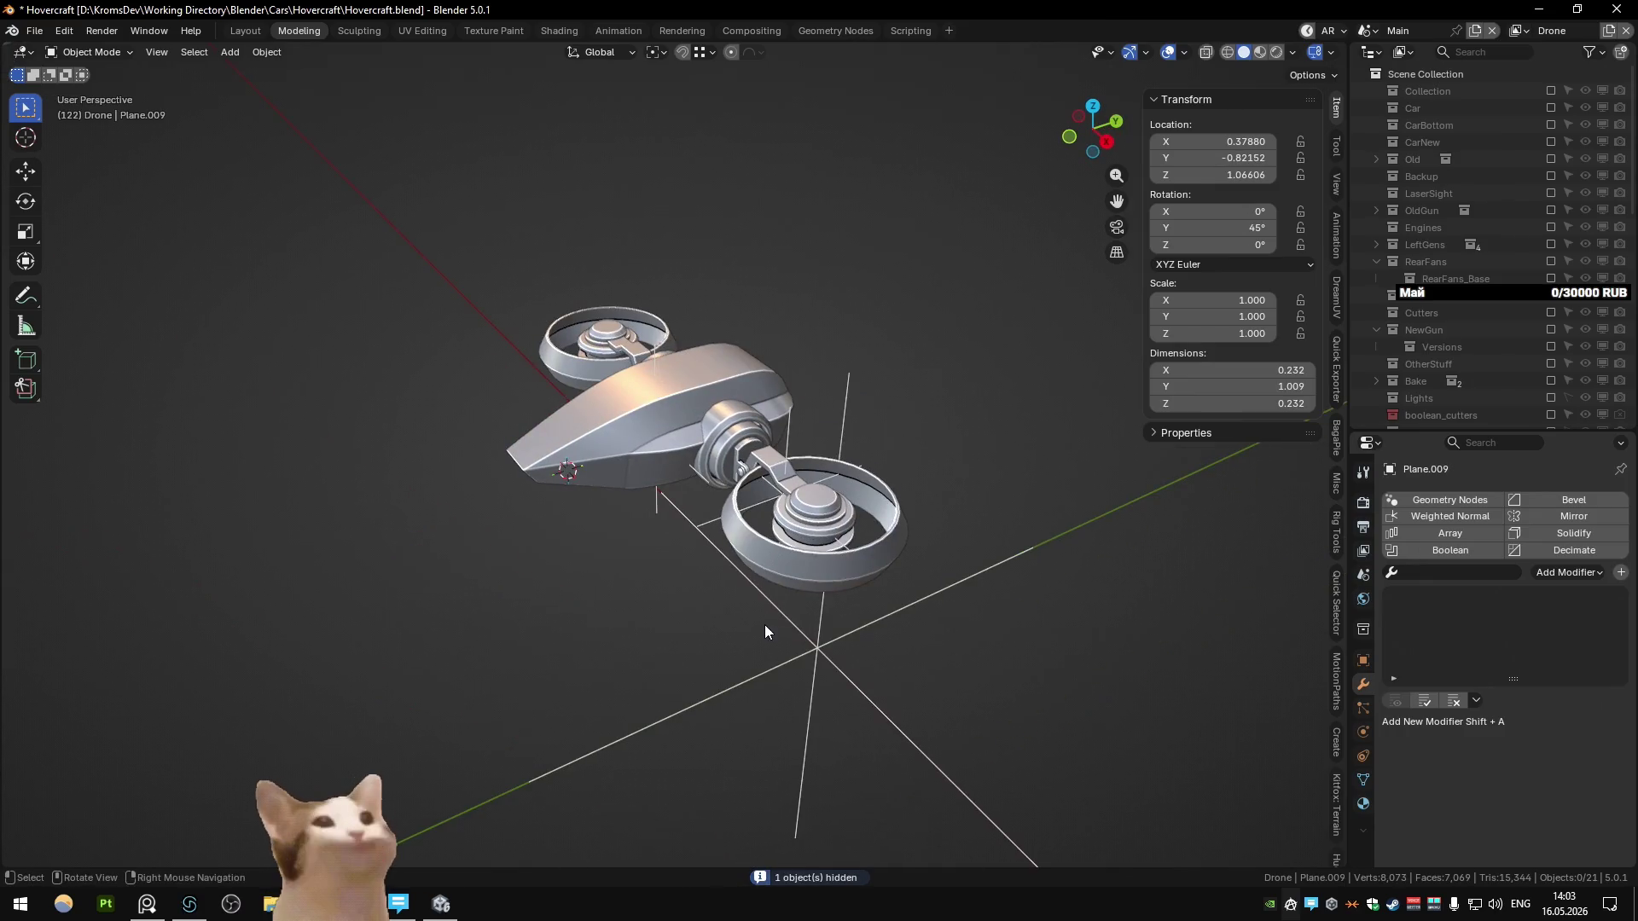
left_click(666, 440)
mouse_move(665, 440)
middle_mouse_down()
mouse_move(631, 401)
mouse_move(662, 397)
mouse_move(736, 452)
mouse_move(729, 384)
mouse_move(670, 349)
mouse_move(925, 346)
mouse_move(913, 471)
mouse_move(811, 505)
middle_mouse_up()
mouse_move(582, 413)
middle_mouse_down()
mouse_move(776, 489)
mouse_move(709, 467)
mouse_move(734, 478)
mouse_move(682, 432)
middle_mouse_up()
key("KP_Divide")
left_click(26, 297)
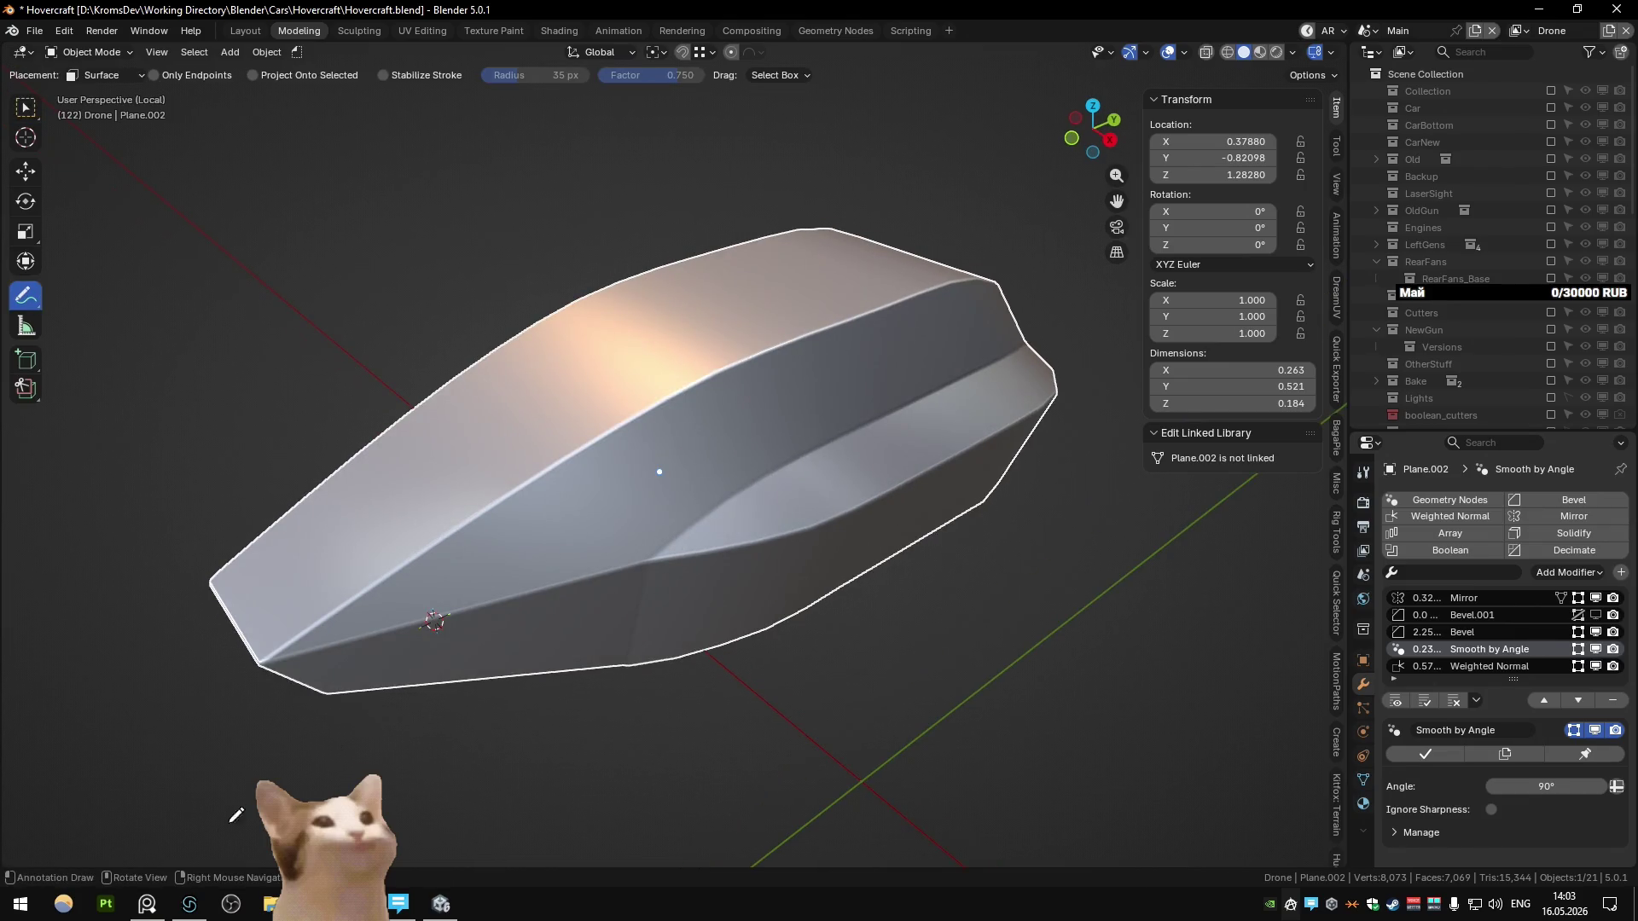
Step: Switch to PureRef to view the drone reference image
left_click(147, 904)
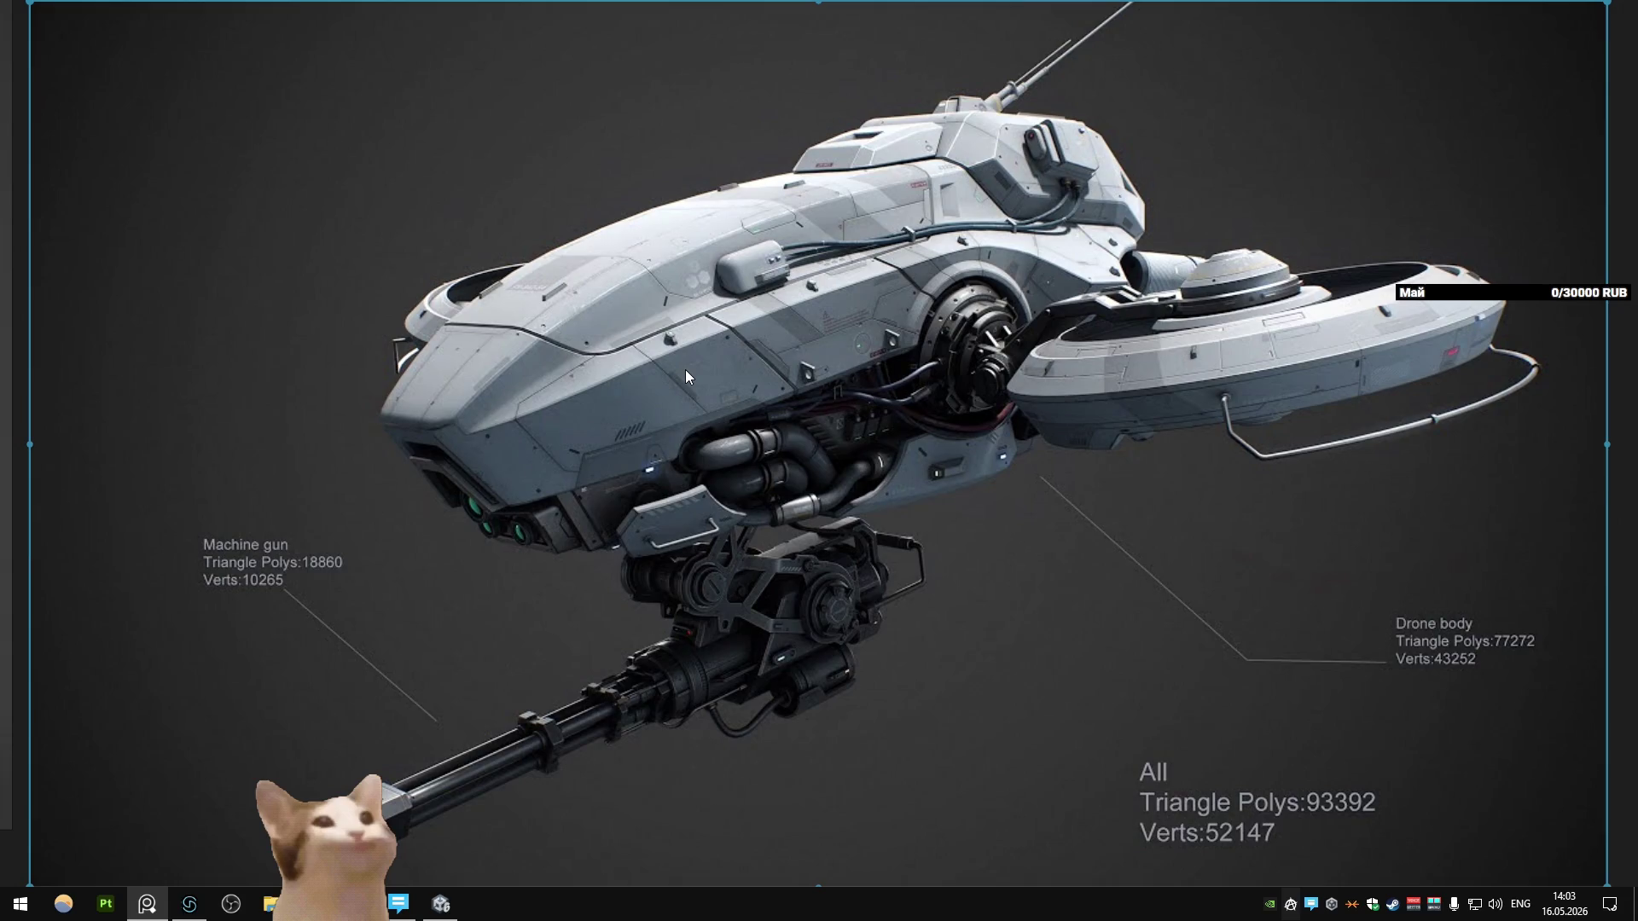
Step: Zoom and pan the board until the front drone body render fills the view
scroll(589, 301, "up", 5)
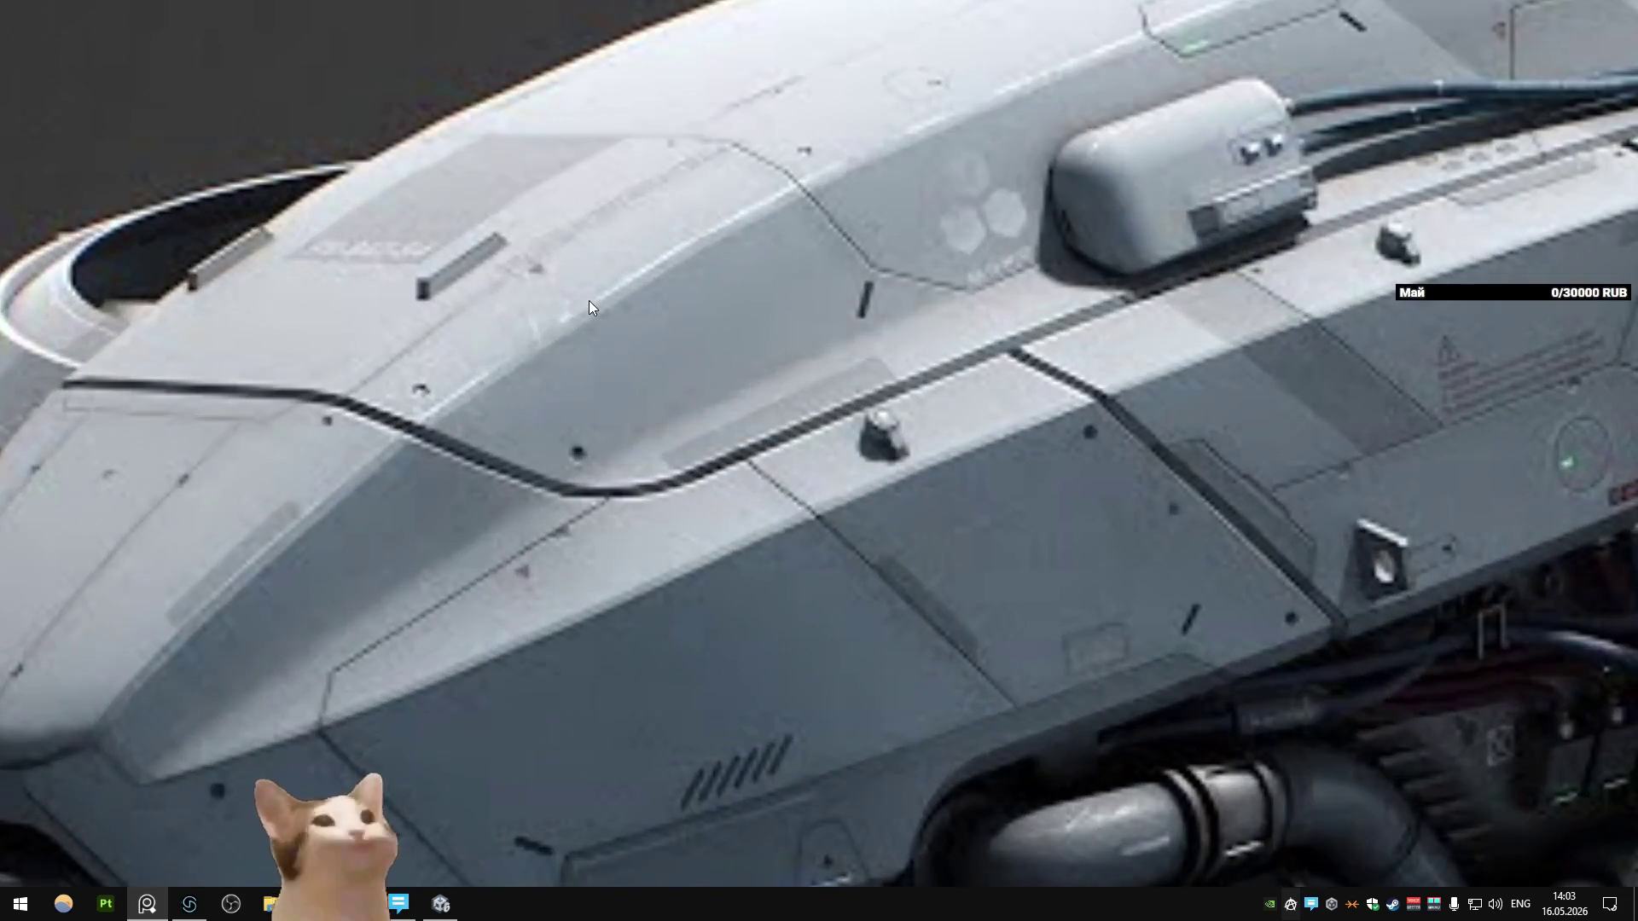
scroll(589, 300, "down", 5)
scroll(616, 344, "up", 2)
scroll(616, 345, "down", 1)
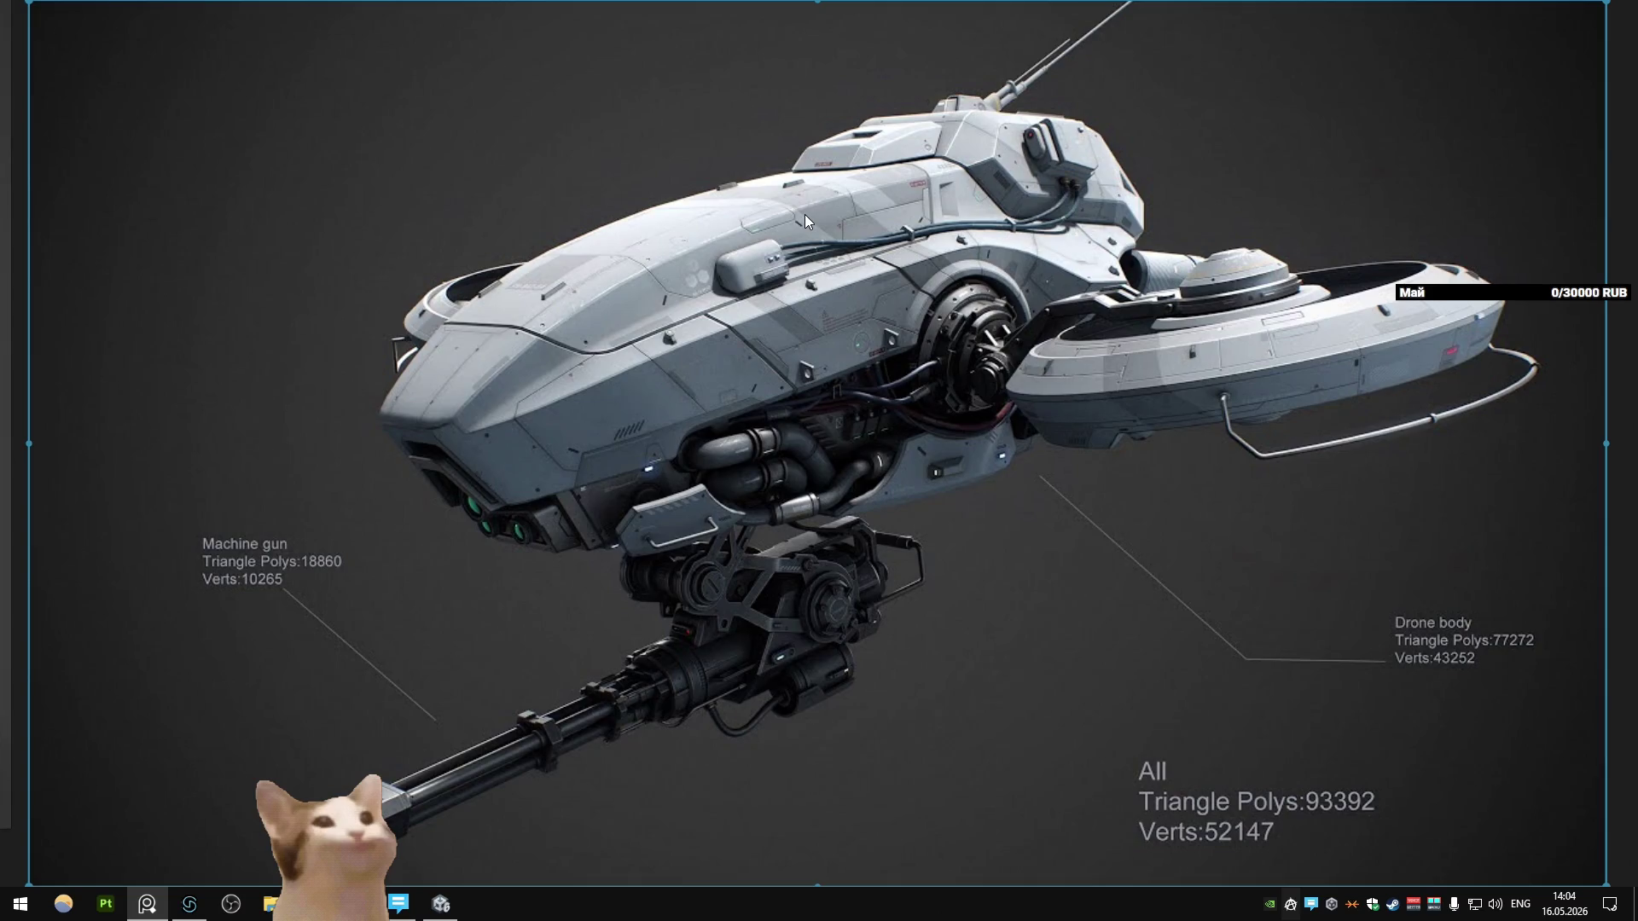
scroll(805, 213, "down", 3)
scroll(670, 463, "up", 5)
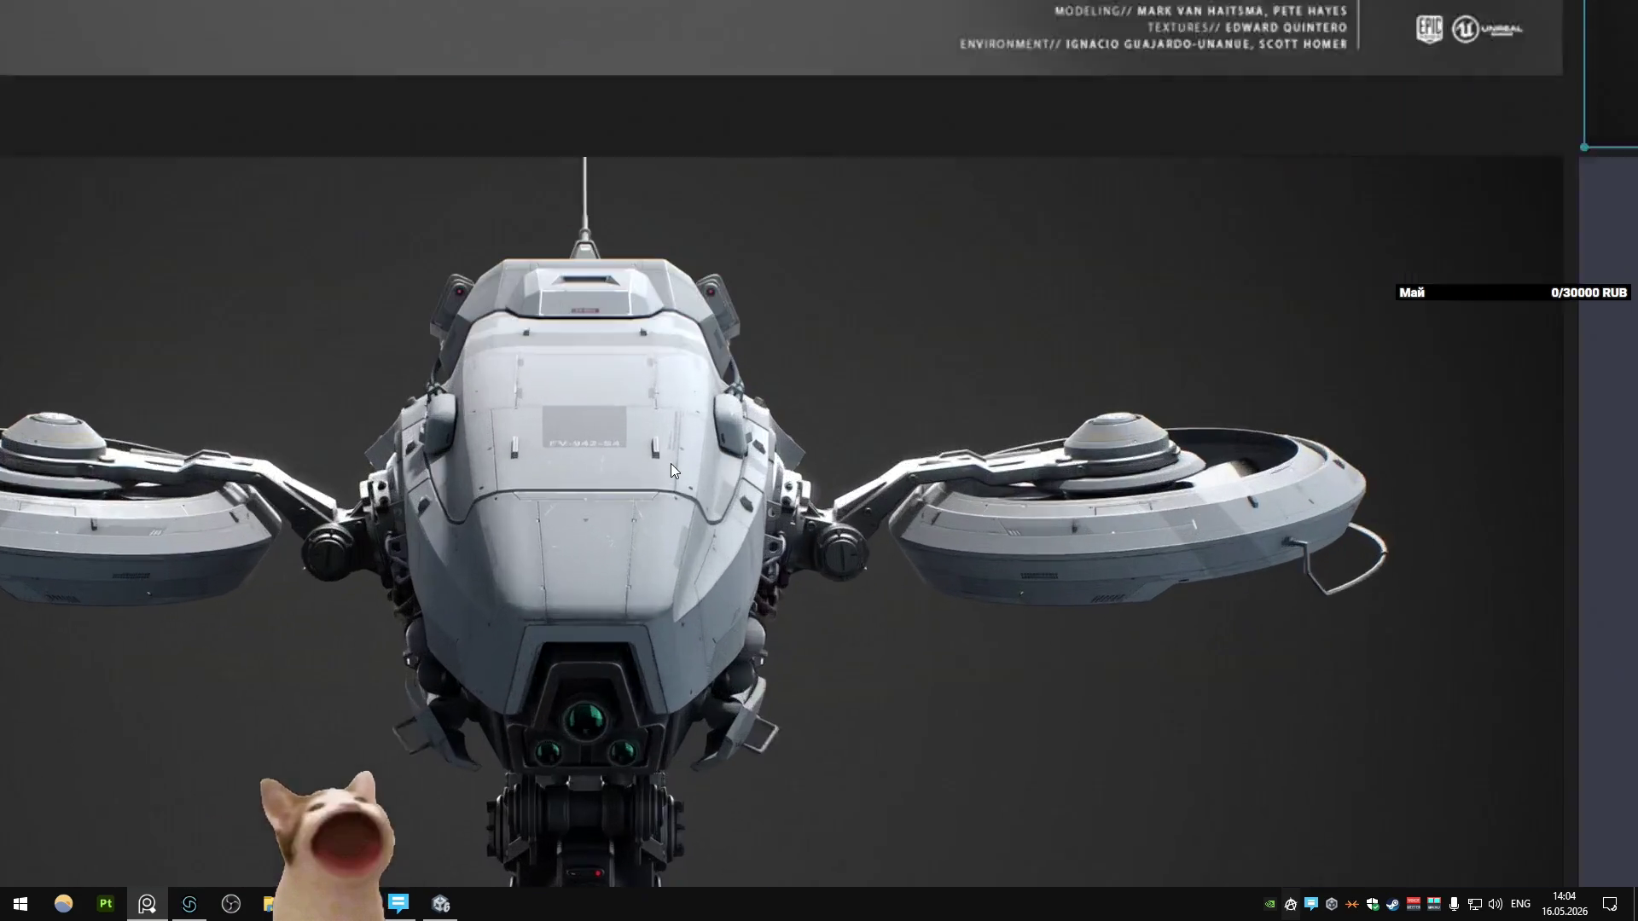
scroll(671, 463, "down", 3)
right_click_drag(671, 463, 651, 268)
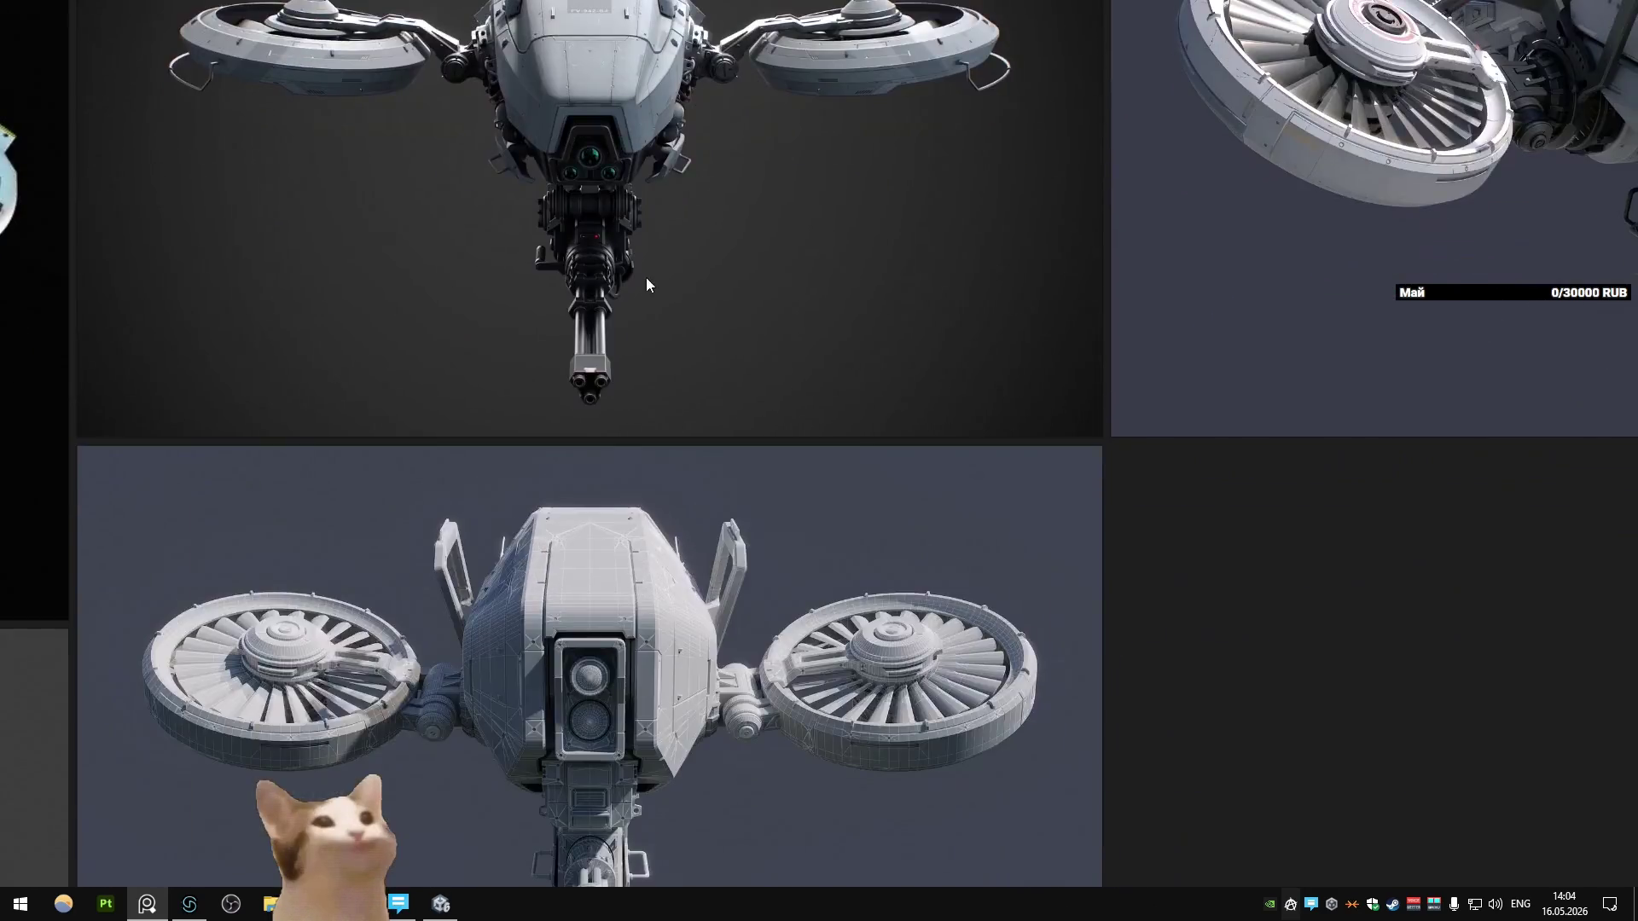
scroll(696, 376, "up", 1)
scroll(696, 382, "up", 3)
right_click_drag(682, 495, 691, 332)
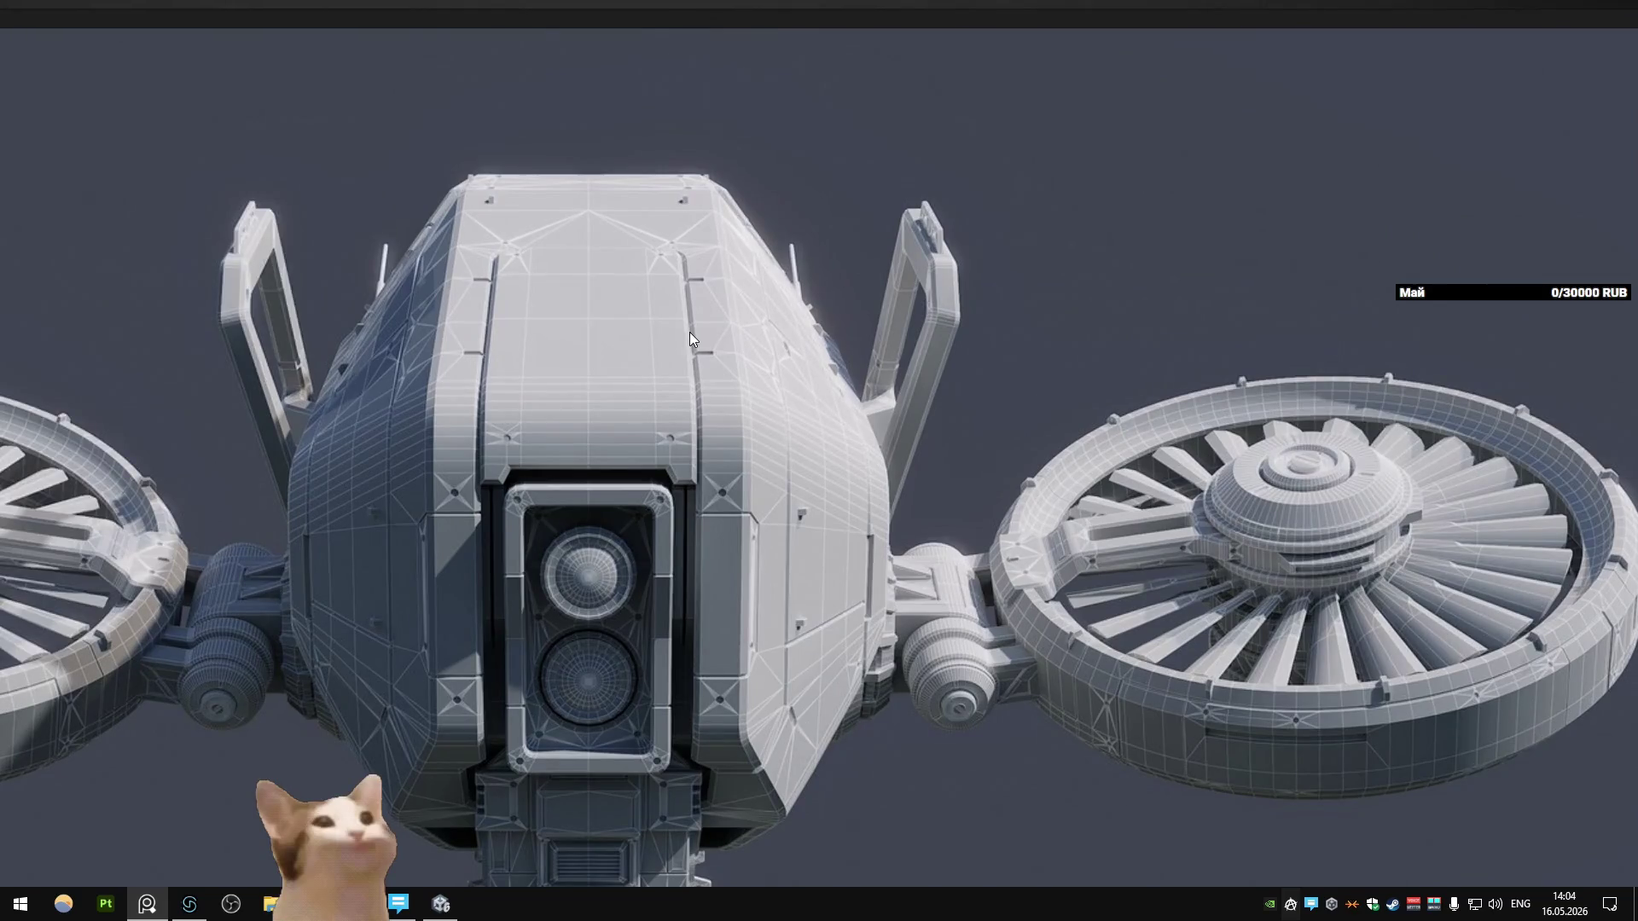
Step: Pan onto the side-view render with its polygon counts, then return to Blender
scroll(689, 331, "down", 3)
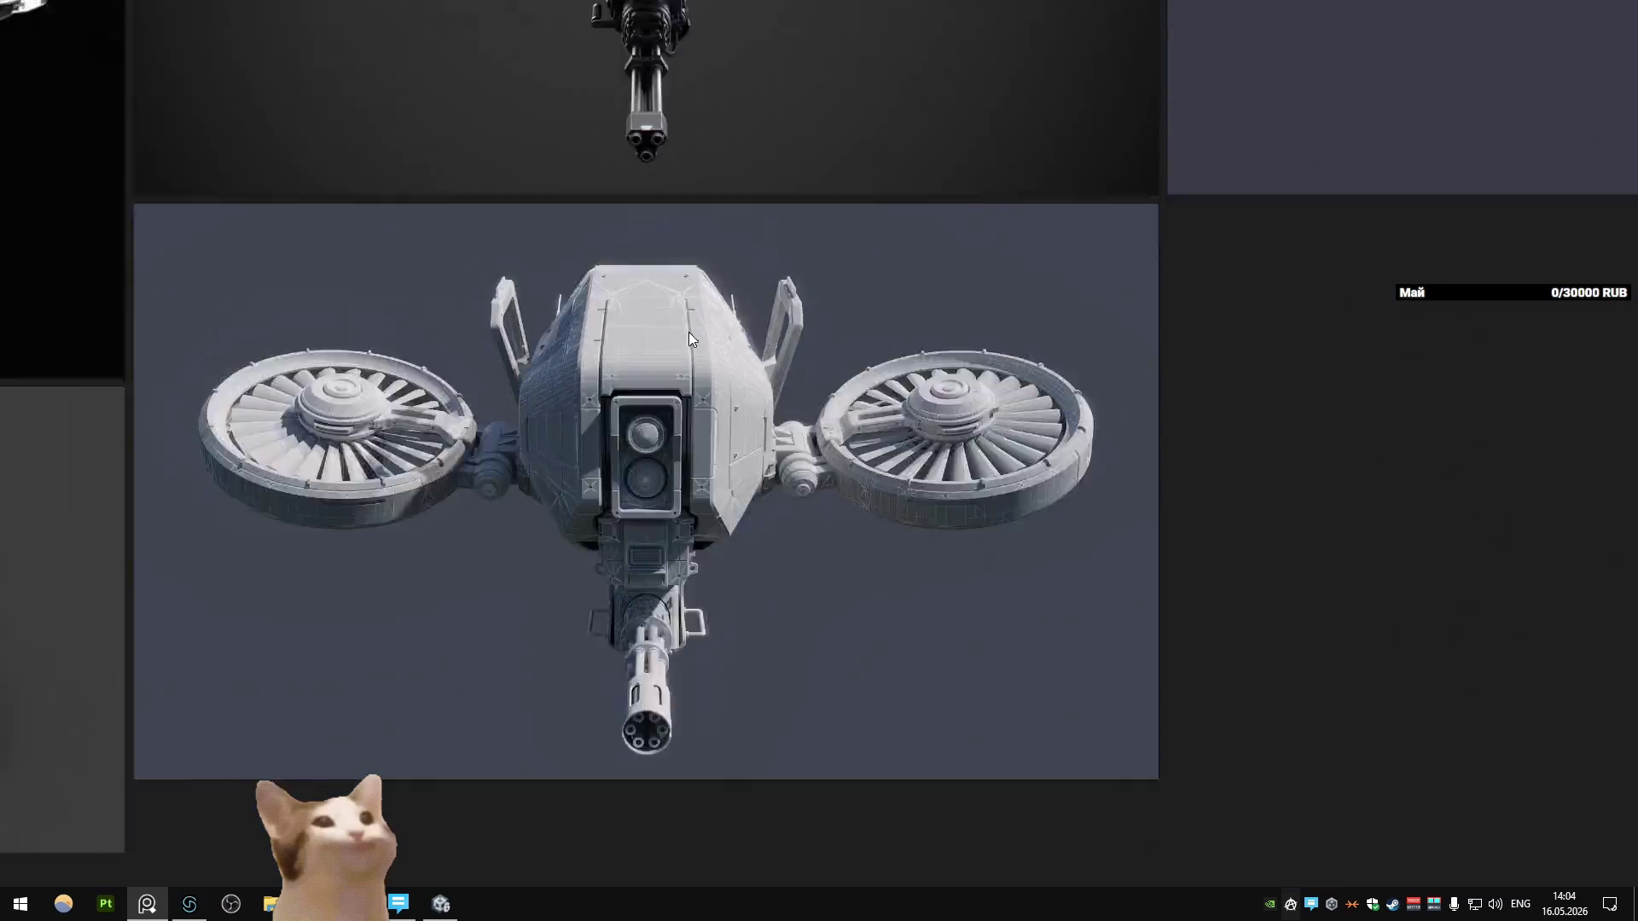
scroll(723, 340, "up", 4)
scroll(723, 339, "down", 3)
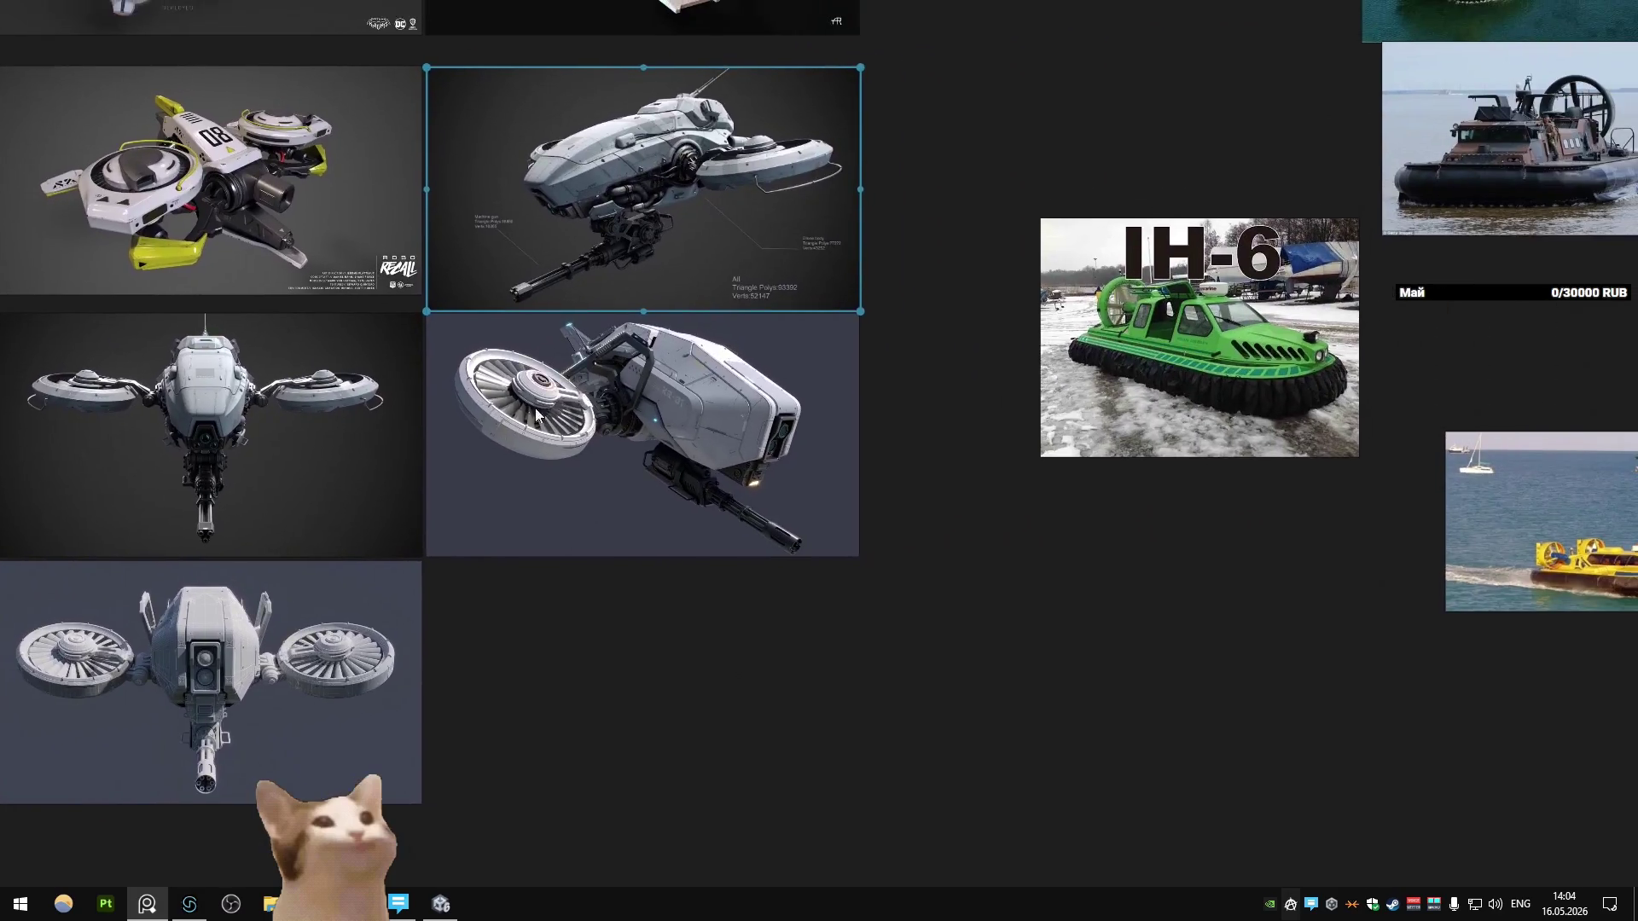
scroll(742, 264, "up", 3)
right_click_drag(746, 265, 766, 356)
scroll(766, 360, "up", 2)
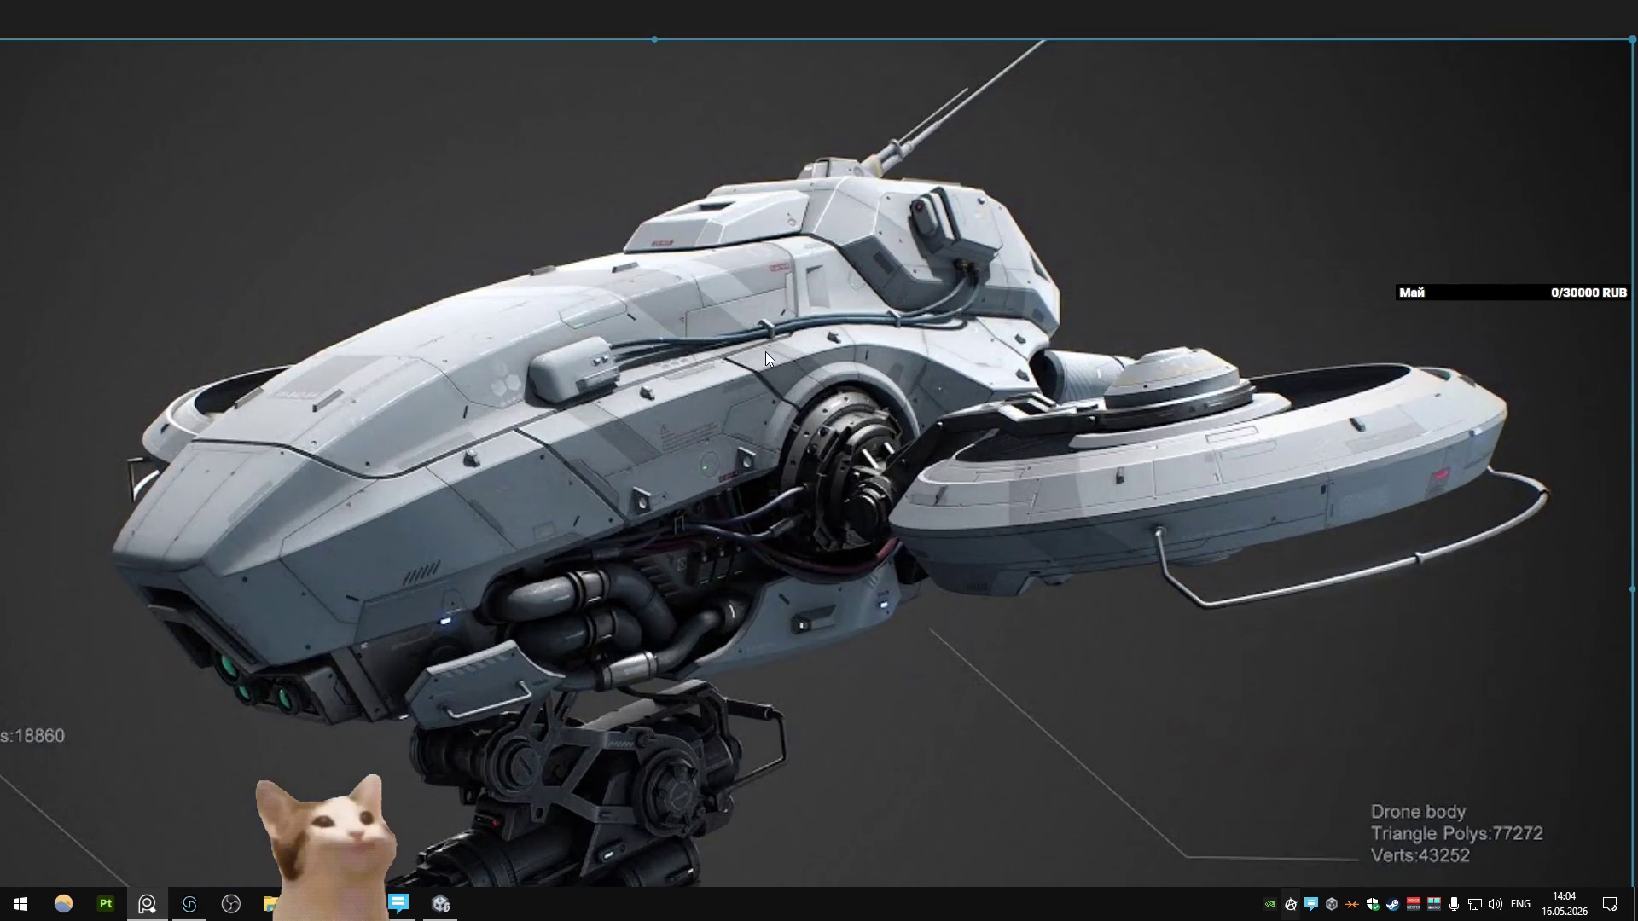
scroll(765, 351, "down", 1)
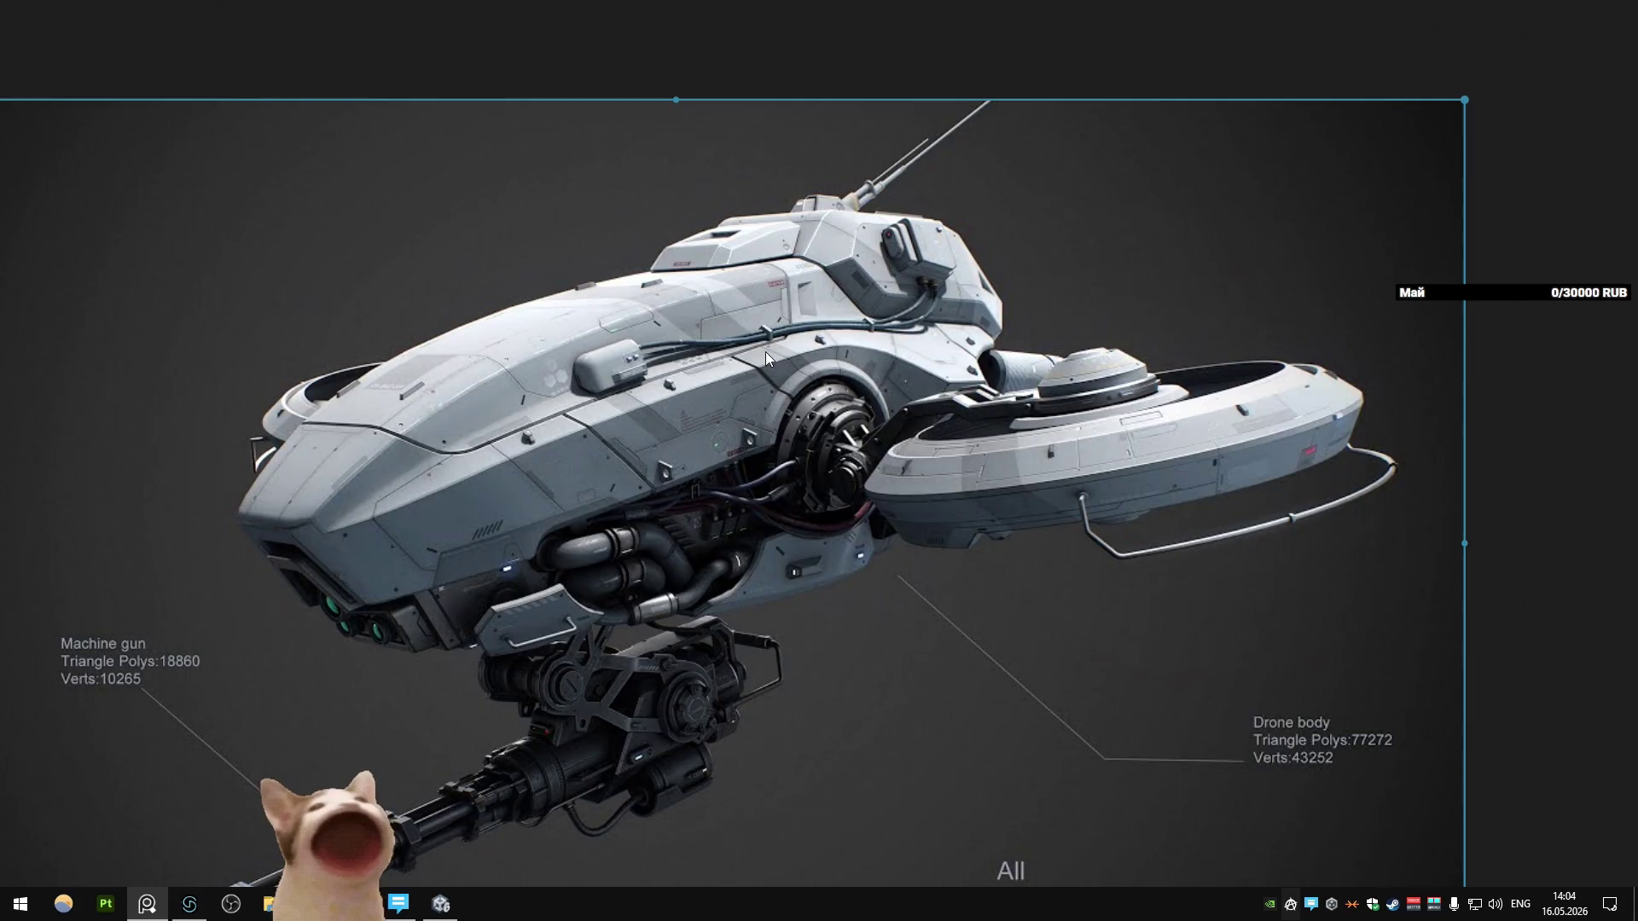
key("alt+Tab")
key("alt+Tab")
key("alt+Tab")
Step: Sketch a guide stroke across the hull, then undo it
mouse_move(778, 344)
middle_mouse_down()
mouse_move(800, 305)
mouse_move(759, 361)
middle_mouse_up()
mouse_move(458, 444)
left_mouse_down()
mouse_move(560, 526)
mouse_move(796, 412)
left_mouse_up()
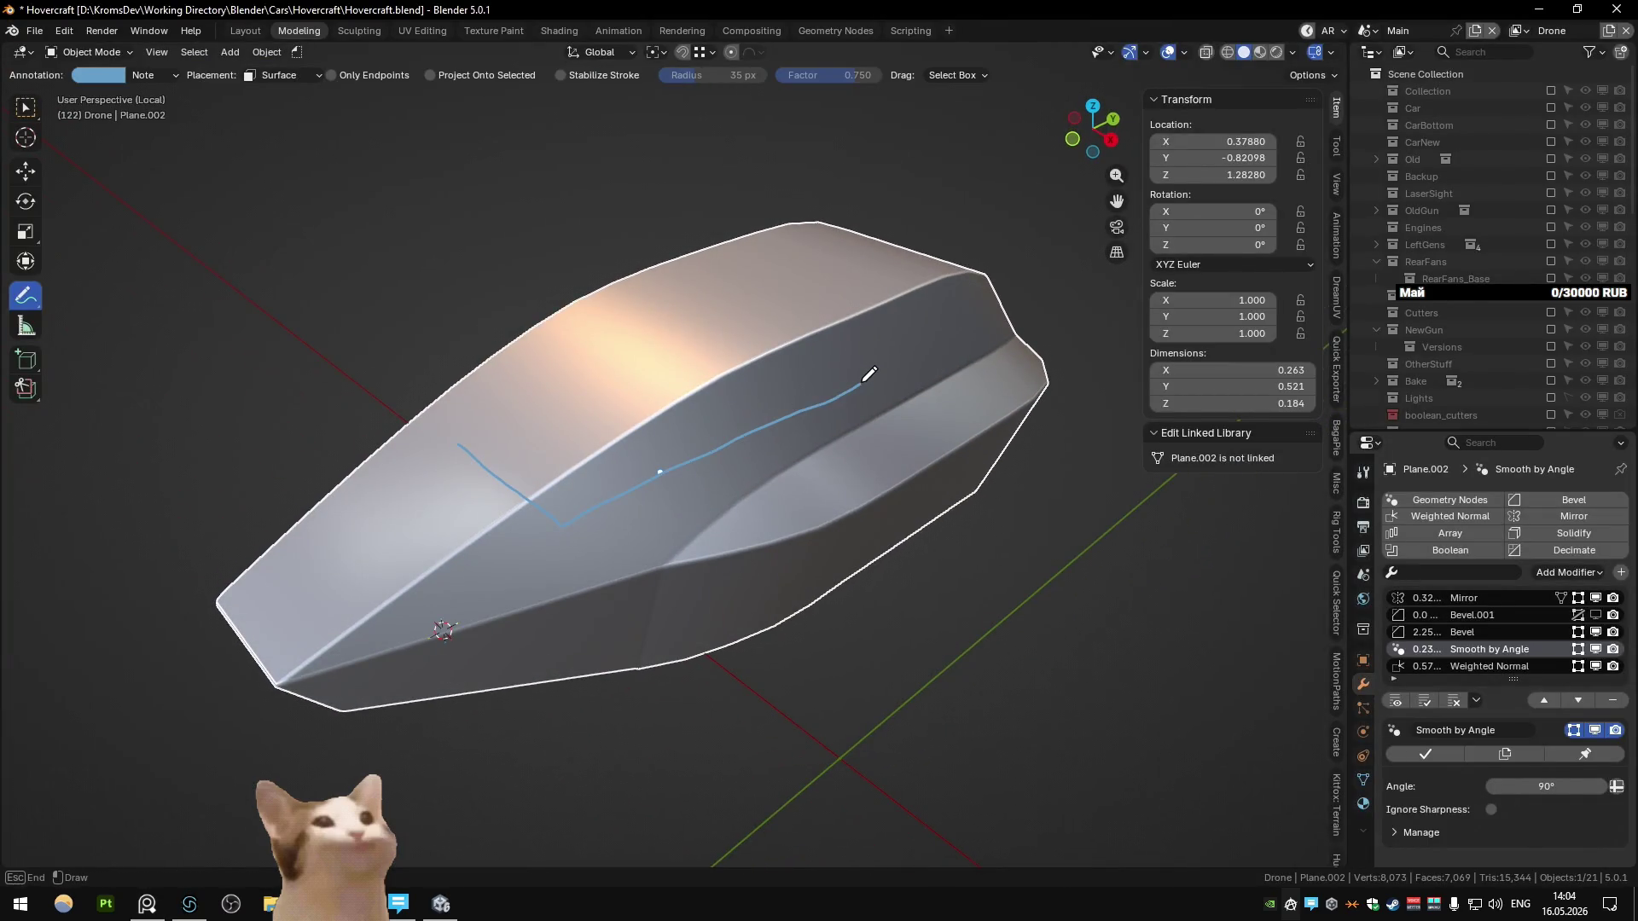
key("ctrl+z")
middle_click_drag(842, 447, 800, 451)
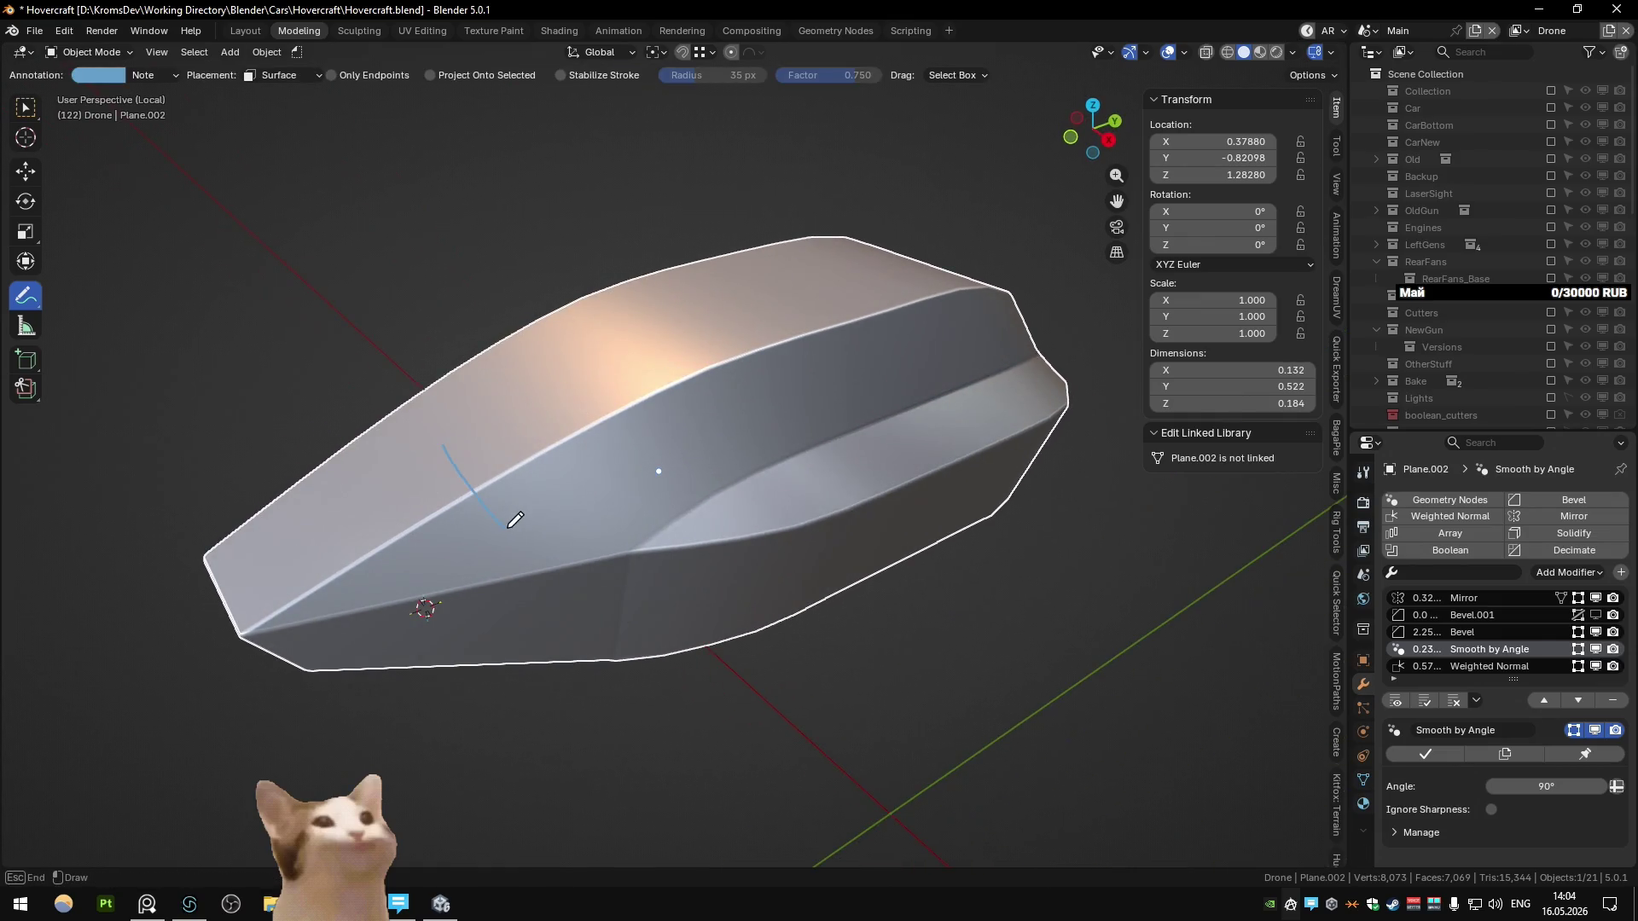
Step: Loop-cut a new lengthwise edge loop across the hull's top in Edit Mode
key("Tab")
mouse_move(520, 402)
middle_mouse_down()
mouse_move(631, 444)
mouse_move(648, 512)
mouse_move(657, 469)
middle_mouse_up()
key("ctrl+r")
left_click(663, 459)
left_click(648, 512)
key("Tab")
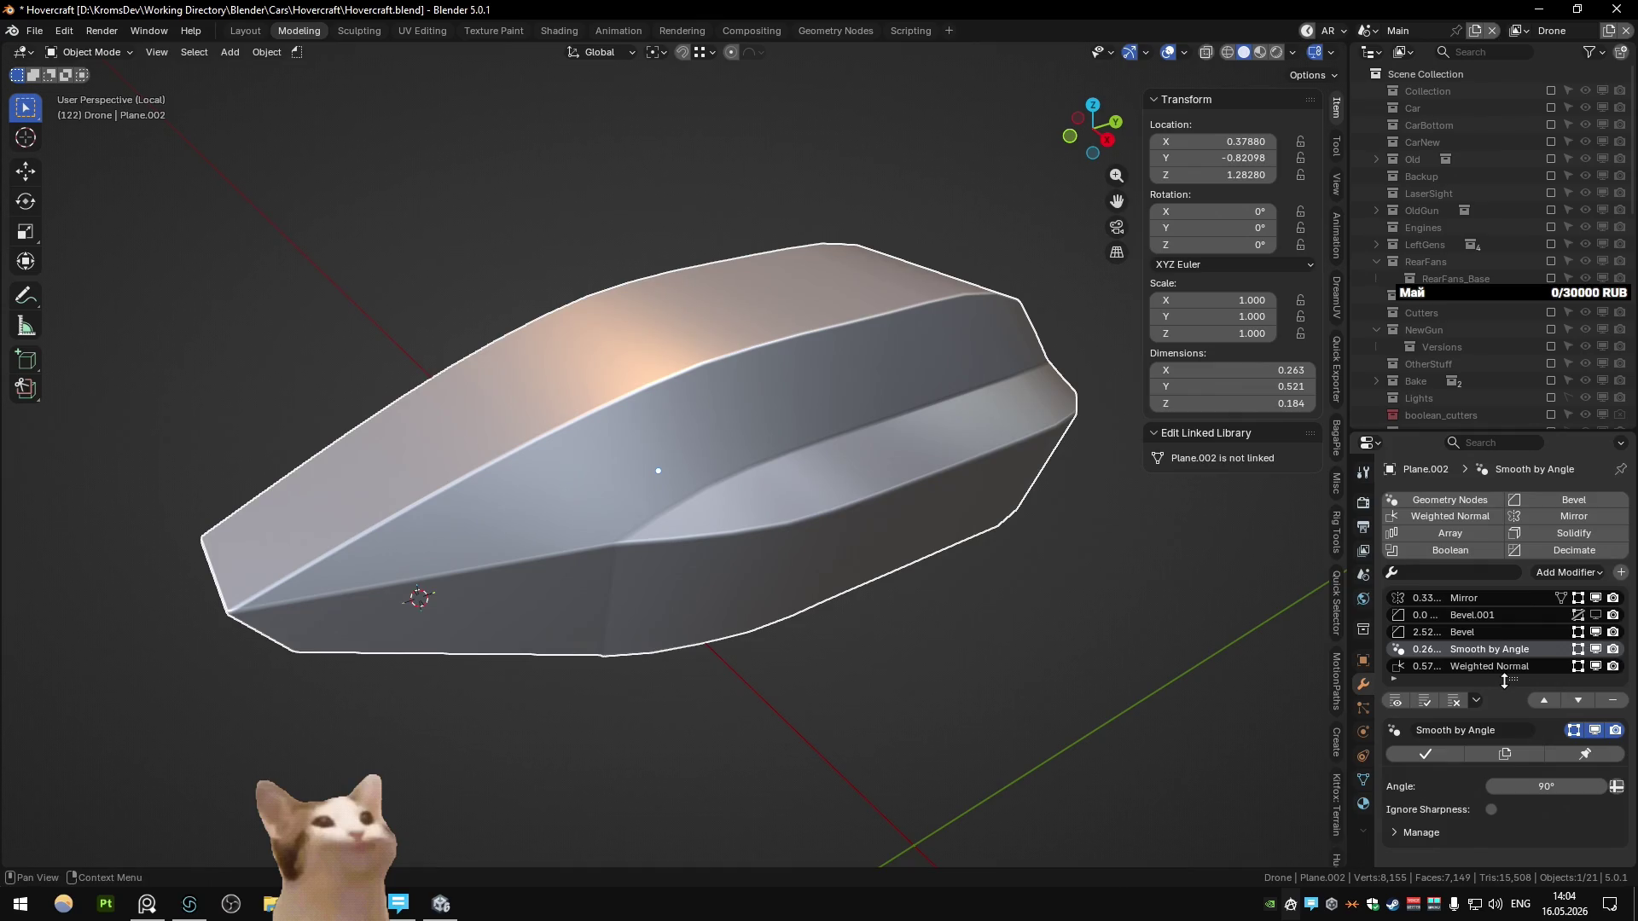
Step: Add an Edge Split modifier to the hull and move it two places up the stack
left_click(1502, 638)
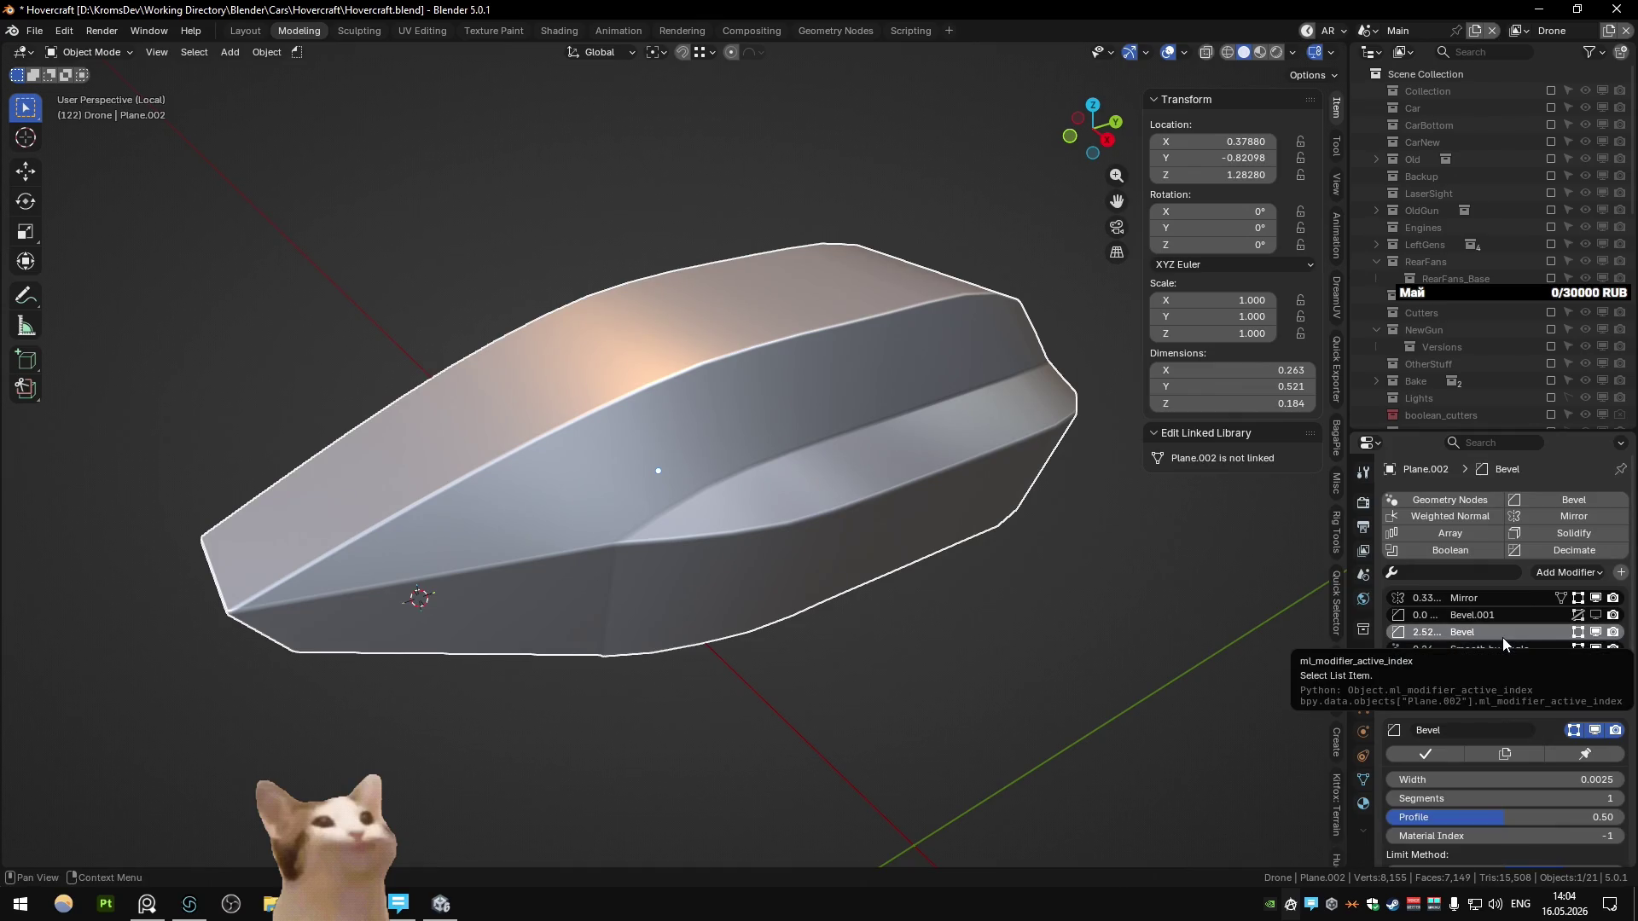
left_click(1489, 575)
type("spli")
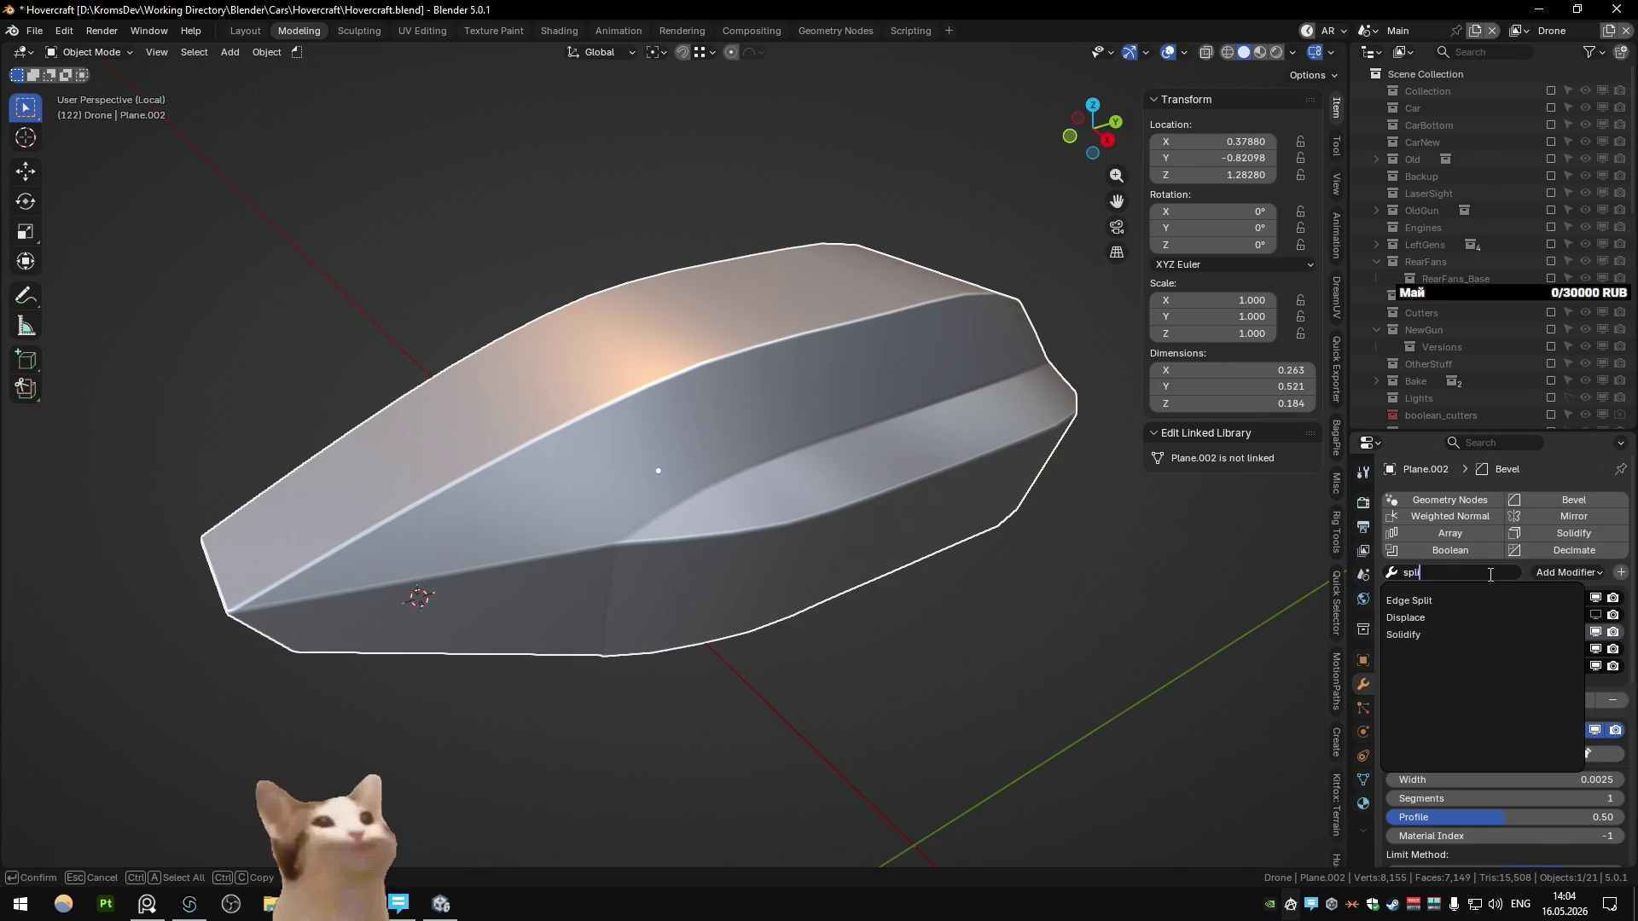
left_click(1433, 600)
left_click(1545, 700)
left_click(1545, 701)
left_click(1545, 700)
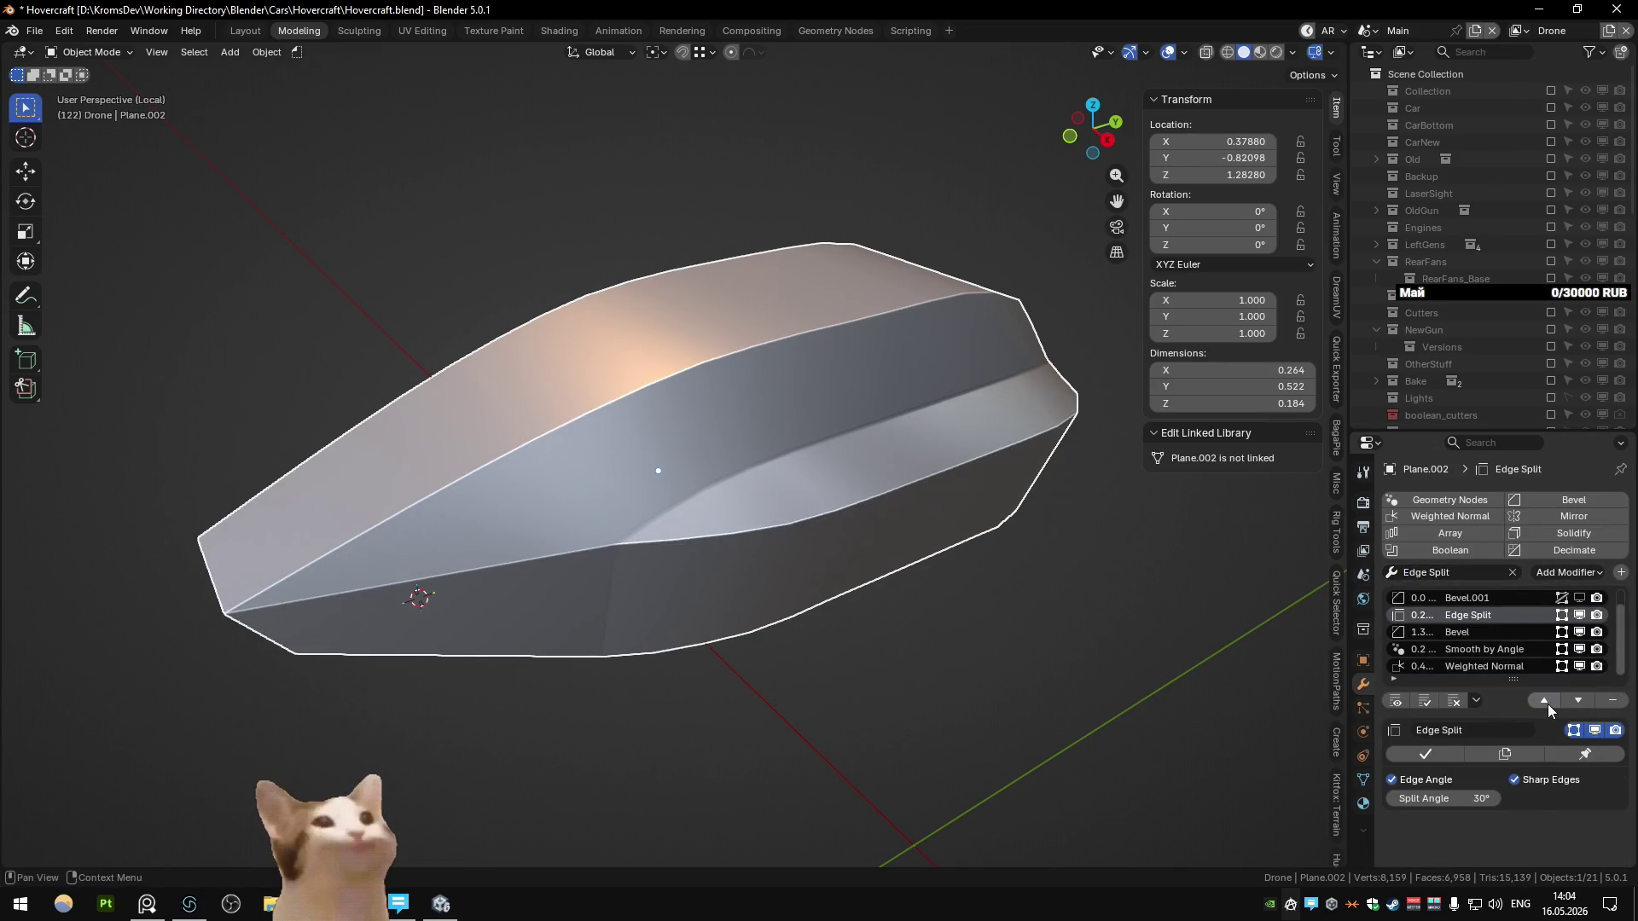
Step: Add a Solidify modifier and move it two places up the stack
left_click(1495, 574)
type("soli")
key("Return")
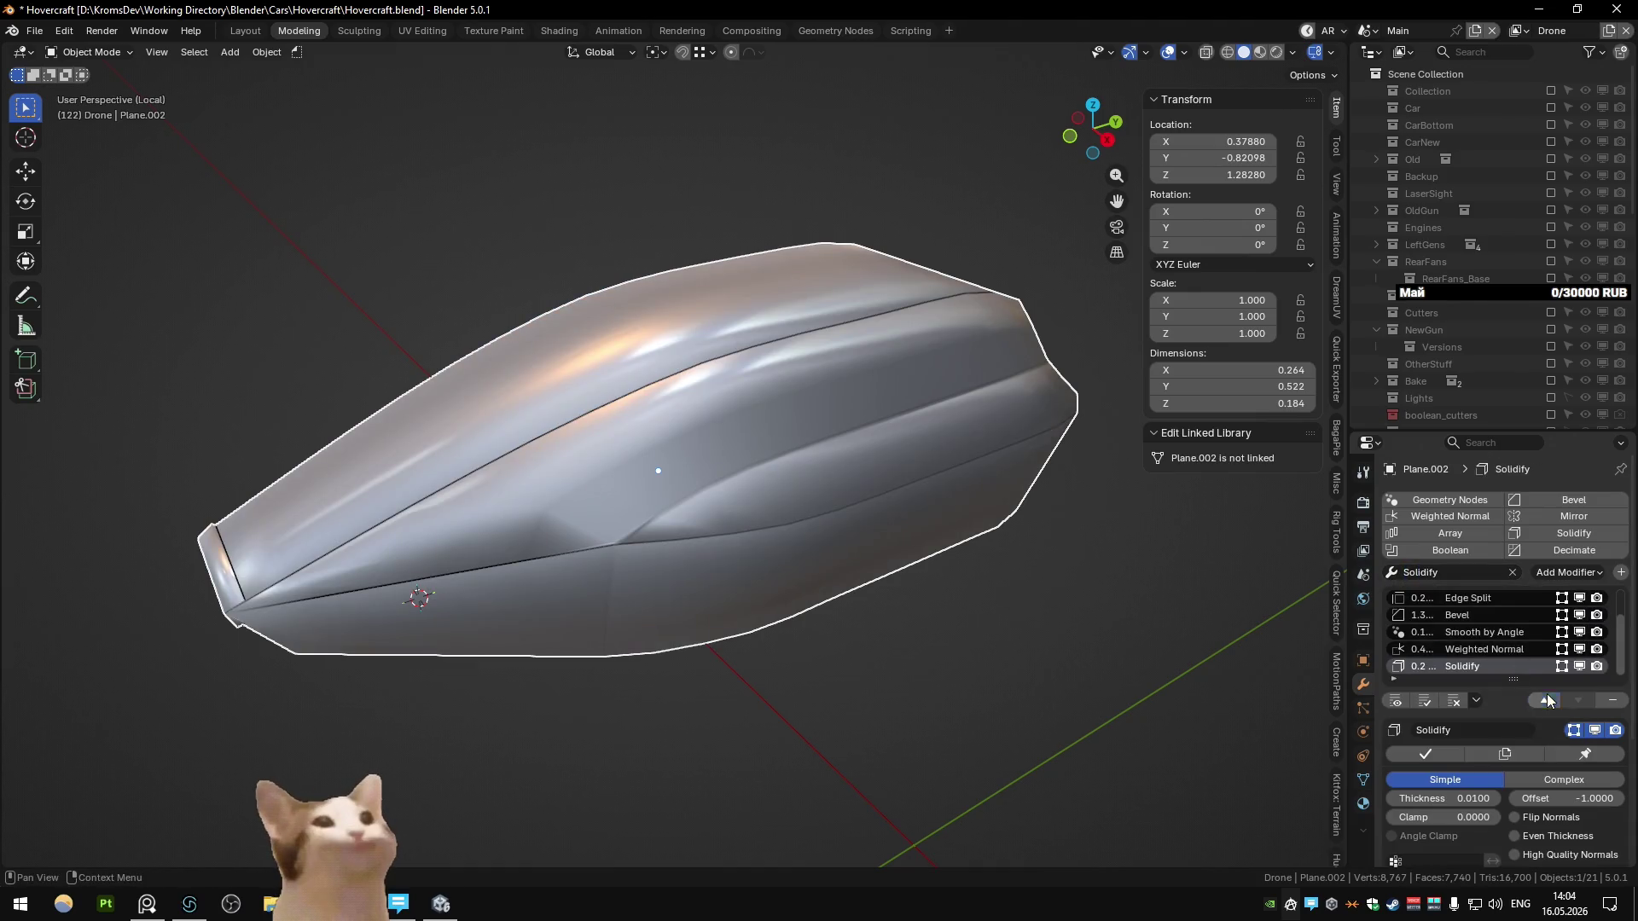
left_click(1548, 701)
left_click(1548, 701)
left_click(1548, 700)
Step: Turn off Edge Angle so Edge Split uses sharp edges only
mouse_move(623, 513)
middle_mouse_down()
mouse_move(617, 478)
mouse_move(642, 488)
middle_mouse_up()
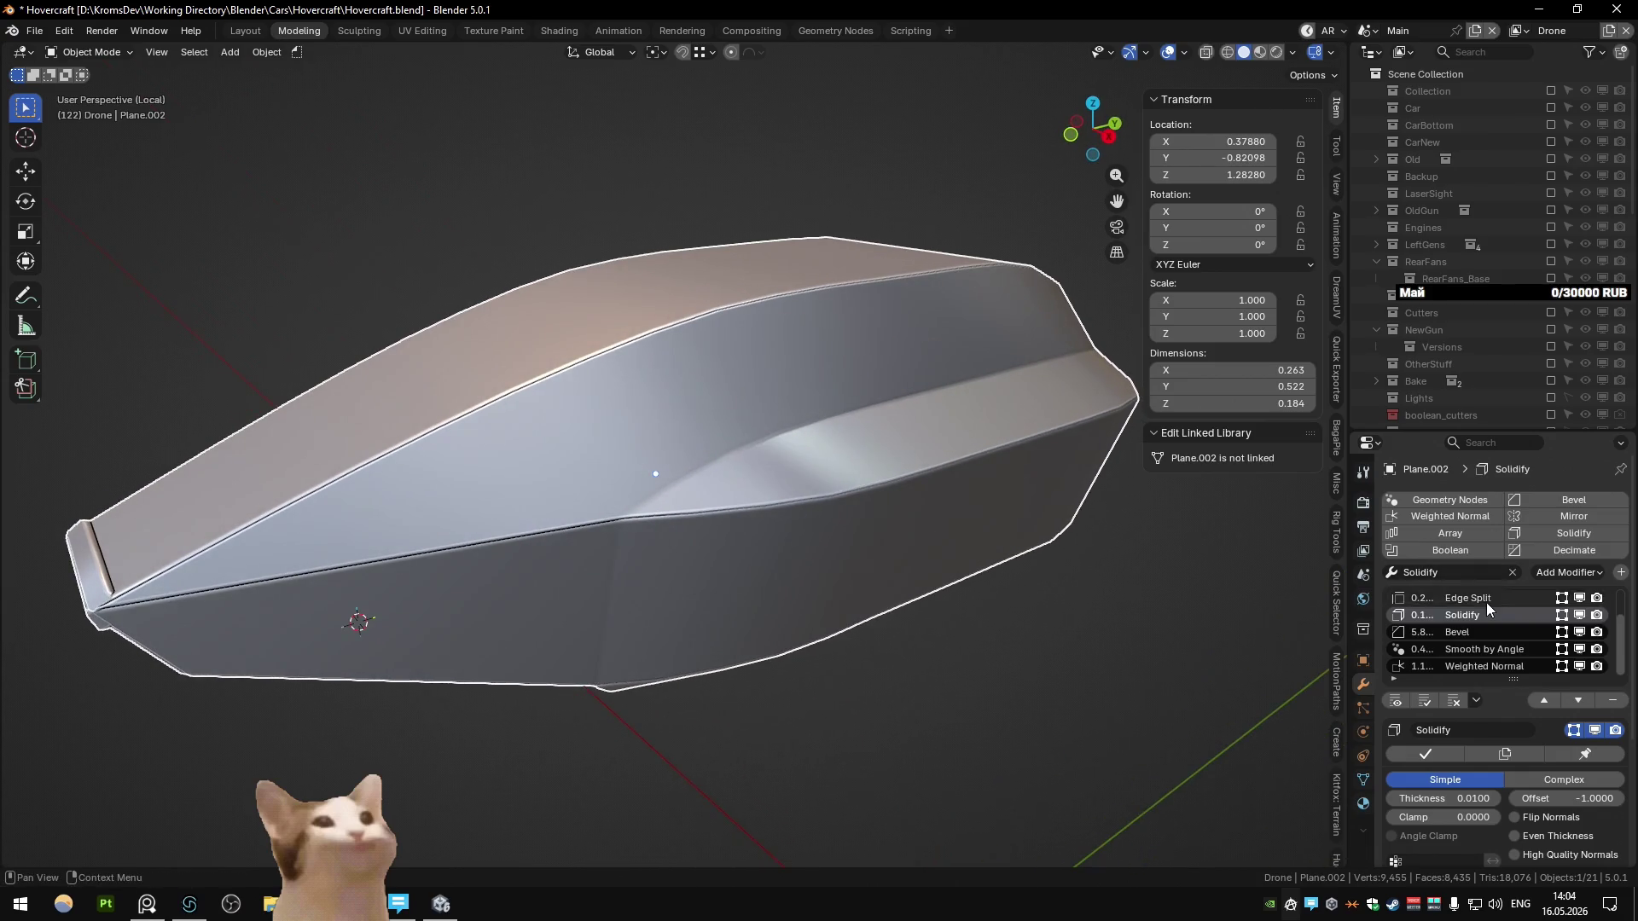
left_click(1487, 602)
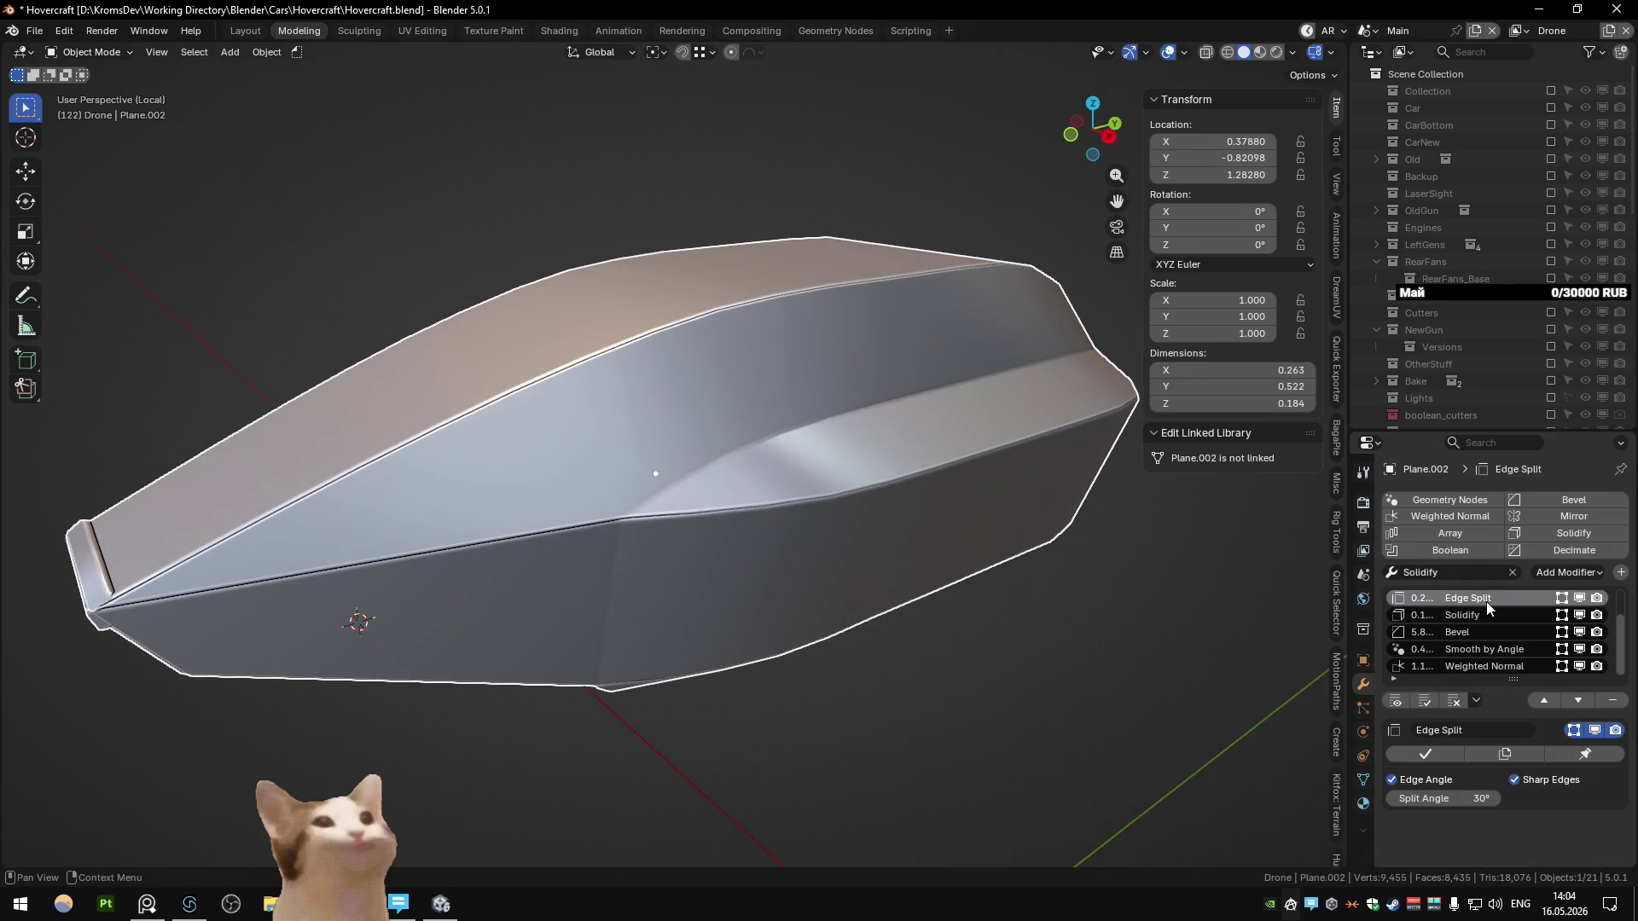
left_click(1437, 780)
Step: In edge select mode, select a shortest edge path across the hull's top
key("Tab")
key("2")
left_click(480, 393)
left_click(550, 435, "ctrl")
left_click(889, 325, "ctrl")
left_click(829, 269, "ctrl")
Step: Mark the selected edge path sharp via Quick Favorites and leave Edit Mode
key("q")
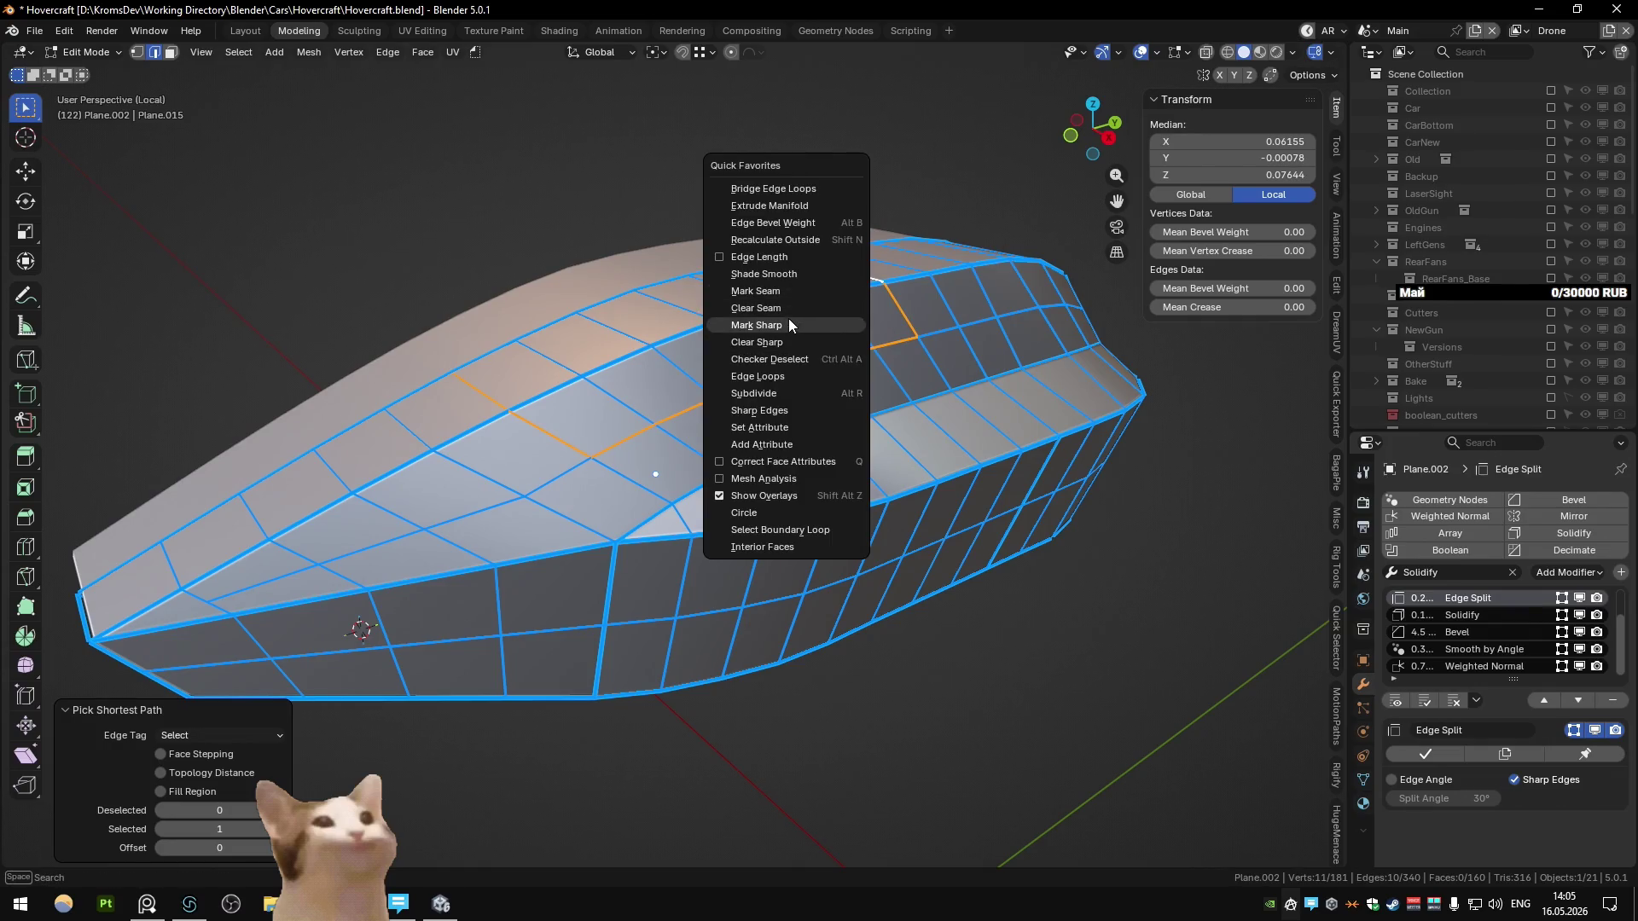
left_click(790, 325)
key("Tab")
Step: Widen the Bevel modifier's width to about 0.0082
middle_click_drag(760, 385, 719, 391)
left_click(1471, 636)
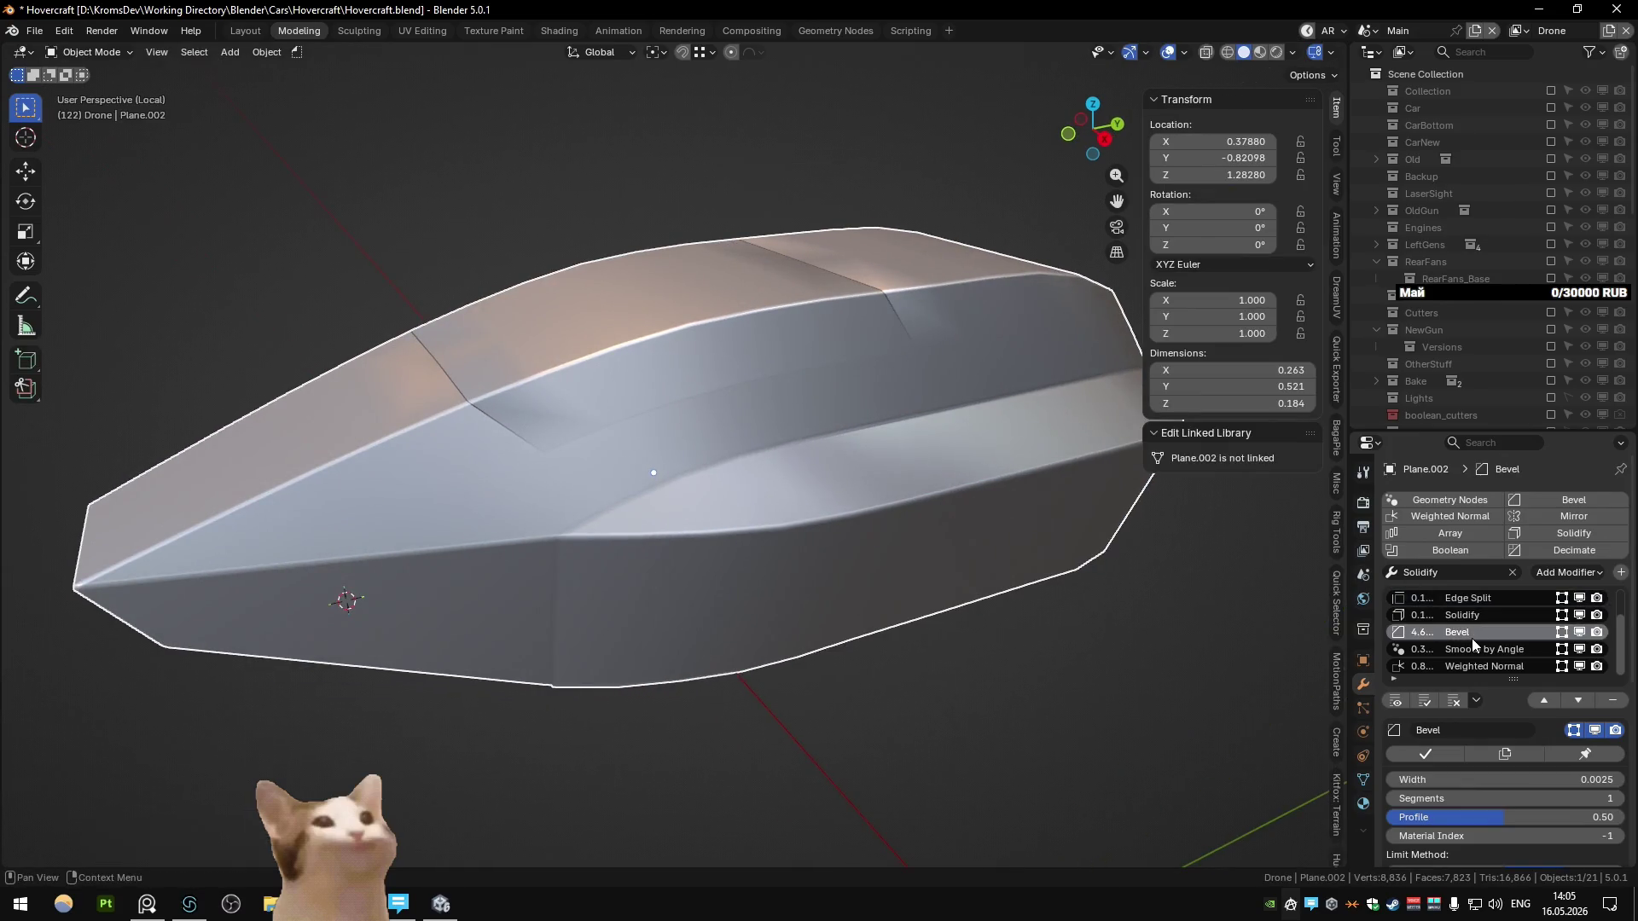
left_click_drag(1536, 779, 1550, 774)
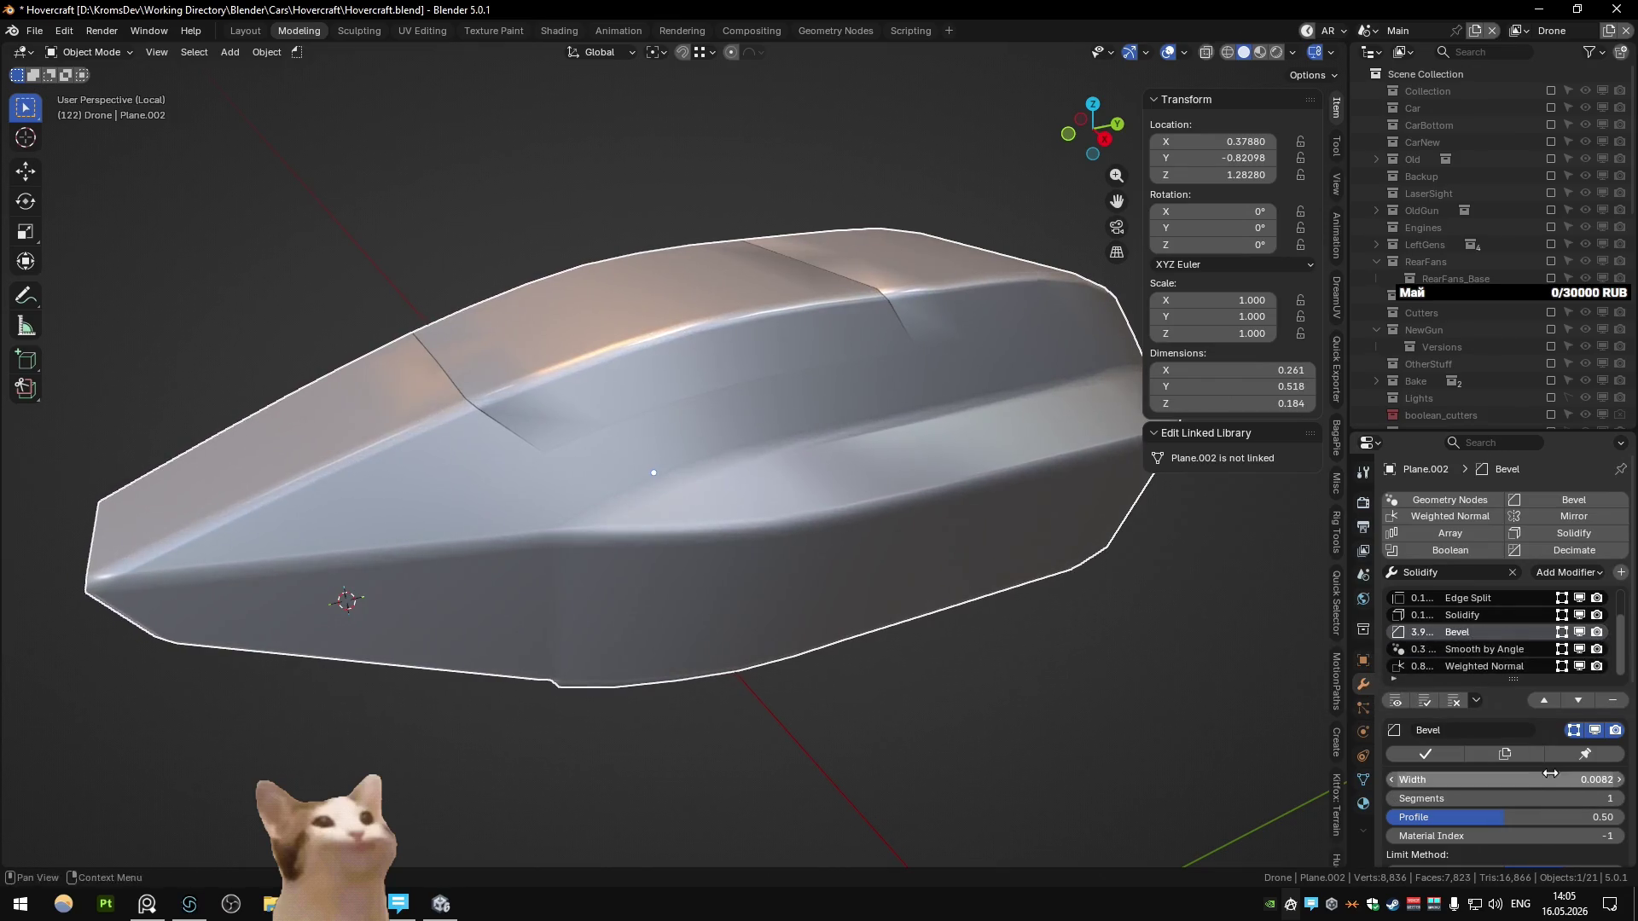
Step: Adjust Solidify's thickness, toggle Fill Rim off and on, and turn off Only Rim
left_click(1463, 614)
mouse_move(1450, 798)
left_mouse_down()
mouse_move(1427, 798)
mouse_move(1461, 798)
left_mouse_up()
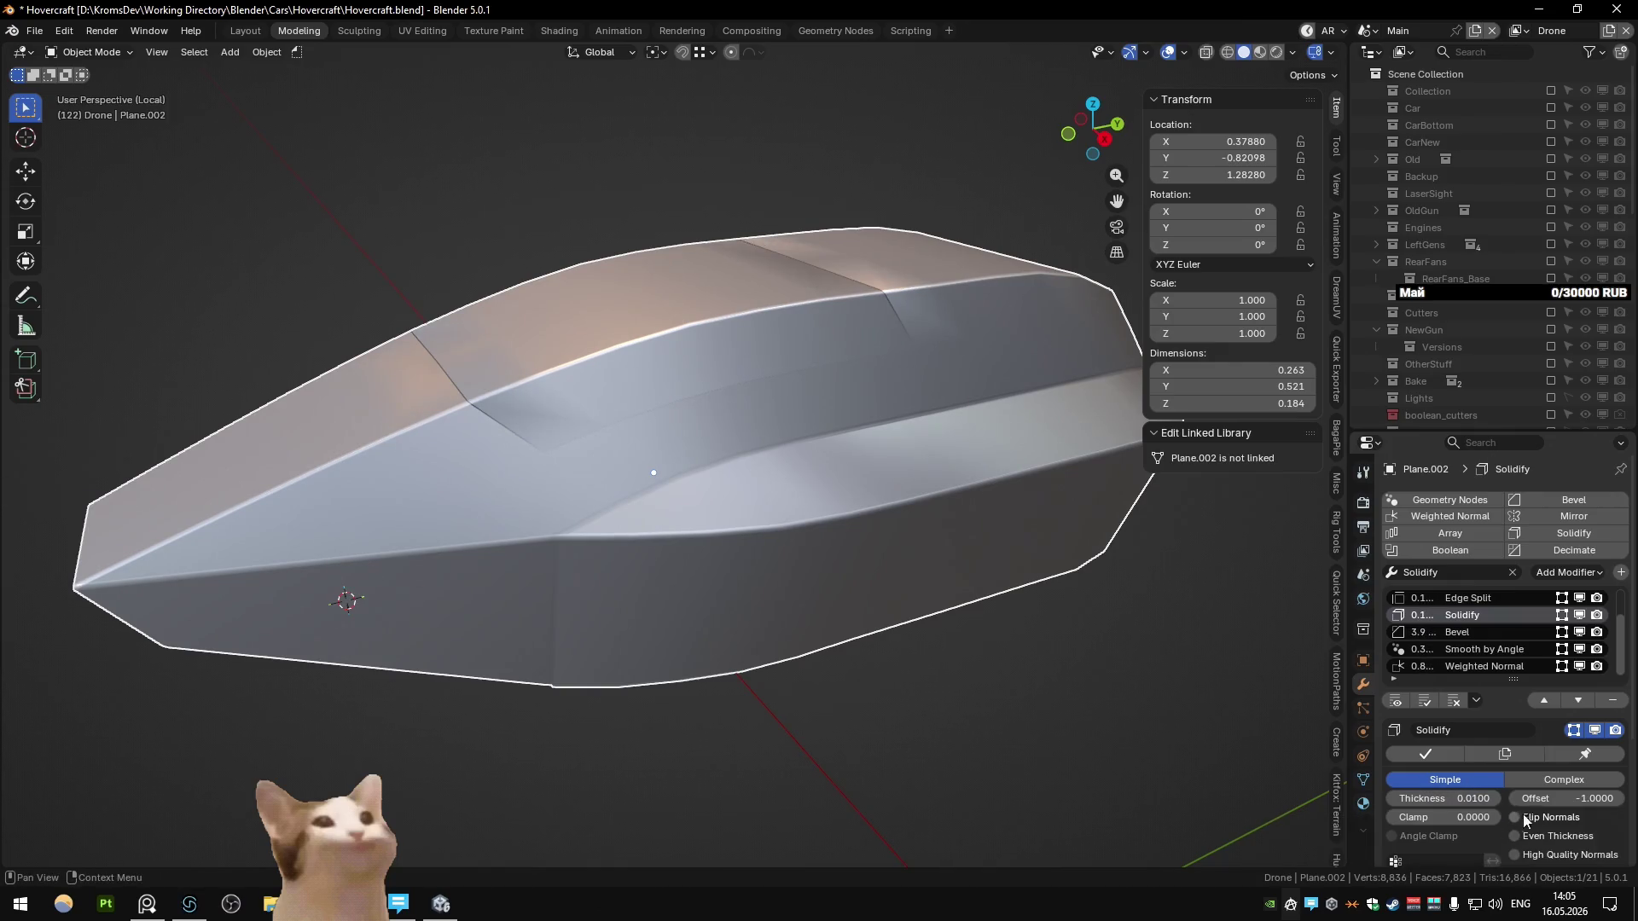
scroll(1527, 815, "down", 1)
left_click(1542, 843)
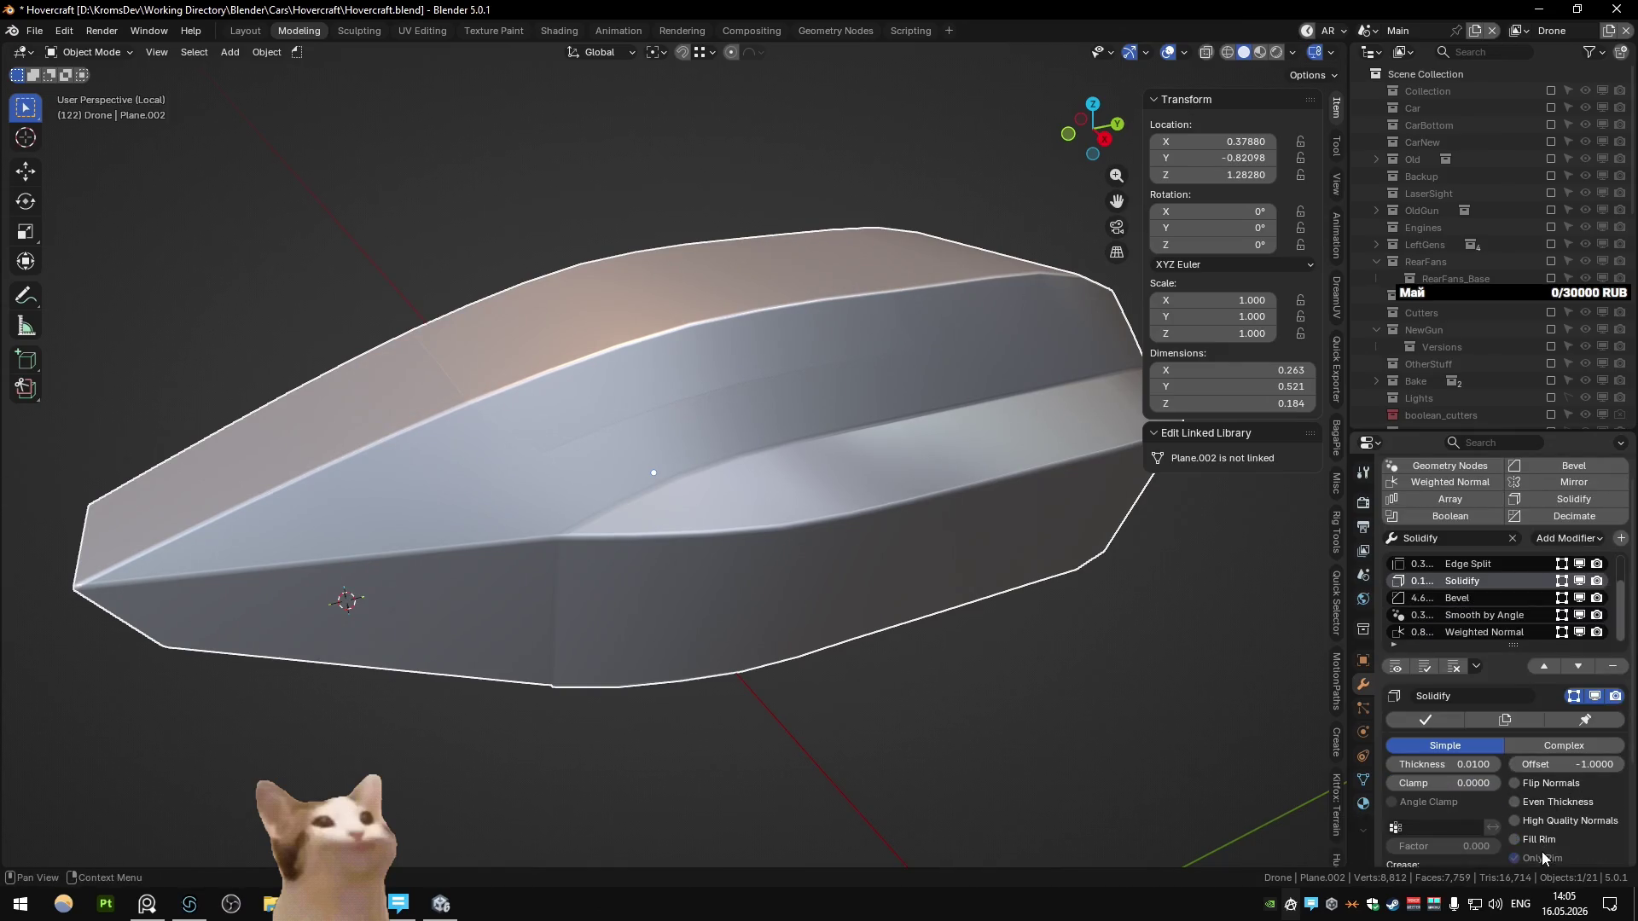
left_click(1542, 843)
left_click(1539, 858)
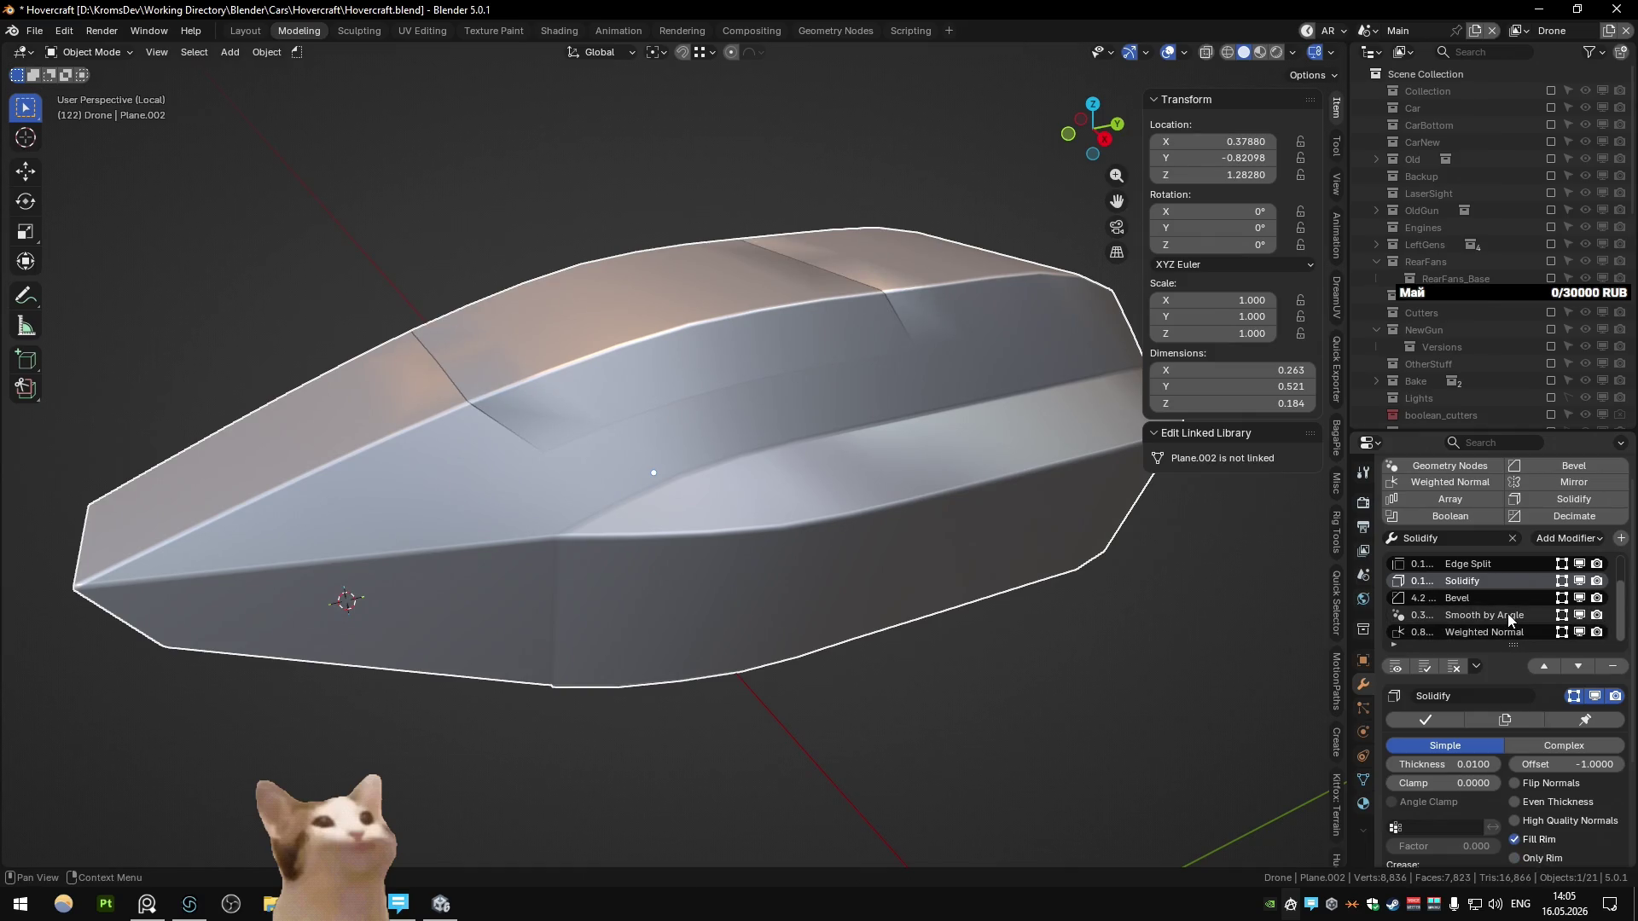
Step: Move Edge Split above Bevel.001 and back, then open YouTube in the browser
scroll(1499, 751, "down", 4)
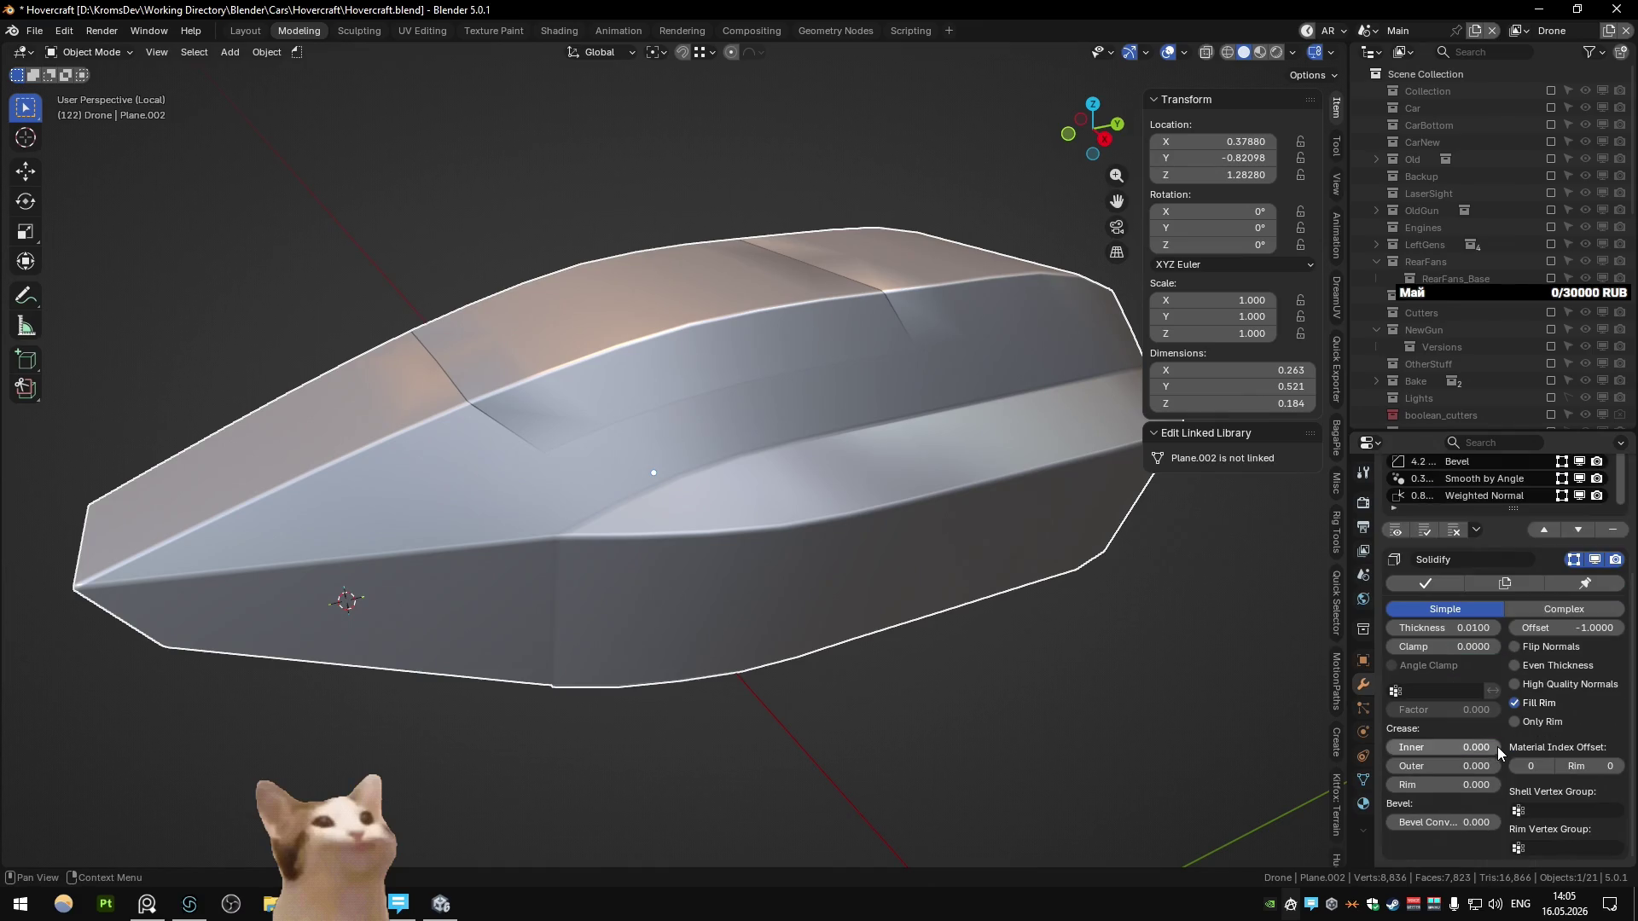
scroll(1499, 750, "up", 5)
left_click(1462, 572)
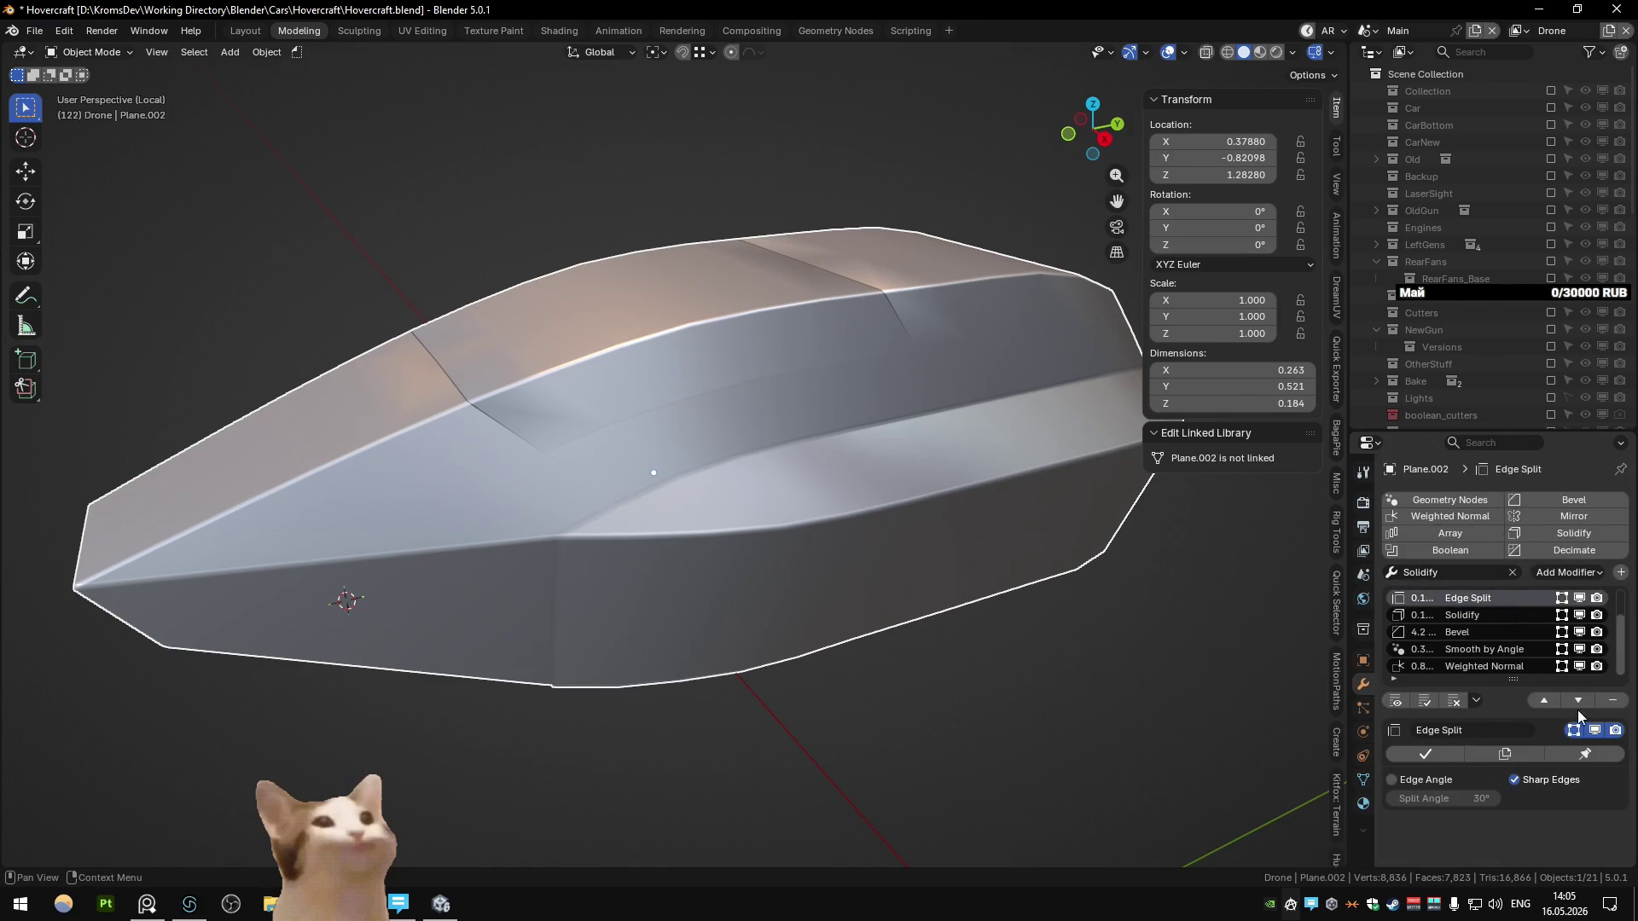
left_click(1558, 700)
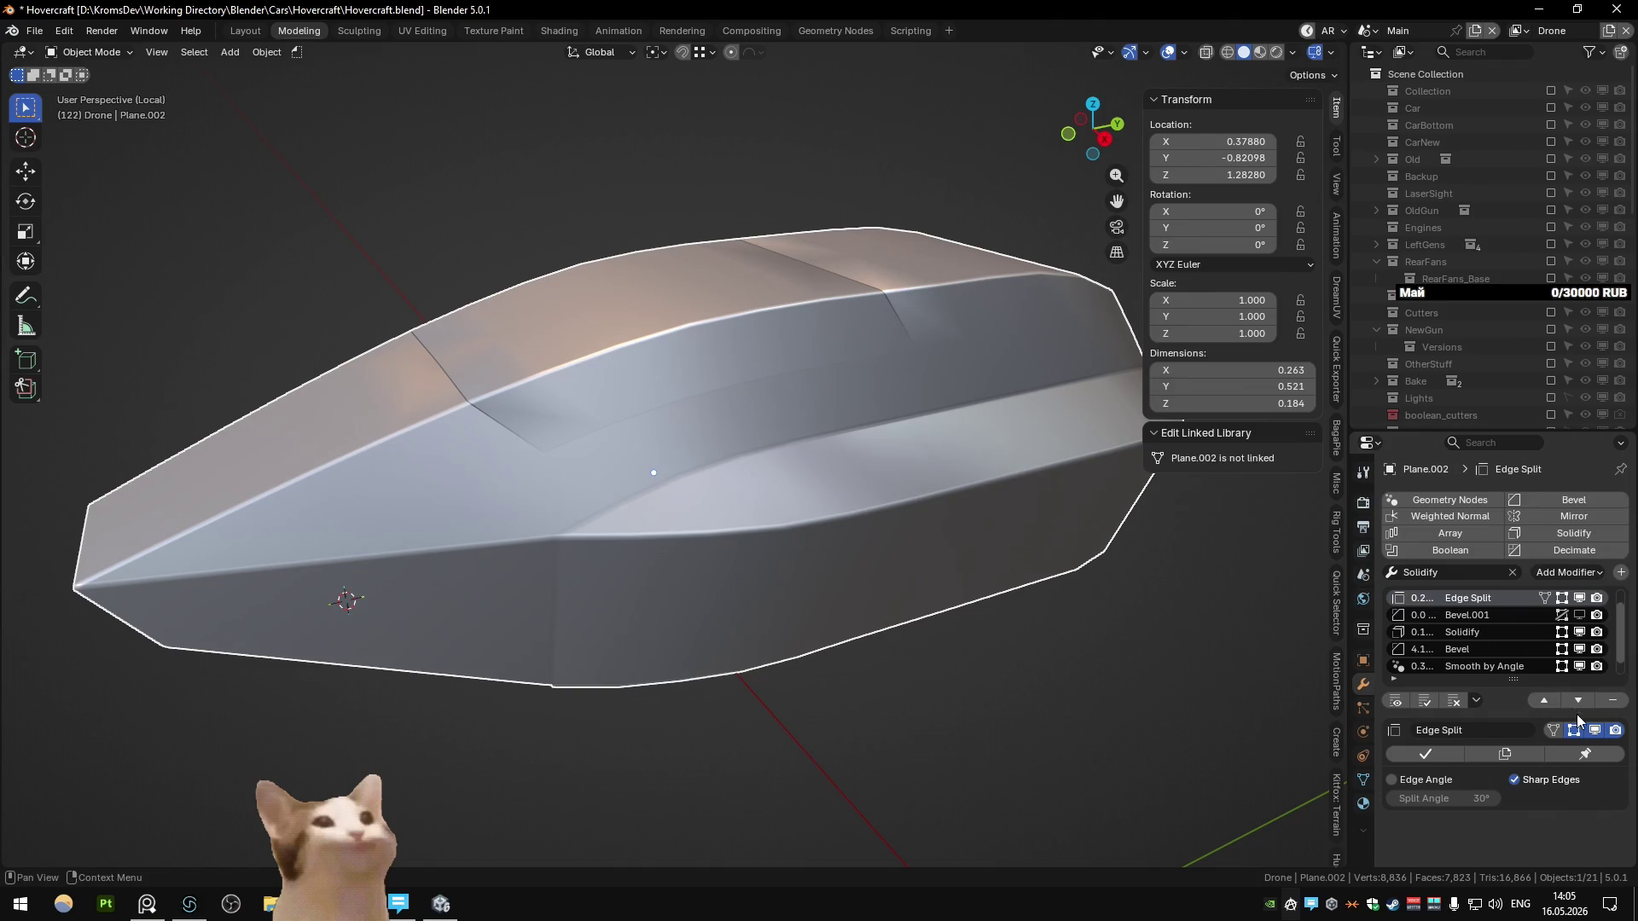
left_click(1575, 700)
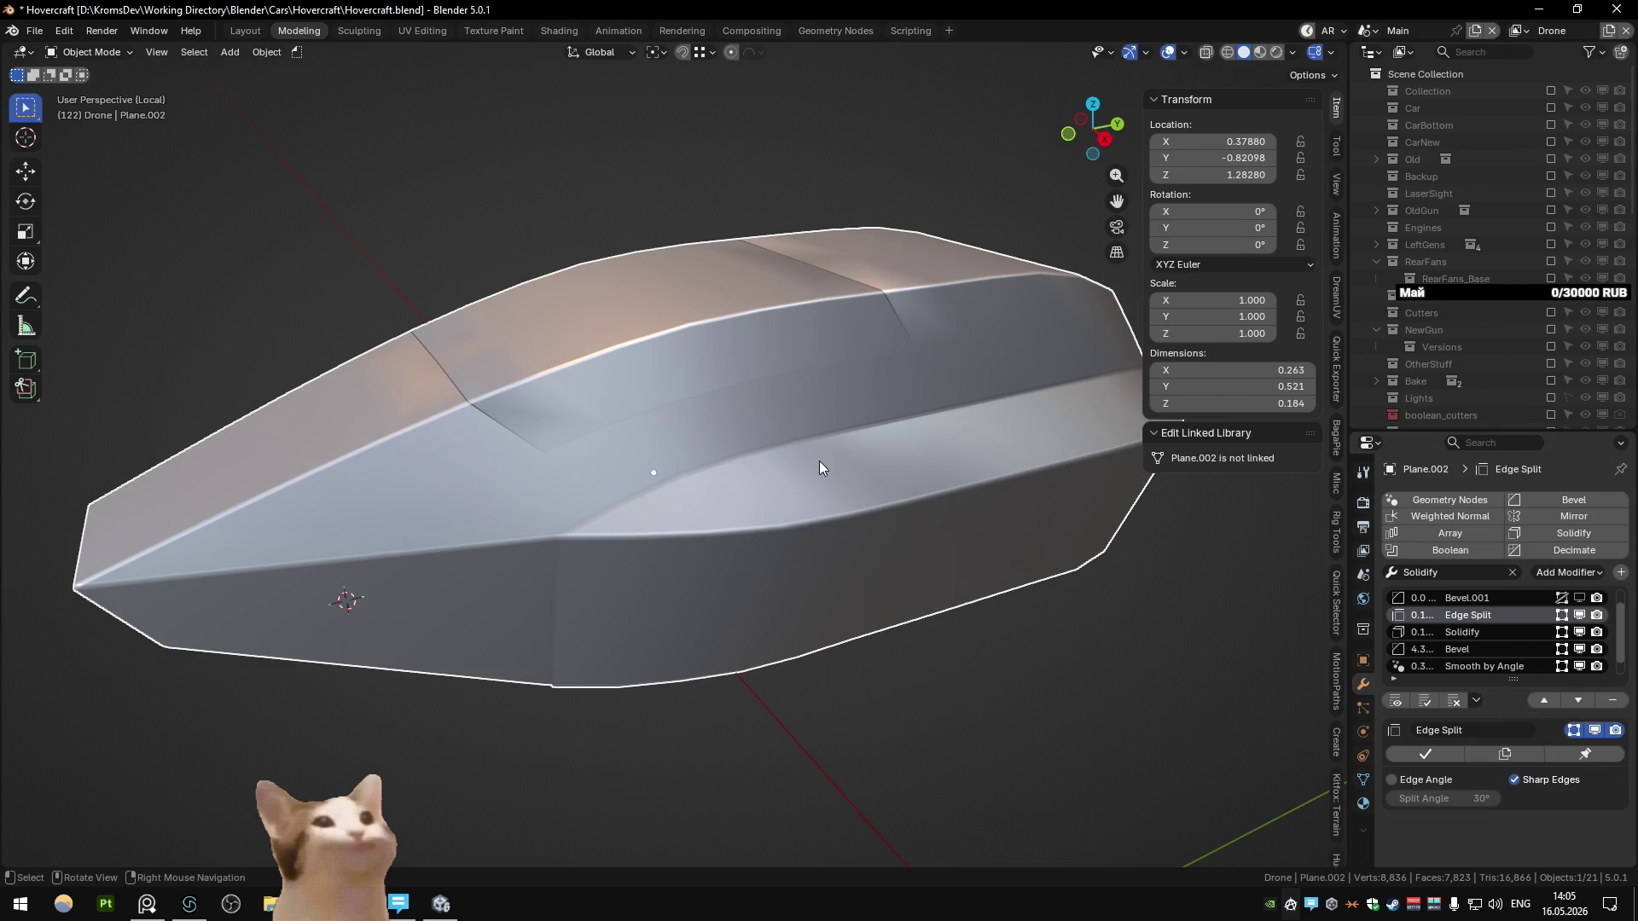
key("Tab")
key("Tab")
key("alt+Tab")
middle_click(165, 85)
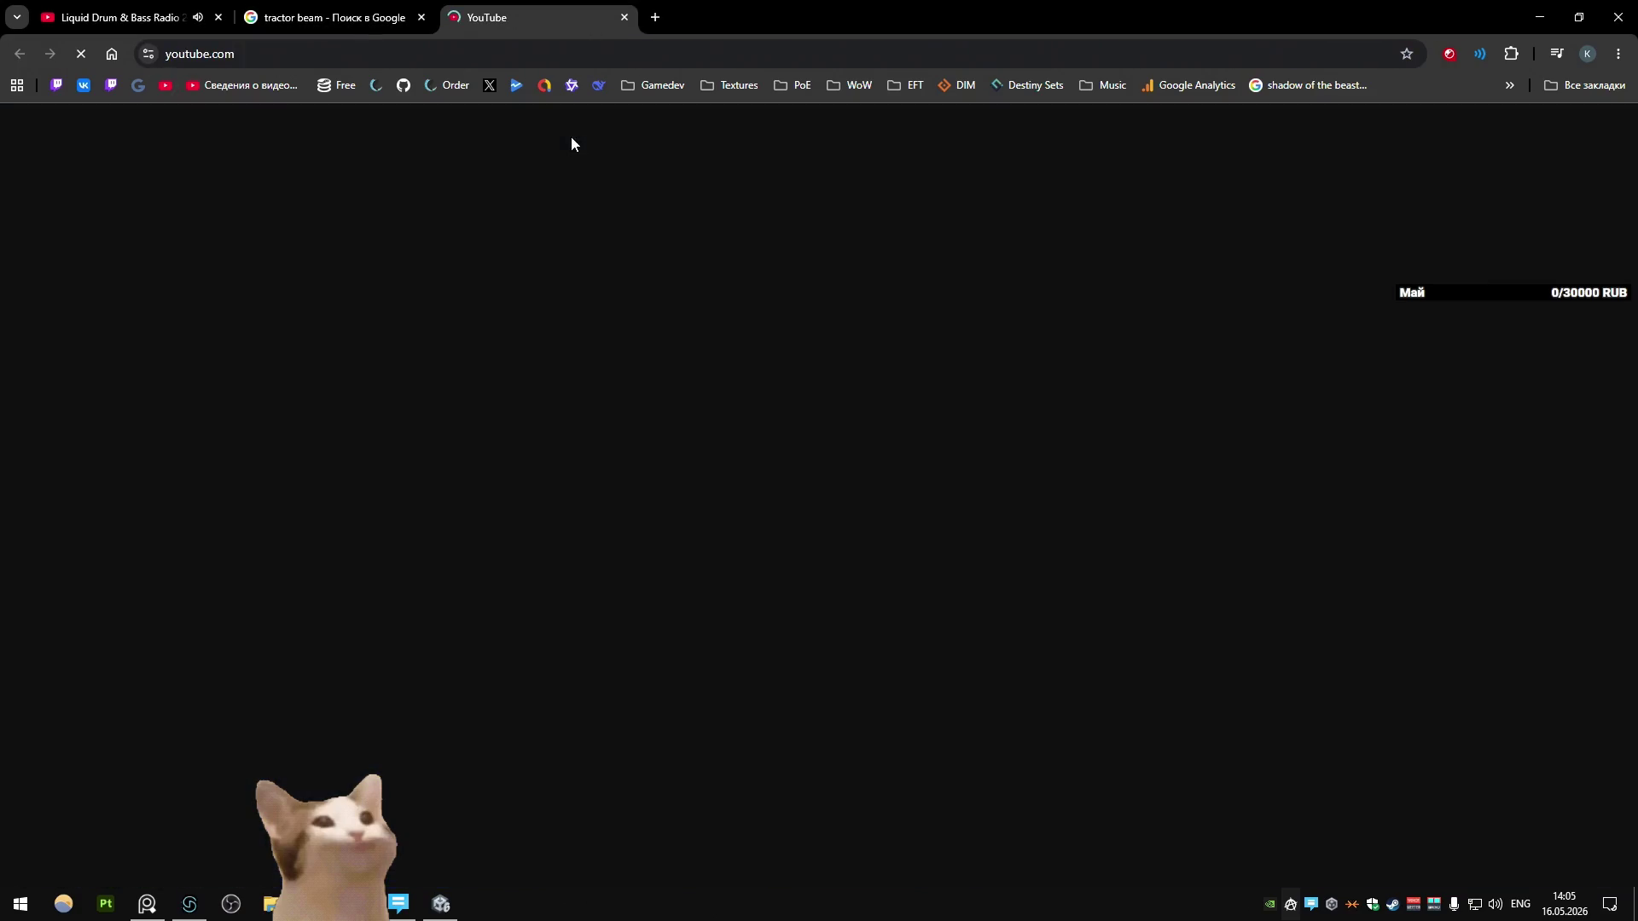
Step: Search YouTube for 'blender paneling', open the hard-surface panels tutorial and skip to its demo
left_click(568, 128)
type("blender paneling")
key("Return")
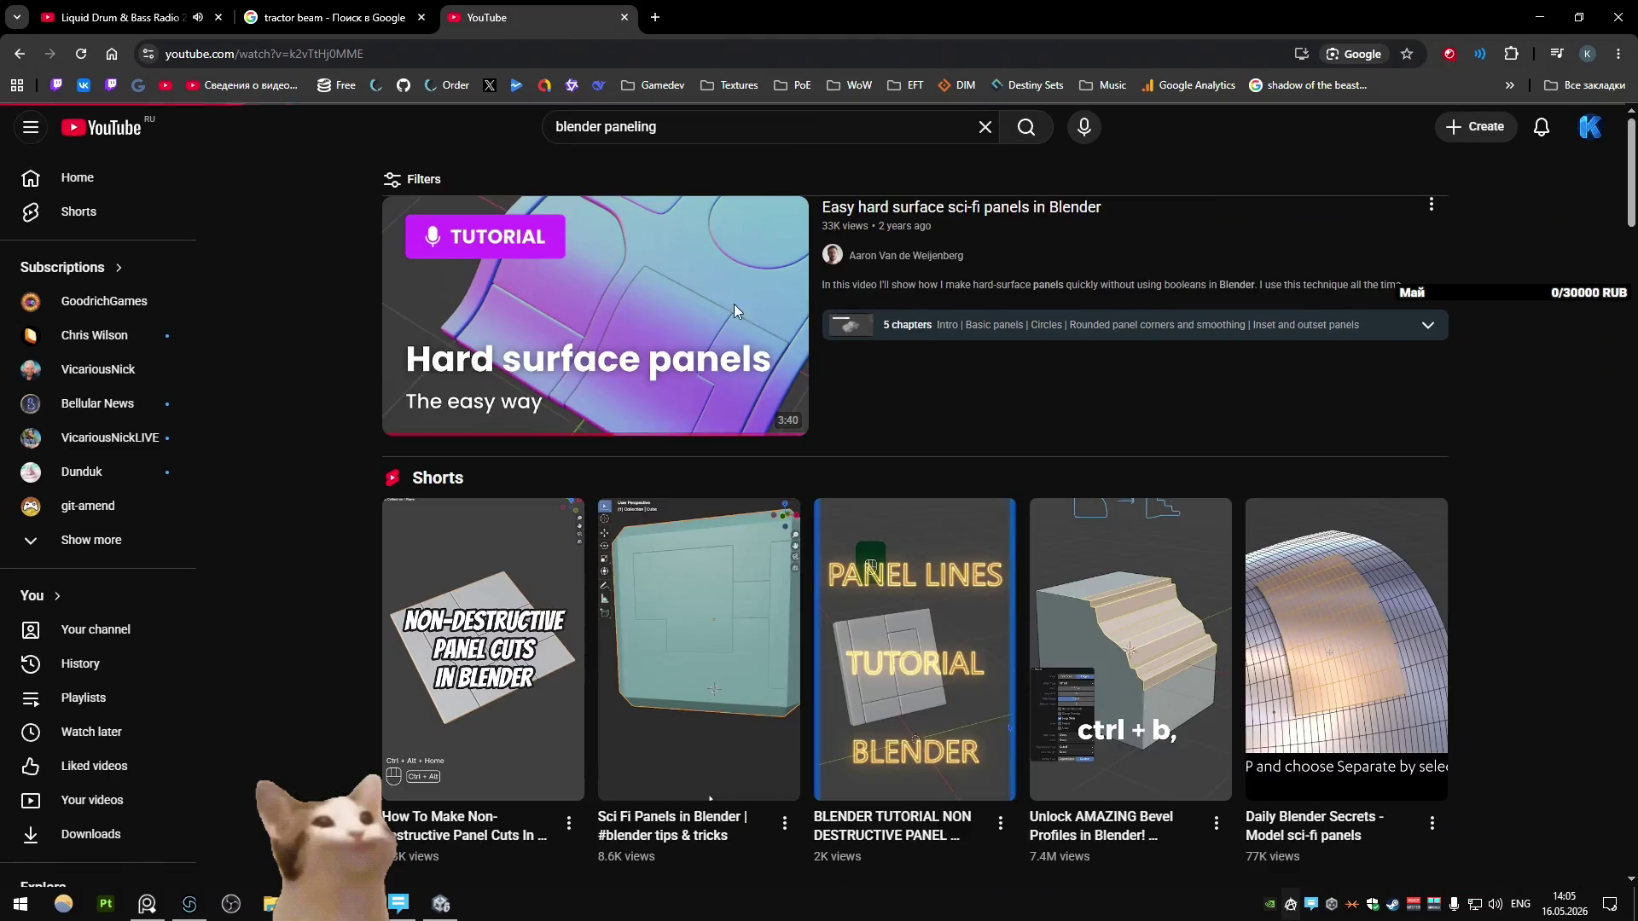
left_click(727, 311)
left_click(530, 759)
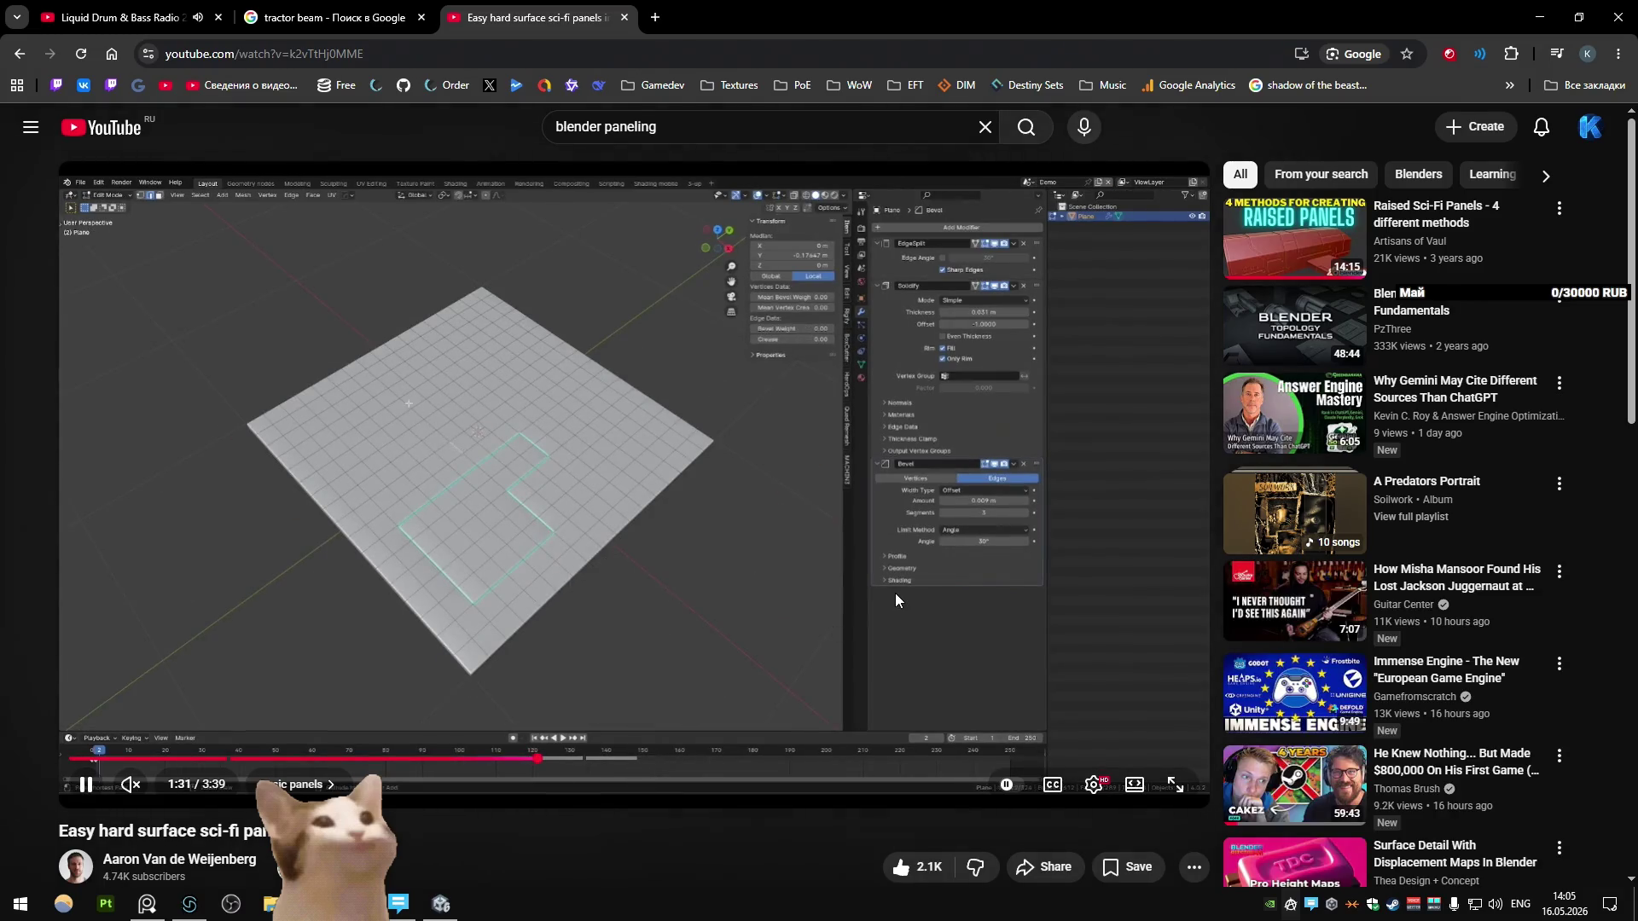
left_click(608, 757)
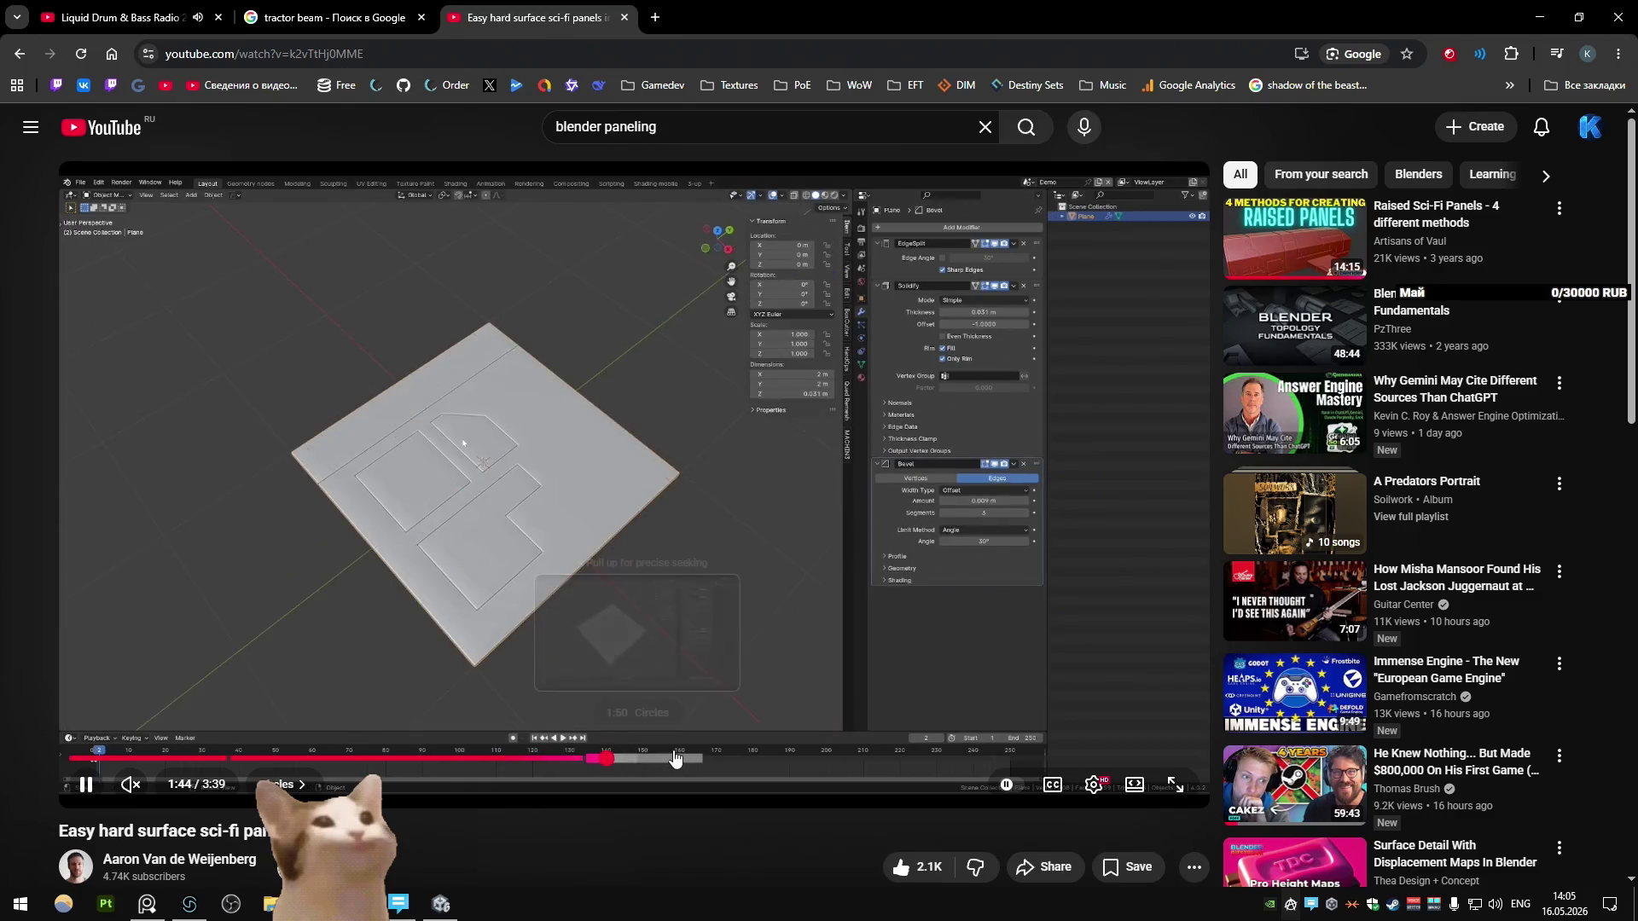
left_click(768, 758)
left_click(821, 556)
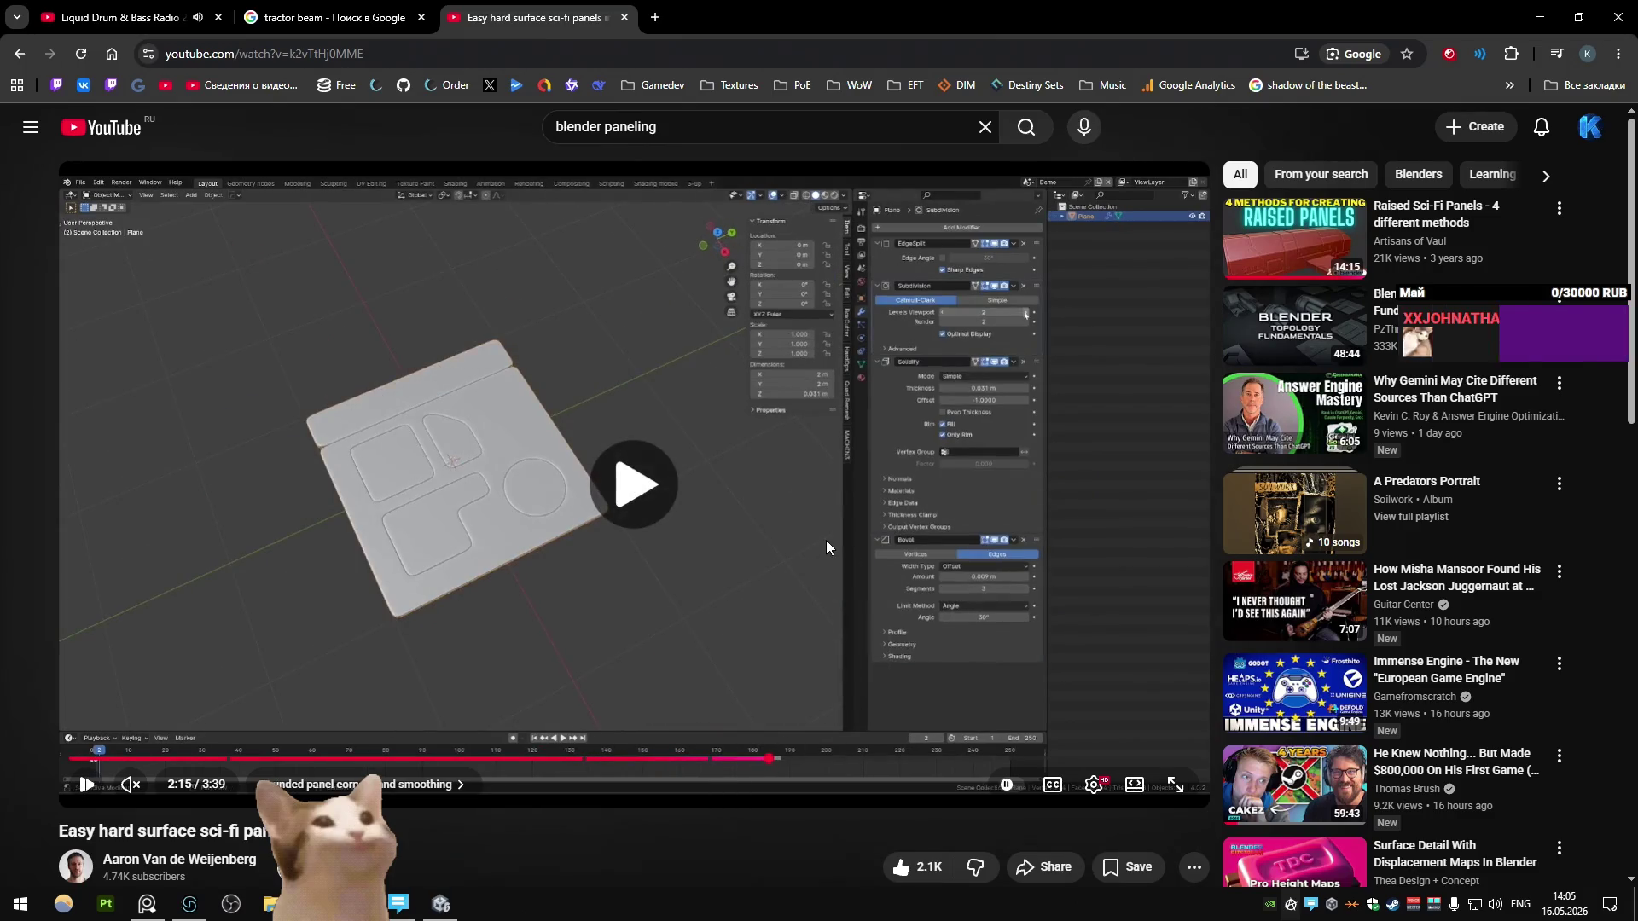
Step: Check the hull's Solidify settings in Blender, then return to the tutorial
key("alt+Tab")
left_click(1462, 632)
key("alt+Tab")
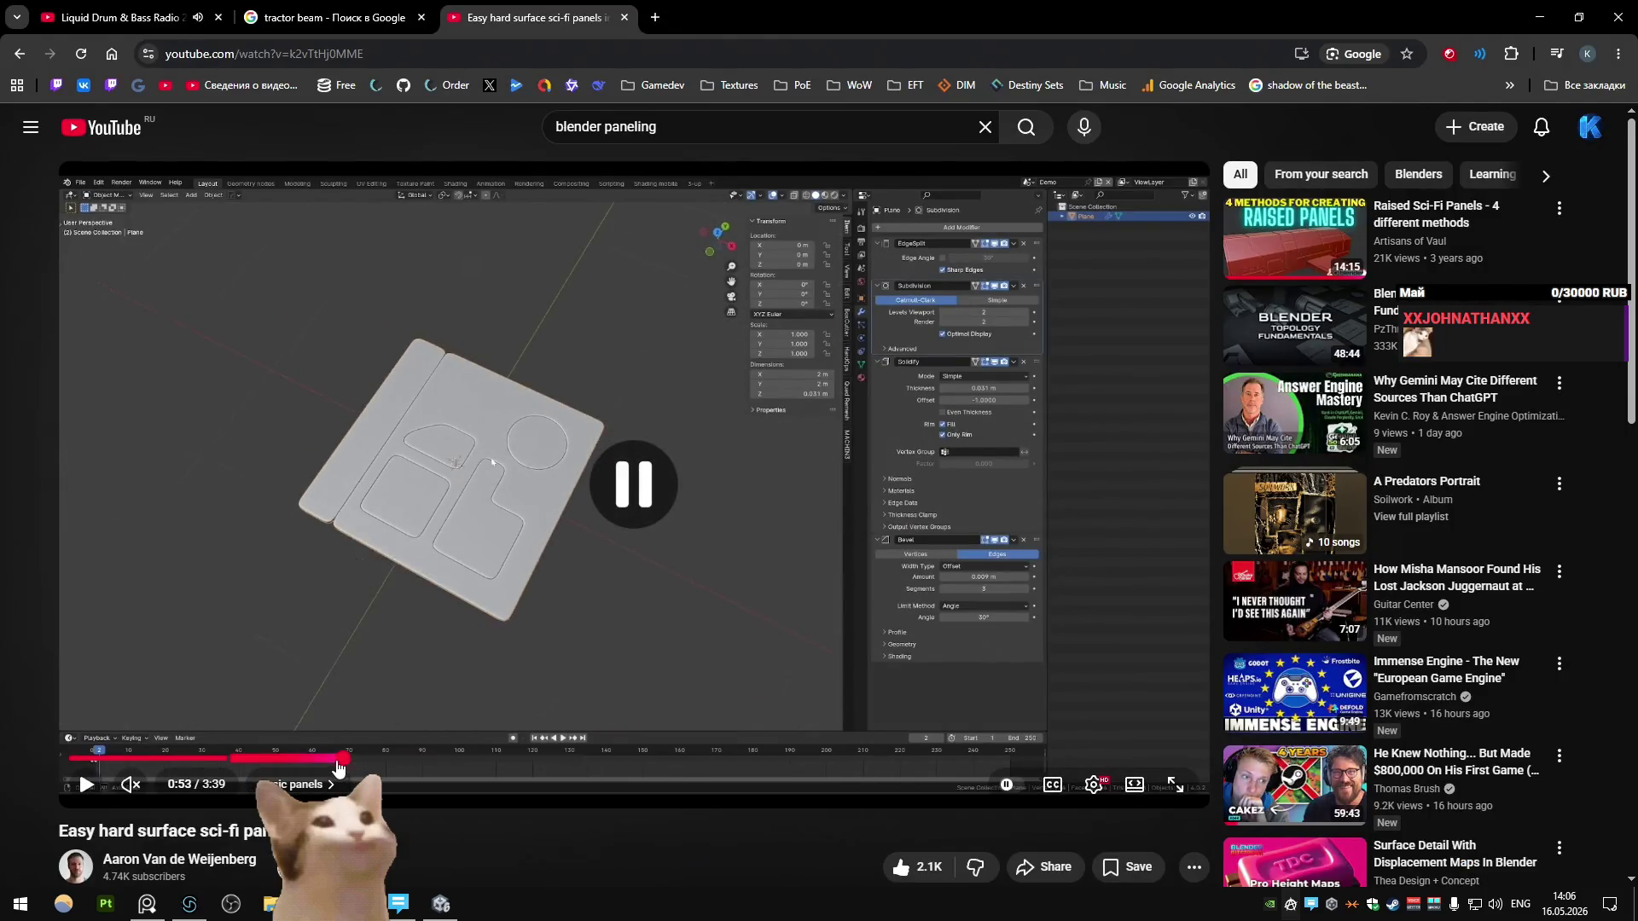
Step: Rewind the tutorial to the basic panels part, skip to the solidified outline, return to Blender
left_click(343, 757)
key("shift+period")
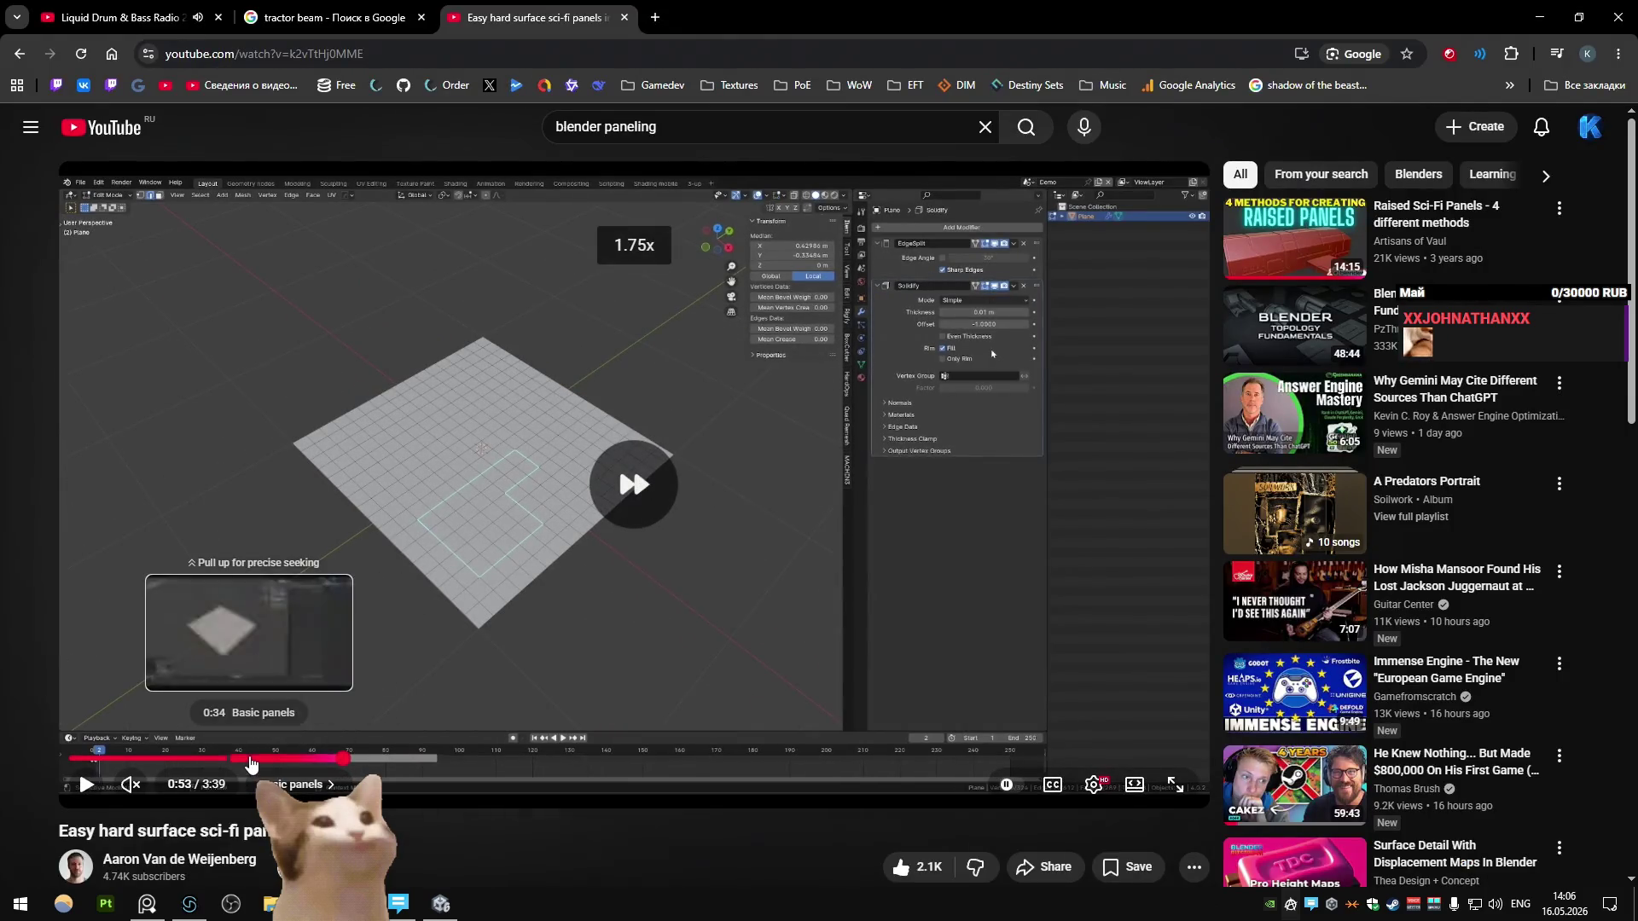
left_click(249, 758)
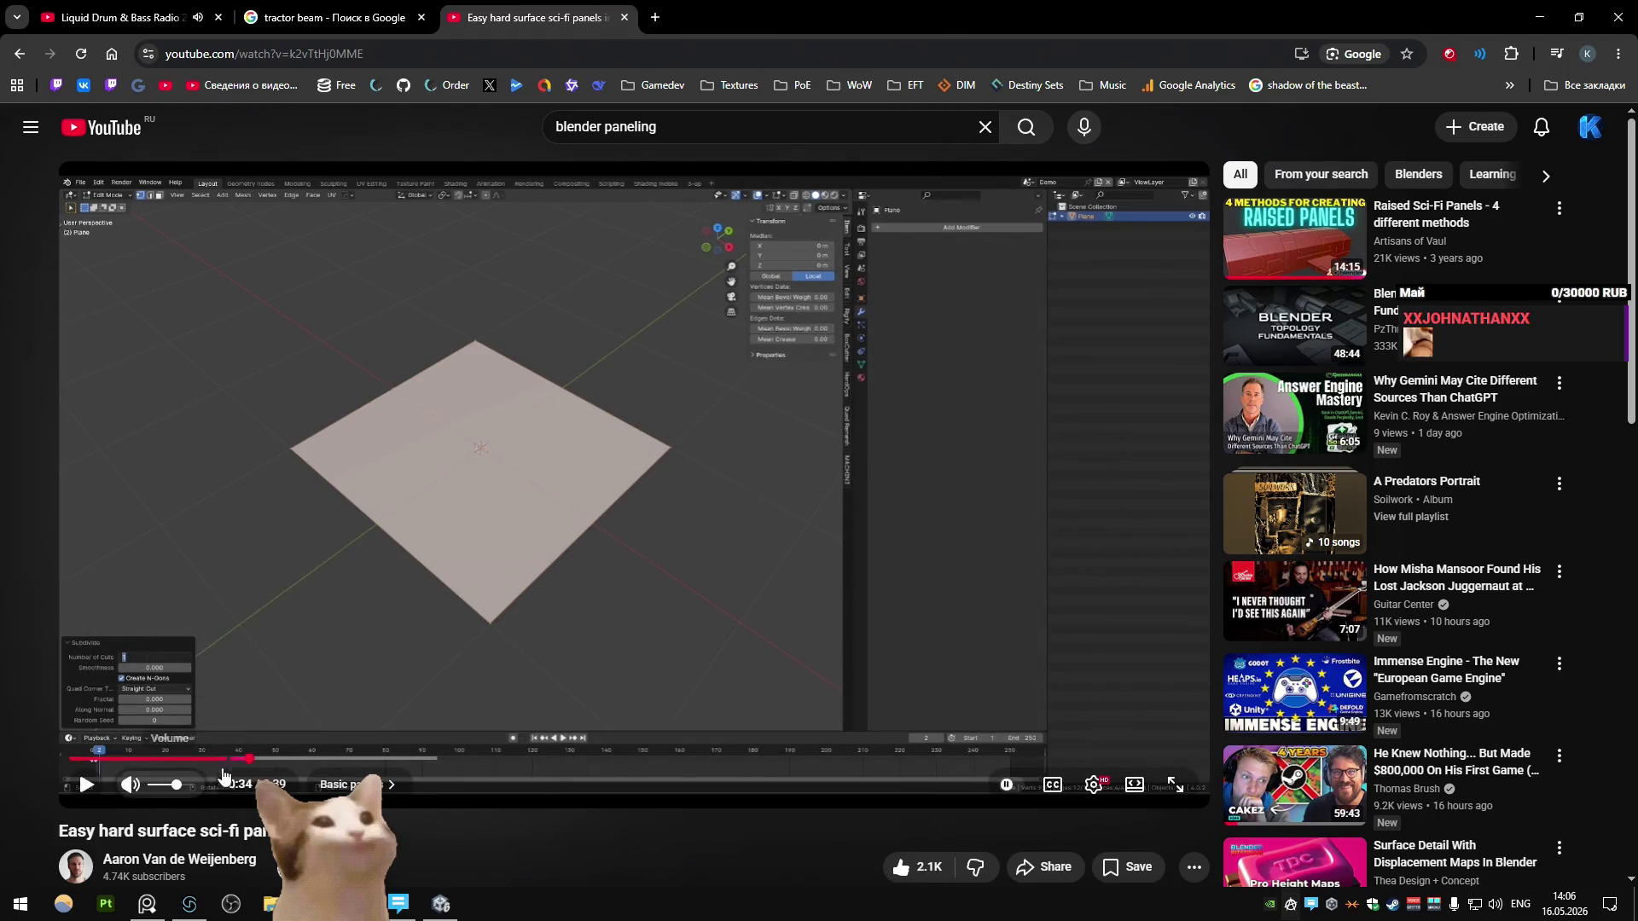
left_click(312, 759)
left_click(86, 784)
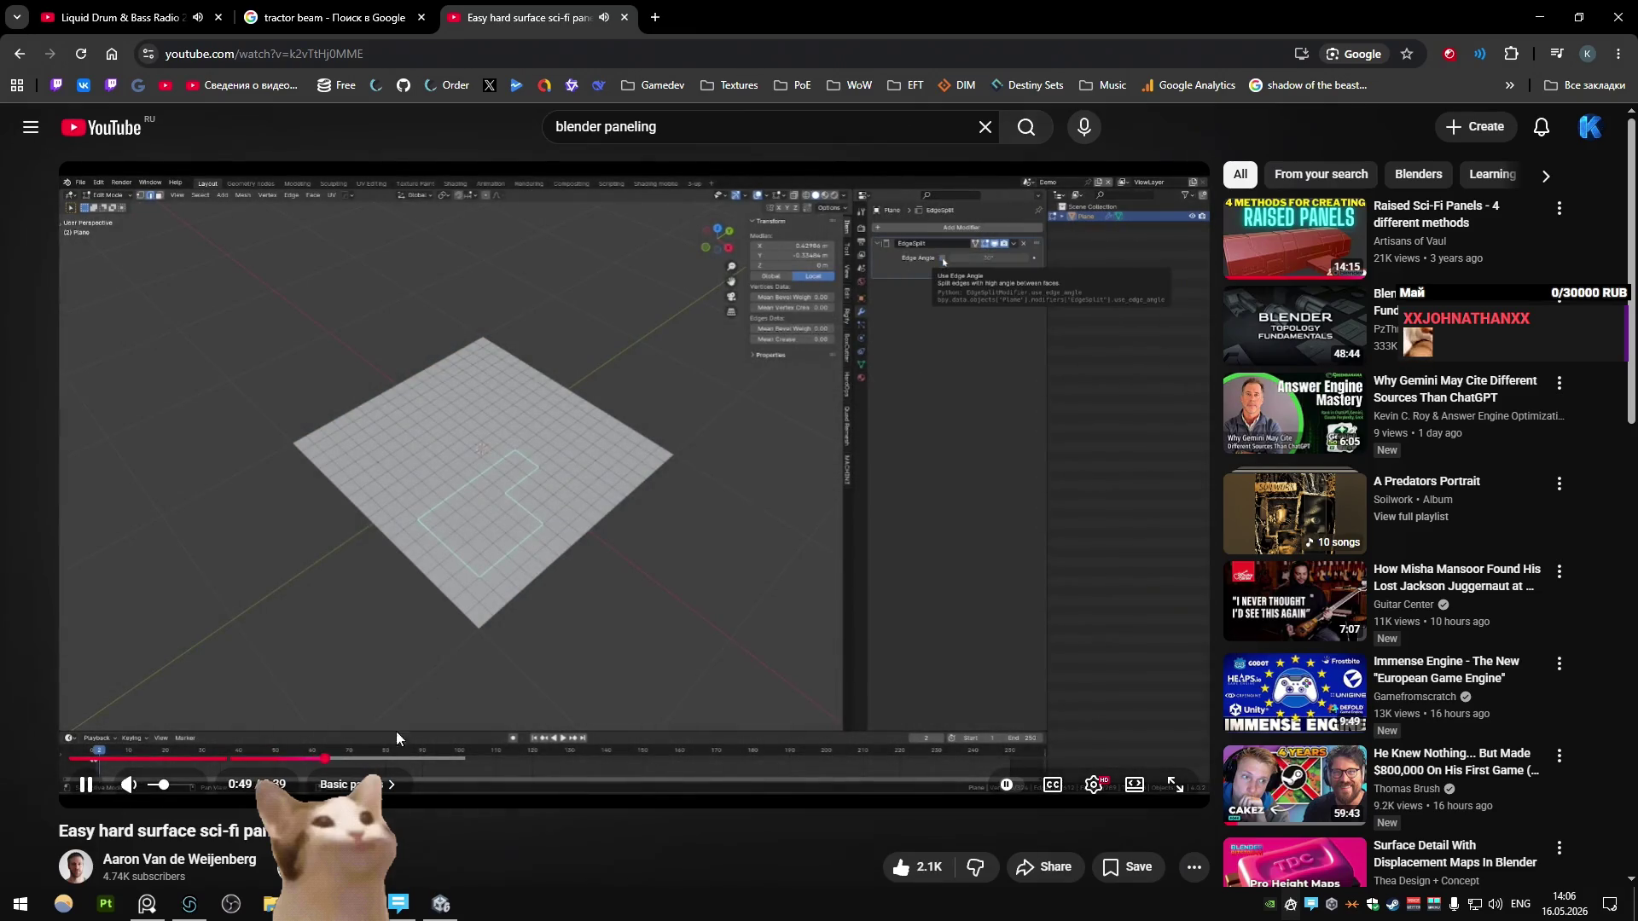
left_click(364, 758)
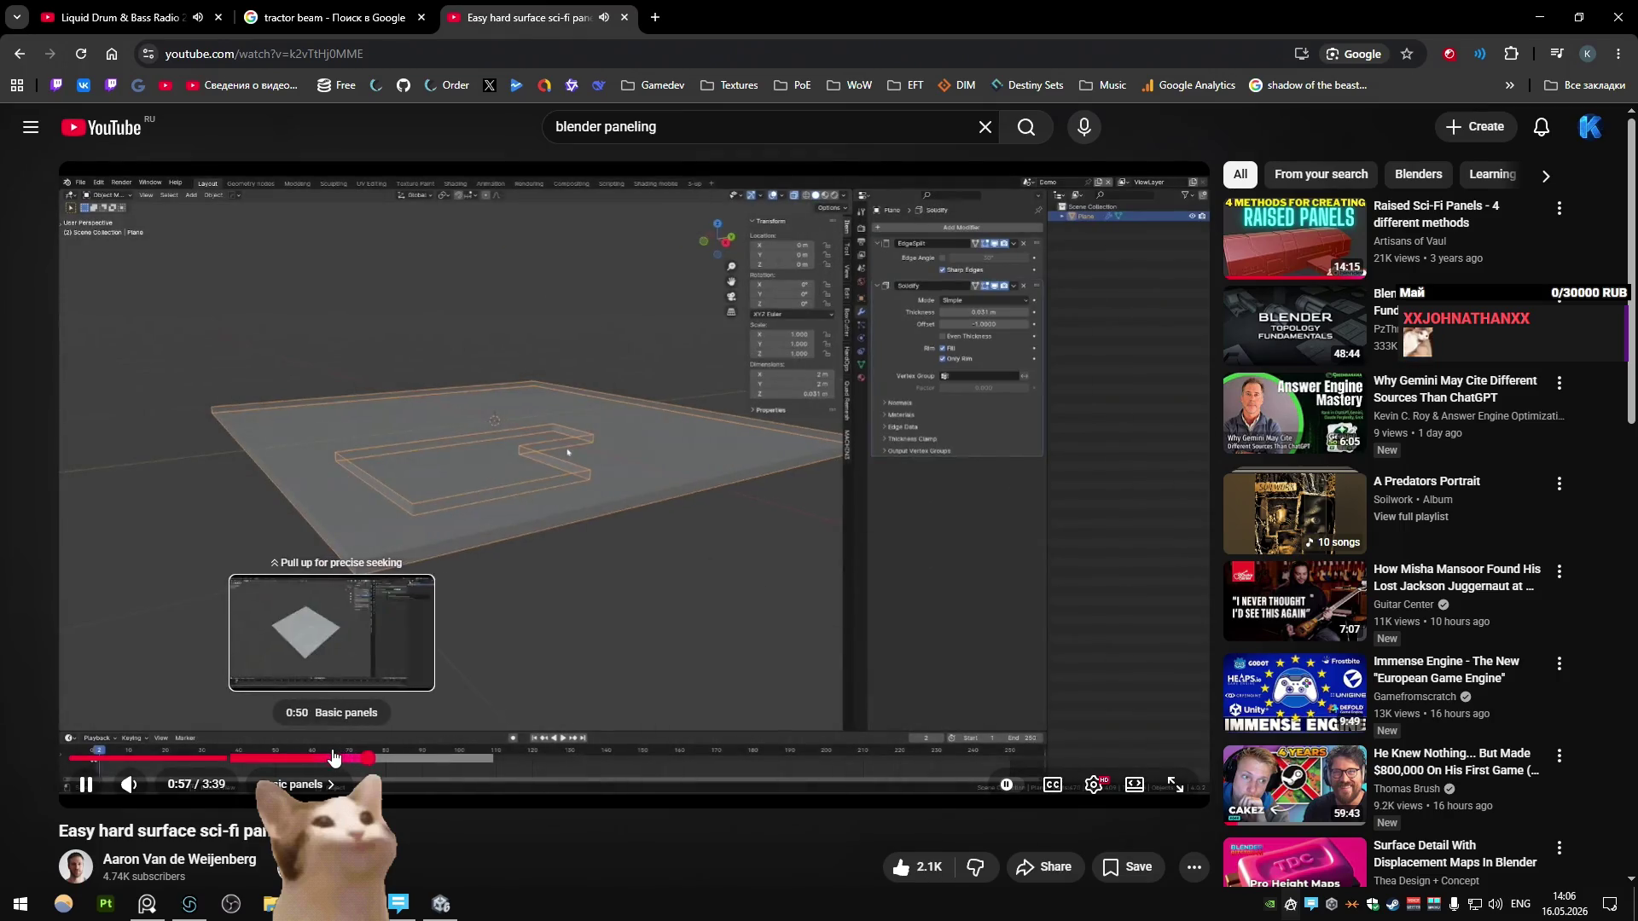
key("alt+Tab")
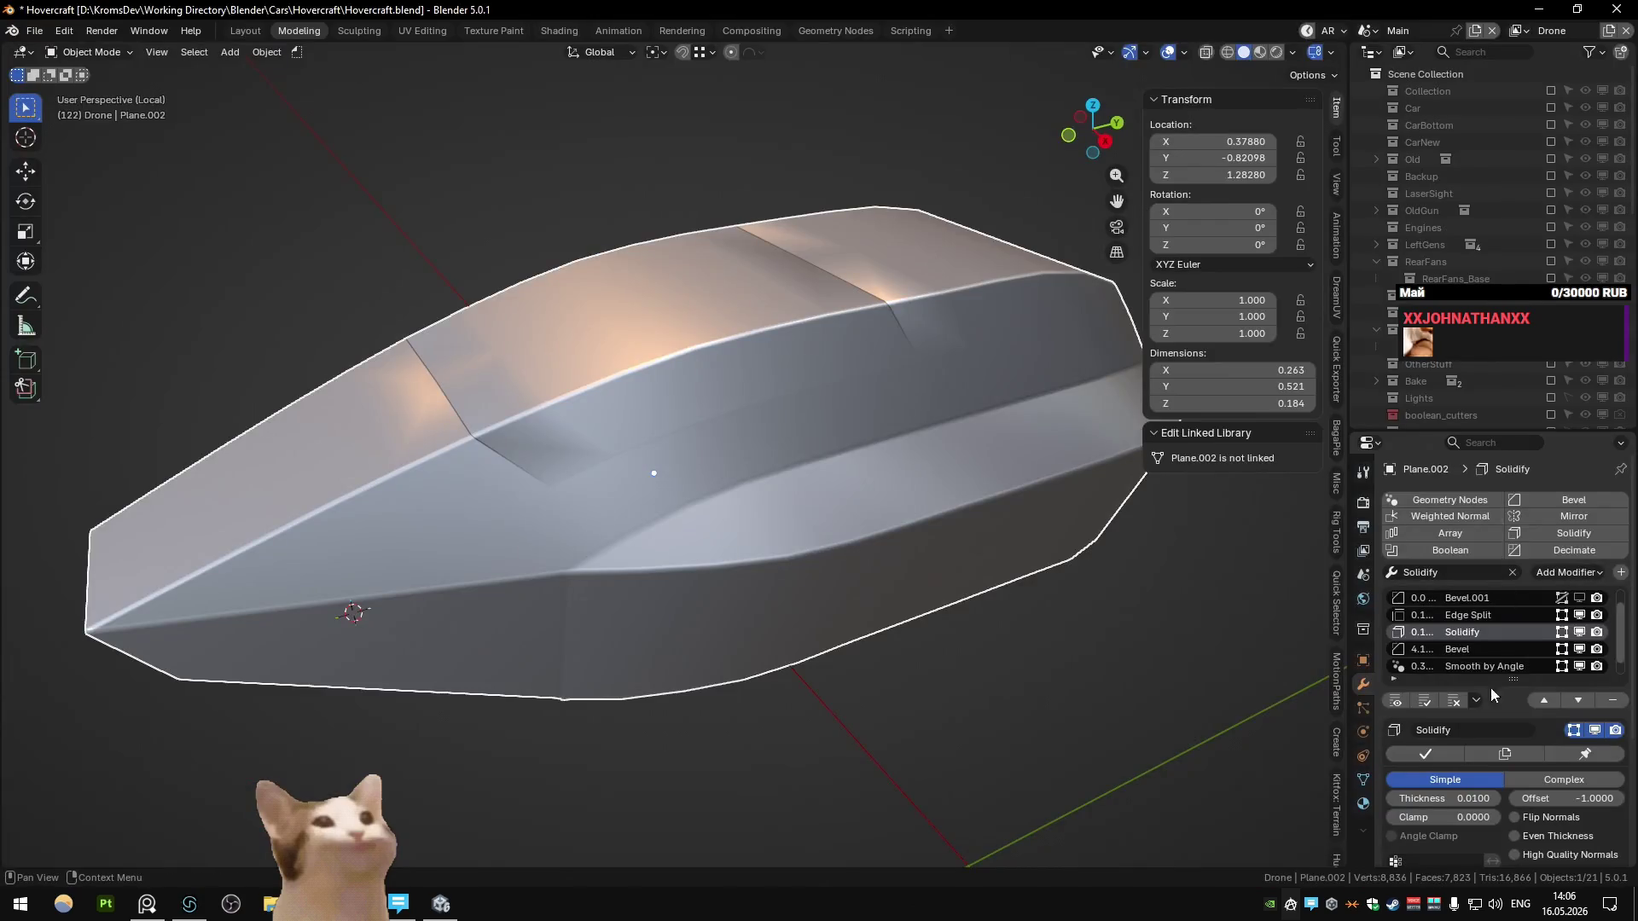
Step: Tick Only Rim on the Solidify modifier, comparing against the tutorial
scroll(1478, 652, "down", 4)
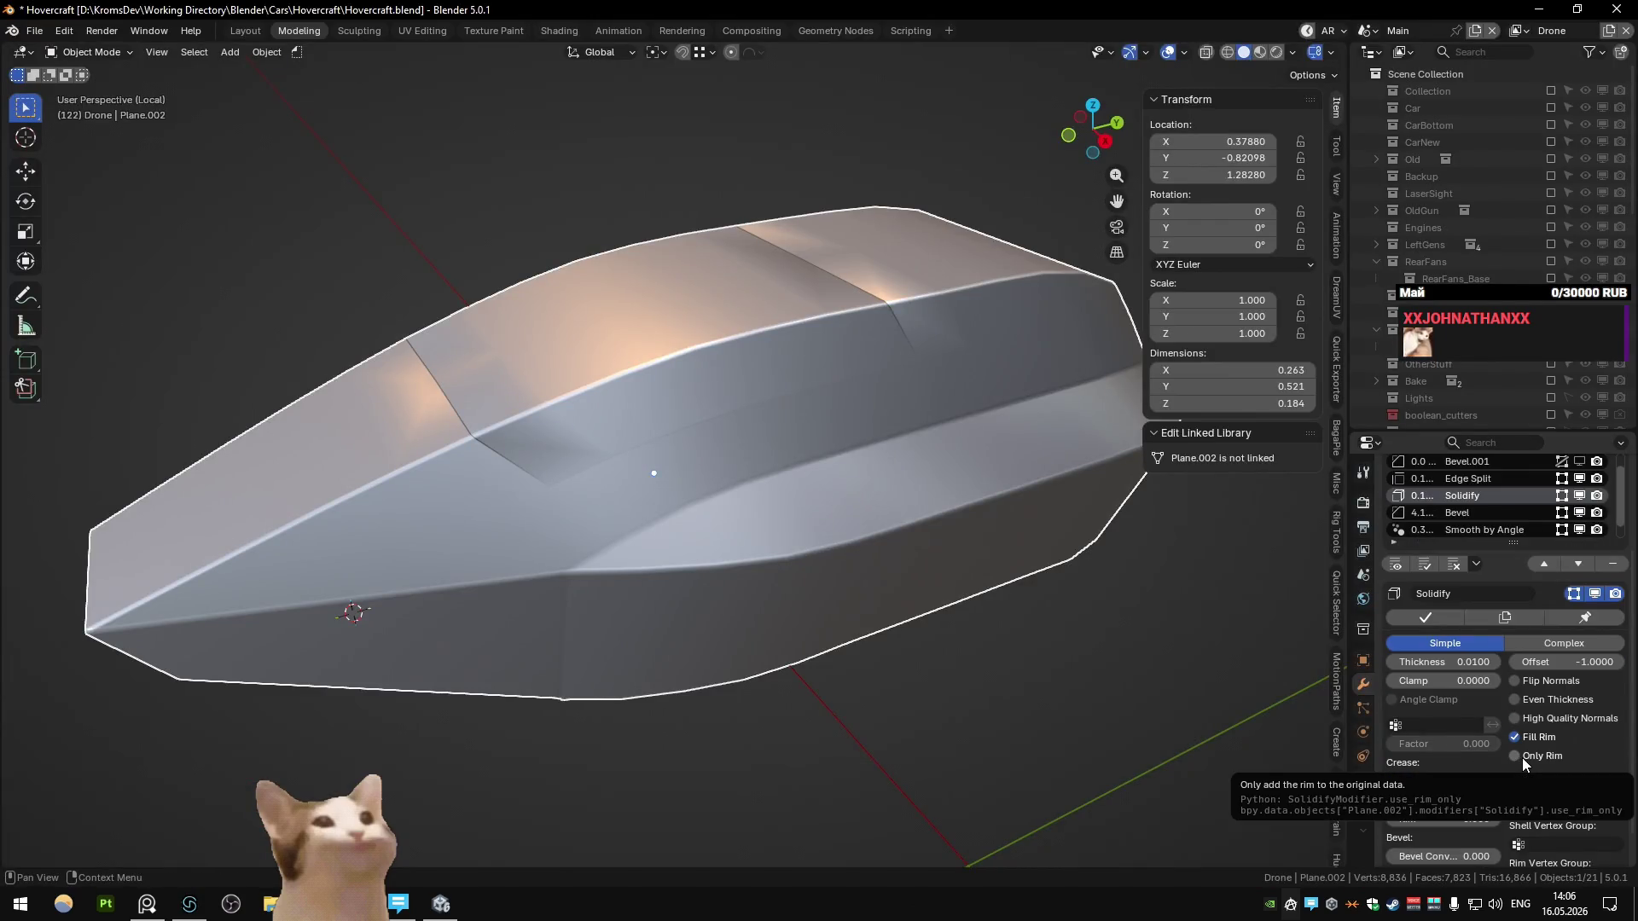
left_click(1516, 757)
key("alt+Tab")
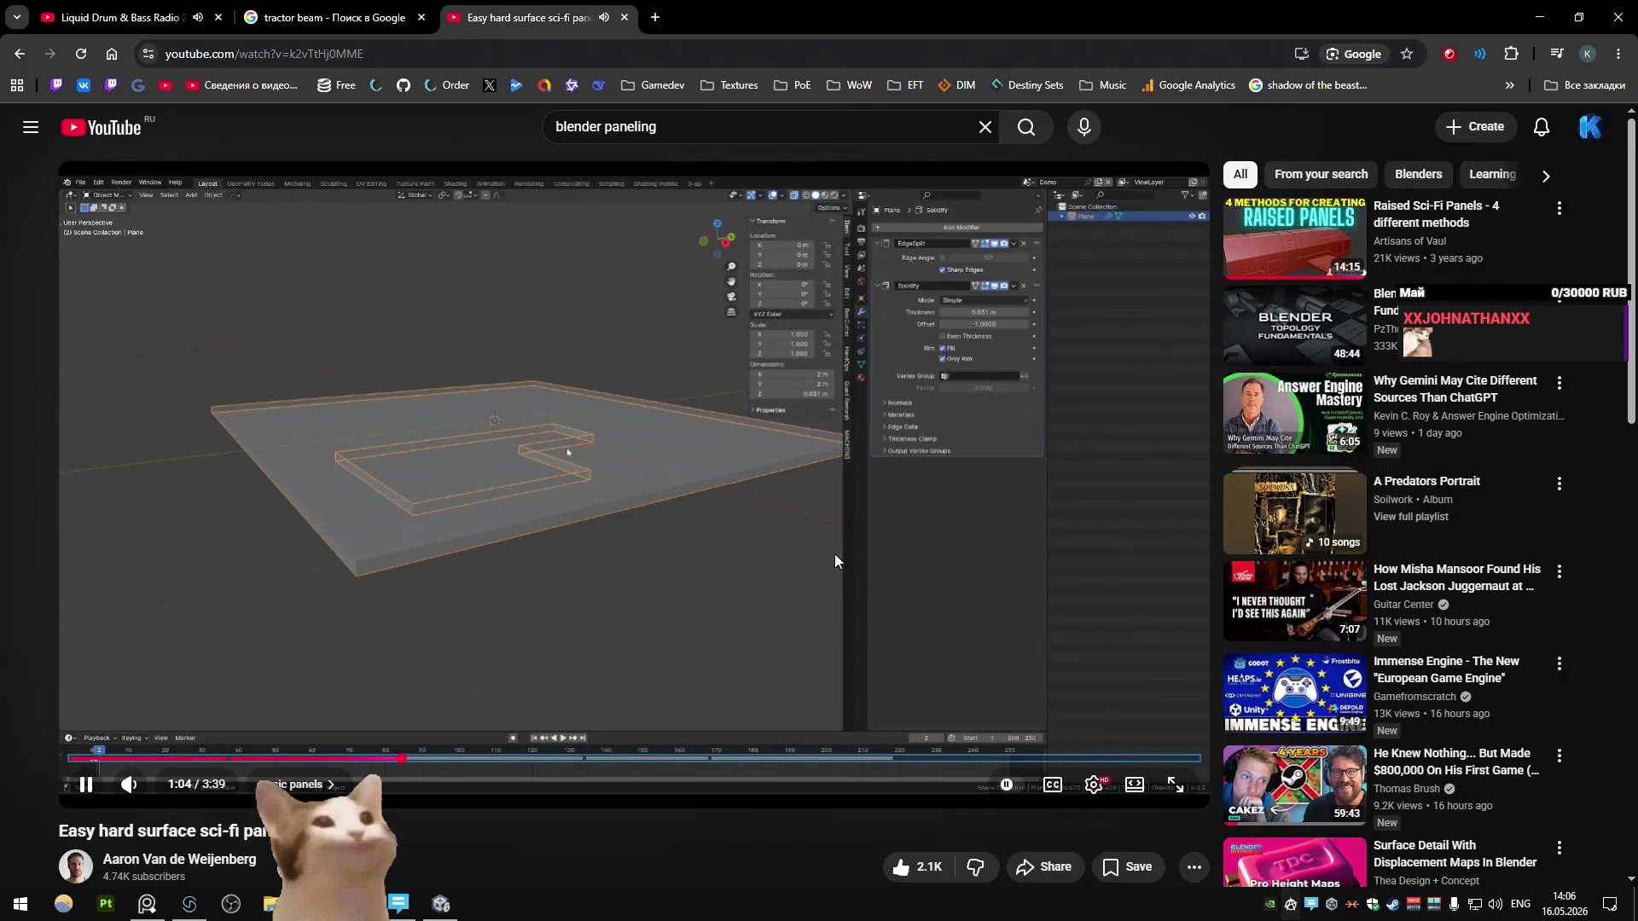
key("alt+Tab")
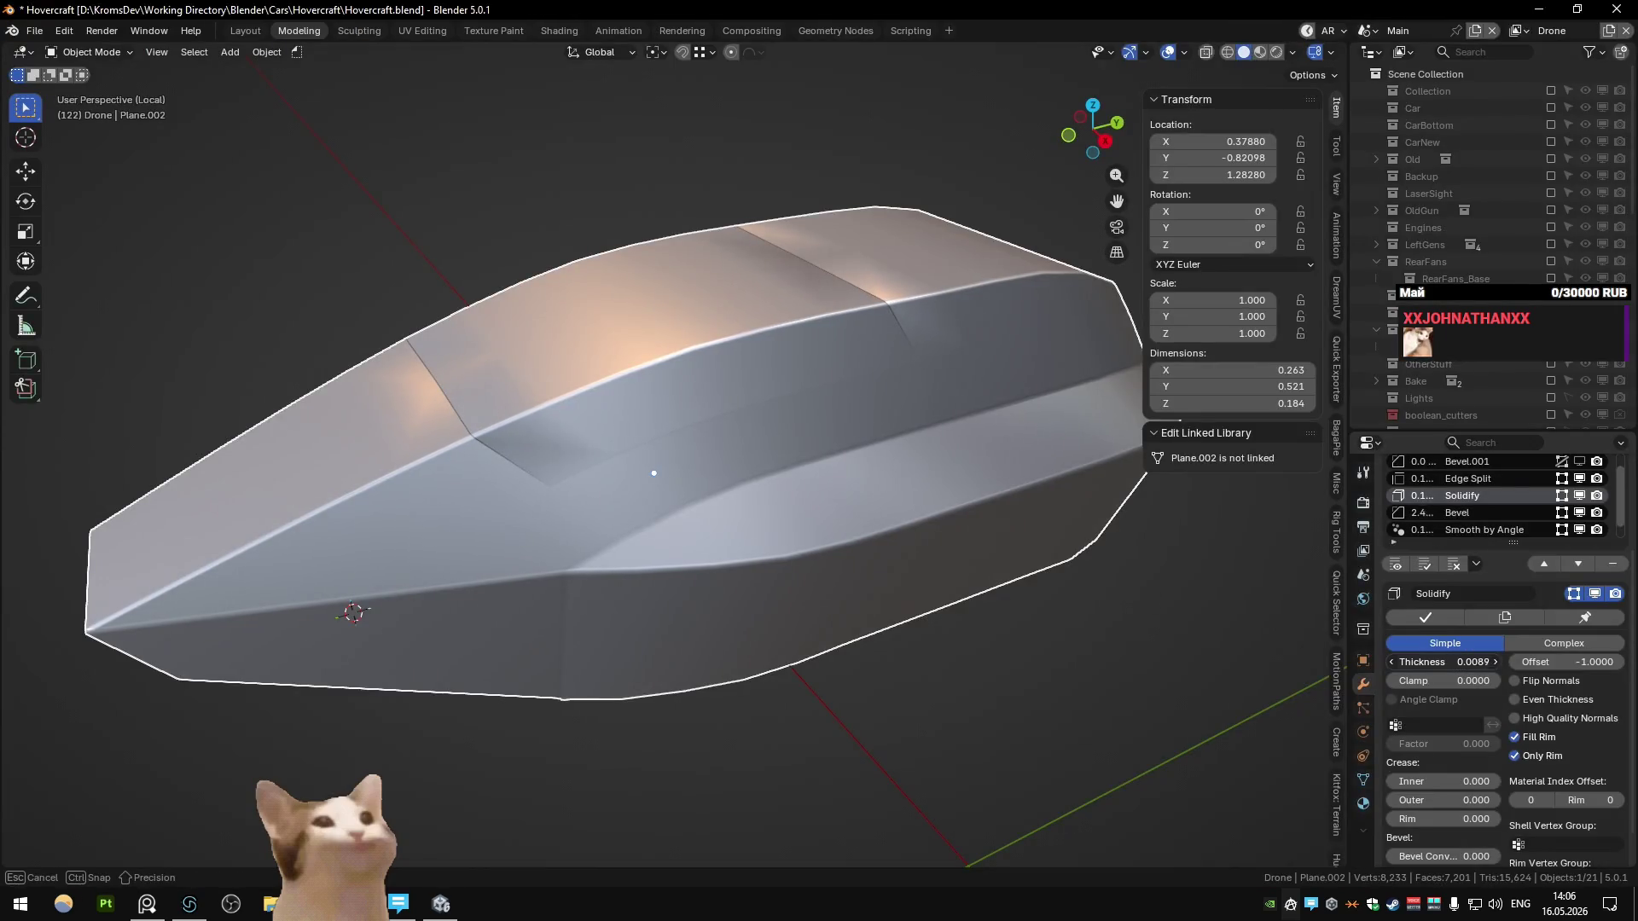
Step: Set the Bevel modifier's Limit Method to Angle at 11.8°
left_click(1457, 513)
scroll(1471, 555, "down", 3)
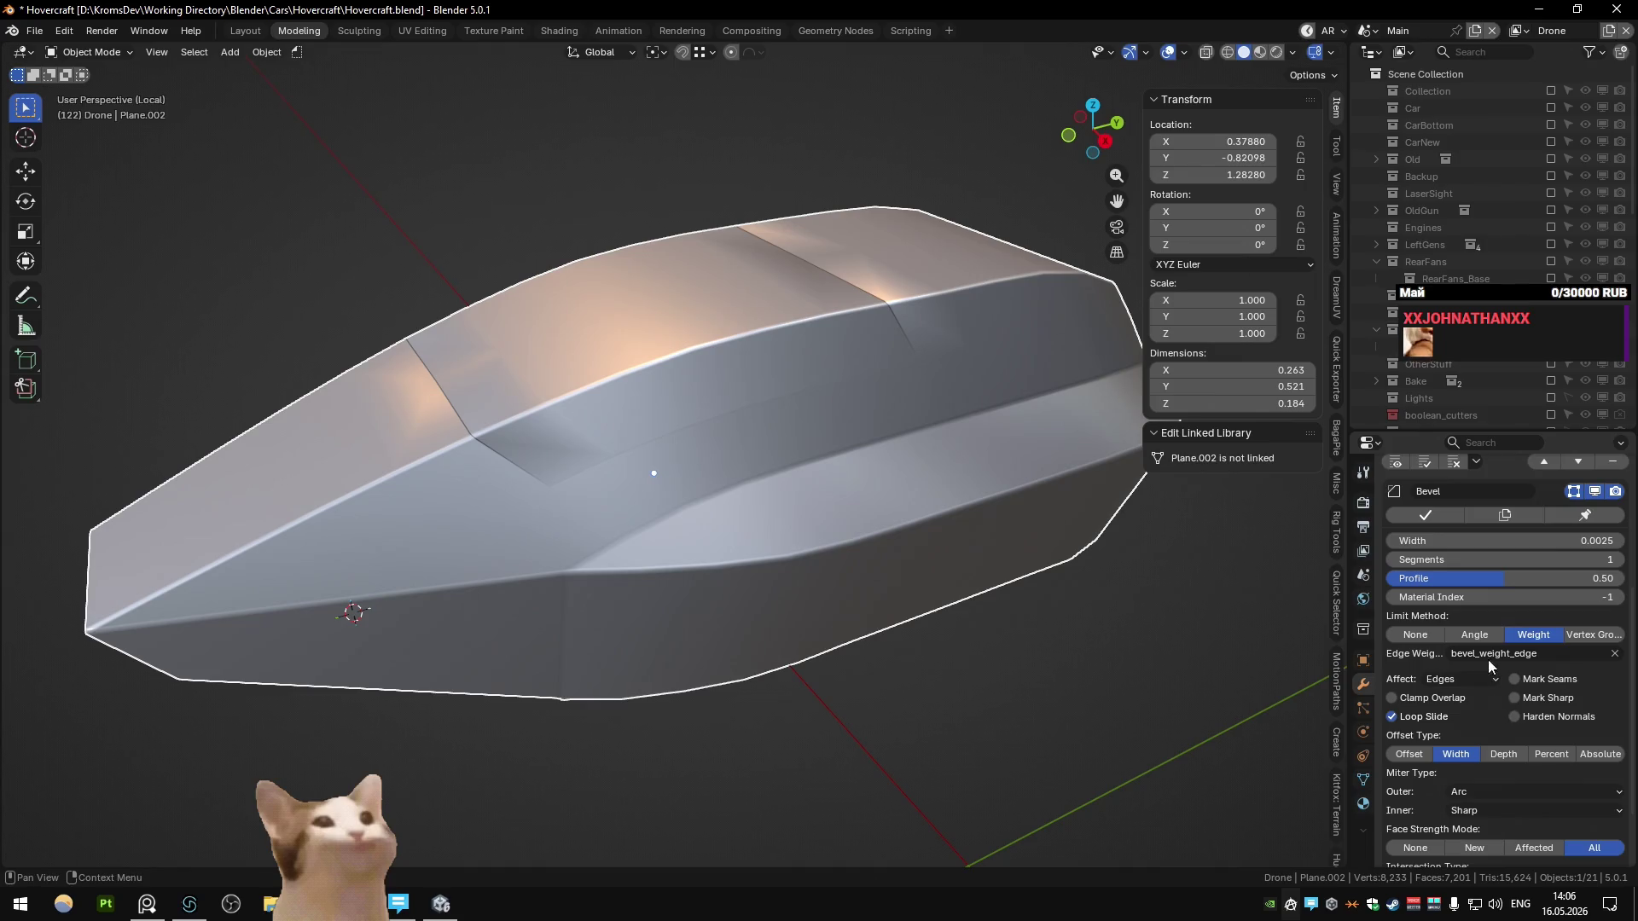
left_click(1482, 636)
middle_click_drag(982, 580, 792, 530)
scroll(792, 531, "down", 4)
middle_click_drag(852, 604, 914, 628)
mouse_move(1023, 598)
middle_mouse_down()
mouse_move(1068, 611)
mouse_move(964, 555)
mouse_move(817, 550)
mouse_move(835, 574)
middle_mouse_up()
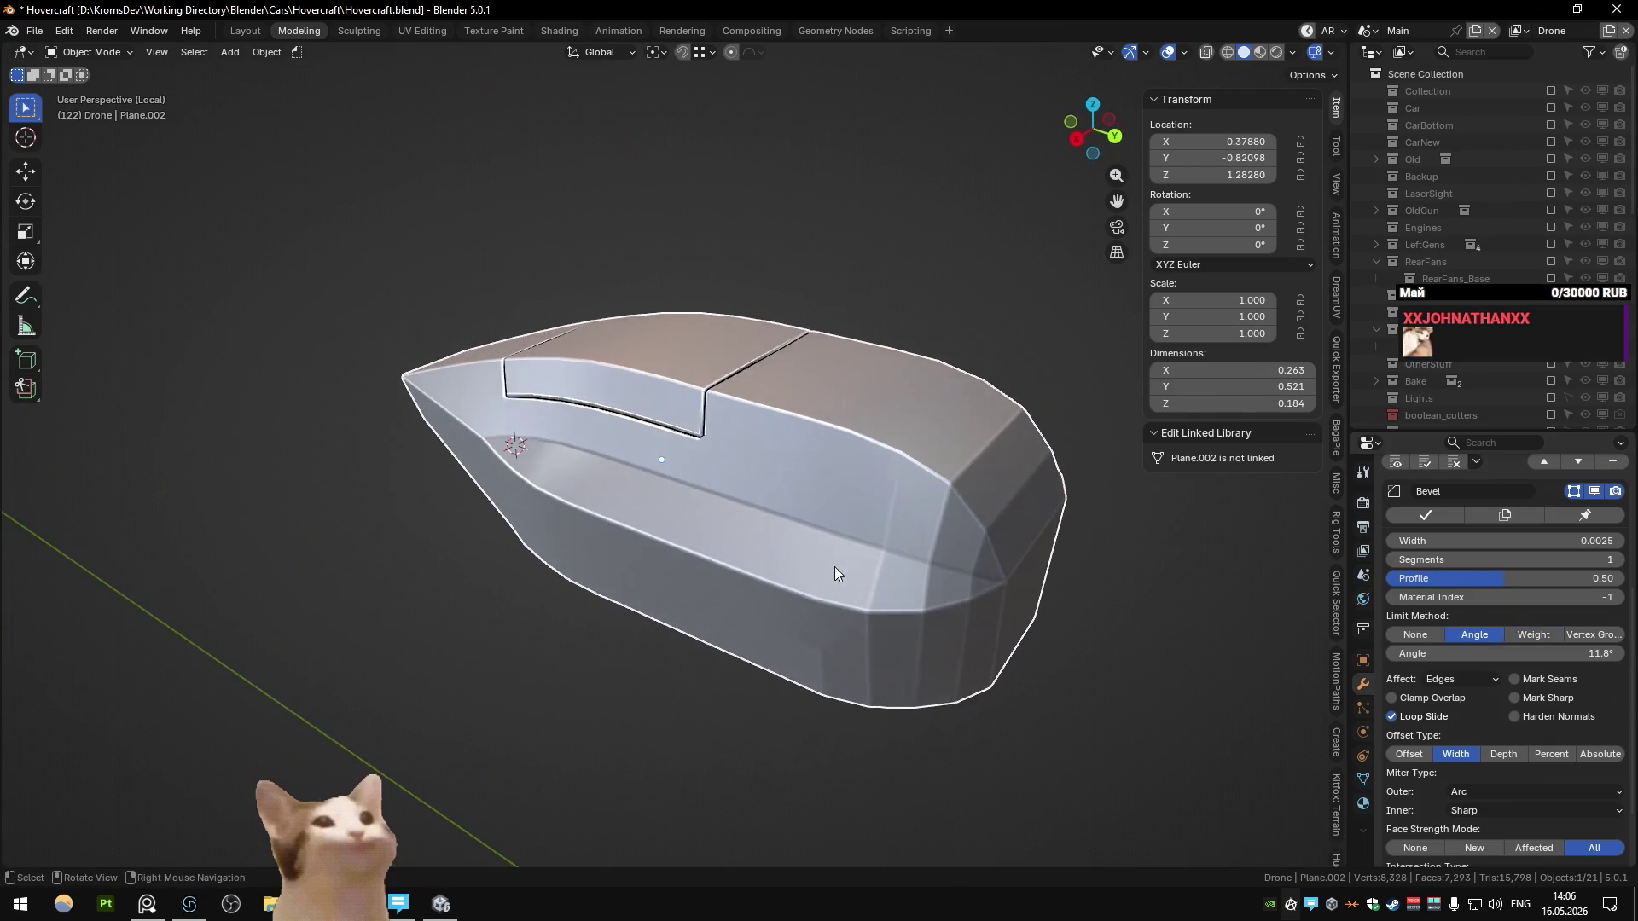
scroll(1506, 759, "down", 2)
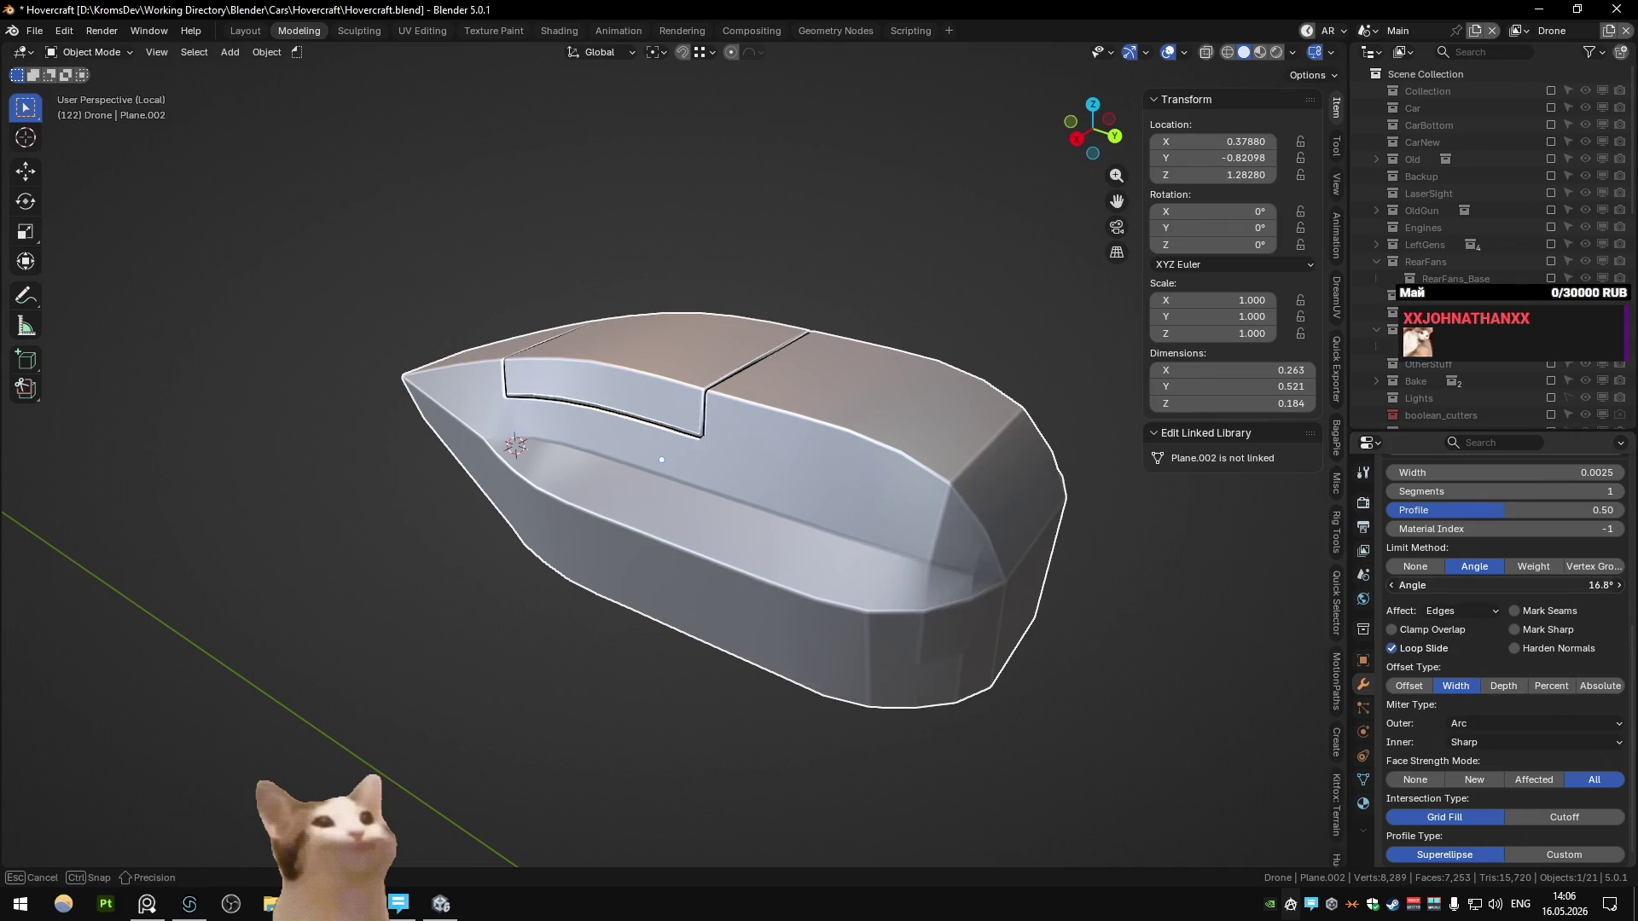
mouse_move(1051, 562)
middle_mouse_down()
mouse_move(720, 530)
mouse_move(780, 499)
middle_mouse_up()
key("ctrl+z")
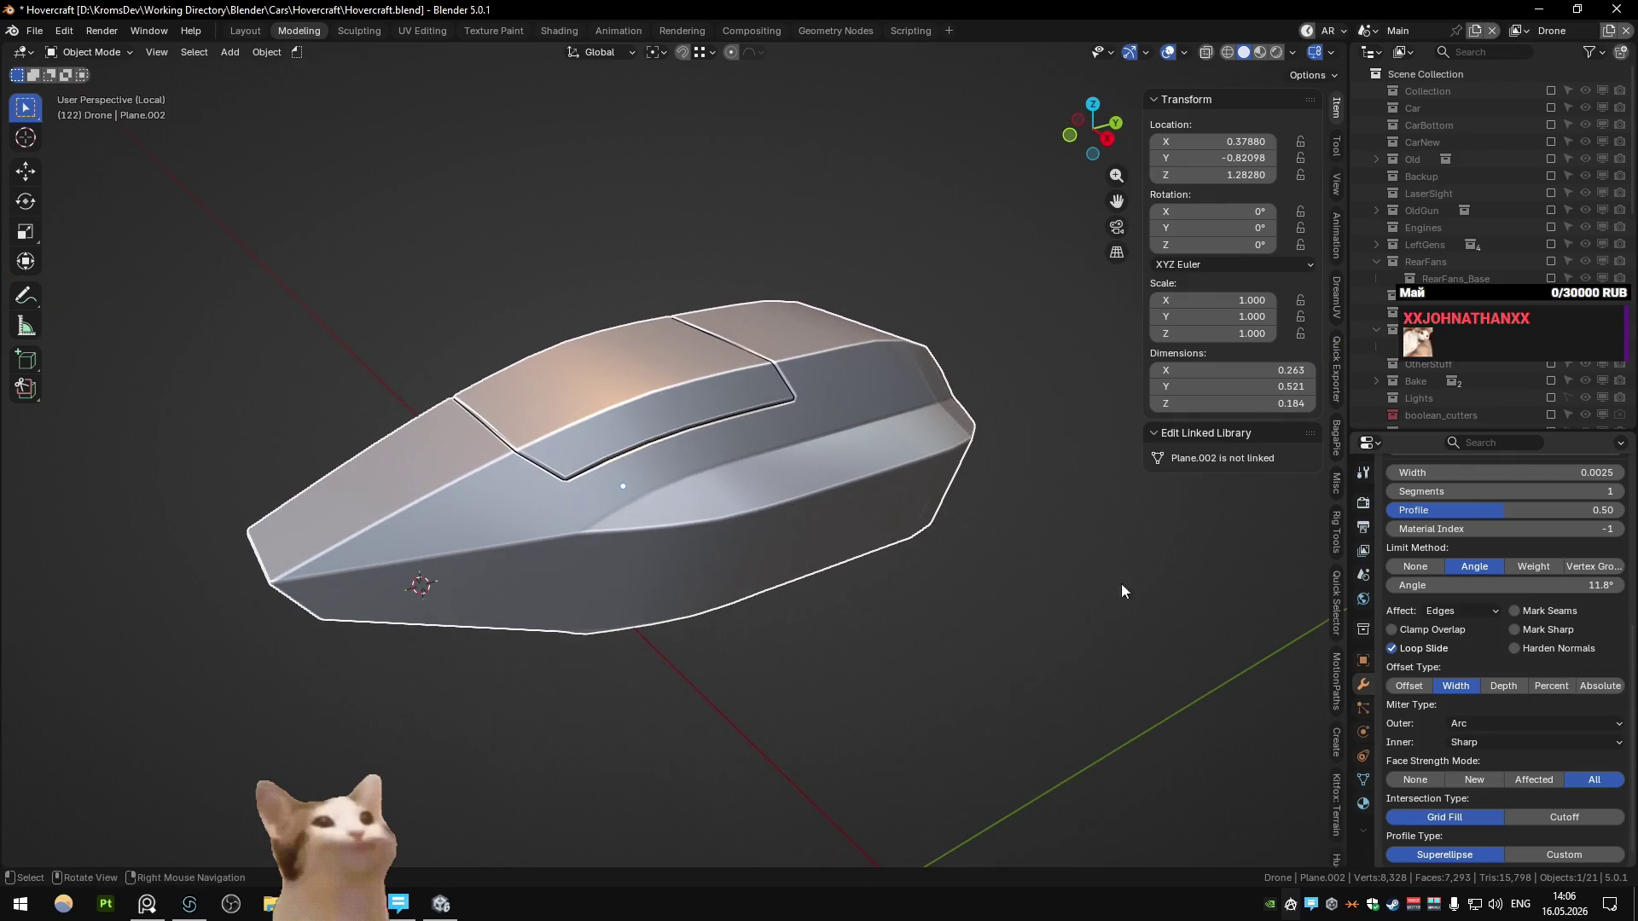
scroll(1504, 647, "up", 3)
Step: Duplicate the Bevel as Bevel.002, move it up, and limit it by Angle
left_click(1535, 616)
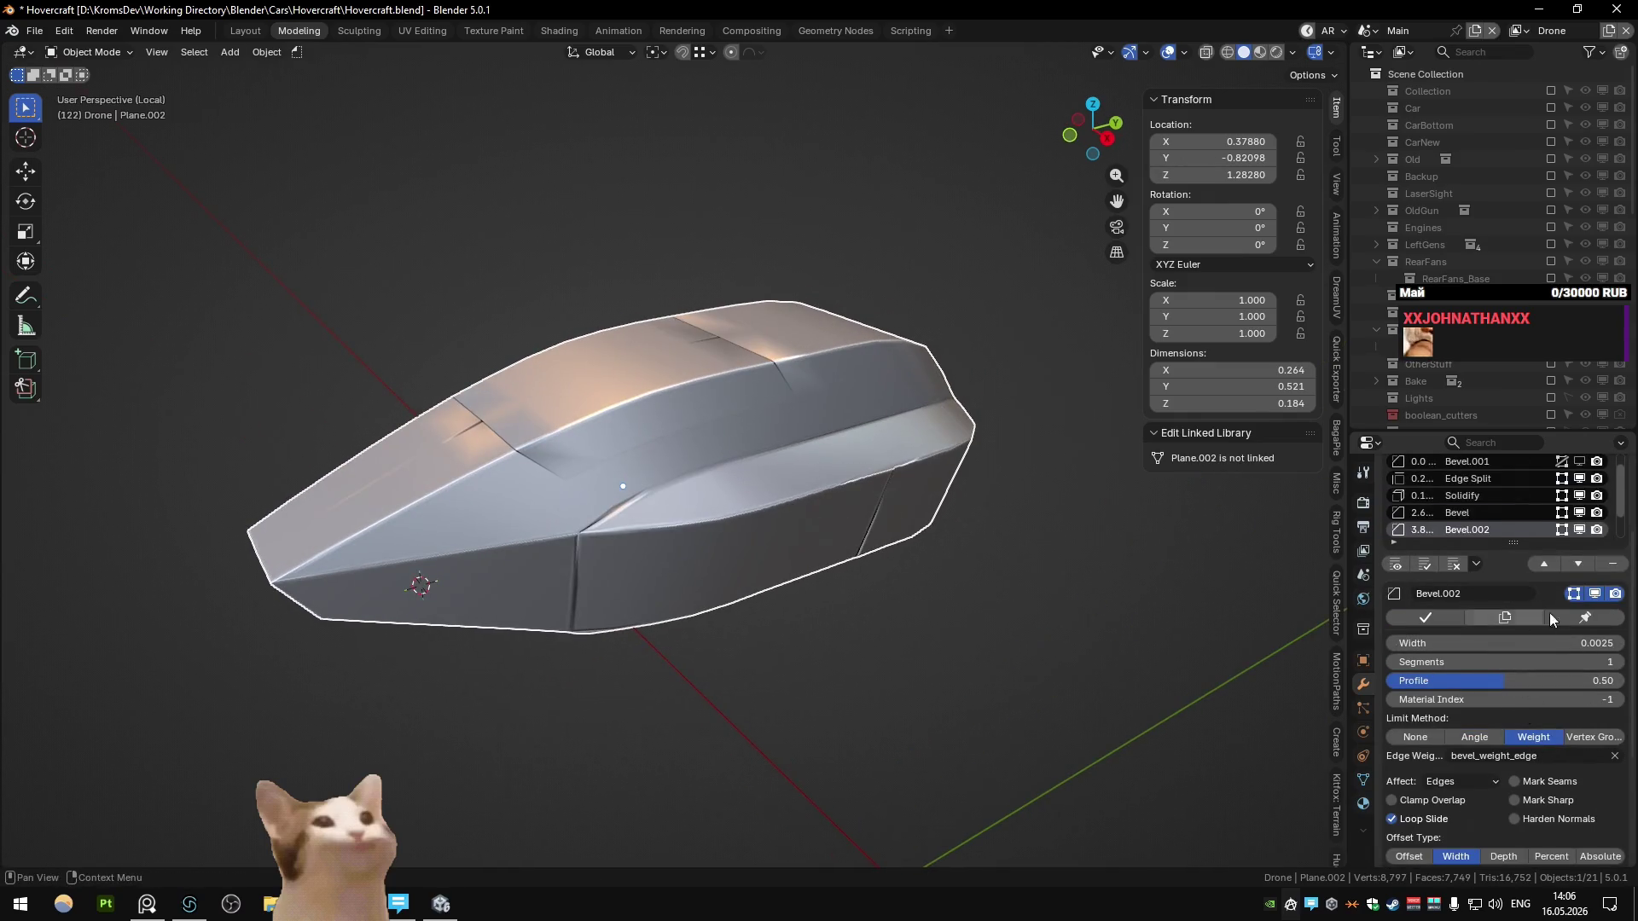
left_click(1544, 563)
left_click(1474, 737)
mouse_move(974, 572)
middle_mouse_down()
mouse_move(881, 561)
mouse_move(904, 557)
middle_mouse_up()
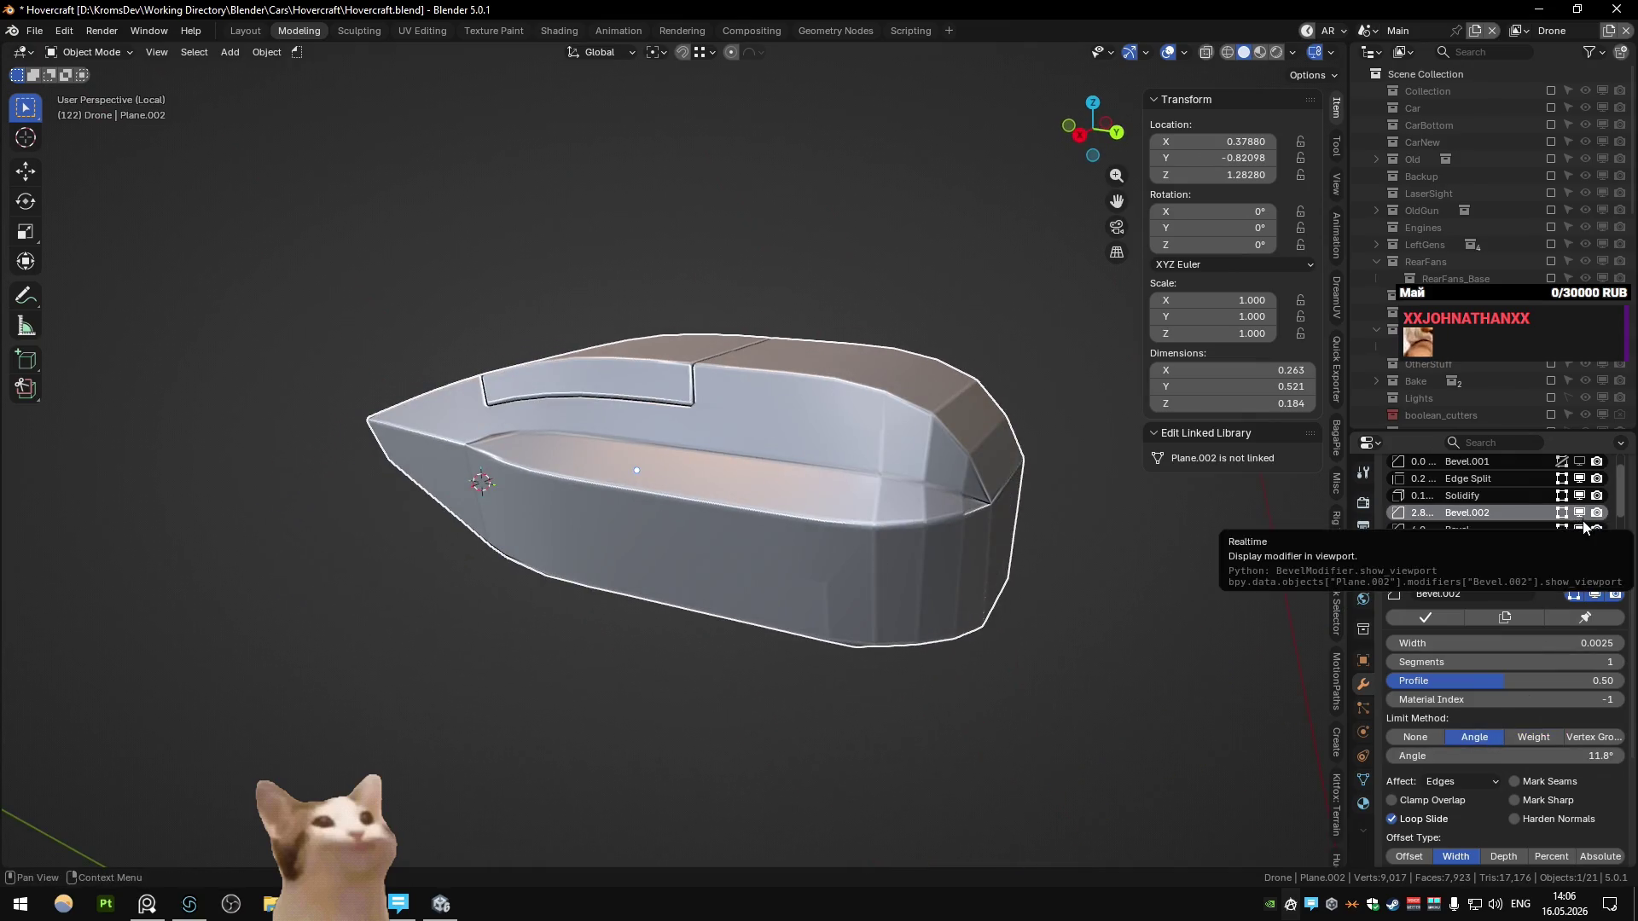
key("alt+Escape")
key("alt+Escape")
key("alt+Escape")
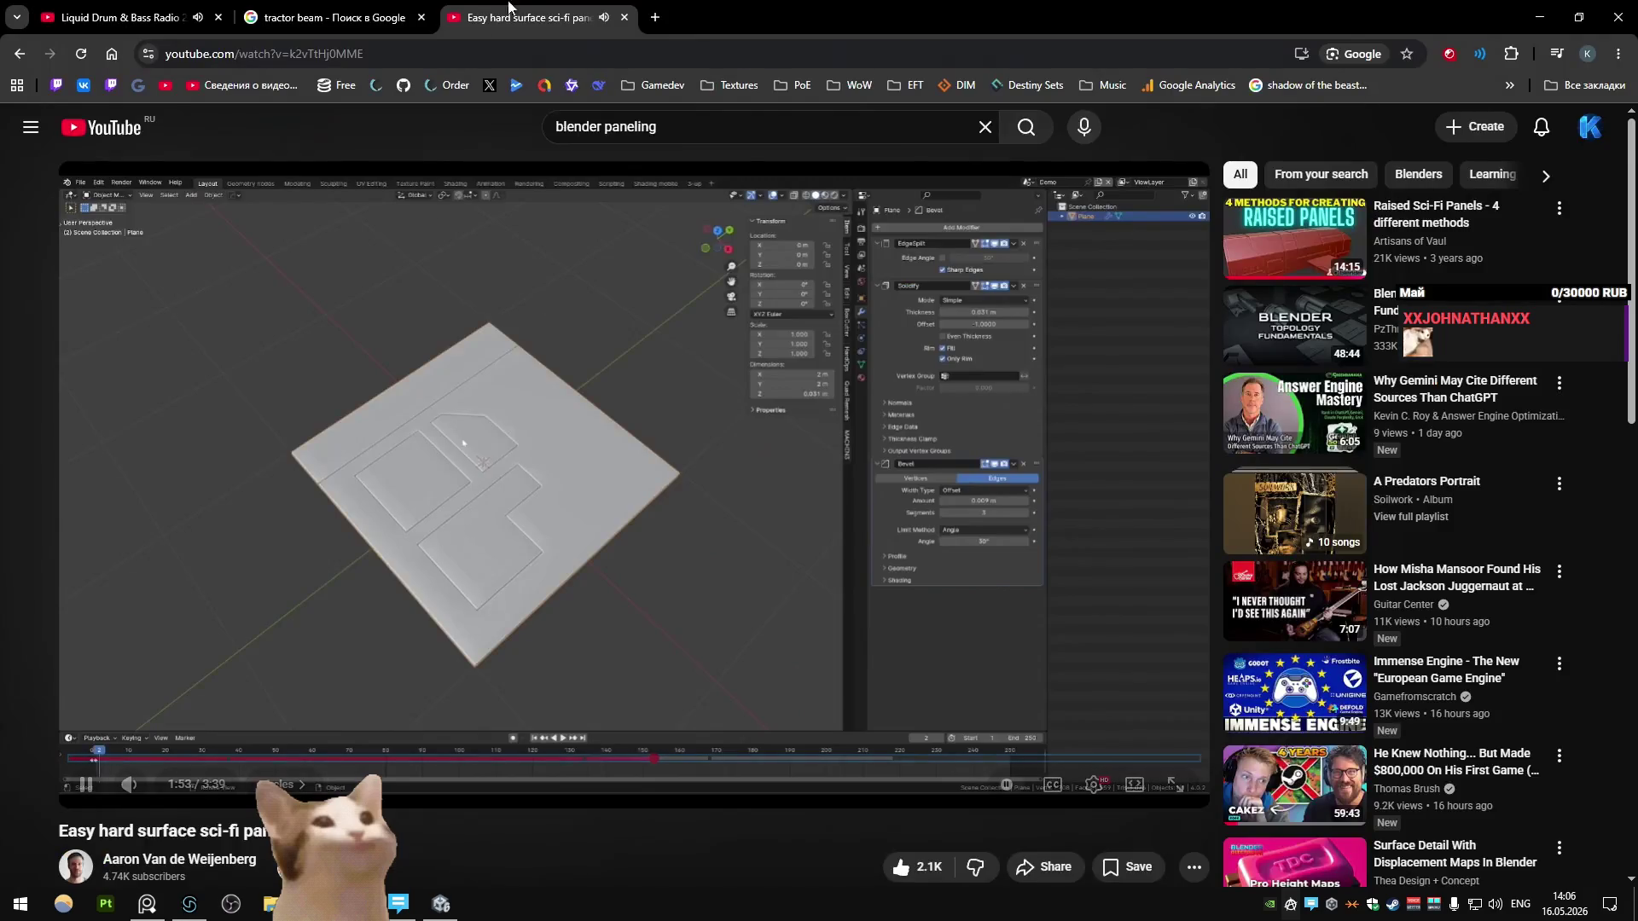
key("alt+Escape")
key("alt+Escape")
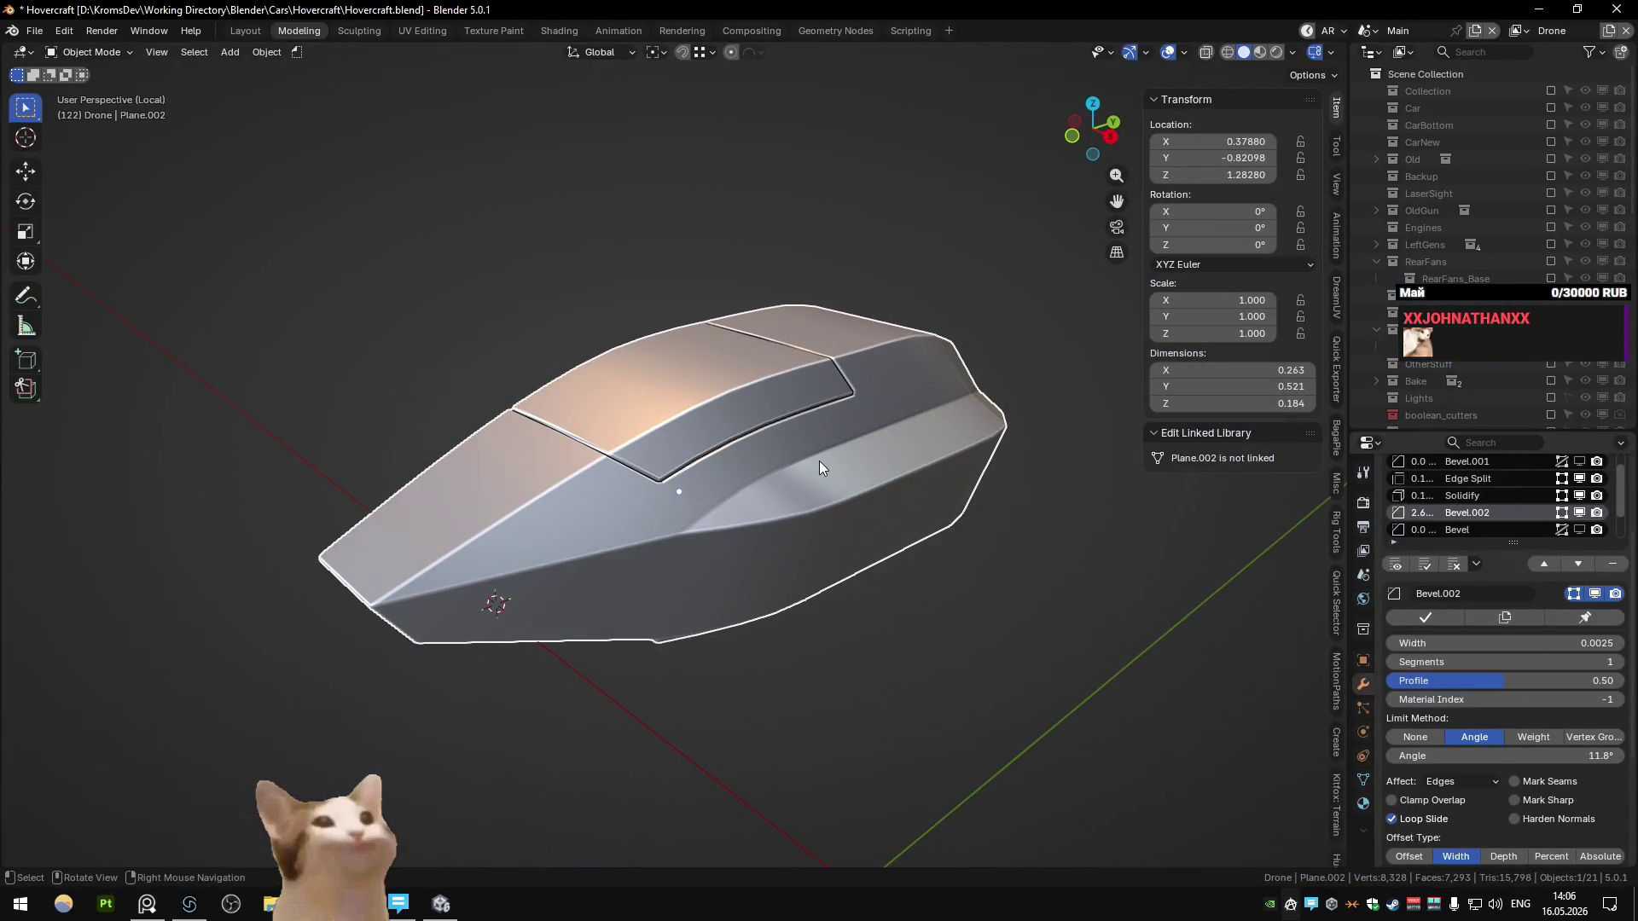
mouse_move(740, 429)
middle_mouse_down()
mouse_move(575, 435)
mouse_move(551, 403)
mouse_move(703, 450)
middle_mouse_up()
scroll(646, 413, "up", 3)
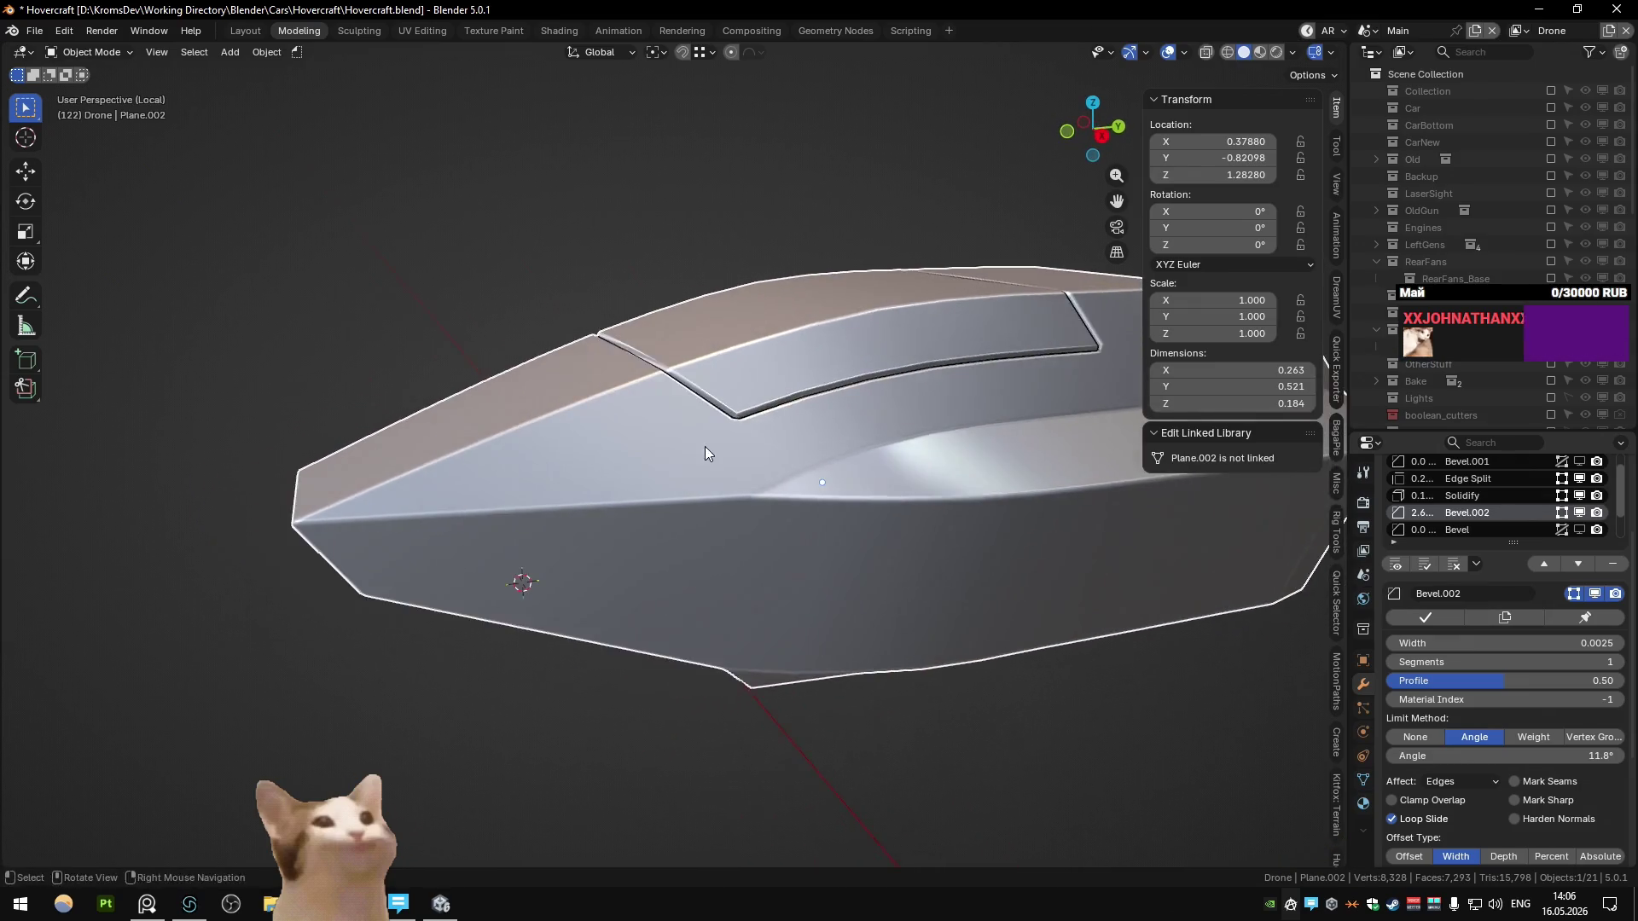
scroll(703, 450, "up", 1)
key("Tab")
Step: Mark the side seam edge and the edge above it as sharp
left_click(703, 415)
left_click(714, 516, "shift")
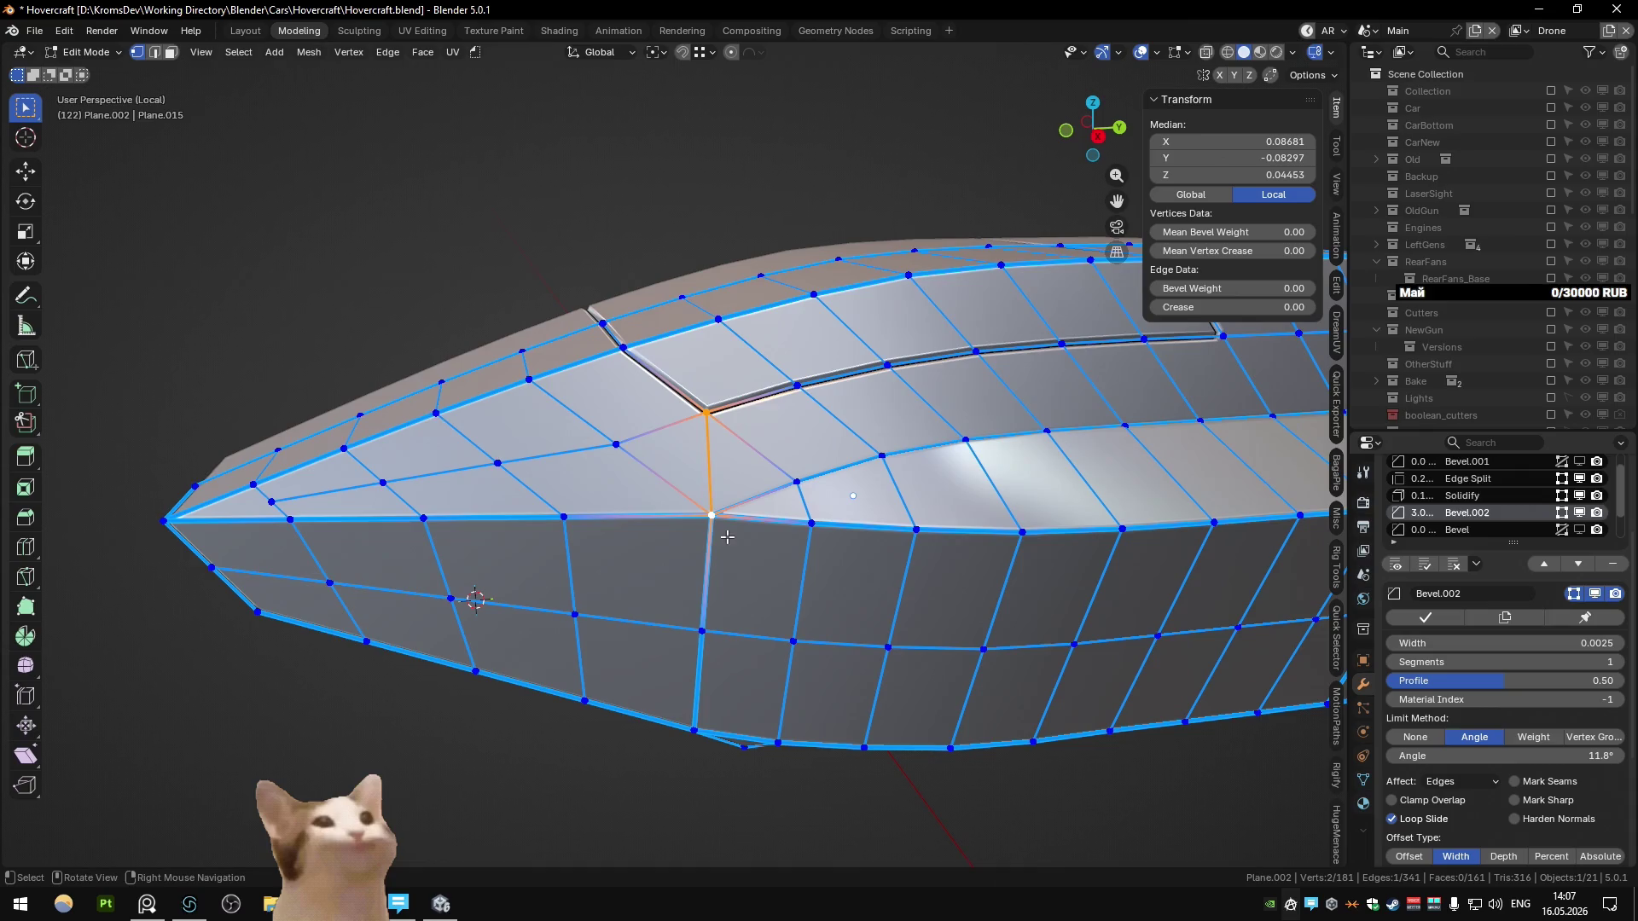
key("q")
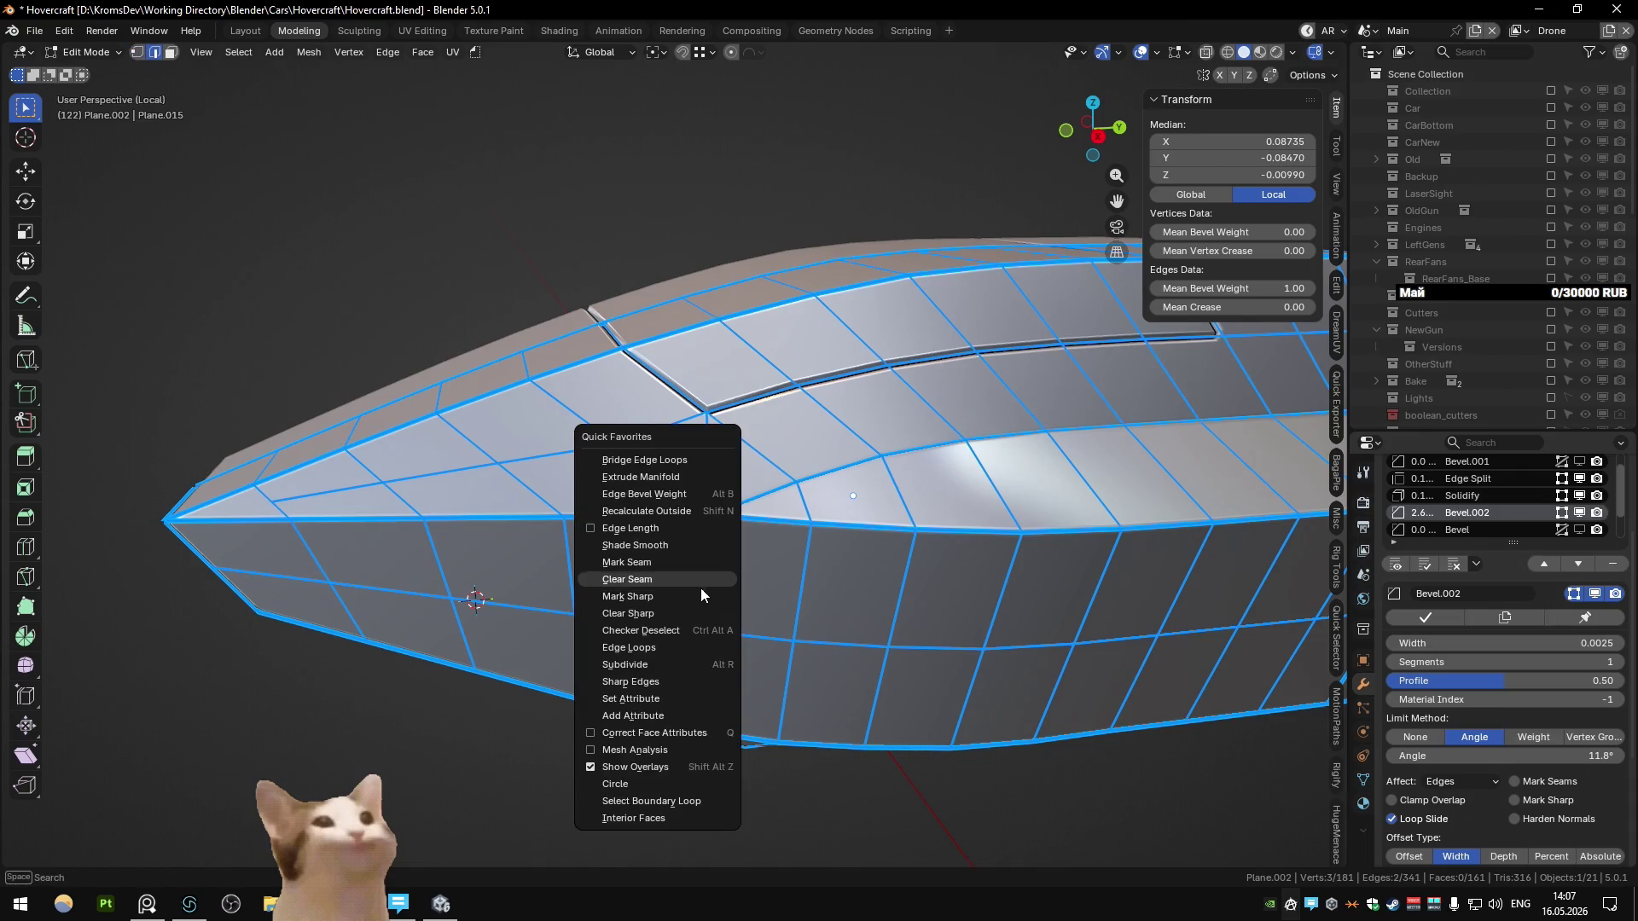
left_click(703, 593)
left_click(704, 498)
key("q")
left_click(704, 498)
key("Tab")
Step: Mark another selected edge sharp, checking the seams outside Edit Mode
scroll(730, 465, "down", 3)
mouse_move(730, 466)
middle_mouse_down()
mouse_move(689, 425)
mouse_move(630, 576)
mouse_move(601, 584)
mouse_move(691, 445)
mouse_move(739, 466)
mouse_move(662, 577)
mouse_move(698, 595)
middle_mouse_up()
scroll(691, 445, "up", 3)
key("Tab")
key("q")
left_click(691, 446)
key("Tab")
scroll(717, 456, "down", 3)
key("Tab")
Step: Select an edge loop along the hull and extend it by shortest path
left_click(650, 561, "alt")
key("Tab")
key("Tab")
mouse_move(710, 536)
middle_mouse_down()
mouse_move(851, 540)
mouse_move(752, 585)
mouse_move(710, 555)
mouse_move(920, 559)
middle_mouse_up()
key("Tab")
key("Tab")
left_click(1006, 551, "ctrl")
right_click(1005, 551)
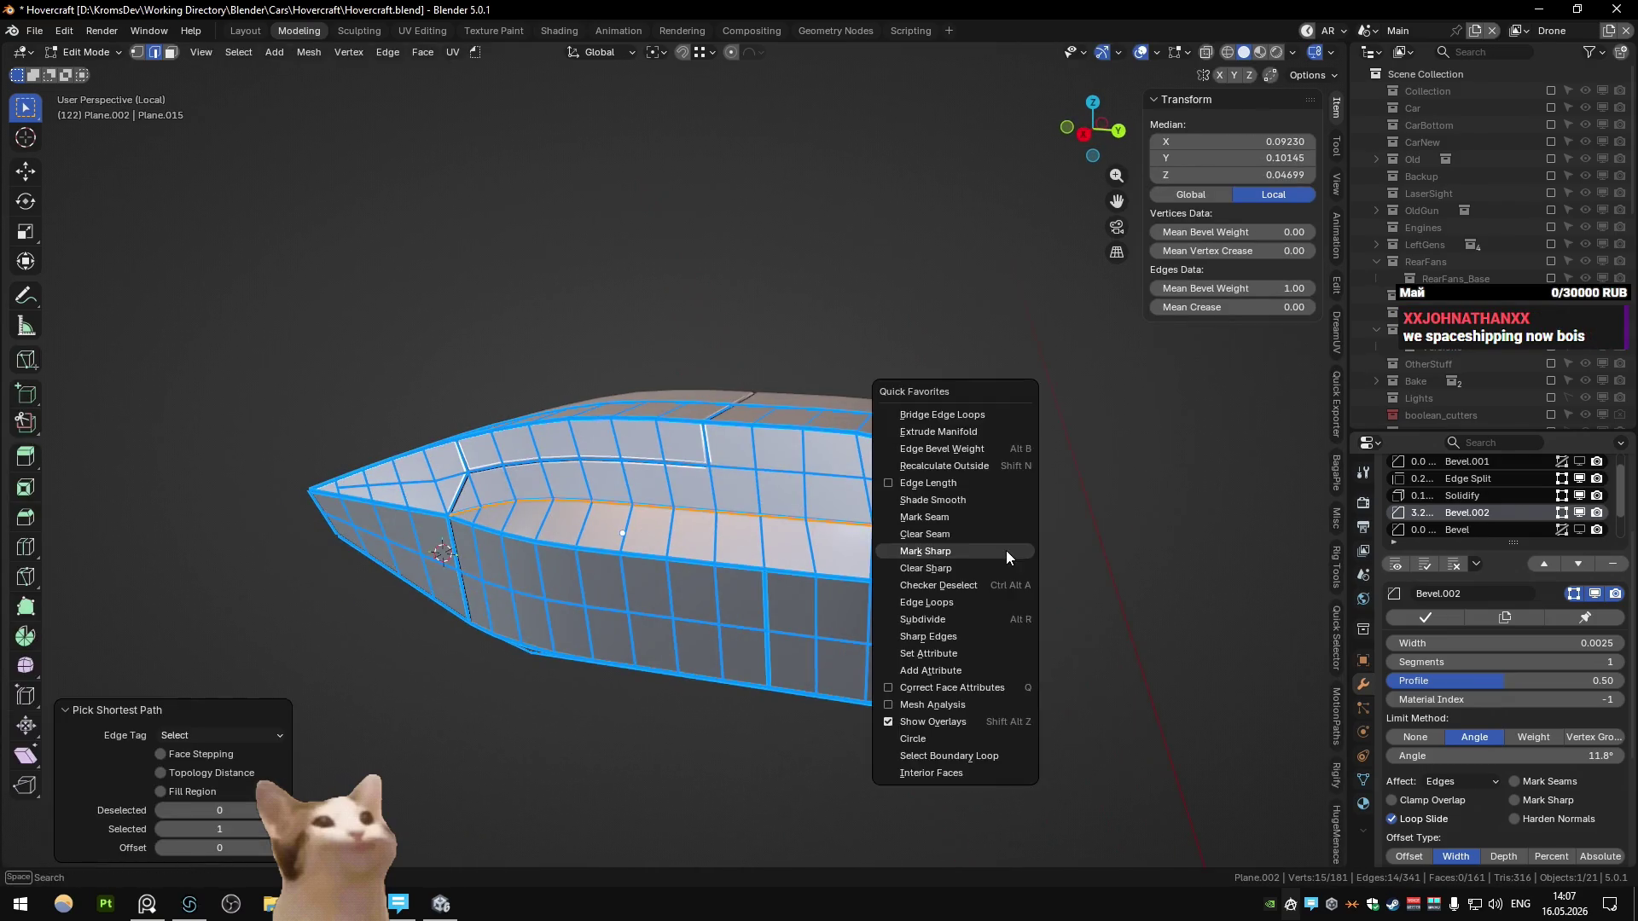
key("Tab")
Step: Mark the selected edges on the hull's side as sharp
mouse_move(791, 508)
middle_mouse_down()
mouse_move(790, 537)
mouse_move(715, 516)
mouse_move(745, 505)
middle_mouse_up()
key("Tab")
left_click(745, 505)
right_click(744, 505)
left_click(756, 574)
mouse_move(757, 574)
middle_mouse_down()
mouse_move(759, 550)
mouse_move(601, 475)
mouse_move(643, 437)
mouse_move(763, 475)
mouse_move(763, 456)
mouse_move(703, 530)
mouse_move(796, 535)
mouse_move(815, 422)
mouse_move(536, 255)
mouse_move(559, 296)
mouse_move(483, 377)
mouse_move(451, 350)
mouse_move(615, 464)
mouse_move(587, 317)
middle_mouse_up()
key("Tab")
key("Tab")
key("Tab")
key("Tab")
Step: Add a loop cut through the side's middle and mark its vertical edge path sharp
left_click(615, 447)
key("ctrl+r")
right_click(583, 489)
left_click(587, 317, "ctrl")
left_click(787, 335, "ctrl")
left_click(681, 328, "ctrl")
right_click(786, 484)
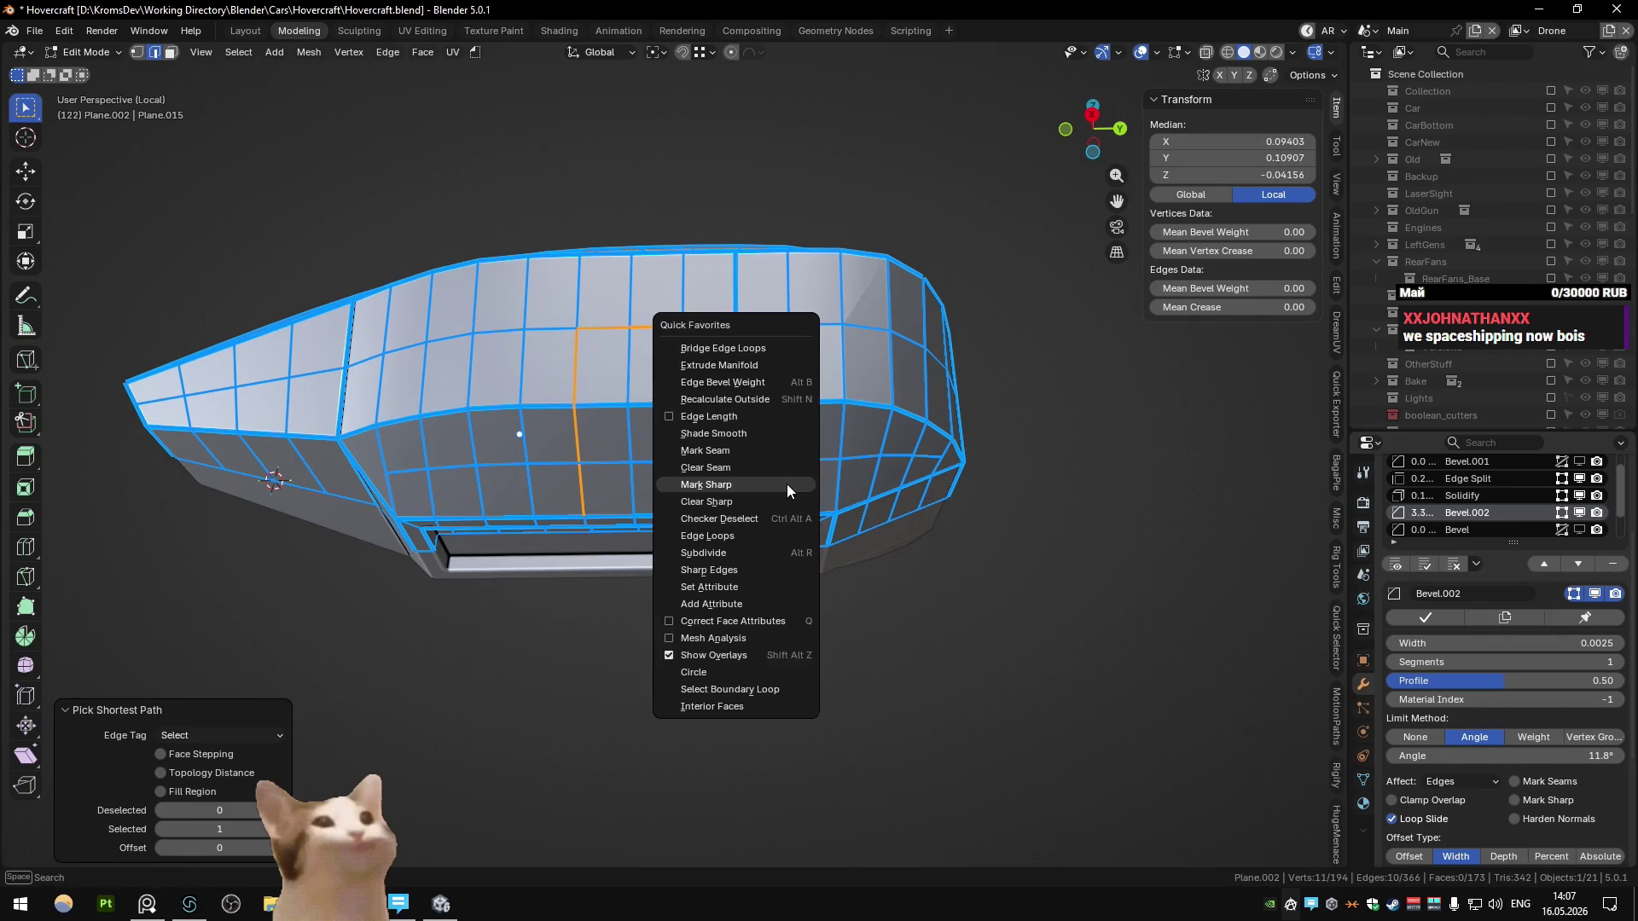
left_click(786, 483)
middle_click_drag(790, 432, 768, 445)
key("Tab")
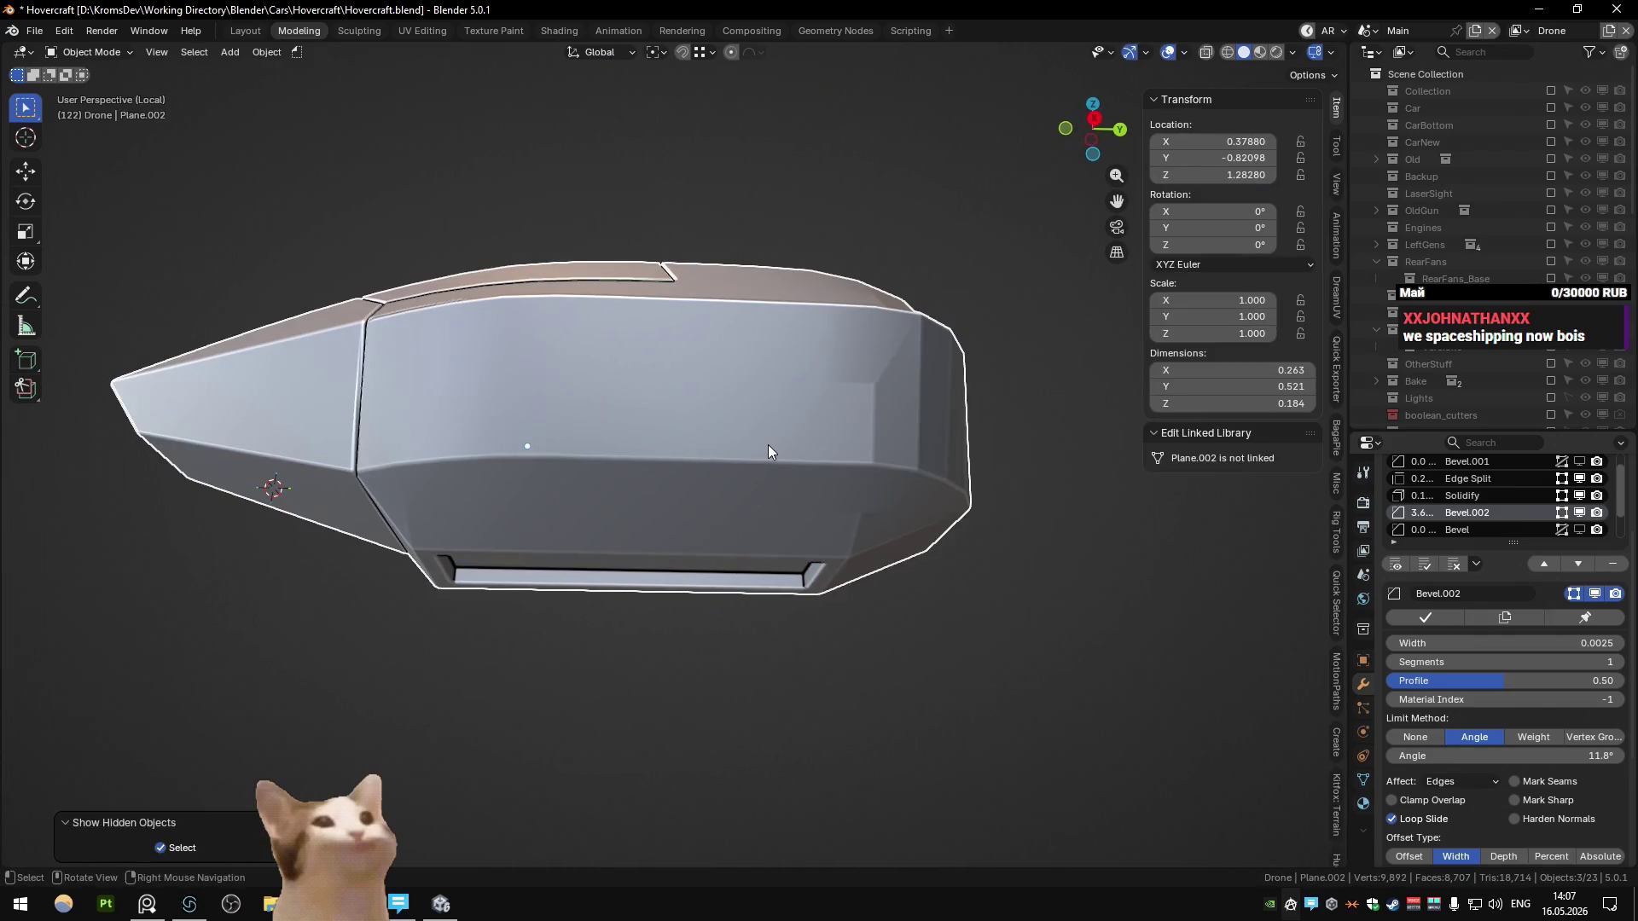
Step: Frame the drone and mark a shortest edge path on the hull sharp
key("KP_Divide")
mouse_move(734, 532)
middle_mouse_down()
mouse_move(637, 454)
mouse_move(540, 455)
mouse_move(635, 433)
mouse_move(693, 469)
mouse_move(677, 503)
mouse_move(578, 426)
mouse_move(687, 422)
middle_mouse_up()
scroll(674, 510, "up", 2)
scroll(674, 510, "down", 2)
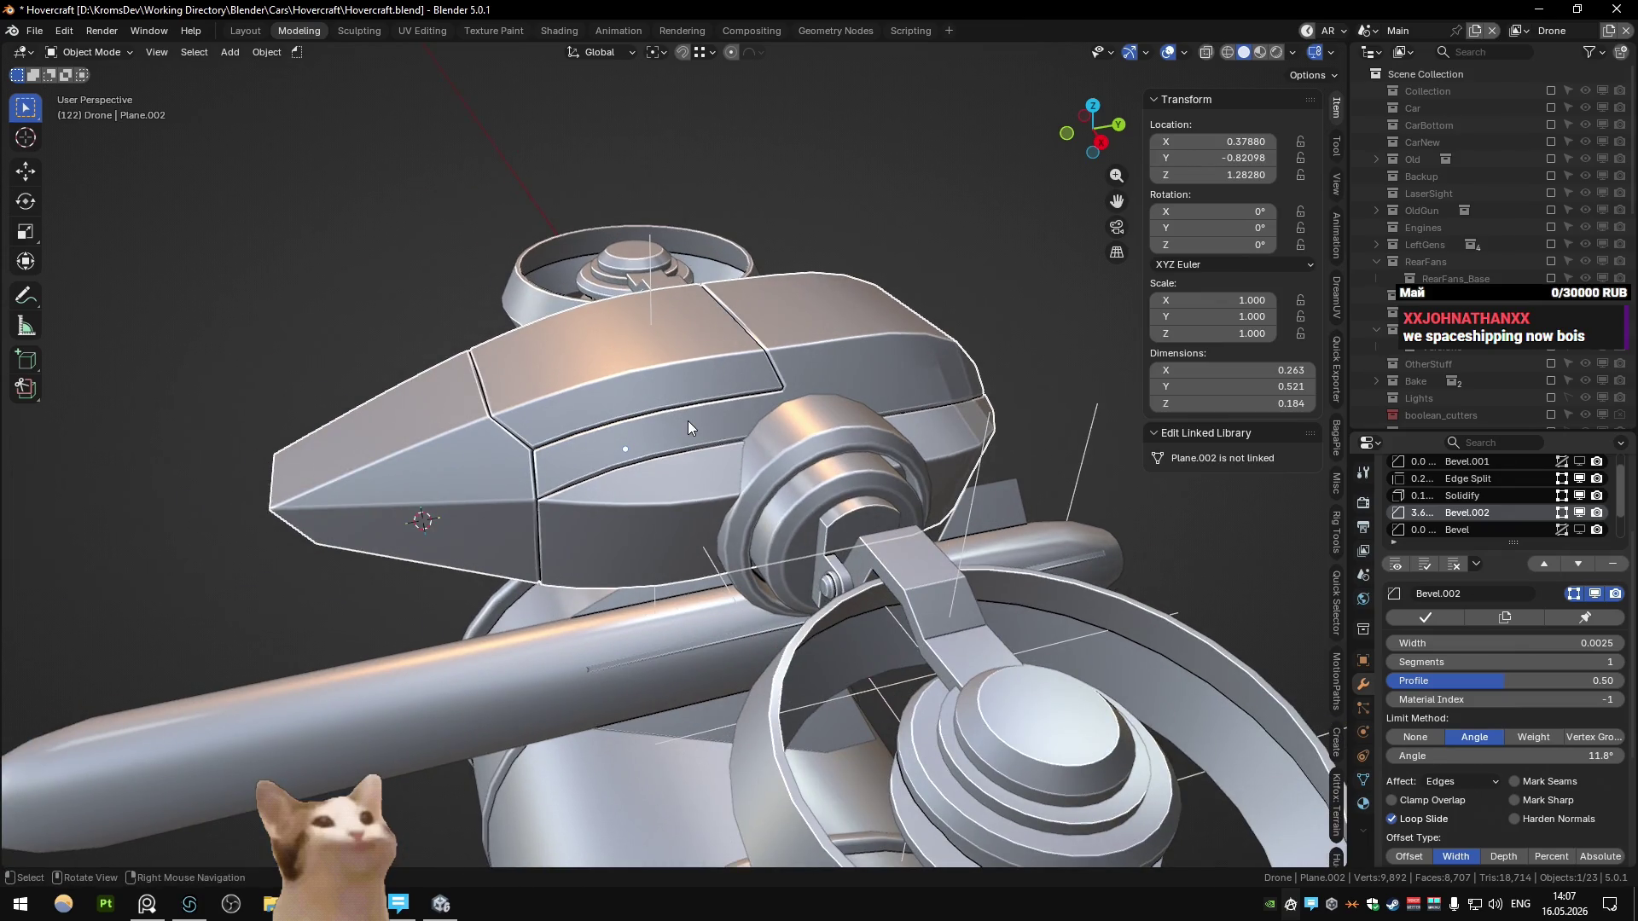
key("Tab")
scroll(688, 422, "up", 2)
left_click(811, 350, "ctrl")
right_click(773, 259)
left_click(751, 284)
Step: Check the new seam, then connect hull vertices with a new diagonal edge
key("Tab")
scroll(759, 285, "down", 3)
scroll(718, 316, "up", 2)
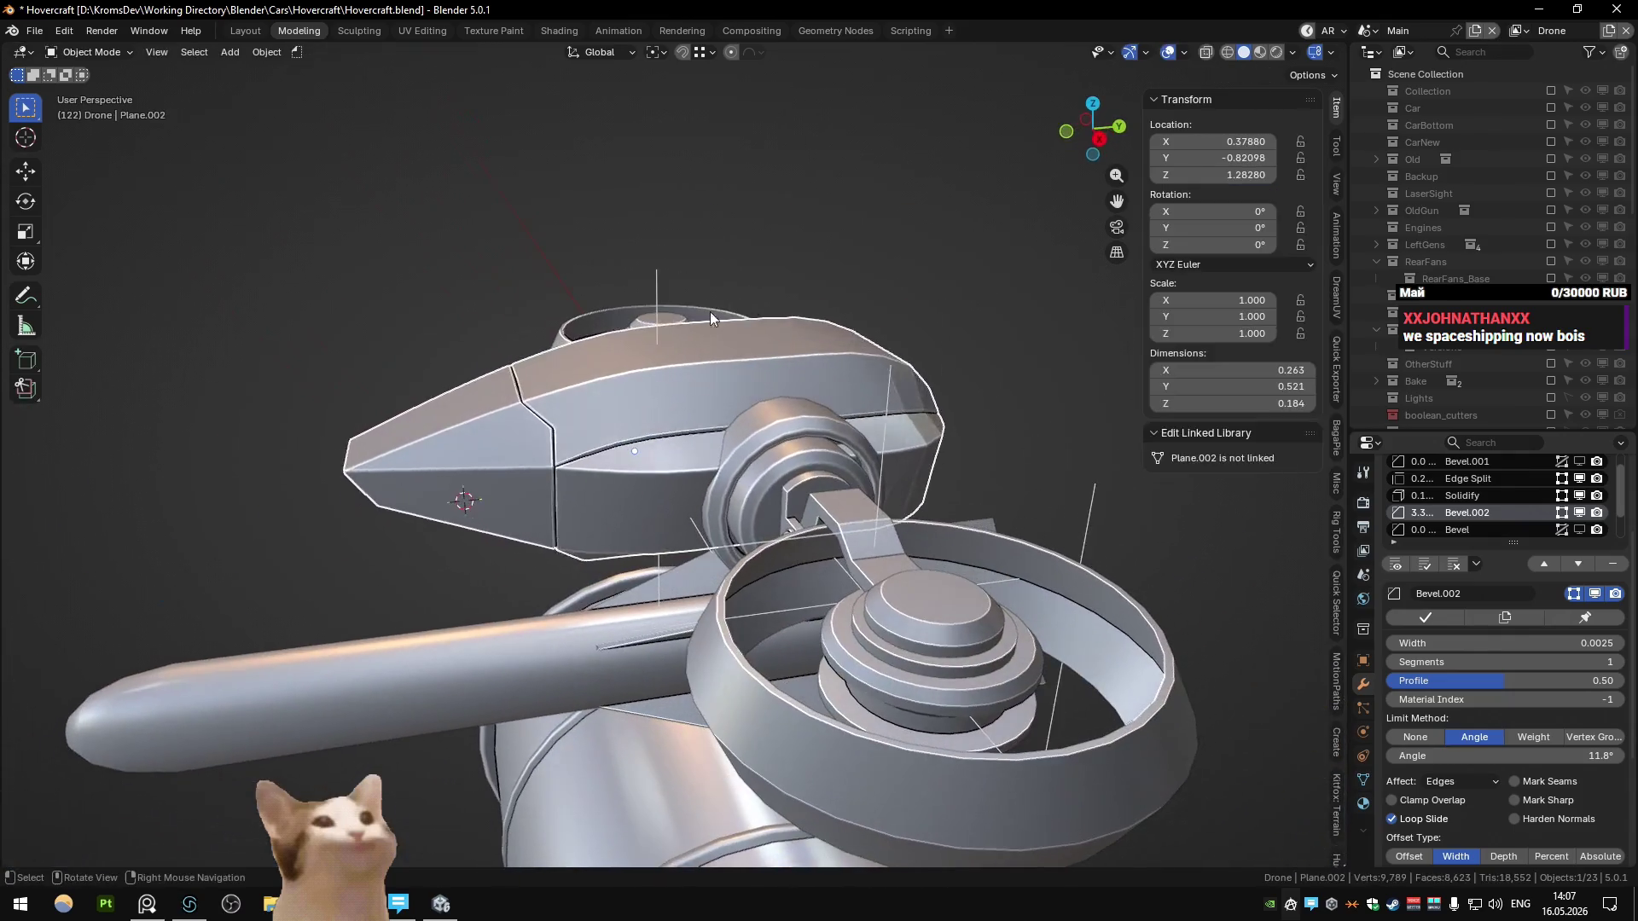
key("Tab")
scroll(743, 395, "up", 2)
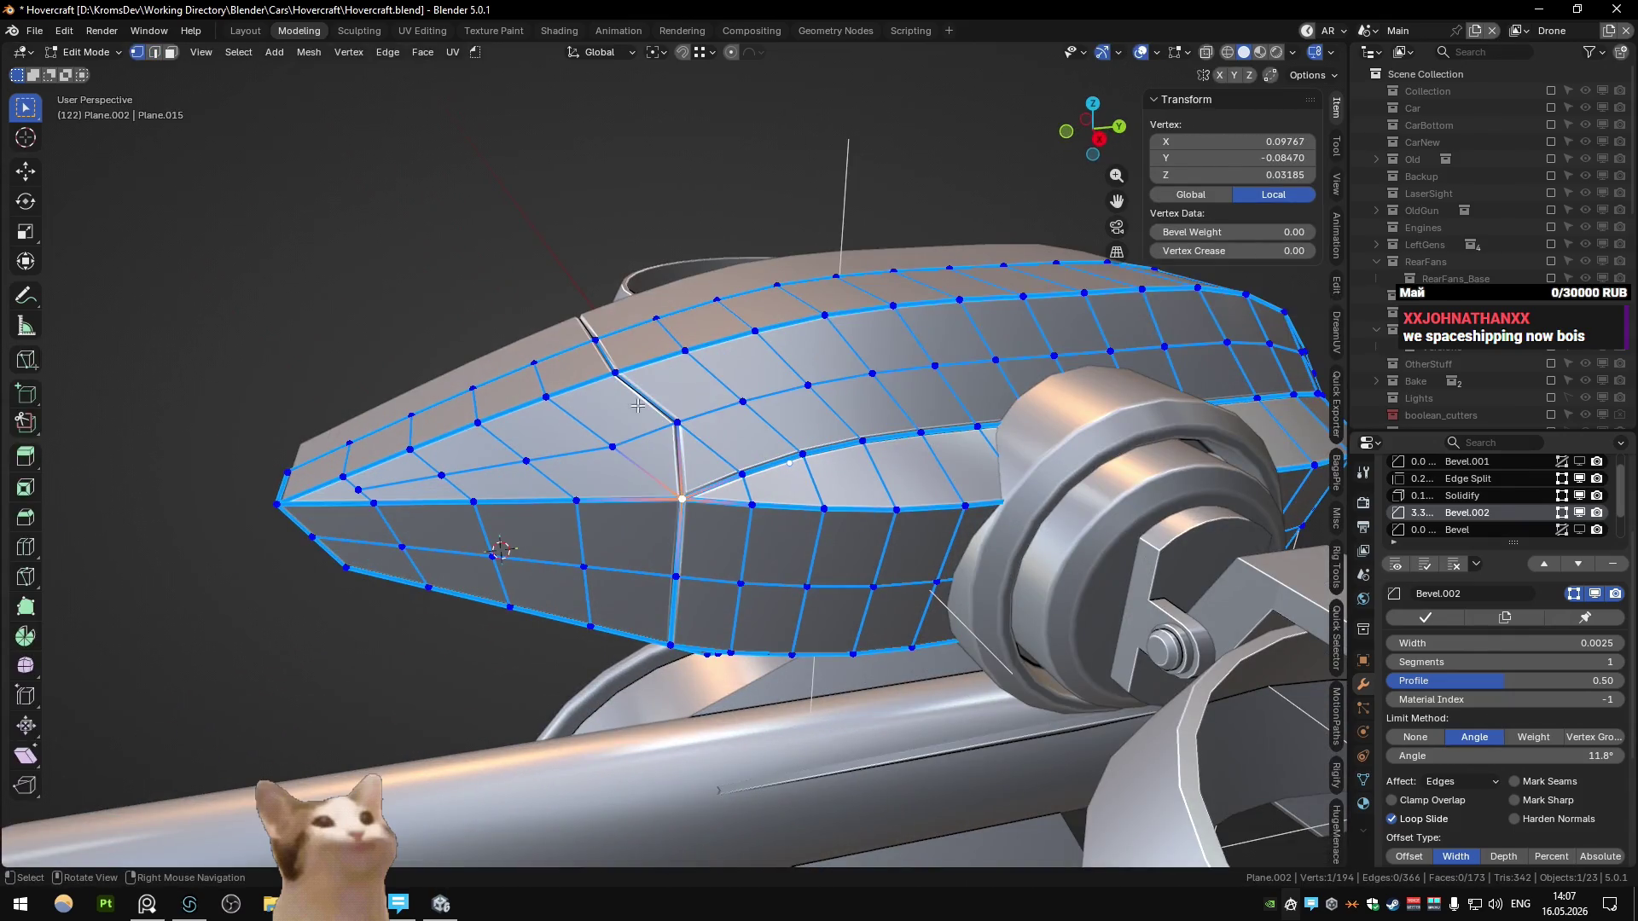
left_click(645, 448)
right_click(645, 448)
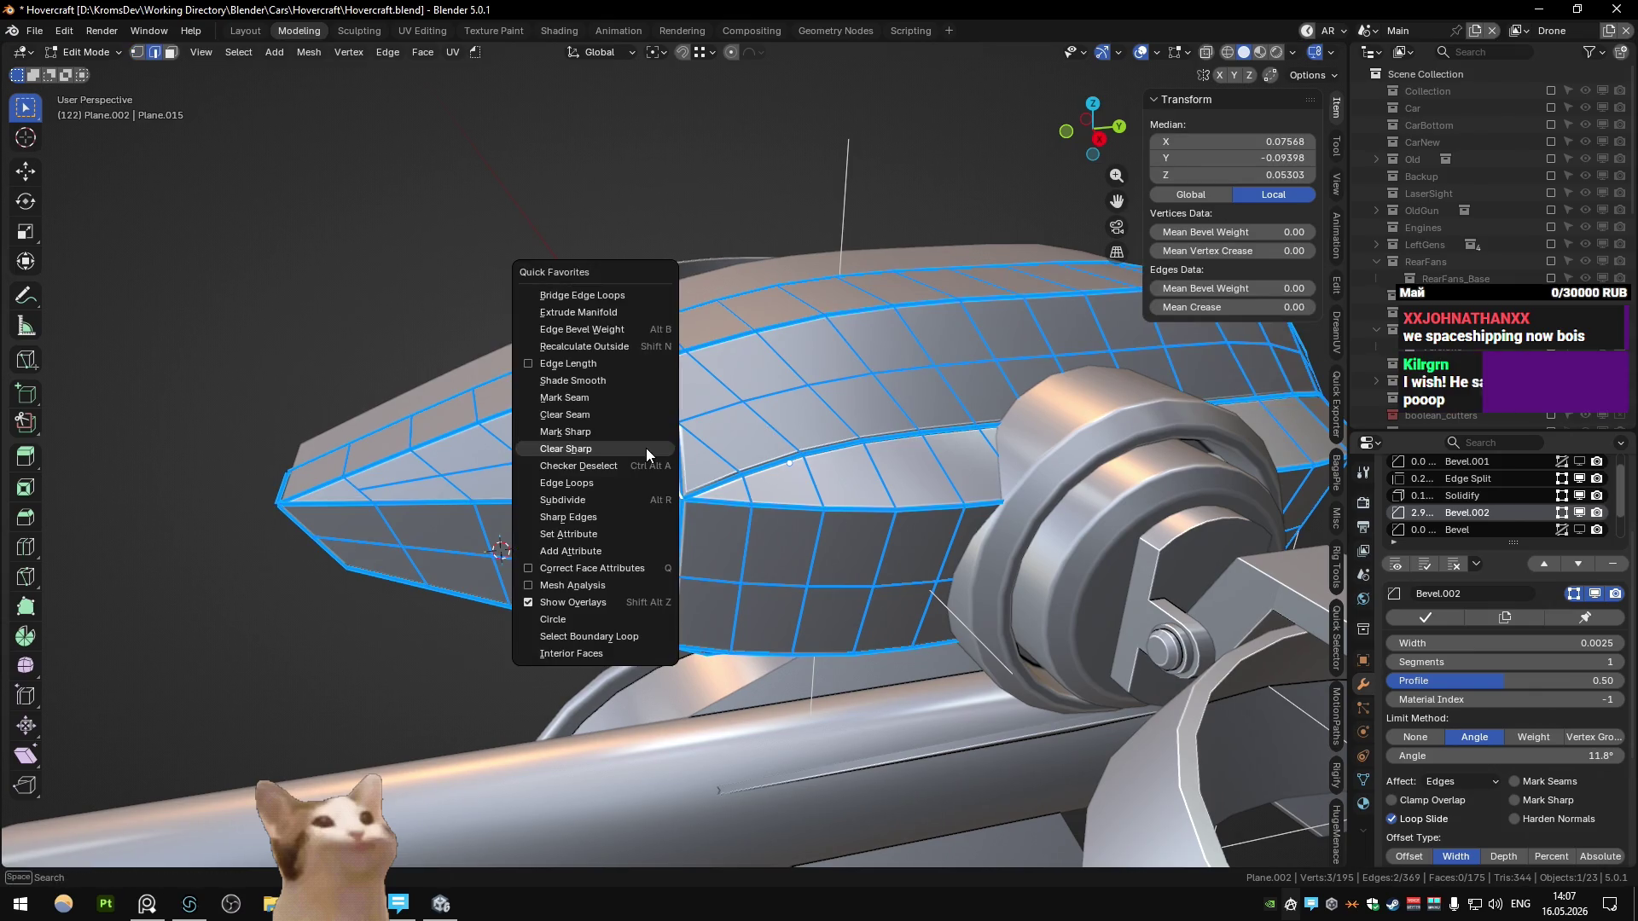
left_click(647, 448)
Step: Clear sharp from the stray diagonal edge and dissolve it
key("Tab")
key("Tab")
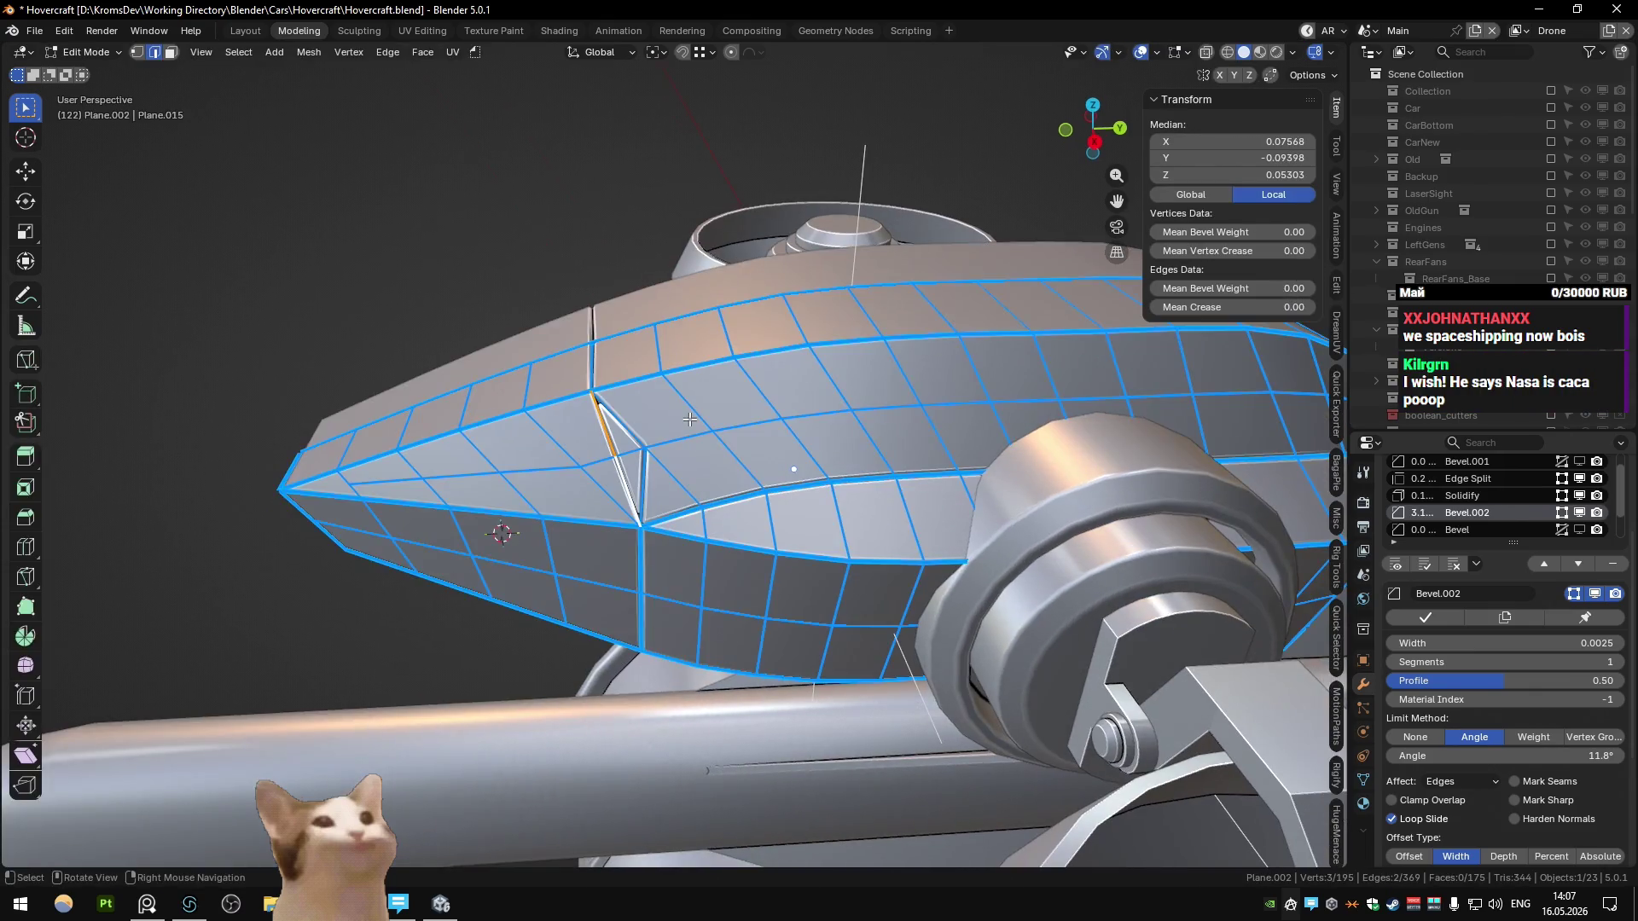
right_click(645, 465)
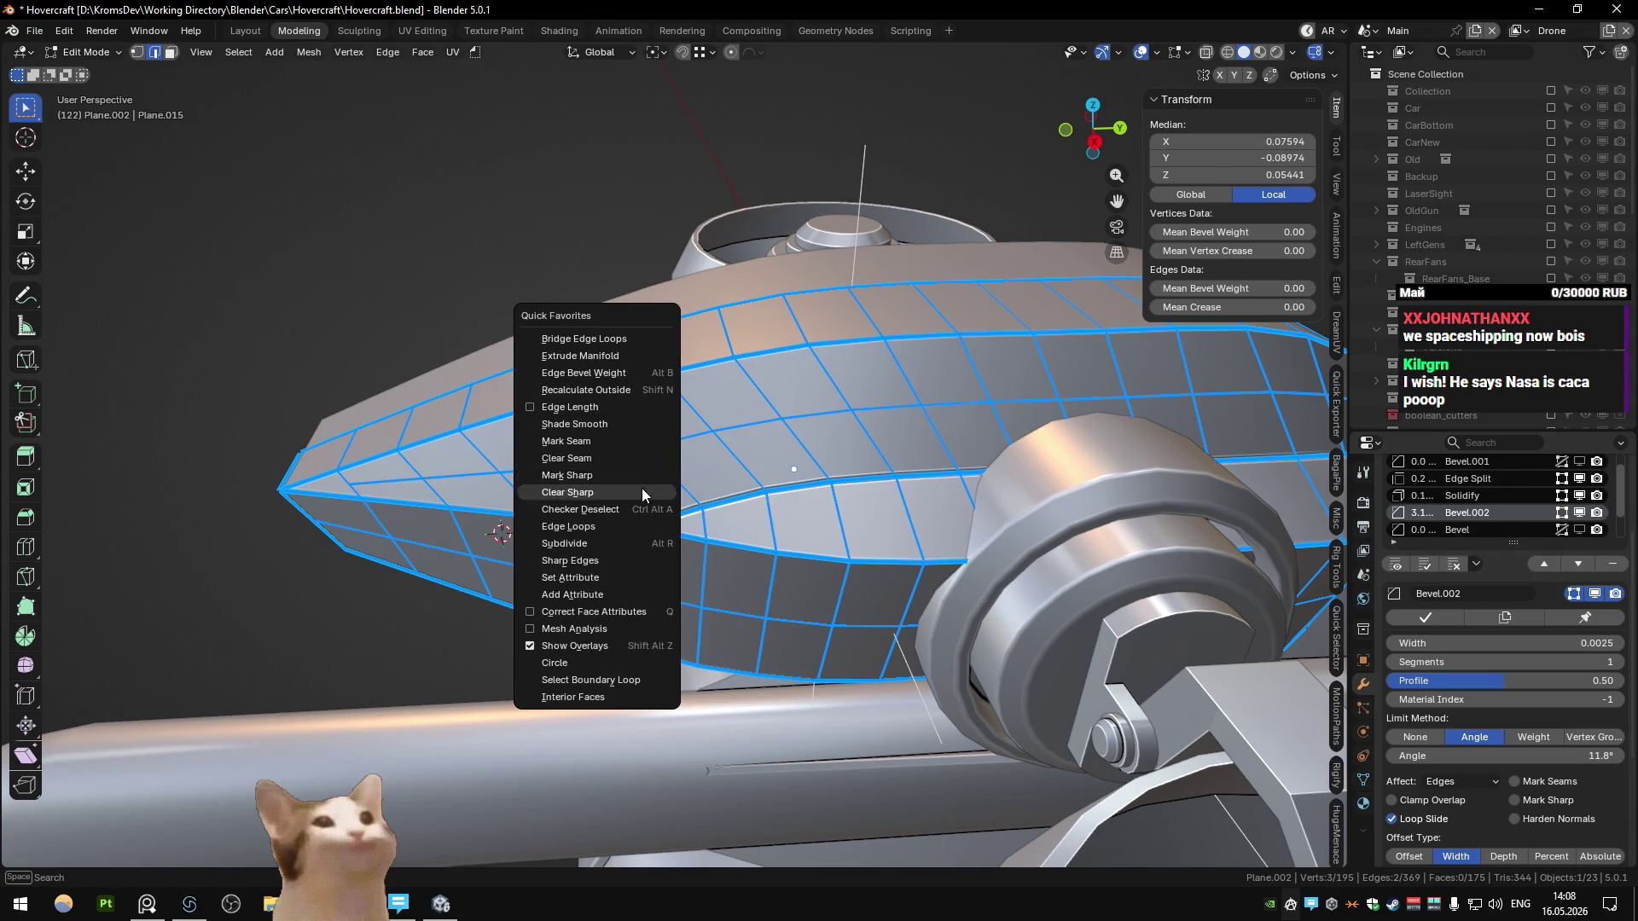
left_click(642, 488)
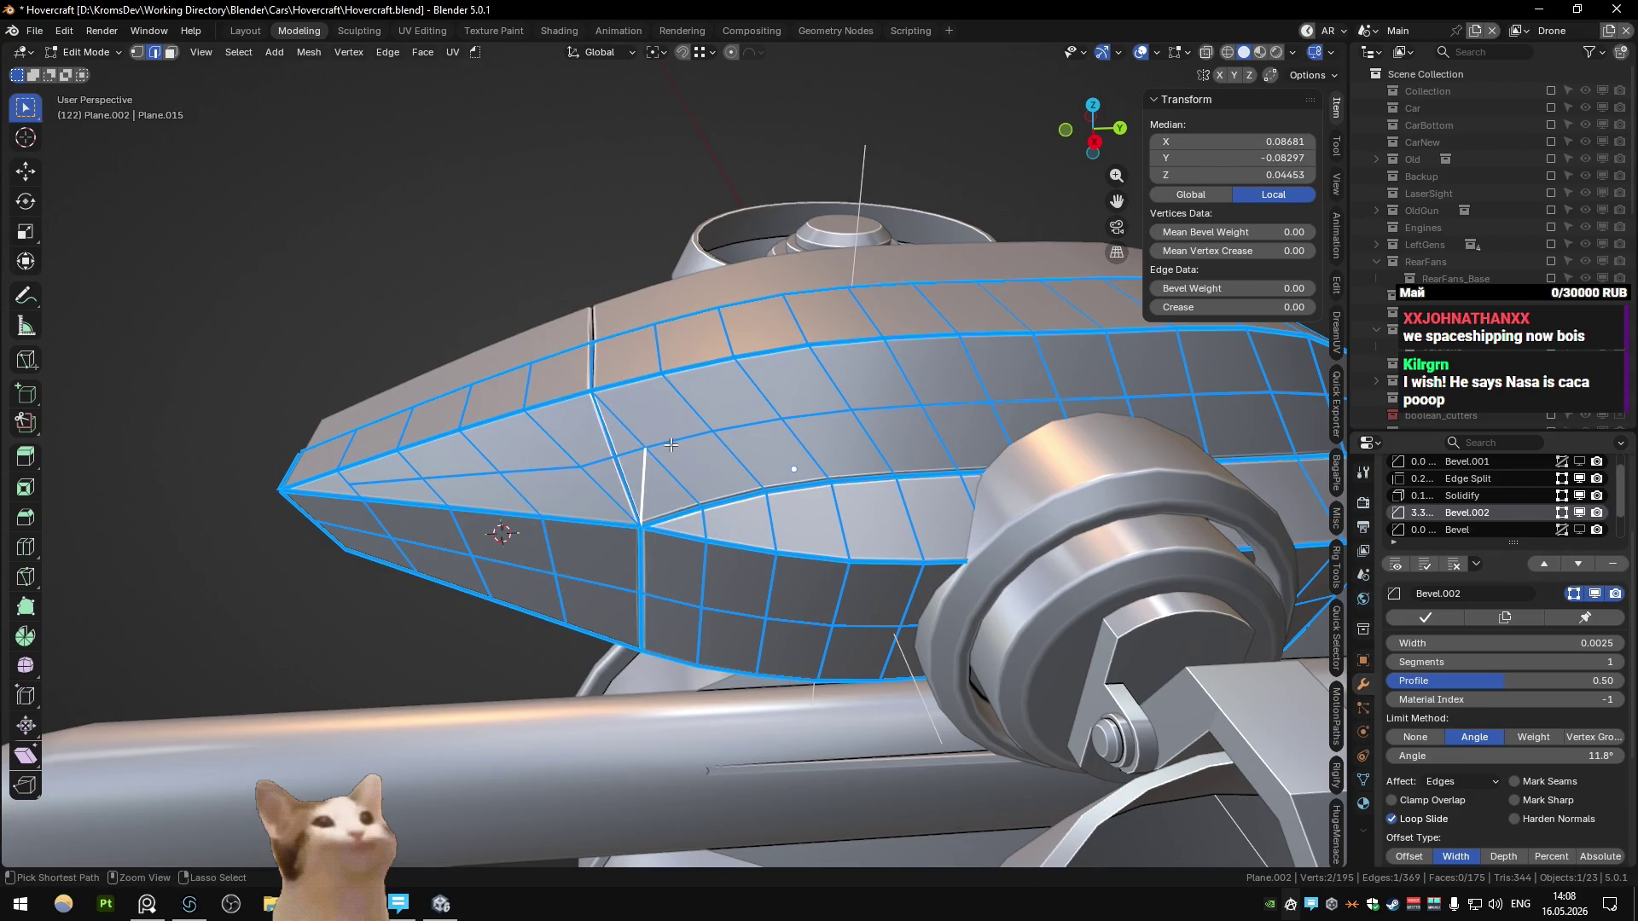
key("ctrl+x")
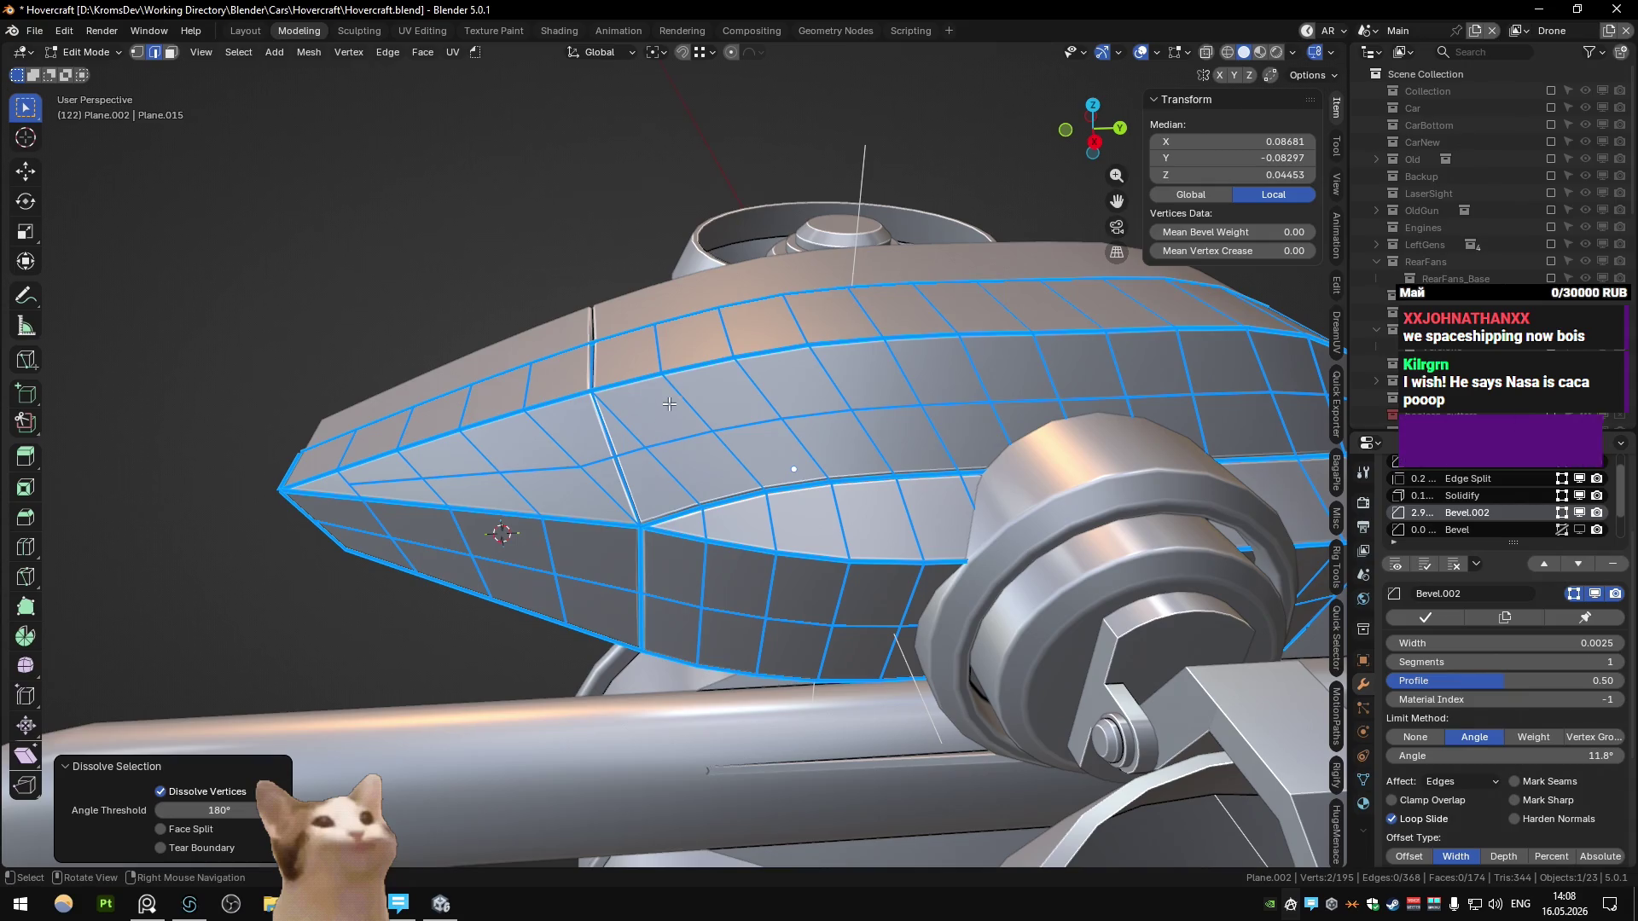
Step: Mark an edge path along the hull top sharp and inspect the nose
left_click(627, 381)
left_click(735, 361, "ctrl")
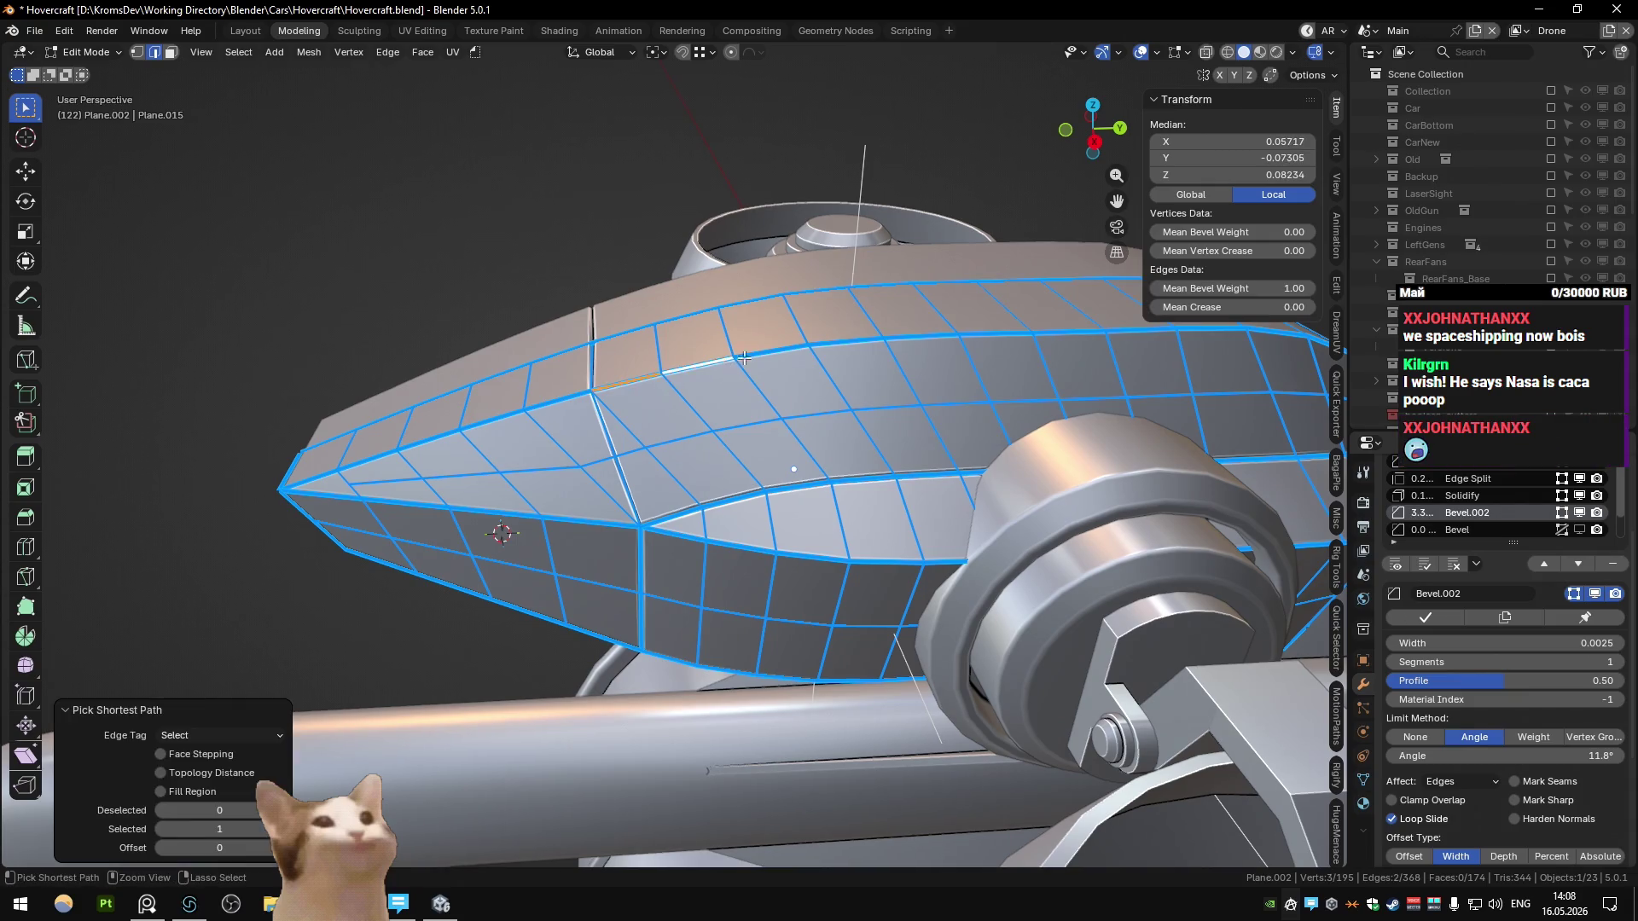
right_click(871, 480)
left_click(826, 448)
key("Tab")
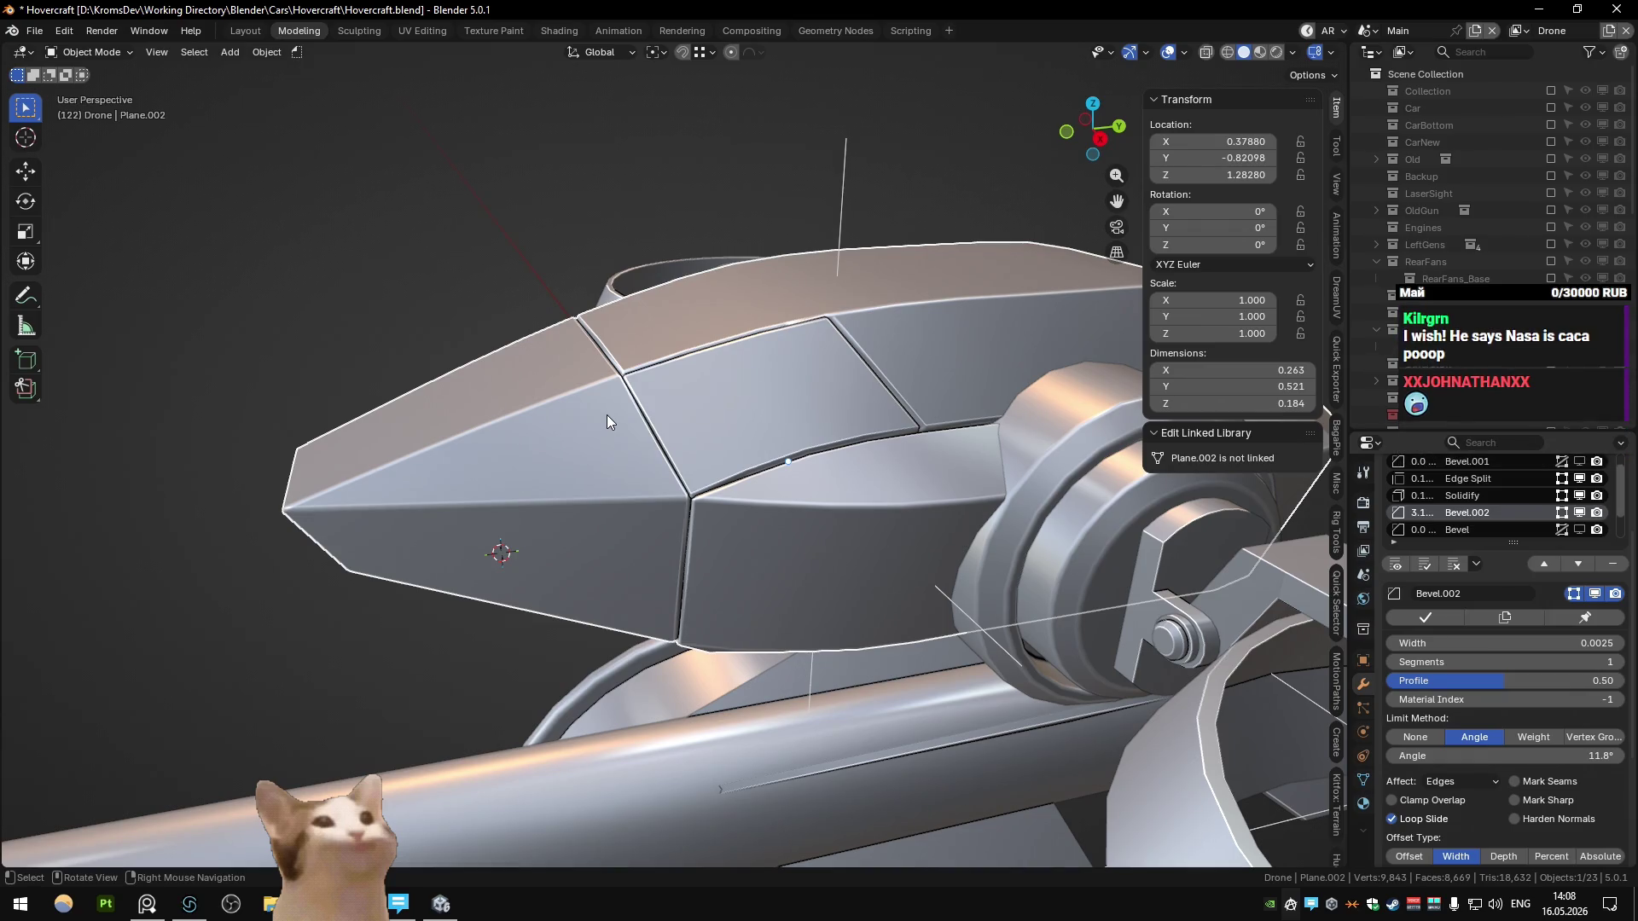
key("Tab")
mouse_move(607, 415)
middle_mouse_down()
mouse_move(597, 439)
mouse_move(692, 494)
mouse_move(631, 514)
mouse_move(680, 394)
mouse_move(674, 448)
mouse_move(600, 463)
mouse_move(613, 481)
mouse_move(632, 442)
mouse_move(571, 446)
mouse_move(664, 408)
mouse_move(571, 428)
mouse_move(746, 417)
mouse_move(616, 458)
mouse_move(588, 442)
mouse_move(619, 454)
middle_mouse_up()
Step: Cut a new edge loop across the hull with Ctrl+R
key("ctrl+r")
left_click(680, 394)
left_click(680, 395)
right_click(637, 402)
key("Escape")
Step: Select an edge path along the hull and check the seam in Object Mode
left_click(642, 448)
right_click(643, 448)
key("Escape")
left_click(627, 434, "ctrl")
right_click(628, 435)
key("Escape")
key("Tab")
Step: Compare with the drone reference image, then mark a hull edge path sharp via Quick Favorites
key("alt+Tab")
key("alt+Tab")
mouse_move(575, 484)
middle_mouse_down()
mouse_move(606, 469)
mouse_move(606, 402)
mouse_move(714, 563)
mouse_move(735, 561)
mouse_move(710, 505)
mouse_move(618, 544)
mouse_move(624, 600)
mouse_move(747, 588)
mouse_move(761, 545)
mouse_move(820, 508)
mouse_move(765, 592)
mouse_move(683, 568)
middle_mouse_up()
key("Tab")
left_click(662, 488, "ctrl")
key("q")
left_click(652, 490)
key("Tab")
Step: Apply a favourite edge command and pick an edge path around the cockpit loop
key("Tab")
key("q")
left_click(768, 546)
key("Tab")
key("Tab")
scroll(682, 568, "up", 4)
left_click(807, 514)
mouse_move(807, 514)
middle_mouse_down()
mouse_move(651, 567)
mouse_move(572, 531)
mouse_move(653, 519)
mouse_move(652, 539)
mouse_move(539, 591)
mouse_move(608, 558)
middle_mouse_up()
left_click(653, 565, "ctrl")
key("Tab")
key("Tab")
Step: Merge all hull vertices by distance, then pick an edge path on the side
key("1")
key("a")
key("m")
left_click(651, 539)
key("2")
left_click(607, 558, "ctrl")
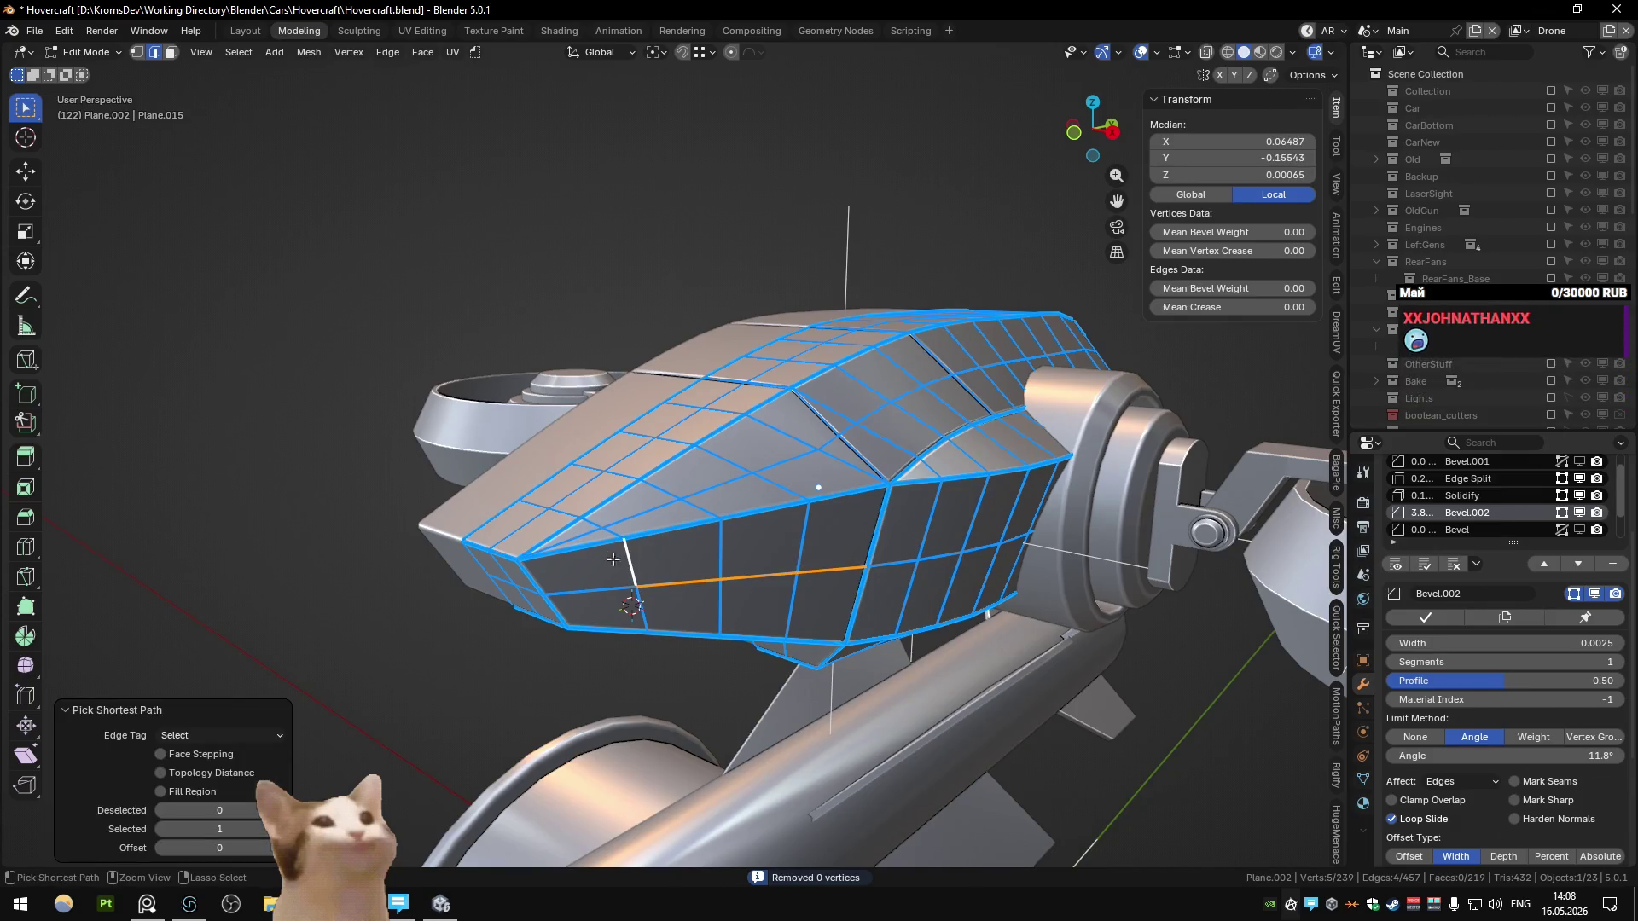
key("Tab")
mouse_move(529, 507)
middle_mouse_down()
mouse_move(571, 513)
mouse_move(494, 484)
mouse_move(572, 510)
mouse_move(595, 547)
mouse_move(558, 534)
mouse_move(612, 561)
mouse_move(582, 455)
mouse_move(621, 462)
mouse_move(668, 437)
mouse_move(628, 462)
mouse_move(669, 413)
mouse_move(631, 479)
mouse_move(703, 529)
mouse_move(648, 526)
middle_mouse_up()
Step: Mark the selected nose pod edges sharp and dissolve the unwanted edges
key("Tab")
left_click(600, 459, "ctrl")
right_click(600, 459)
left_click(601, 459)
key("Tab")
key("Tab")
key("Tab")
key("Tab")
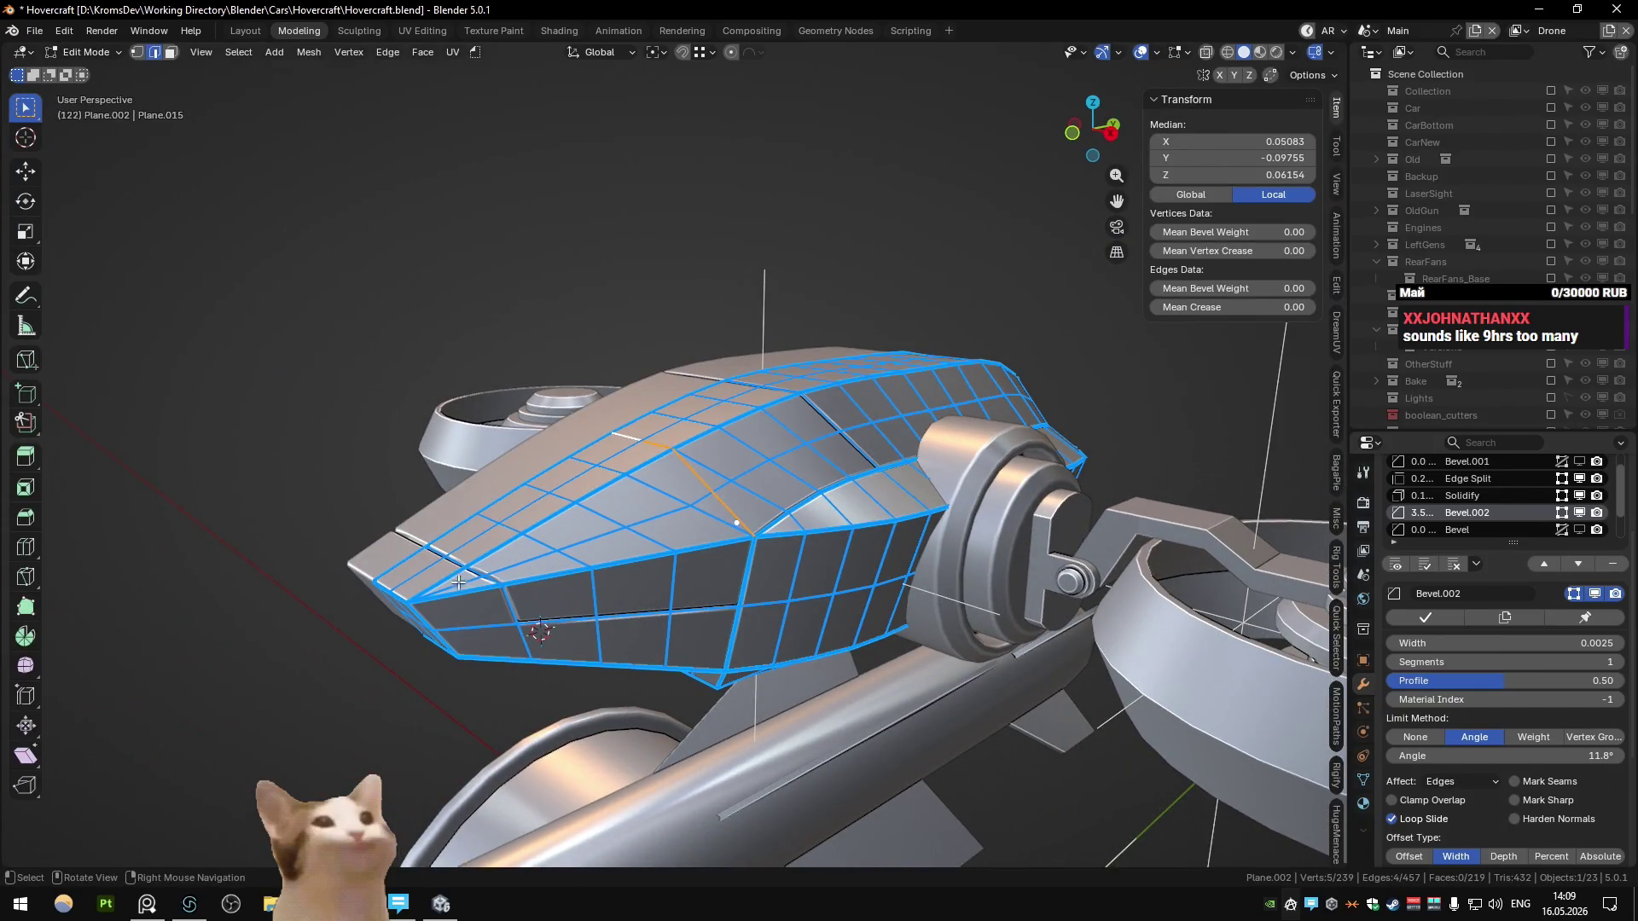
key("ctrl+x")
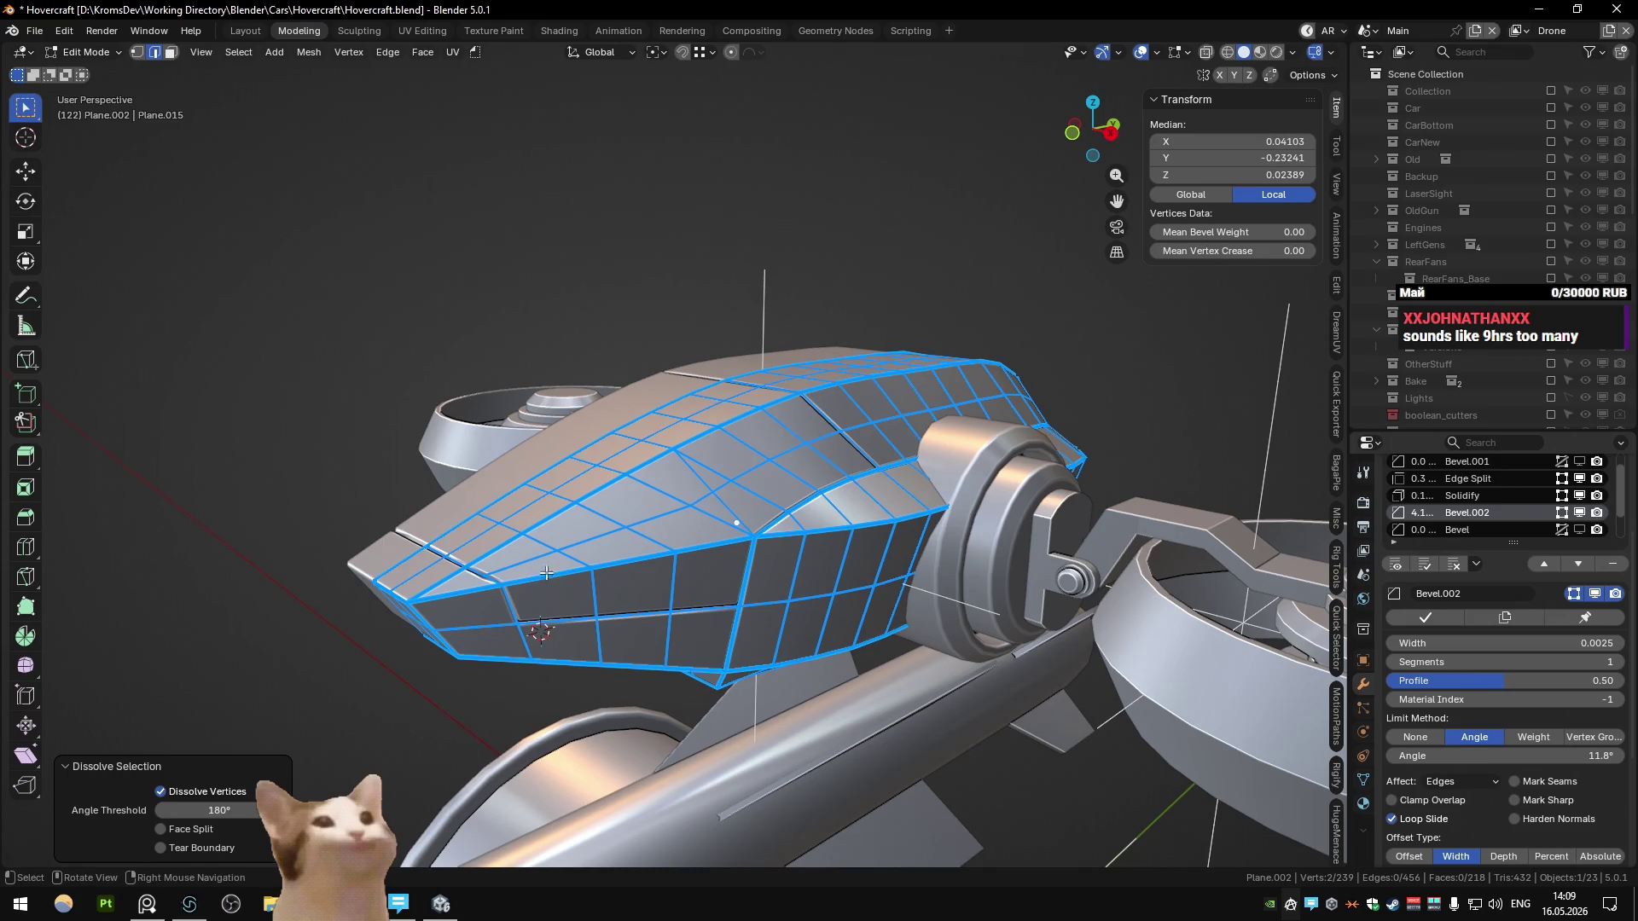
Step: Dissolve the stray edge loop near the pod nose
left_click(554, 564)
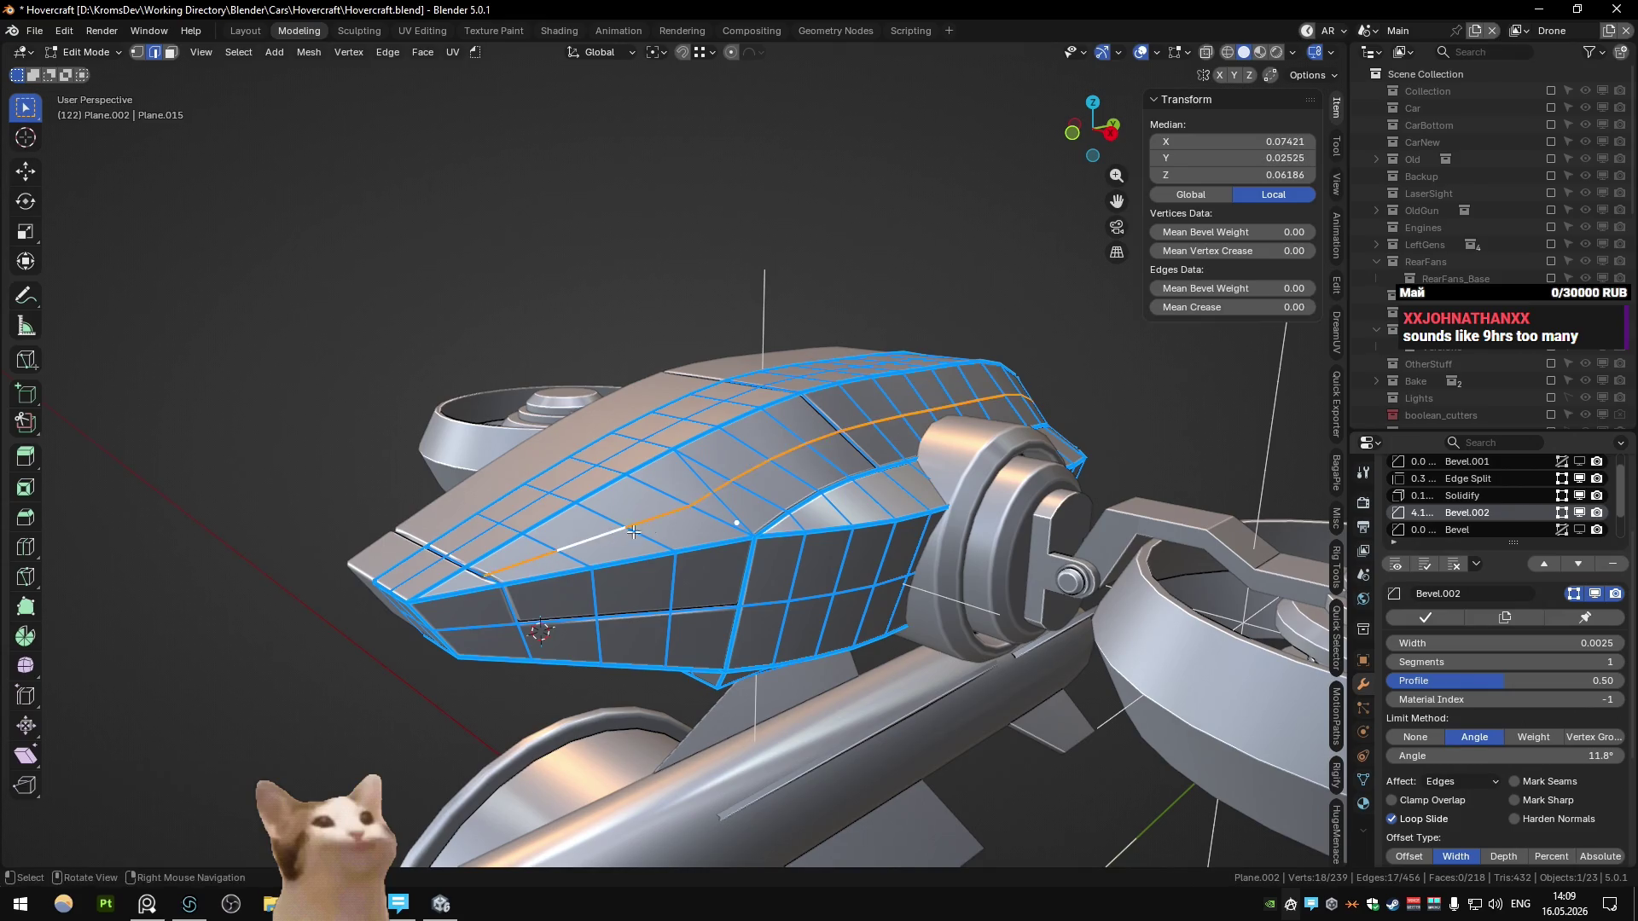
mouse_move(633, 531)
middle_mouse_down()
mouse_move(709, 552)
mouse_move(755, 437)
mouse_move(726, 439)
mouse_move(653, 493)
mouse_move(710, 433)
mouse_move(720, 452)
mouse_move(674, 481)
middle_mouse_up()
key("ctrl+x")
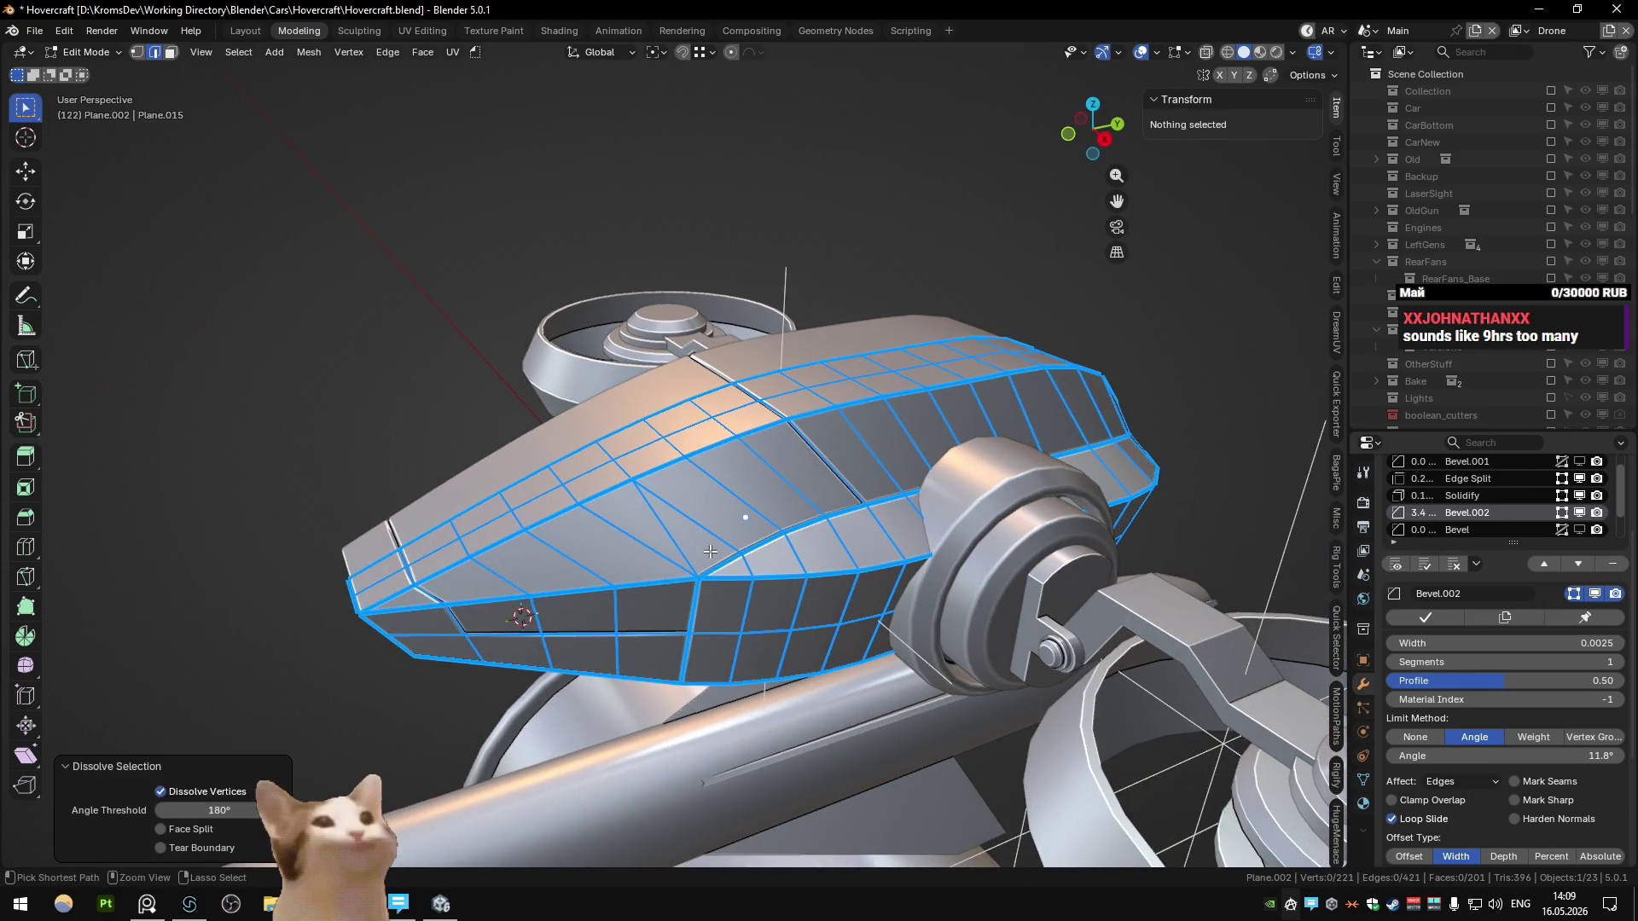
key("Tab")
Step: Mark an edge loop on the pod side sharp
key("Tab")
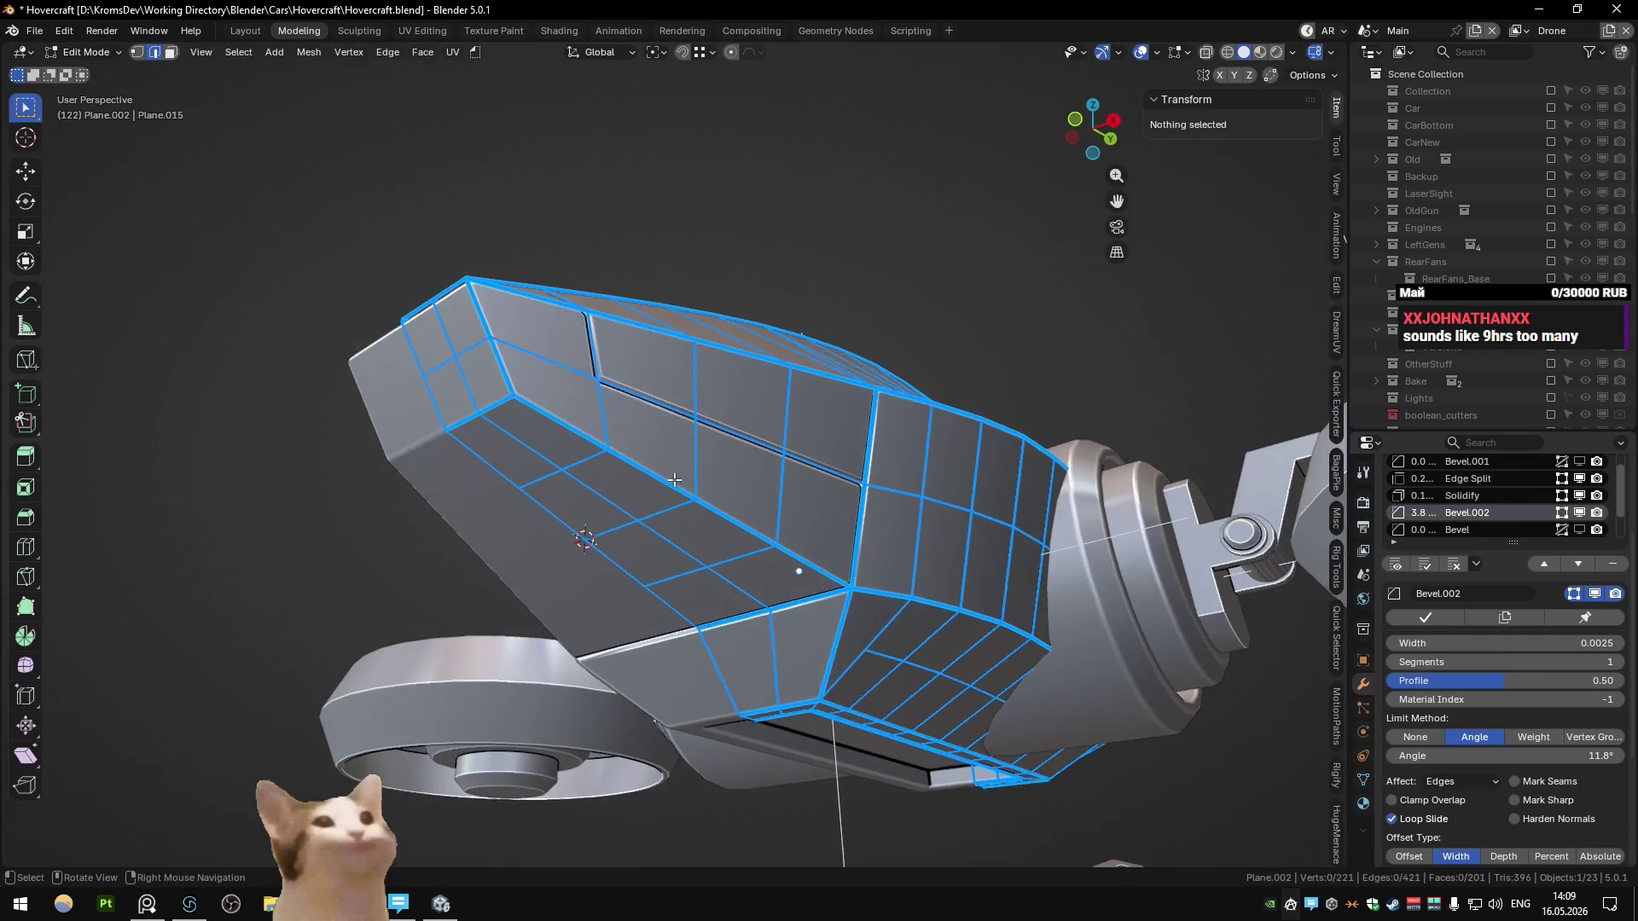
left_click(677, 477, "alt")
right_click(615, 534)
left_click(607, 534)
key("Tab")
mouse_move(608, 534)
middle_mouse_down()
mouse_move(626, 555)
mouse_move(681, 444)
mouse_move(627, 561)
middle_mouse_up()
scroll(696, 546, "up", 5)
mouse_move(667, 421)
middle_mouse_down()
mouse_move(686, 381)
mouse_move(713, 407)
mouse_move(649, 471)
mouse_move(637, 457)
mouse_move(667, 483)
mouse_move(603, 457)
mouse_move(604, 505)
mouse_move(574, 453)
middle_mouse_up()
Step: Cut a new edge loop in the nose and extend an edge path on its top
key("Tab")
key("ctrl+r")
left_click(529, 379)
left_click(529, 378)
mouse_move(528, 379)
middle_mouse_down()
mouse_move(806, 364)
mouse_move(750, 494)
mouse_move(640, 518)
mouse_move(658, 483)
mouse_move(709, 467)
mouse_move(400, 414)
mouse_move(670, 504)
middle_mouse_up()
left_click(751, 494, "ctrl")
key("Tab")
scroll(709, 467, "up", 3)
Step: Mark the bottom edge loop on the nose underside sharp
key("Tab")
left_click(922, 487, "ctrl")
key("ctrl+e")
left_click(922, 487)
key("Tab")
mouse_move(923, 487)
middle_mouse_down()
mouse_move(792, 519)
mouse_move(817, 531)
mouse_move(771, 553)
mouse_move(770, 539)
mouse_move(785, 581)
mouse_move(766, 481)
mouse_move(782, 468)
mouse_move(699, 438)
mouse_move(781, 395)
mouse_move(749, 483)
mouse_move(816, 449)
mouse_move(764, 458)
mouse_move(964, 418)
mouse_move(976, 473)
mouse_move(774, 489)
mouse_move(780, 508)
mouse_move(774, 462)
mouse_move(734, 488)
mouse_move(611, 484)
mouse_move(637, 421)
mouse_move(884, 438)
mouse_move(672, 438)
mouse_move(735, 335)
mouse_move(788, 365)
mouse_move(612, 437)
mouse_move(888, 396)
middle_mouse_up()
Step: Add another edge to the selection and mark the selected edges sharp
key("Tab")
Step: Undo the last edge change and return to Object Mode to check the head
key("Tab")
key("Tab")
key("Tab")
key("Tab")
left_click(707, 488)
key("ctrl+e")
left_click(756, 502)
key("Tab")
scroll(772, 546, "down", 3)
scroll(766, 481, "up", 5)
key("Tab")
key("ctrl+z")
key("q")
key("Escape")
key("Tab")
scroll(853, 438, "up", 2)
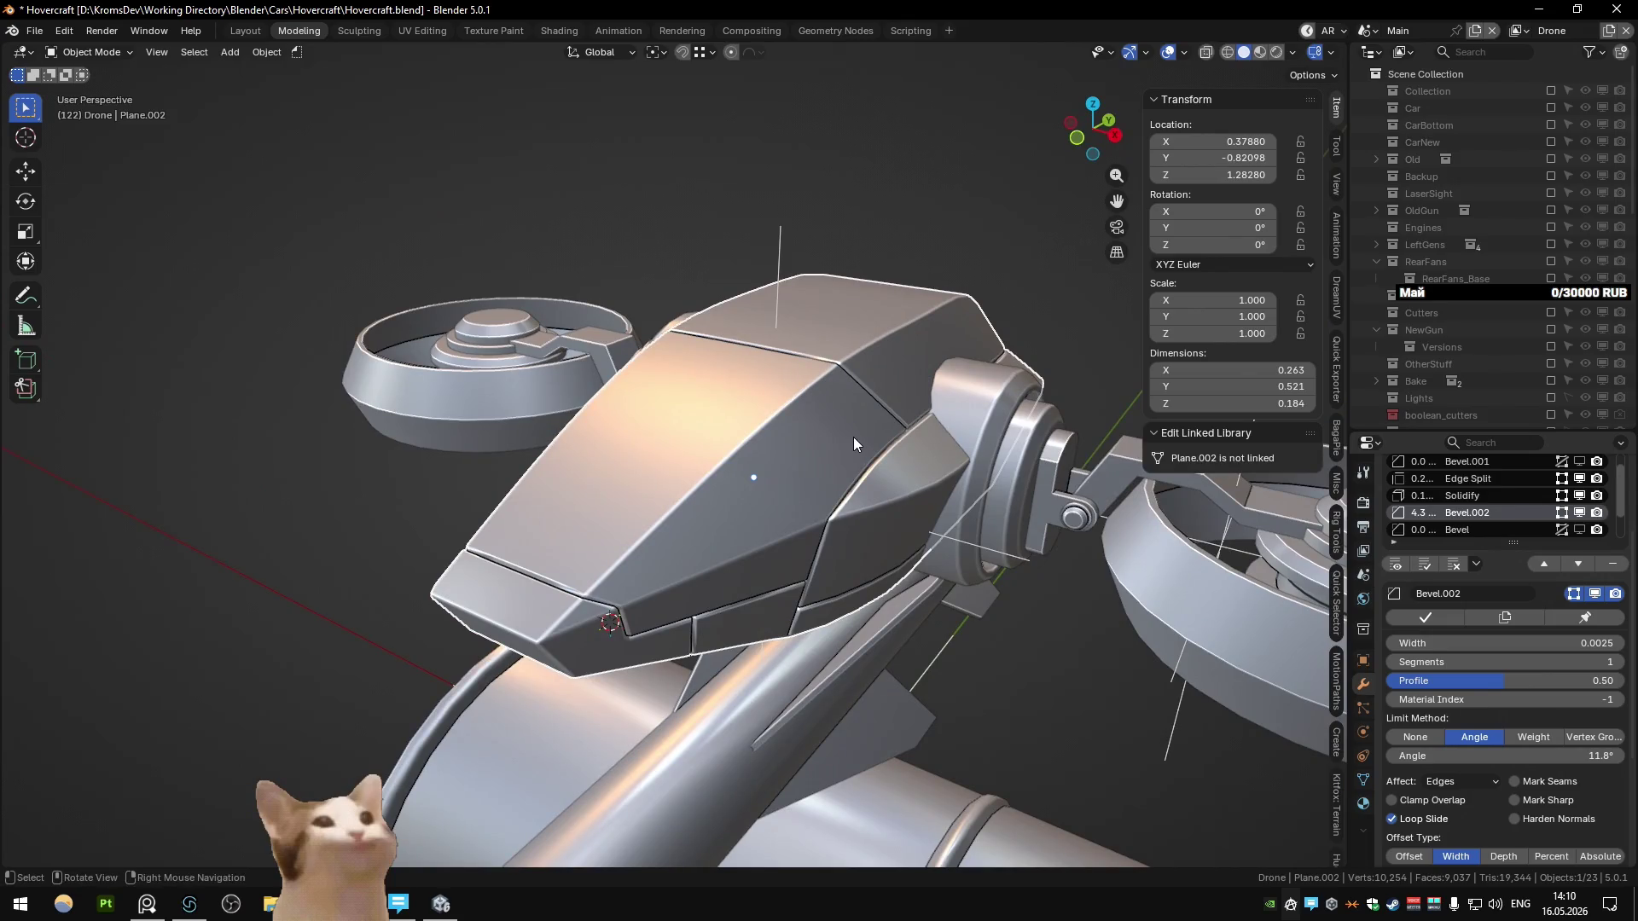
Step: Orbit past the rotor arm to the nose pod and extend an edge path along its side
scroll(853, 437, "down", 3)
mouse_move(841, 442)
middle_mouse_down()
mouse_move(742, 430)
mouse_move(794, 456)
middle_mouse_up()
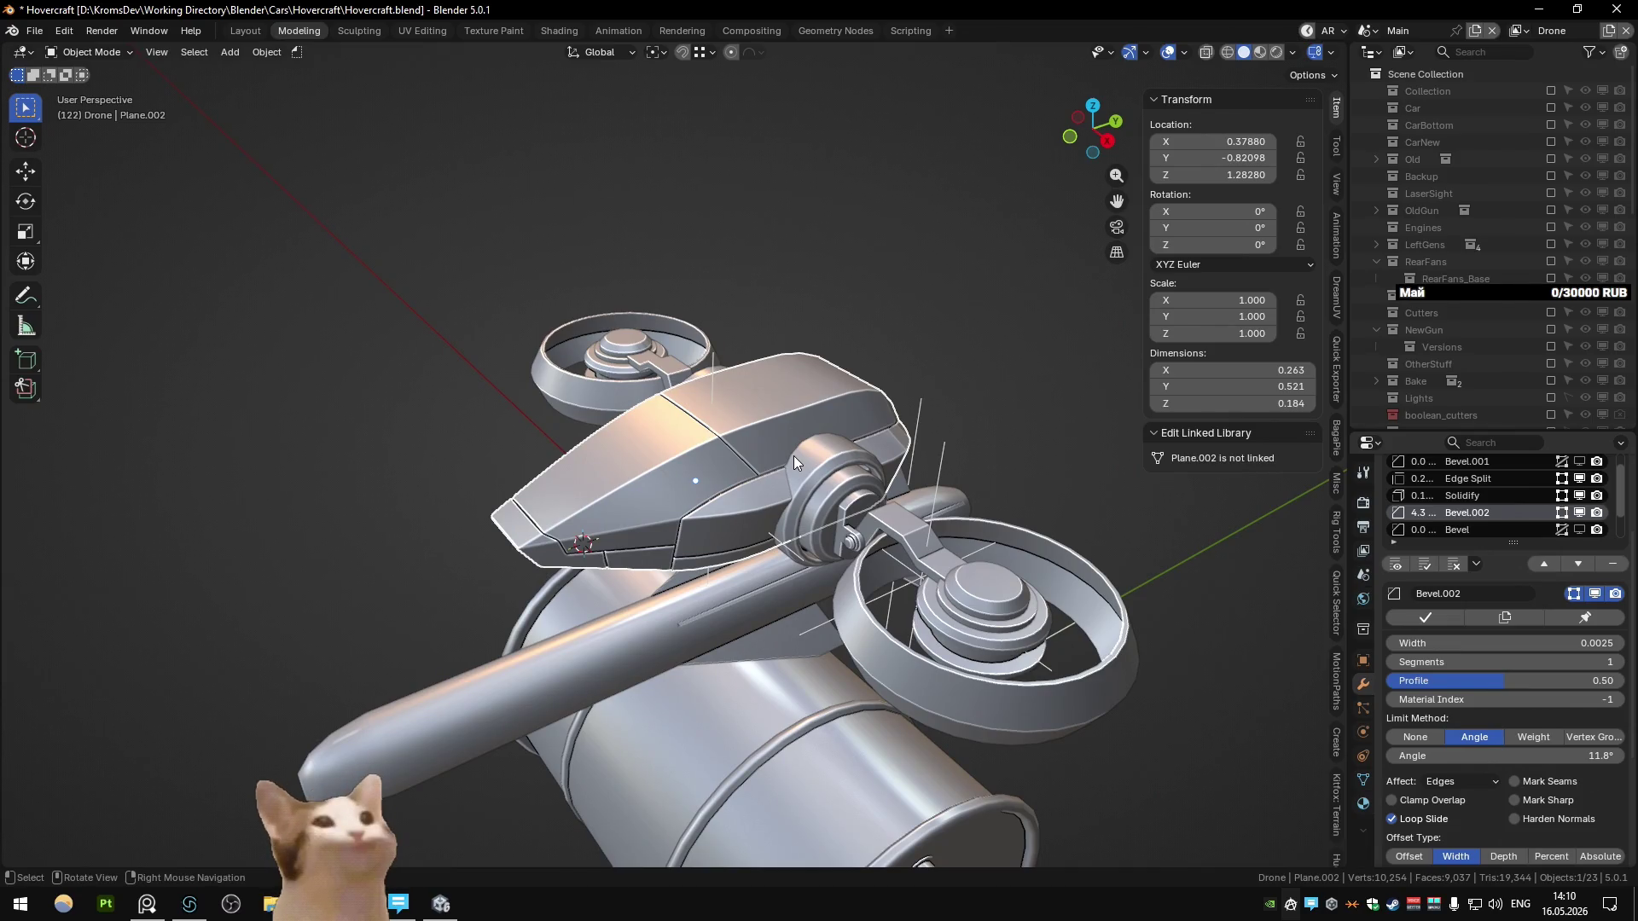
mouse_move(793, 456)
middle_mouse_down()
mouse_move(873, 448)
mouse_move(732, 459)
middle_mouse_up()
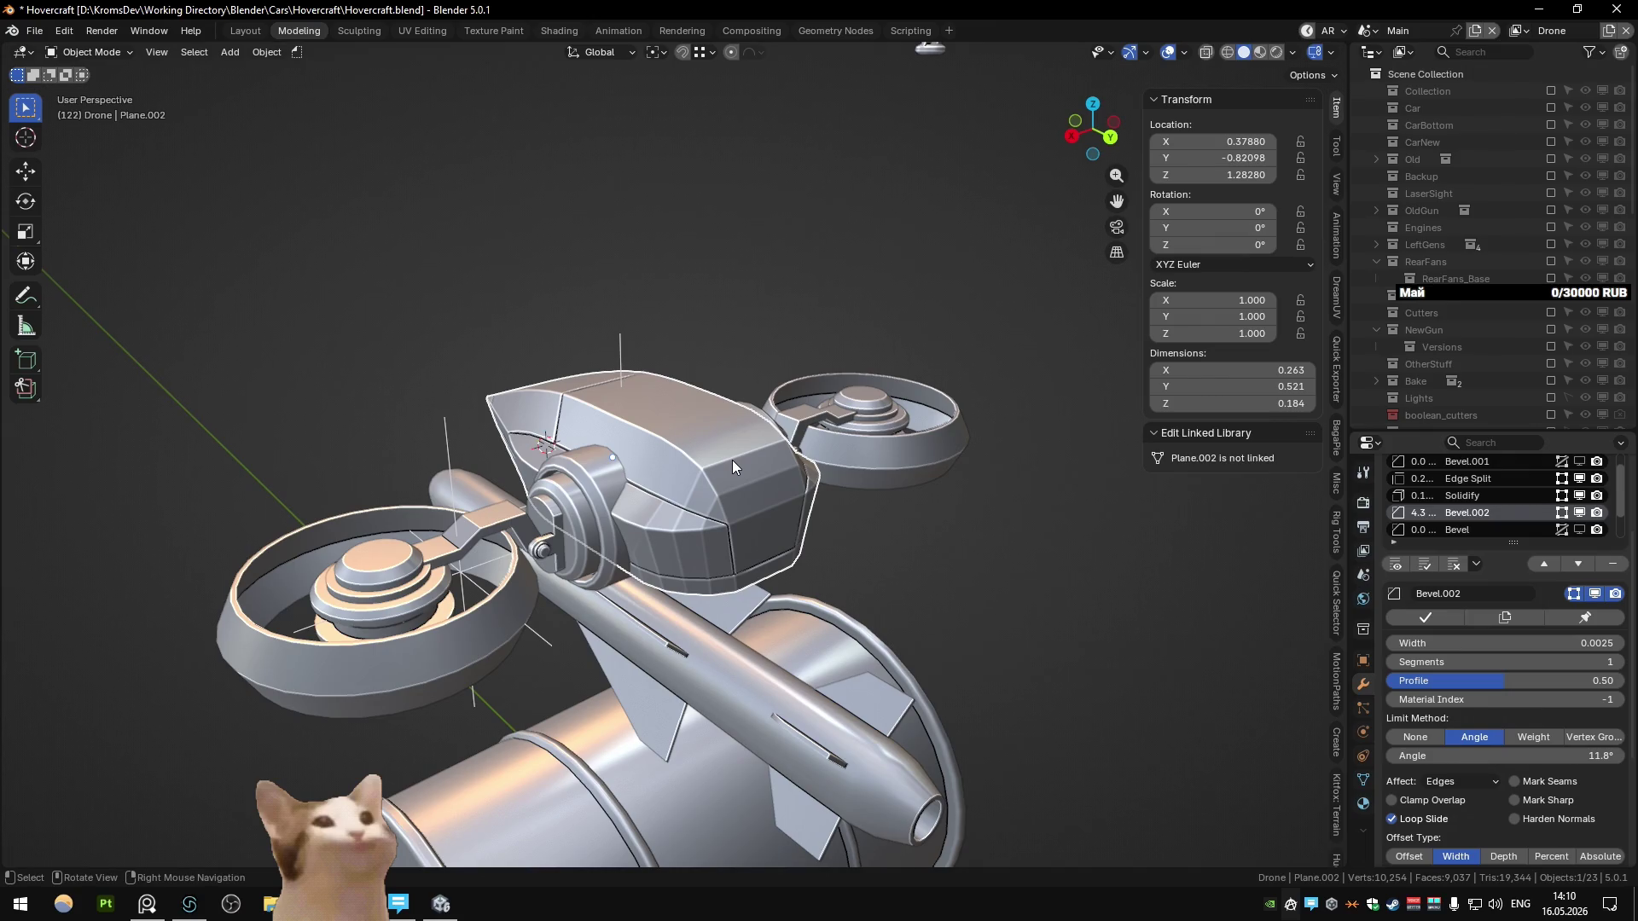
key("Tab")
scroll(724, 531, "up", 3)
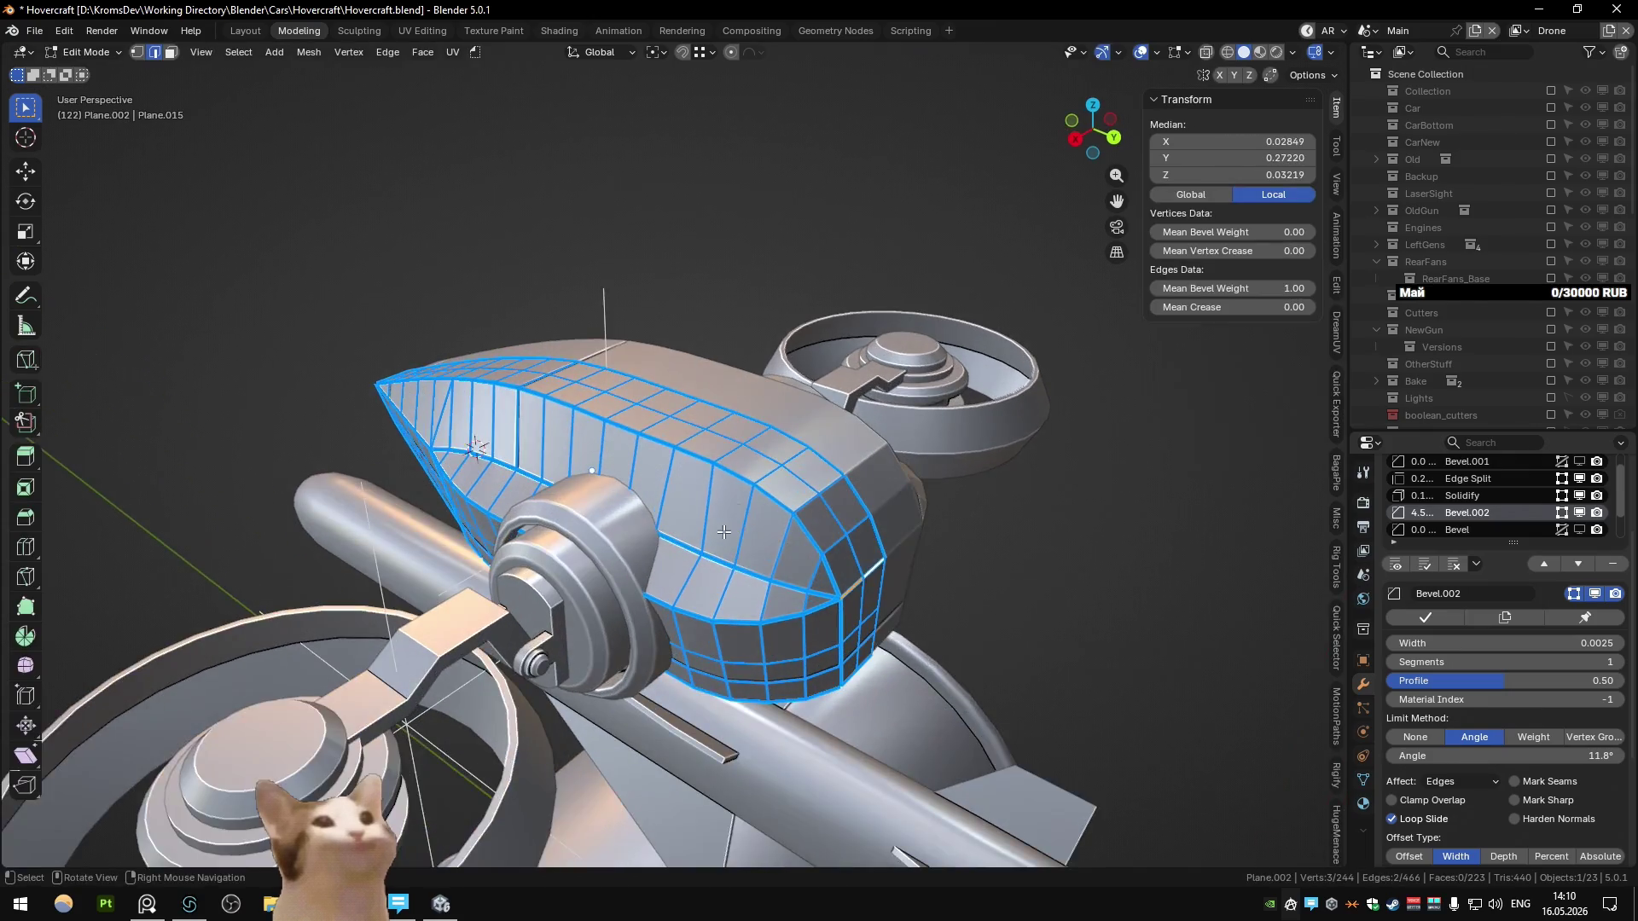
middle_click_drag(724, 532, 768, 512)
left_click(787, 462, "ctrl")
Step: Mark the picked pod edges sharp via Quick Favorites and check the seam
key("q")
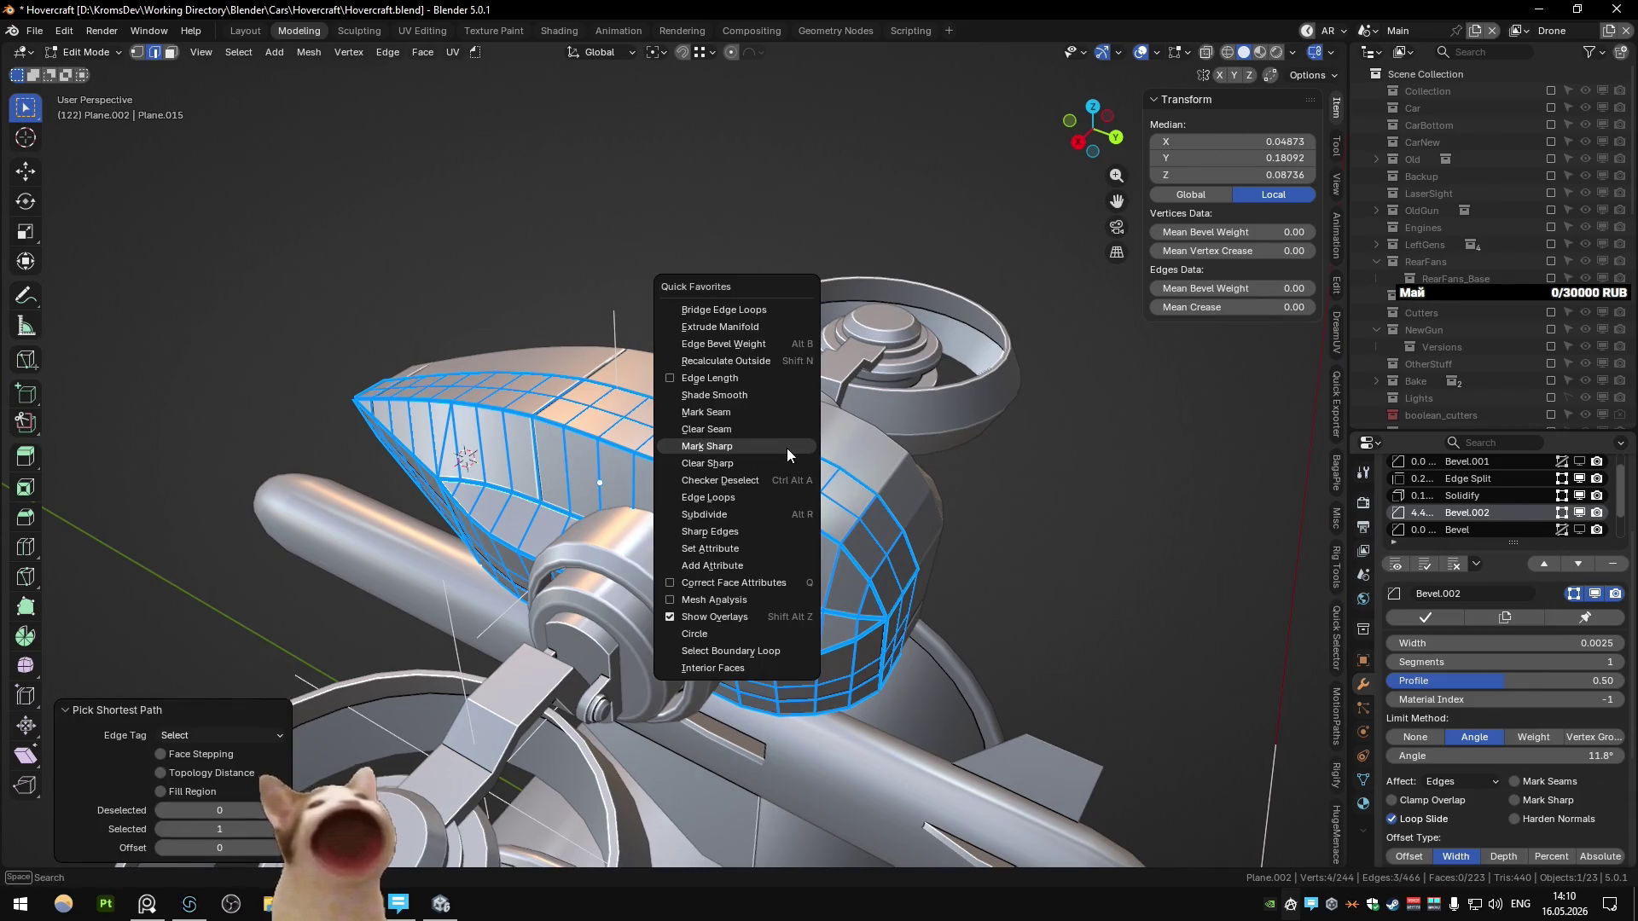
left_click(786, 445)
key("Tab")
mouse_move(786, 445)
middle_mouse_down()
mouse_move(889, 463)
mouse_move(863, 483)
middle_mouse_up()
key("Tab")
key("Tab")
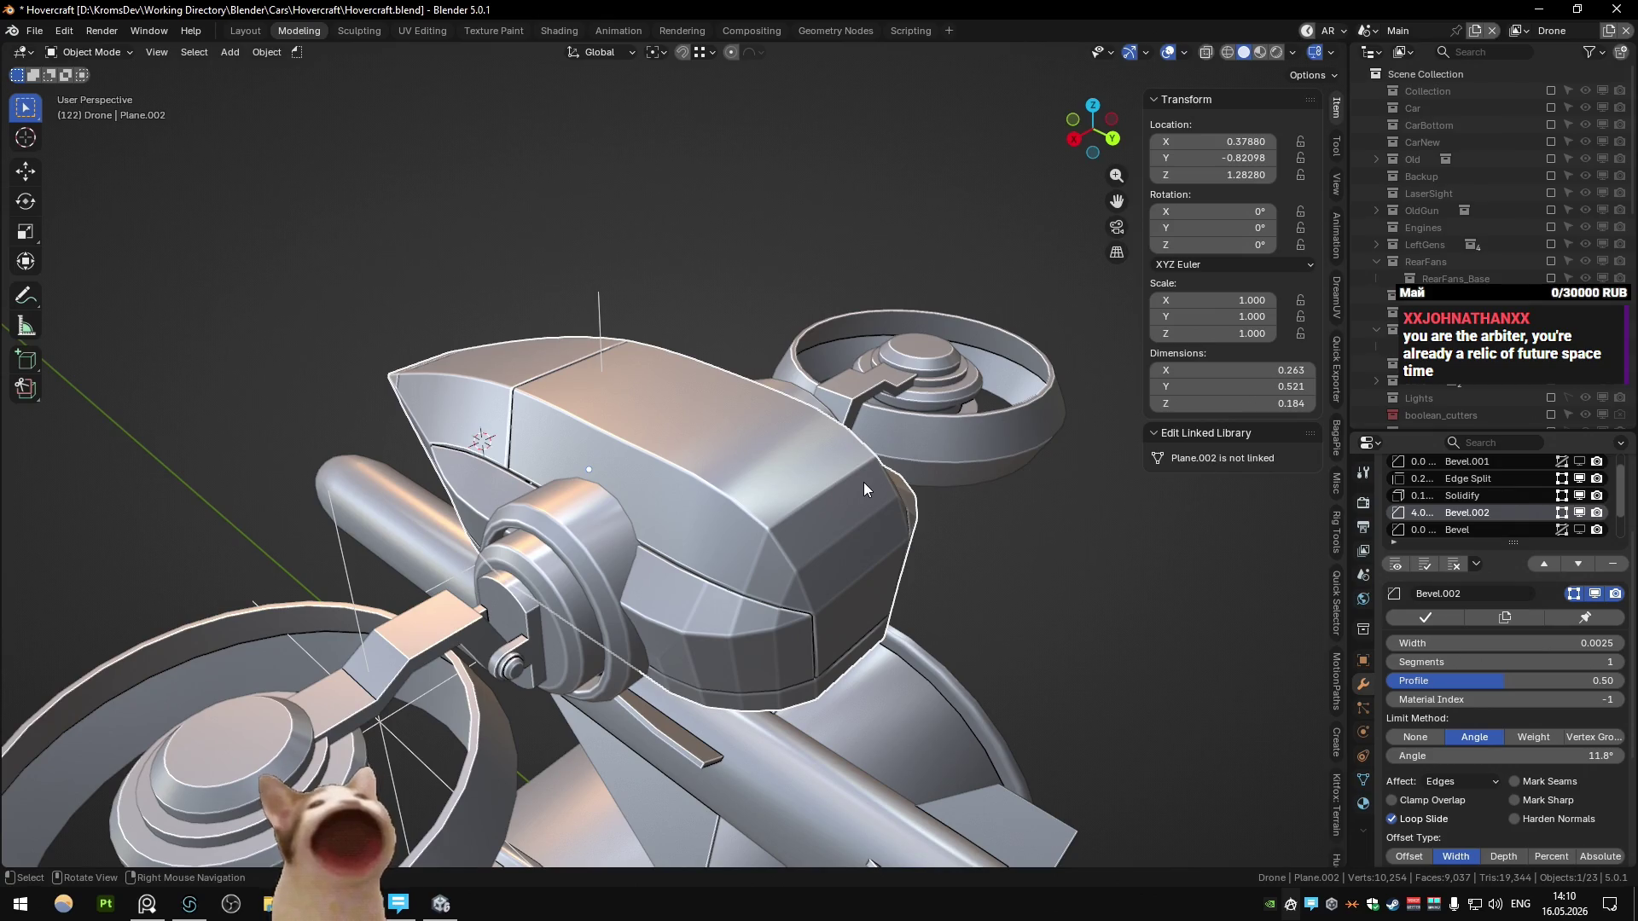
Step: Mark another pod edge path sharp, then undo that trial seam
key("Tab")
mouse_move(863, 483)
middle_mouse_down()
mouse_move(752, 434)
mouse_move(528, 442)
mouse_move(750, 391)
mouse_move(908, 412)
middle_mouse_up()
left_click(752, 433, "ctrl")
key("q")
left_click(752, 434)
key("Tab")
key("ctrl+z")
key("ctrl+z")
key("Tab")
Step: Bring the FMOD Studio project window forward from the taskbar
right_click(190, 905)
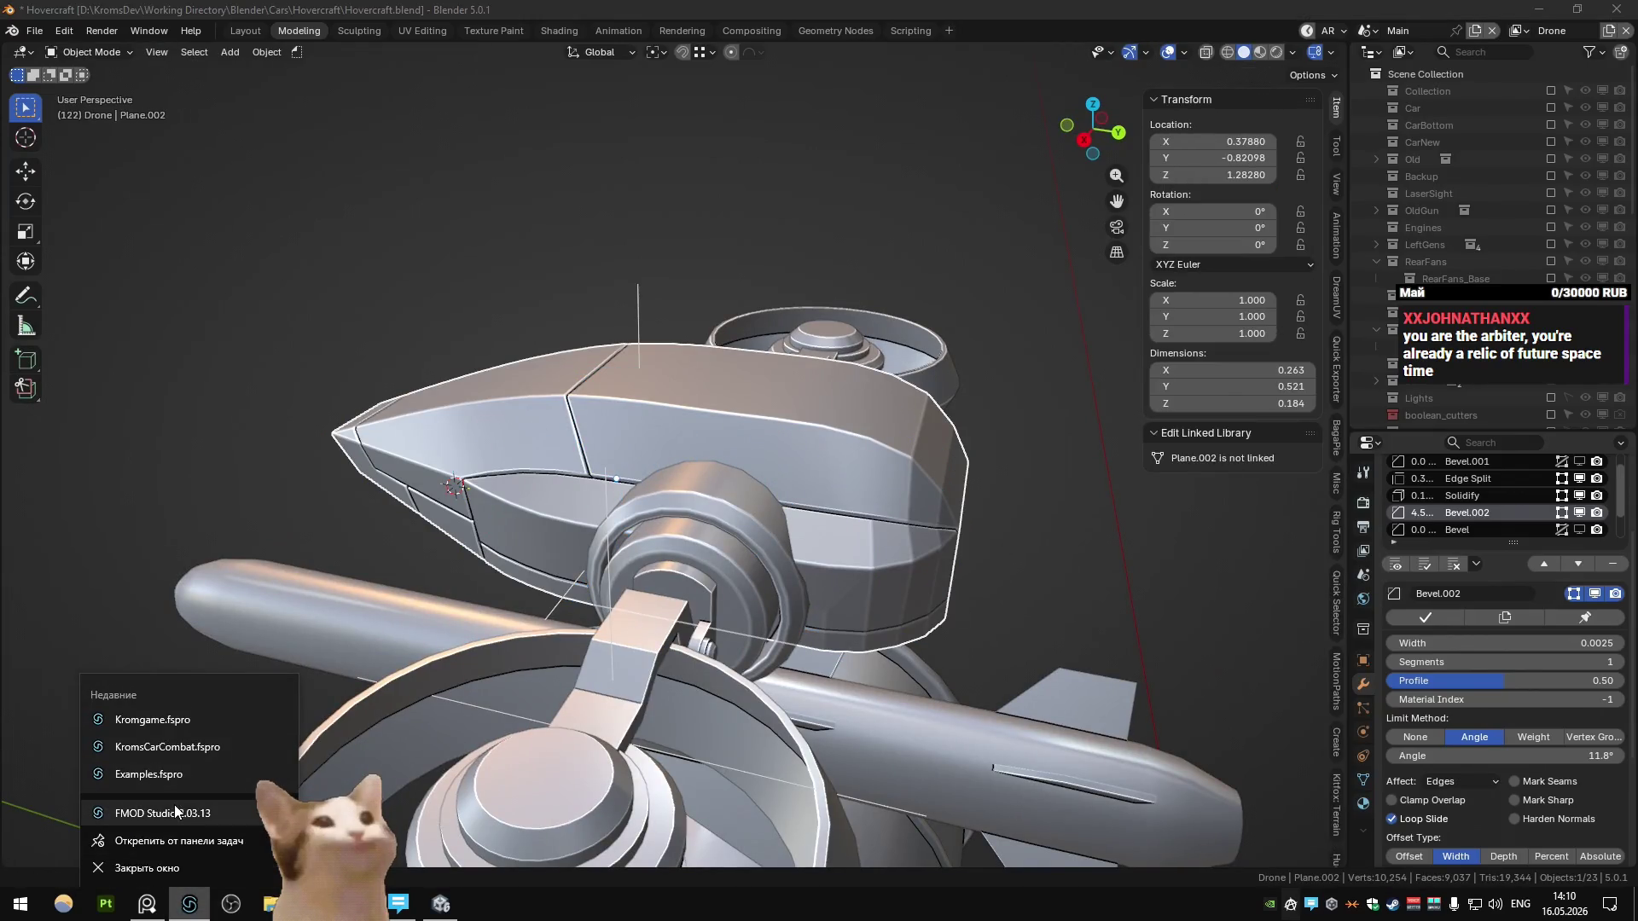
key("Escape")
left_click(191, 910)
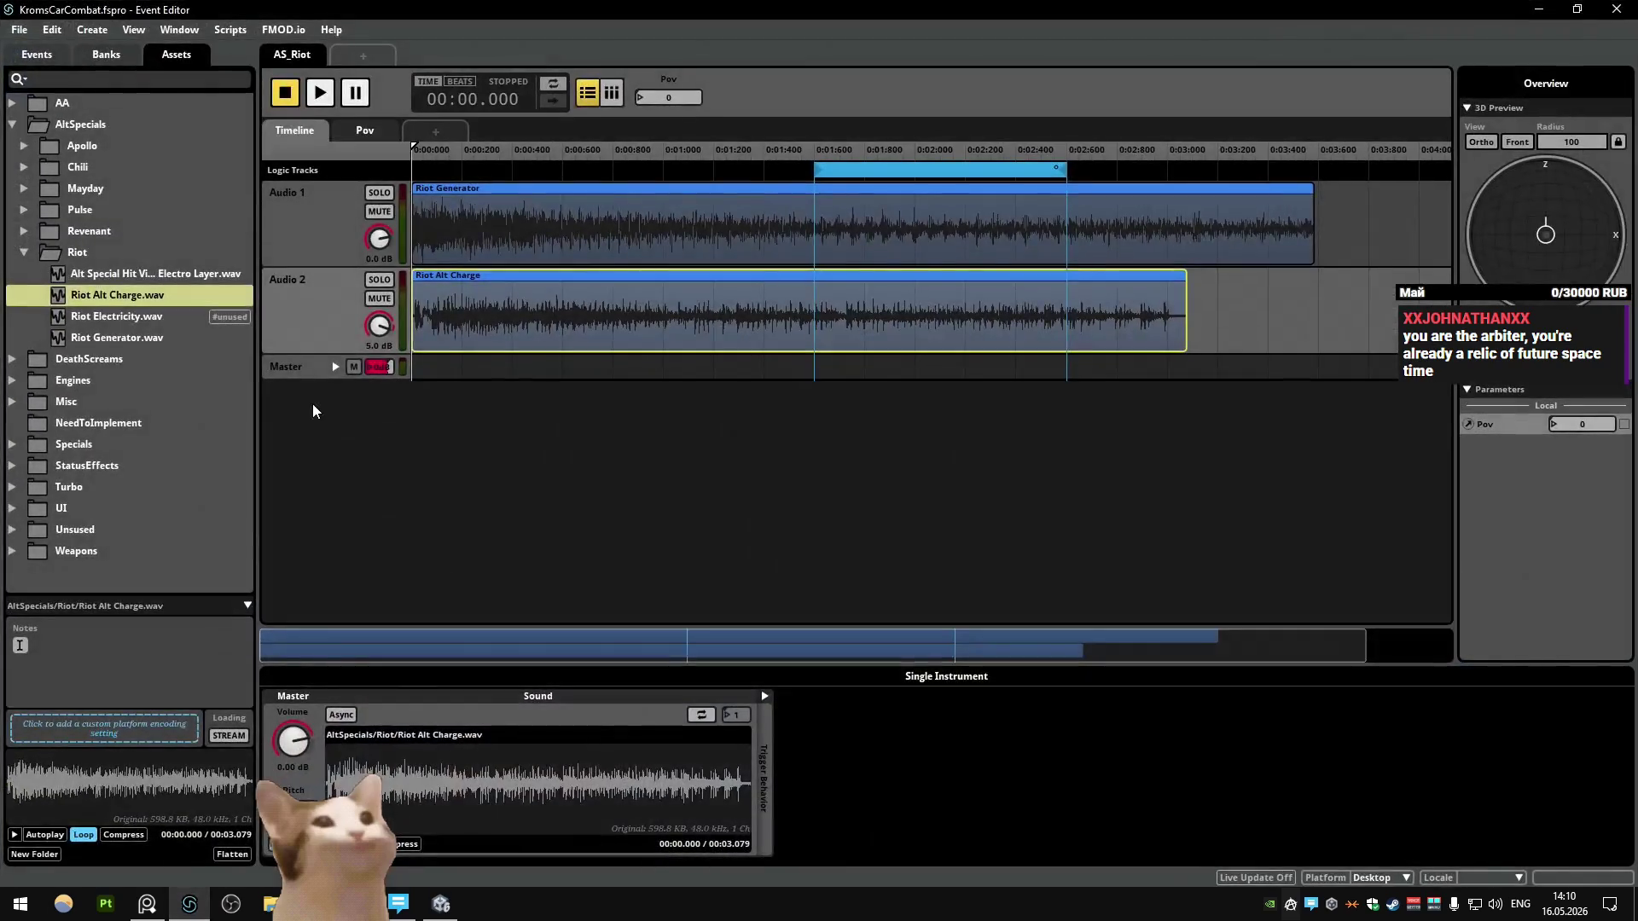
Step: Switch FMOD Studio to the Kromgame project and expand its Sounds to Impliment folder in Assets
left_click(1615, 9)
right_click(189, 904)
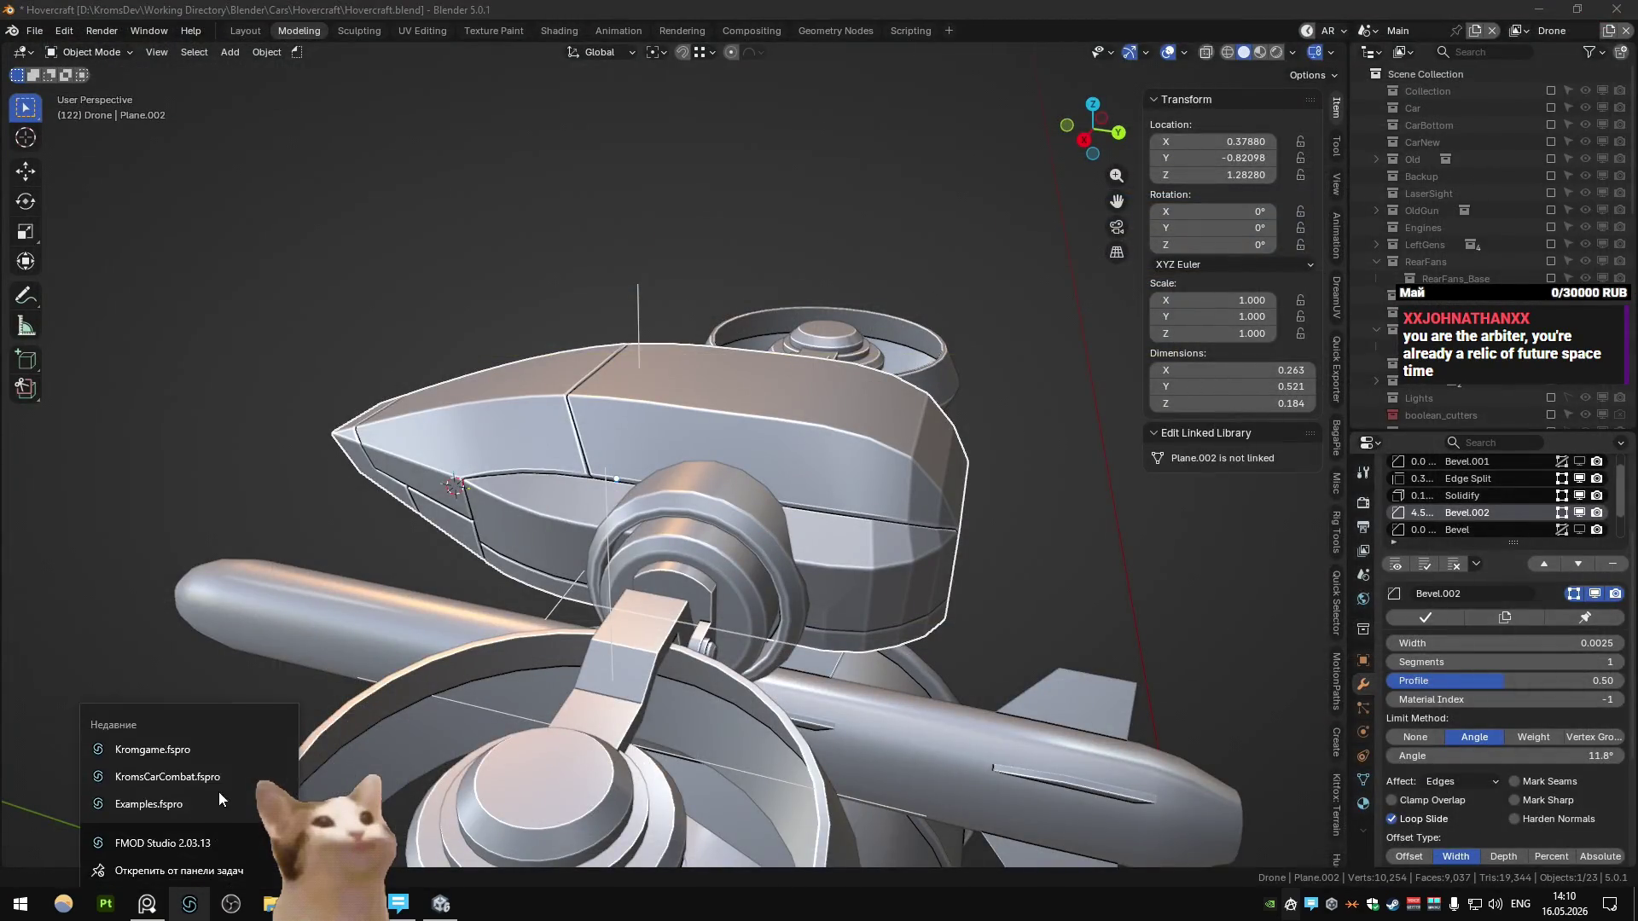
left_click(221, 749)
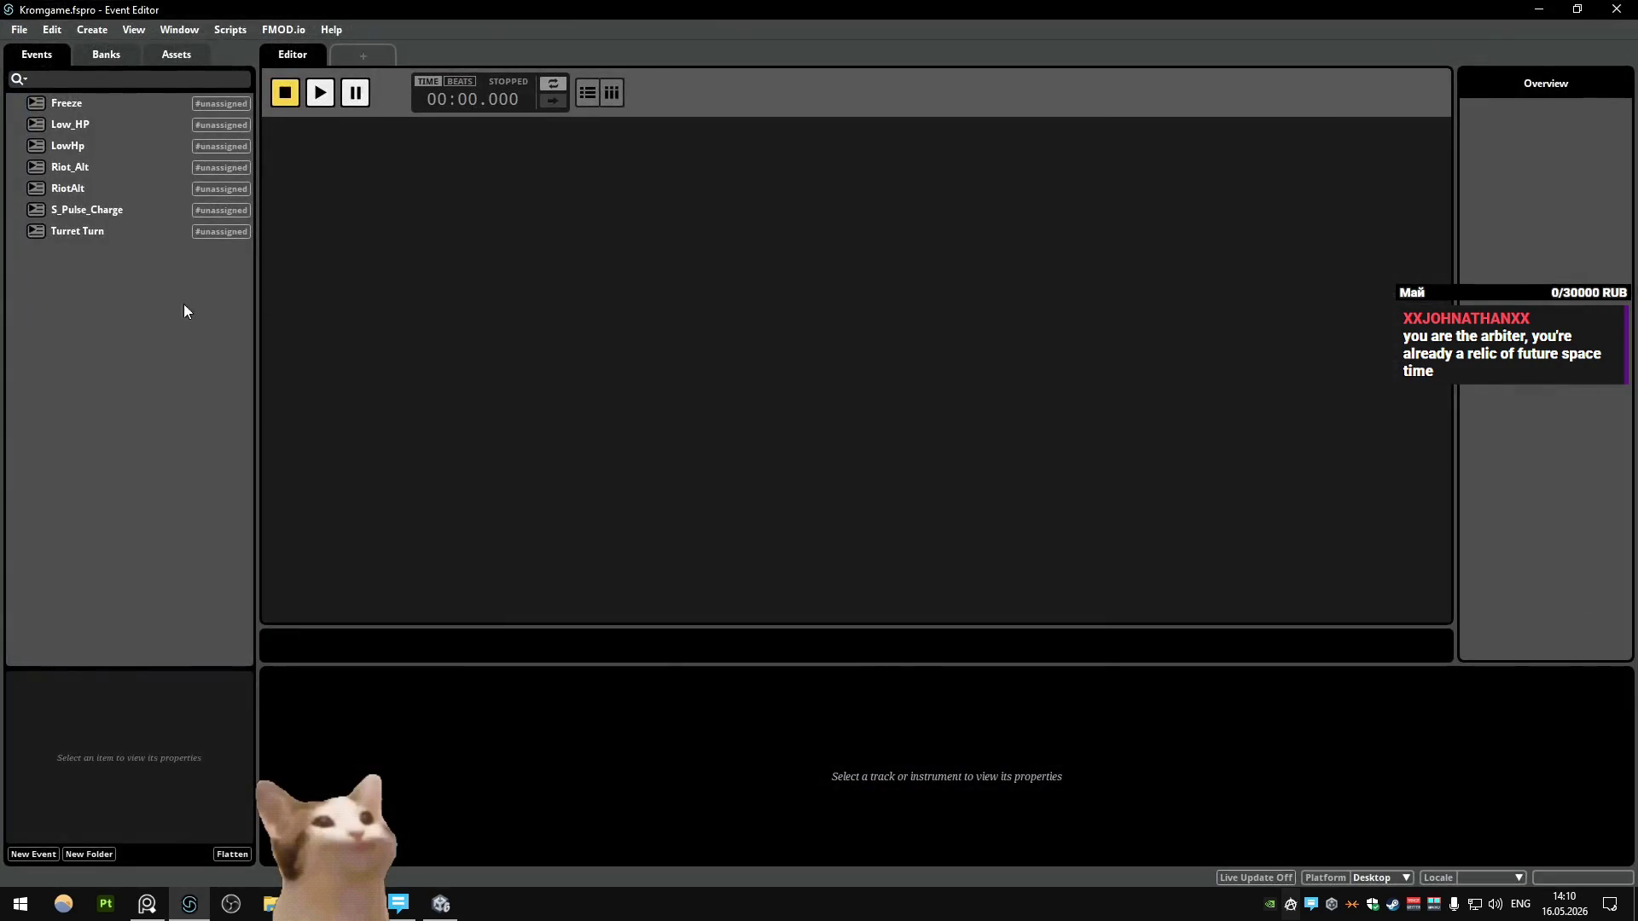
left_click(166, 56)
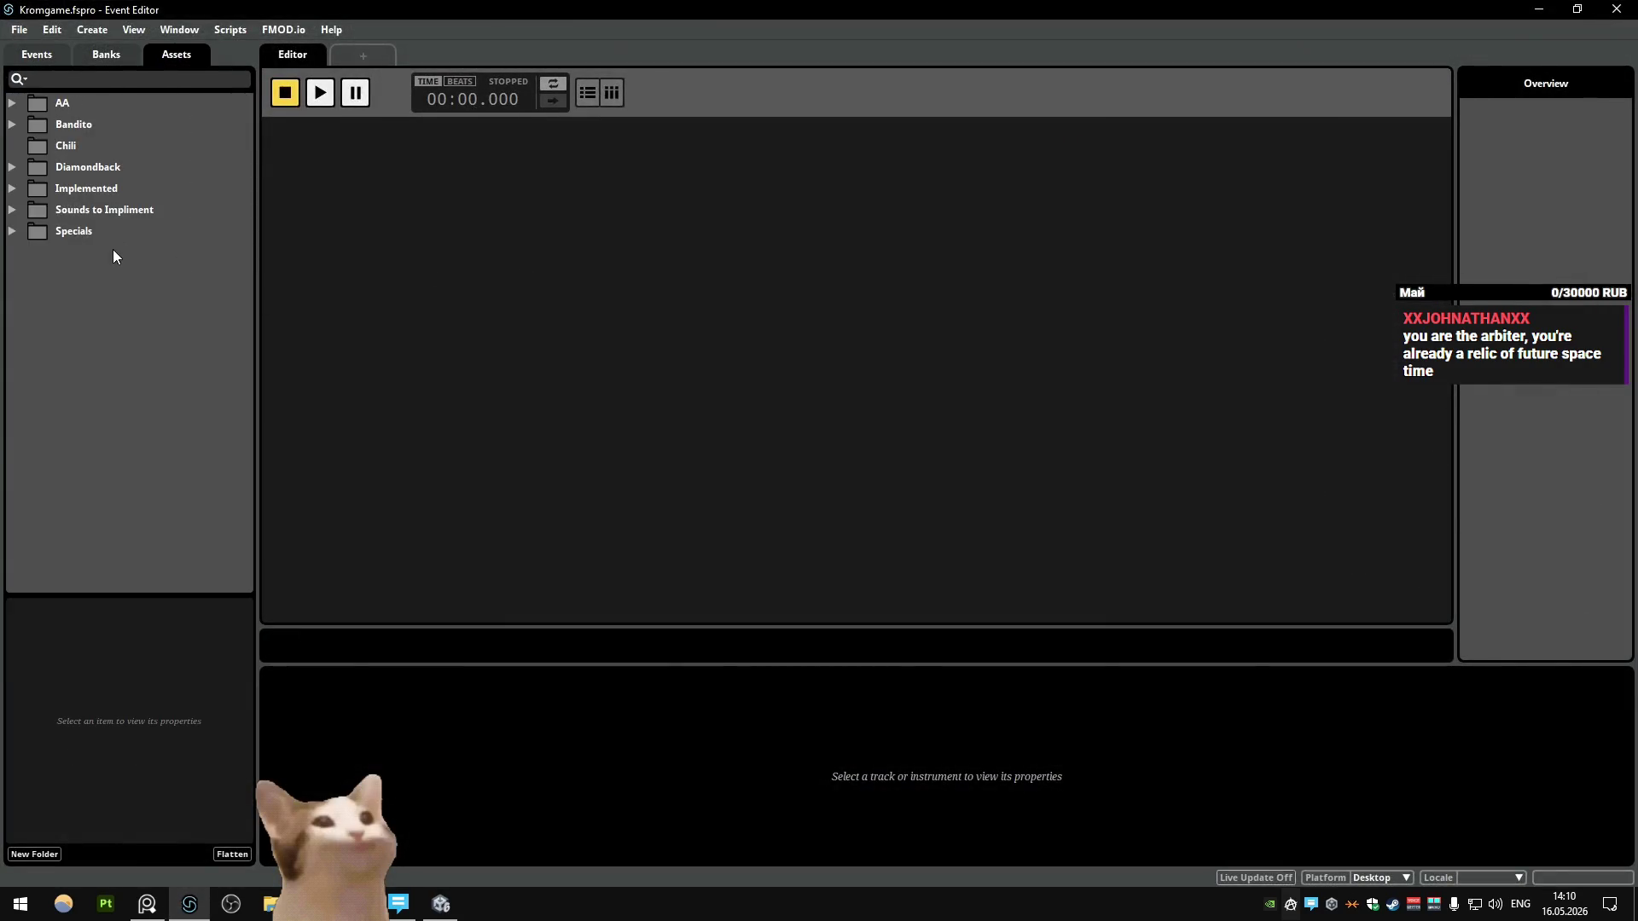
left_click(19, 211)
left_click(12, 191)
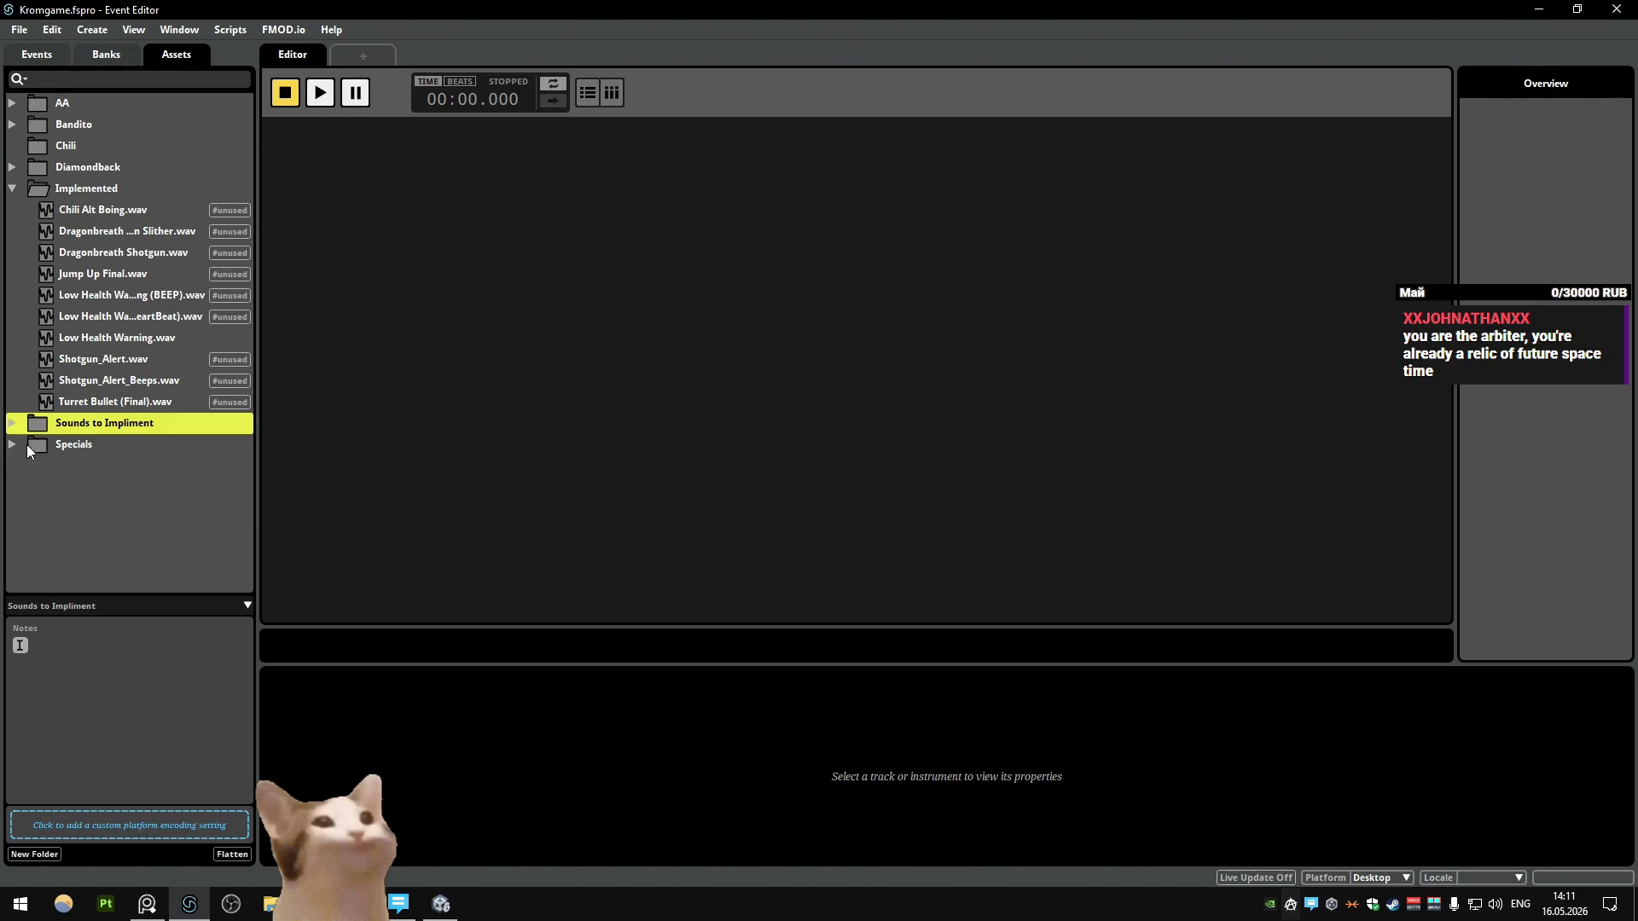
left_click(13, 425)
left_click(14, 188)
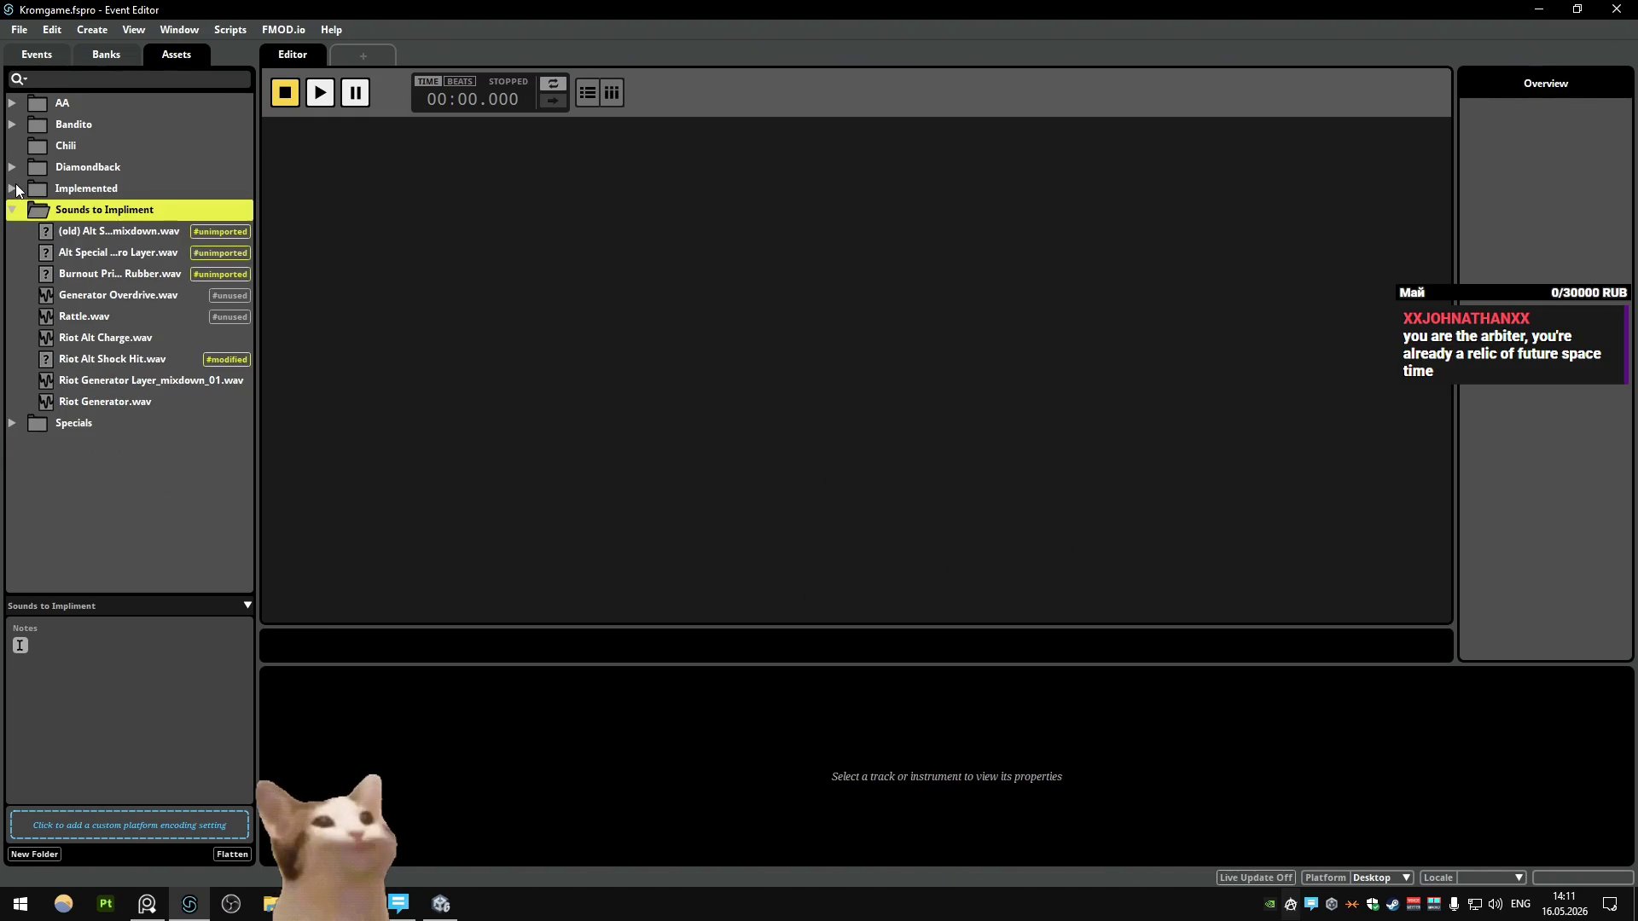
left_click(147, 444)
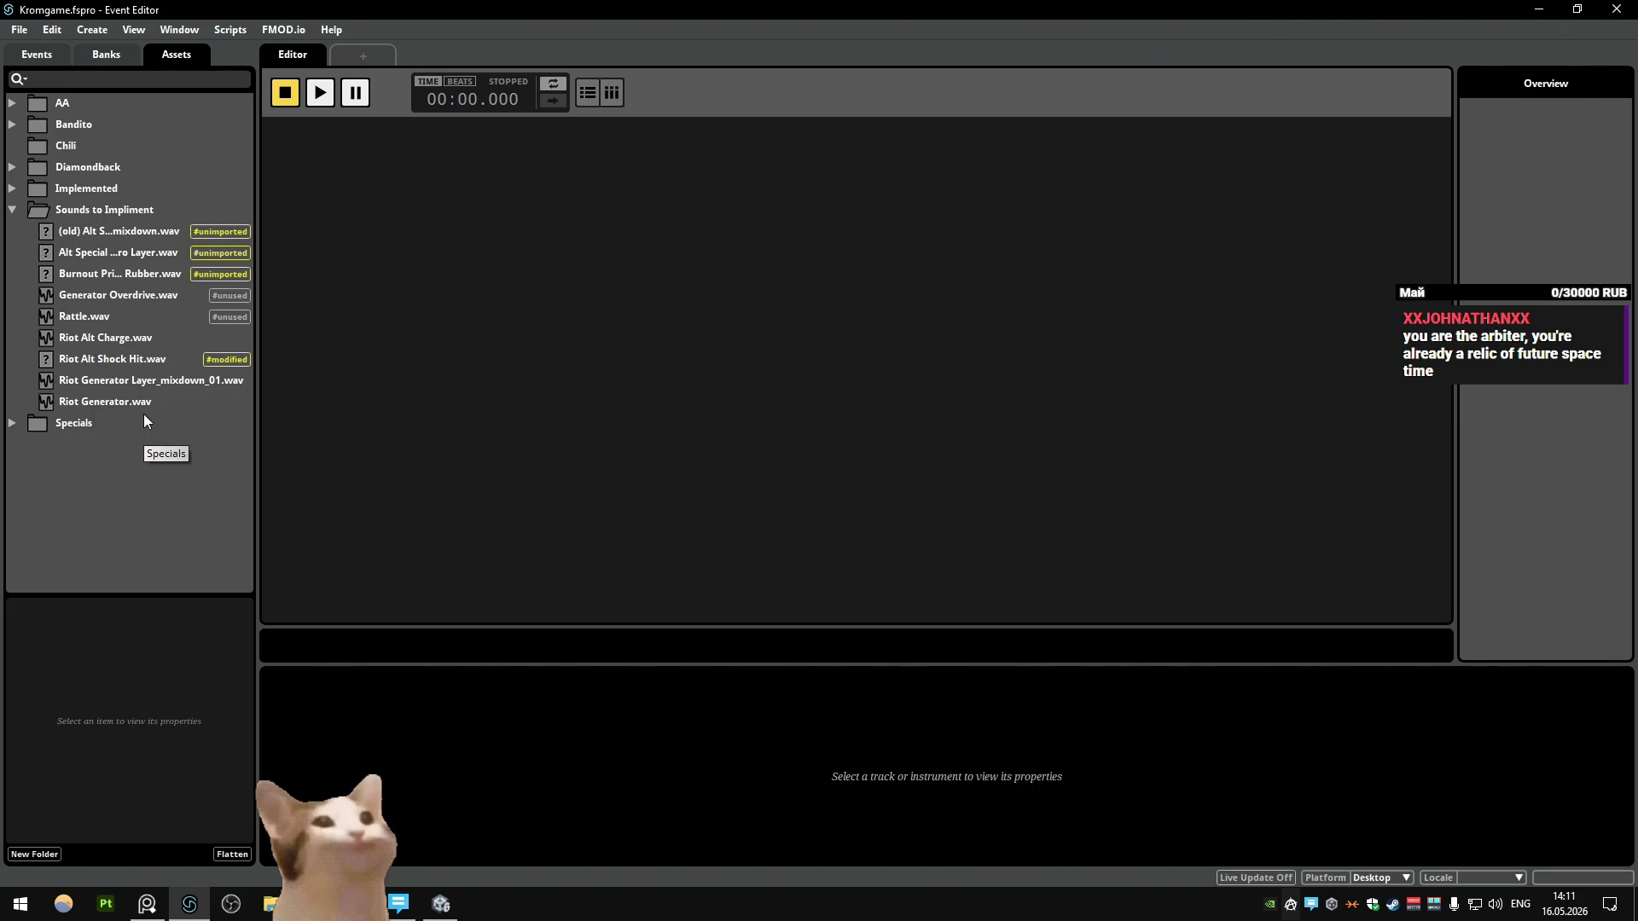
Step: Audition Generator Overdrive.wav, Riot Generator.wav and Riot Generator Layer_mixdown_01.wav
left_click(149, 295)
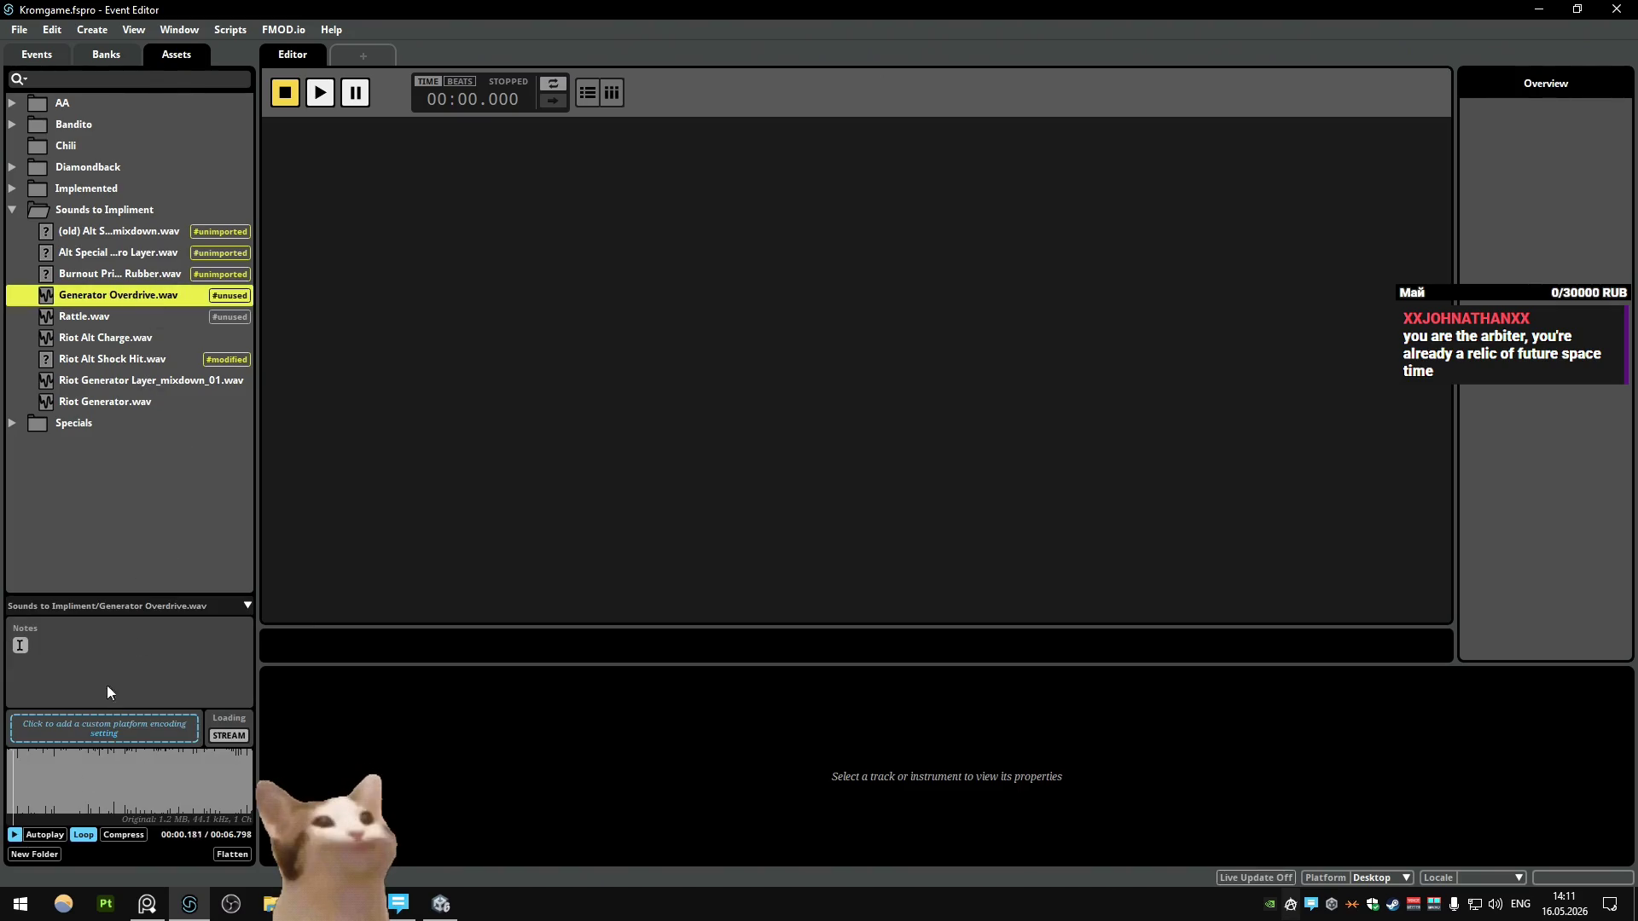
left_click(159, 471)
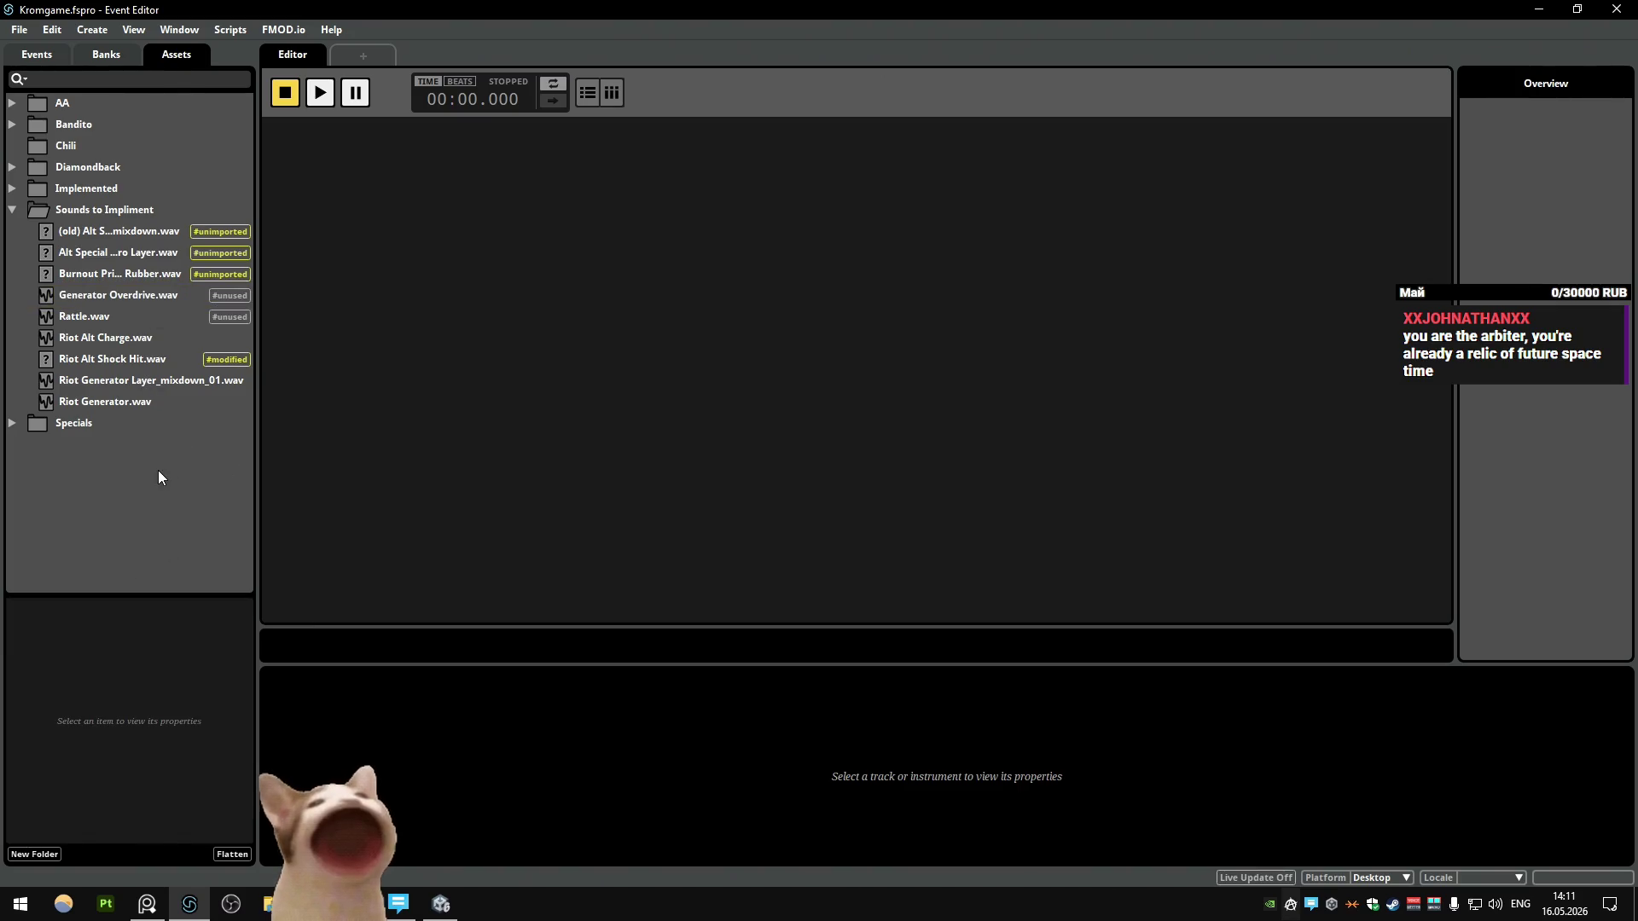
left_click(106, 402)
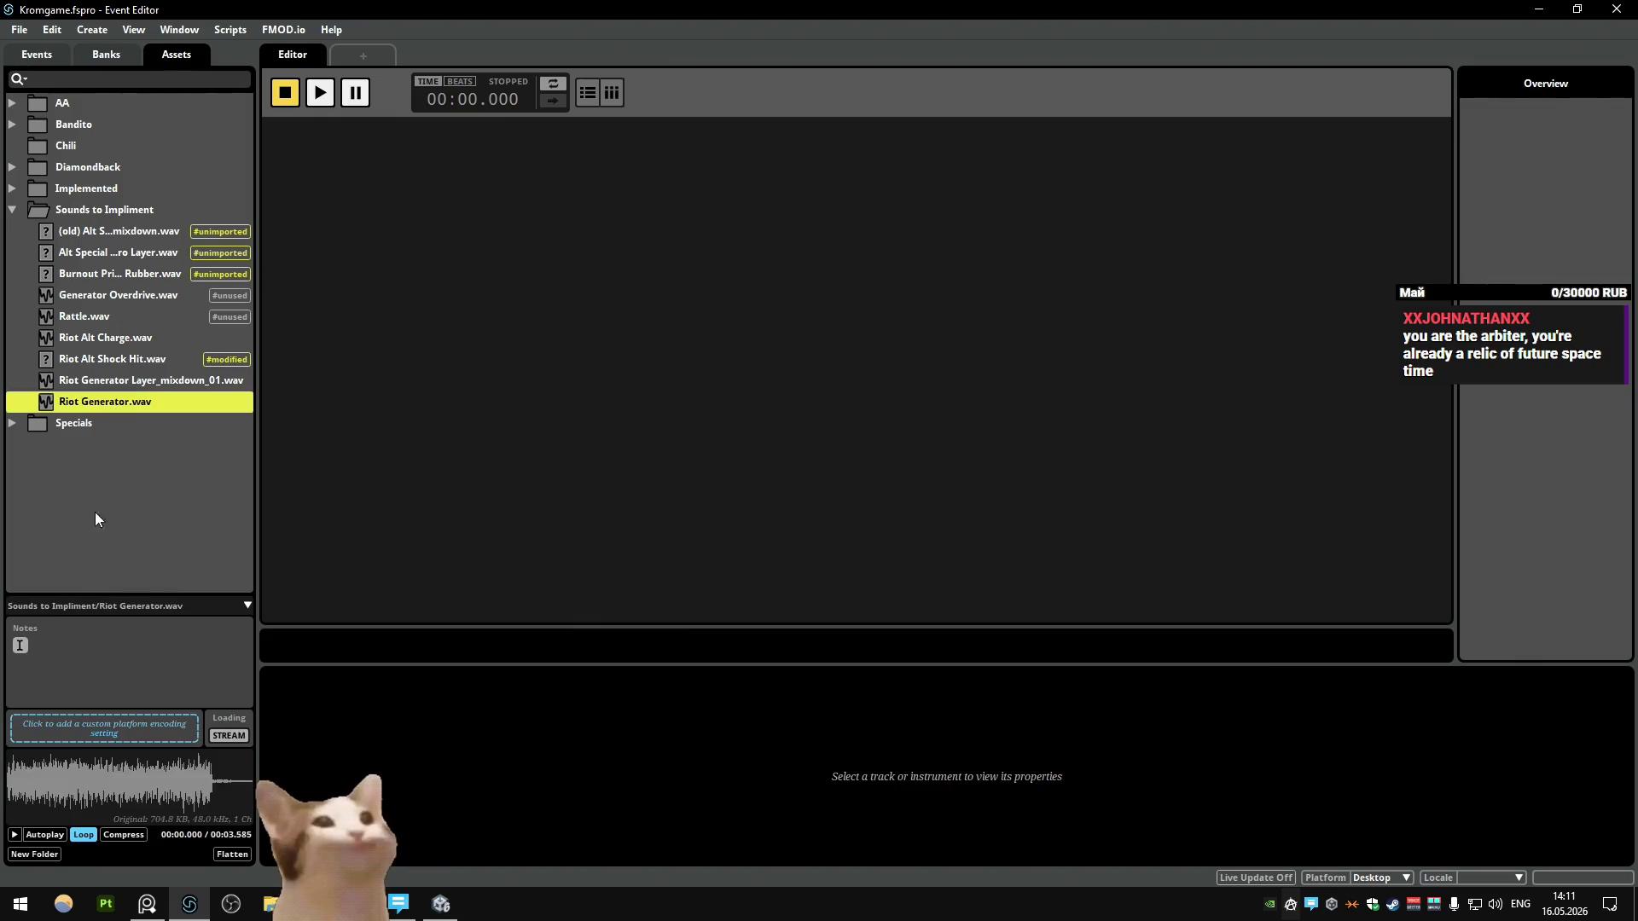
left_click(162, 296)
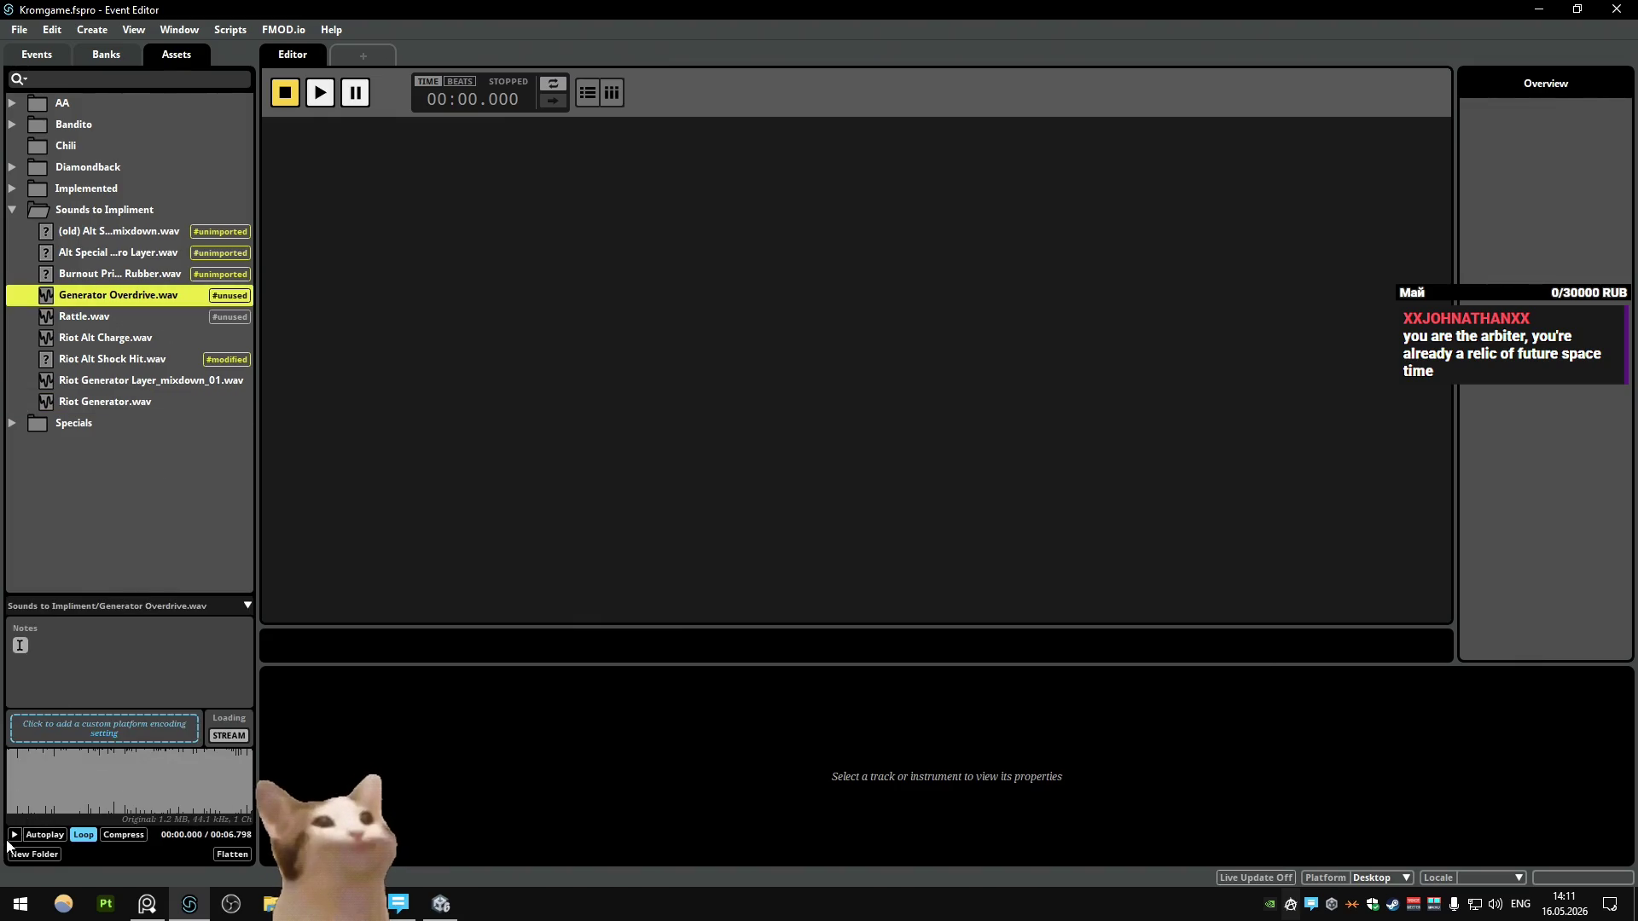
left_click(165, 460)
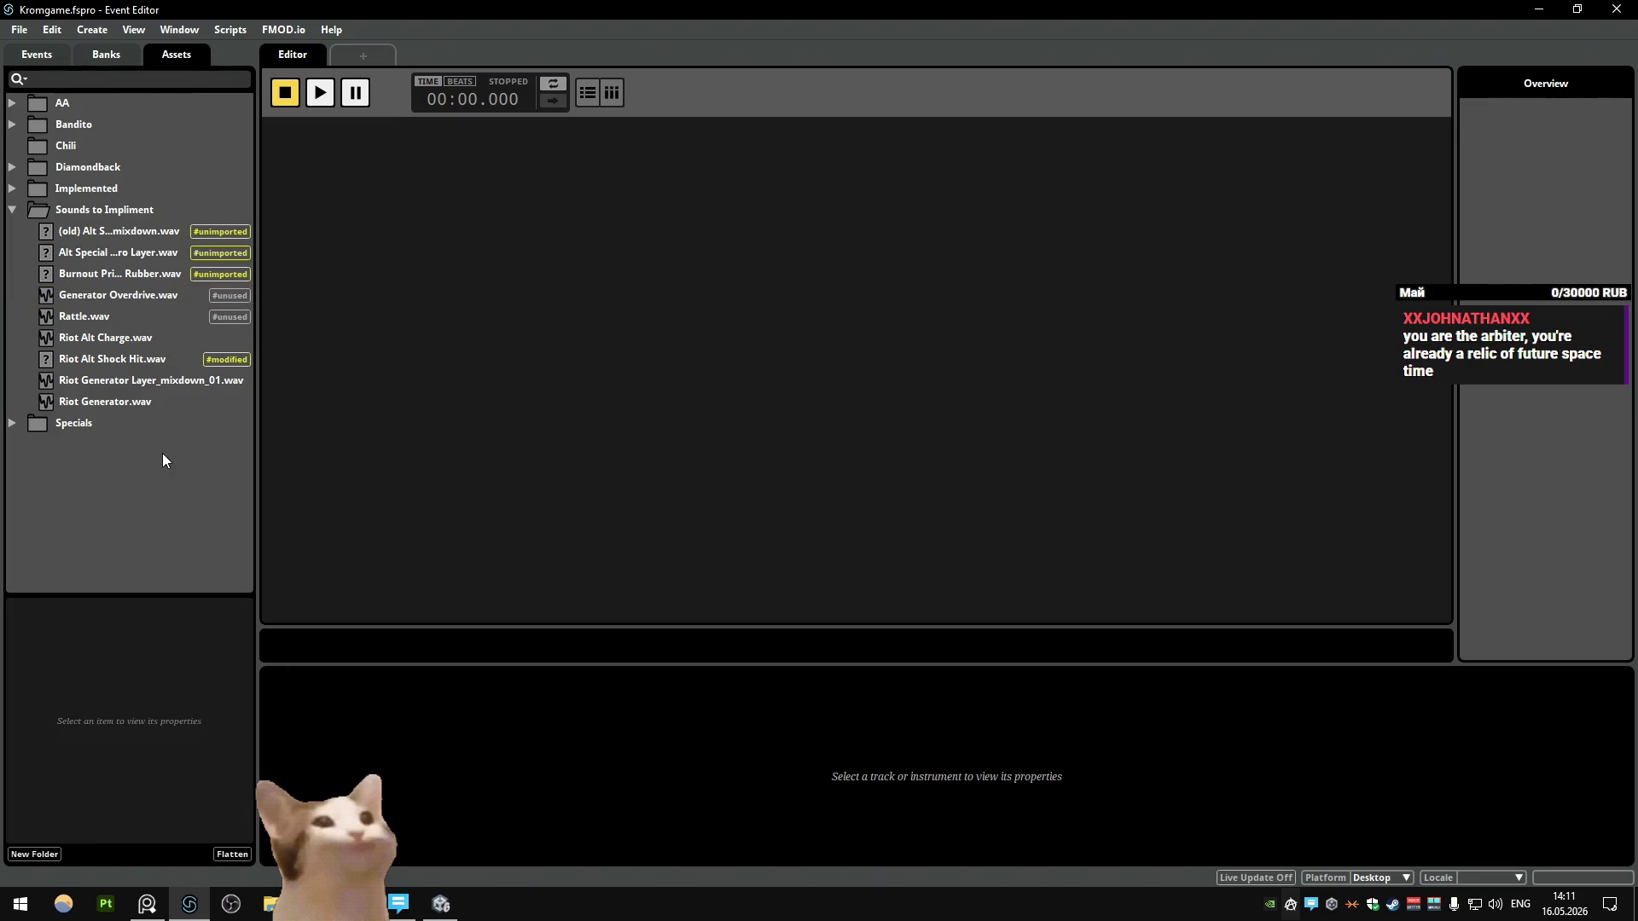
left_click(146, 380)
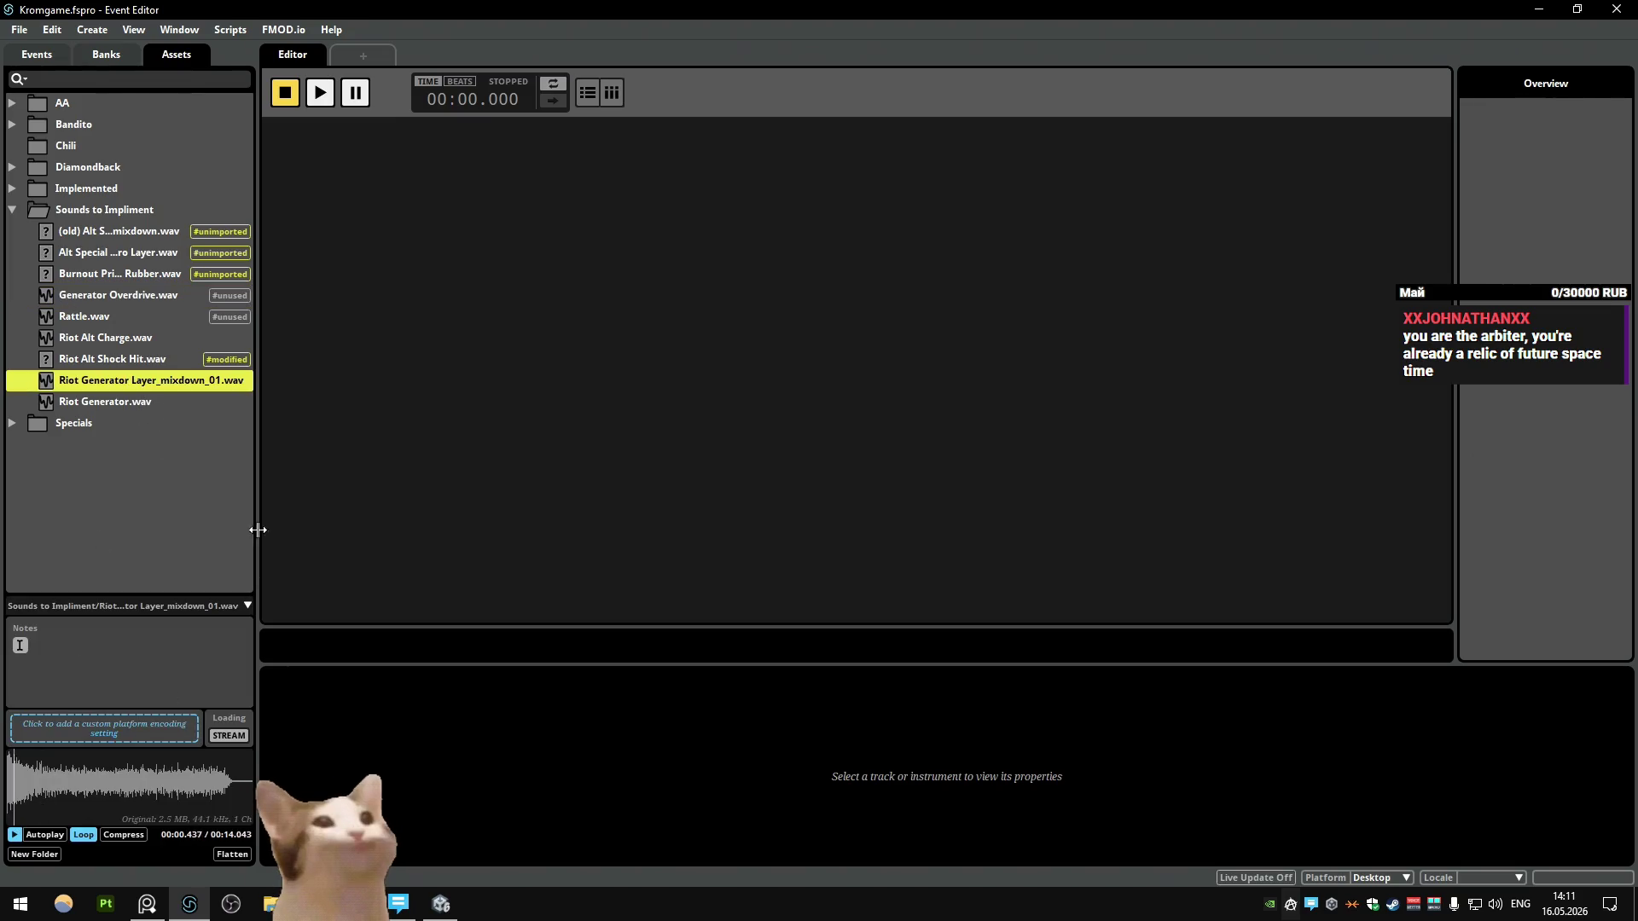
left_click(171, 512)
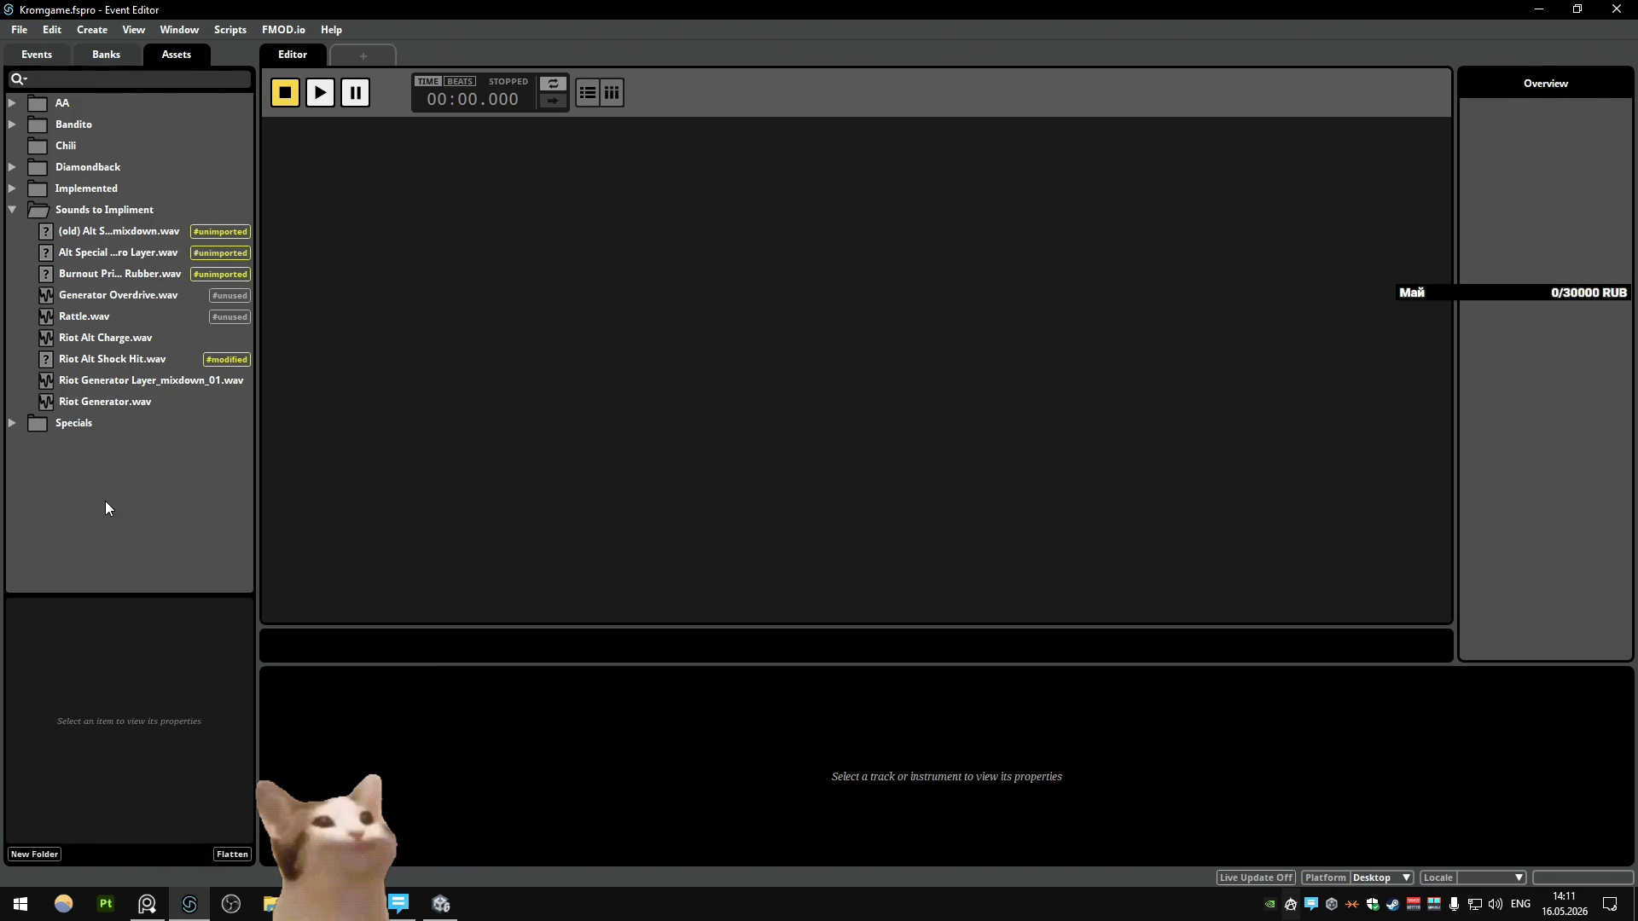
Step: Minimise FMOD Studio and return to the drone hull view in Blender
left_click(1538, 9)
mouse_move(669, 456)
middle_mouse_down()
mouse_move(754, 345)
mouse_move(526, 396)
mouse_move(602, 420)
mouse_move(587, 392)
mouse_move(549, 386)
mouse_move(657, 381)
mouse_move(613, 365)
mouse_move(827, 356)
mouse_move(724, 274)
mouse_move(735, 292)
mouse_move(576, 311)
mouse_move(647, 345)
mouse_move(663, 413)
middle_mouse_up()
scroll(663, 413, "down", 2)
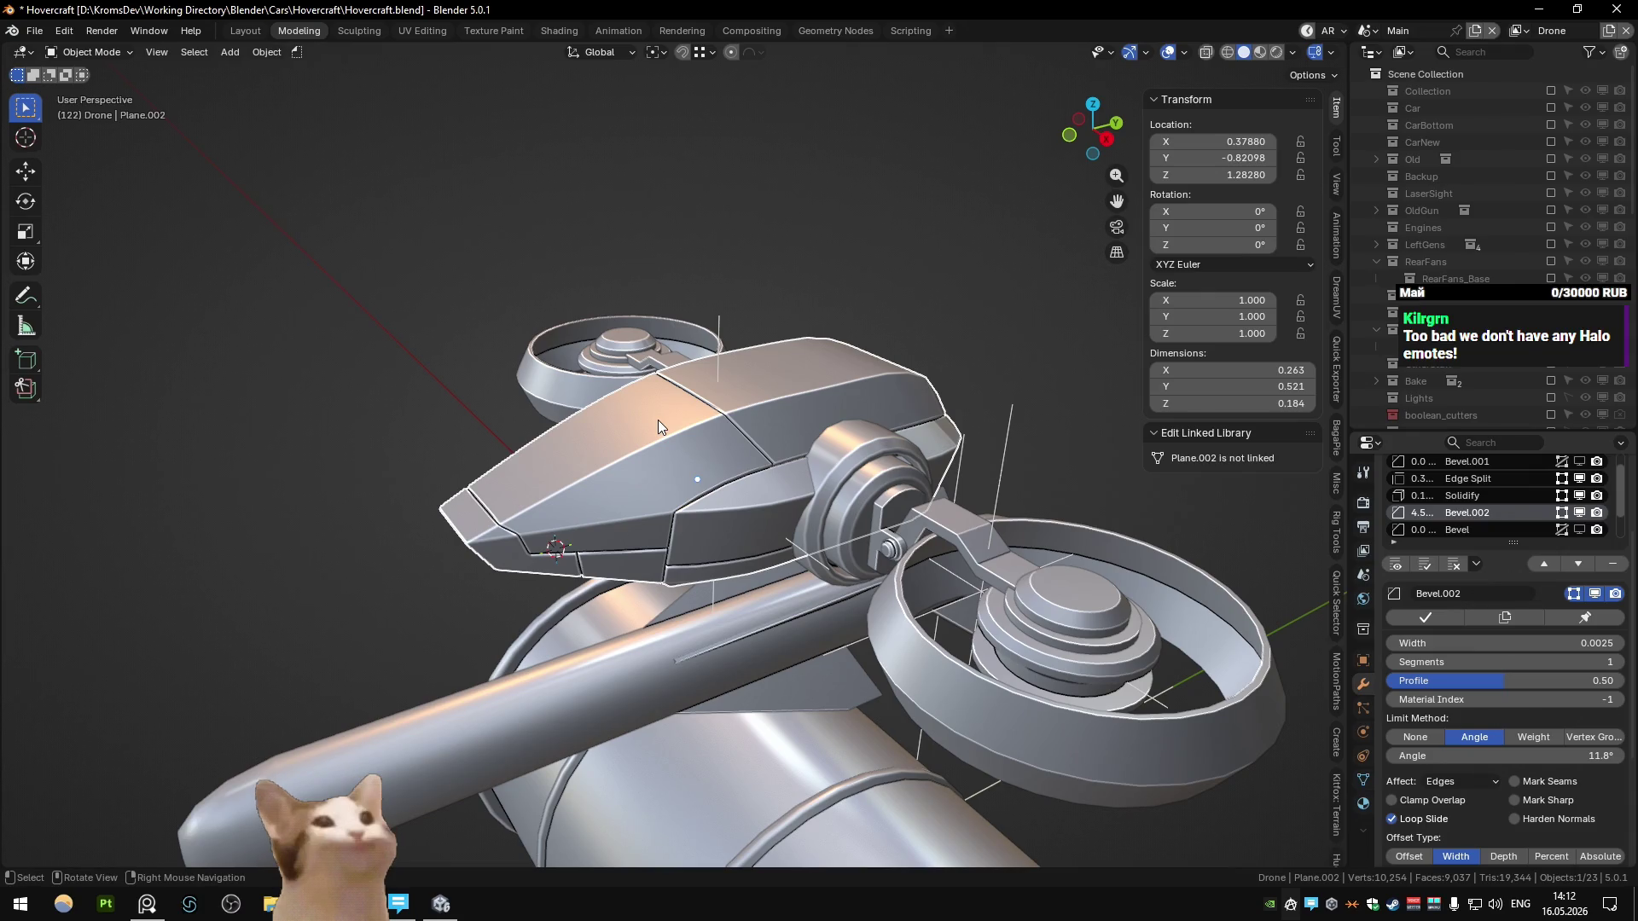
Step: Inspect the drone hull from the right side, briefly entering Edit Mode and orbiting
key("KP_3")
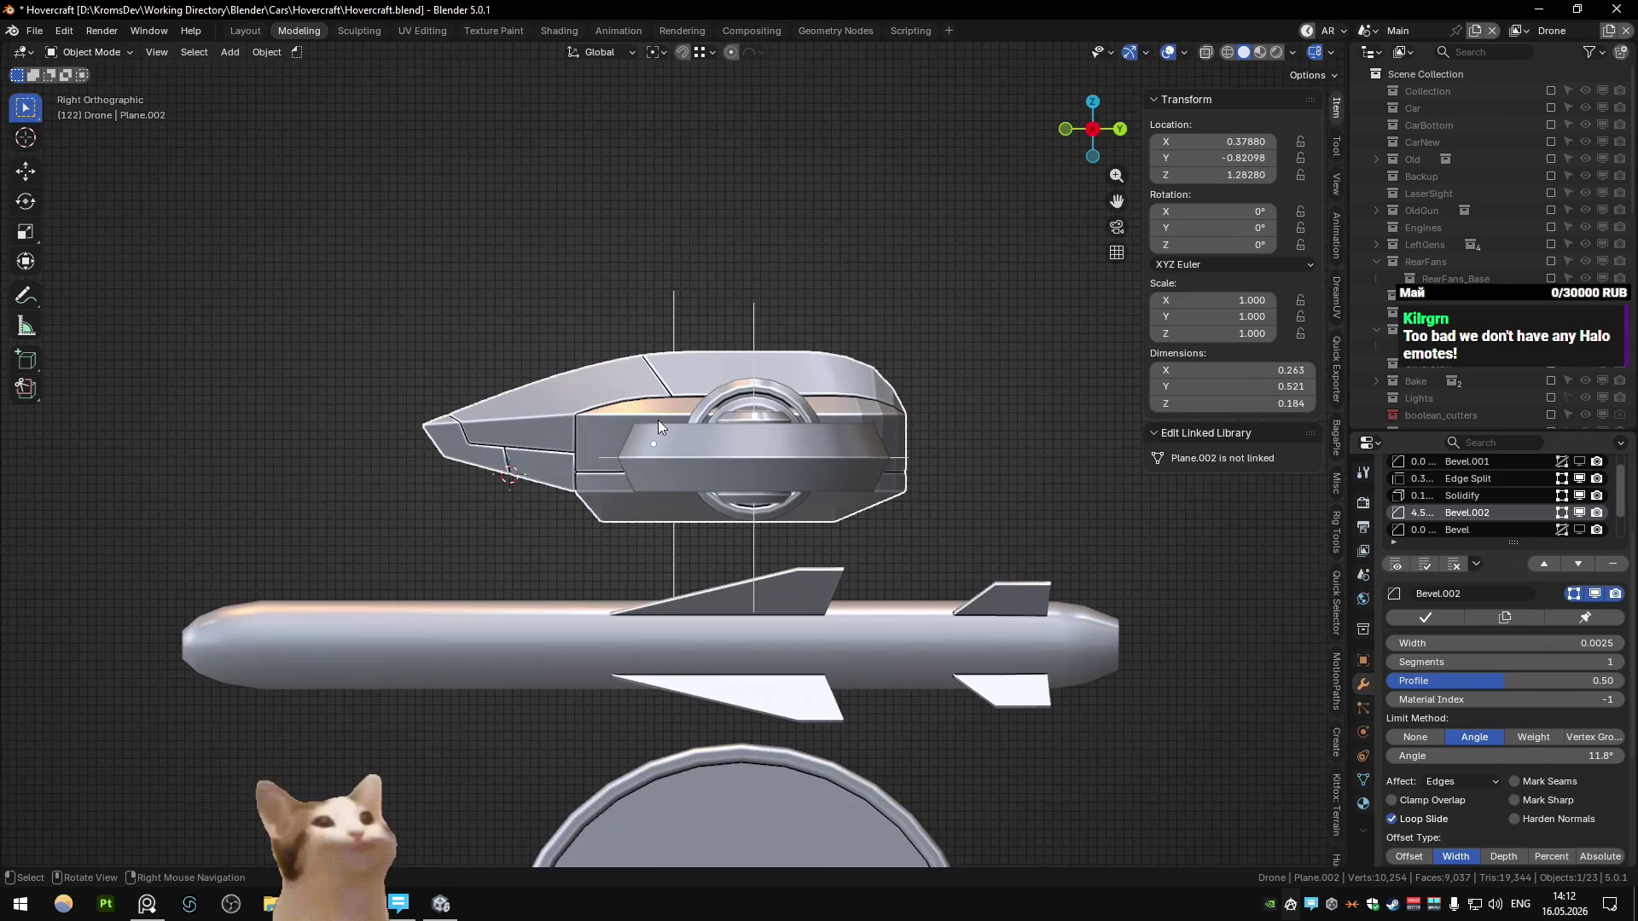
scroll(647, 386, "up", 2)
key("Tab")
scroll(648, 335, "up", 1)
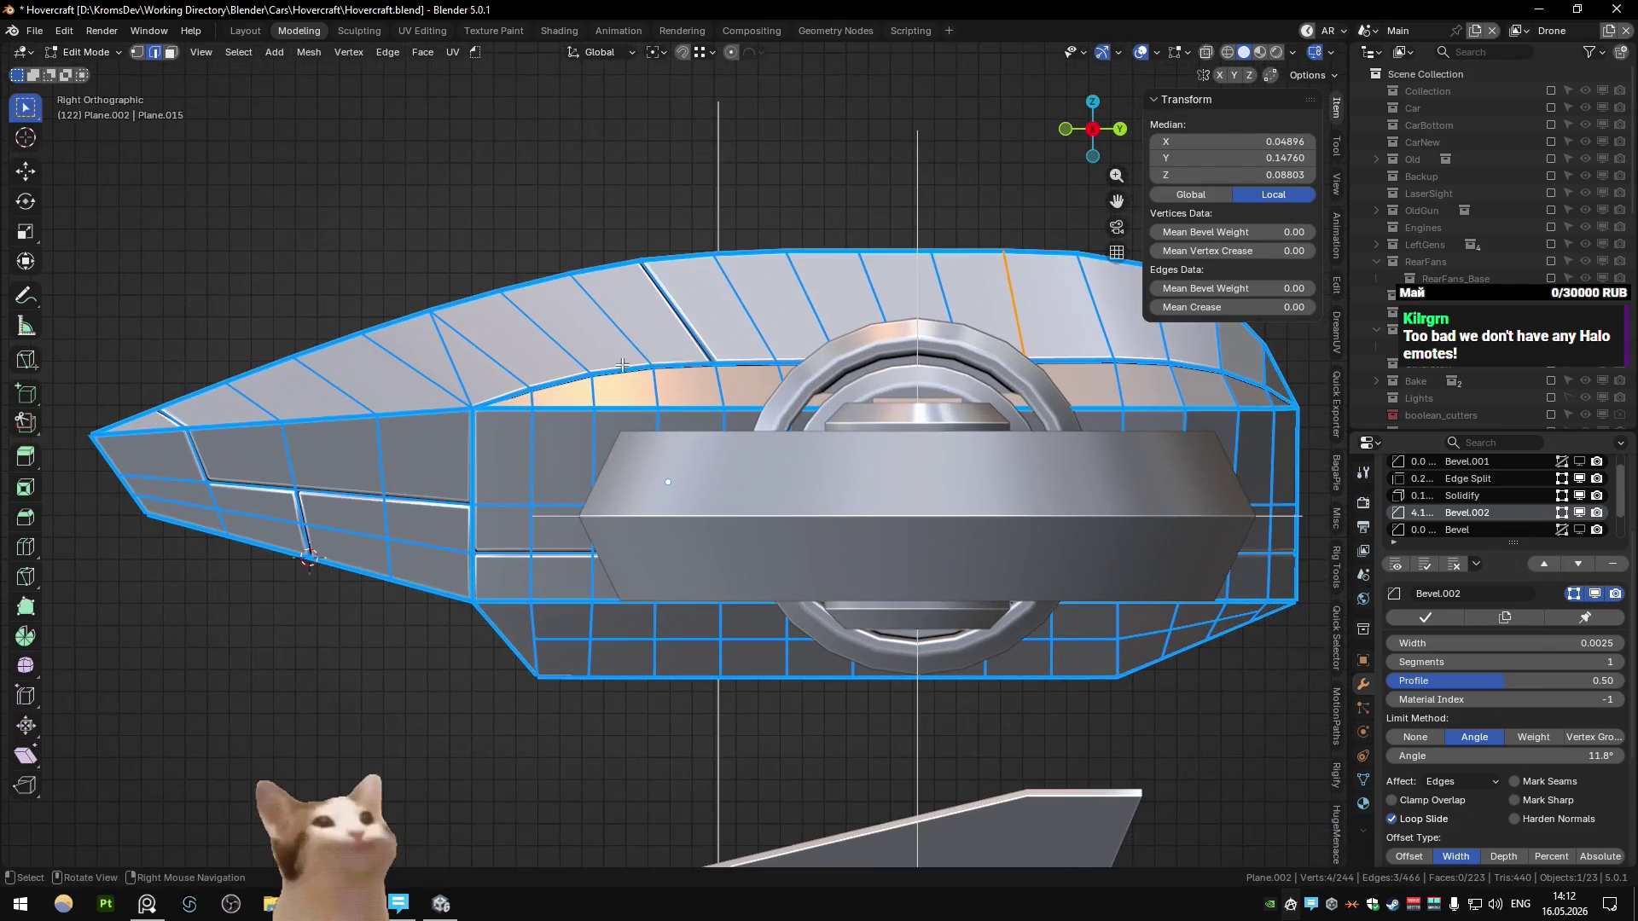
scroll(663, 419, "up", 1)
mouse_move(663, 418)
middle_mouse_down()
mouse_move(737, 407)
mouse_move(718, 388)
mouse_move(555, 382)
middle_mouse_up()
key("Tab")
key("Tab")
Step: Select a shortest edge path across the hull in side view, then return to Object Mode
key("KP_3")
scroll(718, 387, "up", 1)
left_click(695, 397)
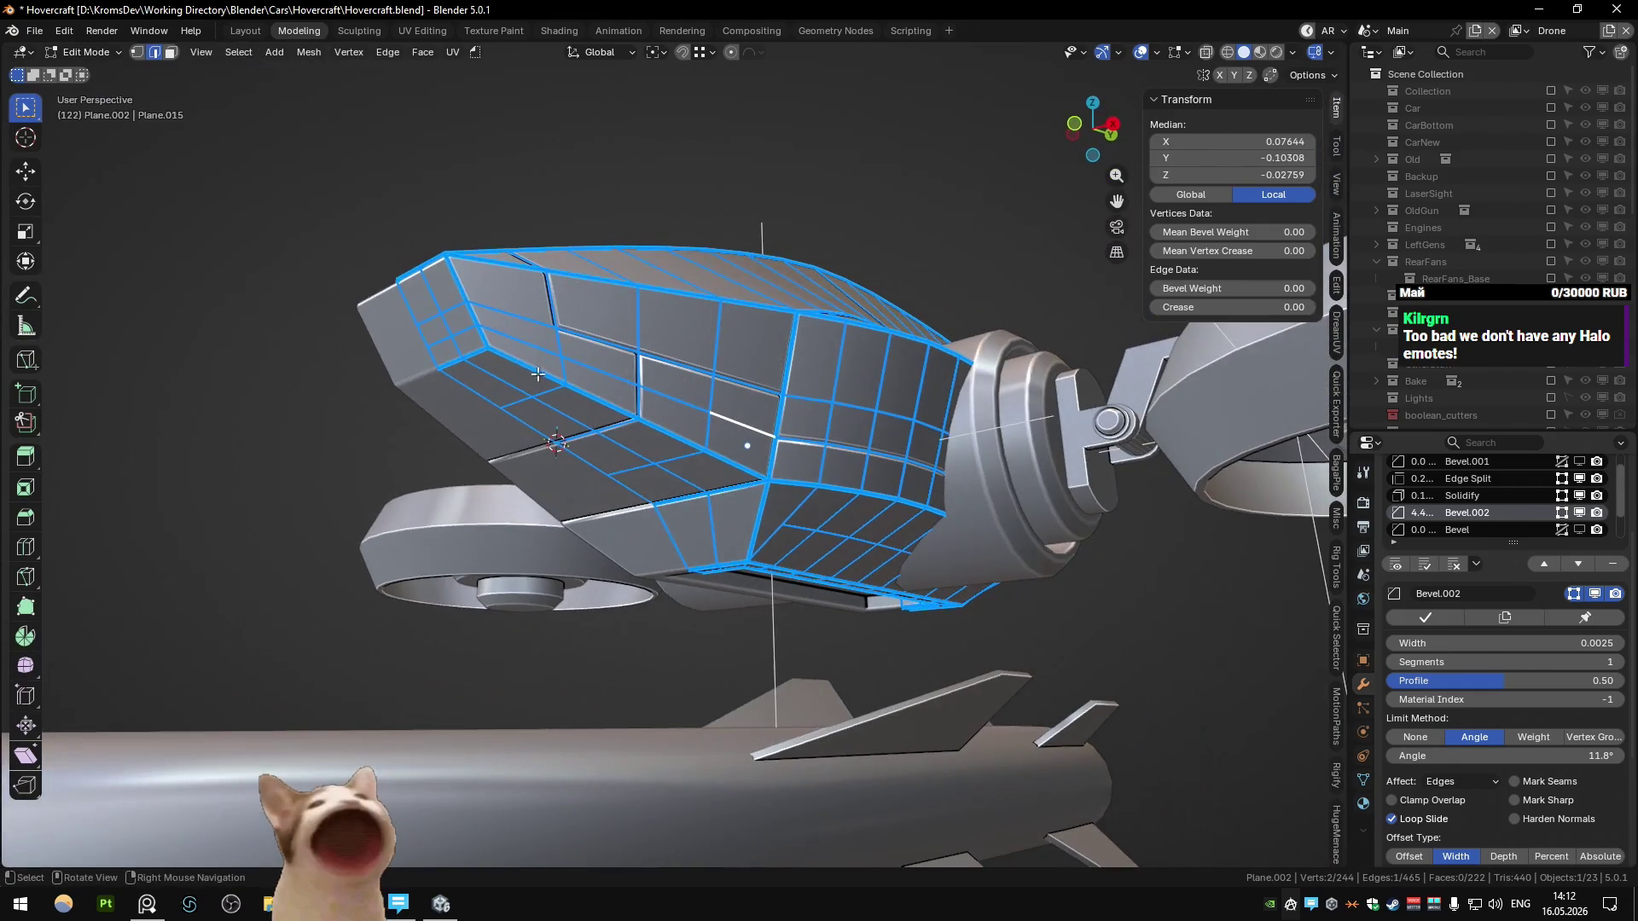
left_click(448, 339, "ctrl")
middle_click_drag(448, 339, 723, 466)
key("Tab")
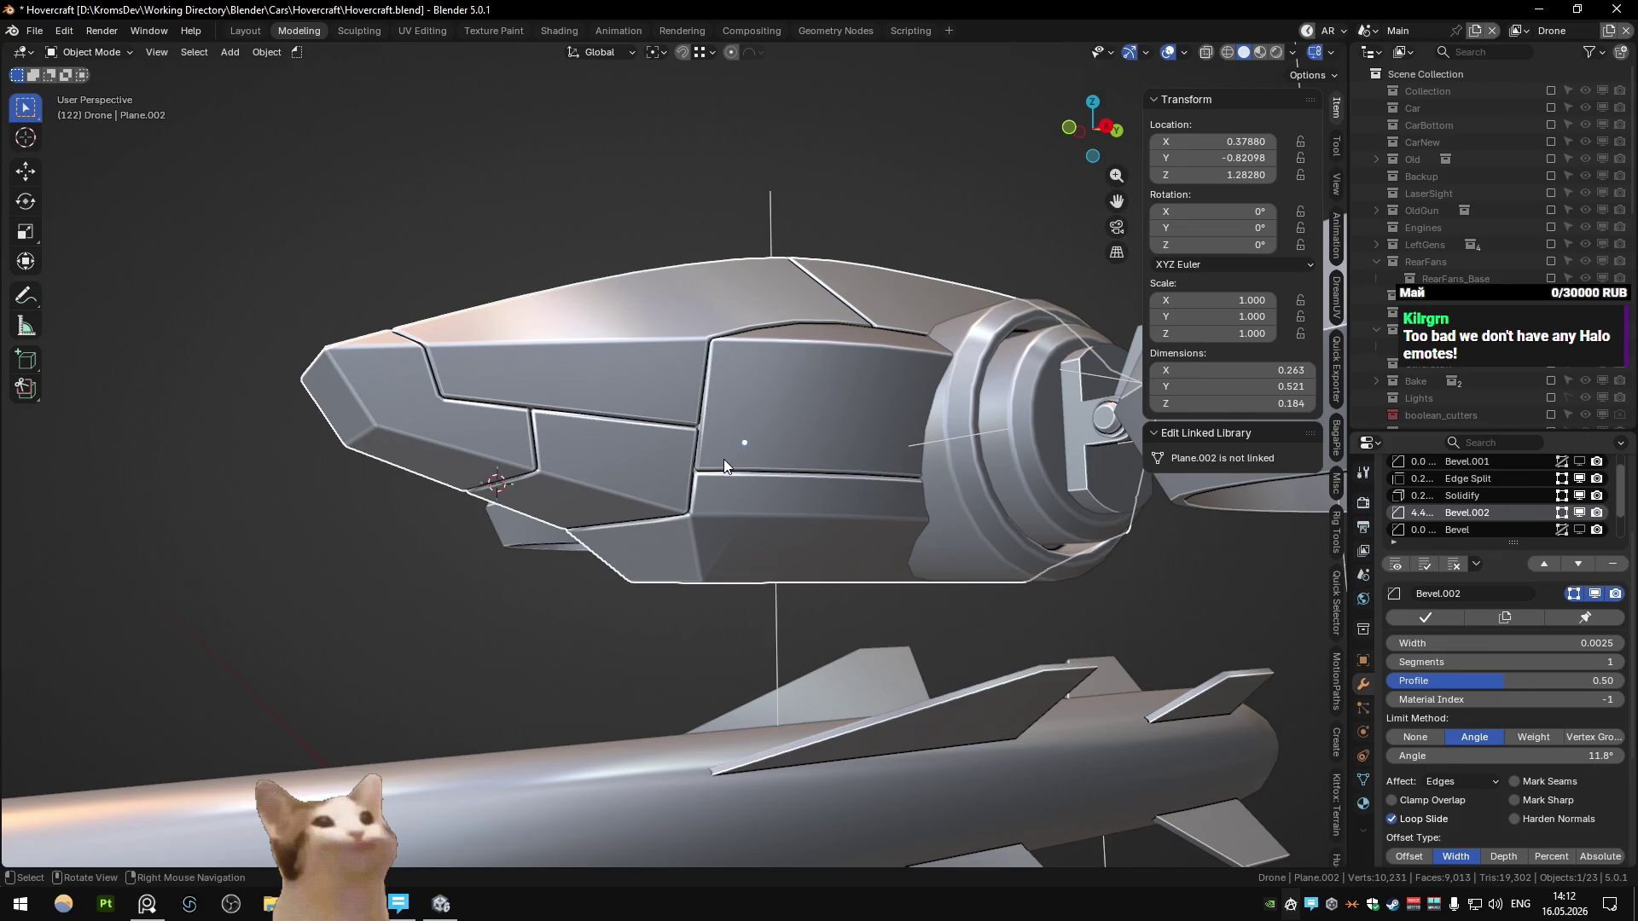
Step: Check the hull in Right Ortho and an orbited side view, then switch to Chrome
key("KP_3")
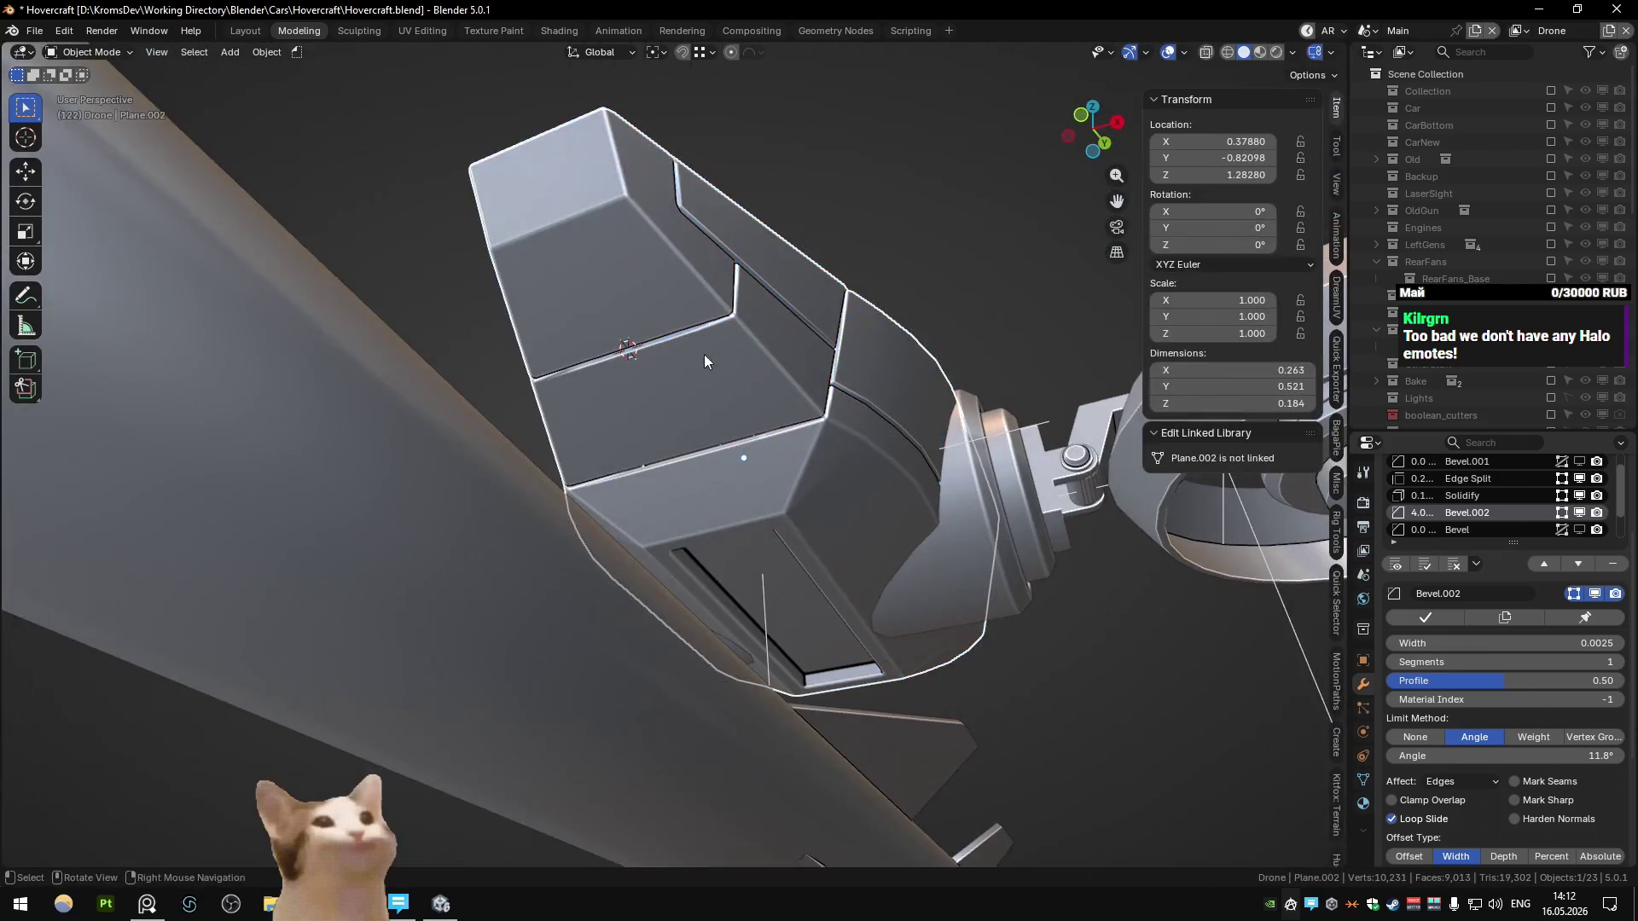
mouse_move(704, 355)
middle_mouse_down()
mouse_move(719, 333)
mouse_move(657, 440)
middle_mouse_up()
key("alt+Tab")
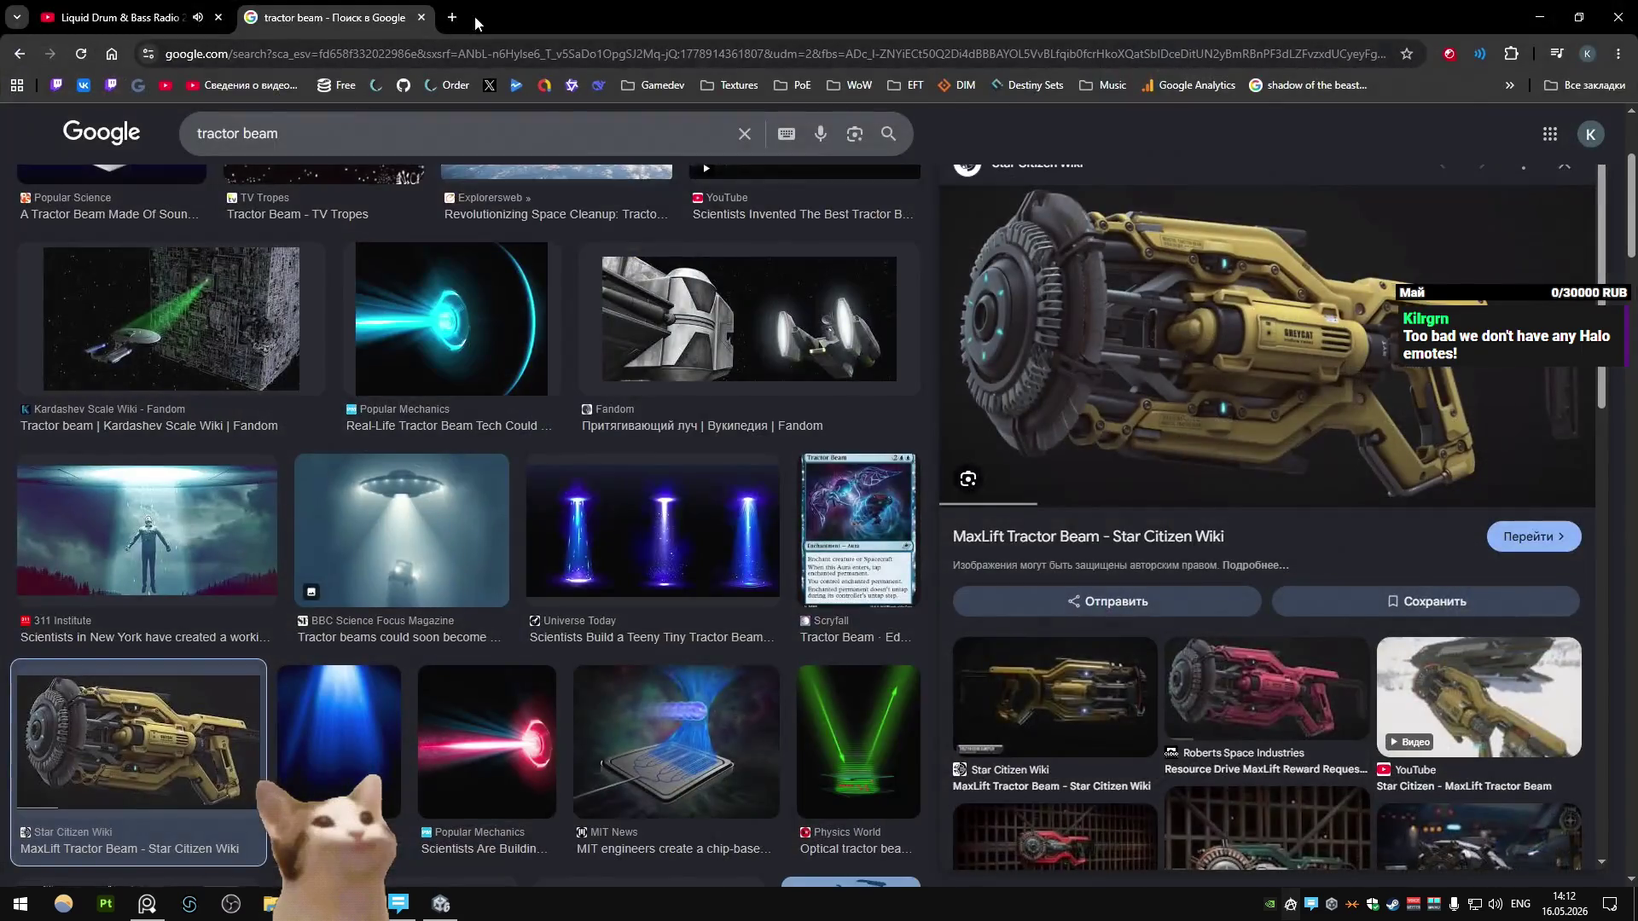
Step: Search Google Images for 'halo 2' in a new tab
left_click(451, 17)
type("halo 2")
key("Return")
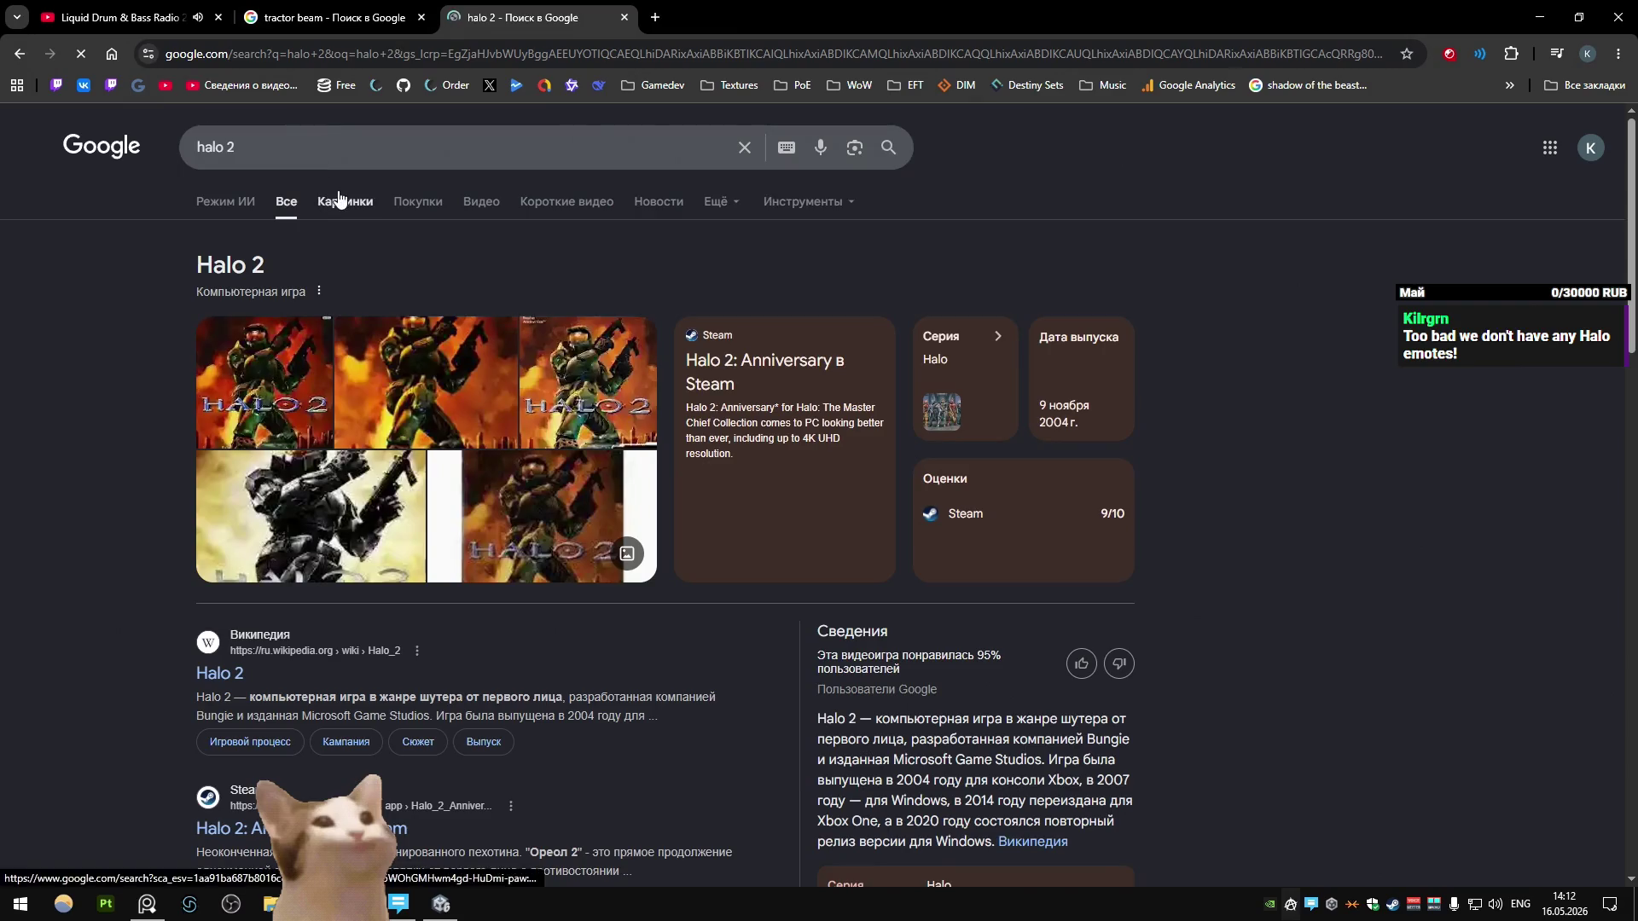
left_click(341, 200)
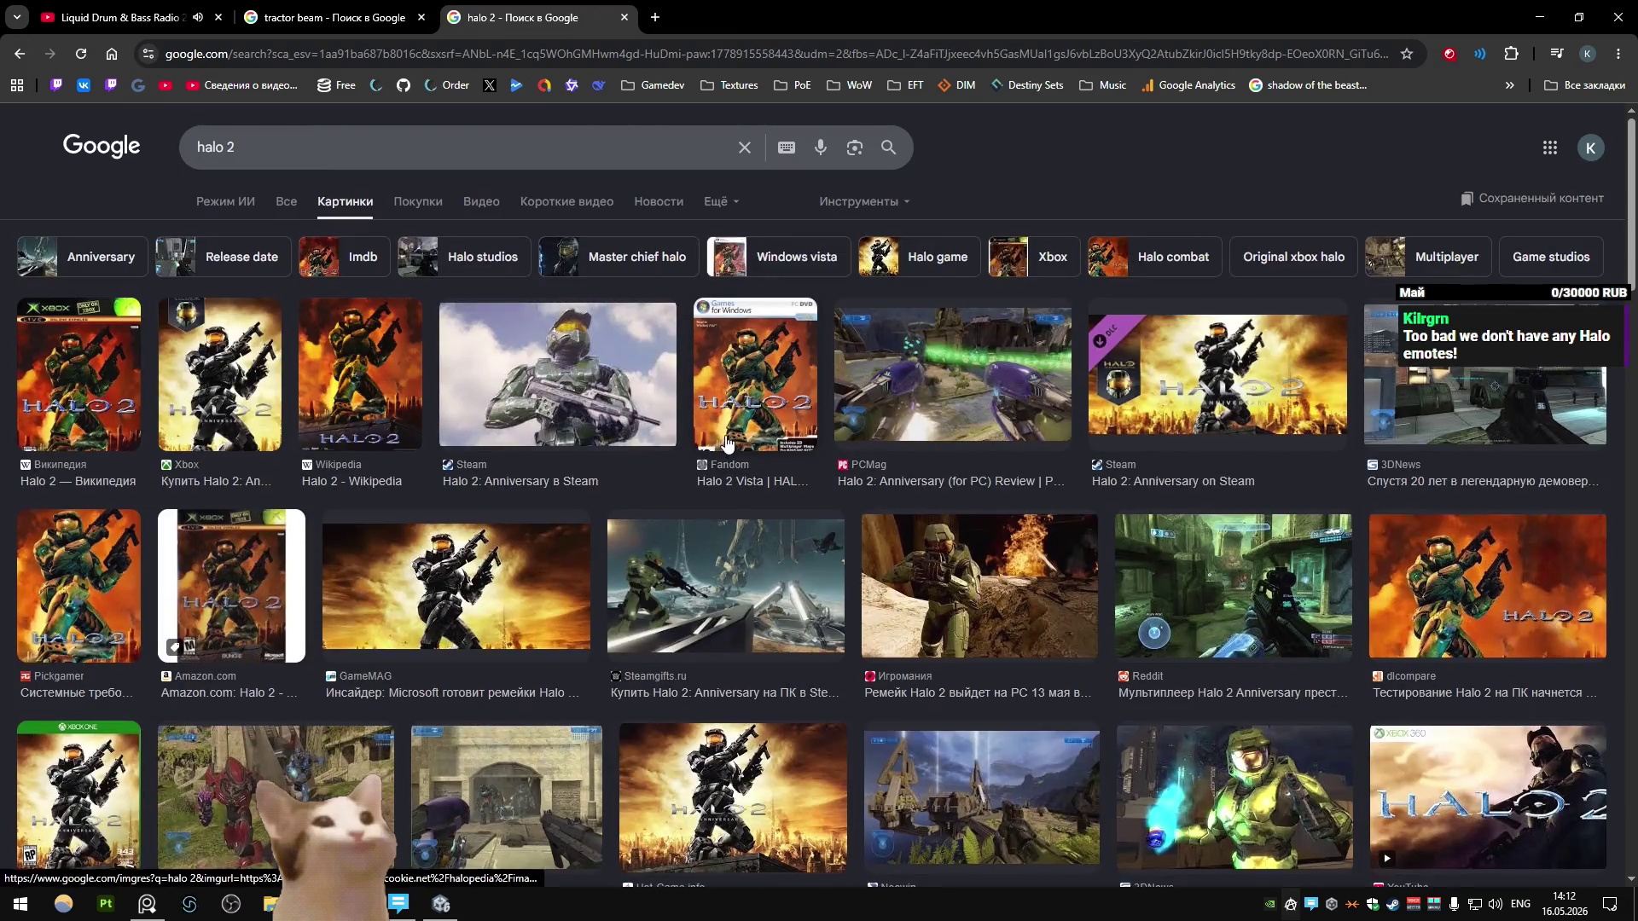
scroll(725, 452, "down", 5)
Step: Open the GameSpot Halo 2 Review image full-size in its own tab
left_click(699, 627)
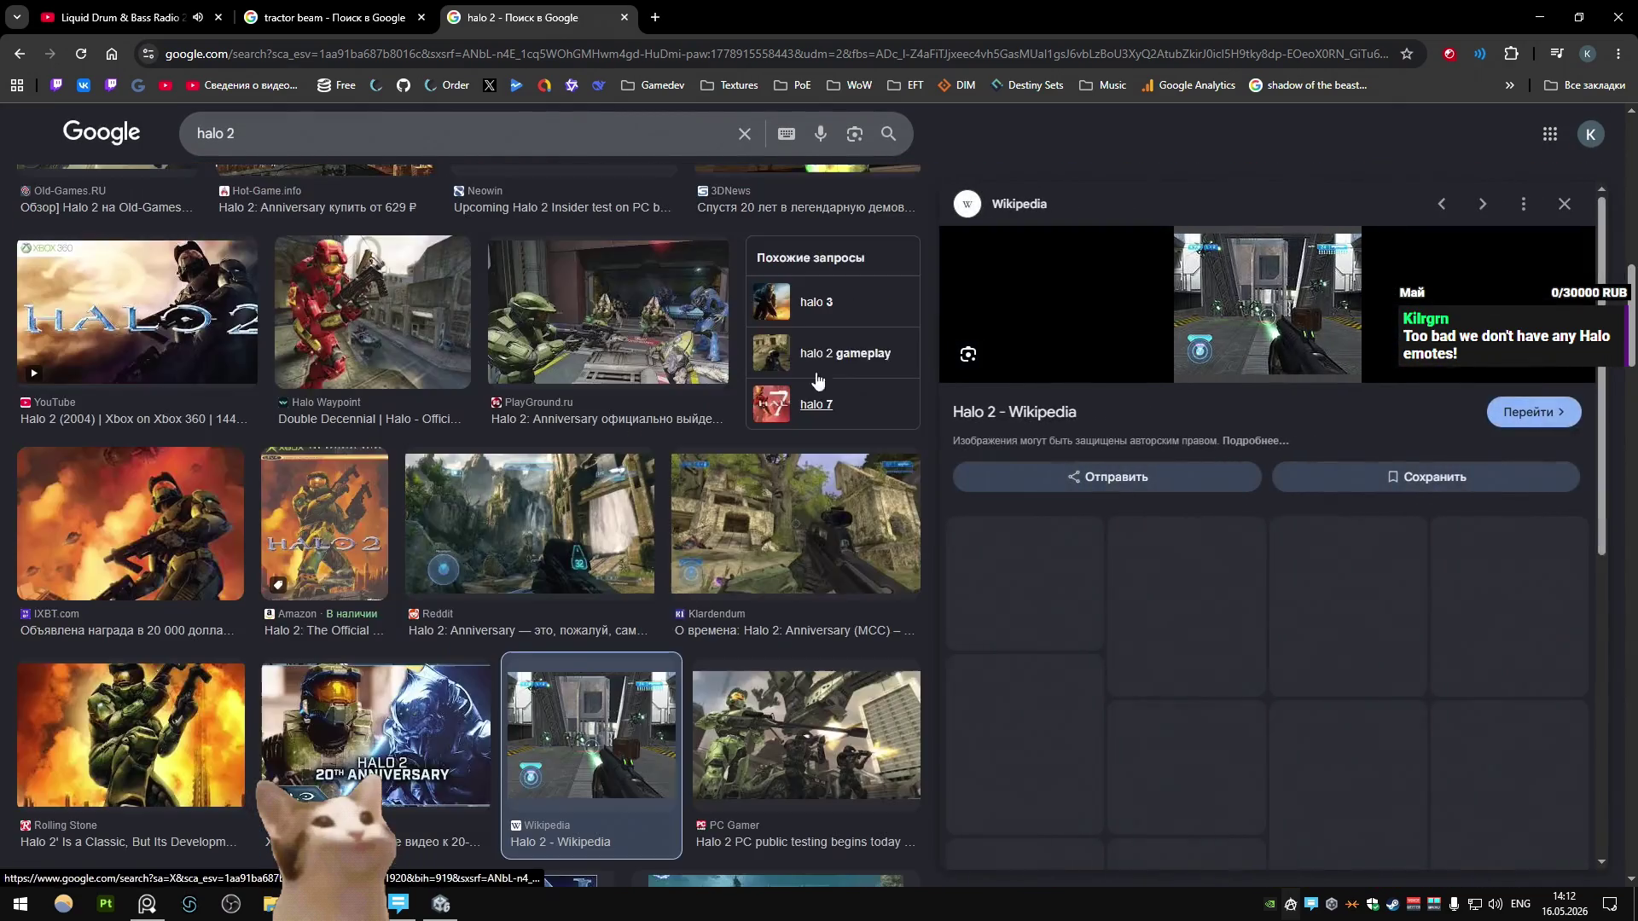
left_click(1246, 550)
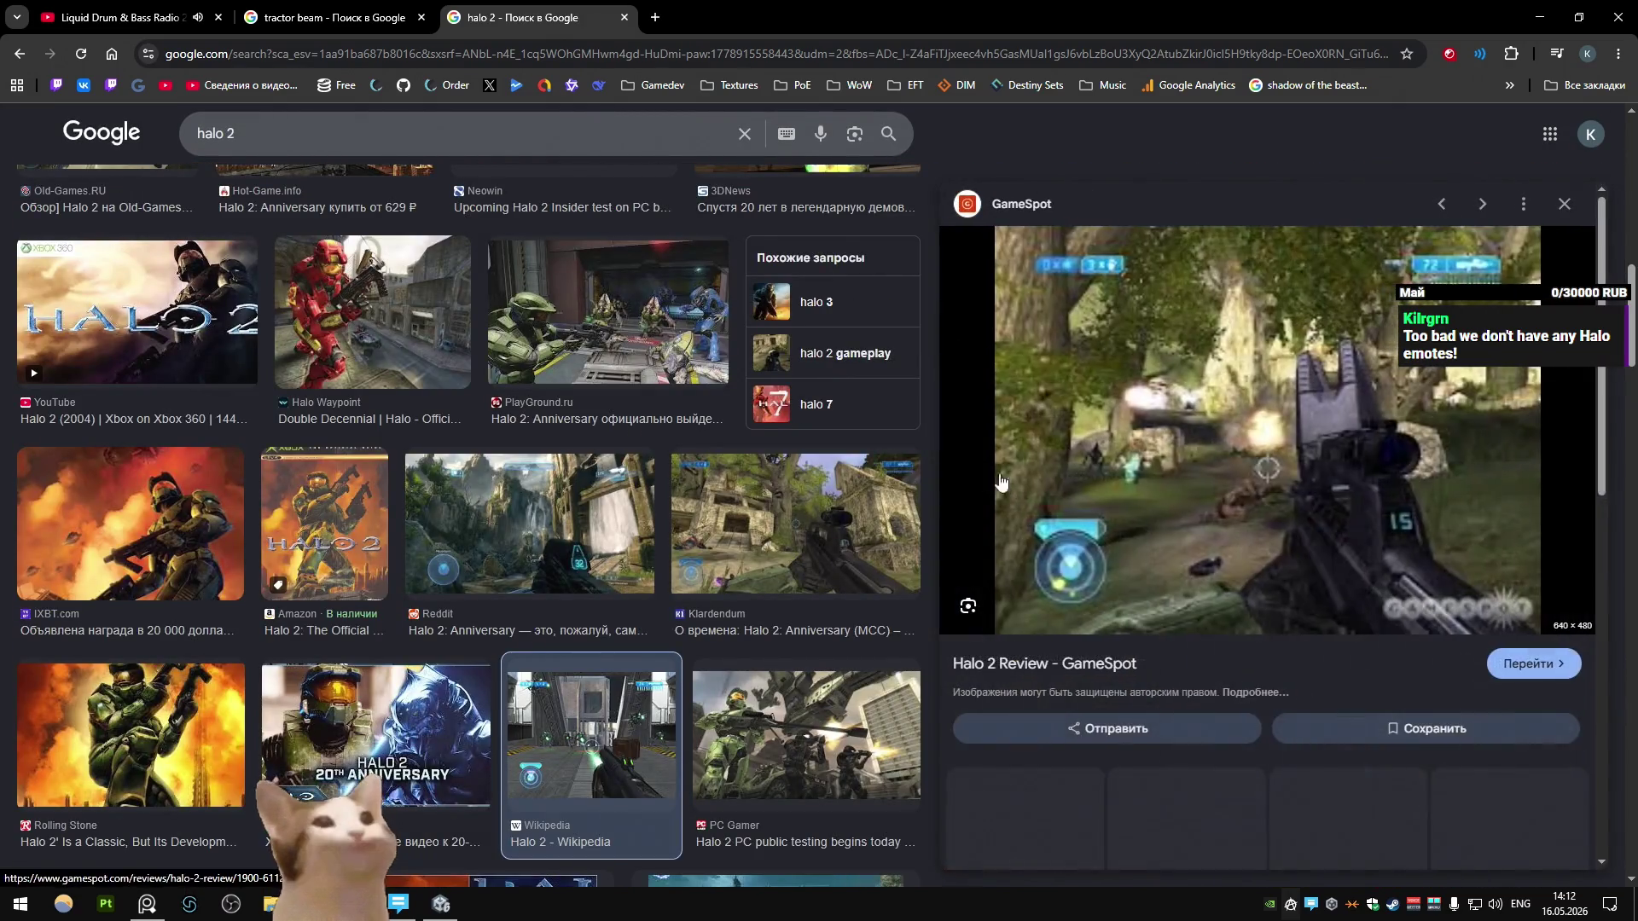
right_click(1182, 363)
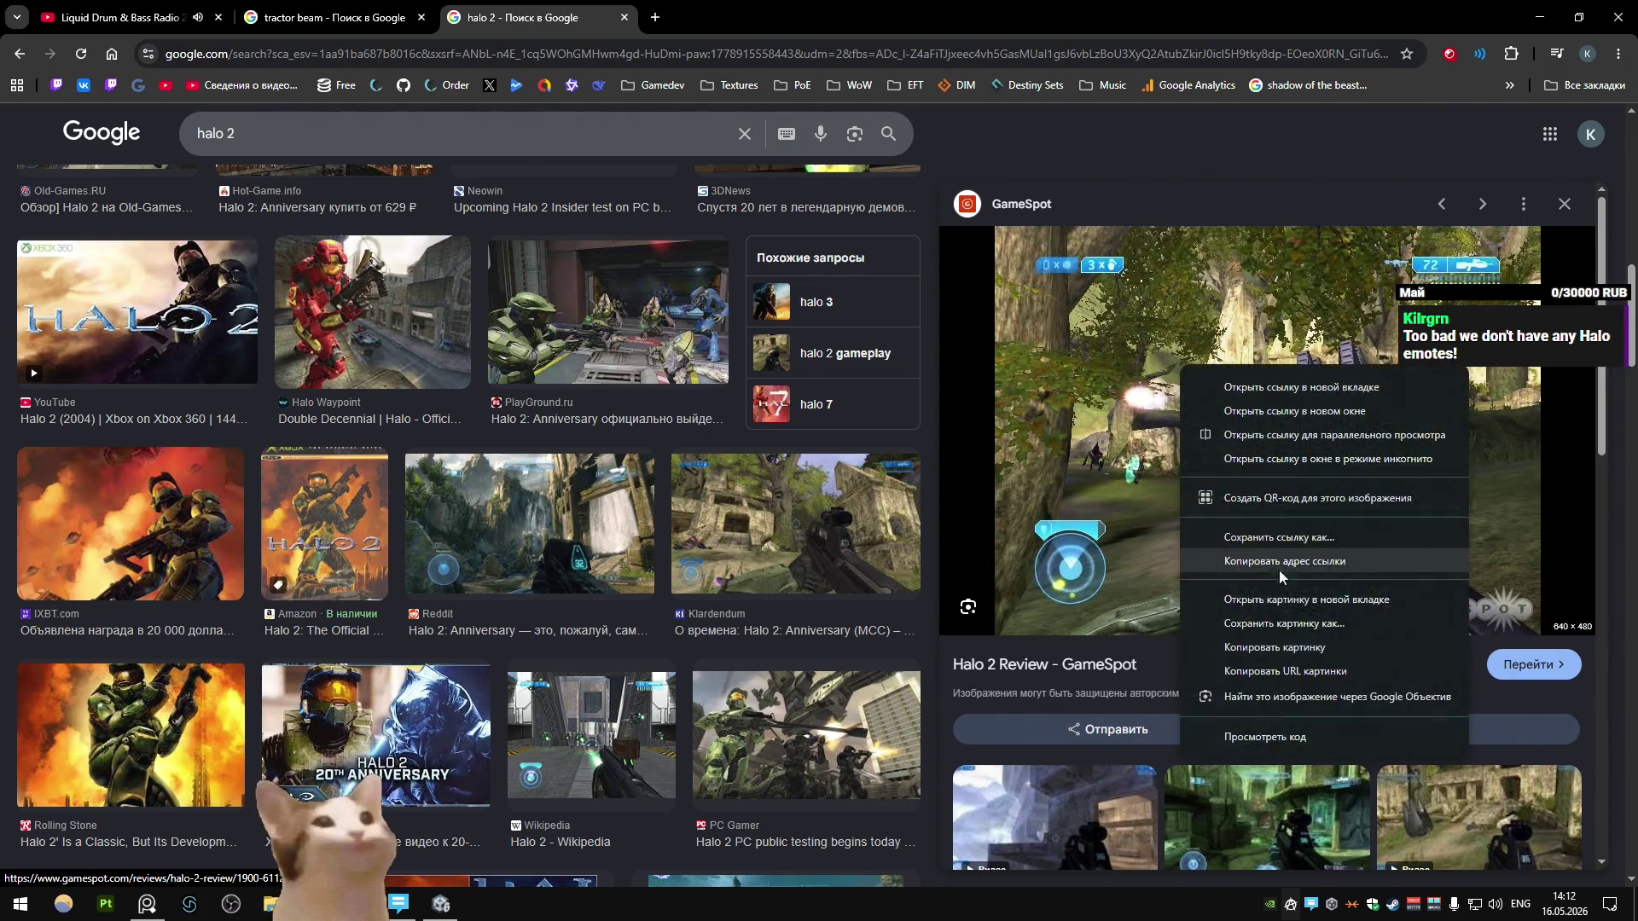
left_click(1279, 533)
scroll(908, 518, "up", 4, "ctrl")
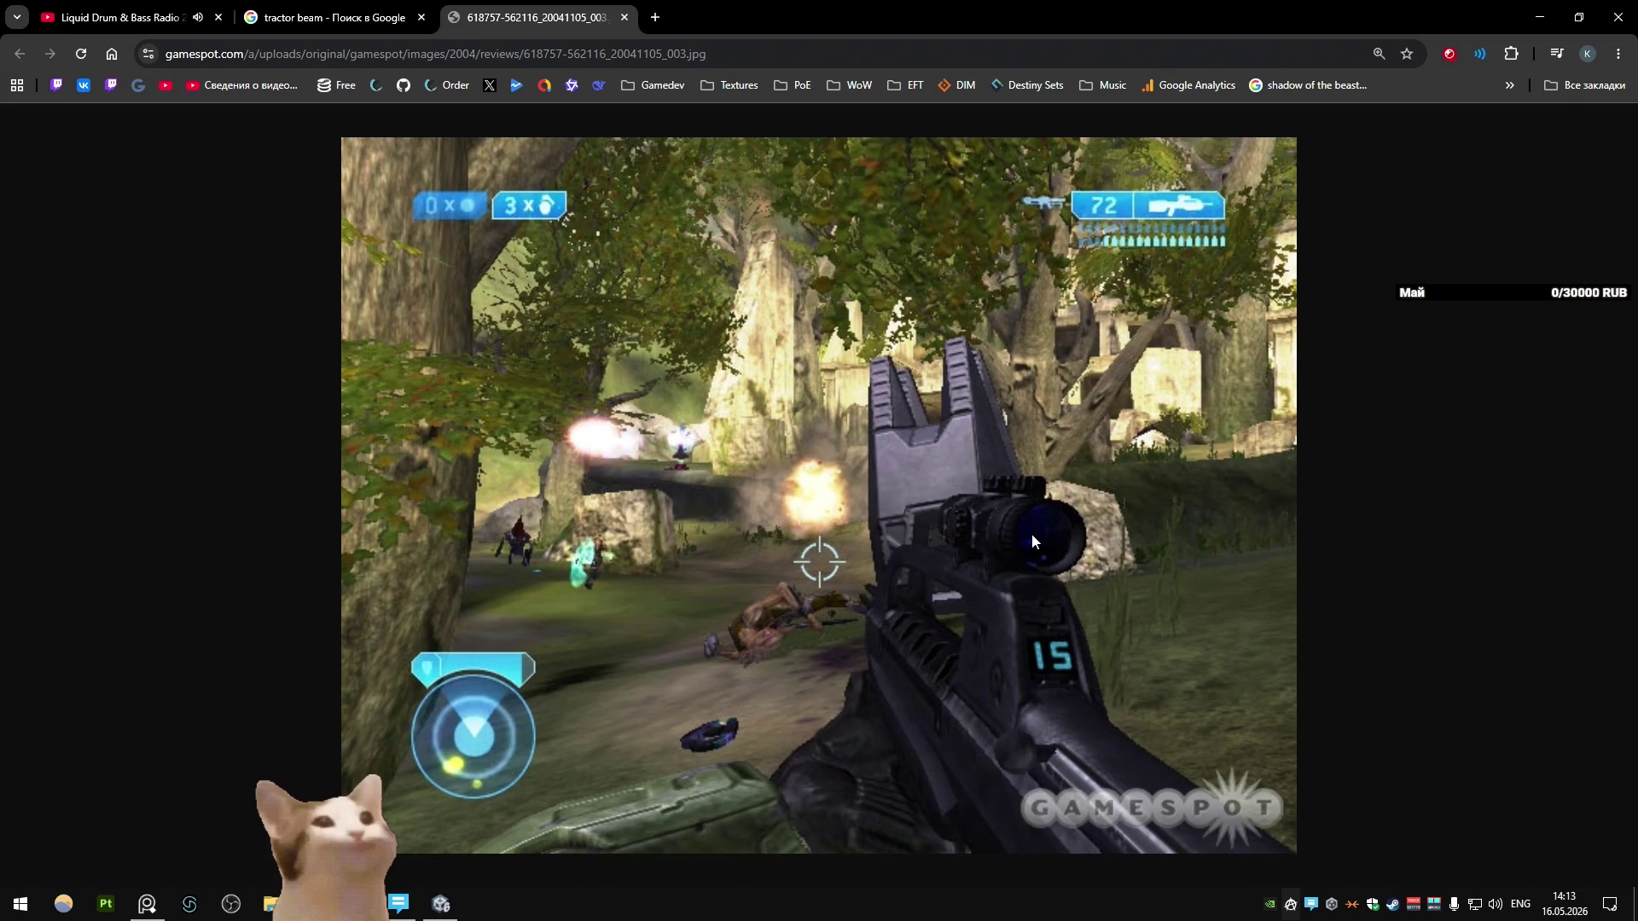
key("super")
Step: Launch Paint and paste the Halo 2 screenshot onto the canvas
type("paint")
key("Return")
key("ctrl+v")
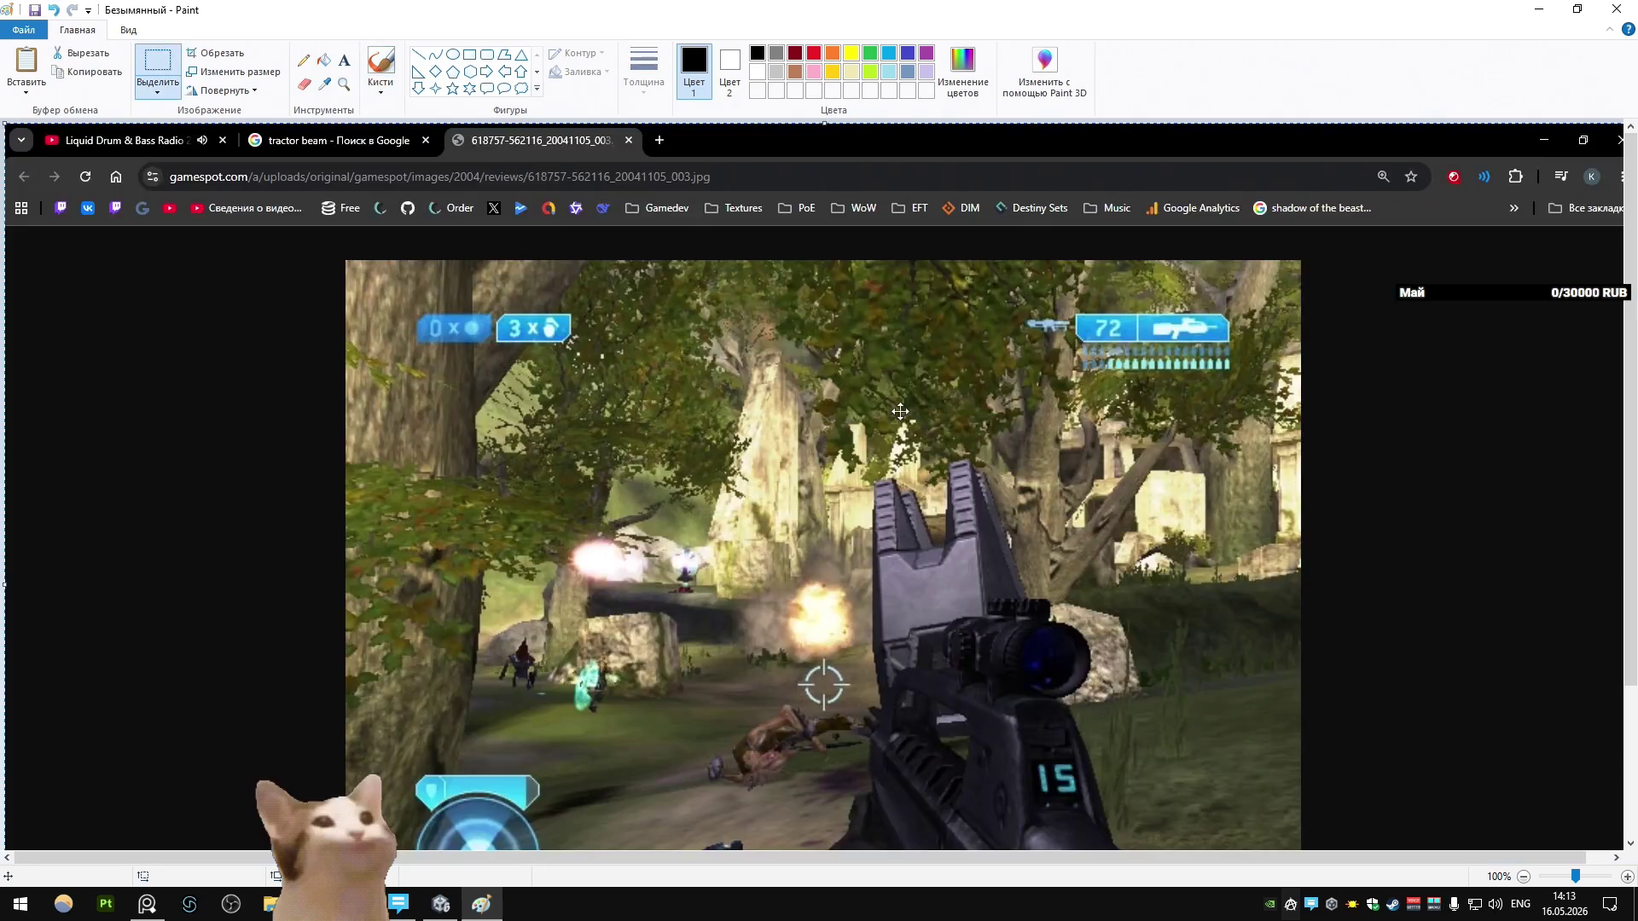
scroll(901, 407, "down", 3)
Step: Set the Pencil to red Colour 1 with the fourth line thickness
left_click(304, 59)
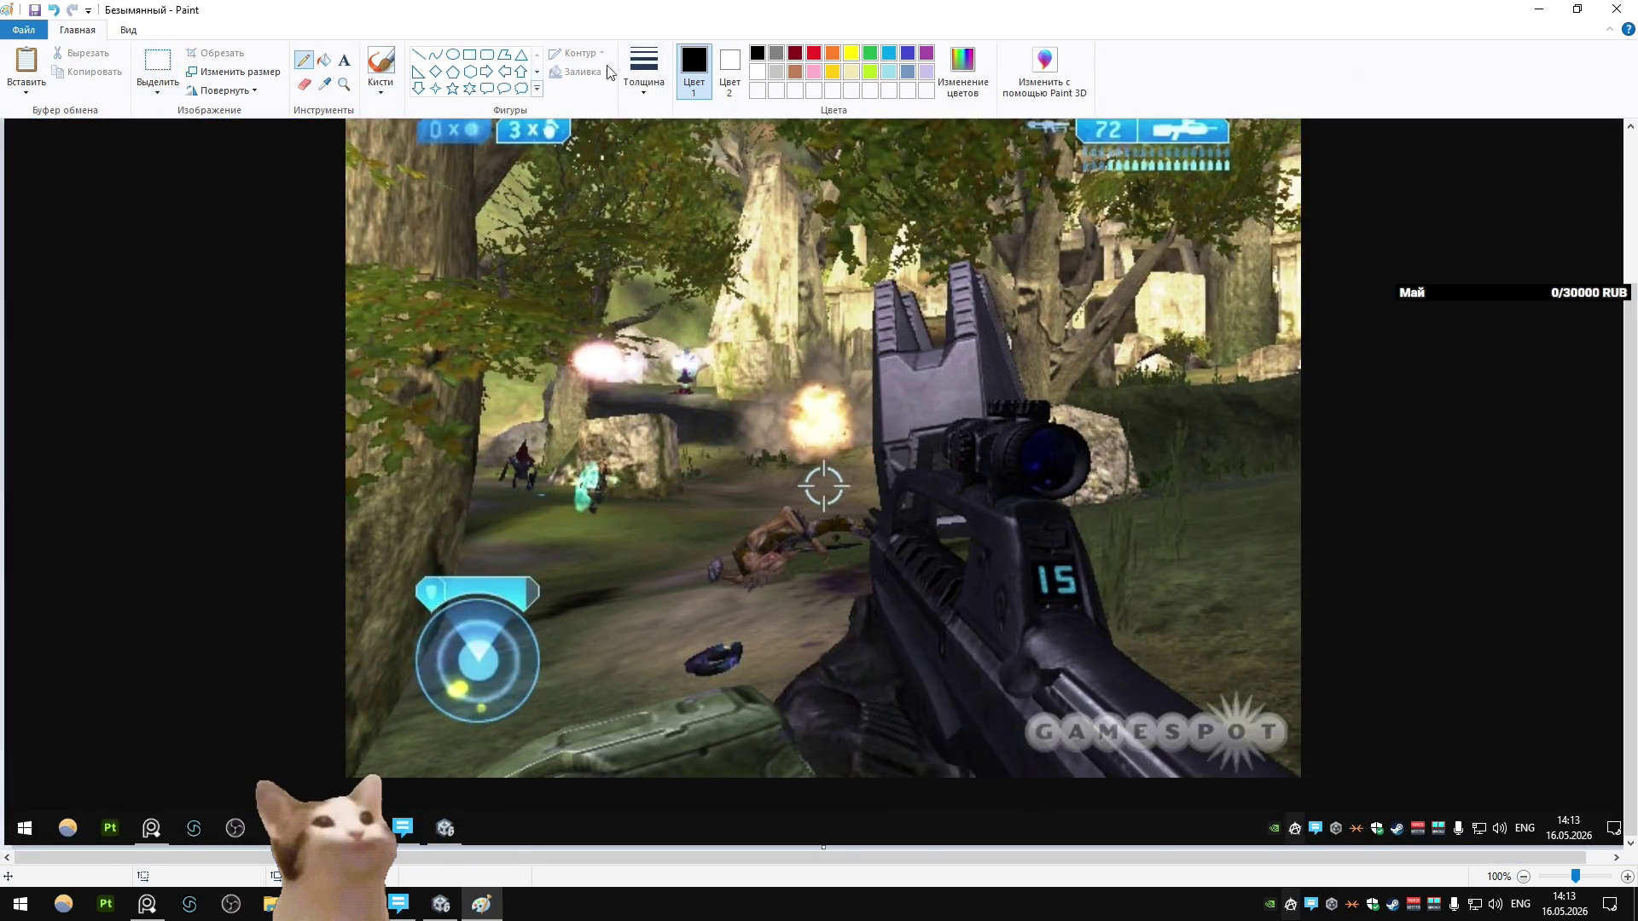
left_click(814, 53)
left_click(644, 68)
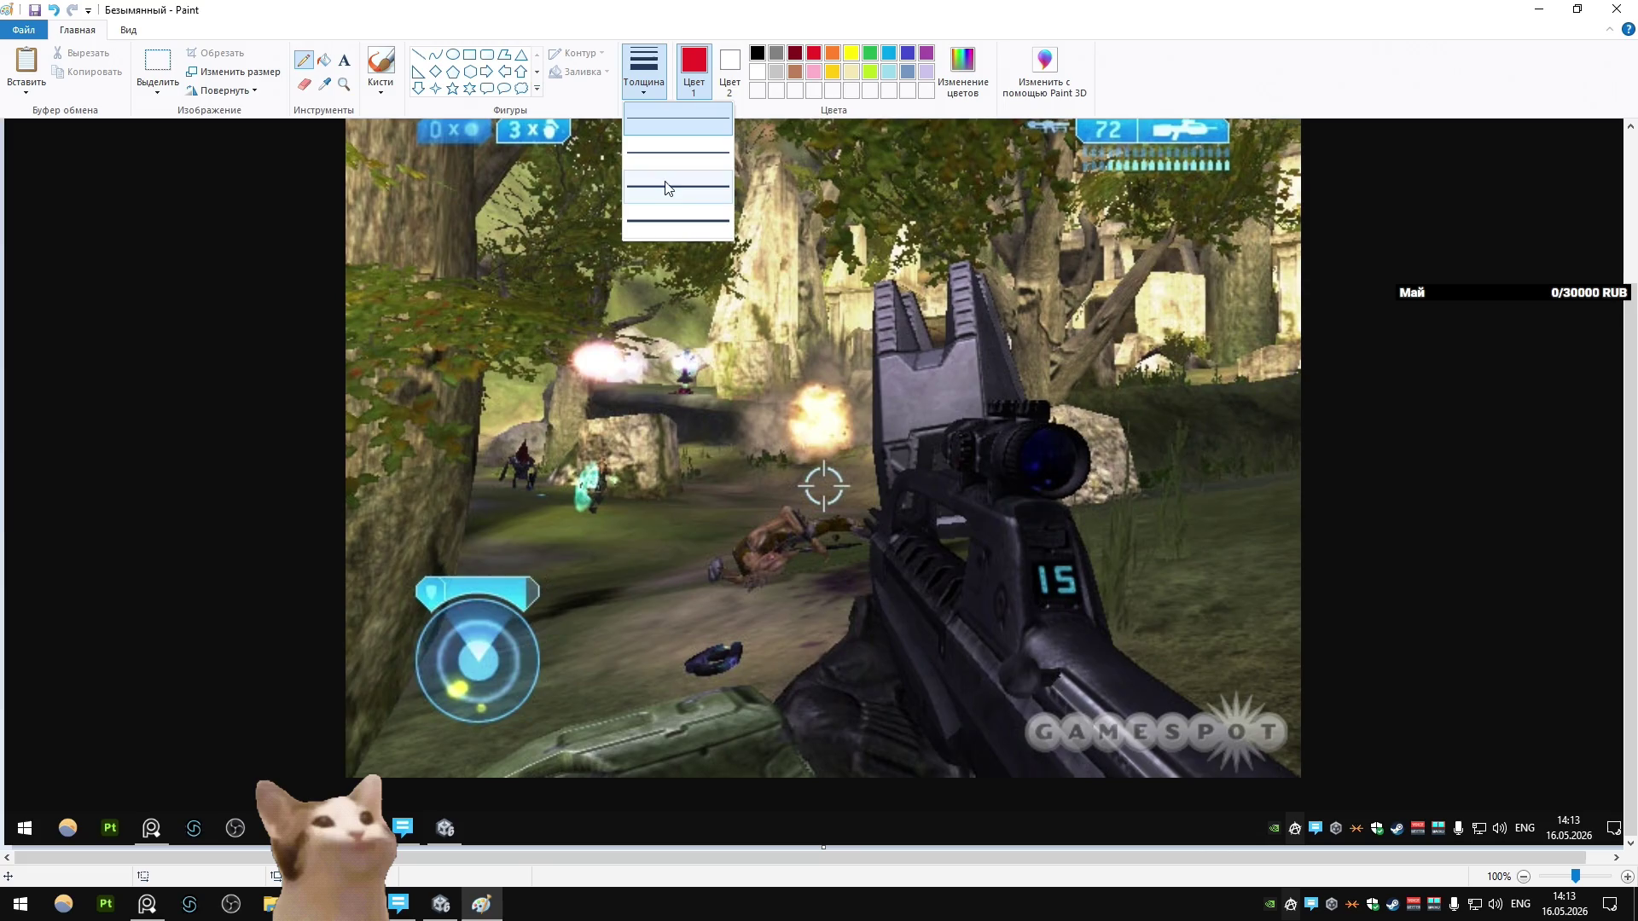
left_click(642, 209)
scroll(348, 465, "up", 3)
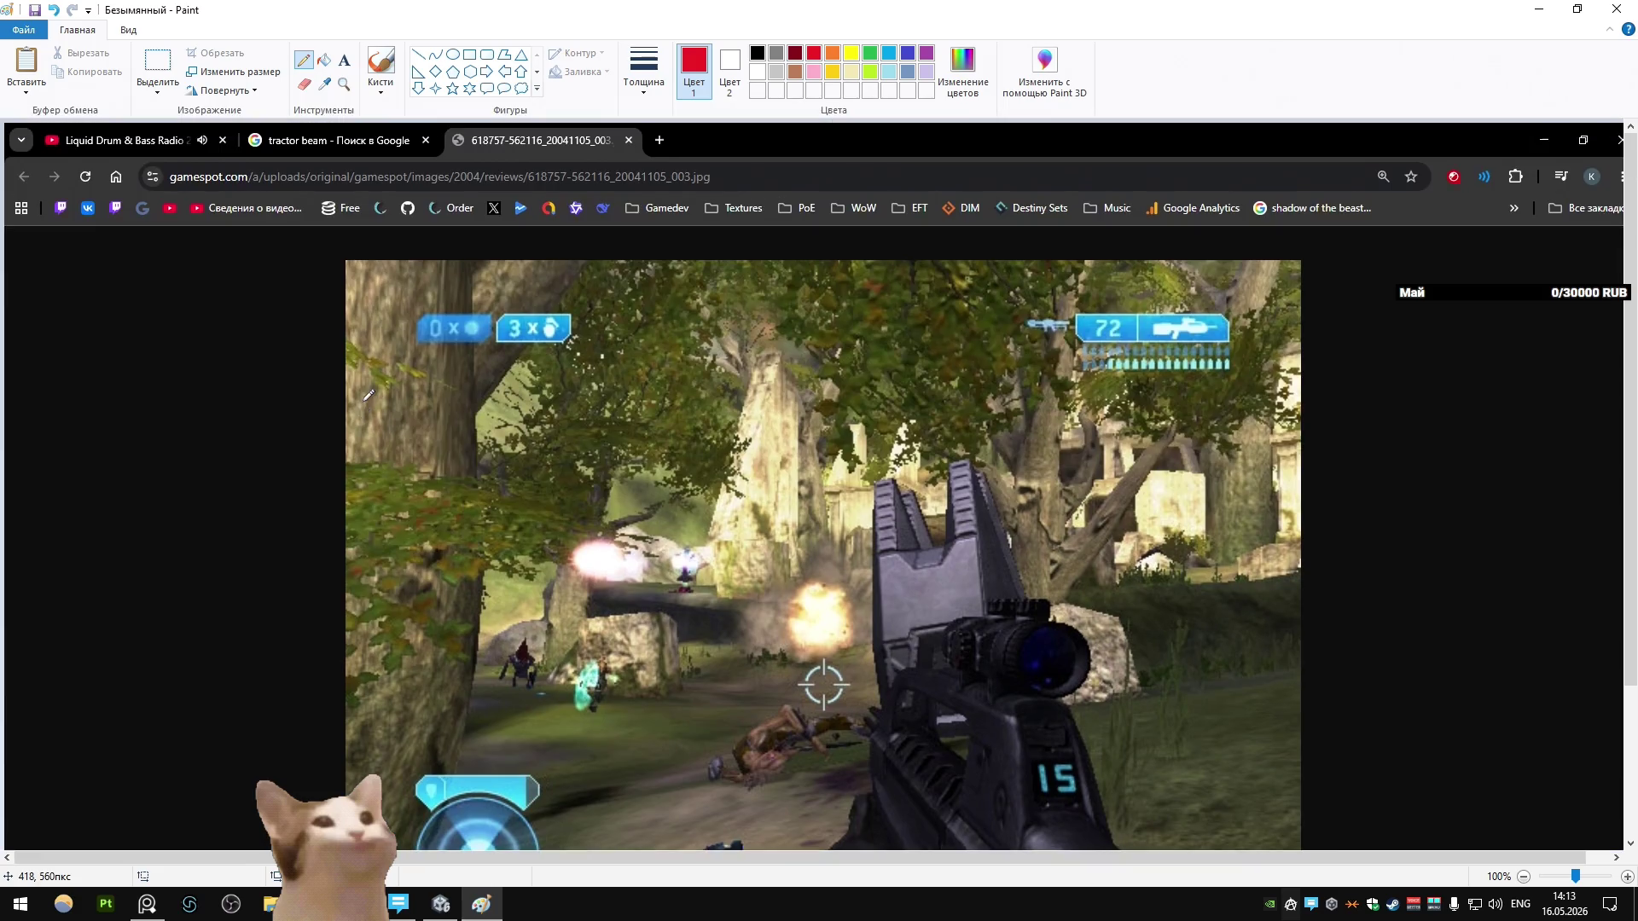
scroll(367, 395, "down", 3)
scroll(1636, 243, "up", 1)
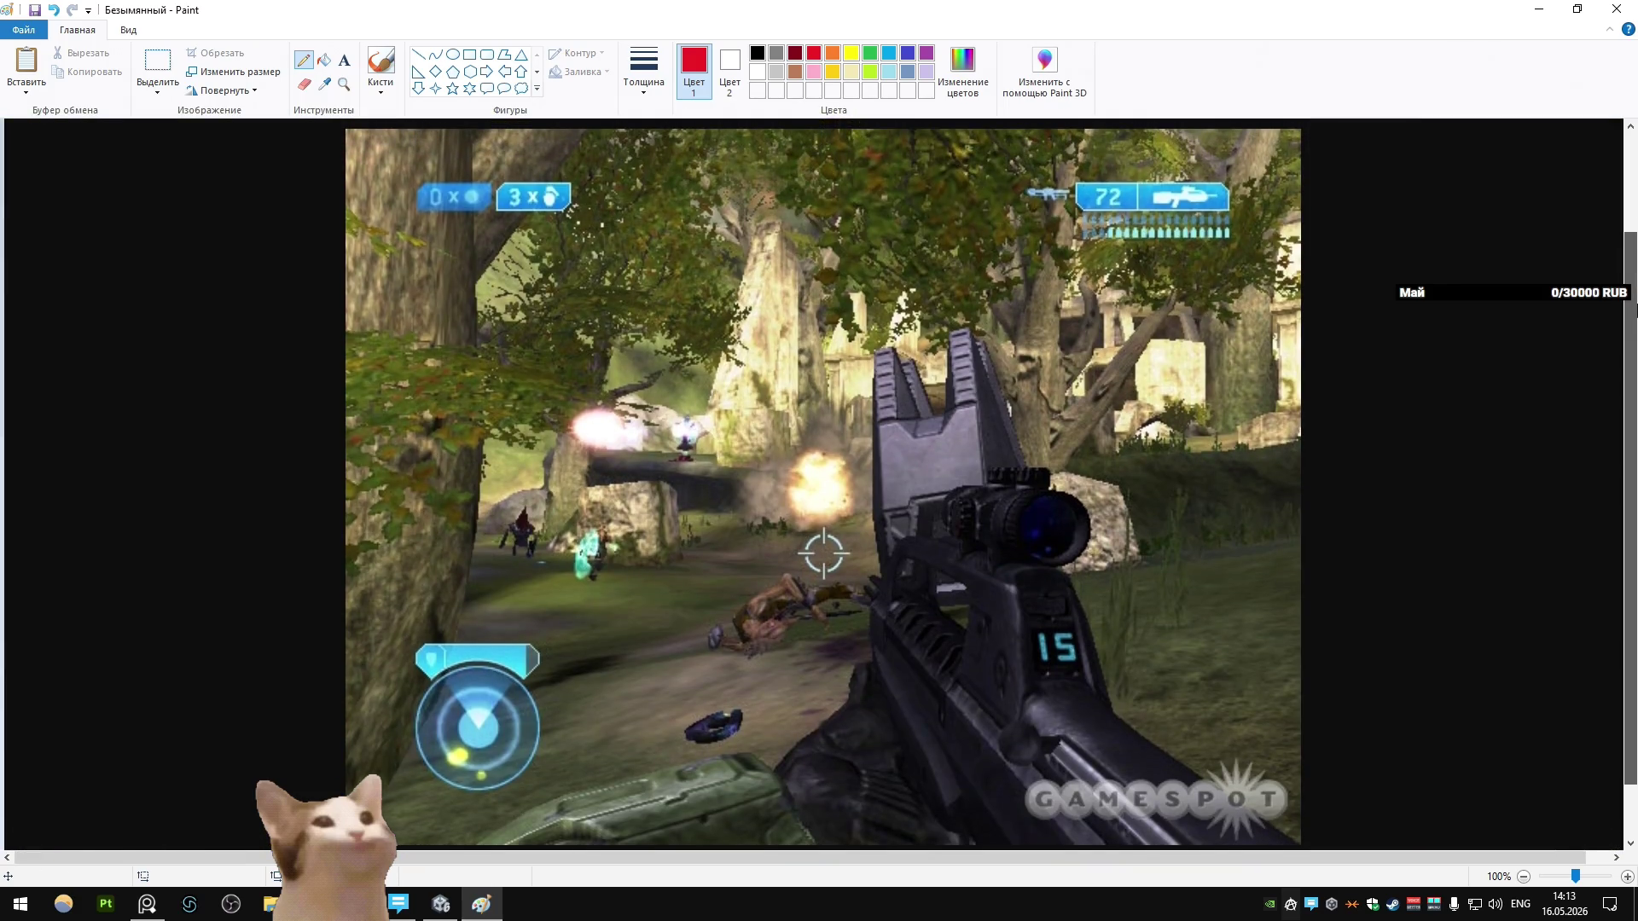
Step: Draw a red straight horizontal line across the full width of the image
left_click(418, 54)
left_click_drag(343, 470, 388, 471)
left_click_drag(540, 476, 1299, 469)
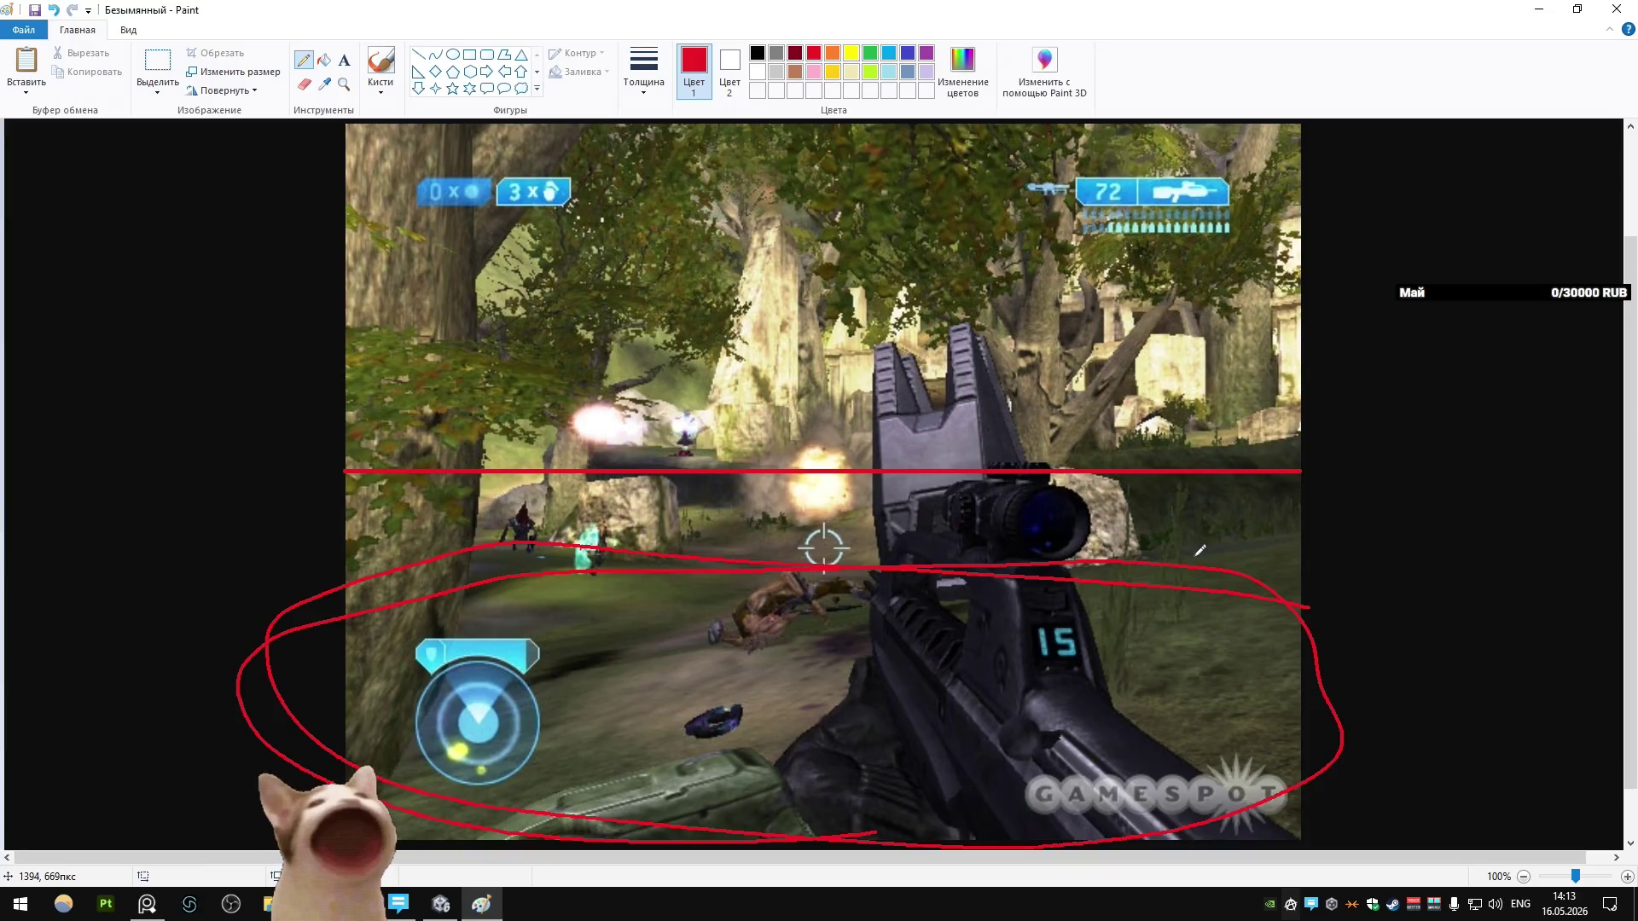
Step: Undo stray strokes and pencil a red arrow from the crosshair up to the line
key("ctrl+z")
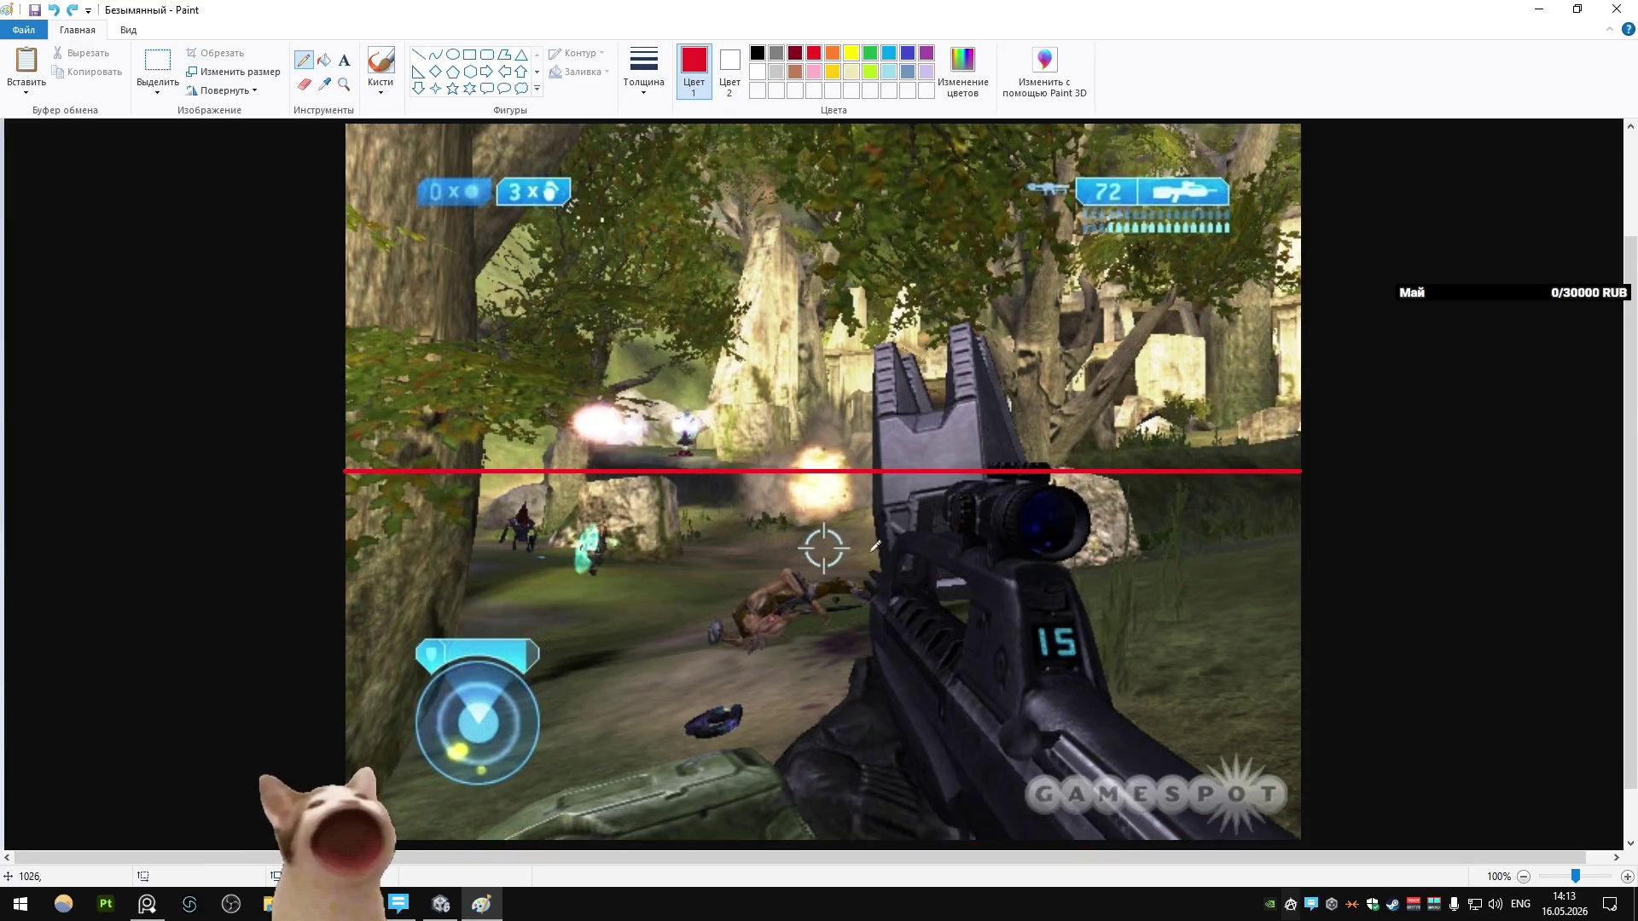
mouse_move(815, 557)
left_mouse_down()
mouse_move(840, 463)
mouse_move(850, 494)
left_mouse_up()
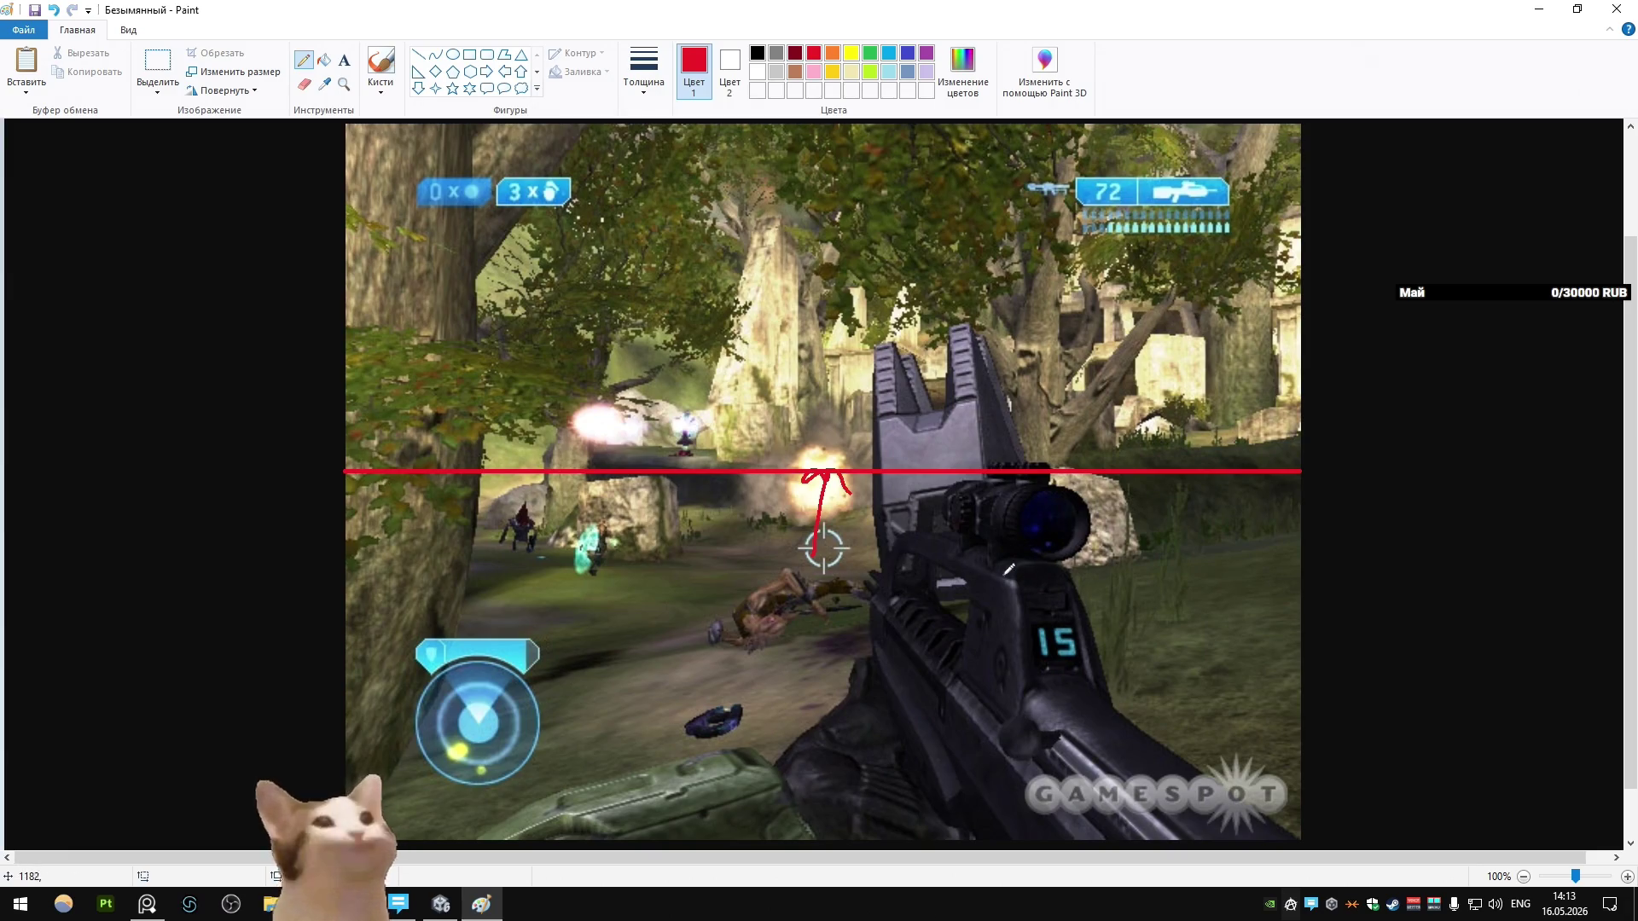
mouse_move(328, 143)
left_mouse_down()
mouse_move(365, 529)
mouse_move(1423, 256)
mouse_move(170, 152)
left_mouse_up()
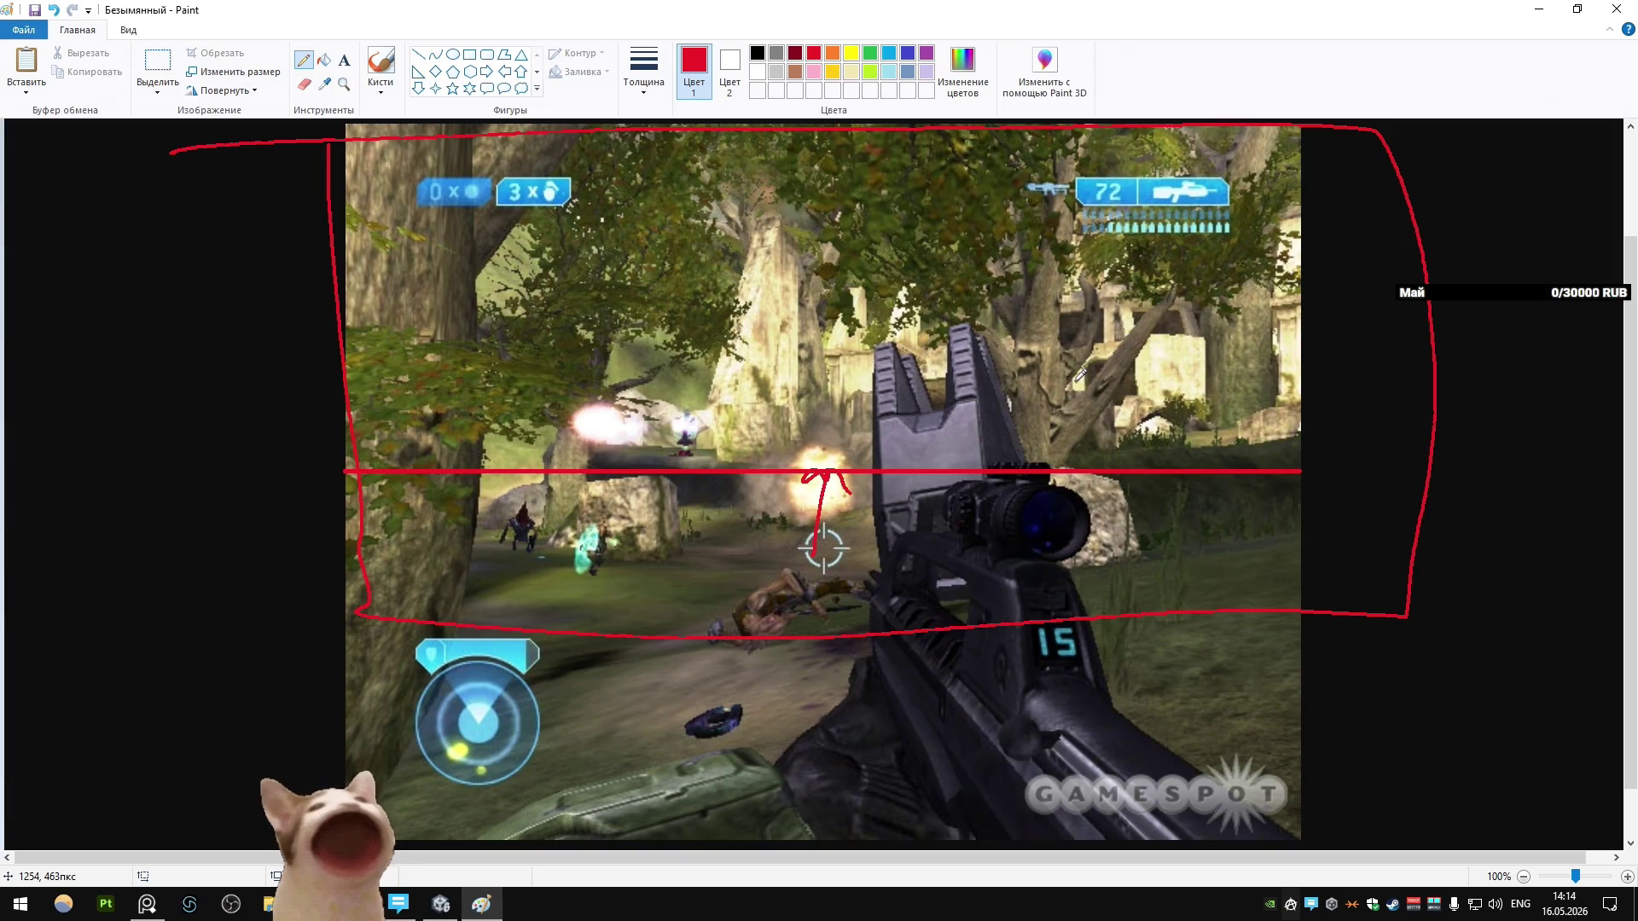
key("ctrl+z")
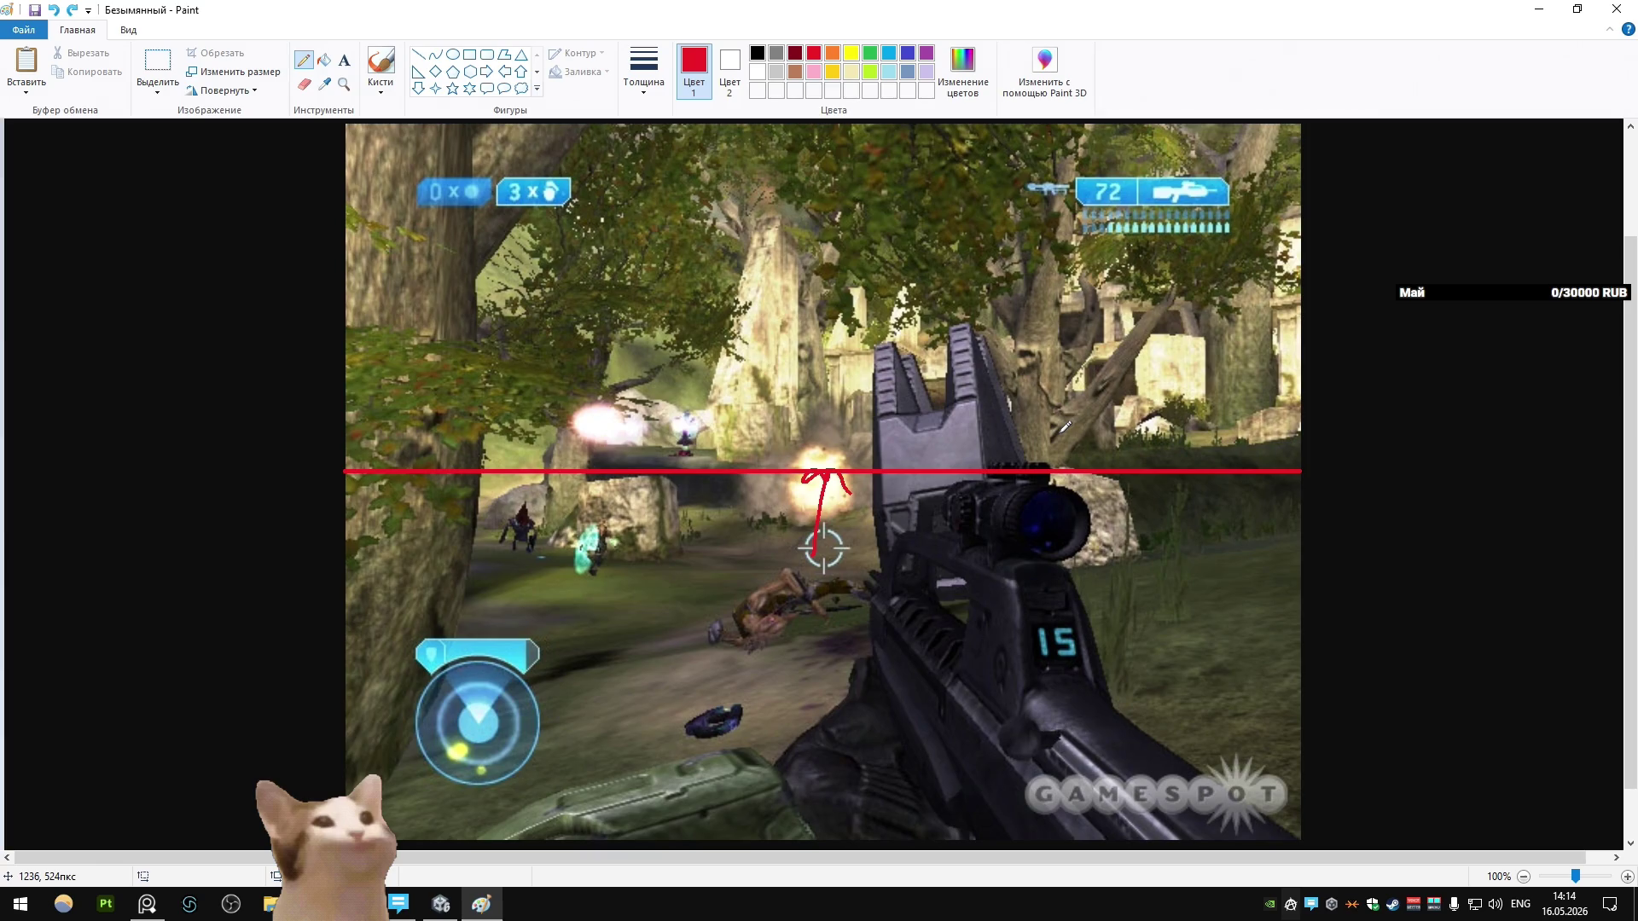
left_click_drag(327, 471, 1390, 480)
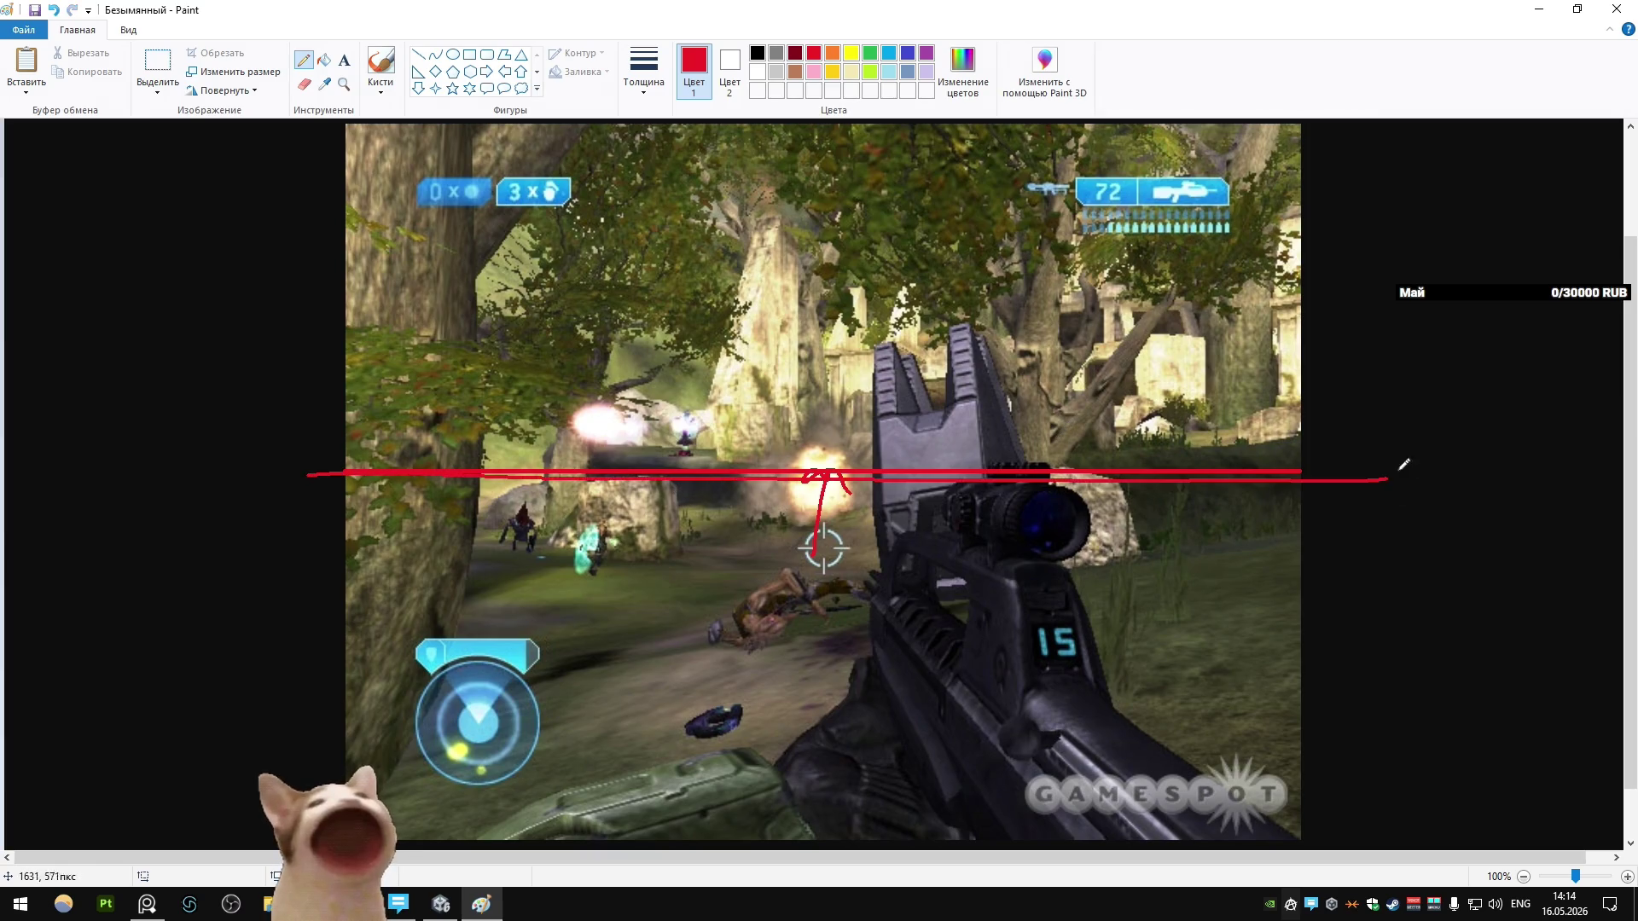
key("ctrl+z")
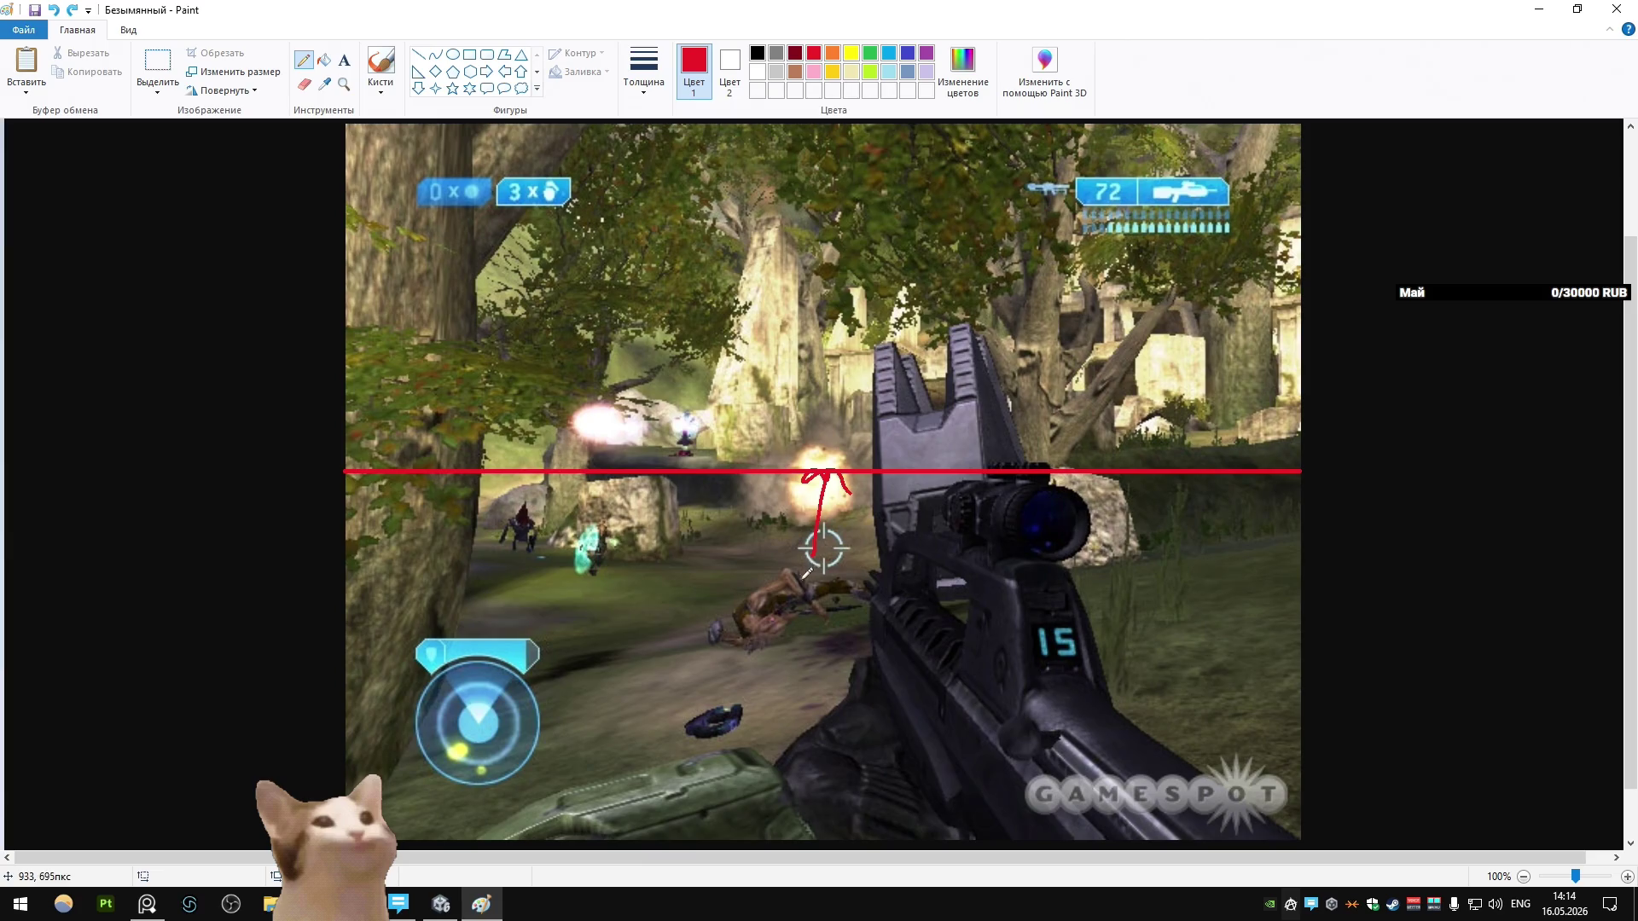
key("ctrl+z")
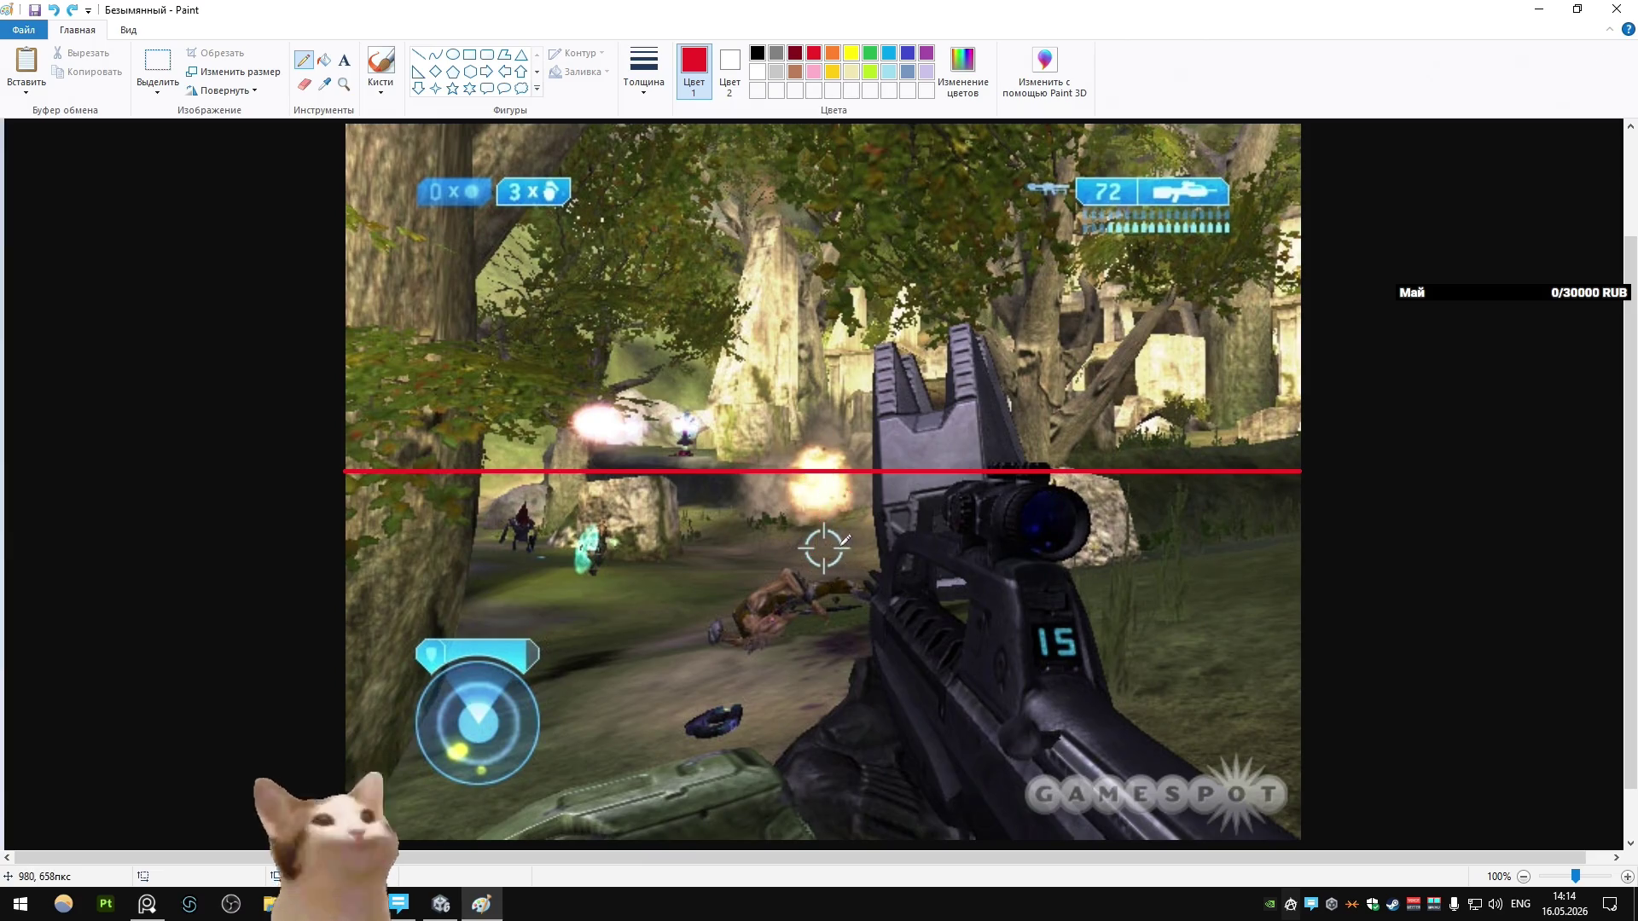
left_click_drag(858, 553, 870, 491)
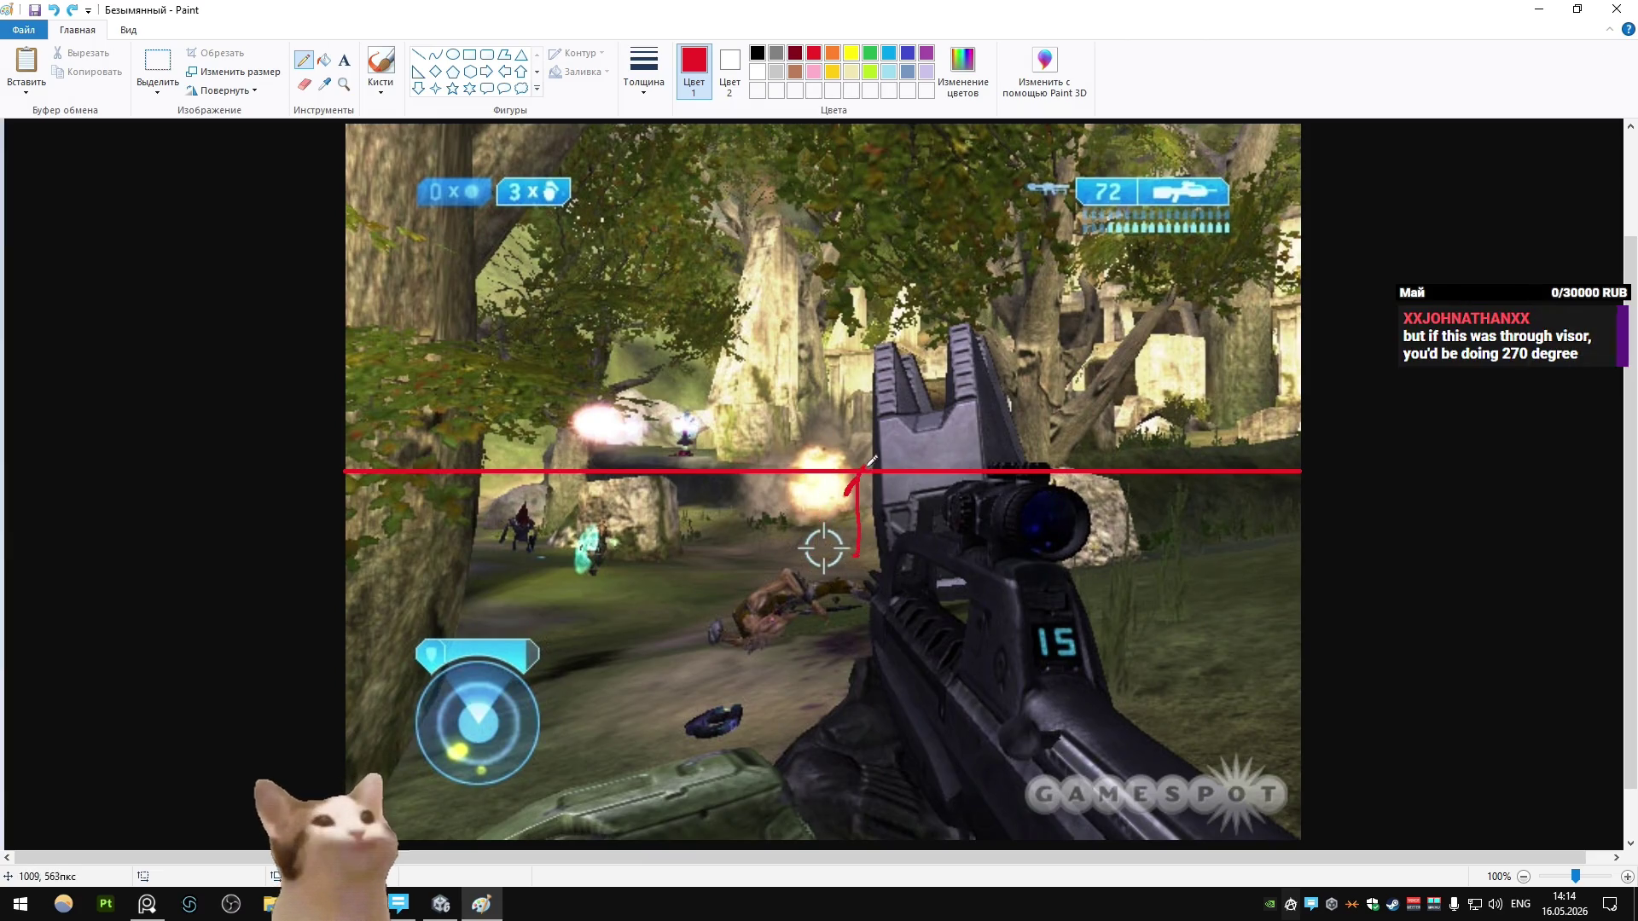
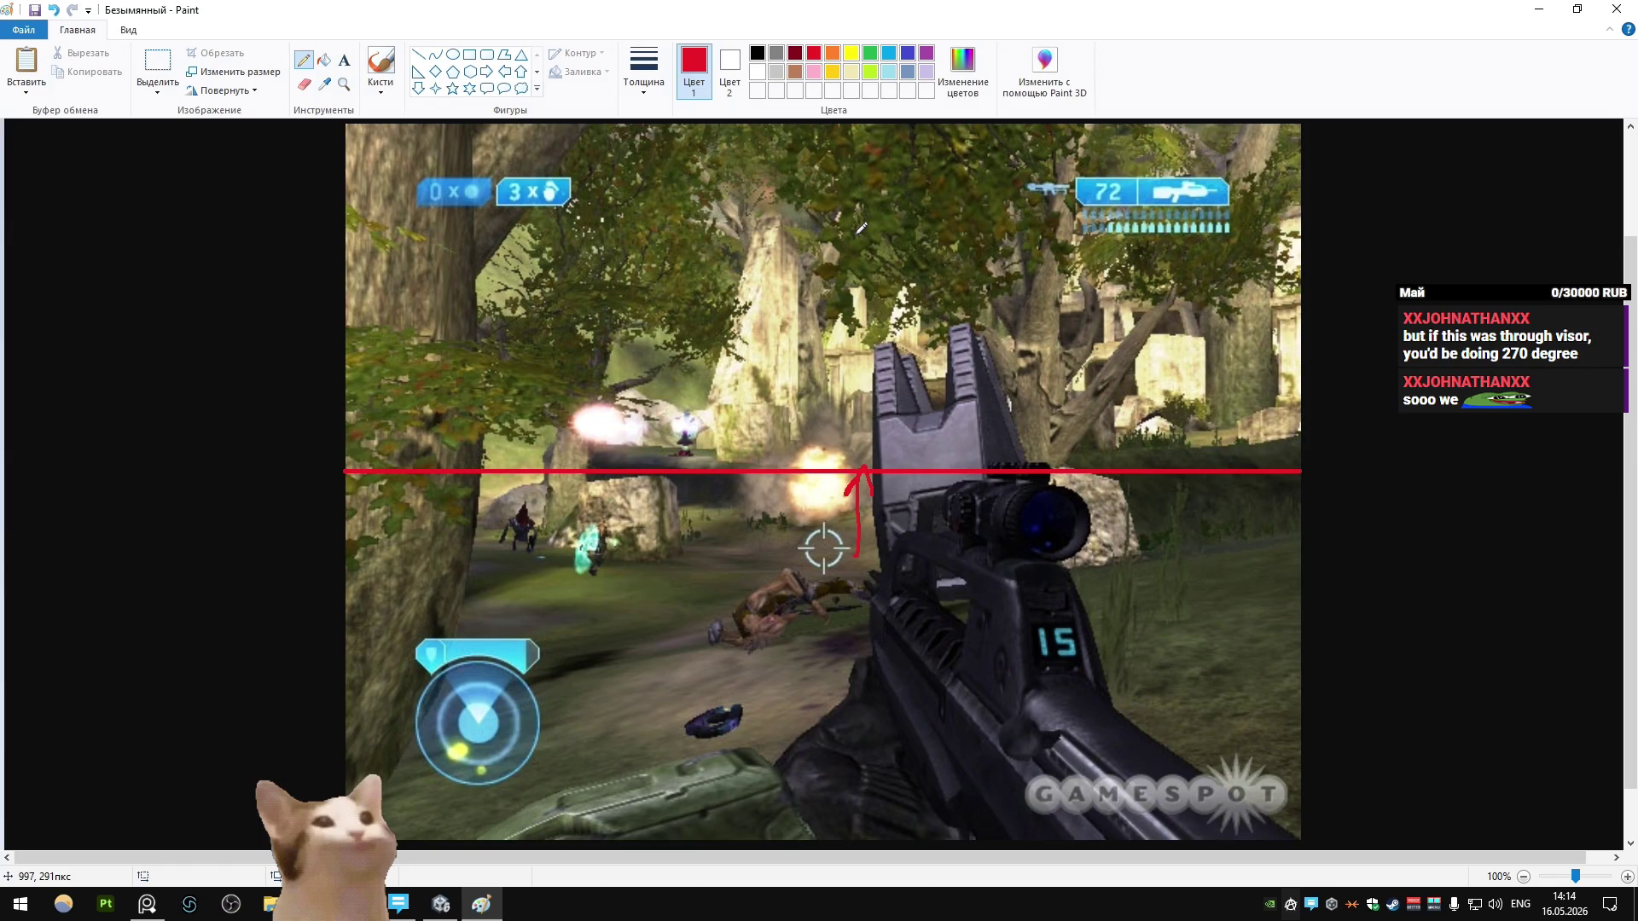
Step: Discard the annotated screenshot in Paint, close the Chrome image tab, and select the drone body in Blender
left_click(1616, 8)
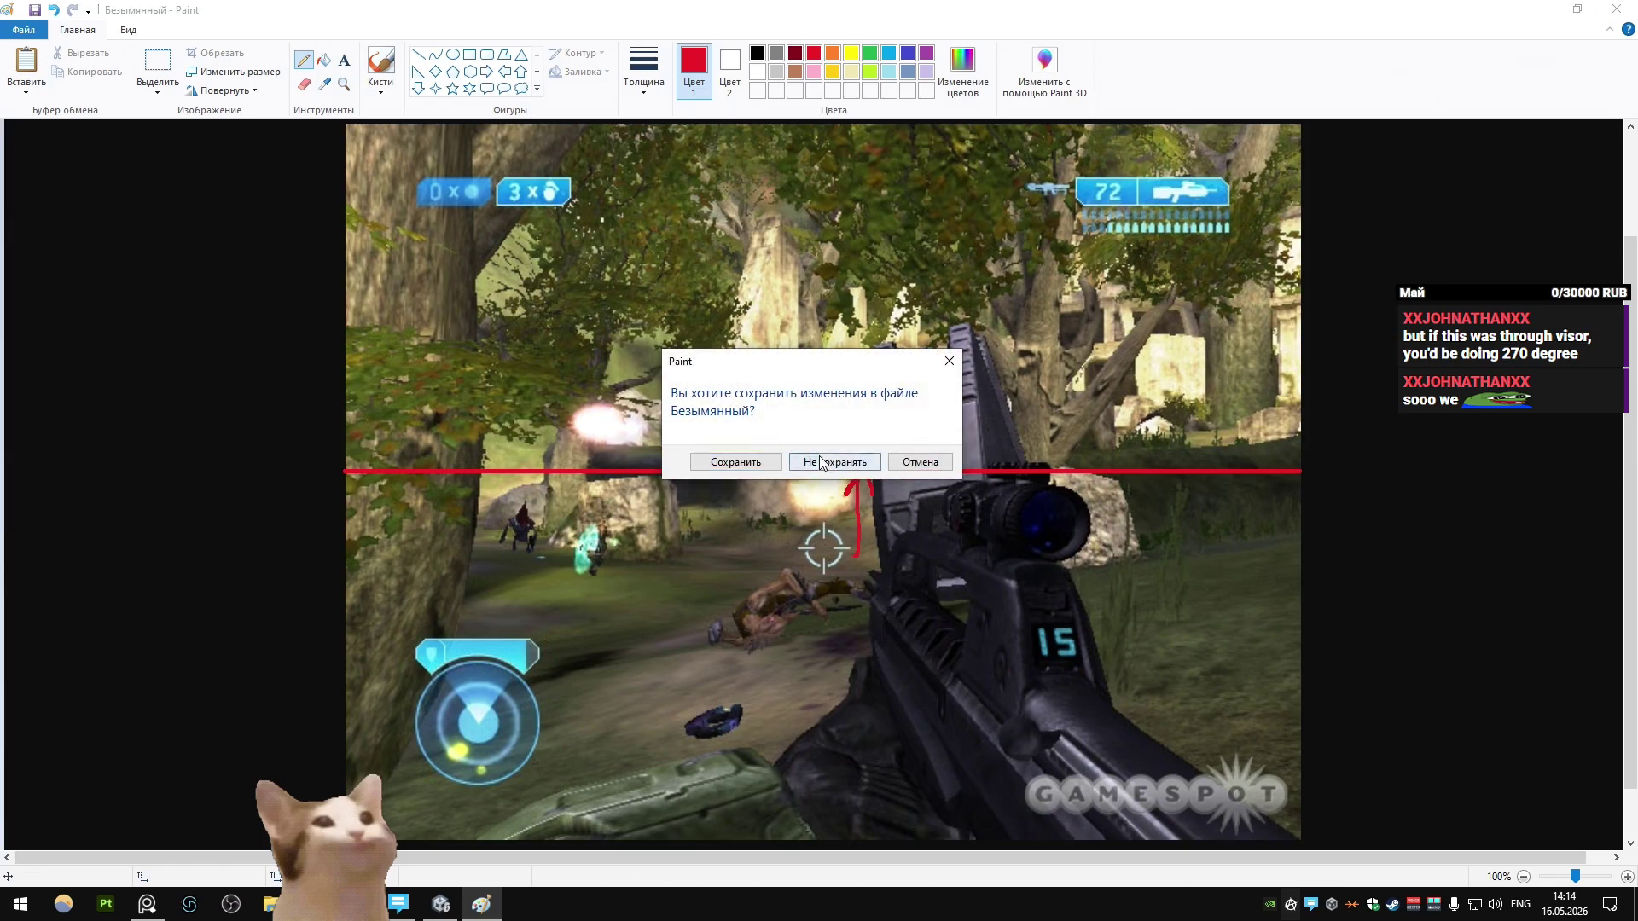
left_click(834, 461)
middle_click(534, 9)
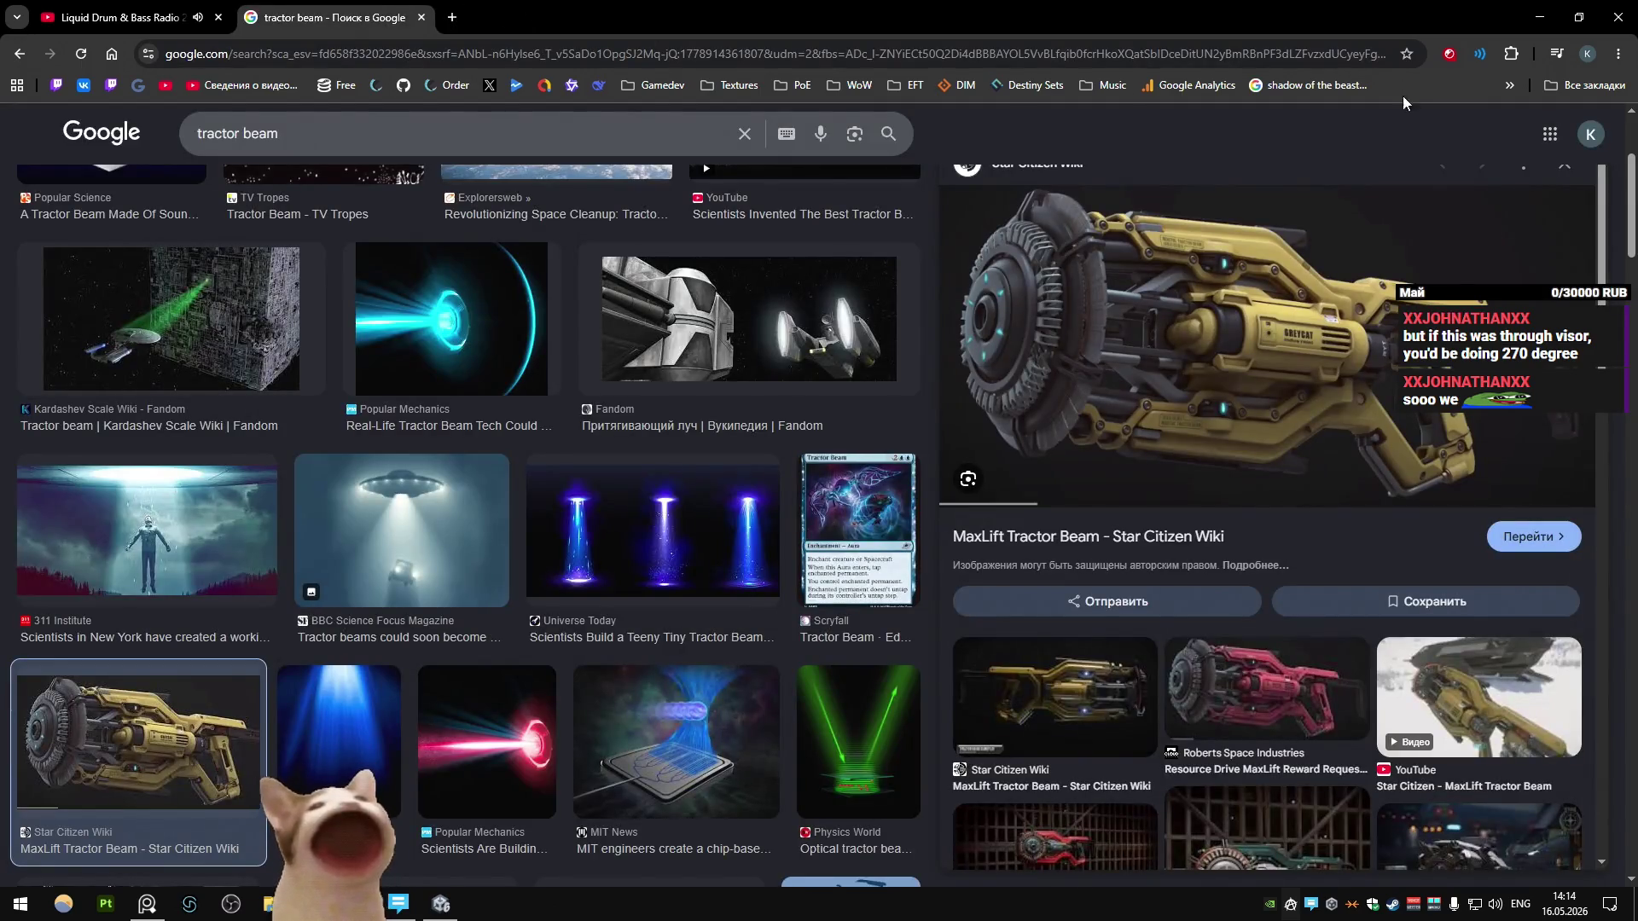
left_click(1539, 17)
left_click(786, 505, "shift")
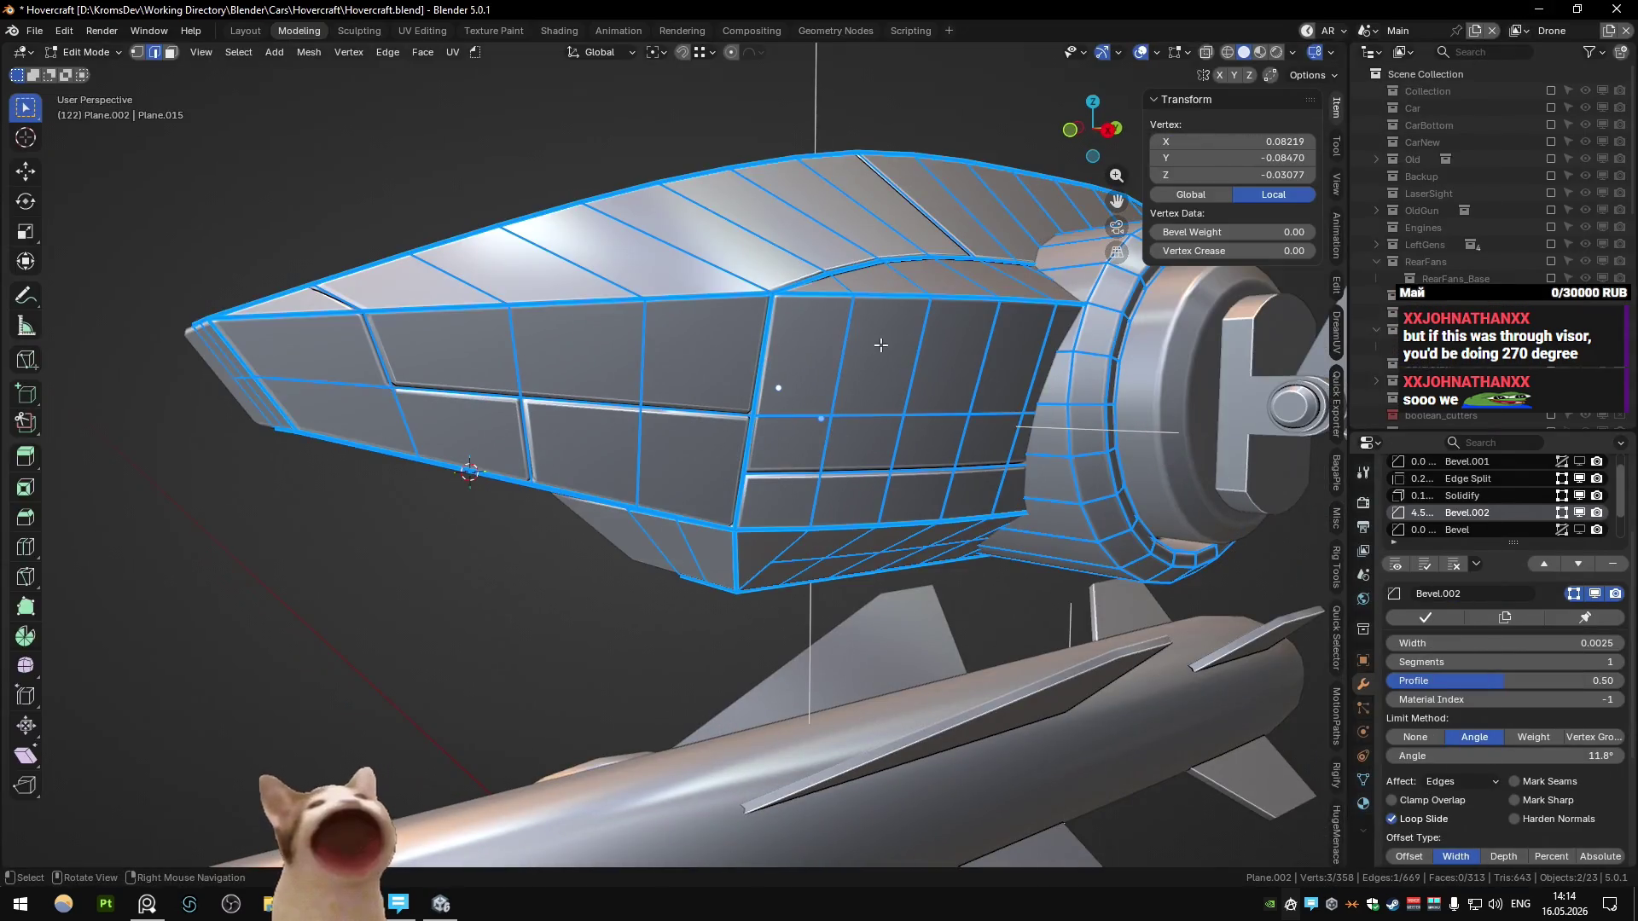
Step: Pick an edge path along a shell panel seam and apply a Quick Favorites operation to it
mouse_move(981, 328)
middle_mouse_down()
mouse_move(939, 393)
mouse_move(683, 413)
mouse_move(823, 428)
mouse_move(836, 458)
mouse_move(781, 529)
mouse_move(848, 520)
mouse_move(683, 443)
mouse_move(661, 475)
mouse_move(503, 459)
mouse_move(601, 471)
middle_mouse_up()
key("Tab")
key("Tab")
key("Tab")
key("Tab")
key("Tab")
key("Tab")
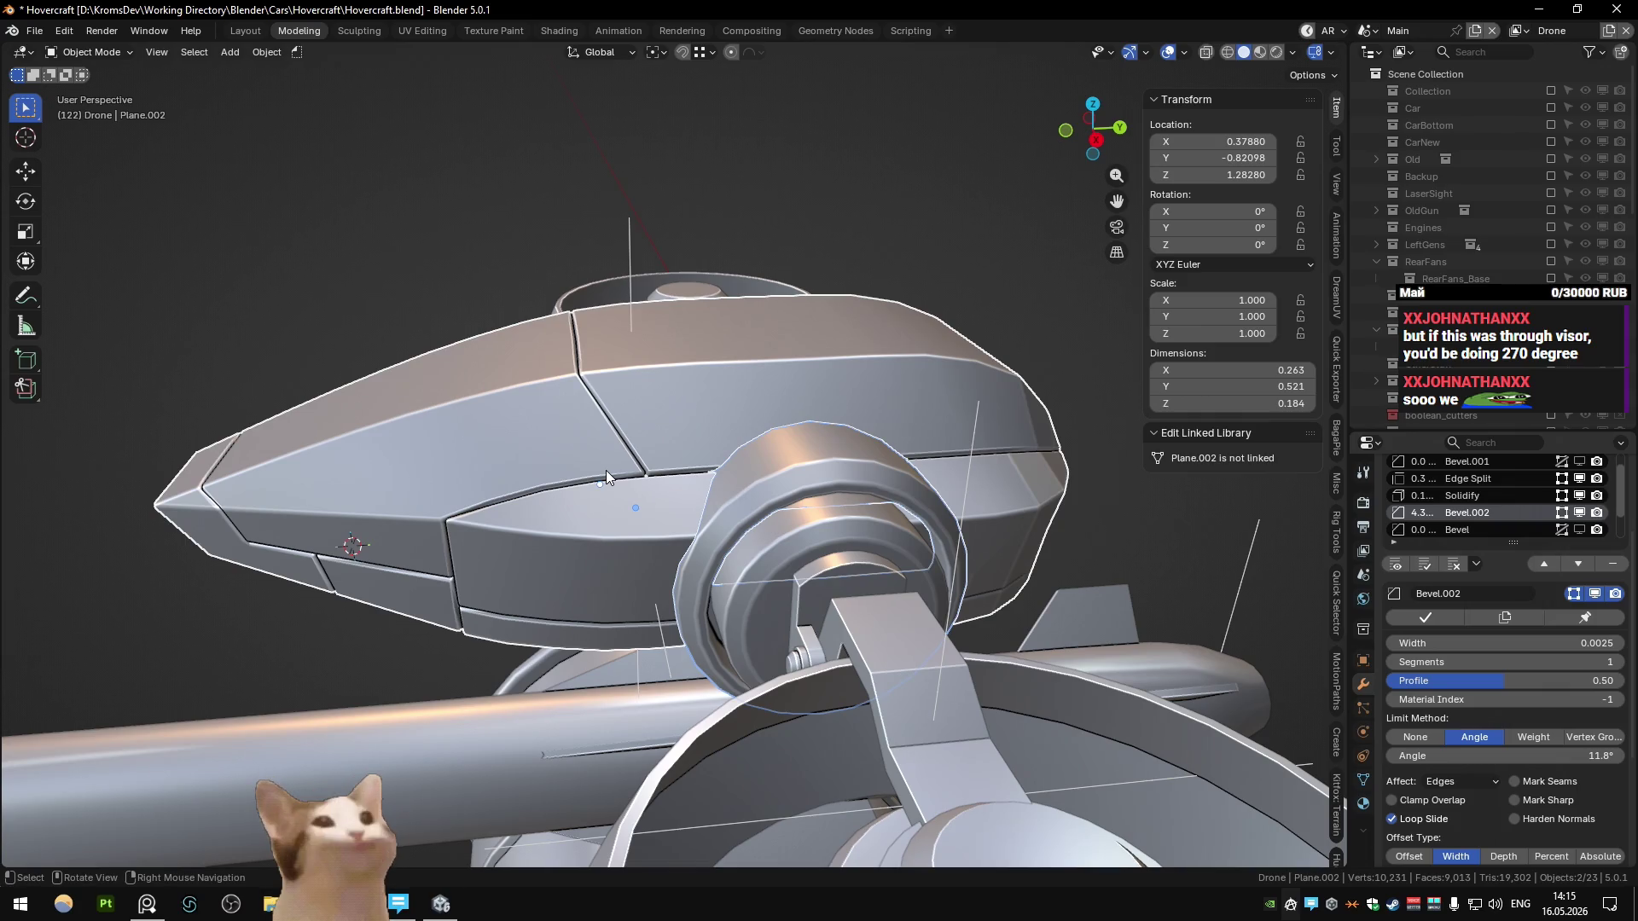
key("Tab")
mouse_move(517, 485)
middle_mouse_down()
mouse_move(672, 520)
mouse_move(712, 462)
mouse_move(678, 487)
mouse_move(874, 402)
mouse_move(597, 474)
mouse_move(627, 445)
mouse_move(596, 481)
mouse_move(699, 425)
mouse_move(597, 460)
mouse_move(590, 436)
middle_mouse_up()
key("Tab")
Step: Apply the Quick Favorites operation to a second set of seam edges
key("Tab")
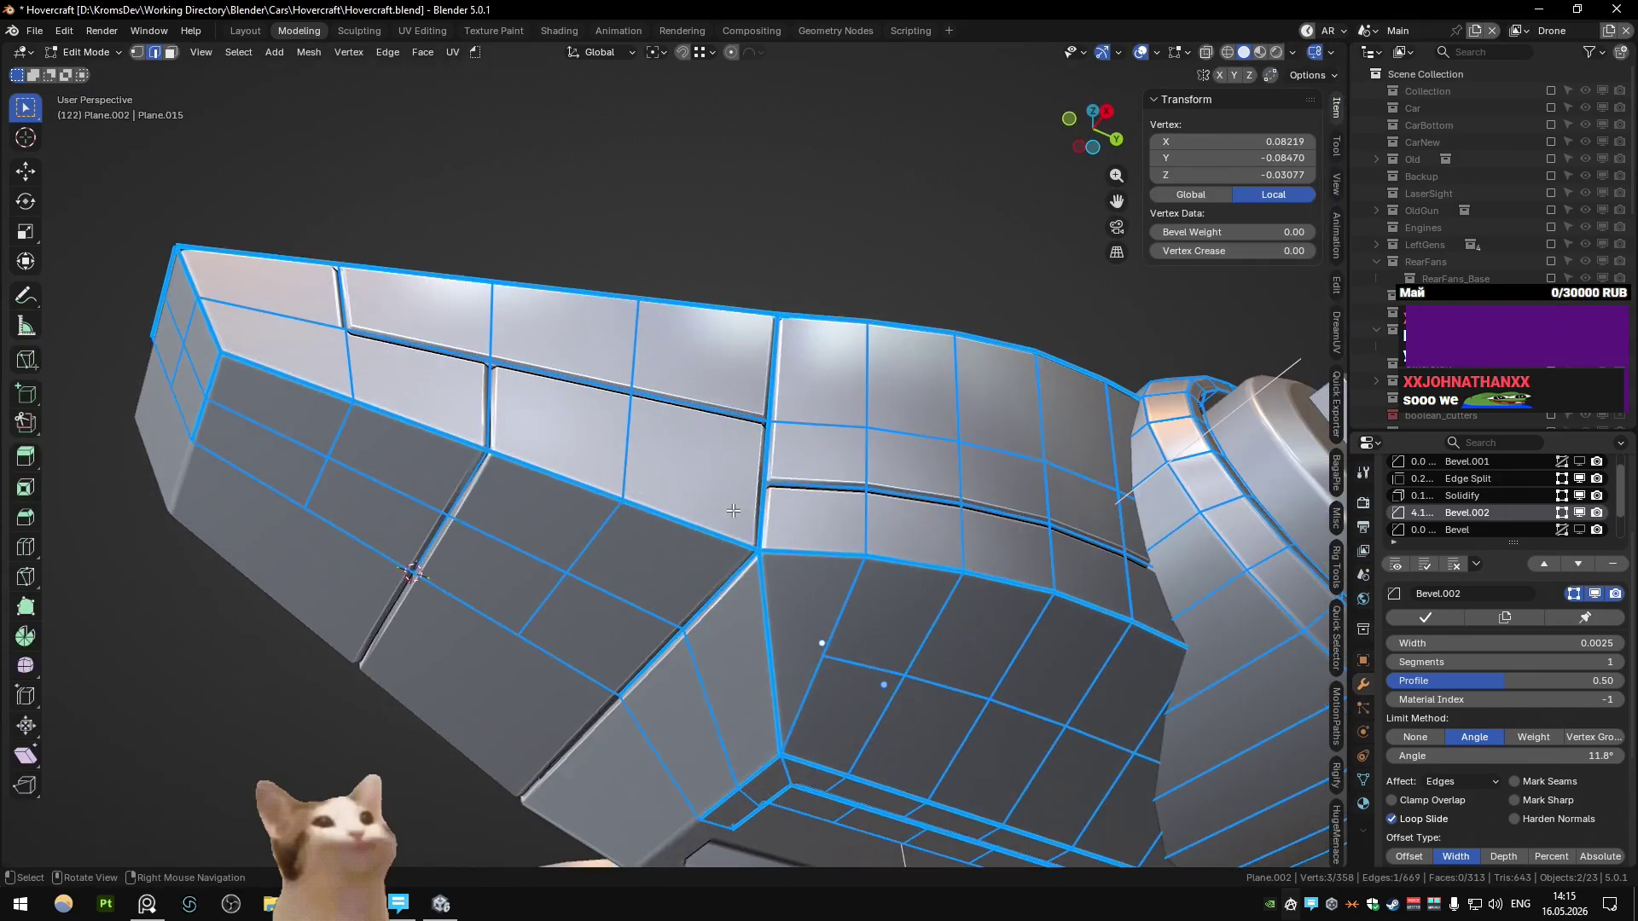
left_click(742, 511, "ctrl")
key("q")
left_click(645, 658)
key("Tab")
mouse_move(683, 640)
middle_mouse_down()
mouse_move(740, 621)
mouse_move(783, 642)
mouse_move(761, 652)
mouse_move(837, 608)
mouse_move(885, 551)
middle_mouse_up()
Step: Apply the favourite operation to one more seam edge path, then view the drone from above
key("Tab")
key("q")
left_click(1134, 221)
key("Tab")
mouse_move(750, 560)
middle_mouse_down()
mouse_move(832, 545)
mouse_move(546, 427)
middle_mouse_up()
key("Tab")
left_click(546, 426, "ctrl")
key("q")
left_click(598, 428)
key("Tab")
scroll(740, 434, "up", 2)
mouse_move(740, 433)
middle_mouse_down()
mouse_move(617, 488)
mouse_move(614, 505)
mouse_move(715, 527)
mouse_move(686, 528)
mouse_move(736, 457)
mouse_move(693, 433)
mouse_move(684, 399)
mouse_move(820, 473)
mouse_move(576, 519)
mouse_move(663, 582)
mouse_move(797, 551)
mouse_move(909, 604)
mouse_move(732, 595)
mouse_move(929, 358)
mouse_move(689, 418)
mouse_move(754, 462)
mouse_move(773, 519)
mouse_move(778, 483)
middle_mouse_up()
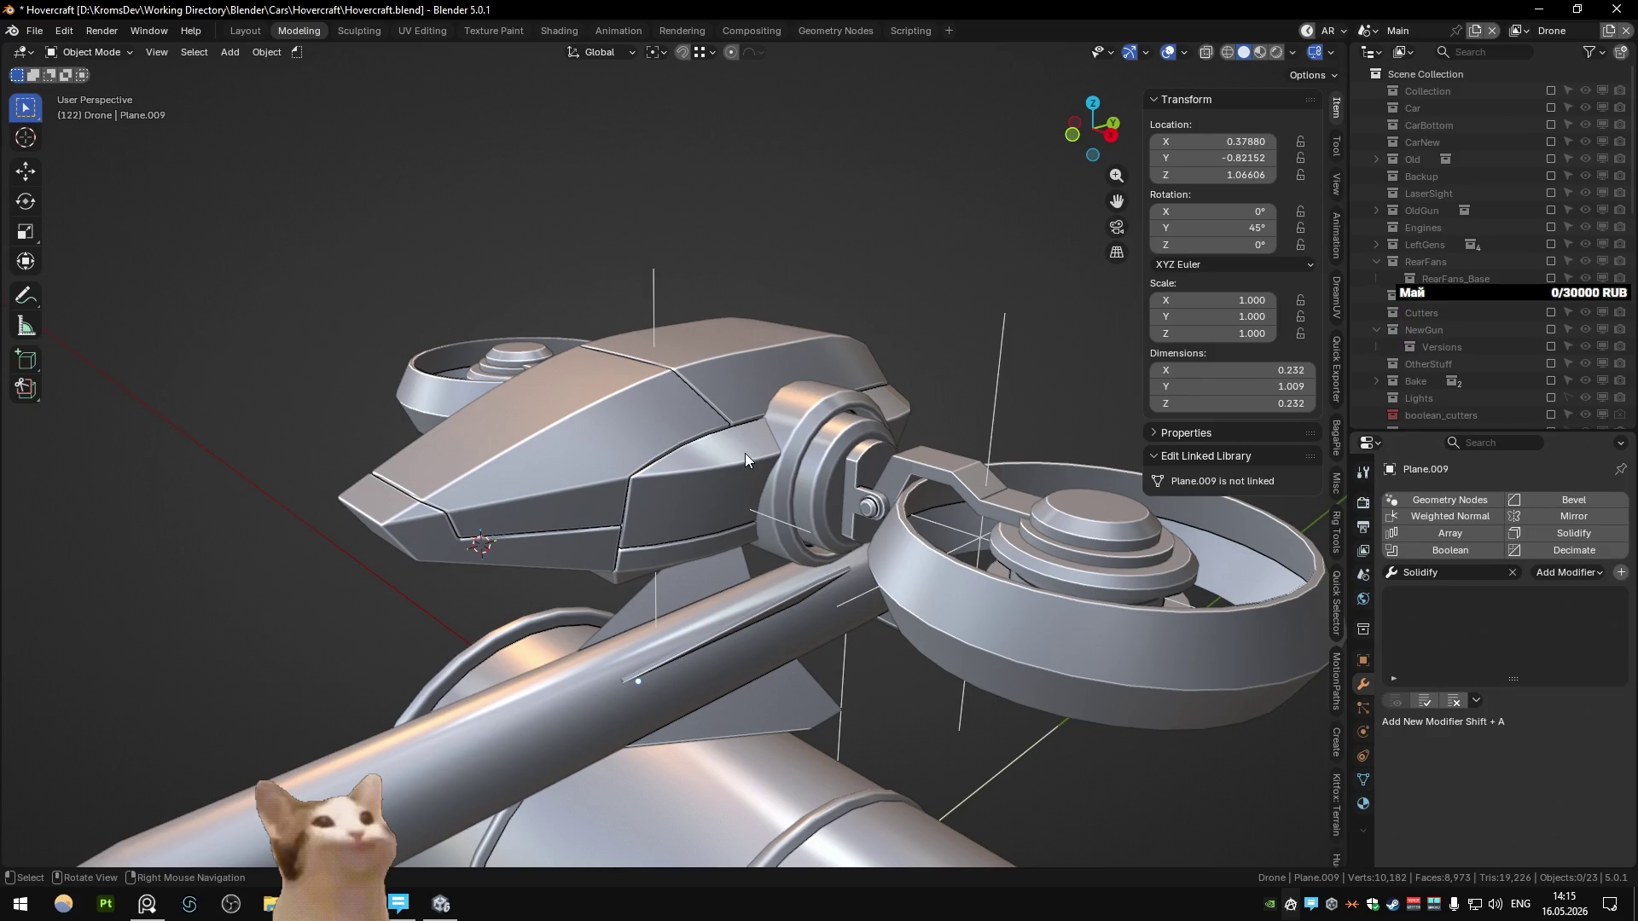
mouse_move(745, 453)
middle_mouse_down()
mouse_move(726, 382)
mouse_move(761, 442)
mouse_move(939, 454)
middle_mouse_up()
left_click(781, 461)
left_click(734, 253)
mouse_move(734, 252)
middle_mouse_down()
mouse_move(592, 443)
mouse_move(621, 480)
middle_mouse_up()
scroll(621, 480, "up", 5)
scroll(725, 428, "down", 4)
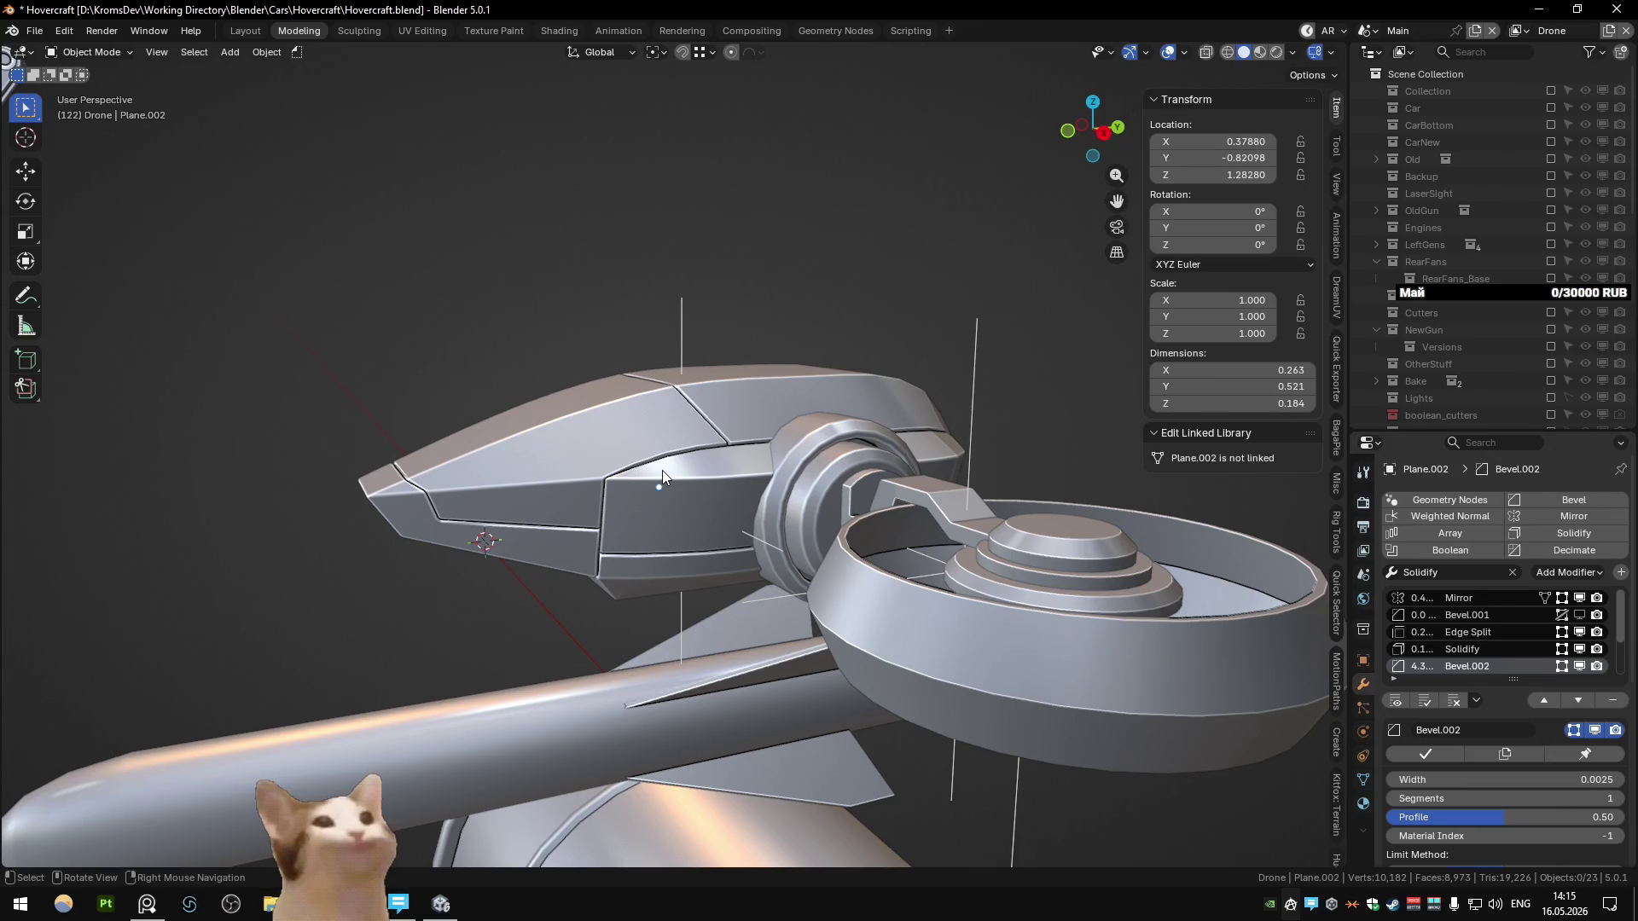
left_click(662, 469)
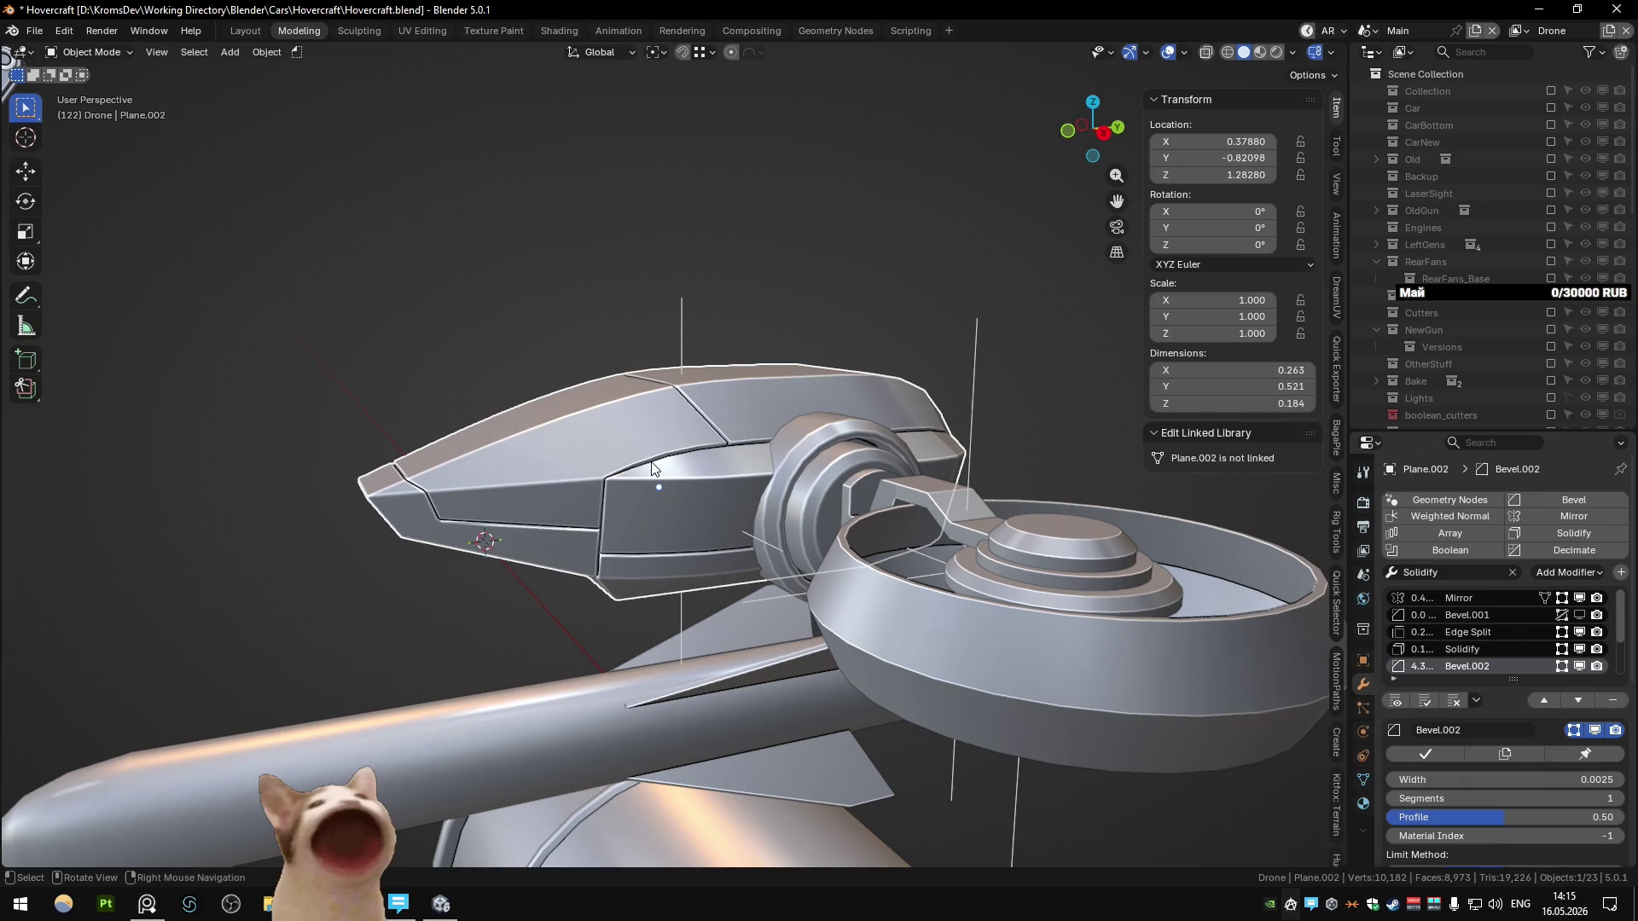
mouse_move(754, 482)
middle_mouse_down()
mouse_move(791, 447)
mouse_move(571, 483)
mouse_move(490, 406)
mouse_move(673, 403)
mouse_move(618, 428)
mouse_move(642, 467)
mouse_move(777, 474)
mouse_move(619, 567)
mouse_move(839, 577)
mouse_move(669, 555)
mouse_move(617, 582)
mouse_move(739, 551)
mouse_move(555, 525)
mouse_move(650, 592)
mouse_move(522, 591)
middle_mouse_up()
scroll(618, 427, "up", 5)
key("KP_Divide")
key("KP_Divide")
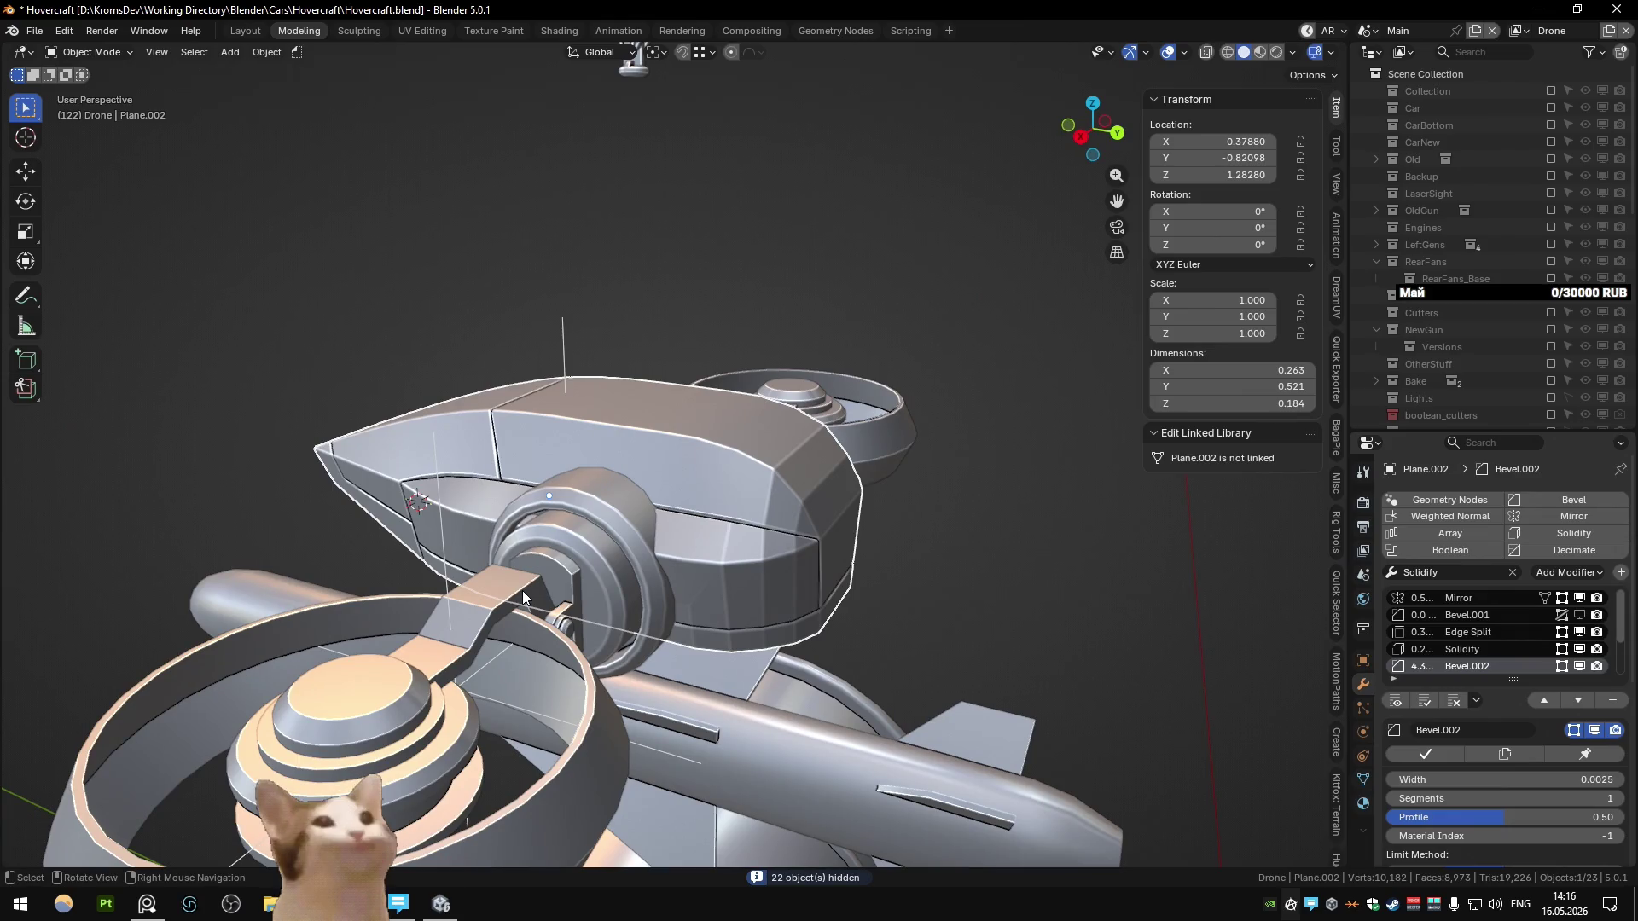
middle_click_drag(719, 536, 663, 499)
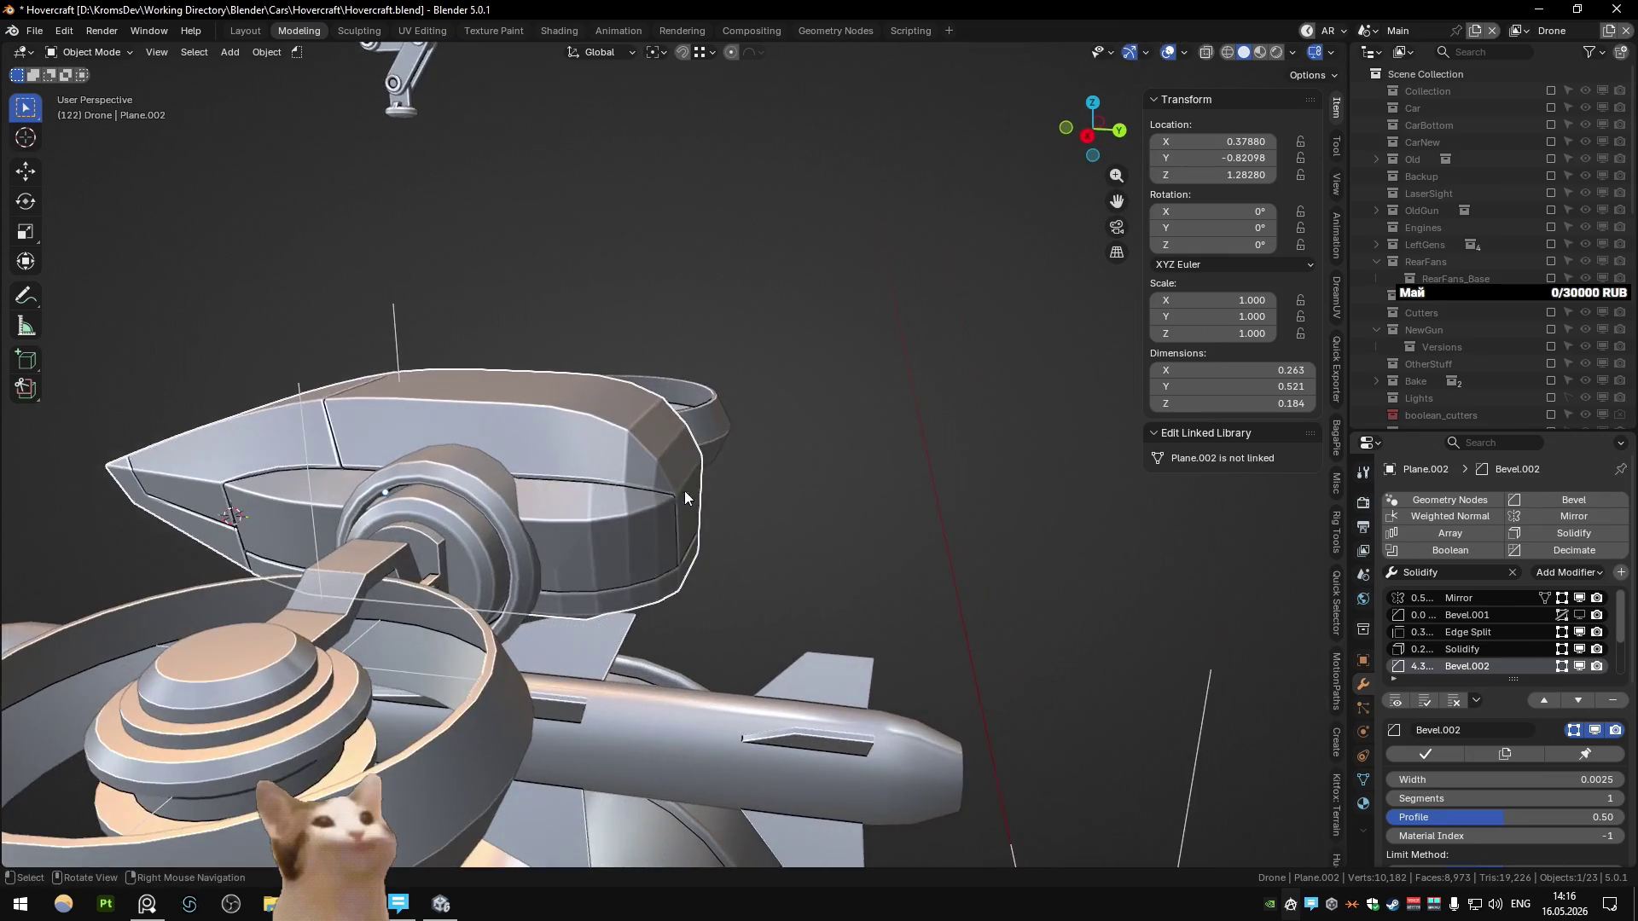
key("Tab")
key("Tab")
mouse_move(597, 499)
middle_mouse_down()
mouse_move(479, 499)
mouse_move(709, 483)
mouse_move(961, 509)
mouse_move(645, 477)
mouse_move(778, 515)
mouse_move(809, 499)
mouse_move(643, 431)
mouse_move(621, 363)
mouse_move(684, 320)
mouse_move(839, 411)
mouse_move(783, 504)
mouse_move(954, 498)
mouse_move(805, 488)
mouse_move(836, 509)
mouse_move(899, 484)
mouse_move(863, 504)
mouse_move(698, 517)
mouse_move(693, 534)
mouse_move(818, 468)
mouse_move(819, 500)
mouse_move(544, 505)
mouse_move(772, 526)
mouse_move(731, 508)
mouse_move(734, 539)
middle_mouse_up()
scroll(807, 498, "down", 3)
left_click(106, 903)
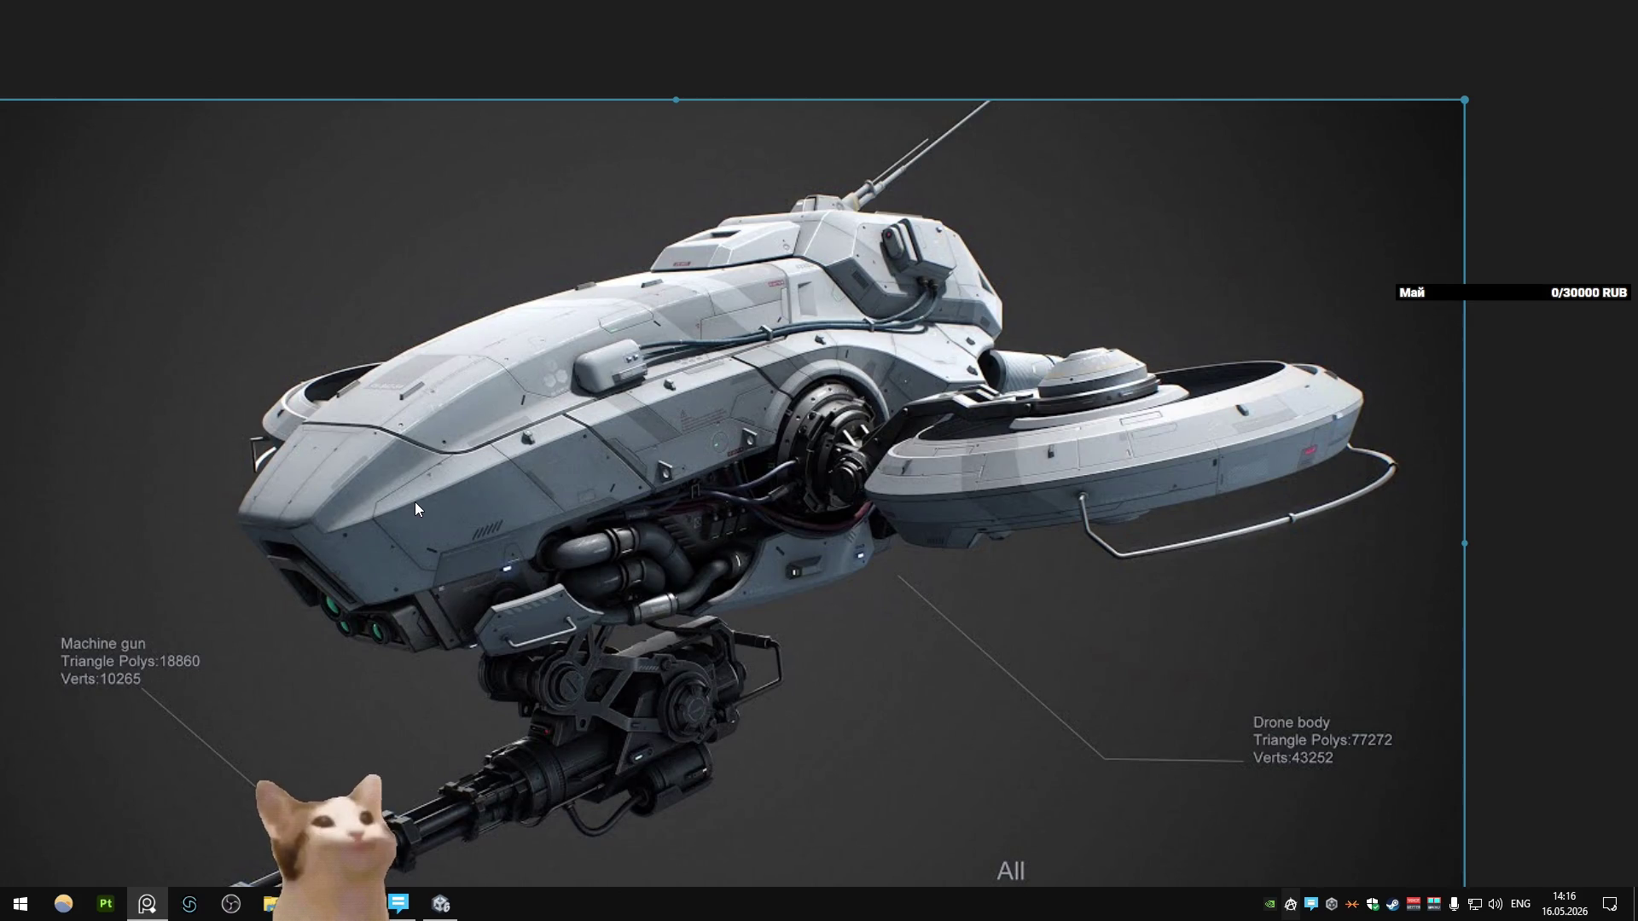
mouse_move(415, 502)
middle_mouse_down()
mouse_move(567, 454)
mouse_move(642, 469)
mouse_move(334, 459)
mouse_move(720, 463)
mouse_move(437, 473)
mouse_move(517, 500)
mouse_move(549, 531)
mouse_move(534, 551)
mouse_move(563, 500)
mouse_move(449, 554)
mouse_move(435, 526)
mouse_move(470, 474)
mouse_move(724, 527)
mouse_move(459, 510)
middle_mouse_up()
key("shift+h")
key("ctrl+z")
scroll(549, 531, "up", 3)
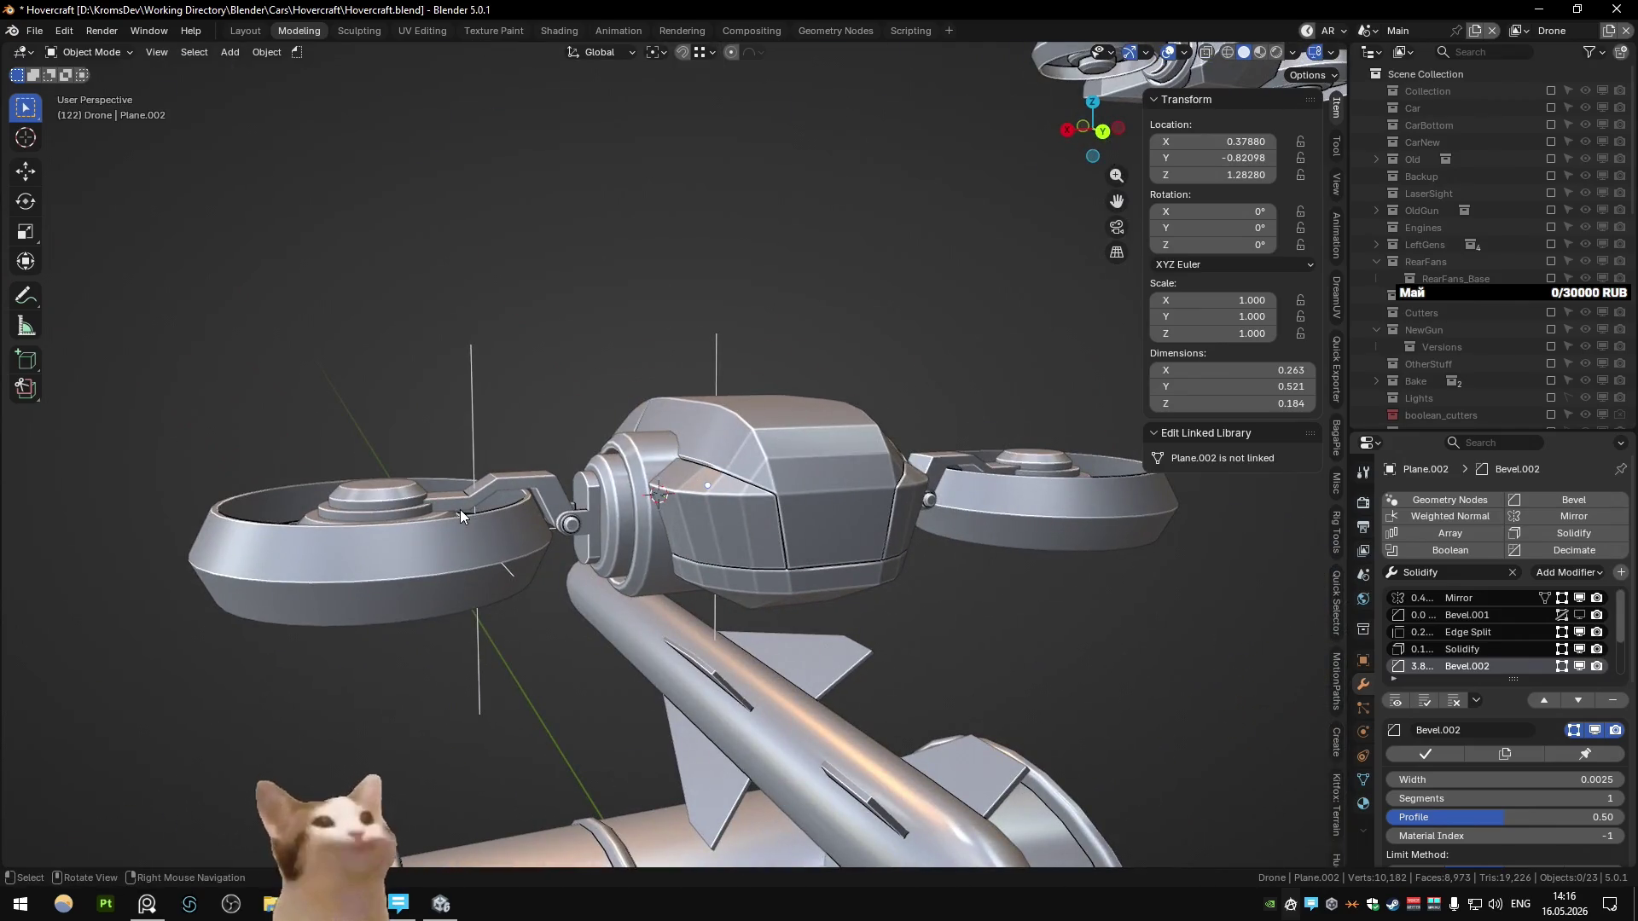
Step: Inspect both sides of the cockpit and switch the front shell to face-select editing
mouse_move(460, 511)
middle_mouse_down()
mouse_move(654, 496)
mouse_move(723, 563)
mouse_move(709, 570)
mouse_move(853, 529)
mouse_move(799, 560)
mouse_move(809, 551)
middle_mouse_up()
scroll(1450, 656, "down", 2)
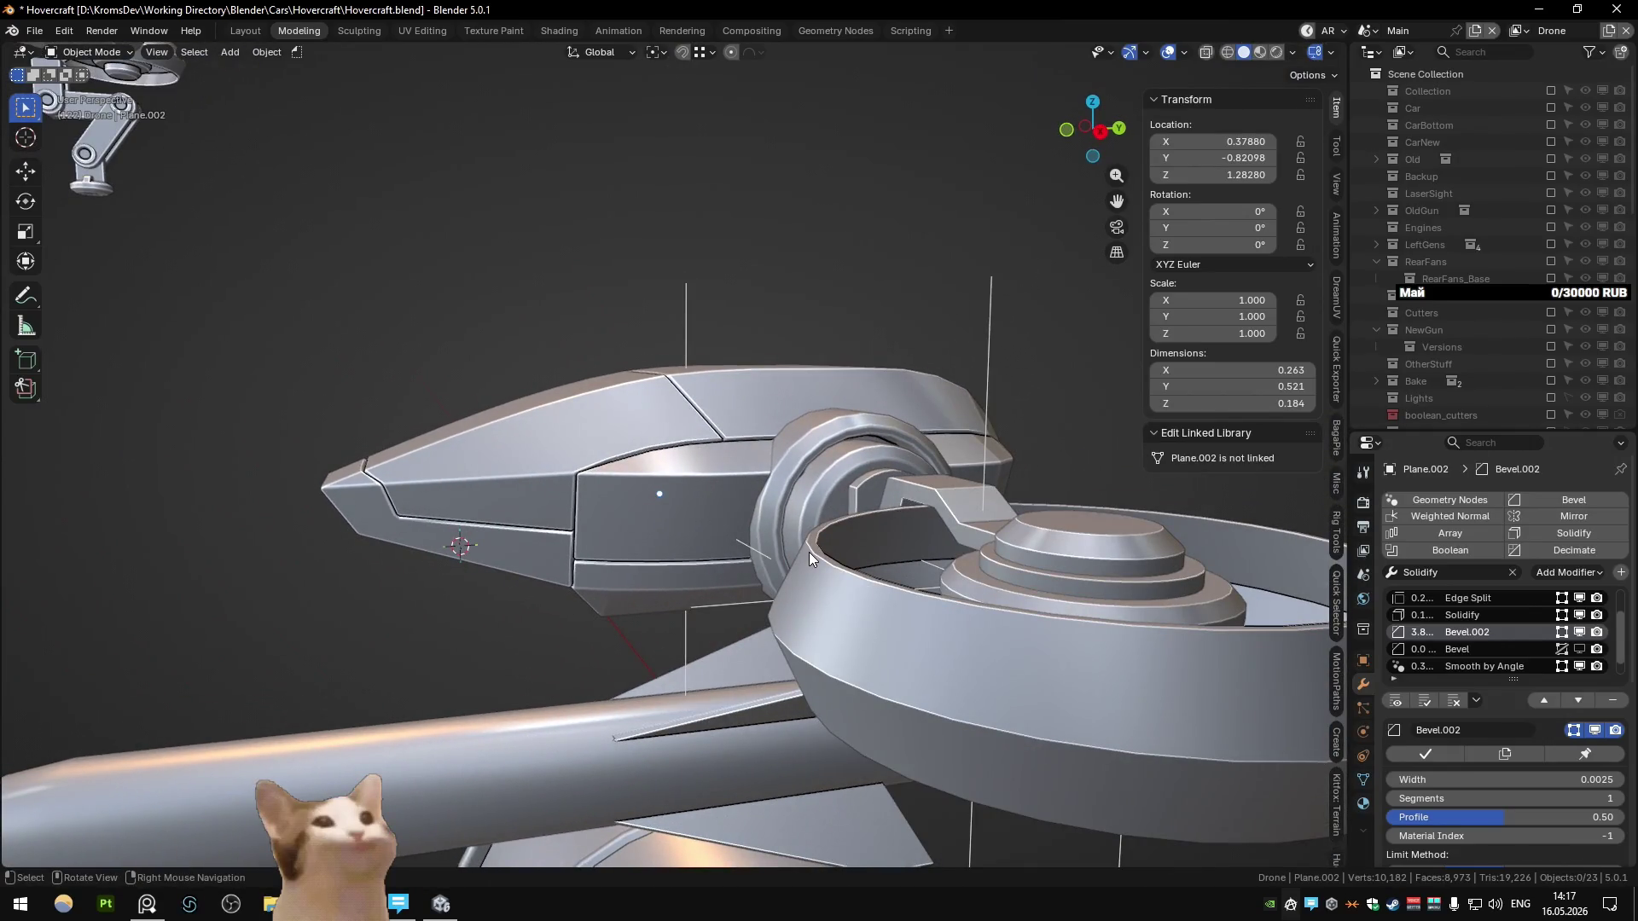
mouse_move(809, 551)
middle_mouse_down()
mouse_move(694, 540)
mouse_move(831, 534)
mouse_move(821, 480)
mouse_move(800, 529)
mouse_move(692, 506)
middle_mouse_up()
key("Tab")
key("3")
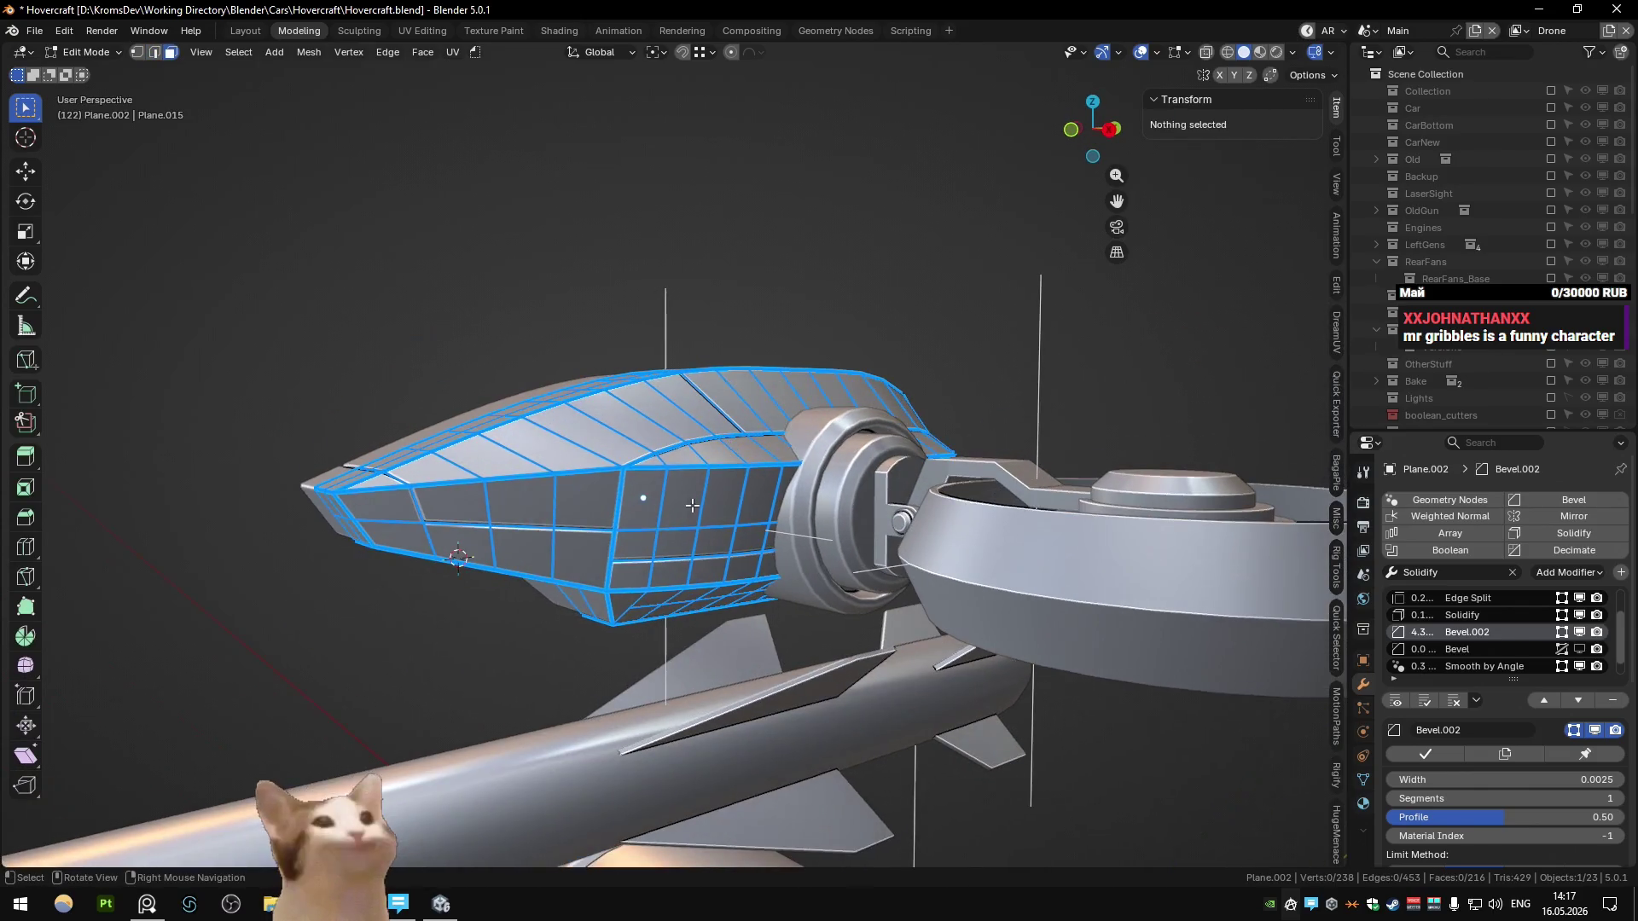
mouse_move(473, 458)
middle_mouse_down()
mouse_move(346, 496)
mouse_move(648, 491)
mouse_move(546, 529)
mouse_move(713, 502)
mouse_move(447, 505)
middle_mouse_up()
left_click(392, 517)
key("Tab")
key("Tab")
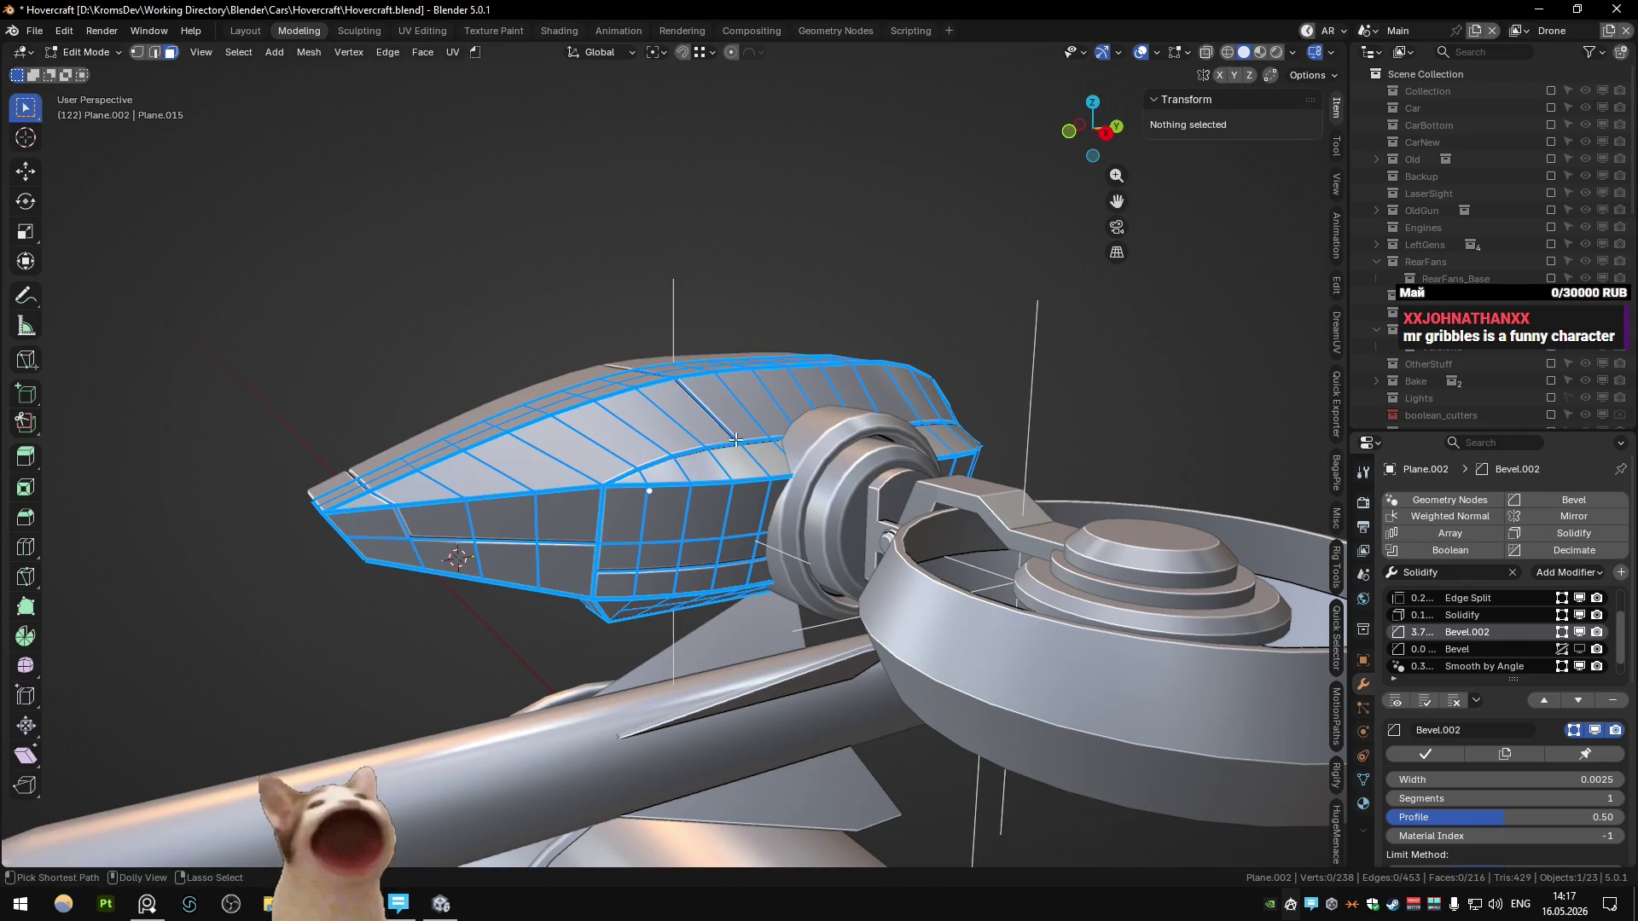
Step: Select the strip of top panel faces to read their Mean Bevel Weight
left_click(418, 483, "ctrl")
left_click(418, 482, "ctrl+shift")
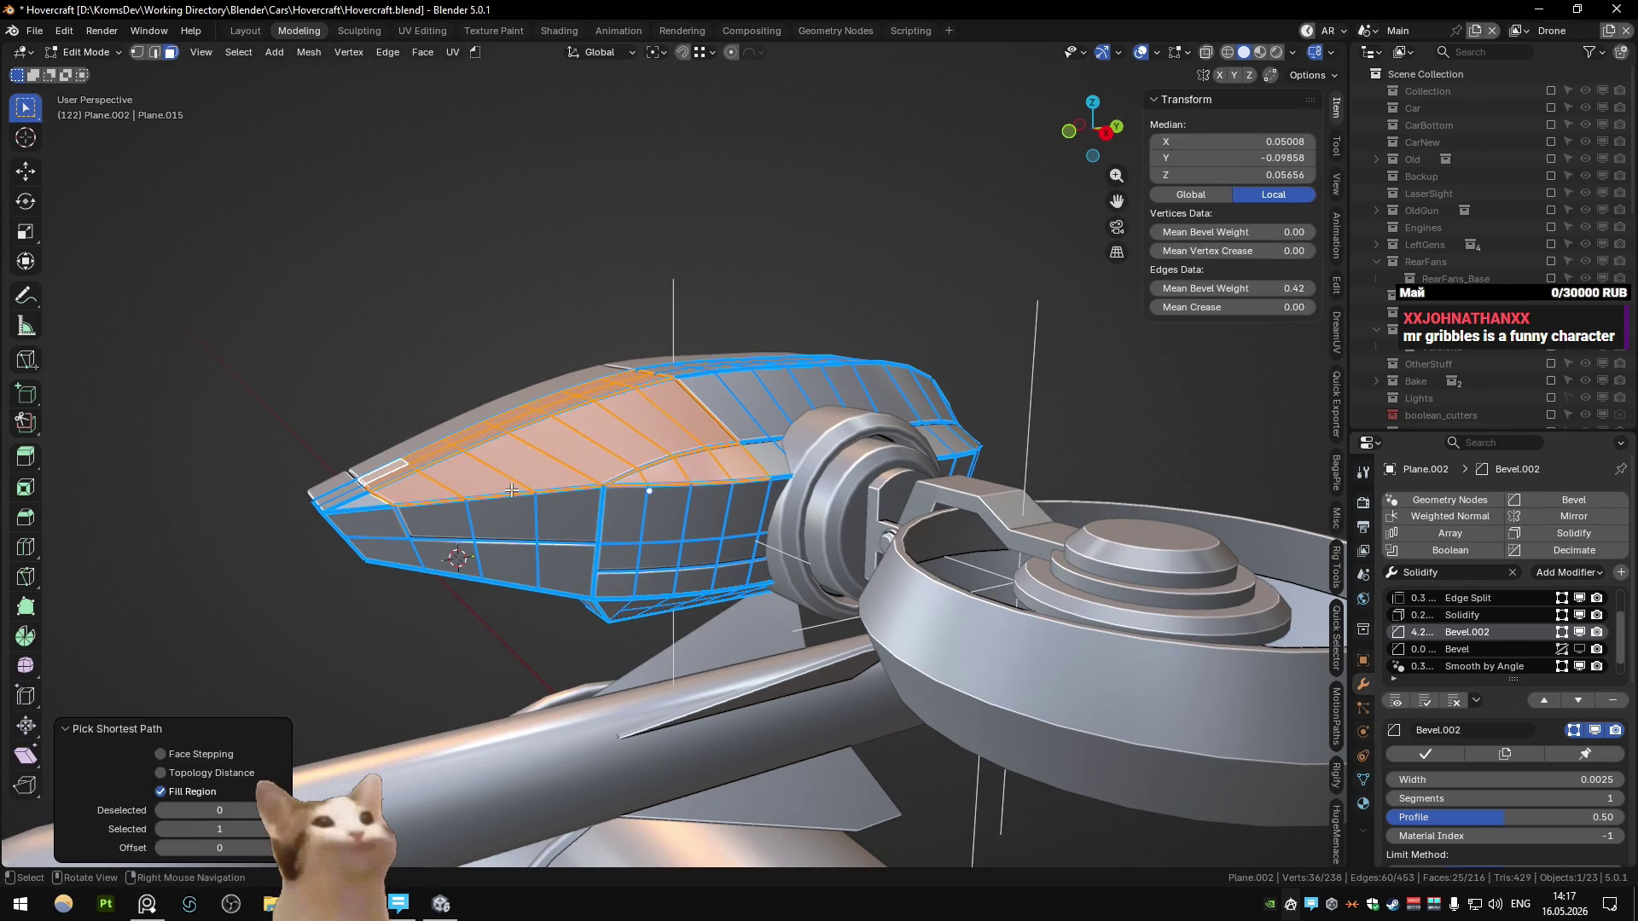
key("ctrl+z")
middle_click_drag(683, 499, 653, 493)
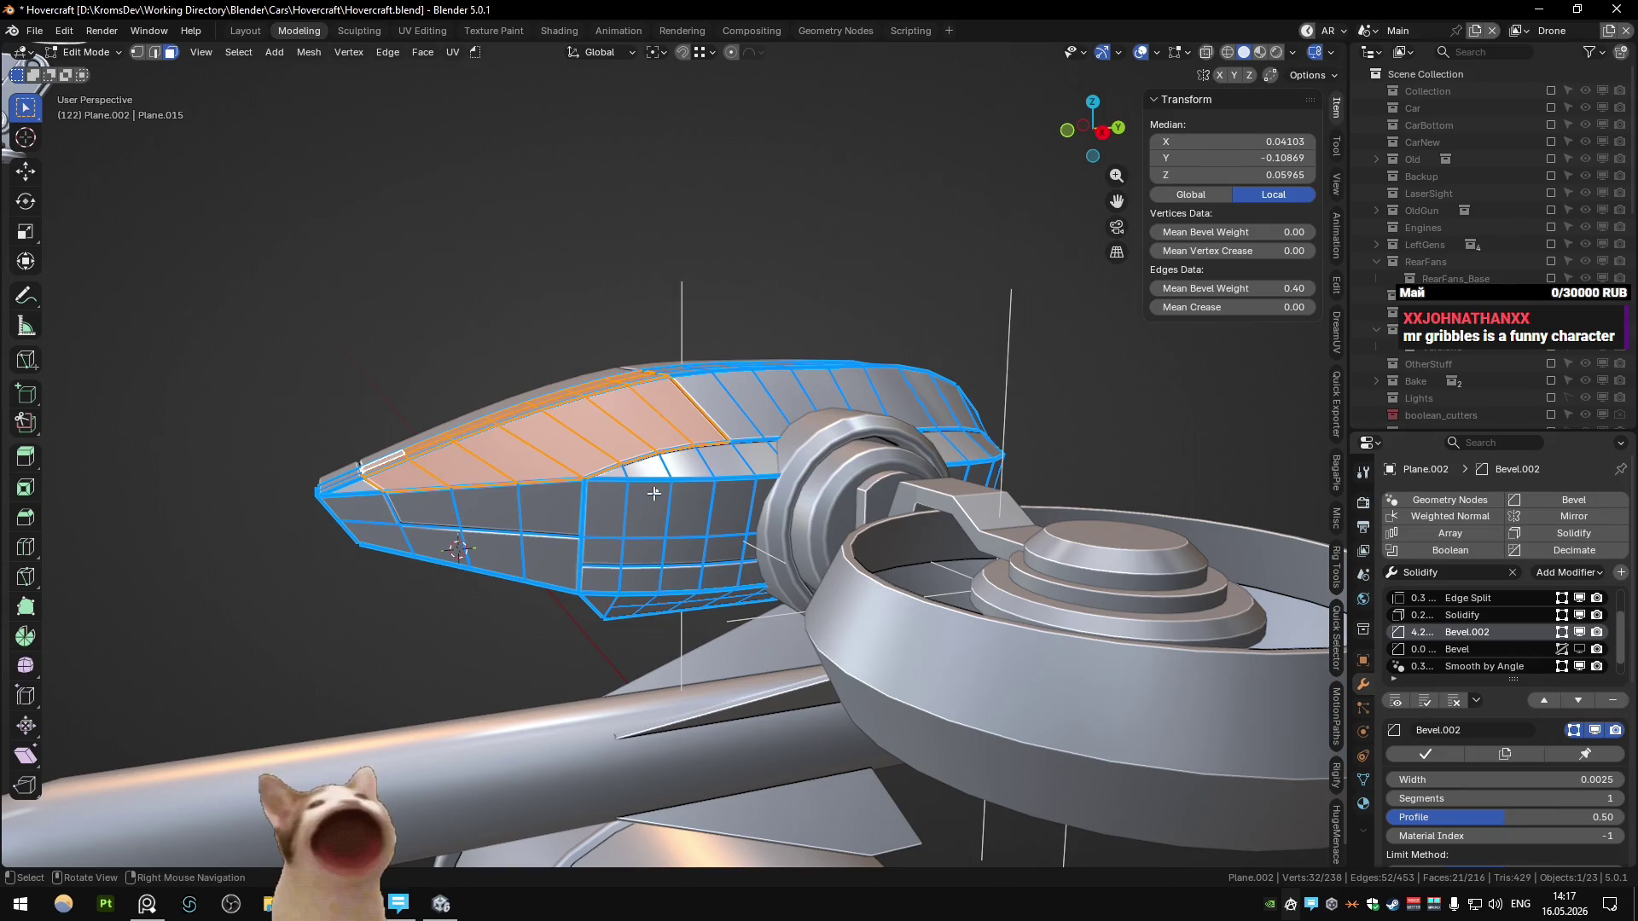
mouse_move(653, 493)
middle_mouse_down()
mouse_move(621, 459)
mouse_move(667, 457)
mouse_move(590, 510)
mouse_move(609, 531)
mouse_move(581, 506)
mouse_move(670, 465)
mouse_move(663, 489)
mouse_move(548, 546)
middle_mouse_up()
key("Tab")
key("Tab")
Step: Select a path of faces along the shell's side to check their bevel weight
left_click(432, 495)
left_click(576, 509)
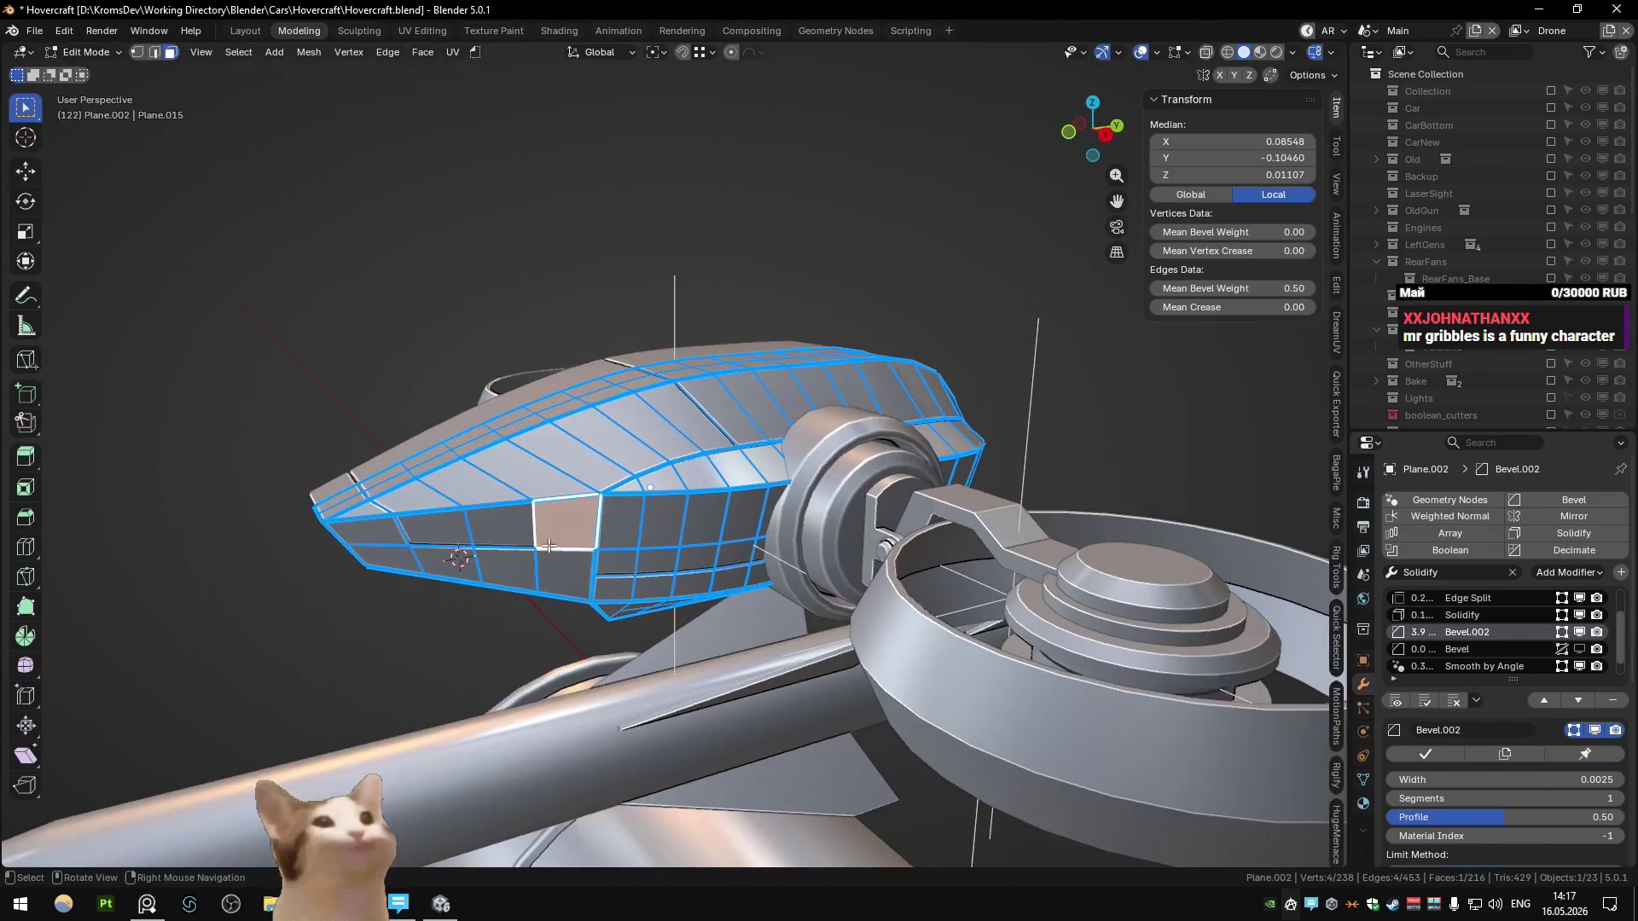
left_click(402, 507, "ctrl")
left_click(559, 431, "ctrl")
middle_click_drag(732, 422, 770, 444)
left_click(1099, 506, "ctrl")
middle_click_drag(1099, 506, 870, 649)
left_click(871, 648, "ctrl")
left_click(925, 607, "ctrl")
left_click(895, 465, "ctrl")
mouse_move(896, 465)
middle_mouse_down()
mouse_move(828, 391)
mouse_move(869, 463)
mouse_move(745, 418)
mouse_move(715, 358)
mouse_move(953, 356)
middle_mouse_up()
Step: Clear the face selection and isolate the front shell in local view
key("alt+a")
key("Tab")
left_click(745, 418)
key("KP_Divide")
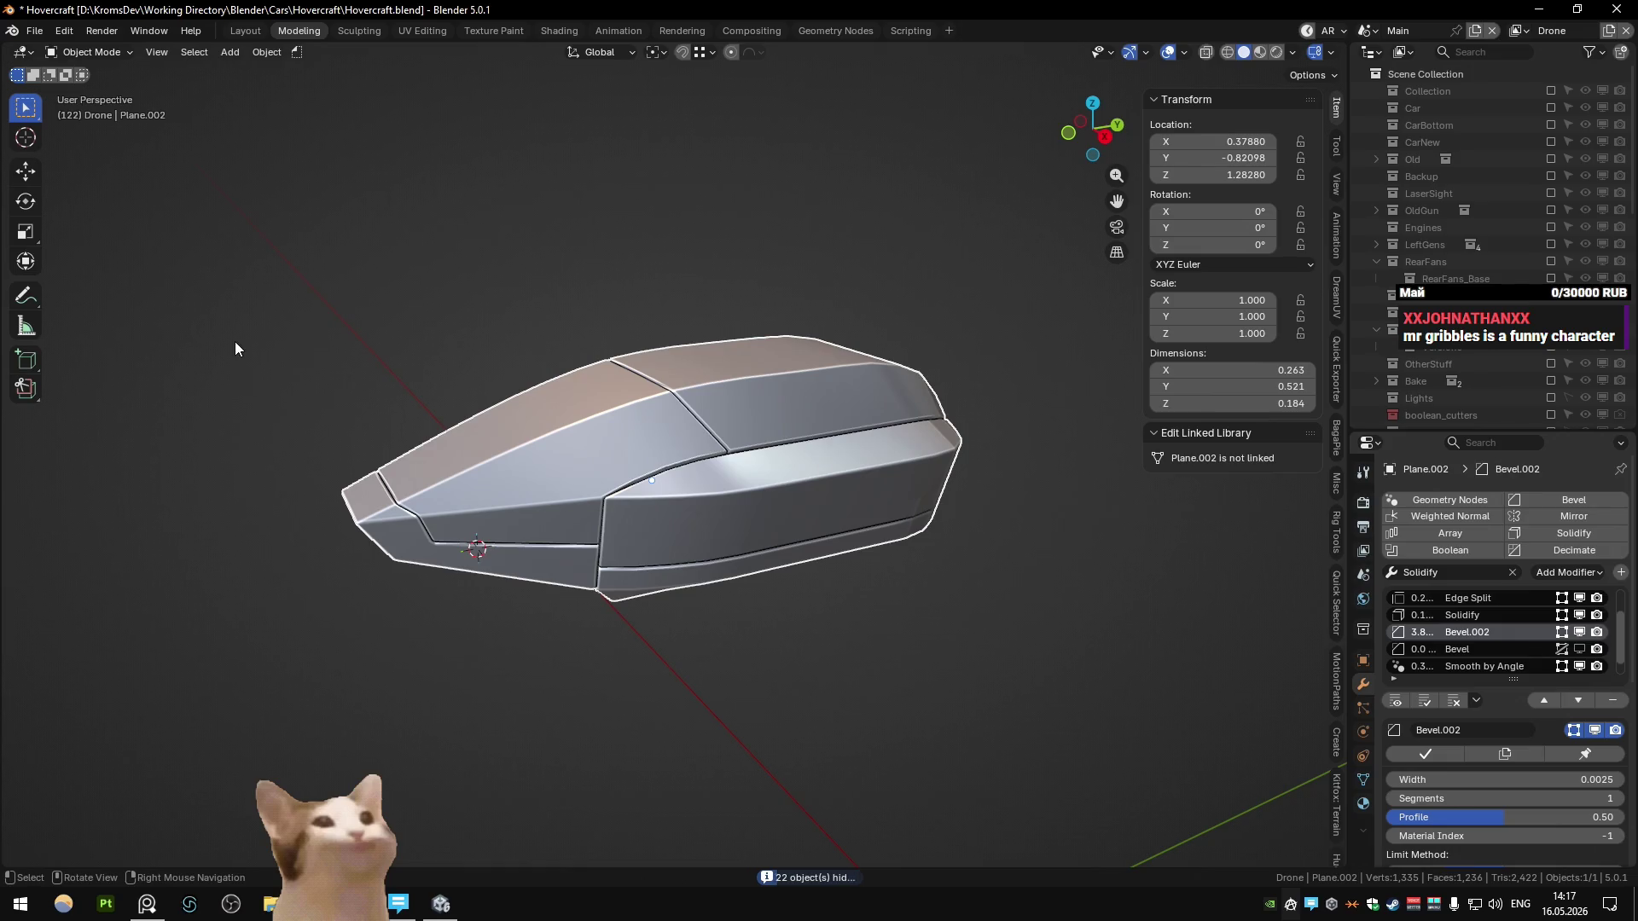
Step: Leave local view so the whole hovercraft is visible again
left_click(540, 274)
key("ctrl+space")
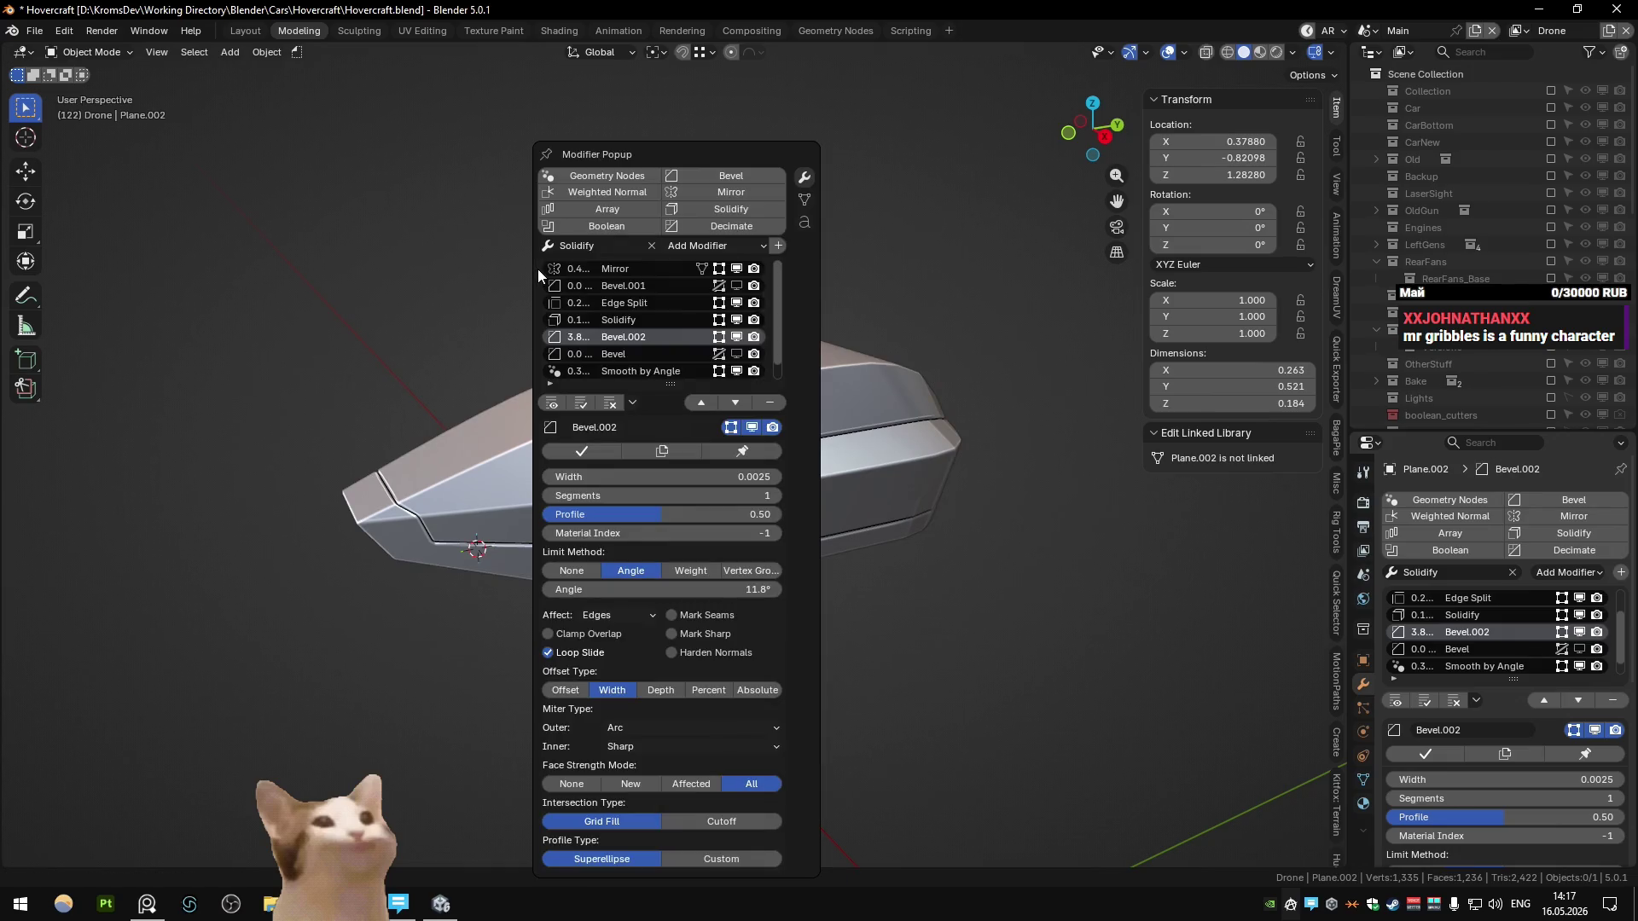
key("Escape")
key("KP_Divide")
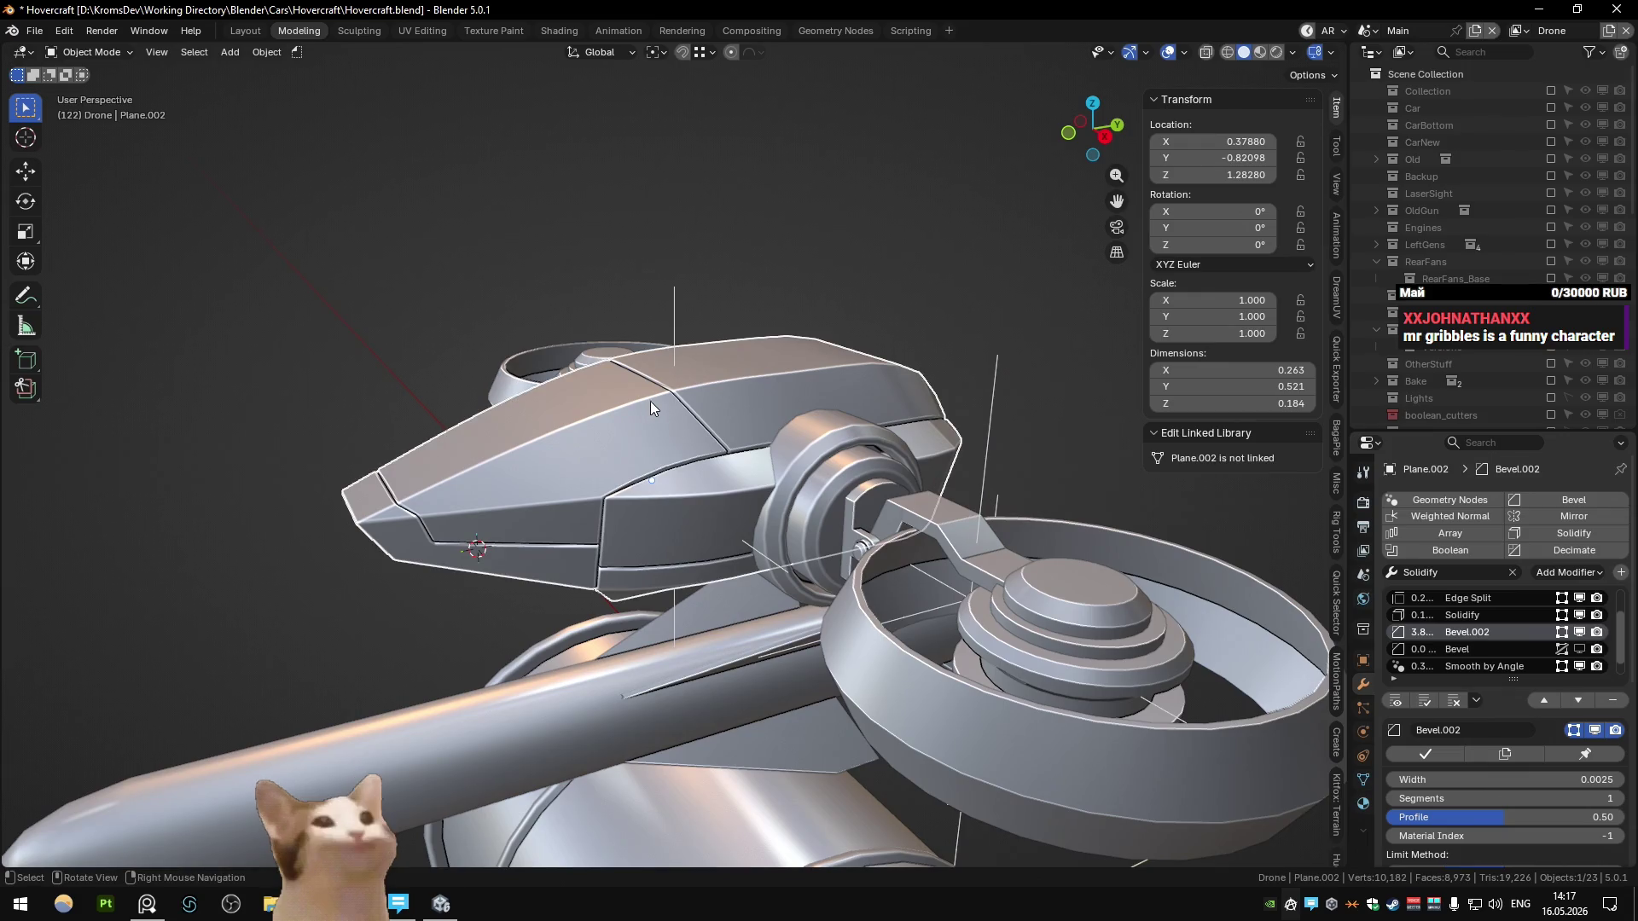
scroll(761, 580, "down", 4)
Step: Hide the cylinder, then hide everything except the front shell
left_click(703, 599)
key("h")
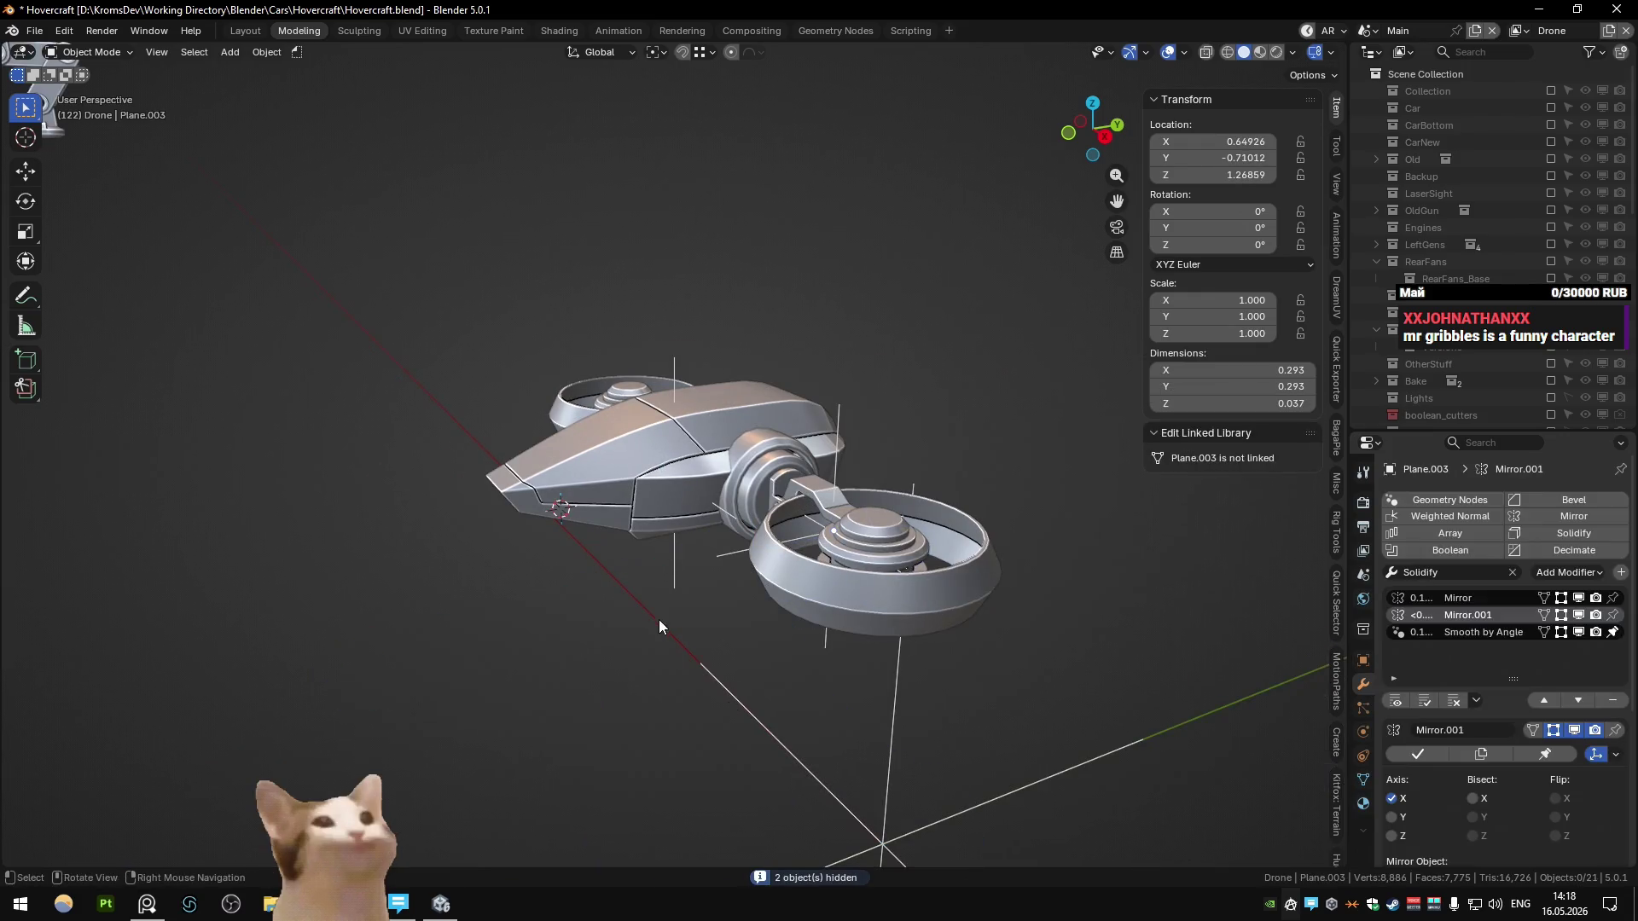
key("ctrl+z")
left_click(648, 601)
key("h")
left_click(645, 477)
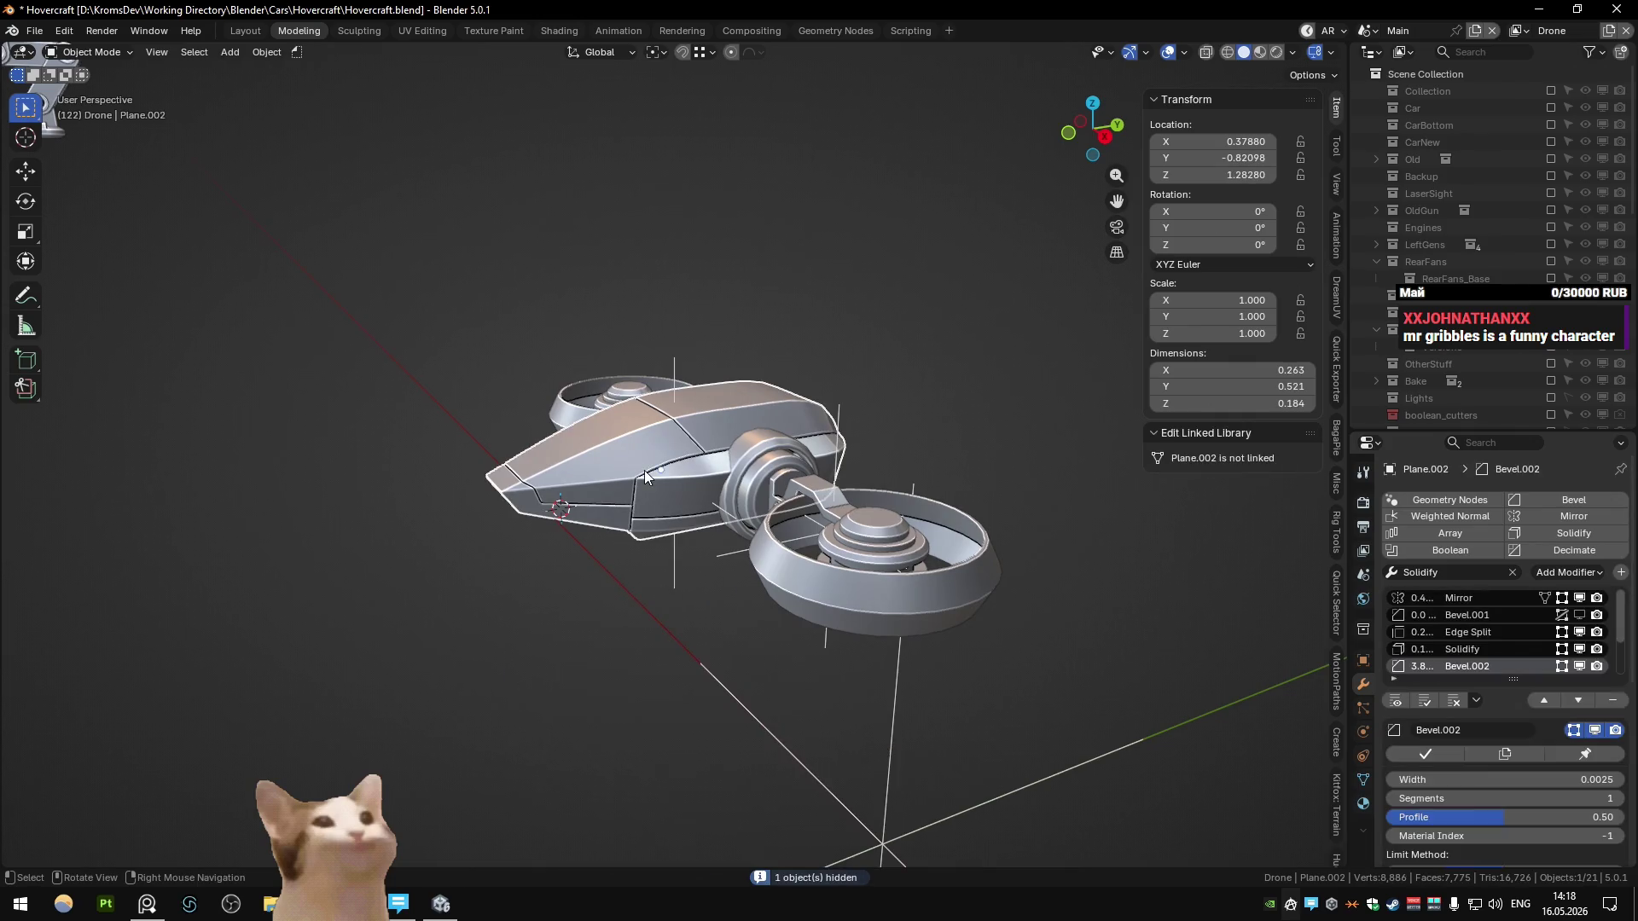
key("shift+h")
scroll(644, 474, "up", 4)
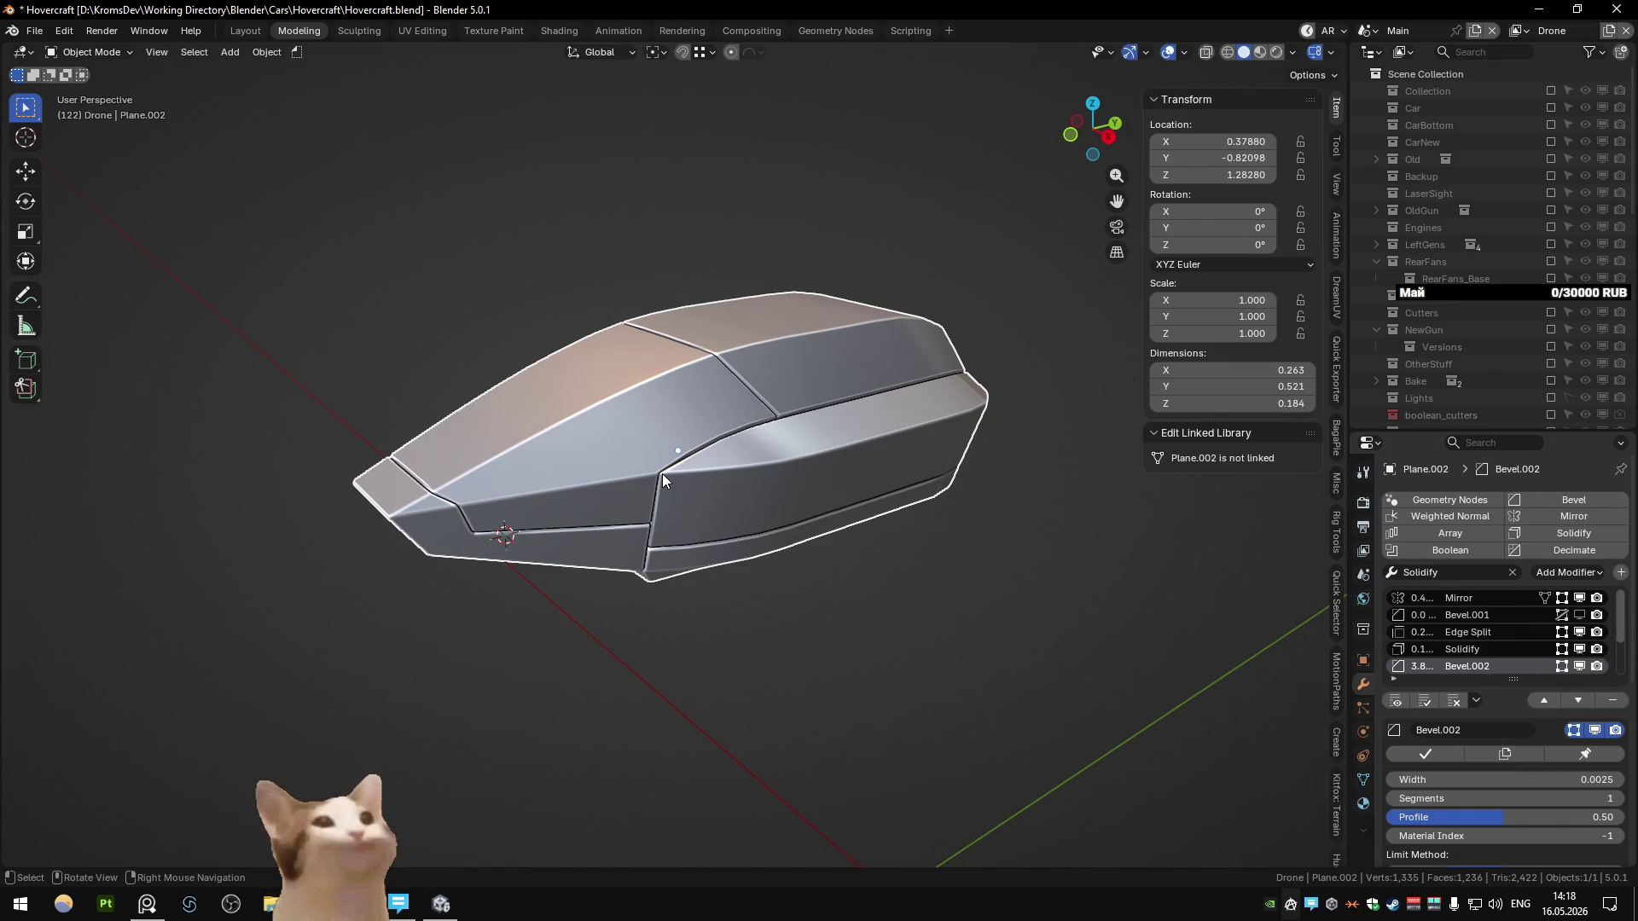
Step: Orbit the isolated shell, then switch to the drone reference board in PureRef
mouse_move(662, 473)
middle_mouse_down()
mouse_move(587, 392)
mouse_move(771, 436)
mouse_move(686, 427)
mouse_move(524, 485)
mouse_move(819, 461)
middle_mouse_up()
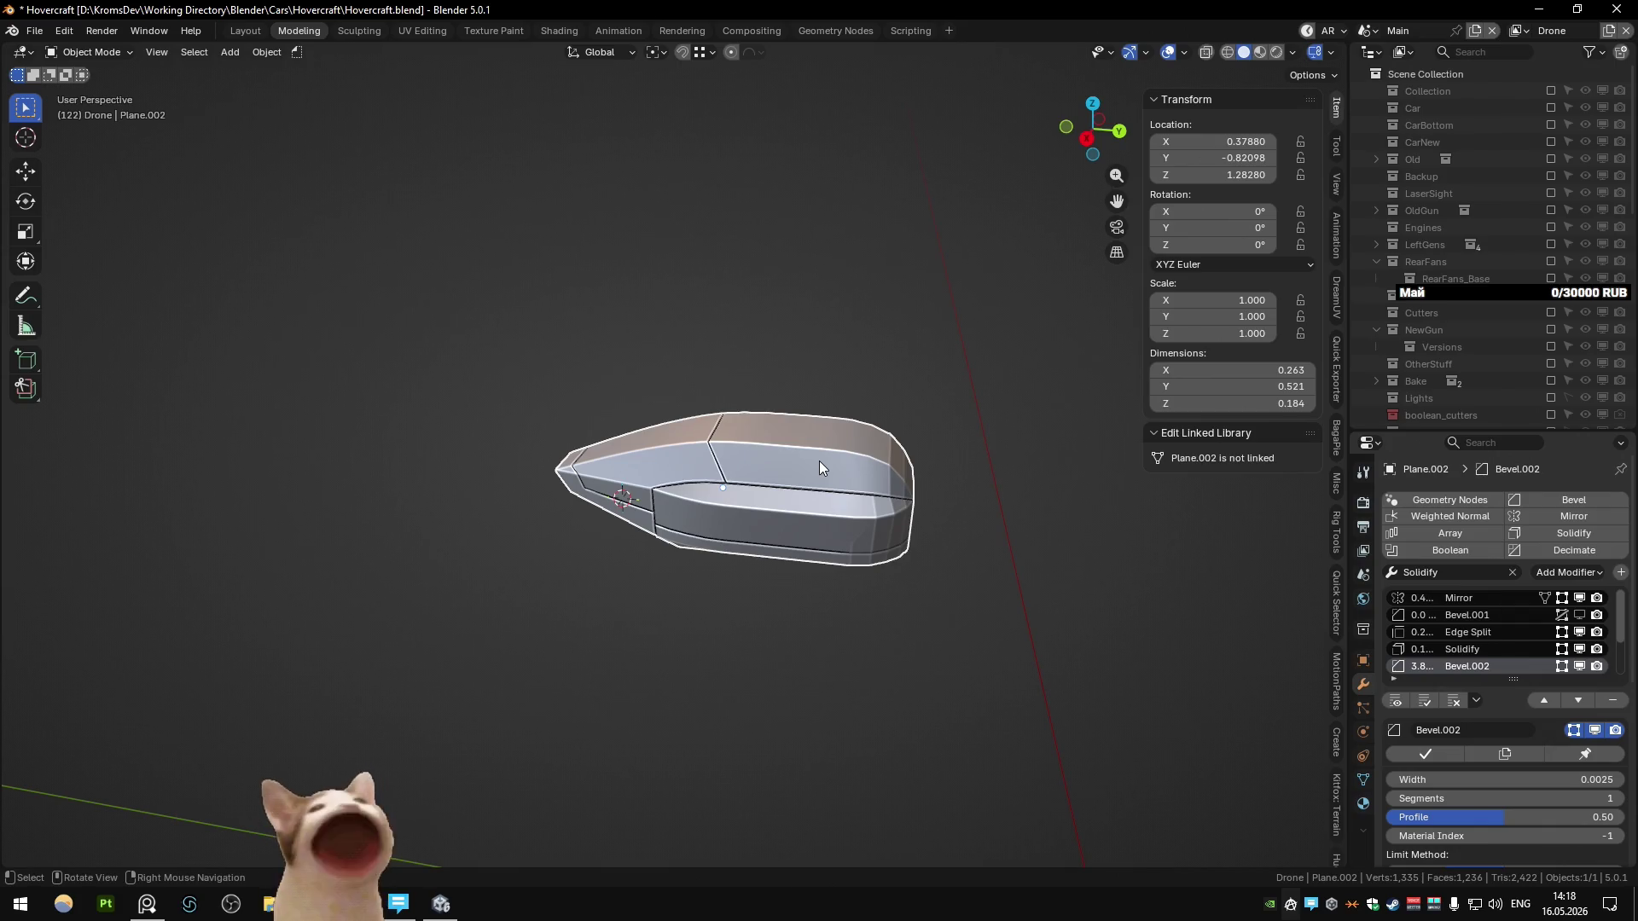
middle_click_drag(582, 448, 636, 444)
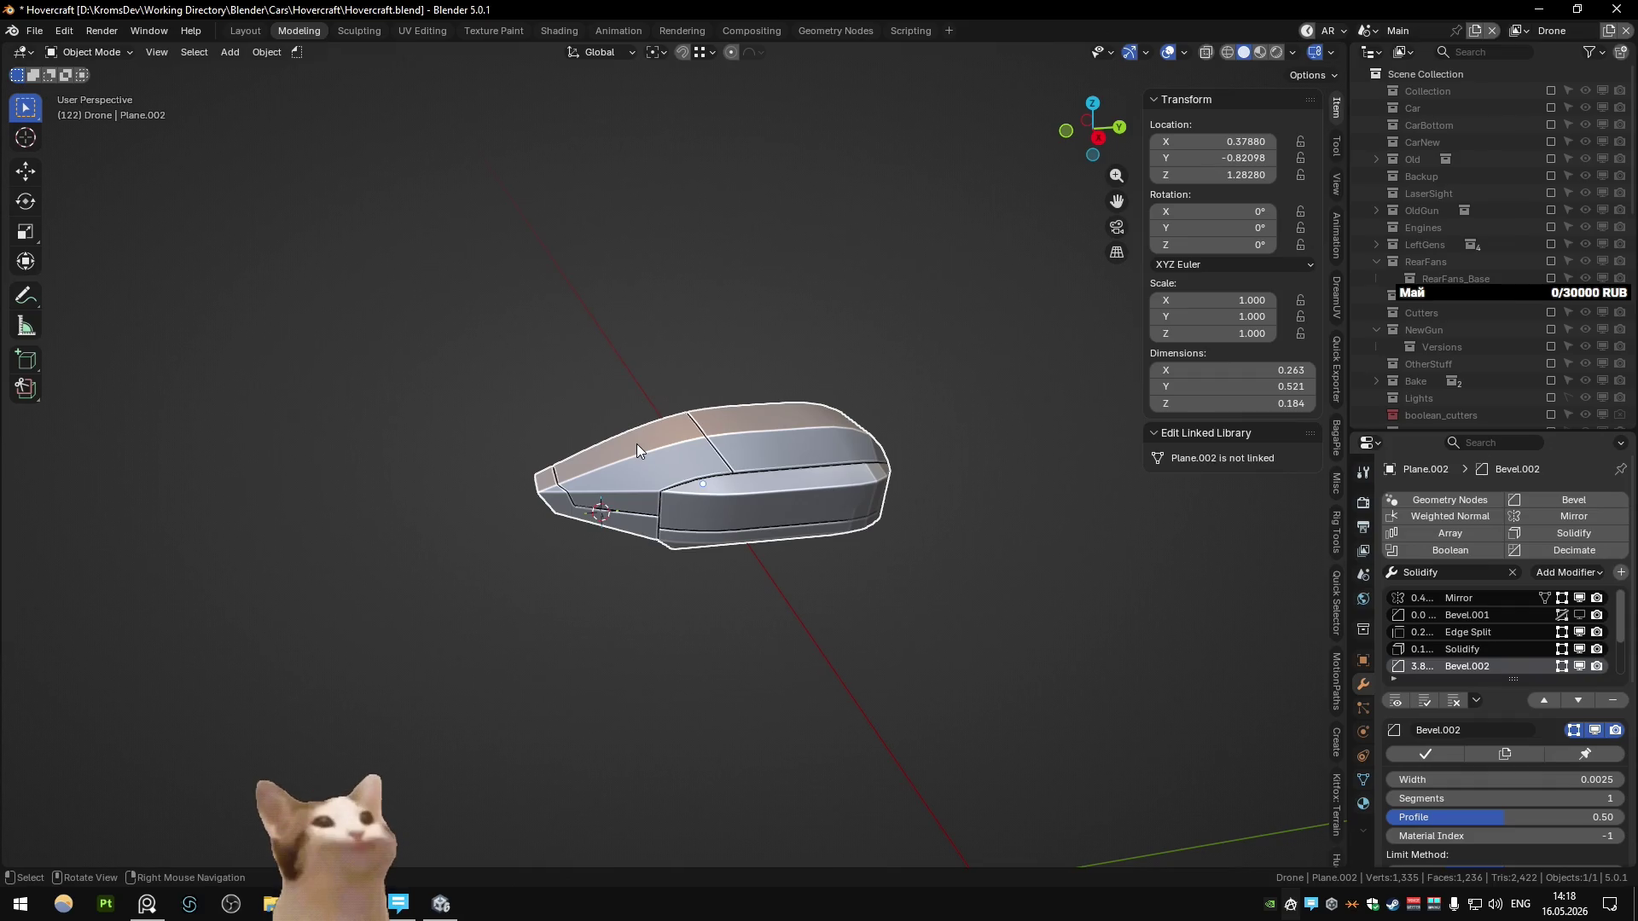
left_click(147, 904)
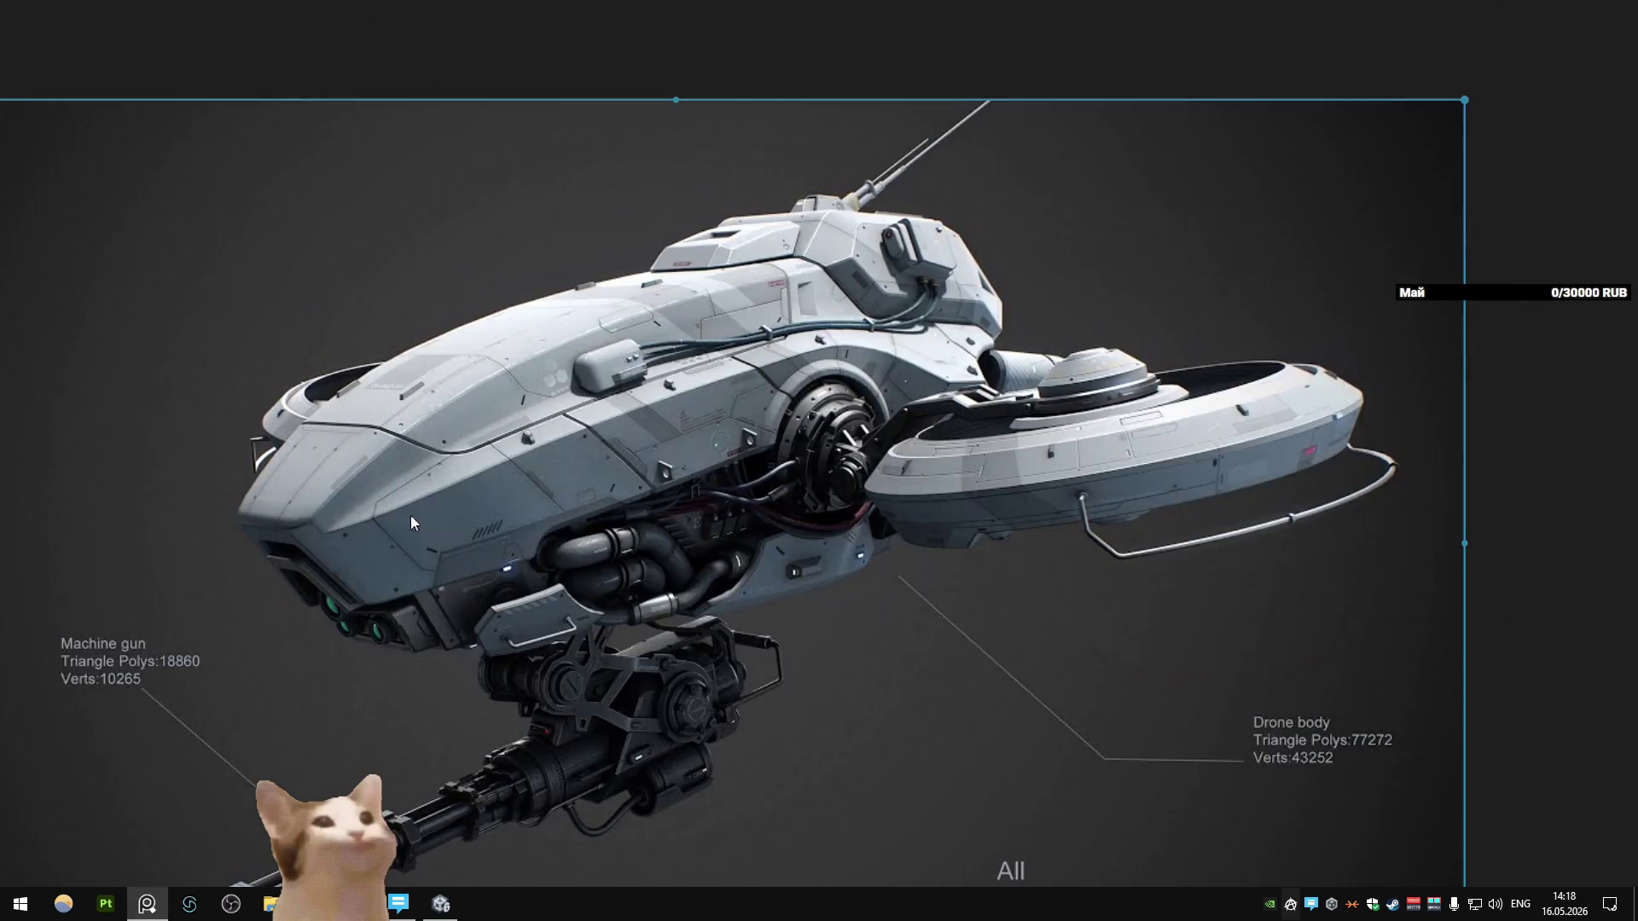
Step: Find and zoom into the armed drone concept on the board, then return to Blender
scroll(435, 484, "down", 5)
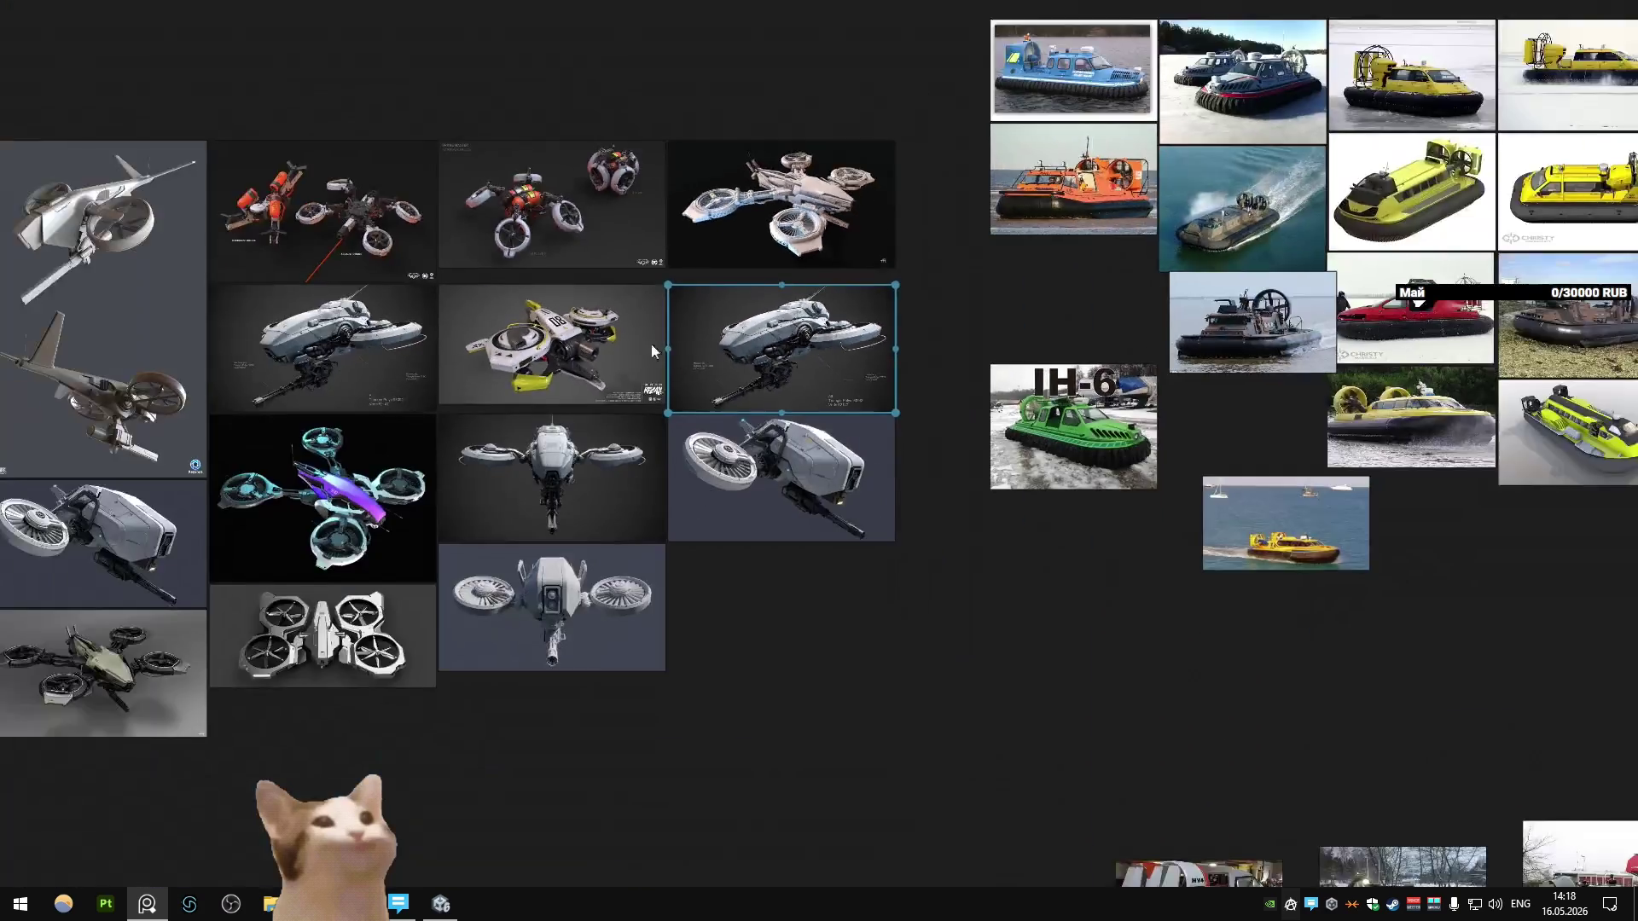
mouse_move(652, 349)
middle_mouse_down()
mouse_move(1047, 387)
mouse_move(698, 416)
mouse_move(662, 401)
mouse_move(751, 404)
mouse_move(658, 376)
mouse_move(655, 390)
mouse_move(731, 390)
mouse_move(653, 359)
mouse_move(604, 380)
mouse_move(555, 375)
middle_mouse_up()
scroll(824, 365, "up", 6)
key("alt+Tab")
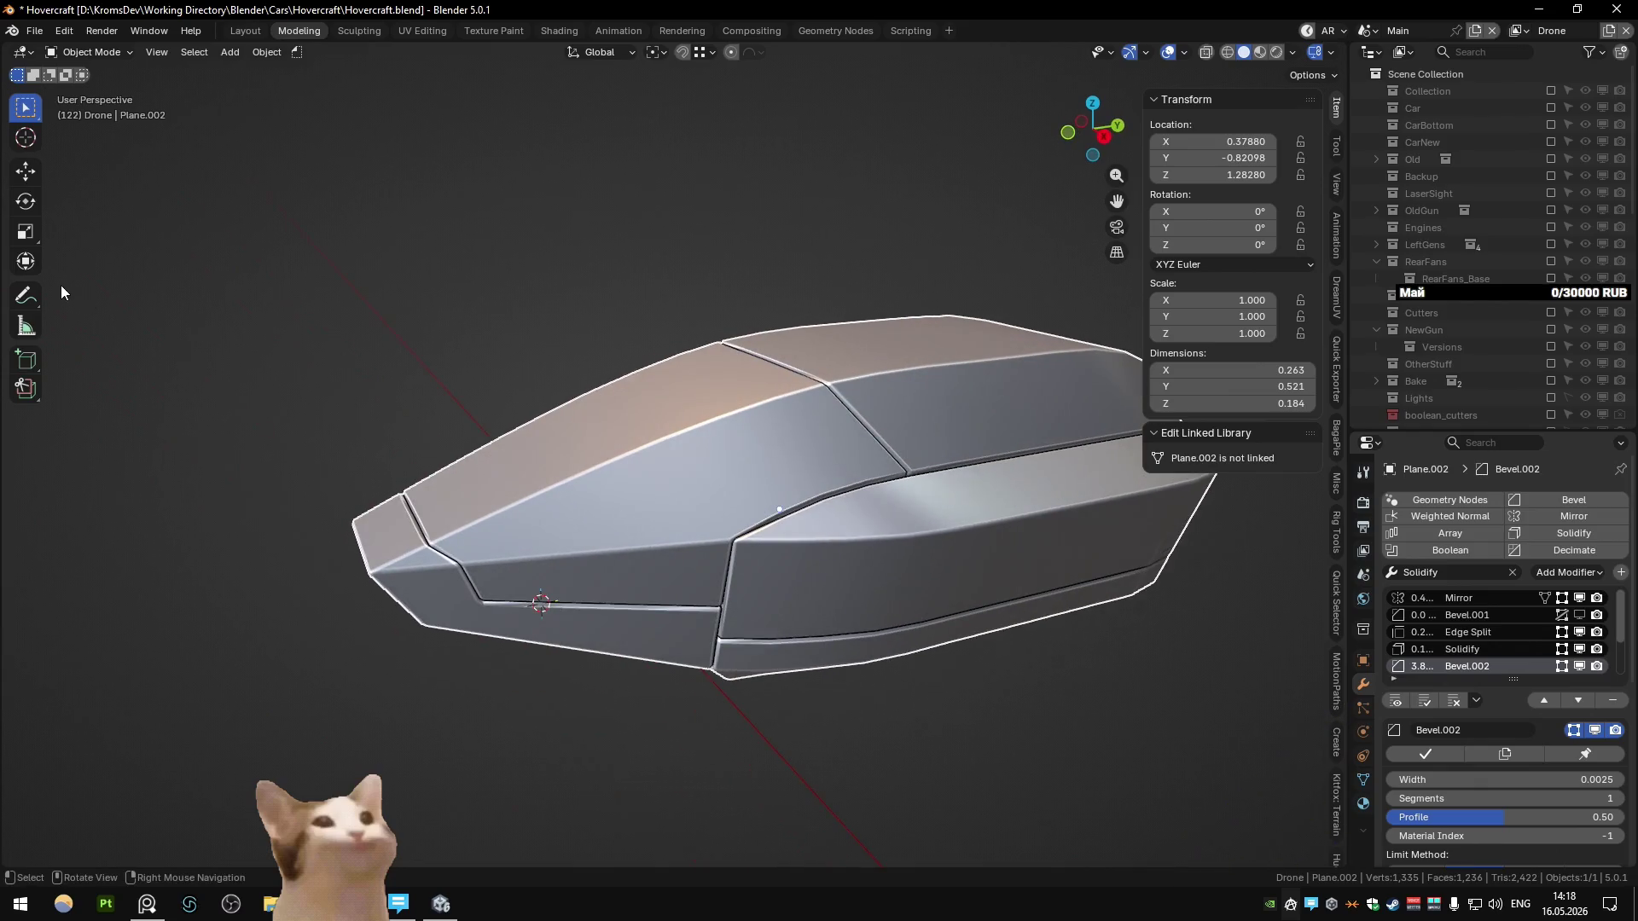
Step: Sketch the planned panel line with Annotate, then inspect the shell's mesh in Edit Mode
left_click(25, 295)
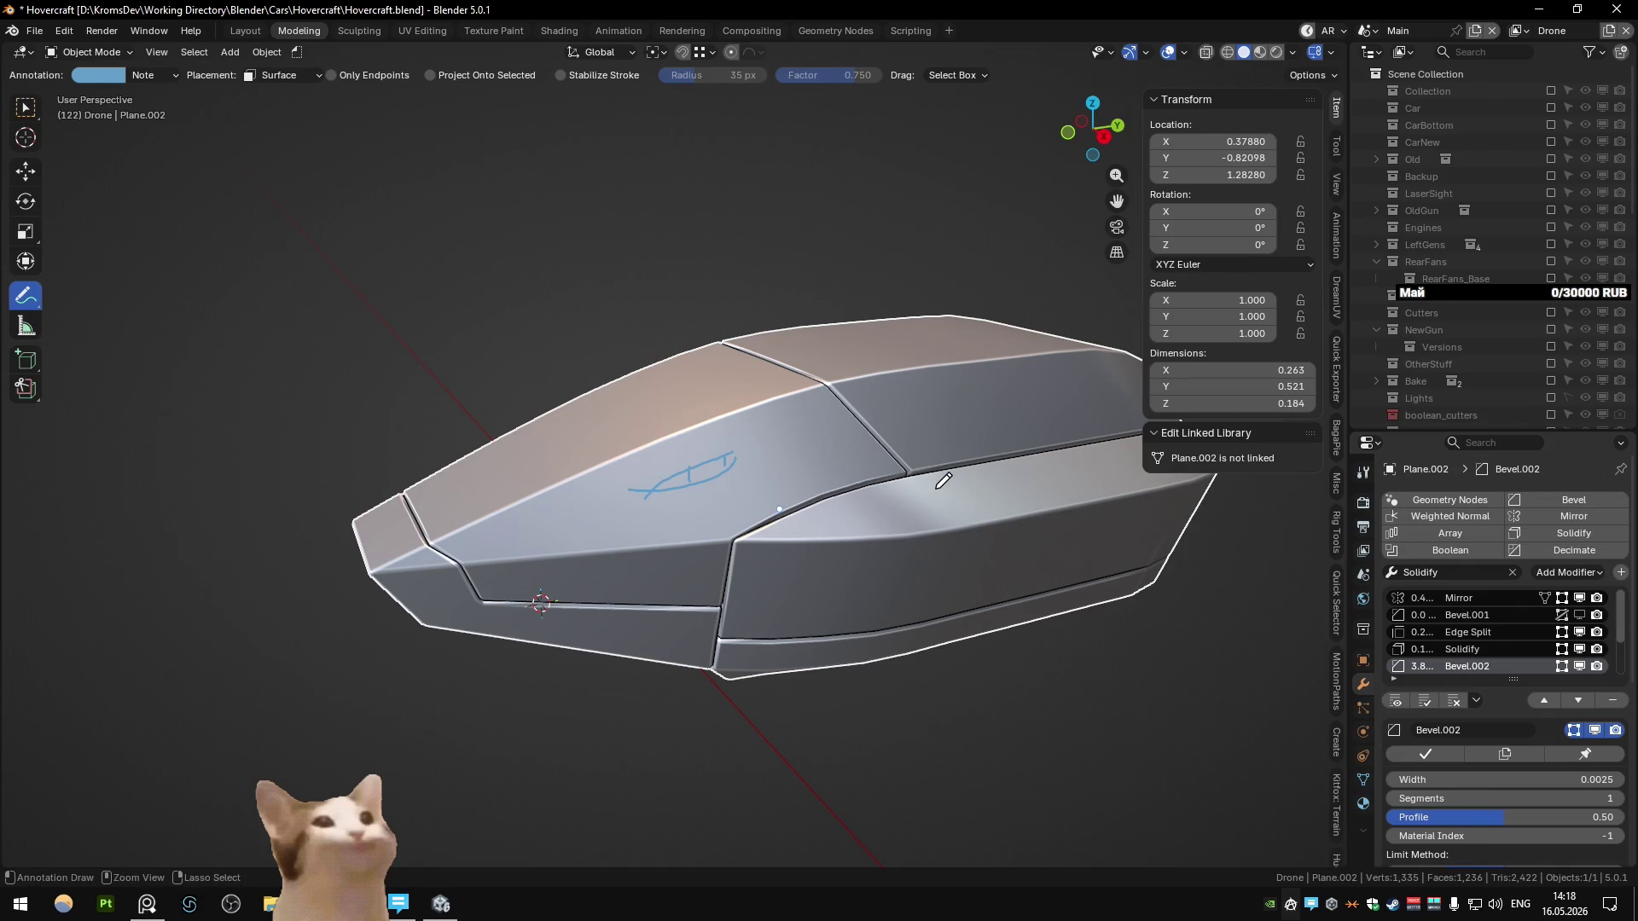
mouse_move(938, 486)
middle_mouse_down()
mouse_move(651, 411)
mouse_move(646, 430)
mouse_move(1007, 508)
mouse_move(839, 533)
middle_mouse_up()
key("Tab")
scroll(1542, 774, "down", 3)
key("Tab")
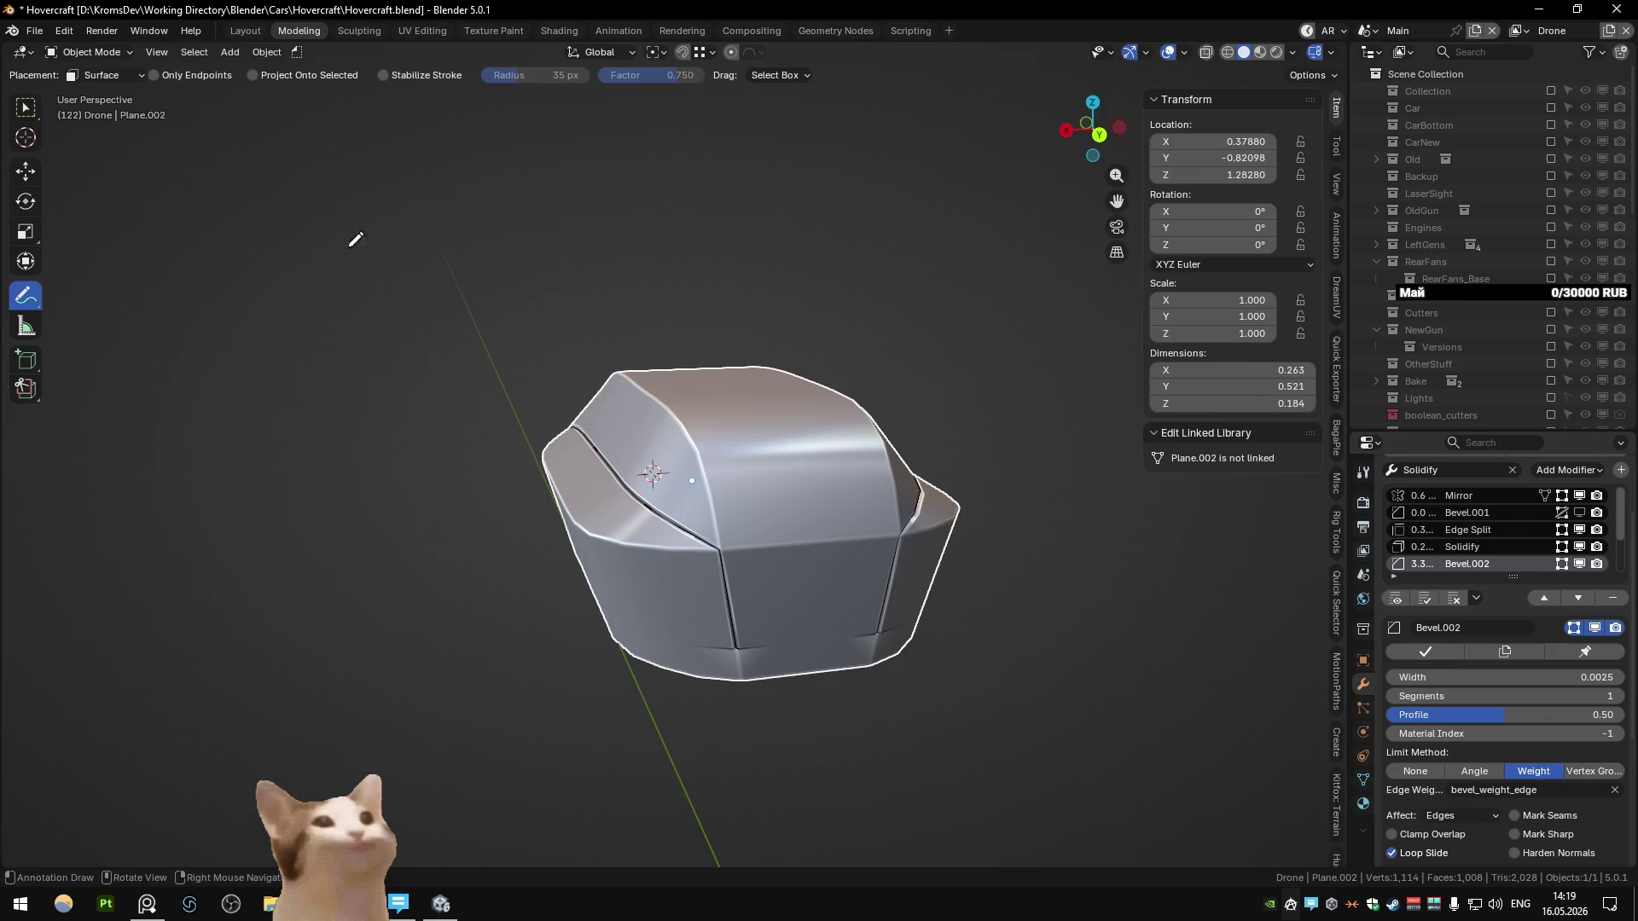
key("Tab")
Step: Orbit around the shell's side to locate the edges for the new seam
key("Tab")
mouse_move(293, 267)
middle_mouse_down()
mouse_move(737, 481)
mouse_move(450, 476)
middle_mouse_up()
key("Tab")
key("Tab")
scroll(450, 476, "up", 5)
mouse_move(570, 519)
middle_mouse_down()
mouse_move(598, 370)
mouse_move(617, 422)
mouse_move(681, 377)
mouse_move(700, 407)
mouse_move(565, 351)
mouse_move(737, 428)
mouse_move(718, 472)
middle_mouse_up()
scroll(681, 378, "down", 5)
key("Tab")
key("Tab")
key("Tab")
key("Tab")
mouse_move(566, 486)
middle_mouse_down()
mouse_move(503, 538)
mouse_move(486, 502)
middle_mouse_up()
key("Tab")
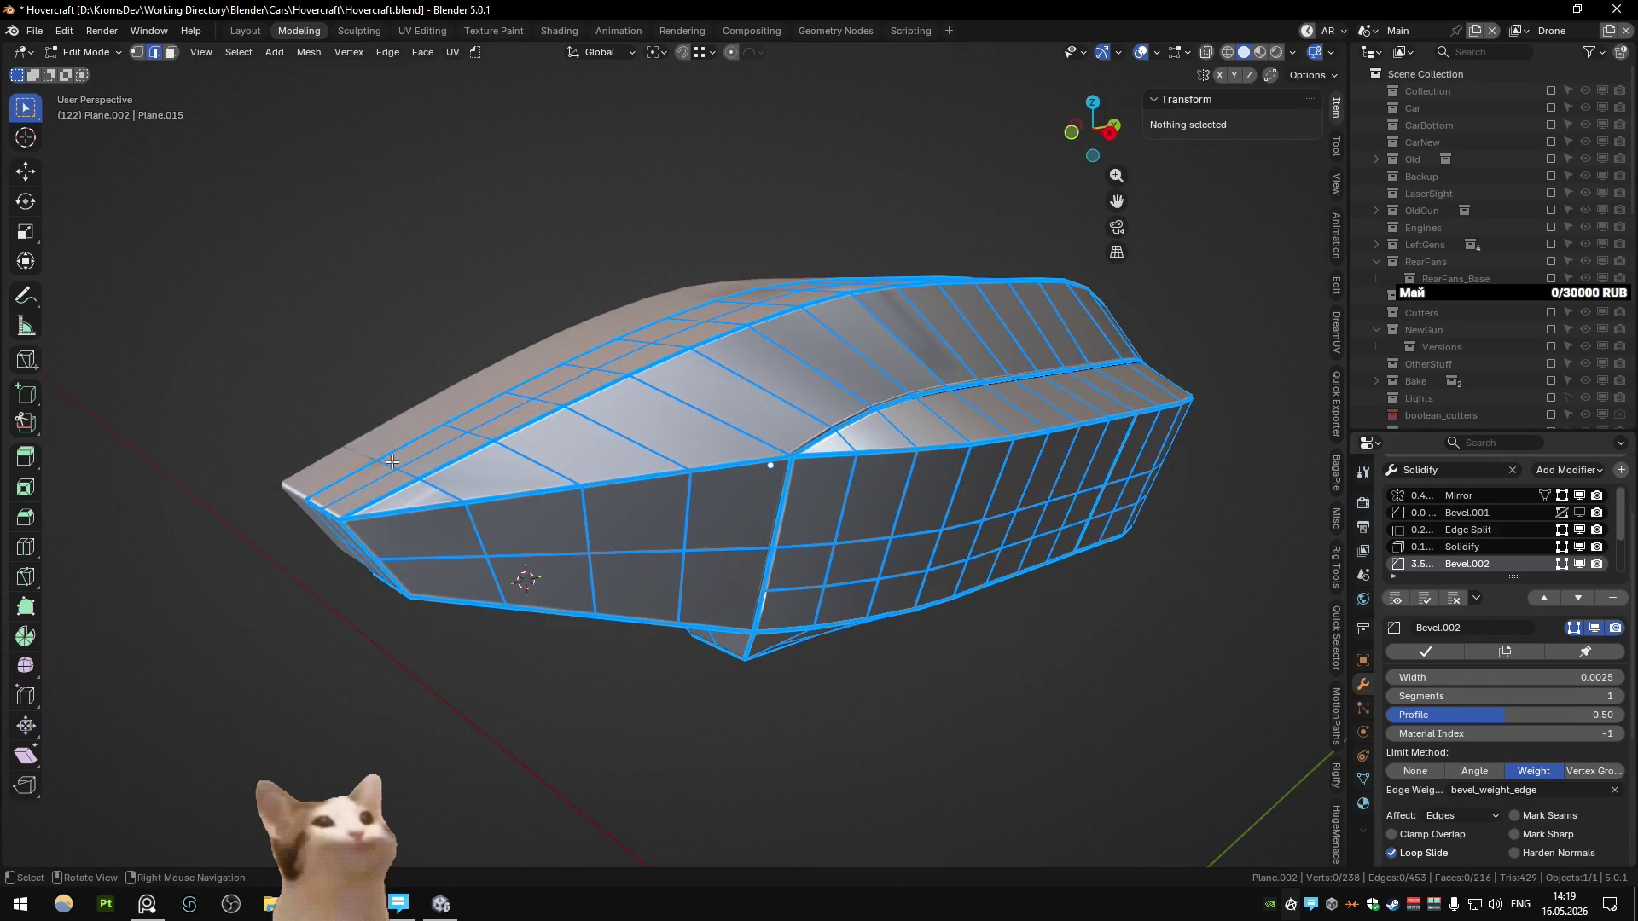
Step: Give a side seam edge path bevel weight and hide the Bevel.002 effect
left_click(391, 462)
left_click(480, 533, "ctrl")
key("ctrl+shift+b")
key("Tab")
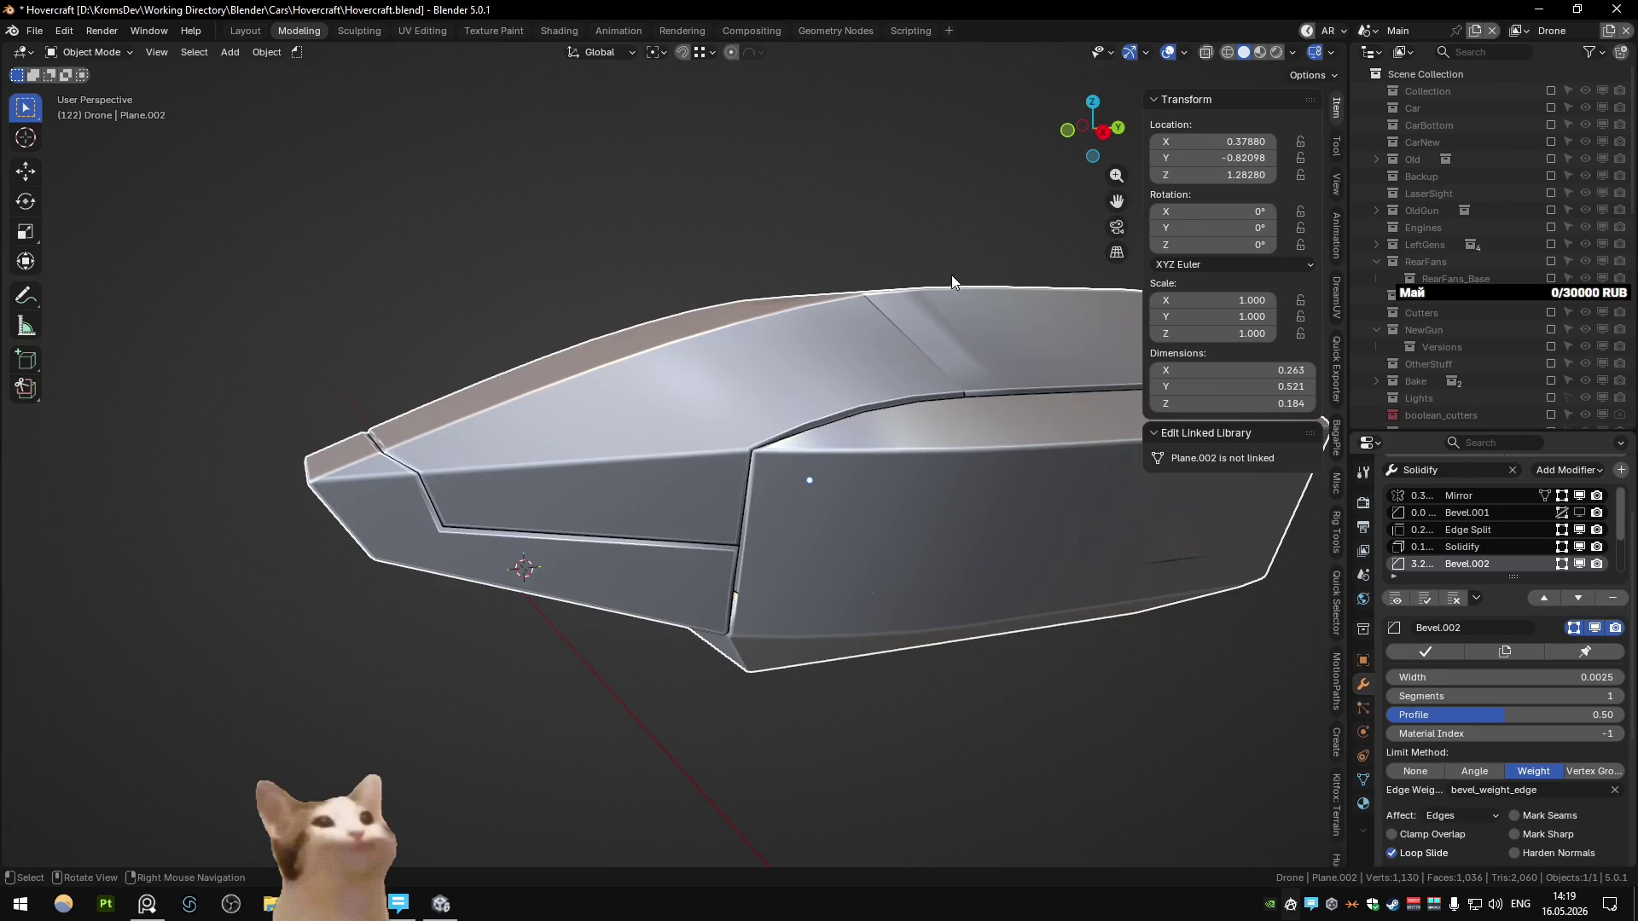
key("ctrl+z")
key("ctrl+z")
key("ctrl+z")
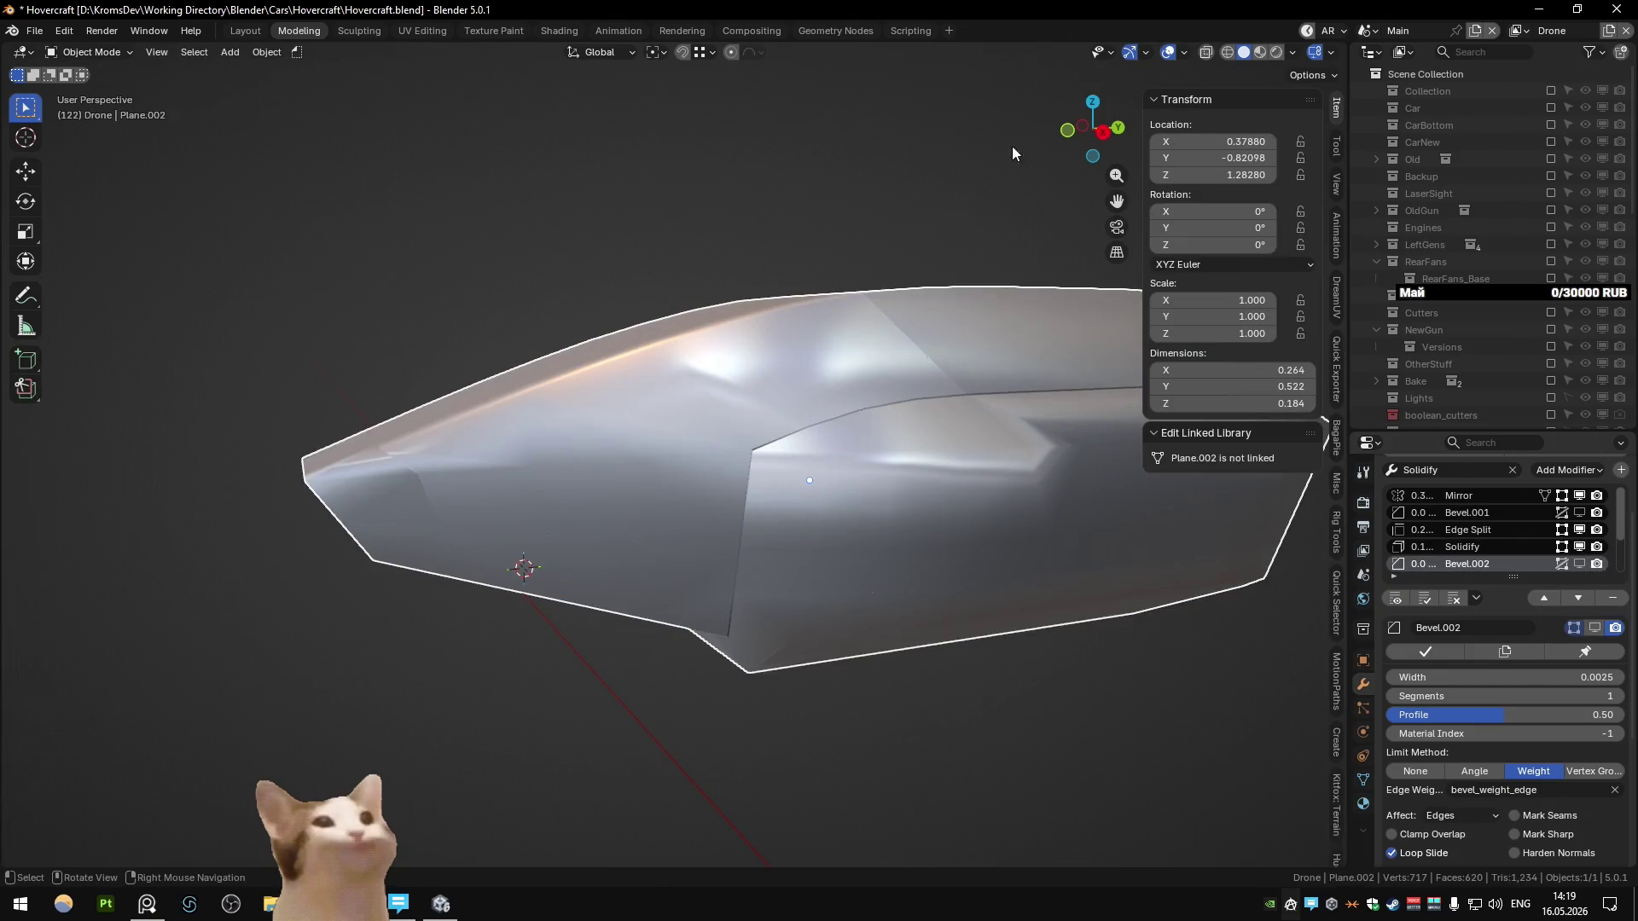
Step: Turn on bevel weight display in the Edit Mode overlays
key("Tab")
left_click(1187, 56)
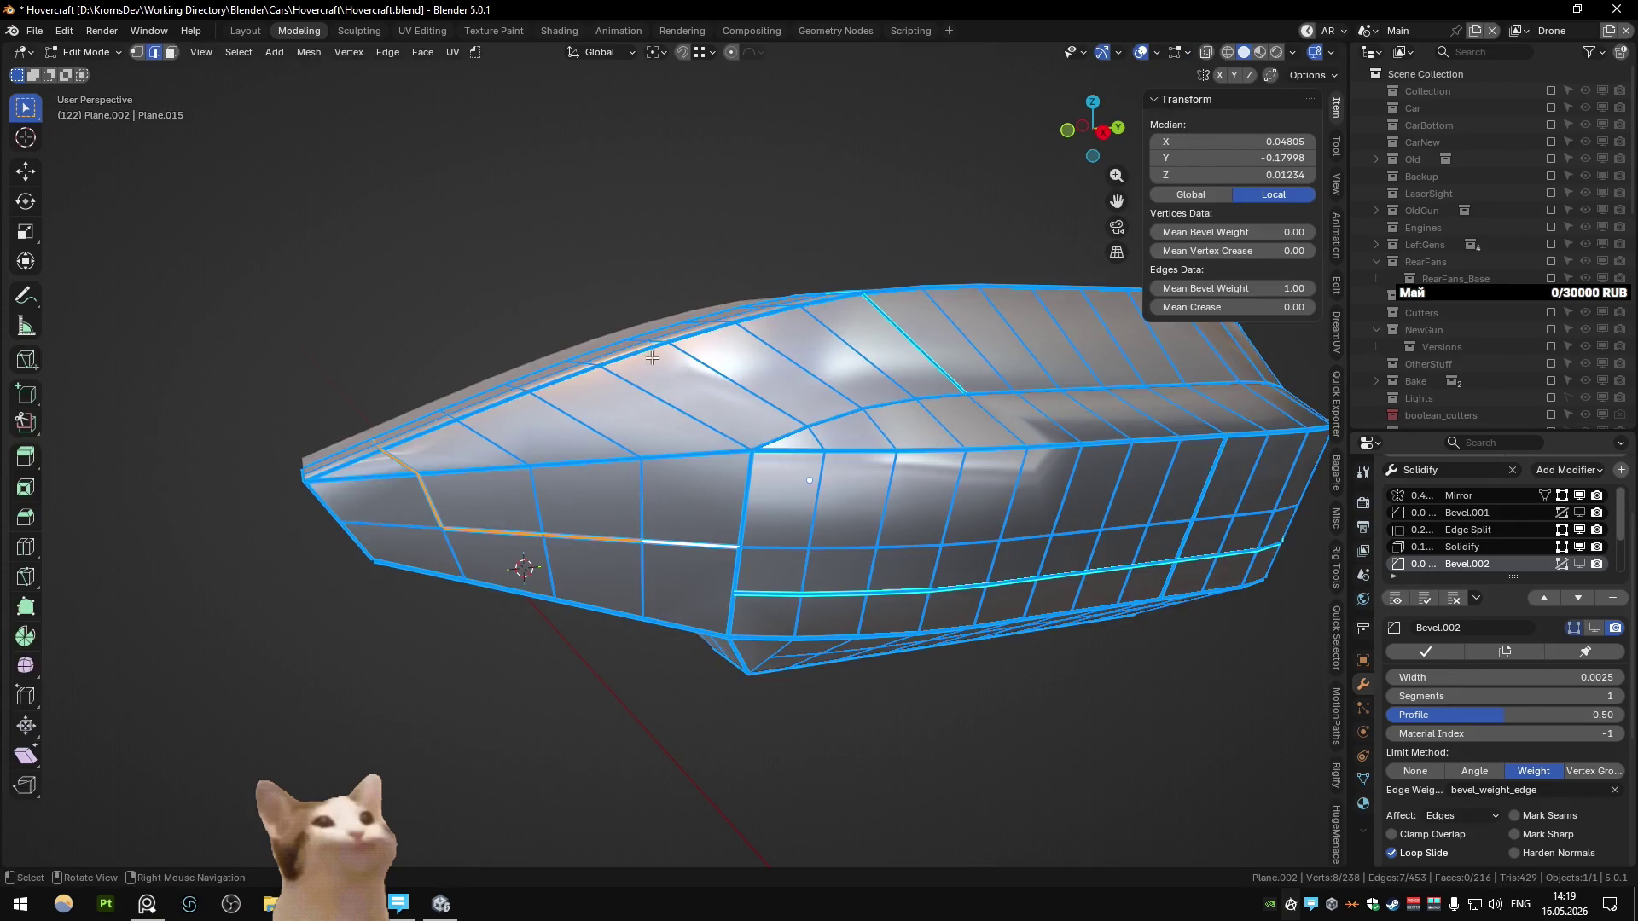
middle_click_drag(677, 408, 580, 398)
left_click(1187, 53)
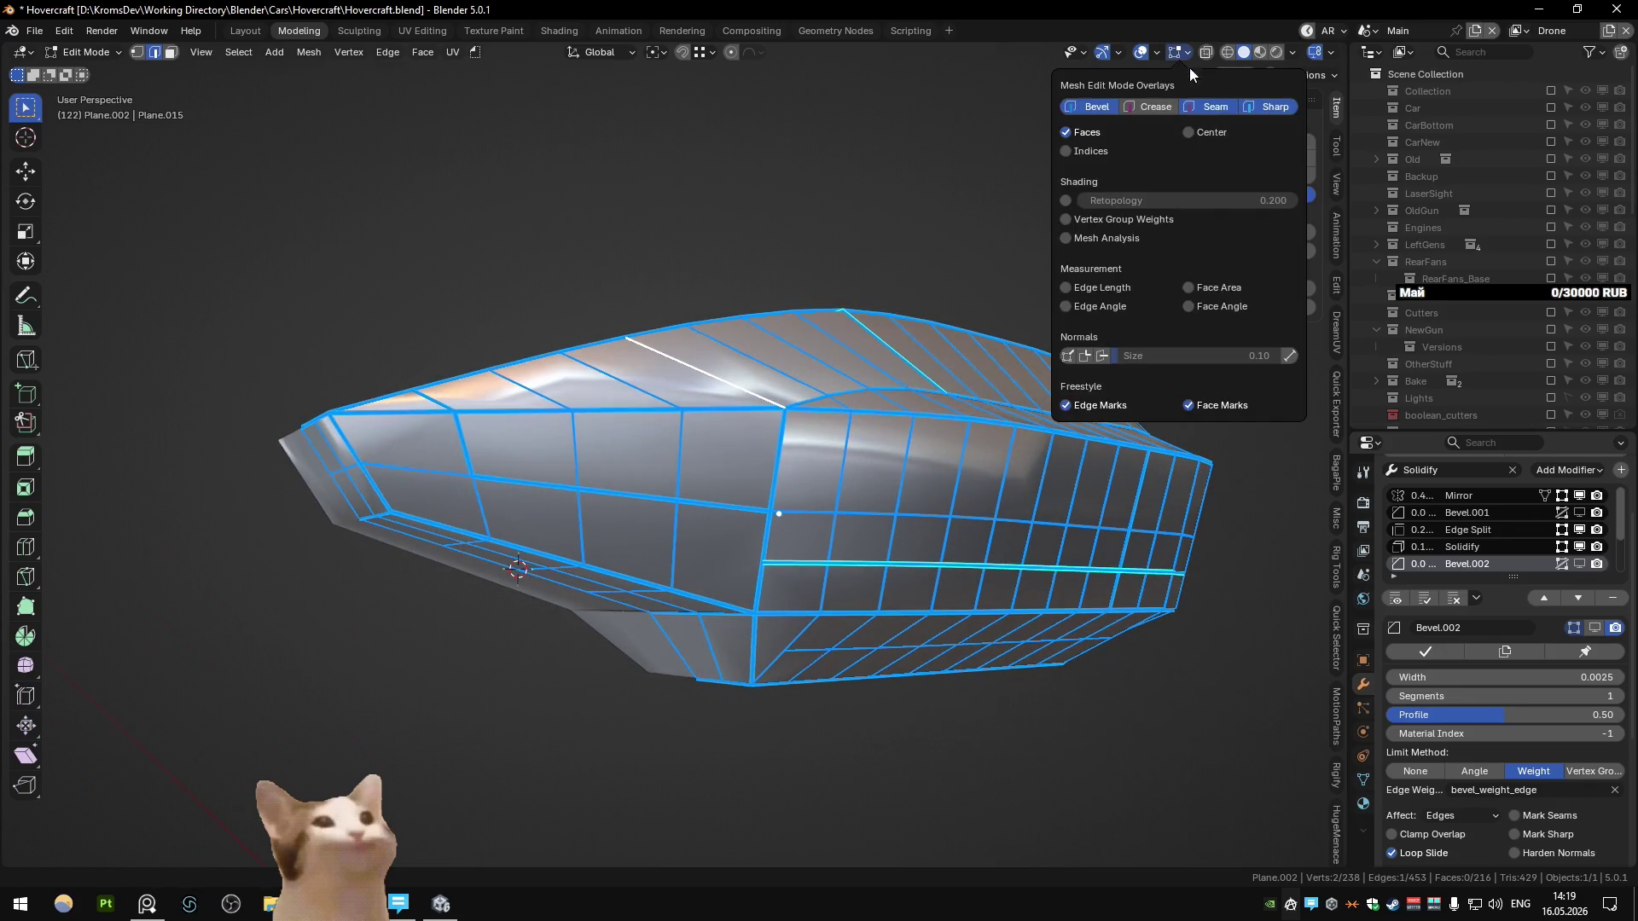
left_click(1102, 110)
mouse_move(676, 362)
middle_mouse_down()
mouse_move(619, 428)
mouse_move(385, 460)
middle_mouse_up()
Step: Select a side seam edge path and set its bevel weight to 1.00
left_click(499, 565, "ctrl")
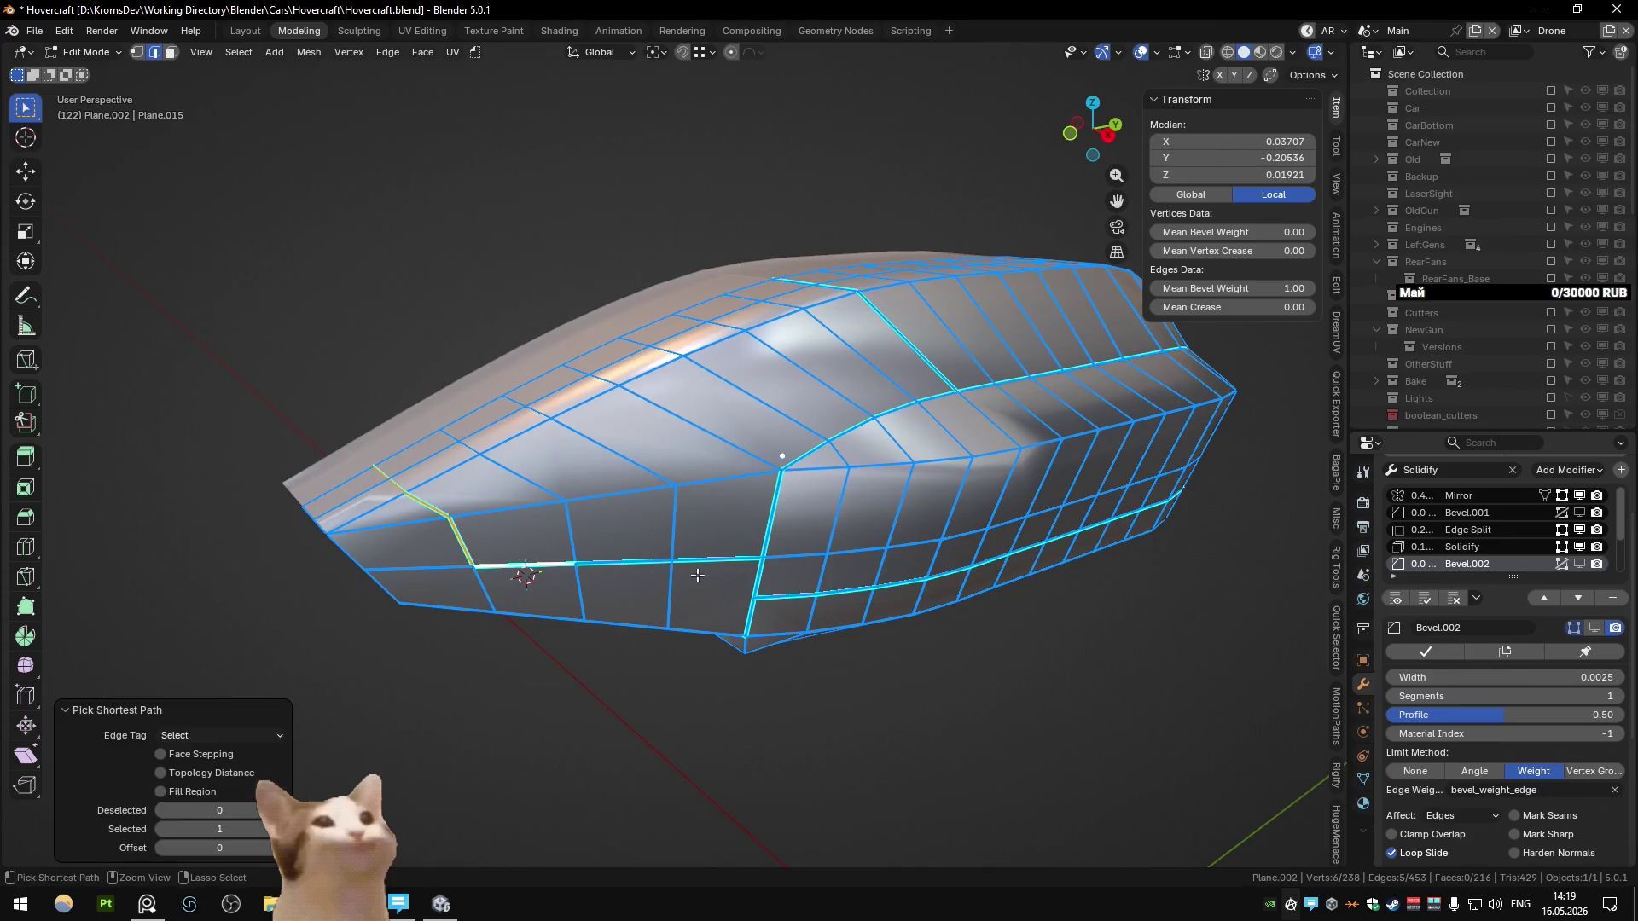
middle_click_drag(800, 545, 741, 512)
left_click(940, 385, "ctrl")
middle_click_drag(940, 385, 853, 303)
key("1")
key("Return")
mouse_move(845, 308)
middle_mouse_down()
mouse_move(751, 427)
mouse_move(786, 470)
middle_mouse_up()
Step: Select top ridge and side panel edge paths, then re-enable the Bevel.002 result
left_click(786, 470, "ctrl")
left_click(811, 547, "ctrl")
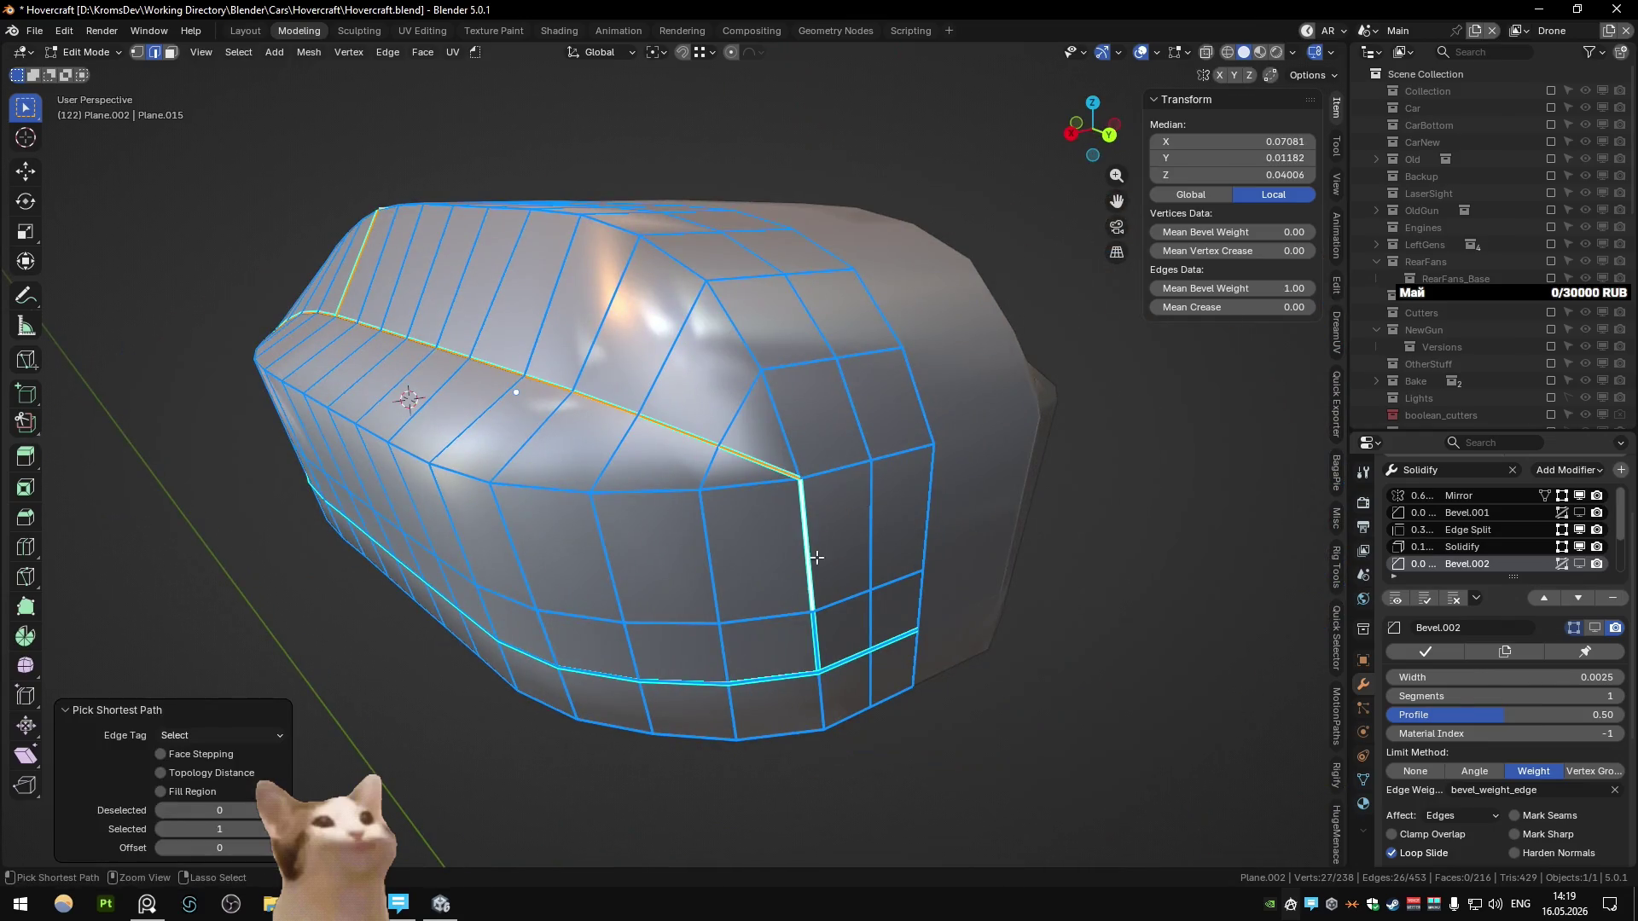
mouse_move(839, 639)
middle_mouse_down()
mouse_move(1022, 573)
mouse_move(631, 524)
mouse_move(813, 517)
mouse_move(793, 420)
mouse_move(841, 479)
mouse_move(938, 495)
mouse_move(812, 552)
mouse_move(820, 514)
middle_mouse_up()
left_click(631, 524, "ctrl")
left_click(591, 562, "shift")
left_click(813, 517, "shift")
left_click(859, 516, "ctrl")
key("Tab")
left_click(1579, 564)
scroll(977, 484, "down", 3)
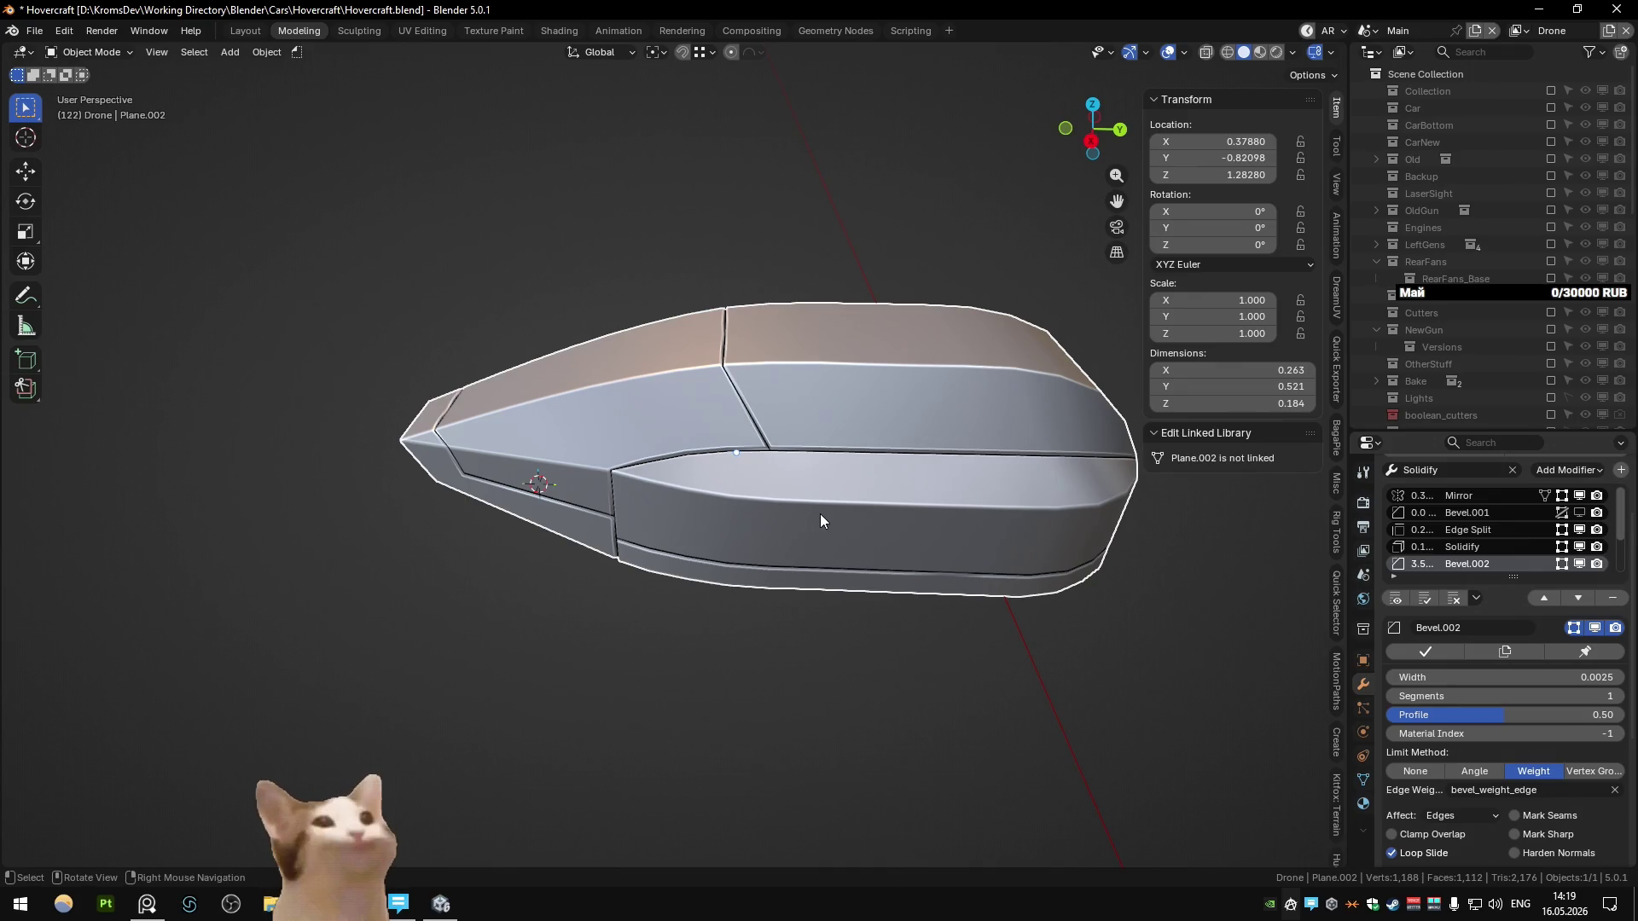
Step: Orbit and zoom around the bevelled hull to check its seams from several angles
mouse_move(638, 493)
middle_mouse_down()
mouse_move(556, 432)
mouse_move(694, 462)
middle_mouse_up()
scroll(695, 463, "up", 3)
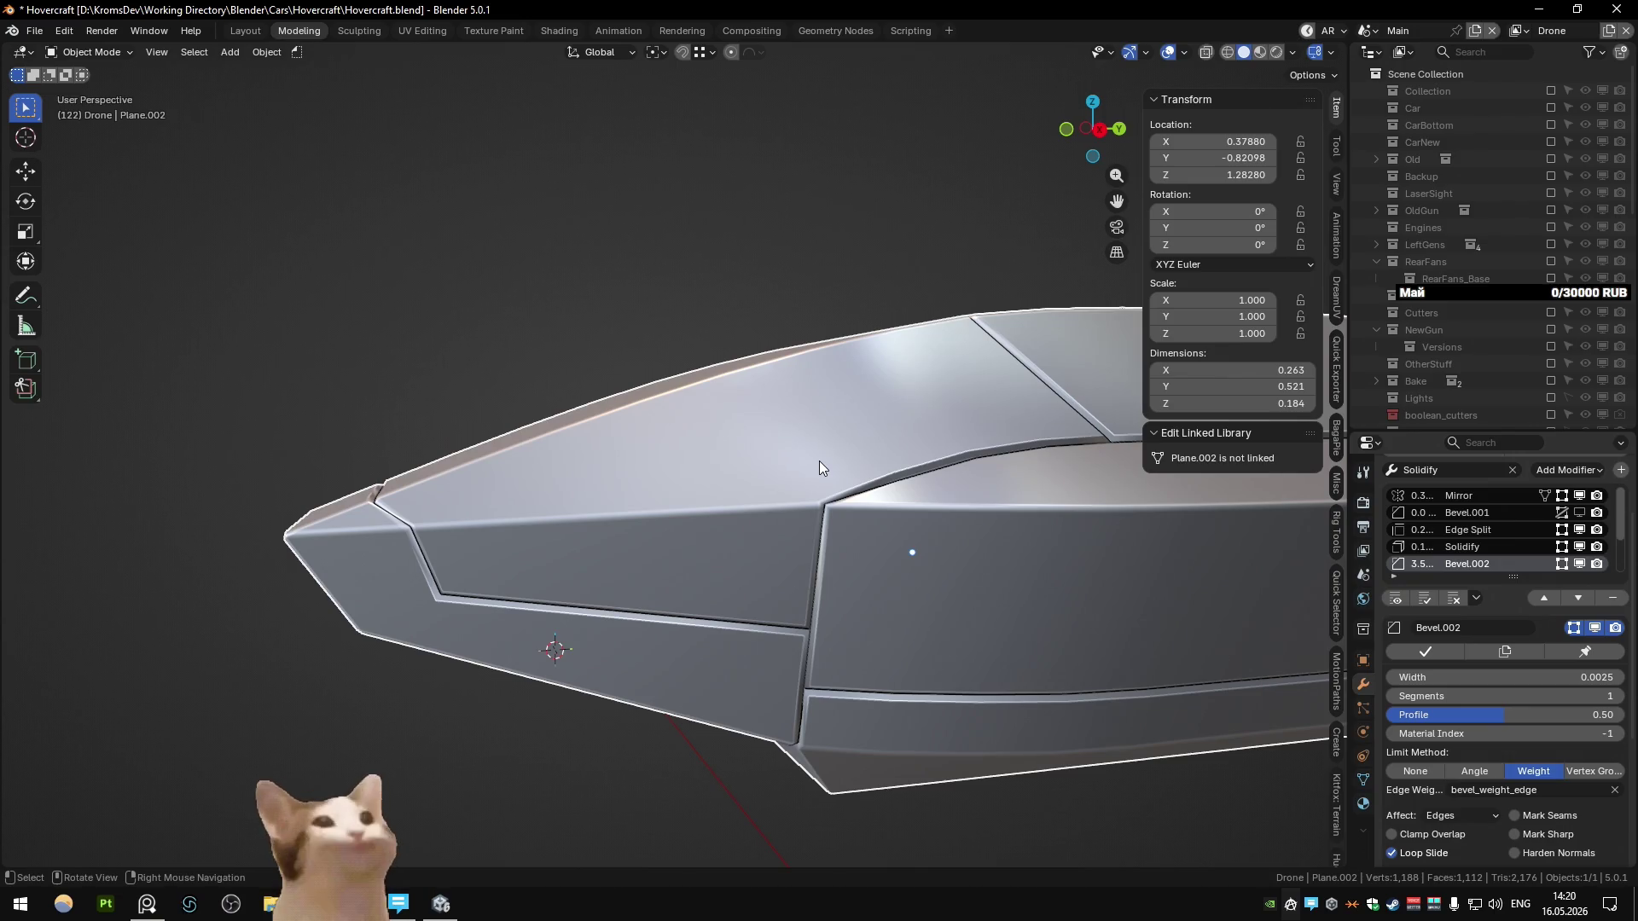
scroll(819, 468, "down", 5)
mouse_move(700, 554)
middle_mouse_down()
mouse_move(689, 595)
mouse_move(637, 576)
middle_mouse_up()
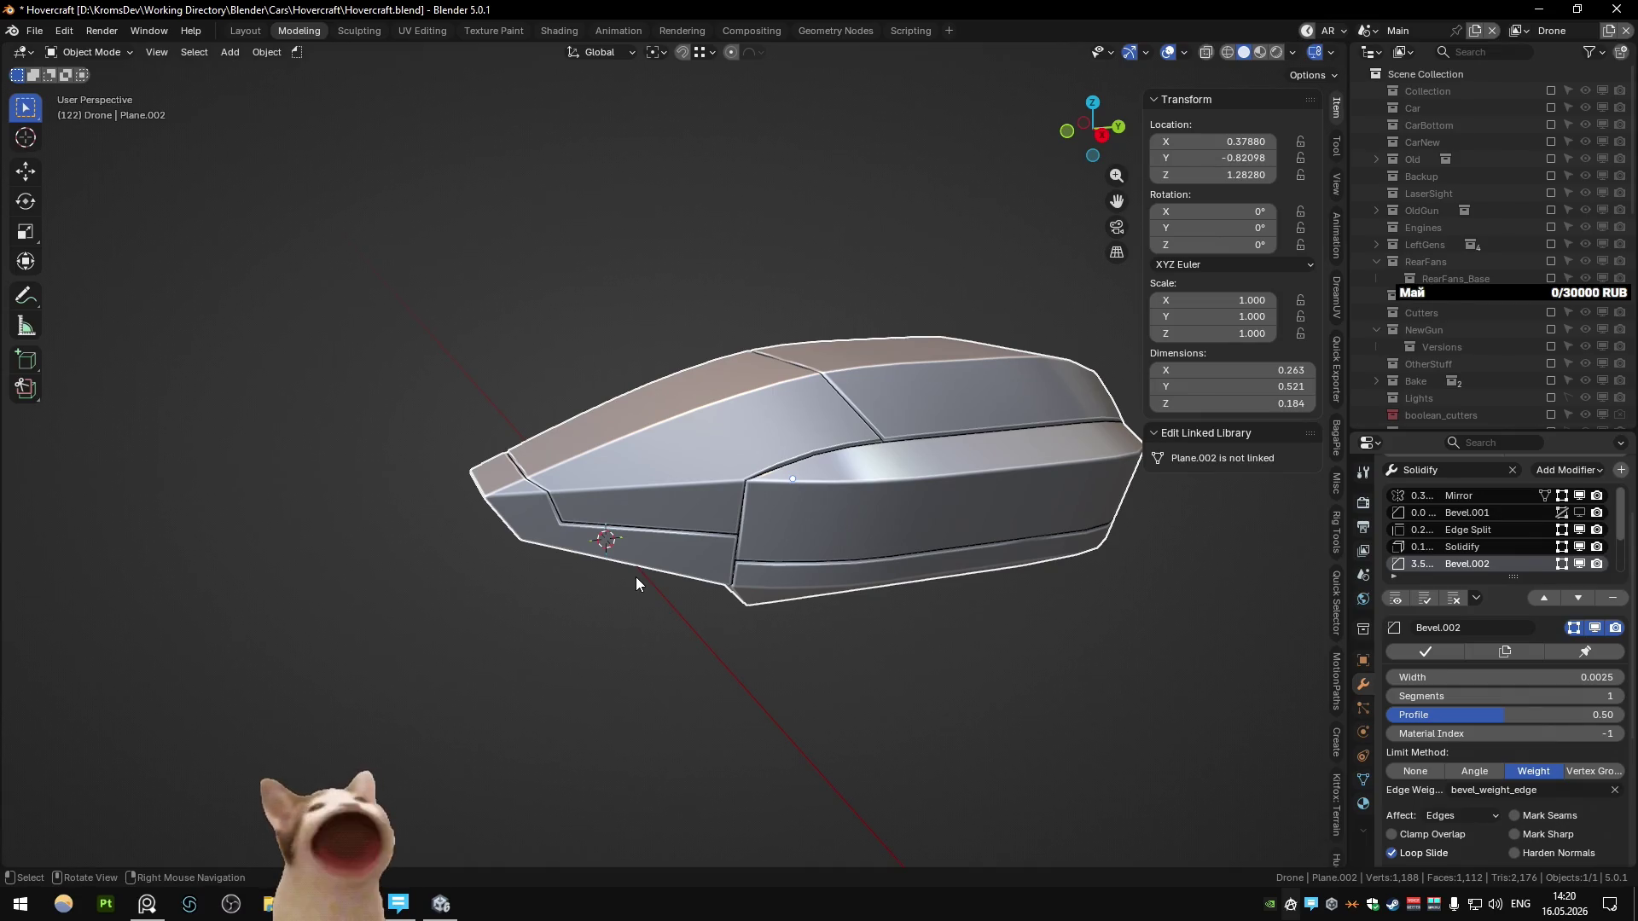
mouse_move(636, 577)
middle_mouse_down()
mouse_move(761, 345)
mouse_move(774, 356)
mouse_move(708, 439)
mouse_move(822, 418)
mouse_move(703, 432)
mouse_move(765, 509)
mouse_move(638, 423)
mouse_move(694, 520)
mouse_move(726, 355)
mouse_move(960, 351)
mouse_move(968, 321)
mouse_move(864, 515)
mouse_move(699, 470)
mouse_move(703, 444)
mouse_move(679, 463)
middle_mouse_up()
scroll(679, 470, "up", 4)
scroll(703, 444, "down", 4)
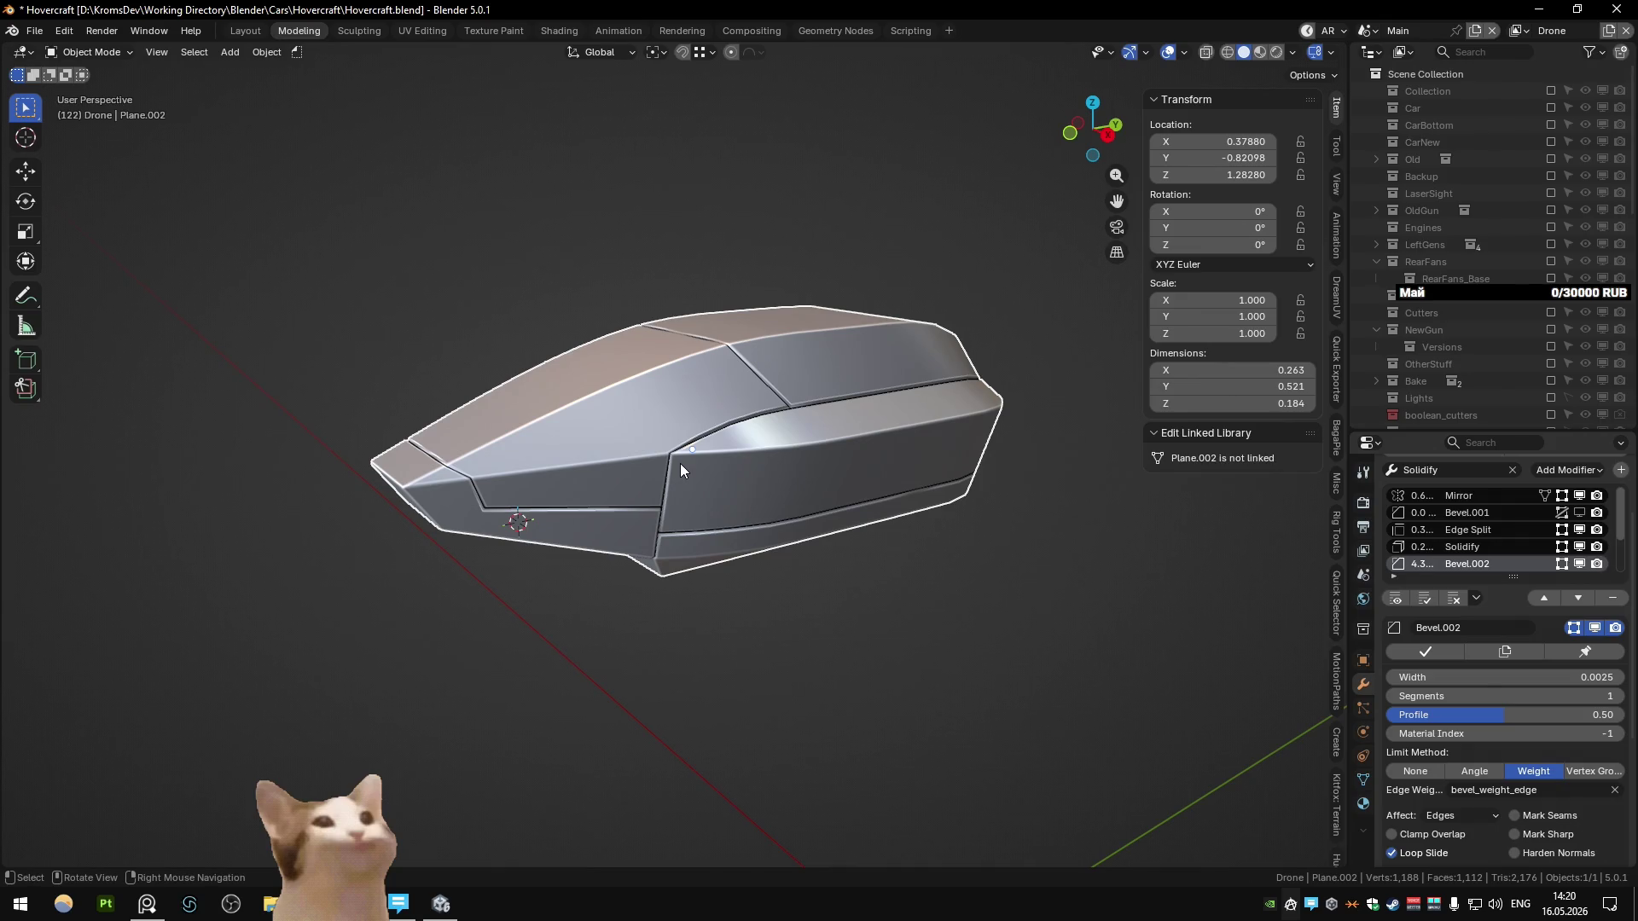
mouse_move(679, 463)
middle_mouse_down()
mouse_move(610, 491)
mouse_move(633, 442)
mouse_move(599, 539)
mouse_move(645, 515)
middle_mouse_up()
scroll(609, 491, "up", 5)
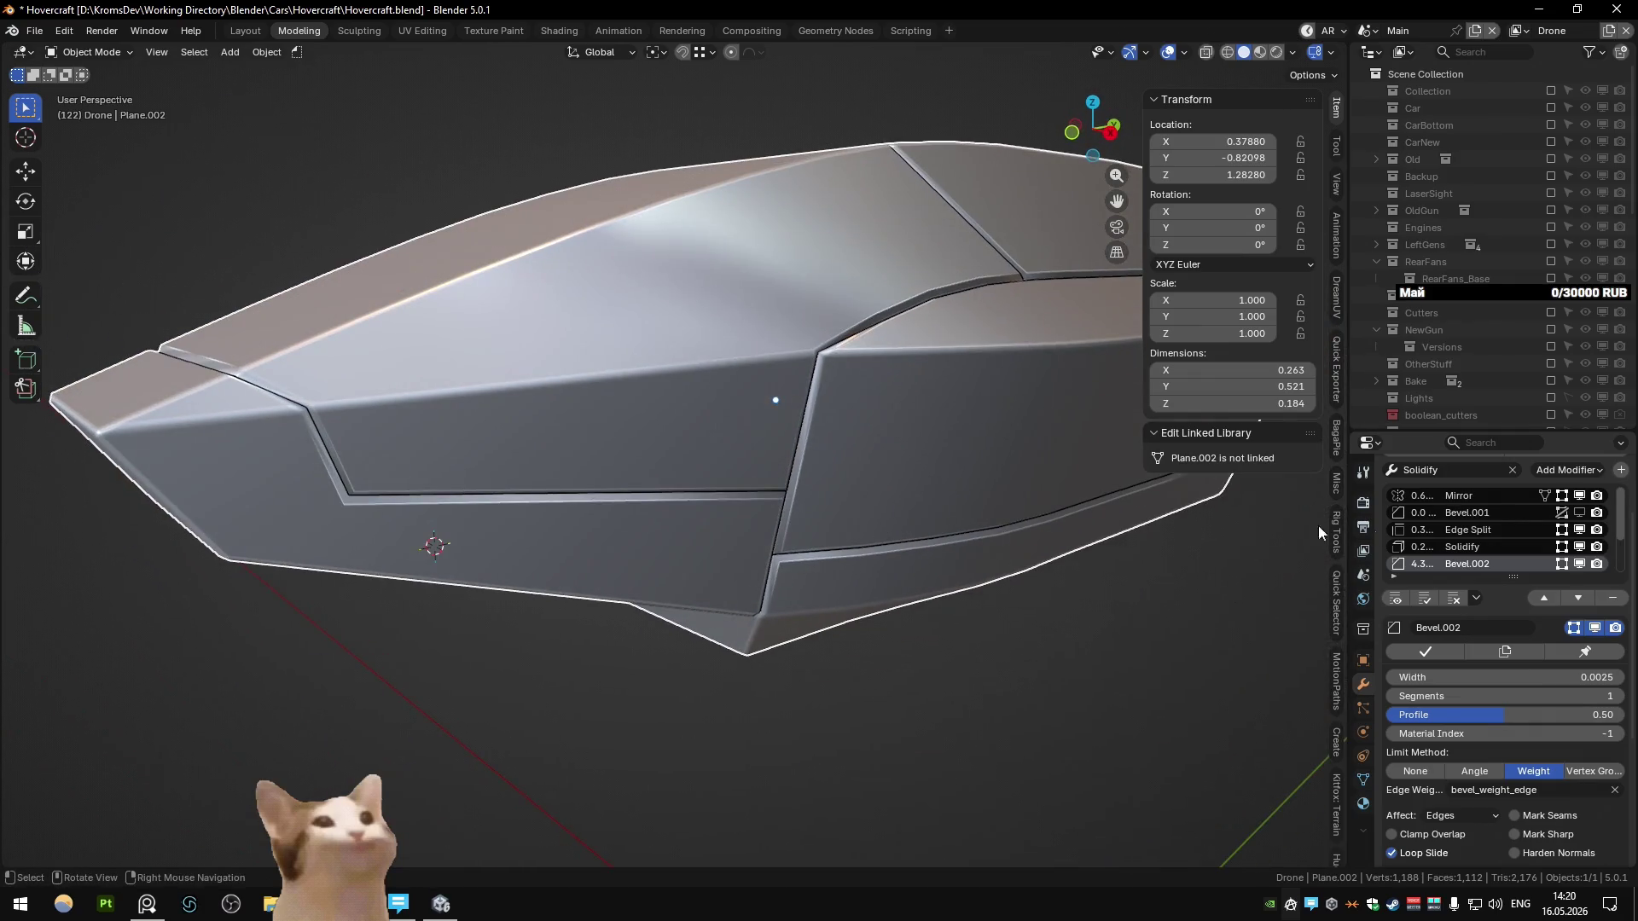
scroll(1507, 536, "down", 3)
Step: Set the Smooth by Angle modifier's angle to 90°
left_click(1515, 550)
mouse_move(1527, 786)
left_mouse_down()
mouse_move(1546, 786)
mouse_move(1502, 764)
left_mouse_up()
middle_click_drag(1097, 569, 1077, 564)
scroll(1486, 618, "up", 1)
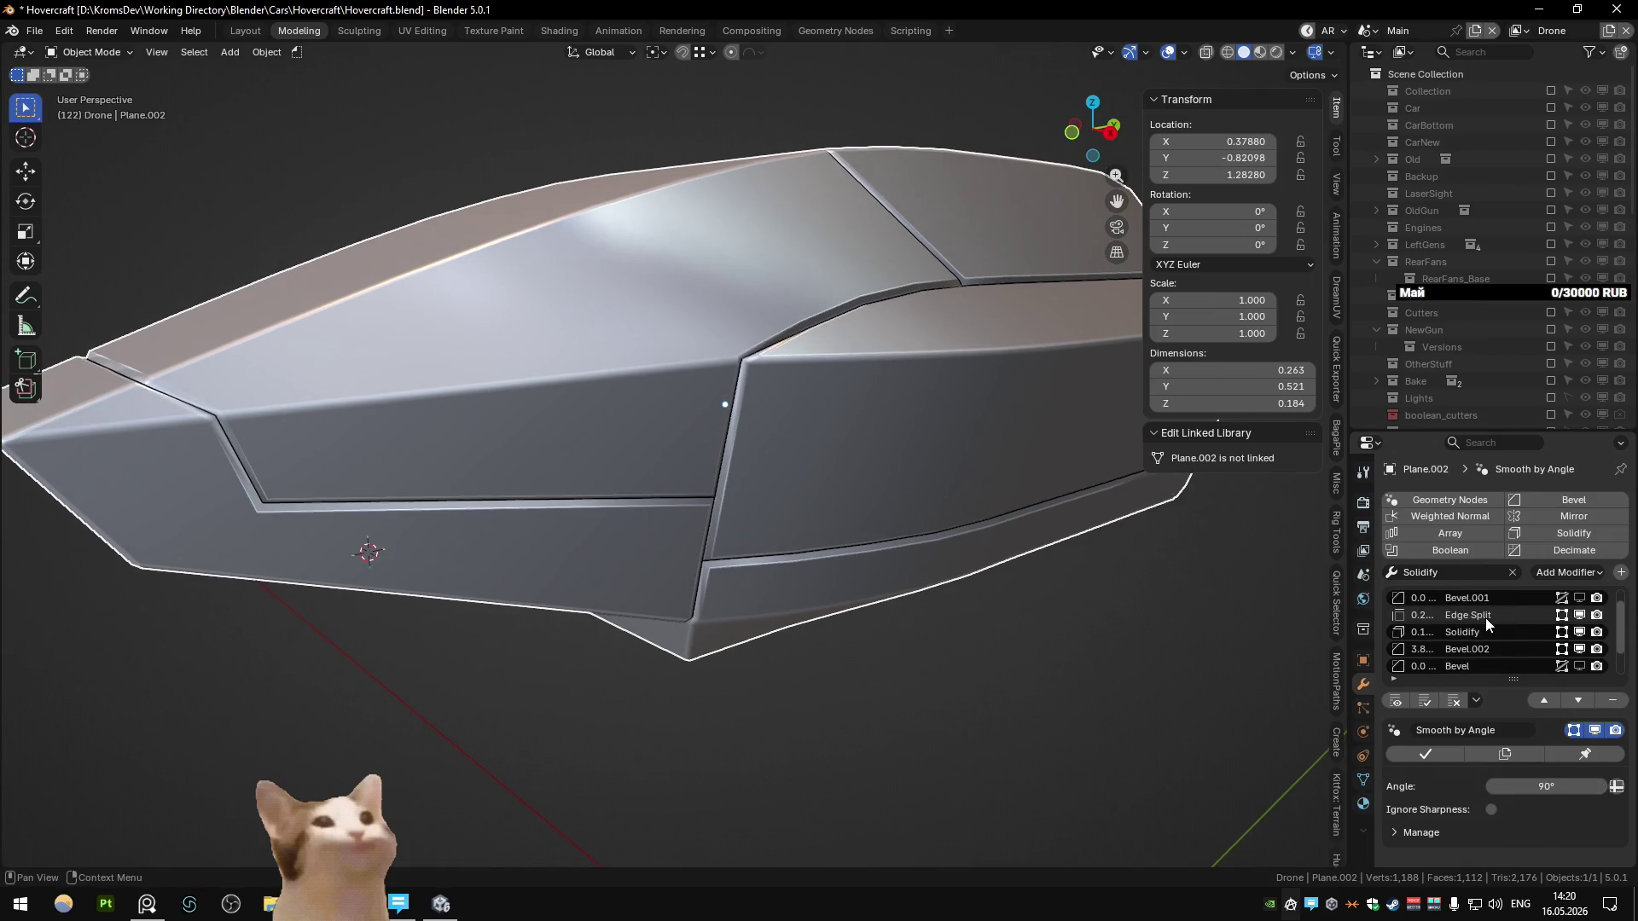
Step: Review the Solidify and Edge Split modifier settings, then orbit to a front three-quarter view of the hull
left_click(1486, 617)
left_click(1496, 599)
key("KP_Decimal")
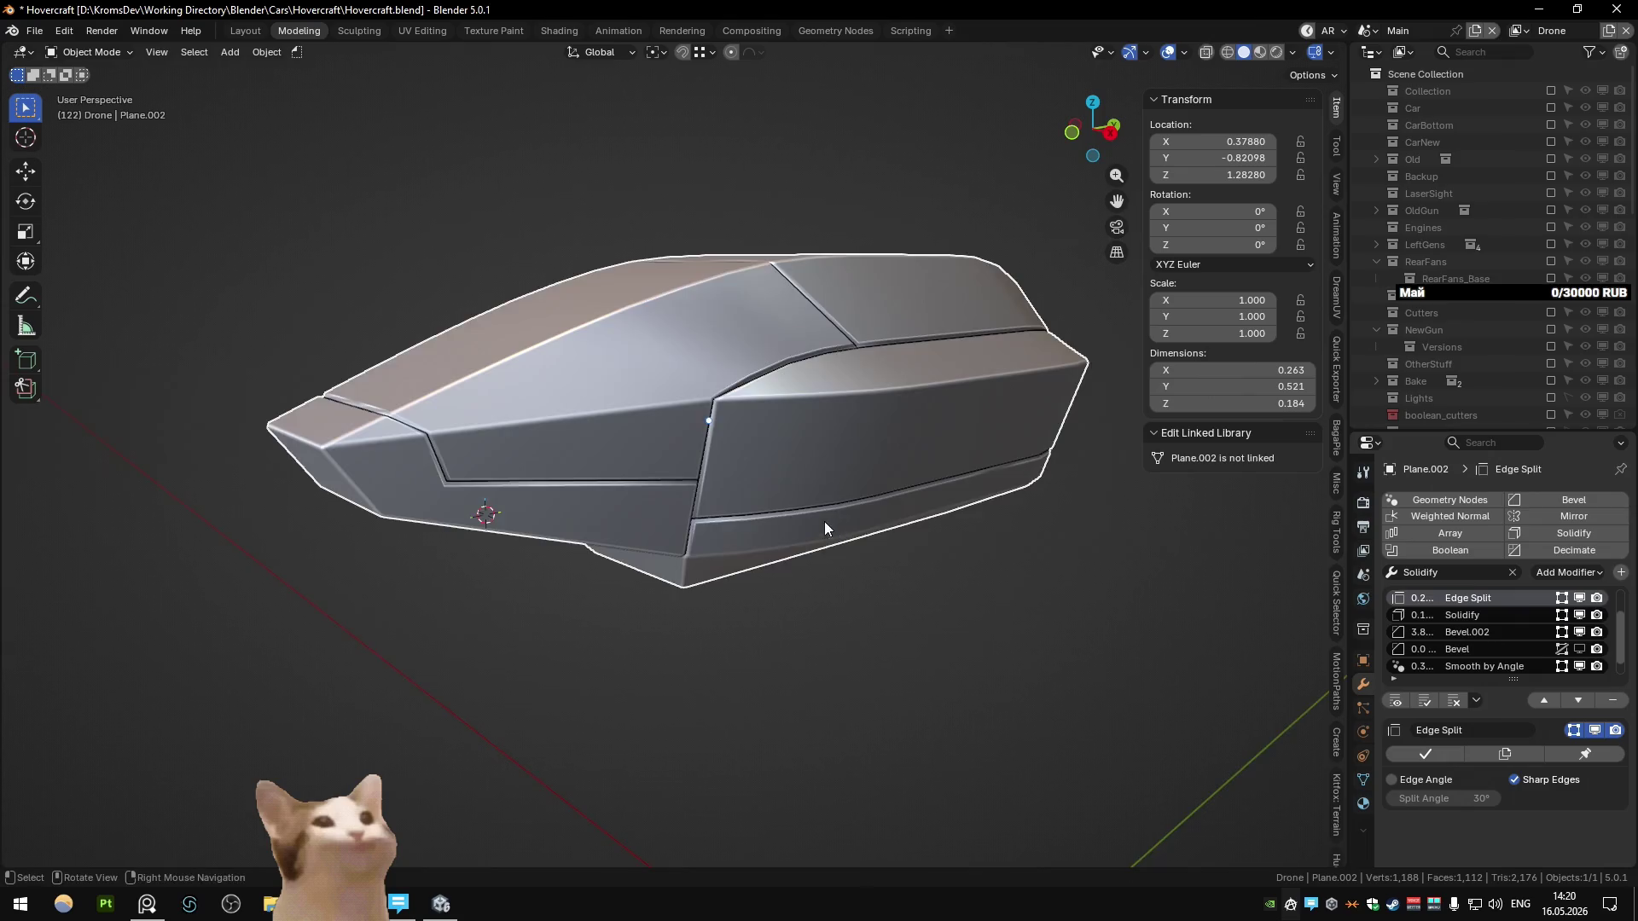
middle_click_drag(829, 524, 752, 472)
scroll(752, 473, "up", 2)
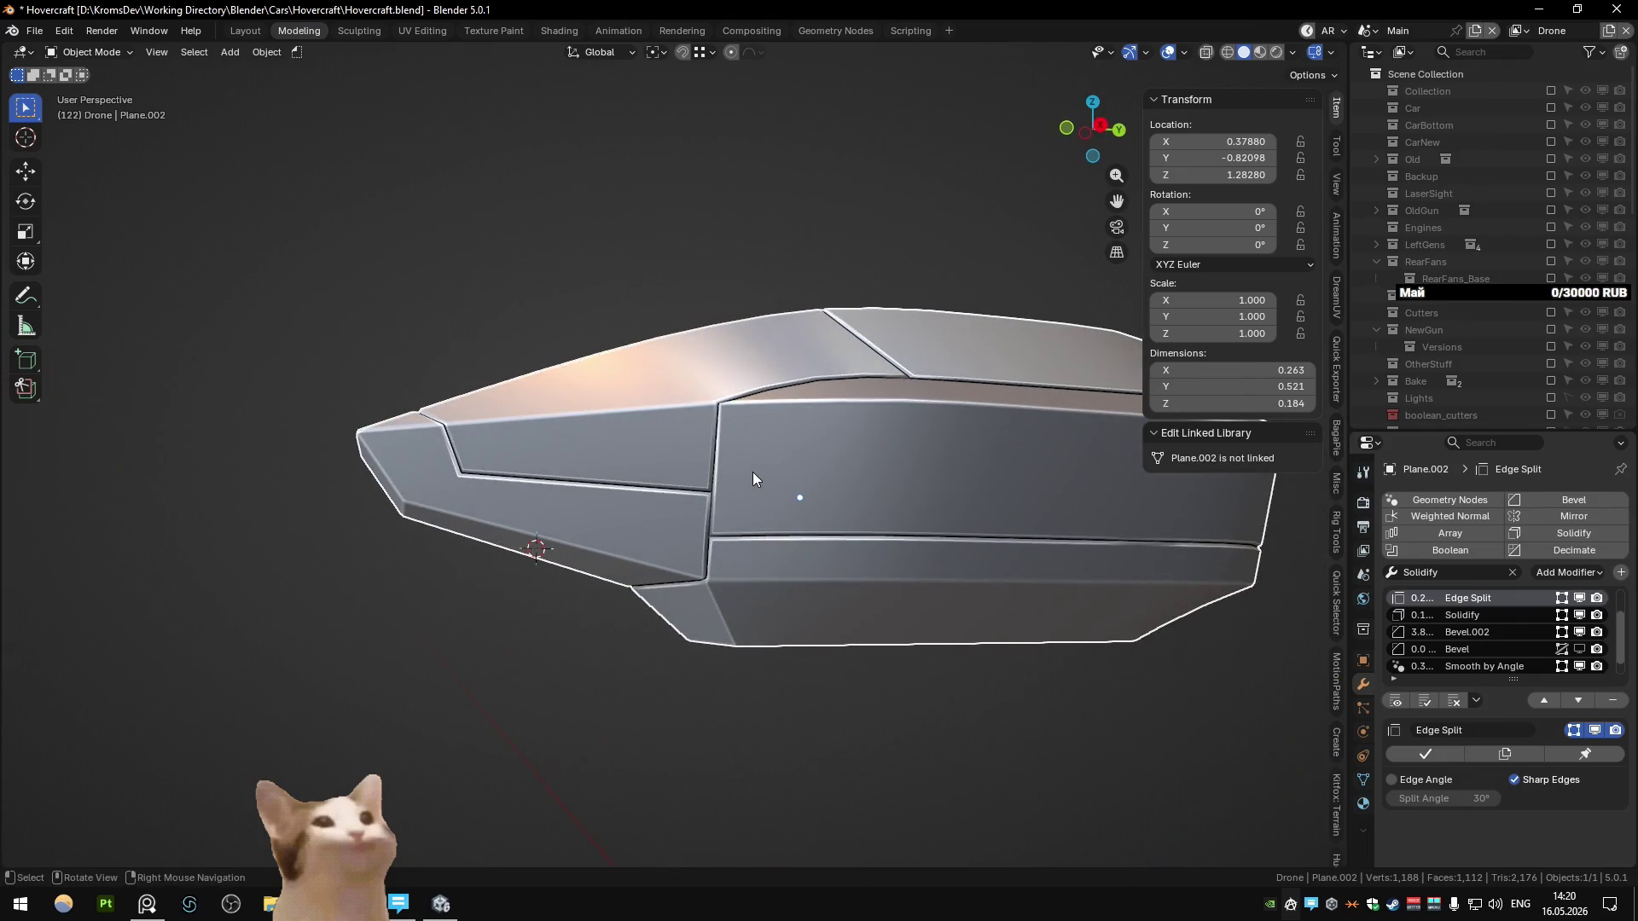
mouse_move(713, 478)
middle_mouse_down()
mouse_move(811, 504)
mouse_move(385, 465)
mouse_move(546, 492)
mouse_move(637, 540)
mouse_move(524, 545)
mouse_move(538, 560)
mouse_move(667, 510)
mouse_move(496, 490)
middle_mouse_up()
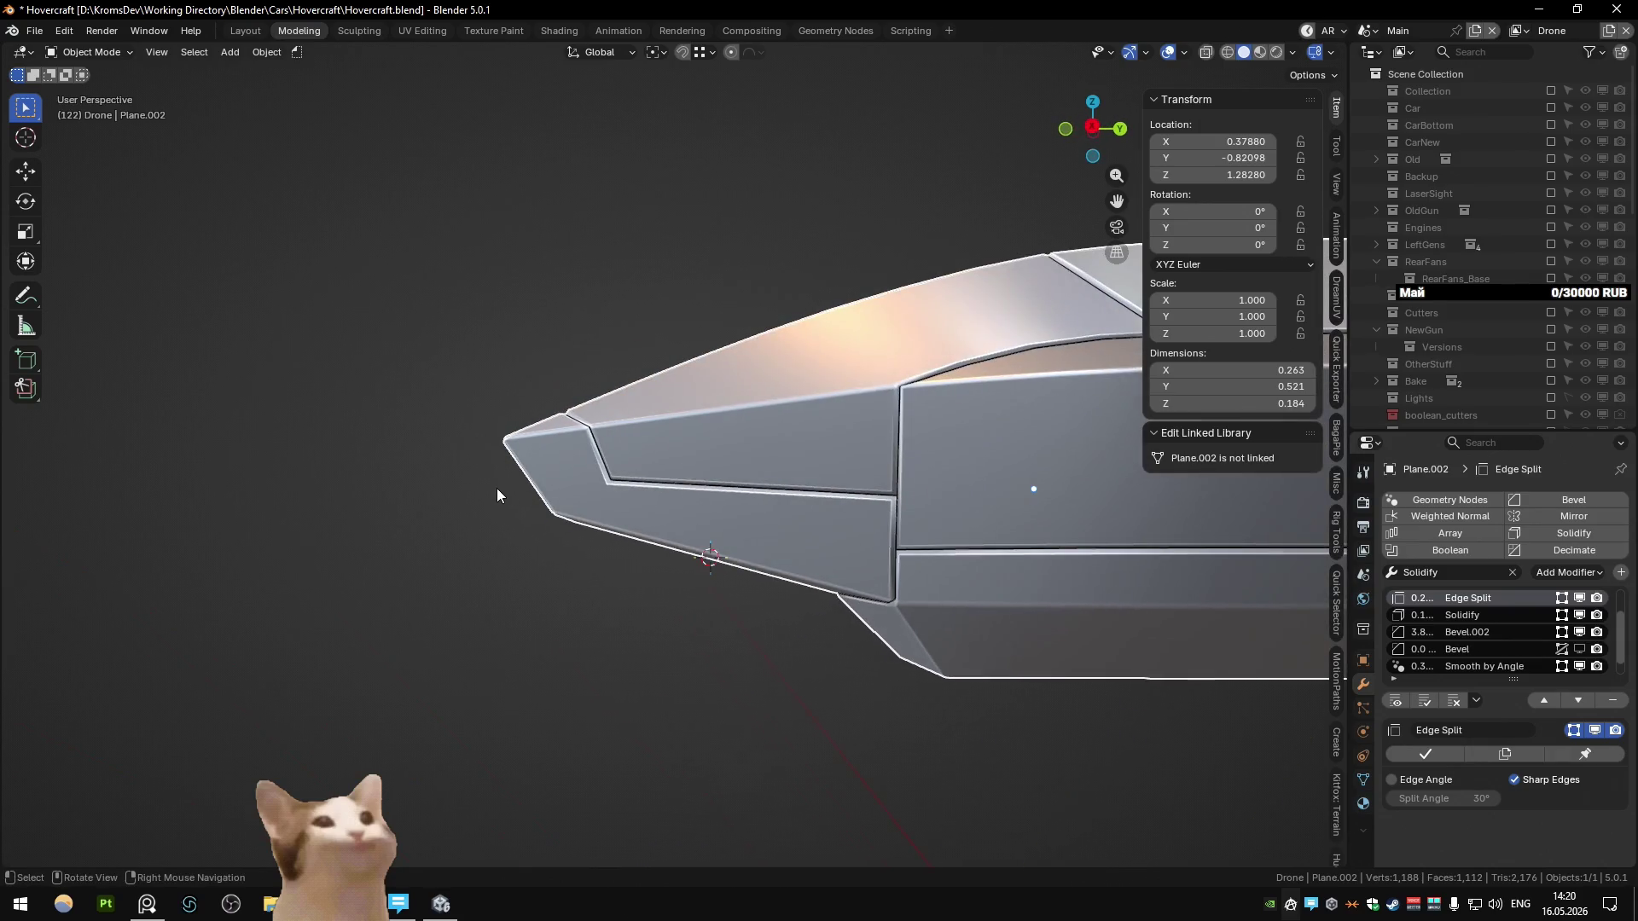
Step: In face select, pick a shortest-path patch of four faces on the shell's front
key("Tab")
left_click(666, 442)
left_click(704, 442, "ctrl")
left_click(665, 482, "ctrl")
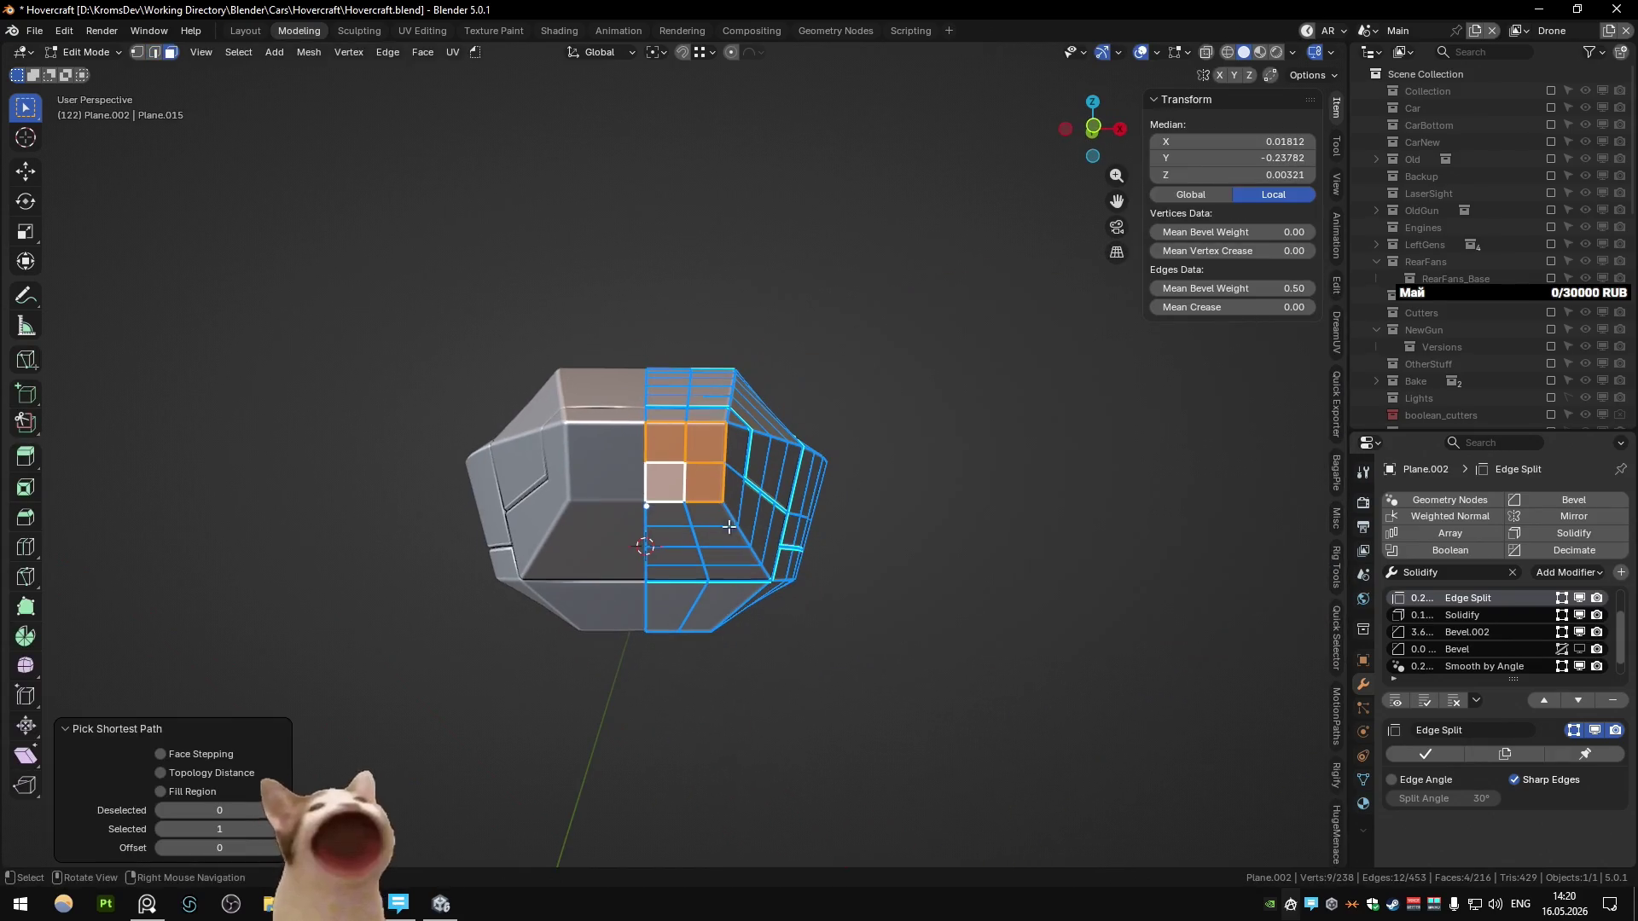
key("Tab")
mouse_move(870, 650)
middle_mouse_down()
mouse_move(943, 563)
mouse_move(966, 601)
mouse_move(945, 604)
middle_mouse_up()
Step: In PureRef, pan and zoom the board to study the left-column drone reference images
key("alt+Tab")
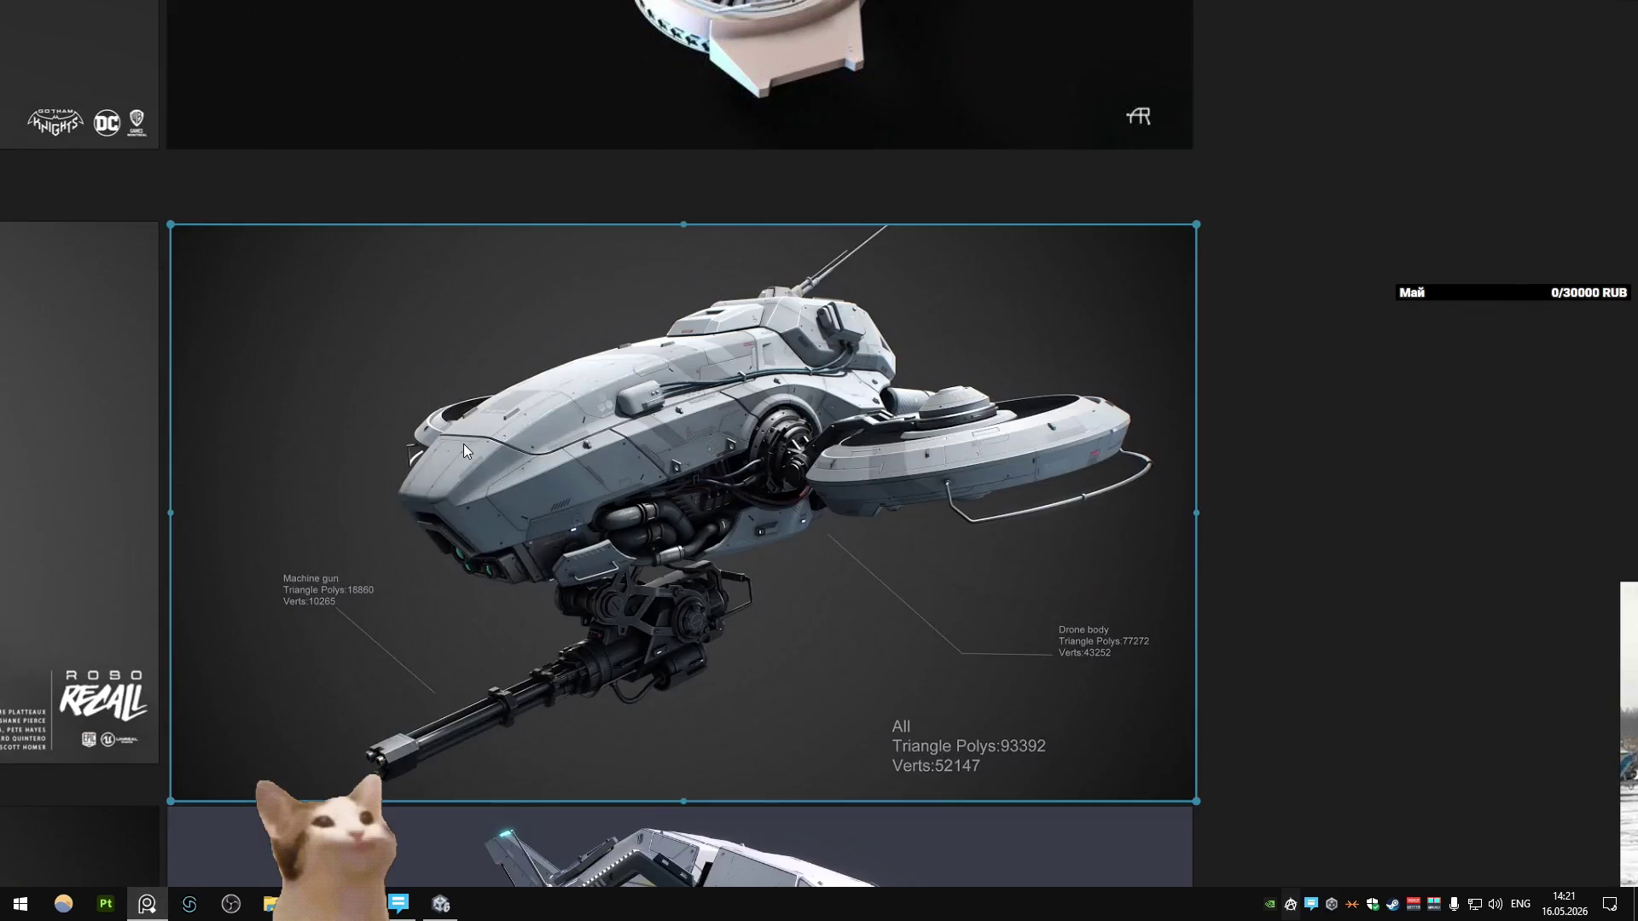
scroll(463, 444, "down", 5)
mouse_move(534, 461)
middle_mouse_down()
mouse_move(581, 386)
mouse_move(423, 575)
middle_mouse_up()
scroll(423, 575, "up", 10)
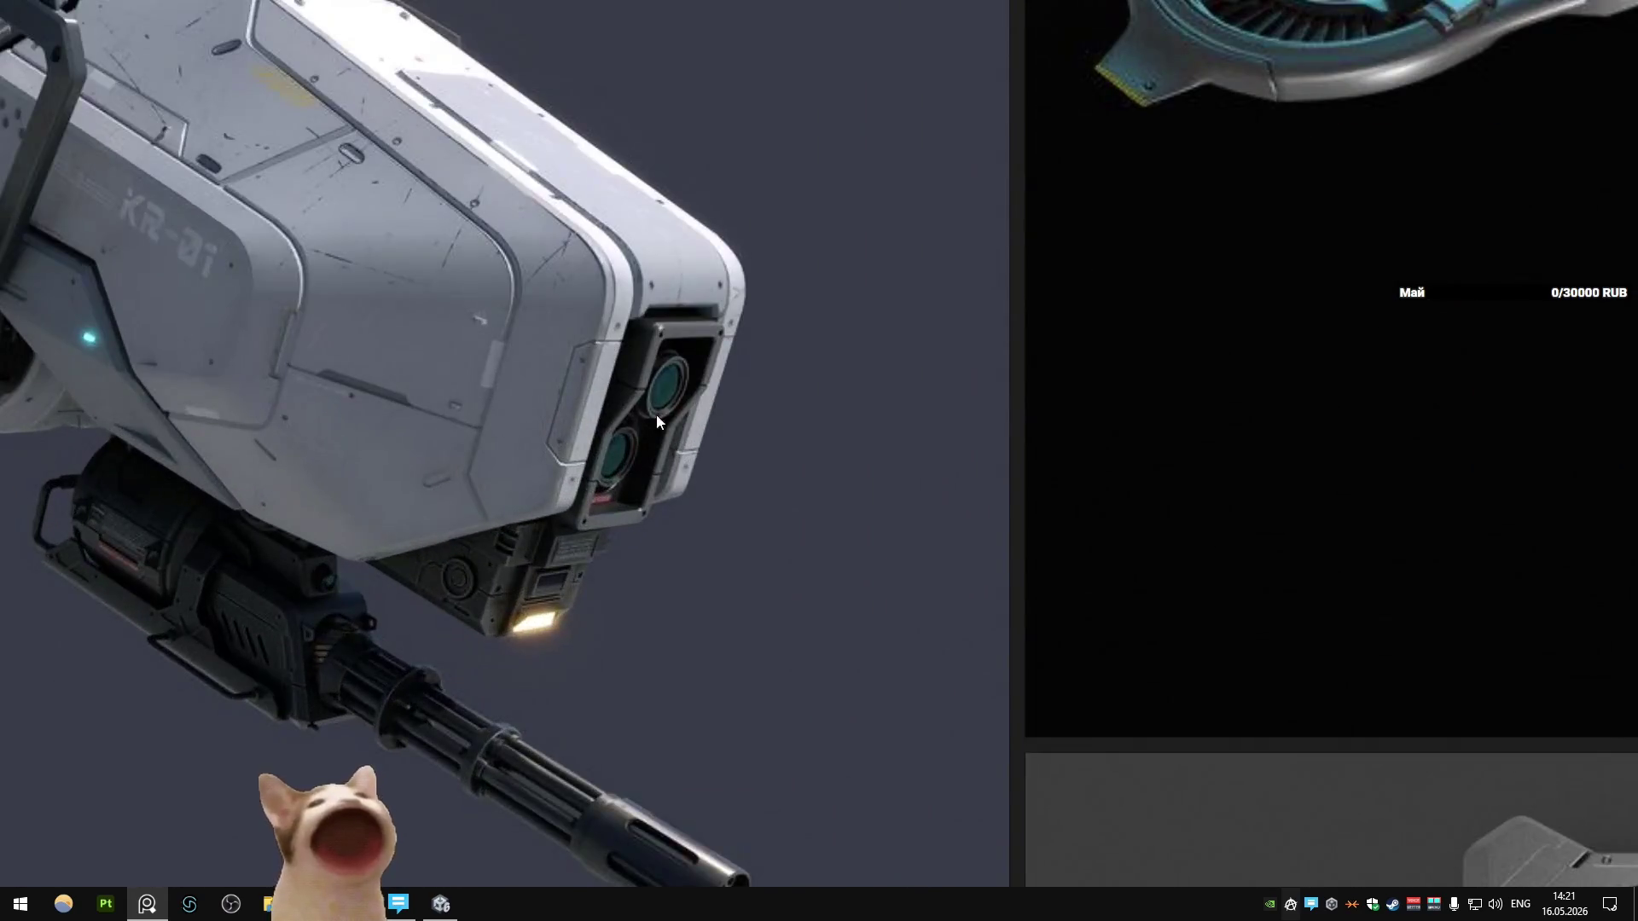
scroll(682, 376, "down", 10)
scroll(879, 570, "up", 8)
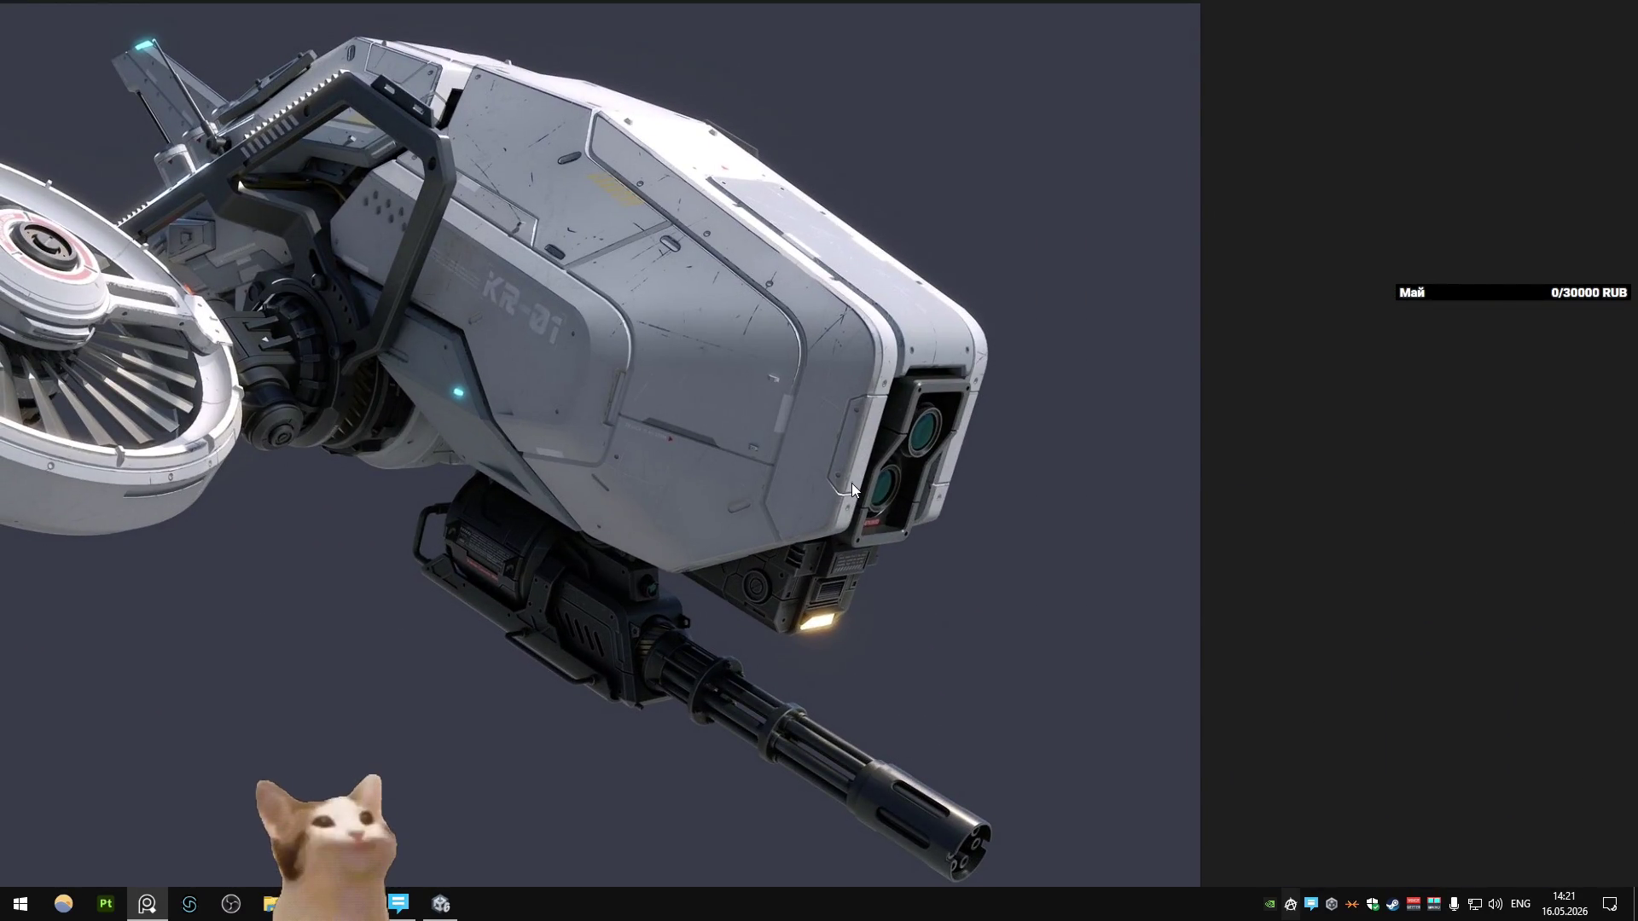
scroll(852, 483, "down", 5)
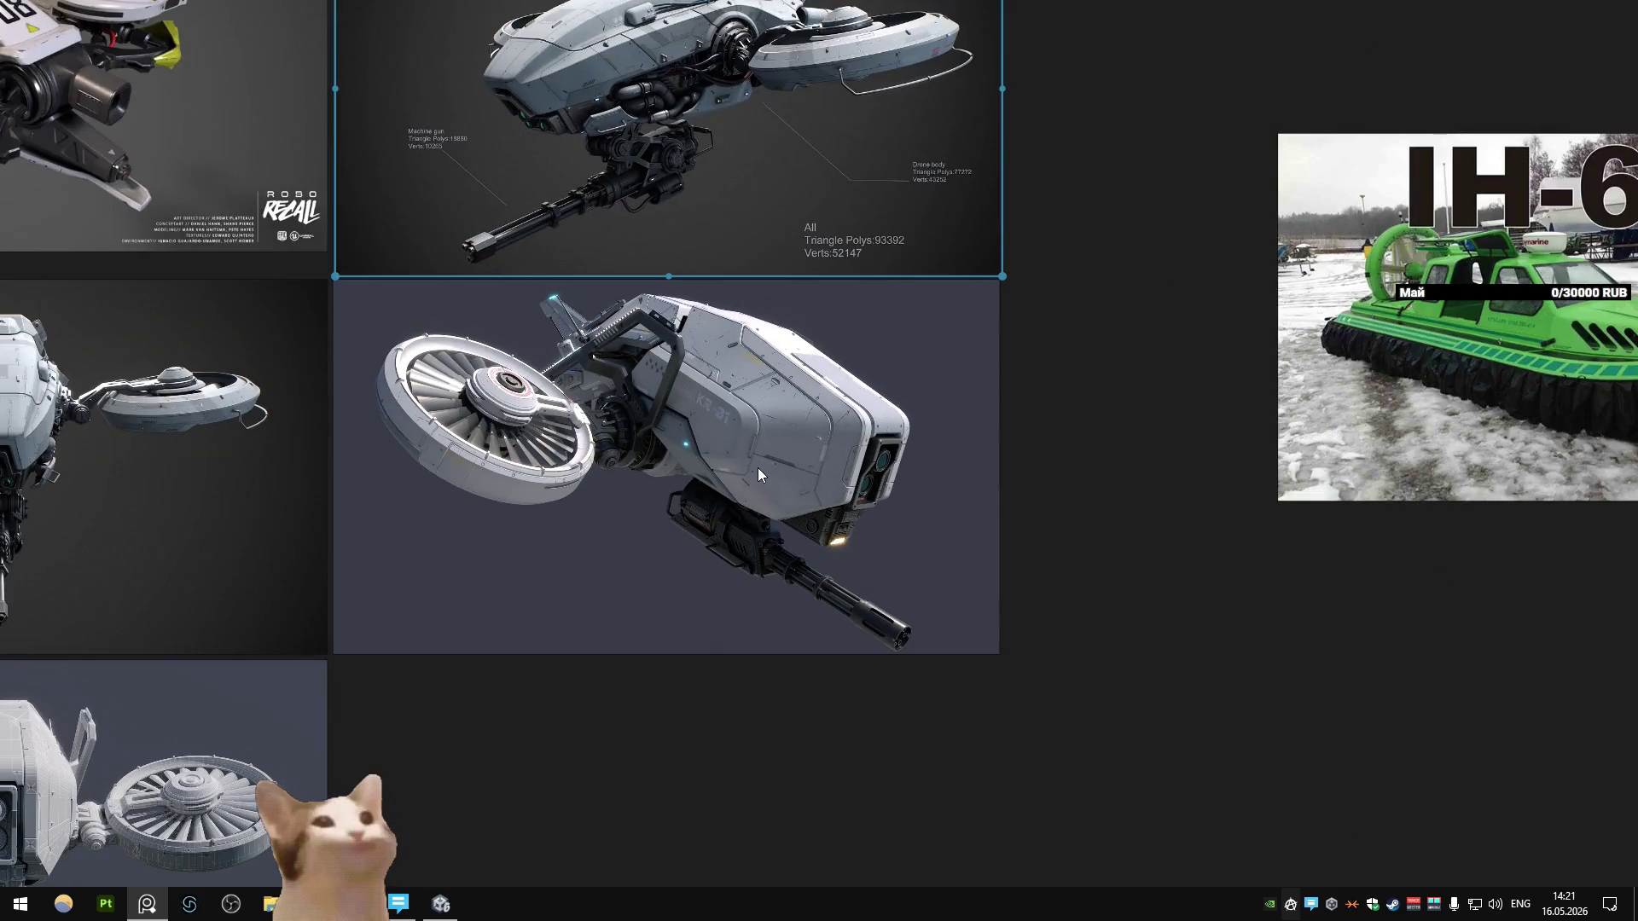
middle_click_drag(792, 435, 777, 474)
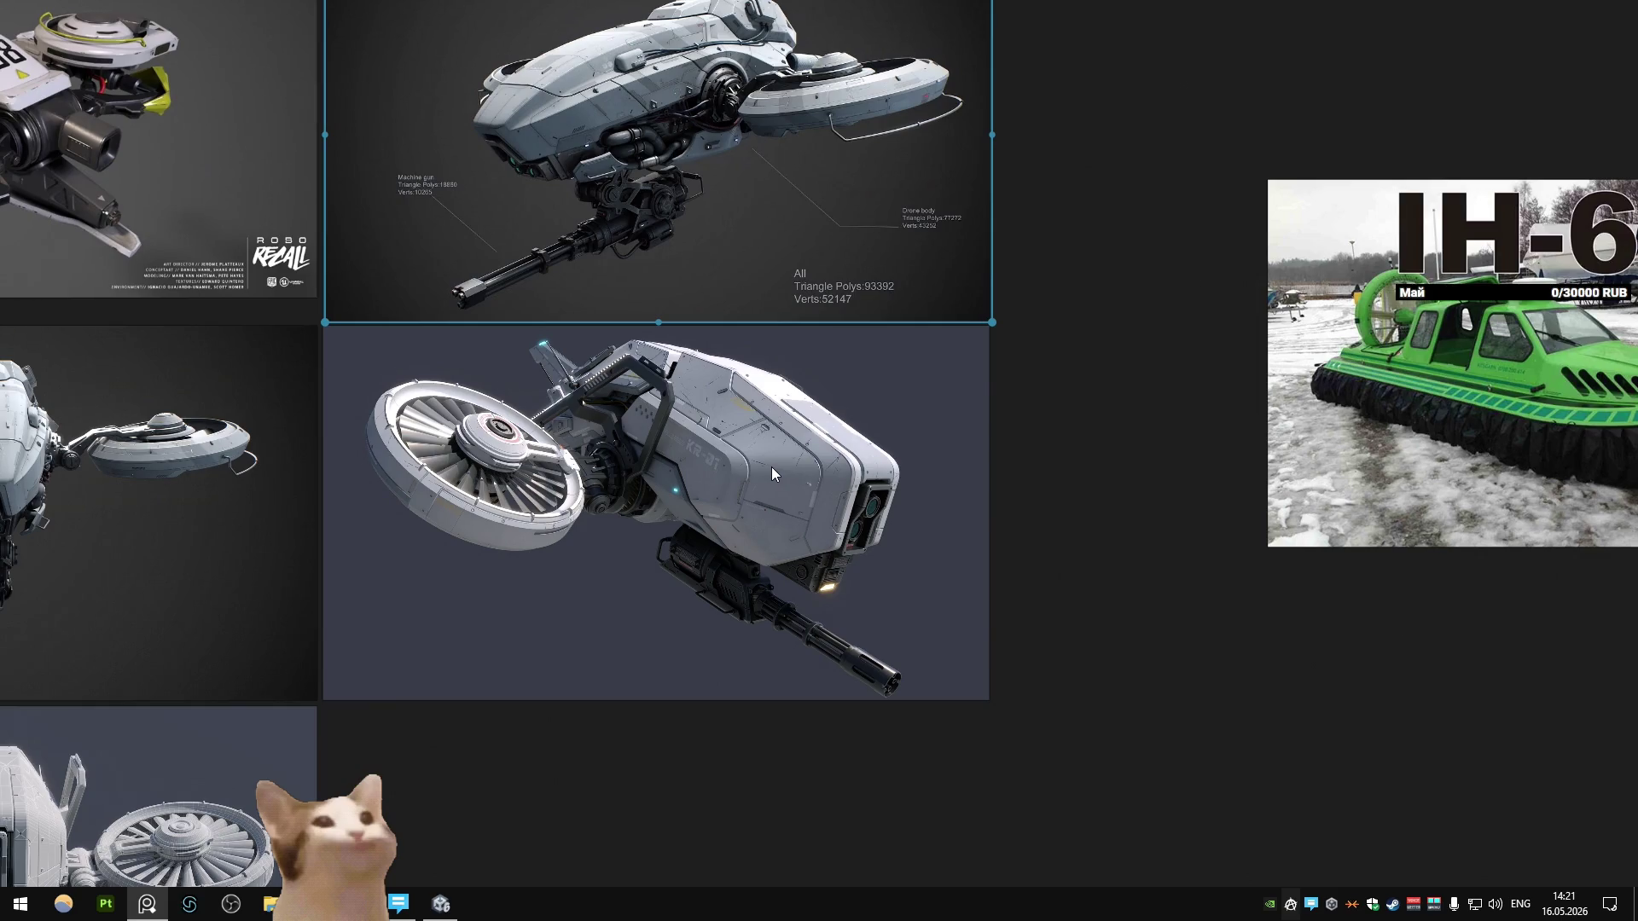
Step: Back in Blender, orbit around the front shell and briefly enter and leave its Edit Mode
key("alt+Tab")
mouse_move(709, 473)
middle_mouse_down()
mouse_move(539, 428)
mouse_move(684, 351)
mouse_move(718, 468)
mouse_move(576, 490)
mouse_move(661, 503)
mouse_move(760, 433)
mouse_move(802, 577)
mouse_move(805, 492)
mouse_move(646, 553)
mouse_move(783, 530)
mouse_move(673, 552)
middle_mouse_up()
key("Tab")
key("KP_Decimal")
key("Tab")
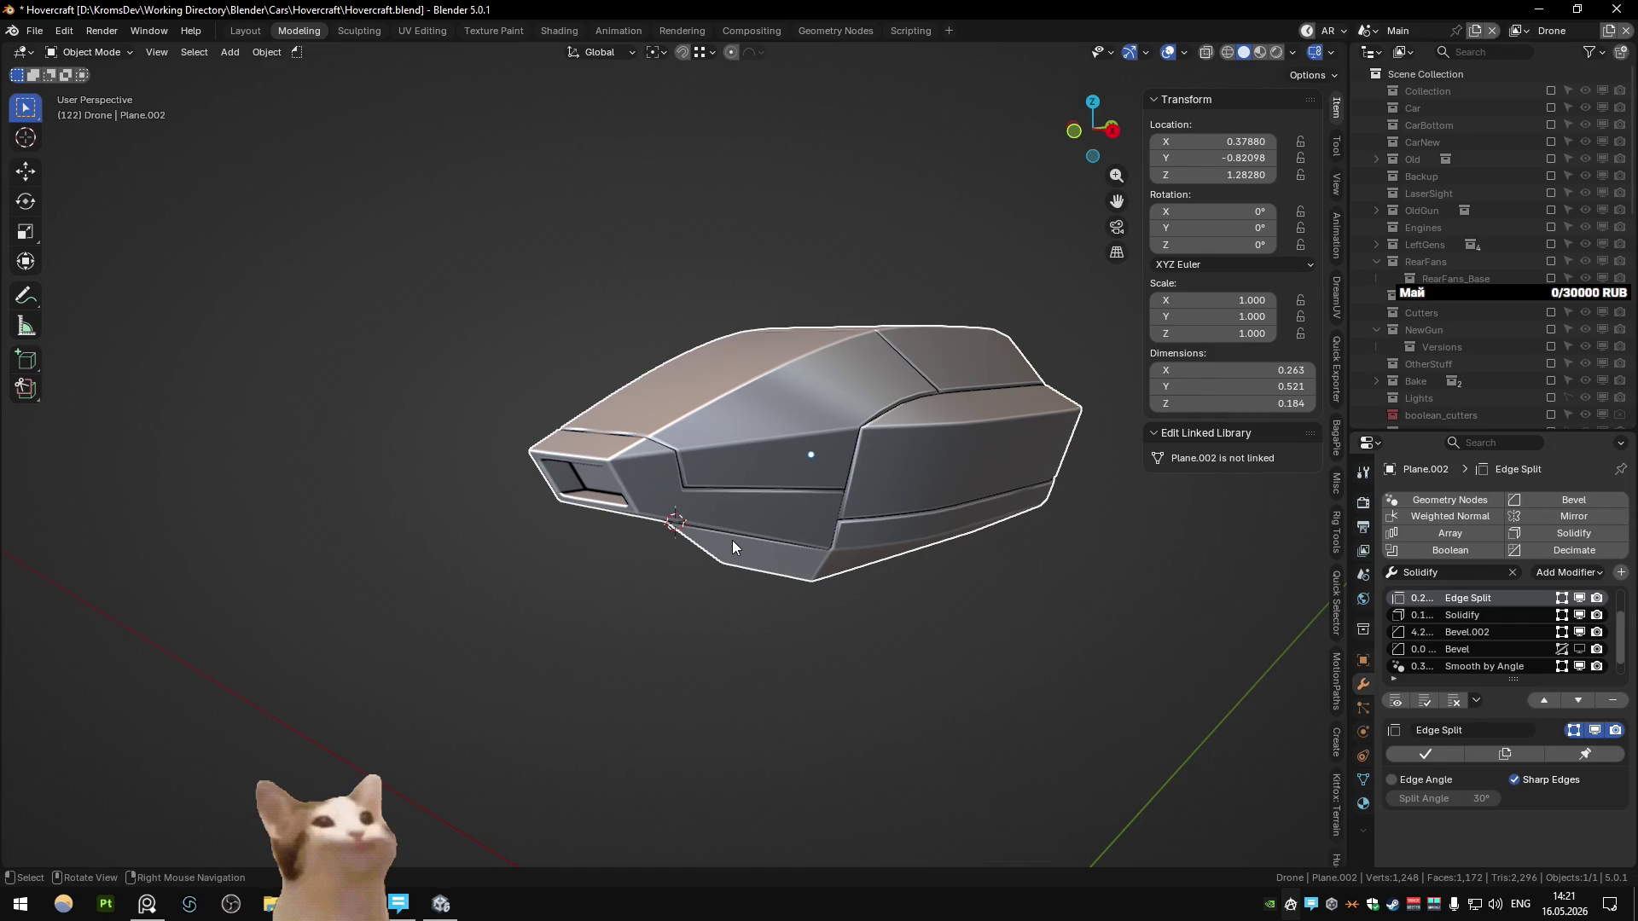
Step: Unhide all drone parts with Alt+H and keep only the front shell selected
scroll(732, 540, "down", 3)
mouse_move(737, 530)
middle_mouse_down()
mouse_move(571, 509)
mouse_move(667, 510)
mouse_move(731, 468)
mouse_move(579, 514)
mouse_move(482, 500)
mouse_move(524, 462)
mouse_move(550, 474)
mouse_move(535, 434)
mouse_move(606, 377)
mouse_move(765, 382)
mouse_move(750, 528)
middle_mouse_up()
key("alt+h")
left_click(731, 467)
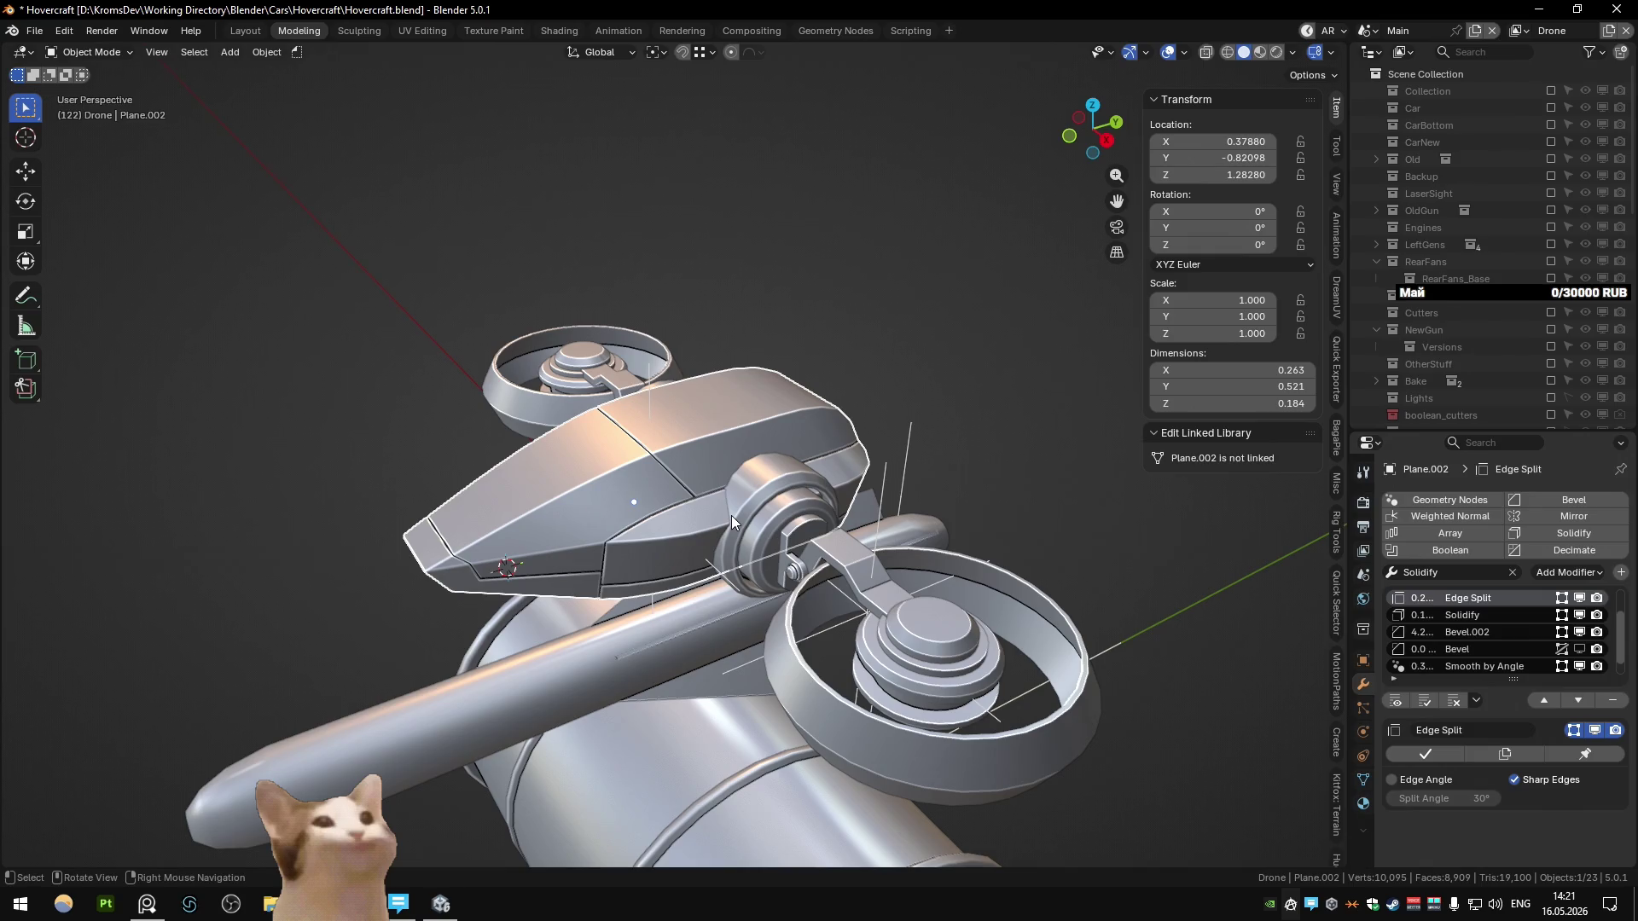
Step: Orbit to a side view and frame the front shell with the View pie's Frame Selected
mouse_move(732, 520)
middle_mouse_down()
mouse_move(587, 432)
mouse_move(760, 434)
mouse_move(787, 504)
mouse_move(682, 473)
mouse_move(497, 488)
mouse_move(590, 479)
mouse_move(628, 510)
mouse_move(613, 560)
mouse_move(699, 537)
mouse_move(567, 555)
mouse_move(773, 612)
mouse_move(773, 556)
mouse_move(695, 549)
middle_mouse_up()
right_click(682, 473)
key("grave")
left_click(759, 462)
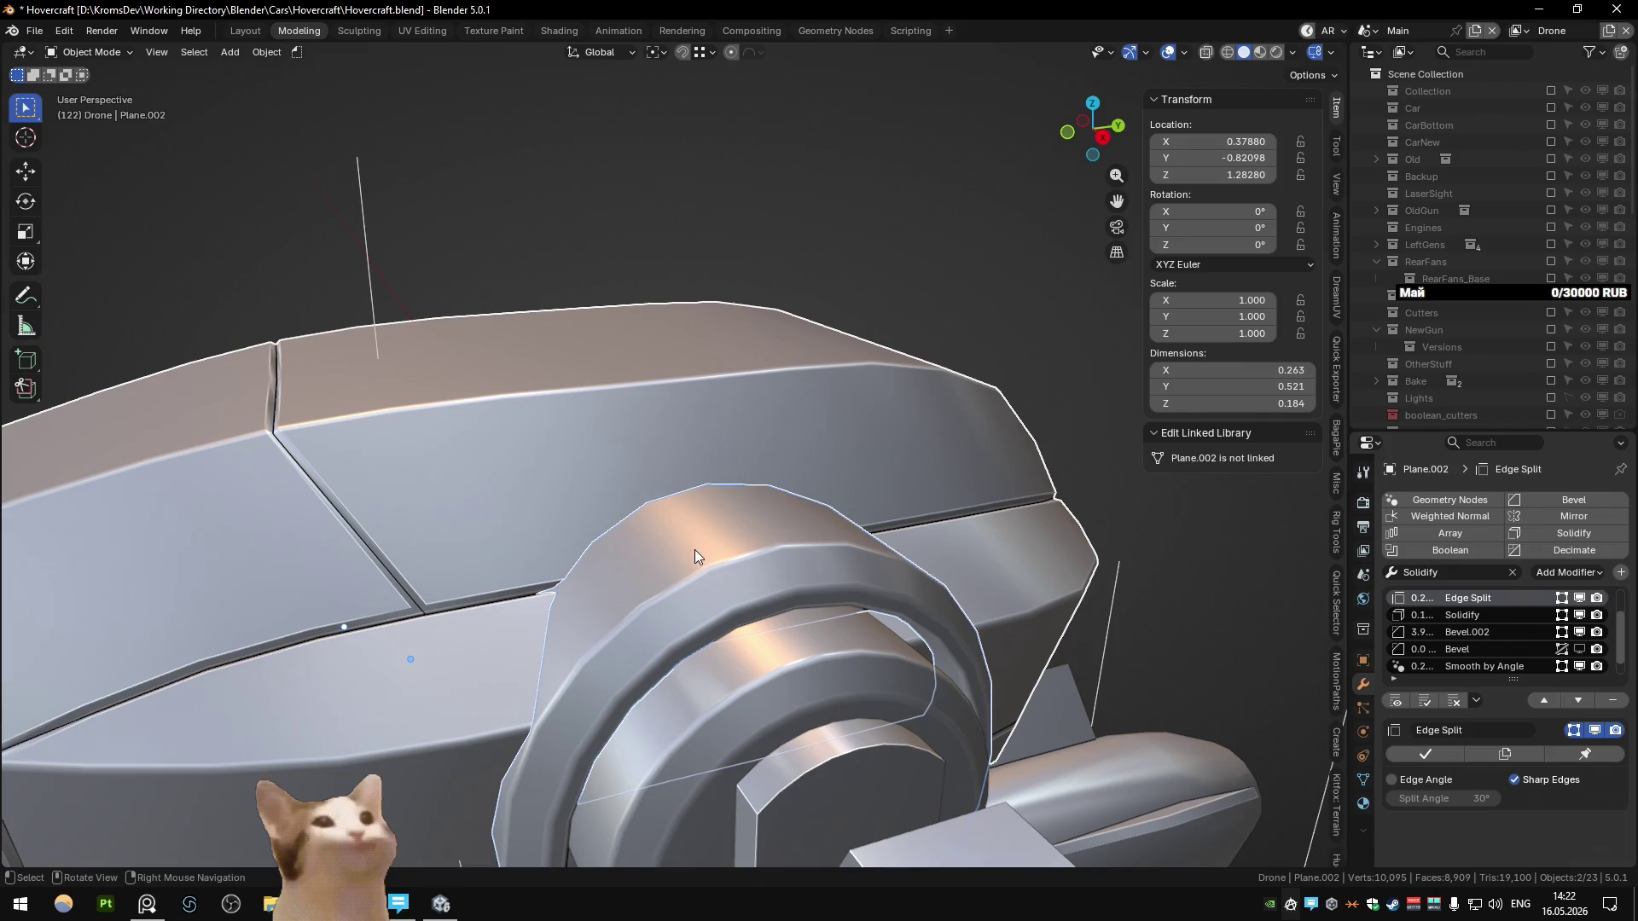
left_click(650, 560)
Step: Knife-cut two new curved edges into the front shell around the fan connector hub
key("Tab")
key("Tab")
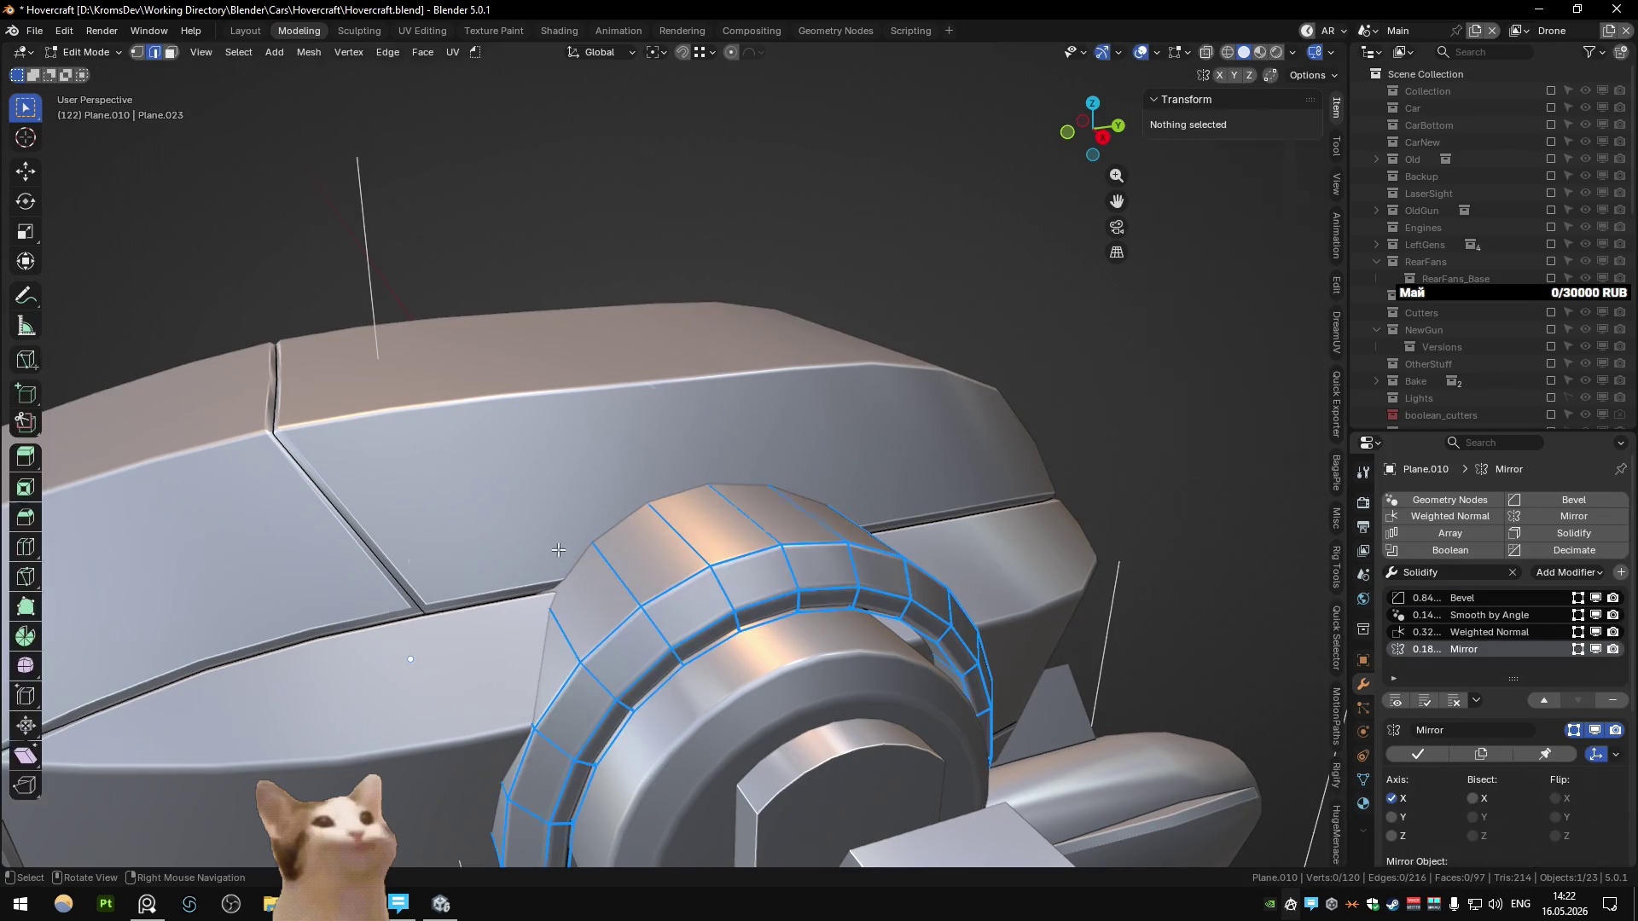
left_click(546, 545)
key("Tab")
key("k")
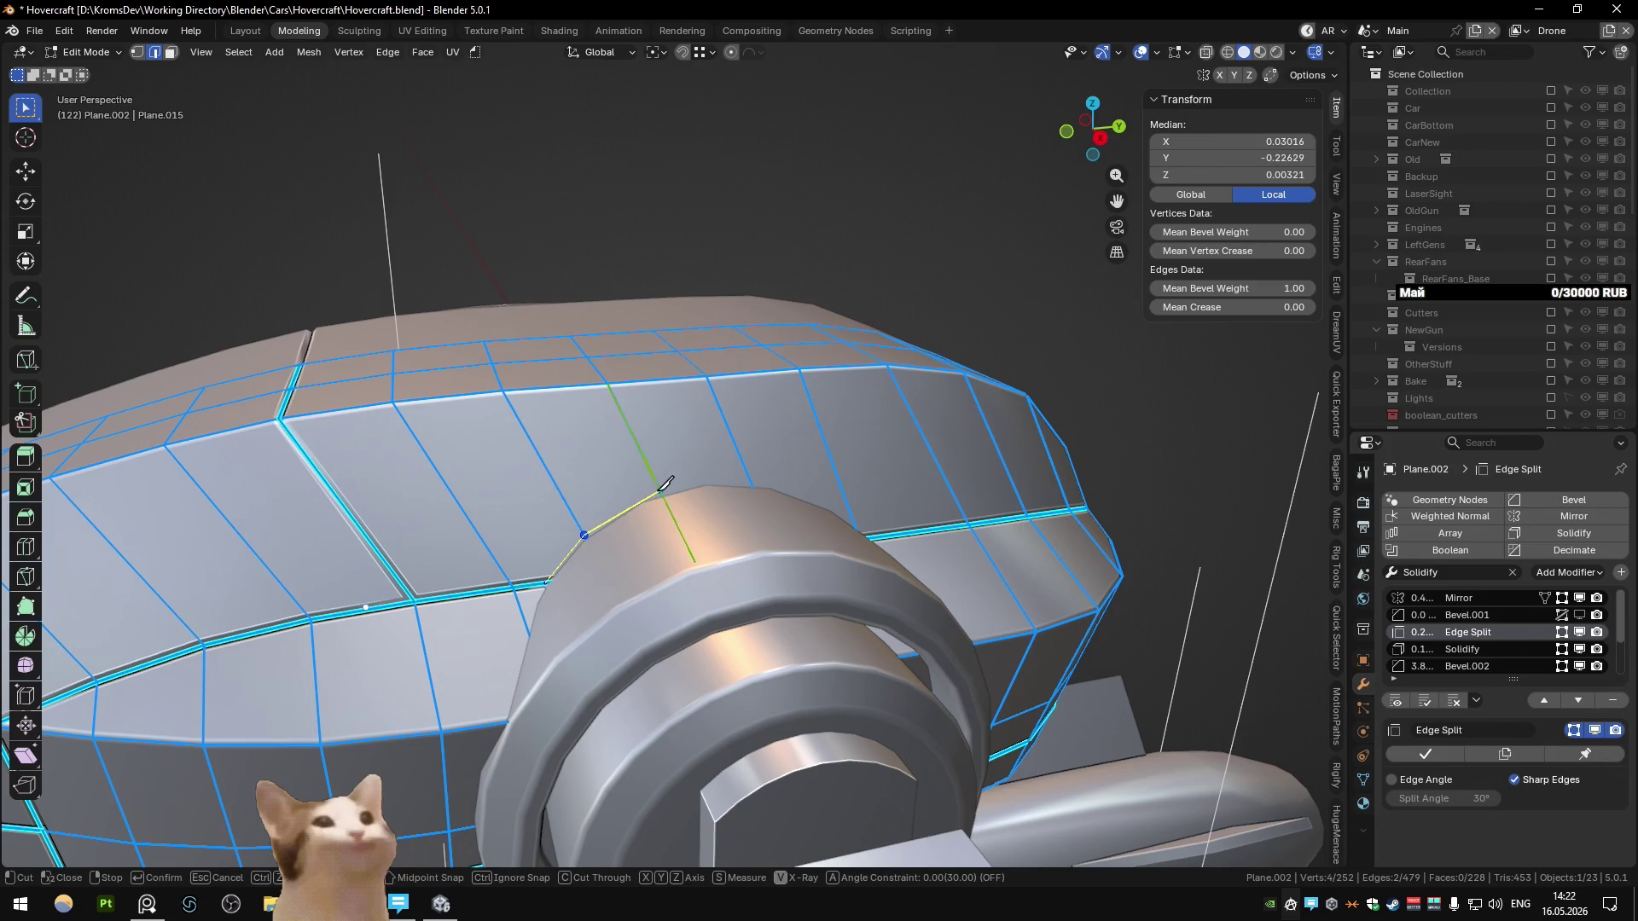
key("Return")
middle_click_drag(753, 483, 776, 512)
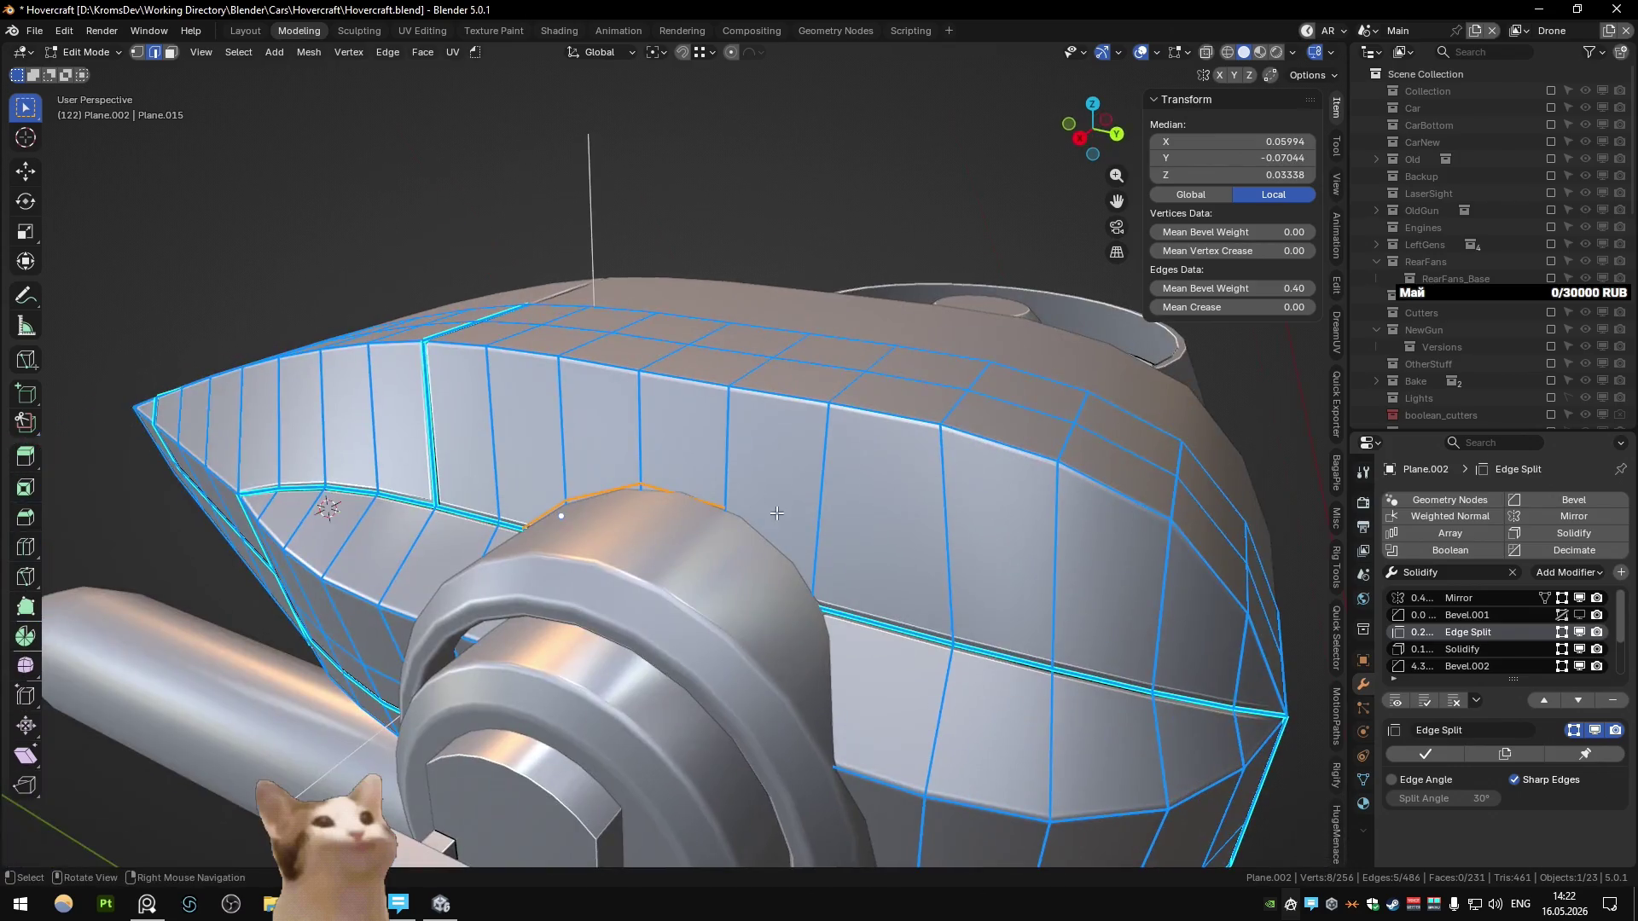
key("k")
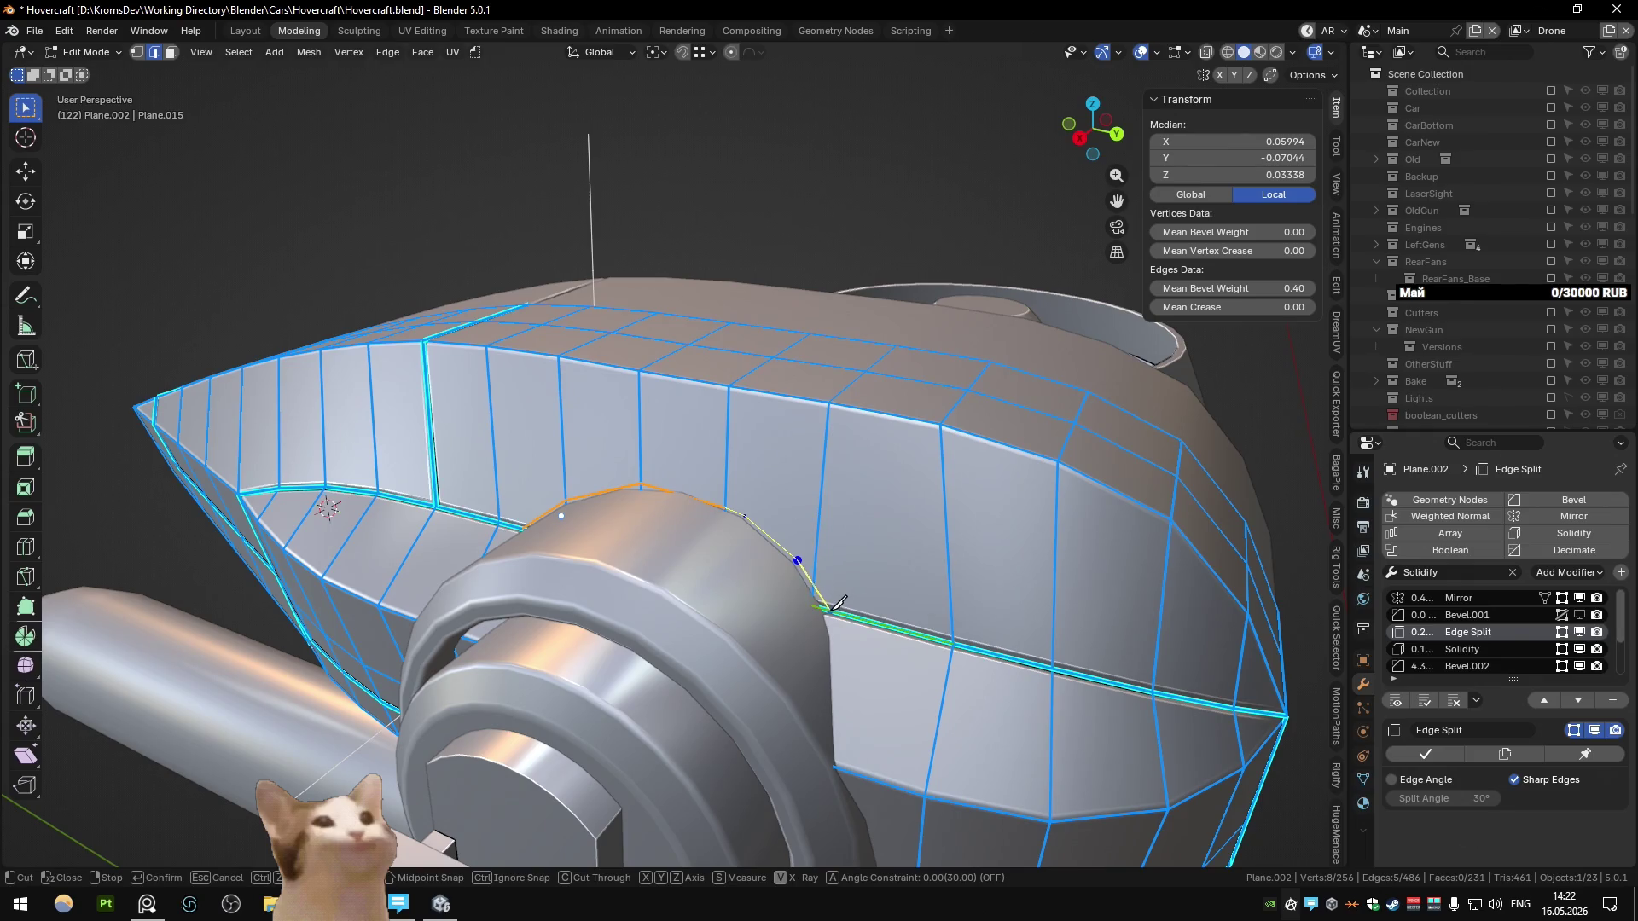
key("Return")
Step: Slide and dissolve a stray vertex on the cut, then knife a reconnecting cut
middle_click_drag(840, 601, 865, 555)
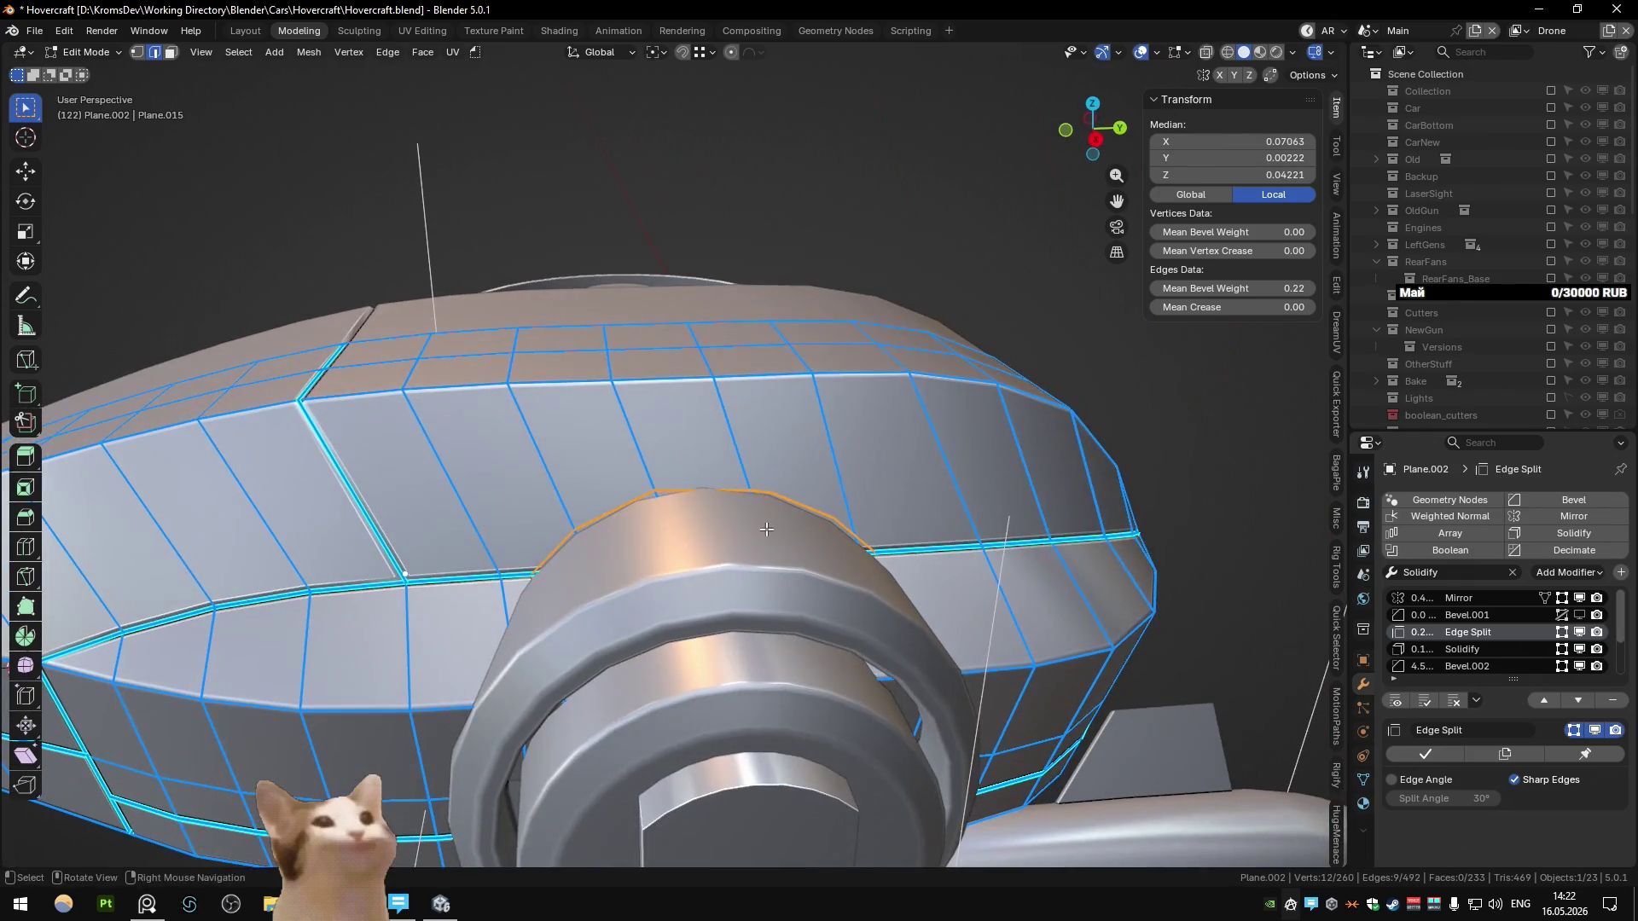
key("1")
left_click(714, 489)
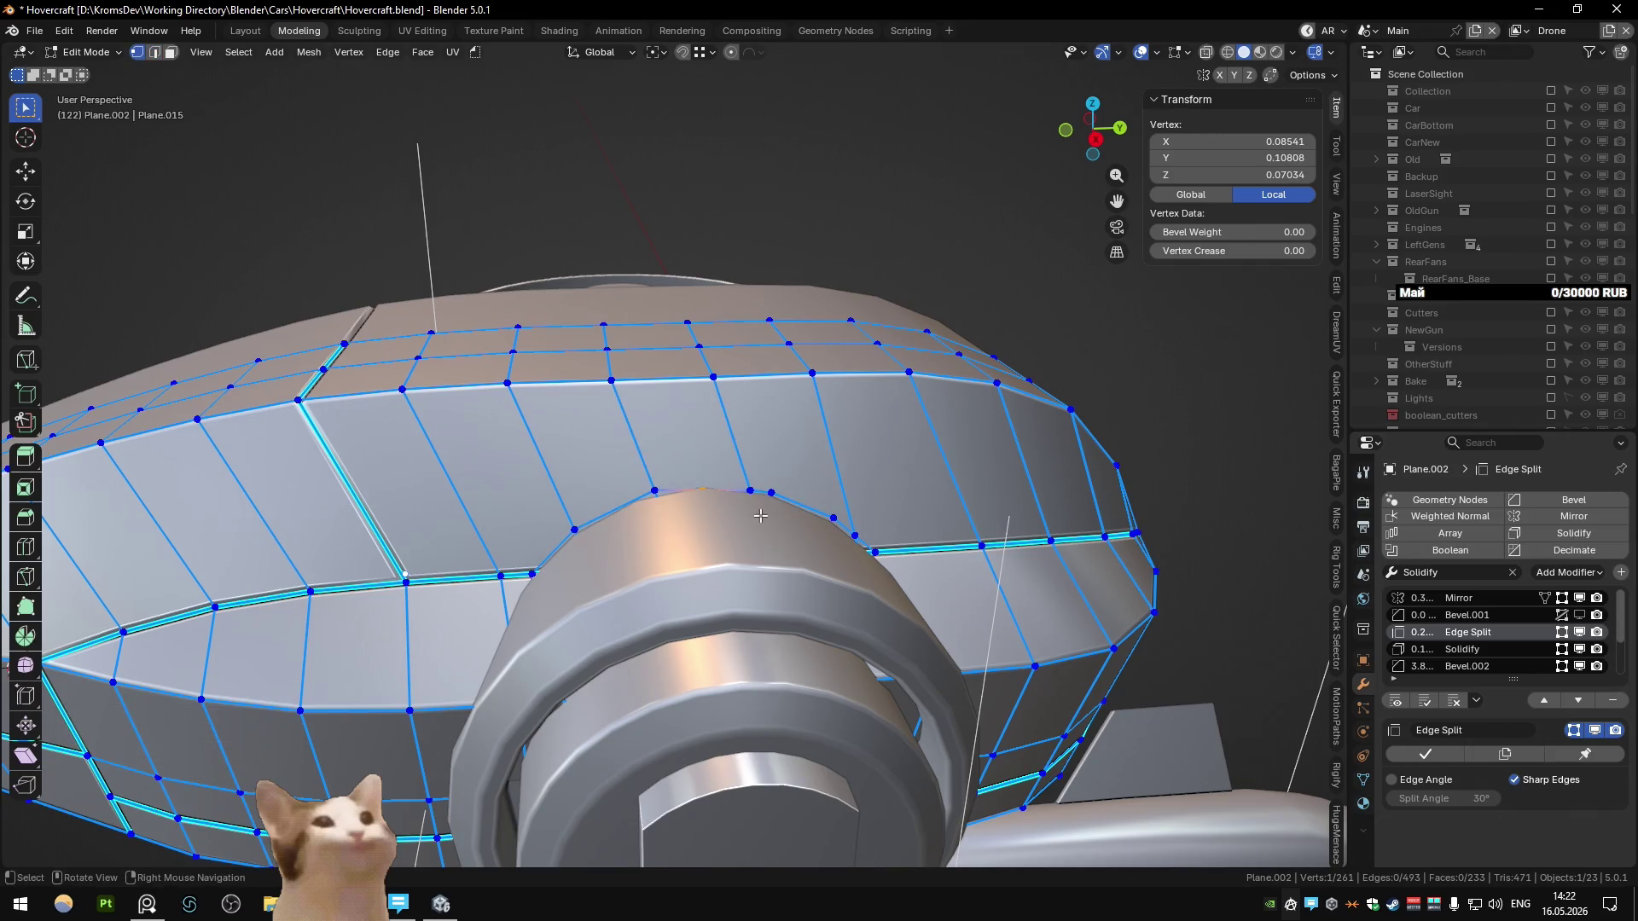
key("shift+v")
left_click(735, 510)
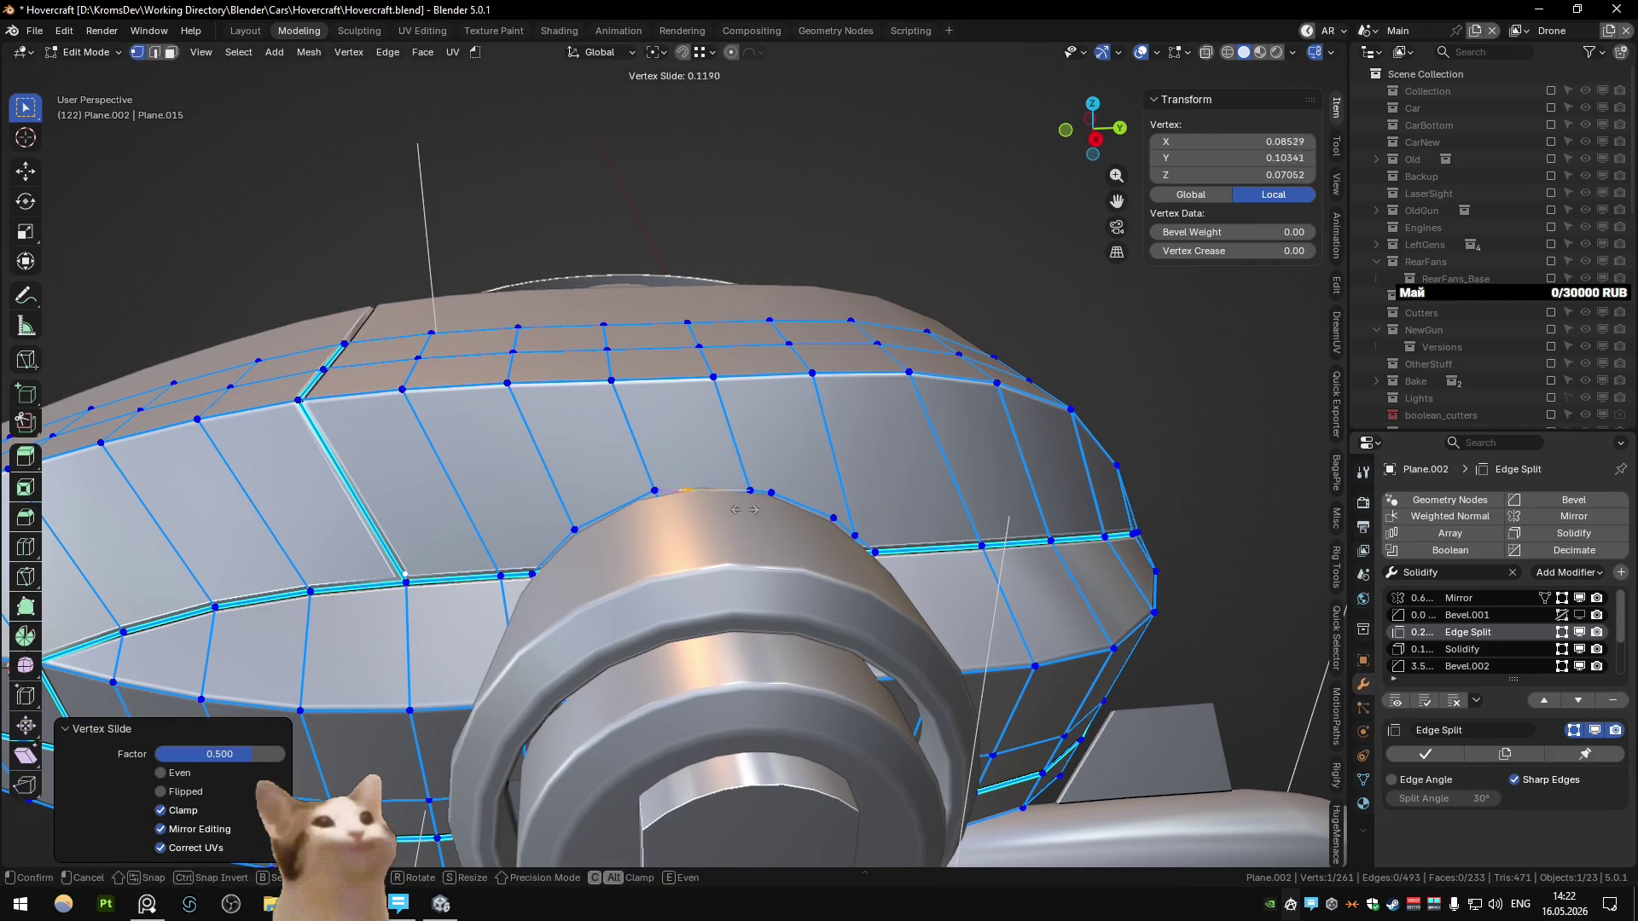
key("ctrl+x")
key("k")
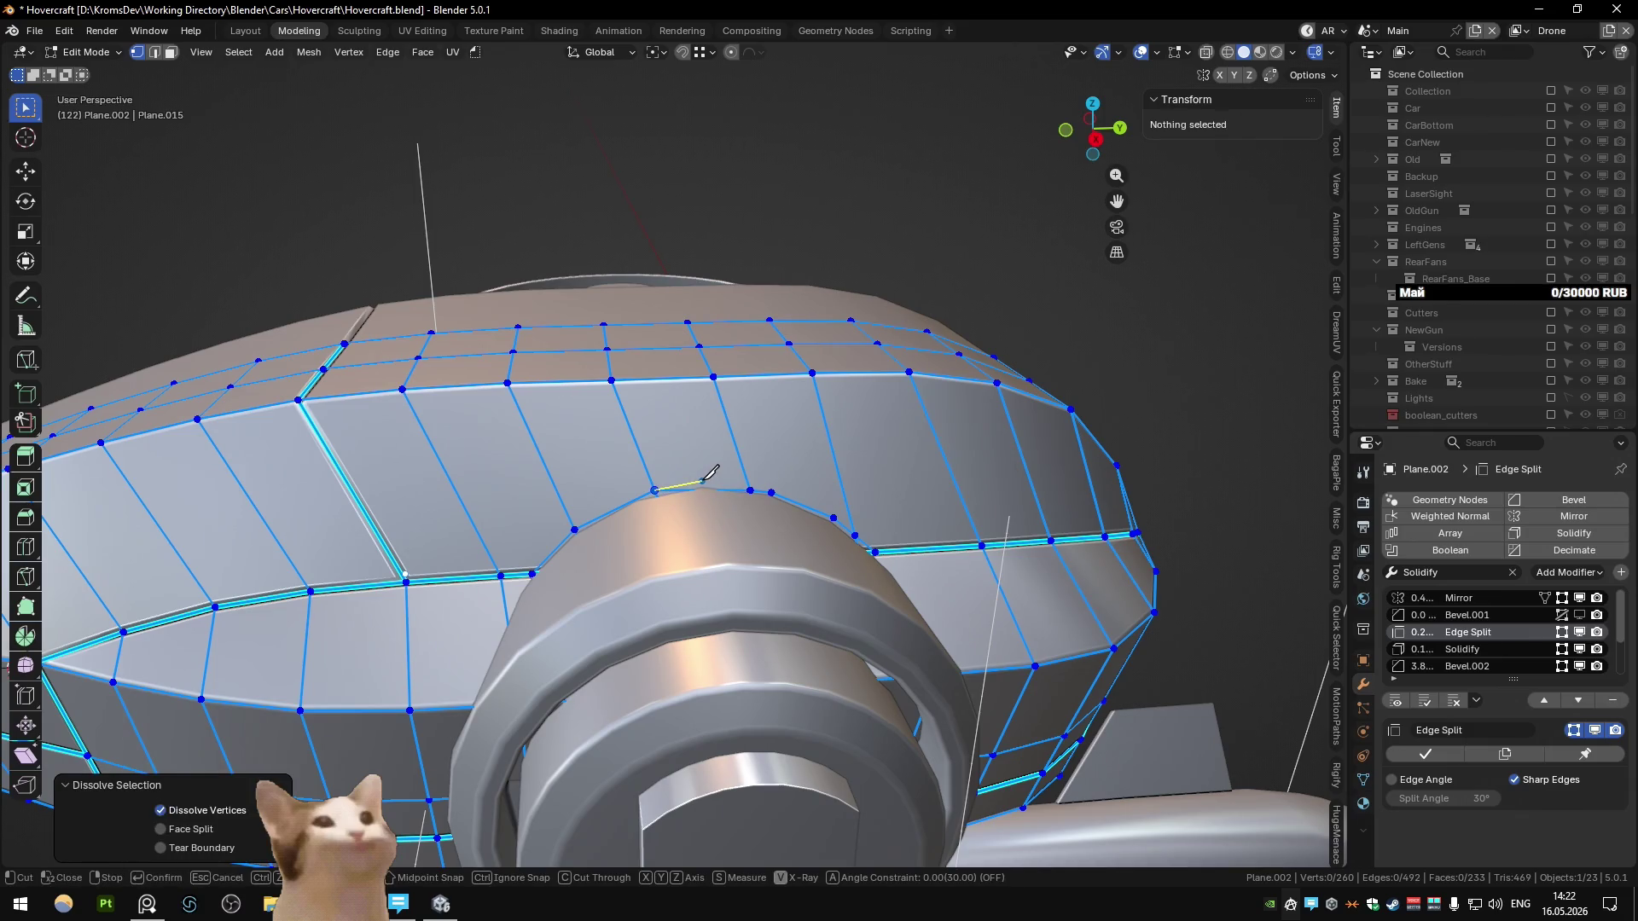
key("Return")
Step: Select the new seam's edge path and mark it sharp via Quick Favorites
key("2")
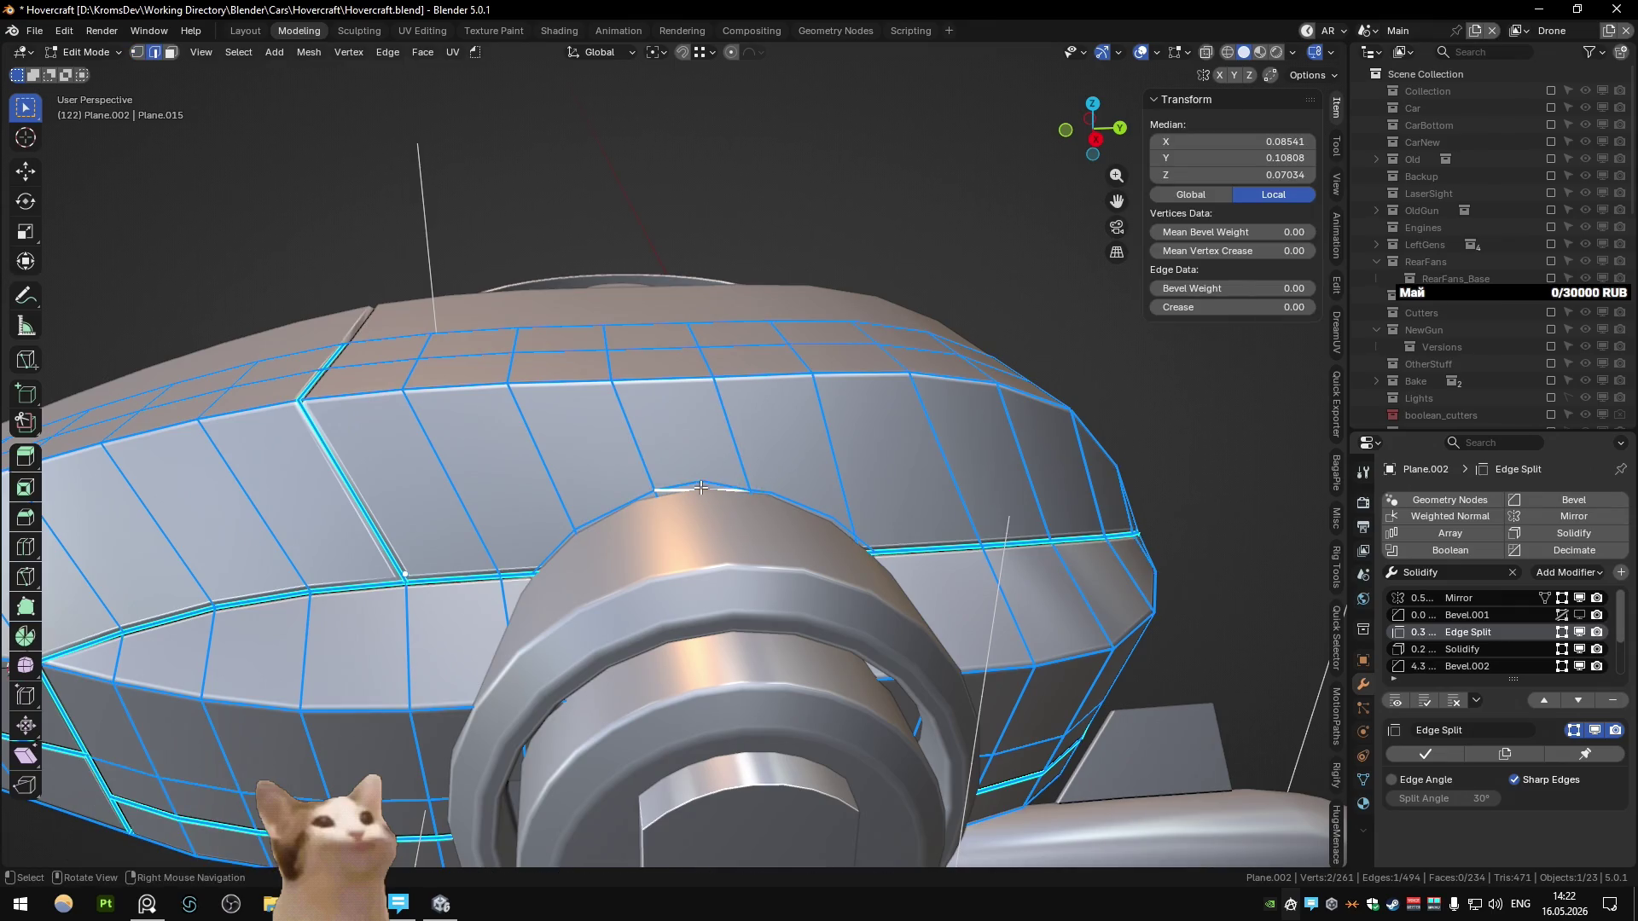
key("ctrl+x")
mouse_move(756, 496)
middle_mouse_down()
mouse_move(620, 535)
mouse_move(691, 568)
mouse_move(845, 580)
mouse_move(827, 524)
mouse_move(669, 544)
mouse_move(388, 474)
middle_mouse_up()
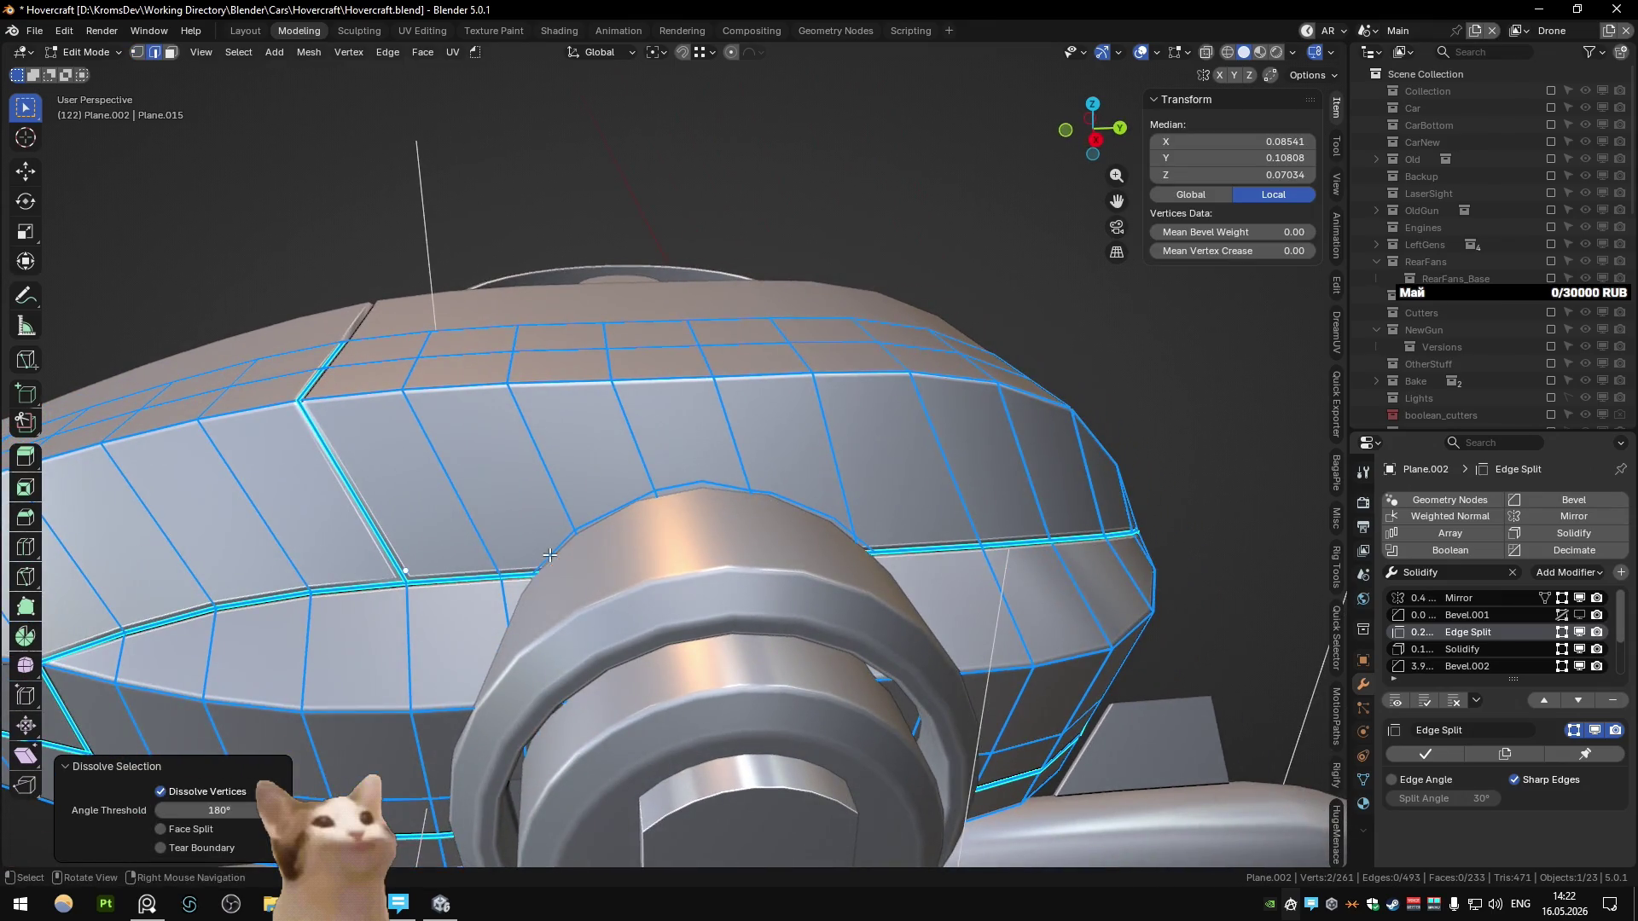
left_click(843, 579, "ctrl")
key("q")
left_click(841, 568)
key("Tab")
scroll(387, 475, "up", 4)
mouse_move(575, 497)
middle_mouse_down()
mouse_move(585, 484)
mouse_move(514, 522)
mouse_move(483, 486)
mouse_move(602, 495)
mouse_move(599, 512)
mouse_move(399, 524)
mouse_move(534, 490)
mouse_move(413, 521)
mouse_move(442, 408)
mouse_move(382, 478)
mouse_move(382, 449)
mouse_move(401, 469)
mouse_move(370, 525)
mouse_move(523, 535)
mouse_move(262, 517)
mouse_move(530, 541)
middle_mouse_up()
Step: Reselect the shell, unhide the engine and fan parts, and undo the last edge change
key("Tab")
left_click(530, 542, "ctrl")
left_click(530, 541)
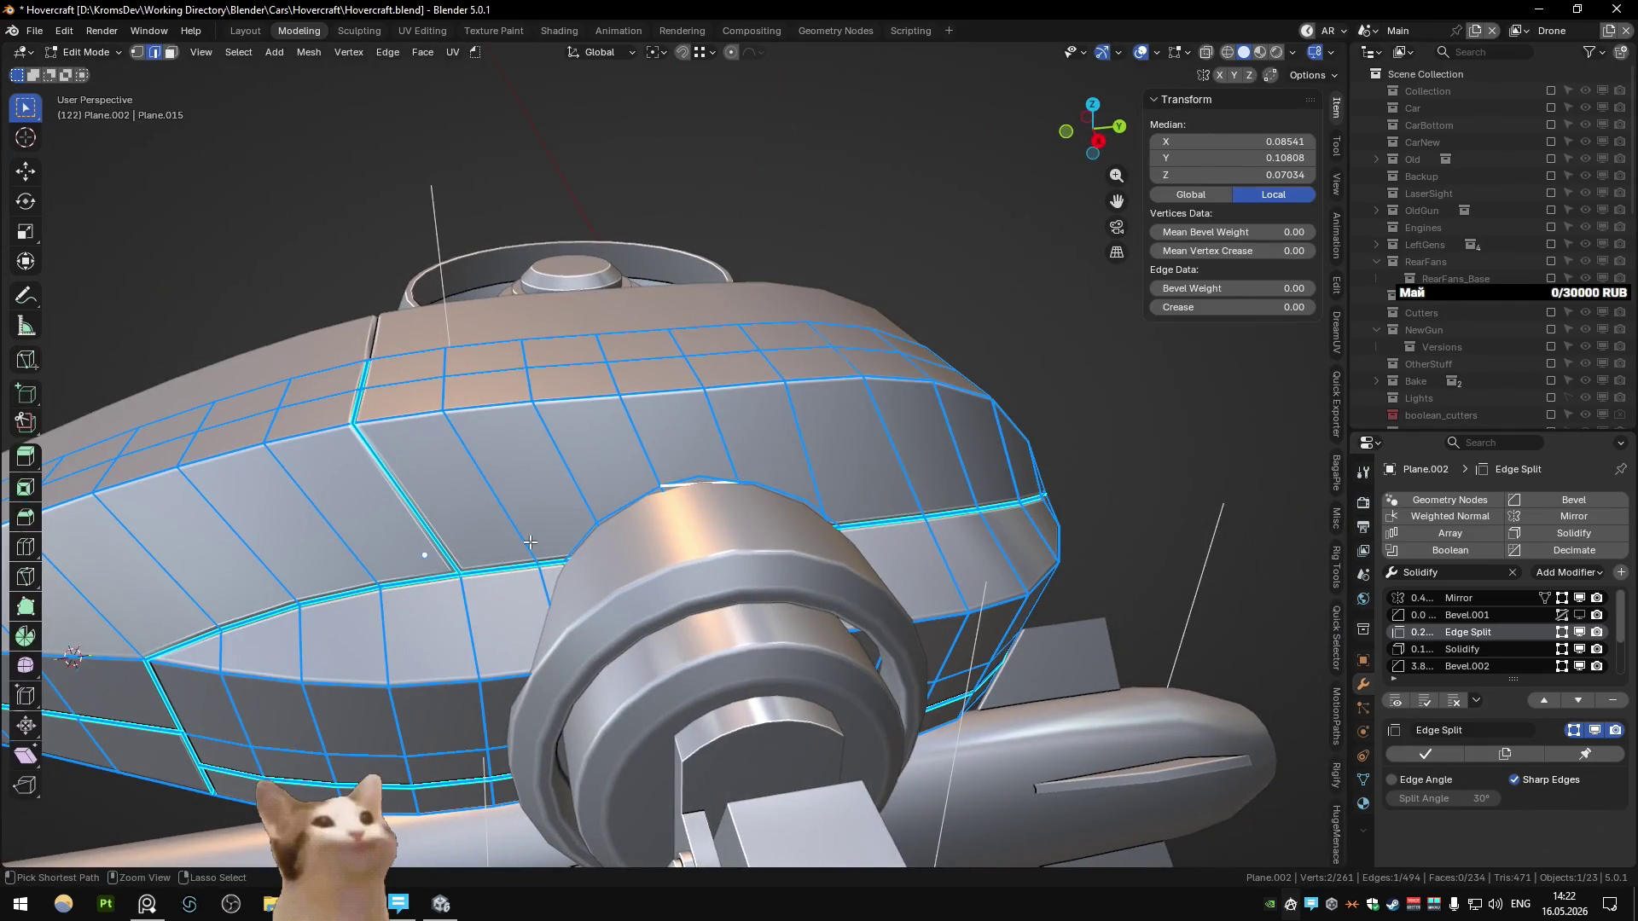
key("Tab")
left_click(529, 541)
left_click(529, 542)
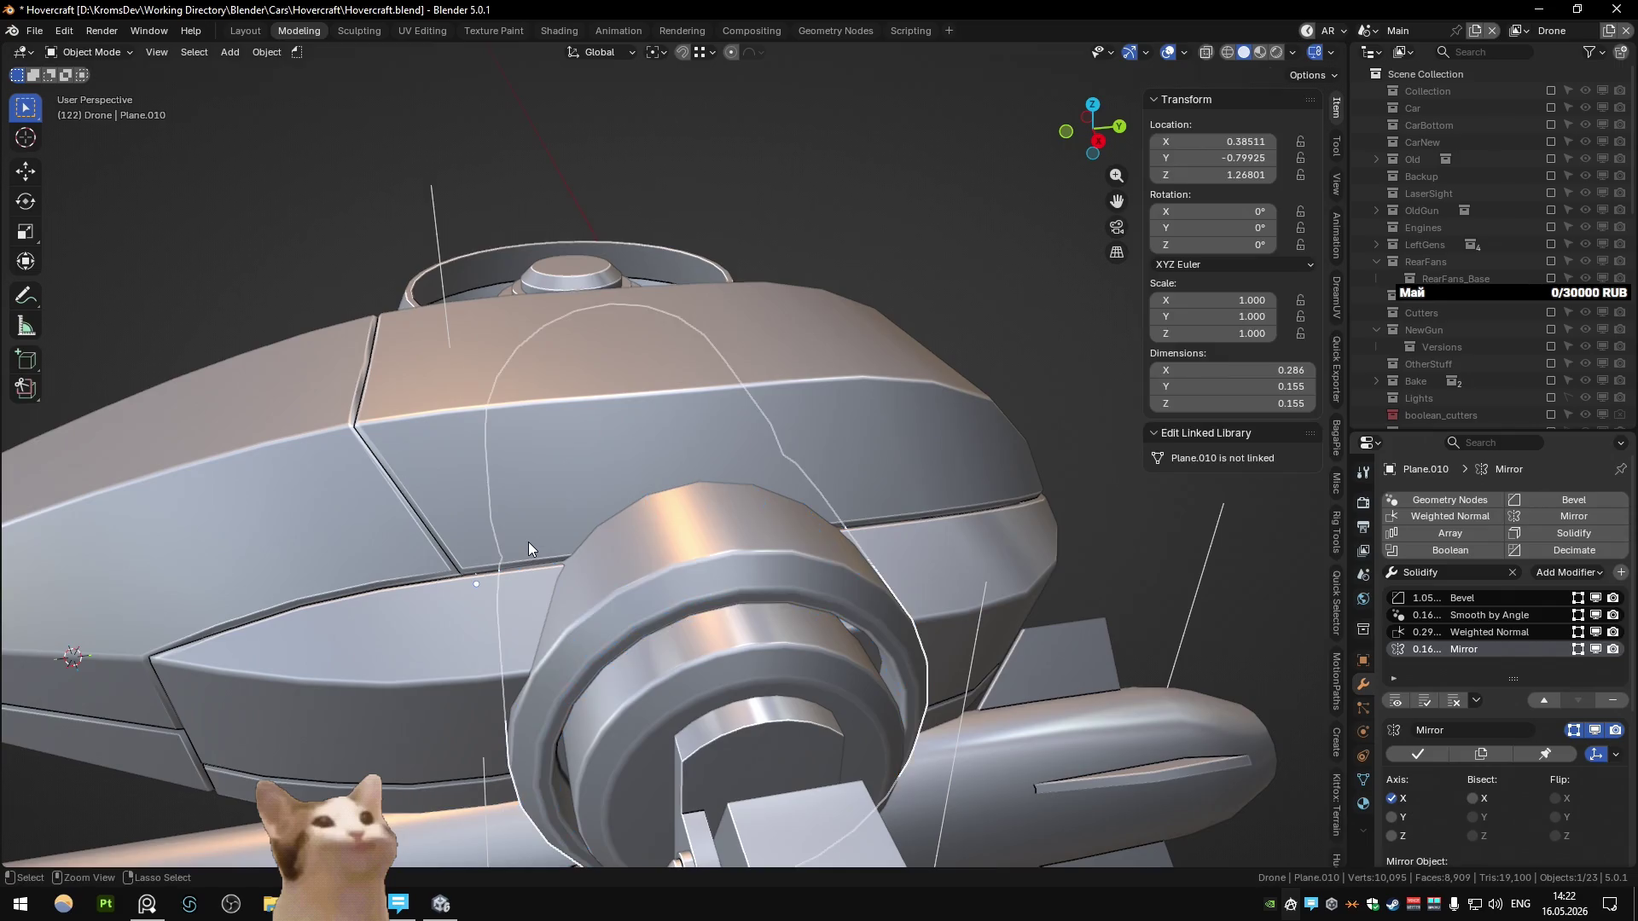
key("alt+h")
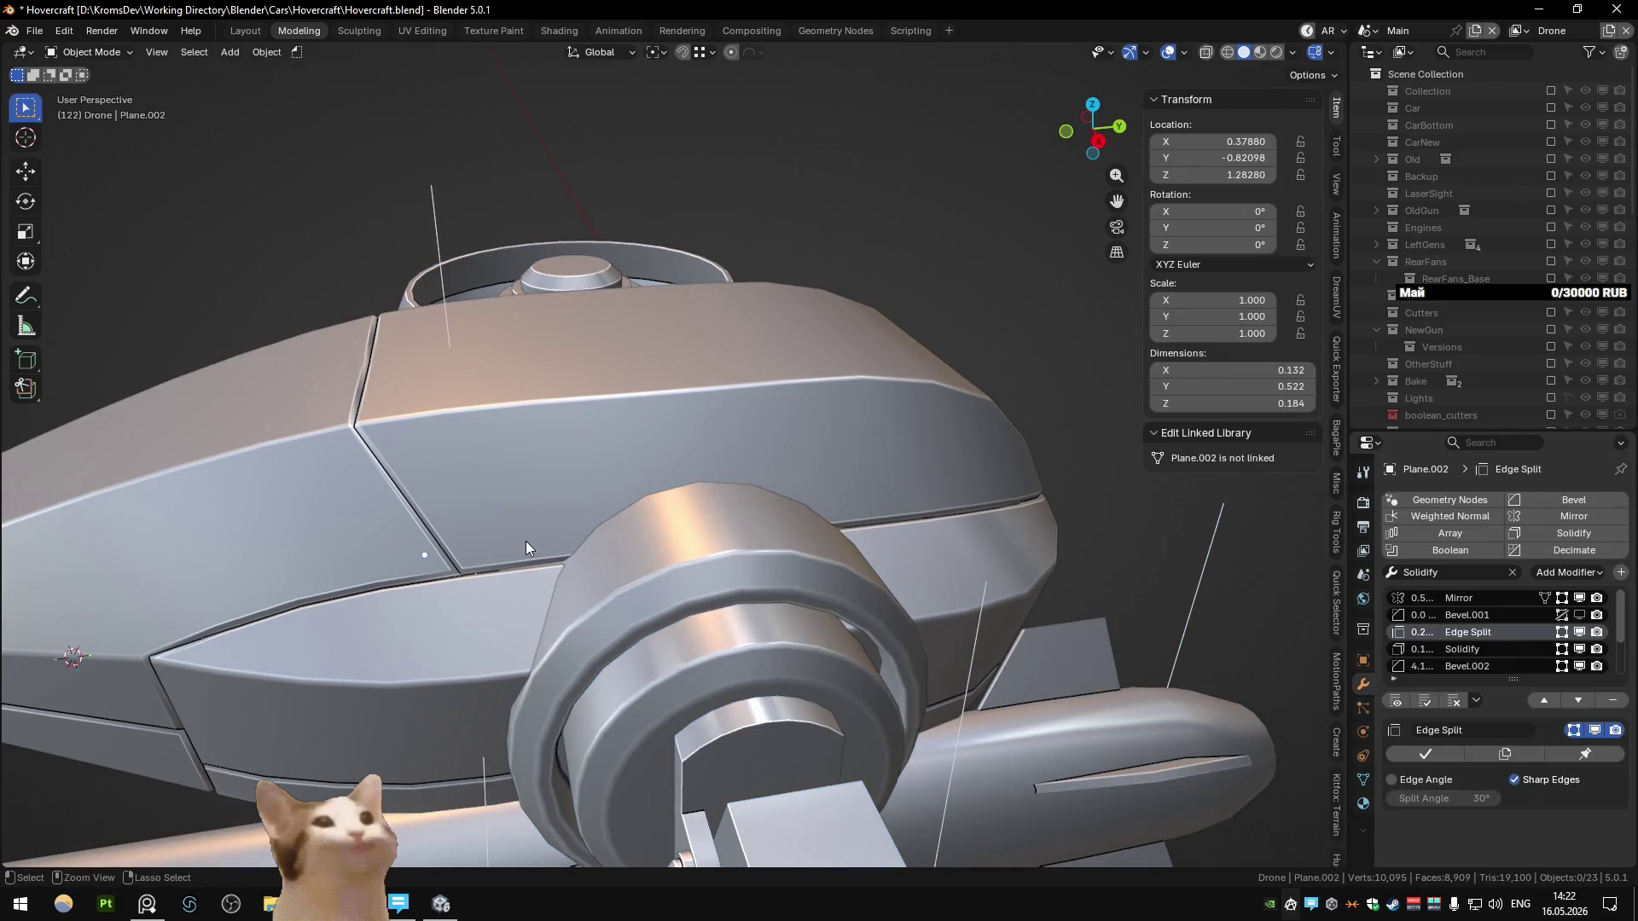
key("Tab")
key("ctrl+z")
key("ctrl+z")
key("ctrl+z")
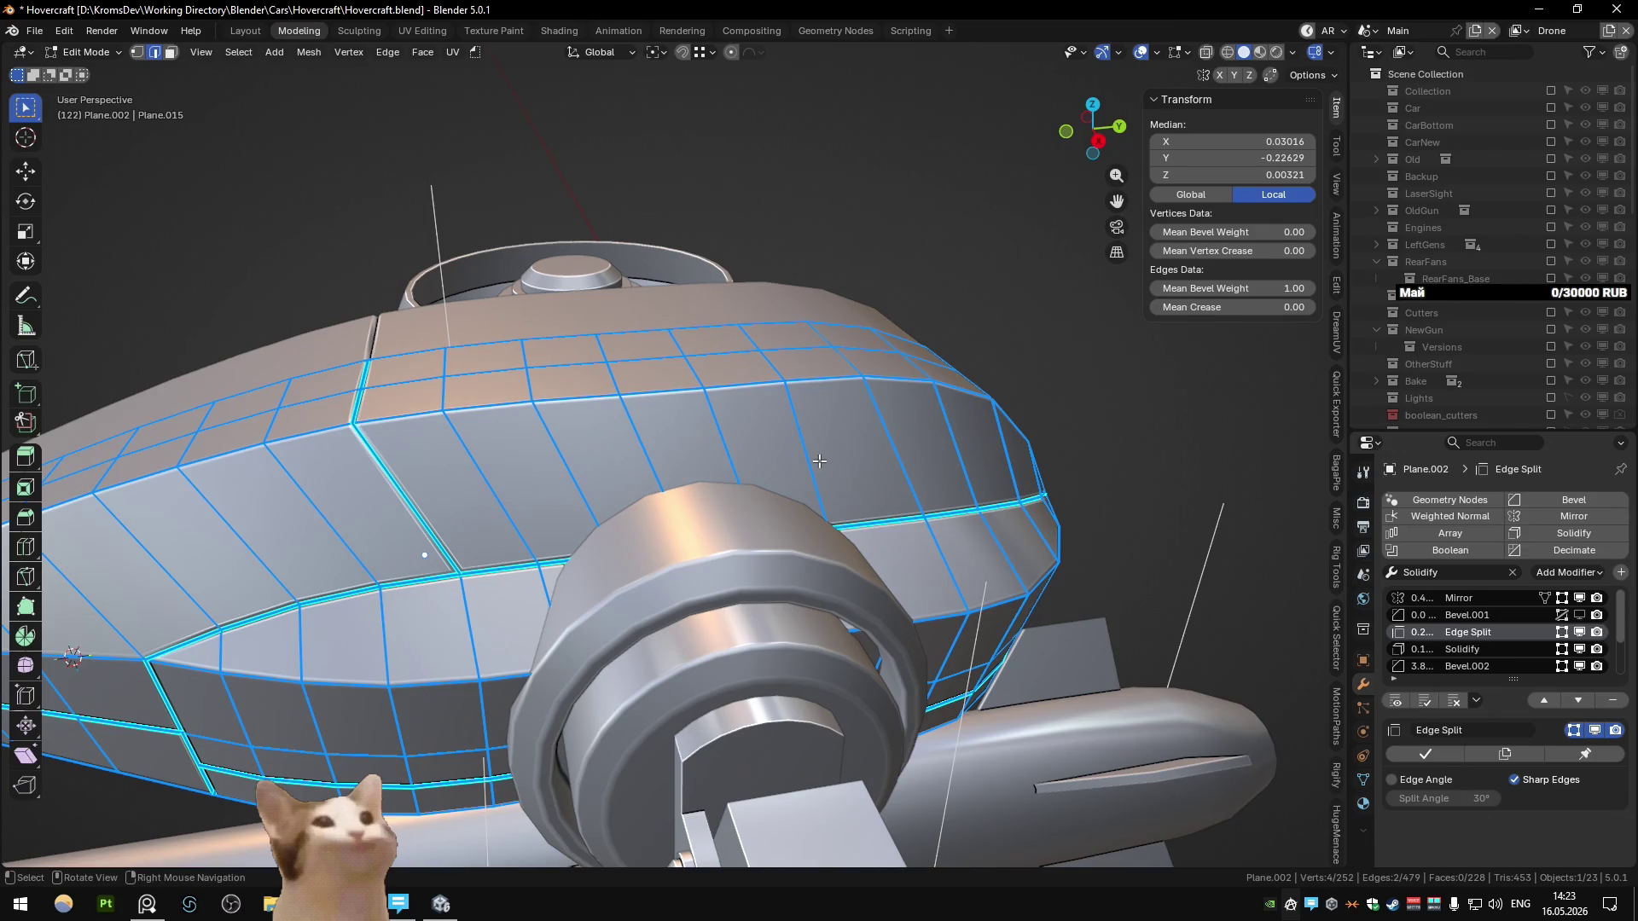
key("Tab")
Step: Orbit to a front view of the drone and select the ring piece beside the shell
mouse_move(688, 482)
middle_mouse_down()
mouse_move(610, 475)
mouse_move(673, 519)
mouse_move(566, 545)
mouse_move(714, 534)
mouse_move(839, 495)
middle_mouse_up()
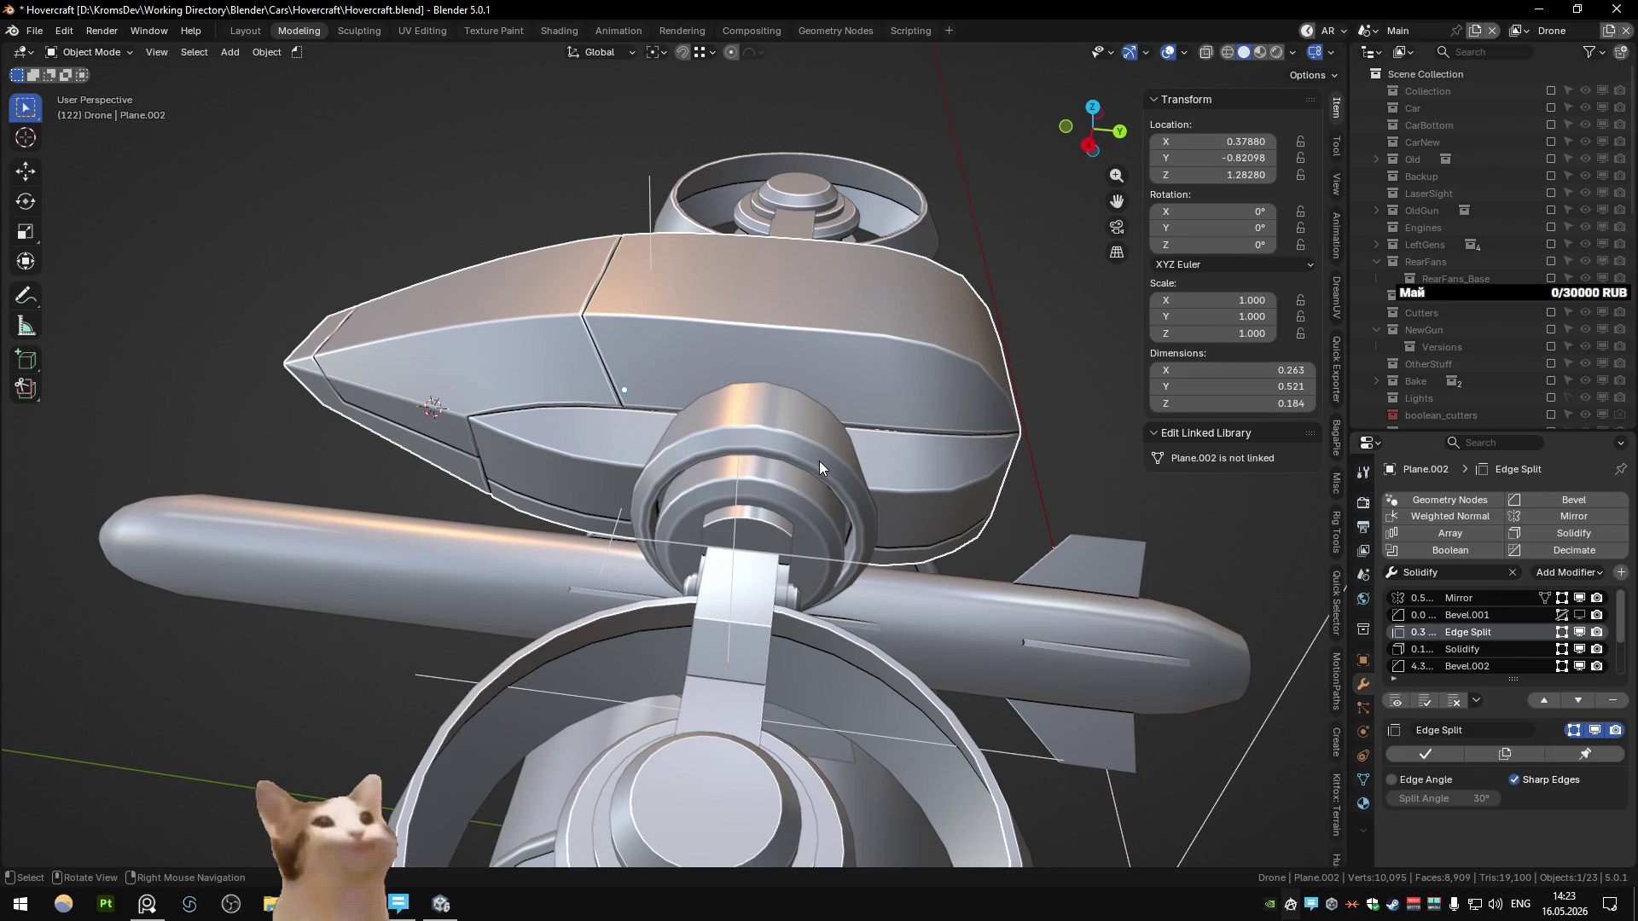
mouse_move(819, 461)
middle_mouse_down()
mouse_move(506, 449)
mouse_move(758, 352)
mouse_move(626, 423)
mouse_move(684, 409)
mouse_move(675, 393)
mouse_move(806, 417)
mouse_move(627, 423)
mouse_move(732, 418)
mouse_move(715, 452)
mouse_move(511, 442)
mouse_move(483, 424)
mouse_move(633, 427)
mouse_move(615, 447)
mouse_move(637, 348)
mouse_move(695, 490)
mouse_move(672, 521)
mouse_move(610, 519)
mouse_move(626, 550)
mouse_move(592, 546)
mouse_move(678, 481)
middle_mouse_up()
scroll(682, 392, "up", 3)
scroll(746, 412, "down", 3)
left_click(695, 513)
Step: Box-select the fan assemblies and scale them down to about 0.965
key("h")
key("alt+h")
left_click_drag(248, 382, 512, 597, "shift")
left_click(474, 531, "shift")
mouse_move(474, 531)
middle_mouse_down()
mouse_move(548, 472)
mouse_move(919, 629)
mouse_move(833, 645)
mouse_move(793, 703)
mouse_move(822, 608)
mouse_move(653, 570)
middle_mouse_up()
key("s")
left_click(918, 630)
Step: Check the resized fans from the side, select the fan axis empty and shell, then deselect all
mouse_move(607, 477)
middle_mouse_down()
mouse_move(878, 687)
mouse_move(794, 618)
mouse_move(832, 567)
mouse_move(815, 519)
mouse_move(406, 498)
mouse_move(498, 491)
mouse_move(463, 518)
mouse_move(570, 531)
mouse_move(426, 481)
mouse_move(515, 502)
mouse_move(448, 514)
mouse_move(594, 462)
mouse_move(582, 495)
mouse_move(461, 522)
mouse_move(285, 519)
mouse_move(480, 584)
mouse_move(476, 516)
mouse_move(764, 534)
middle_mouse_up()
key("s")
key("Escape")
left_click(427, 476)
scroll(426, 476, "down", 3)
scroll(426, 481, "up", 5)
left_click(693, 447)
mouse_move(717, 431)
middle_mouse_down()
mouse_move(810, 473)
mouse_move(669, 453)
middle_mouse_up()
left_click(1187, 606)
mouse_move(1187, 606)
middle_mouse_down()
mouse_move(763, 509)
mouse_move(720, 448)
mouse_move(603, 455)
mouse_move(694, 507)
mouse_move(564, 442)
middle_mouse_up()
Step: Clear the sharp marking from an edge path on the shell's front and adjust its bevel weight
key("Tab")
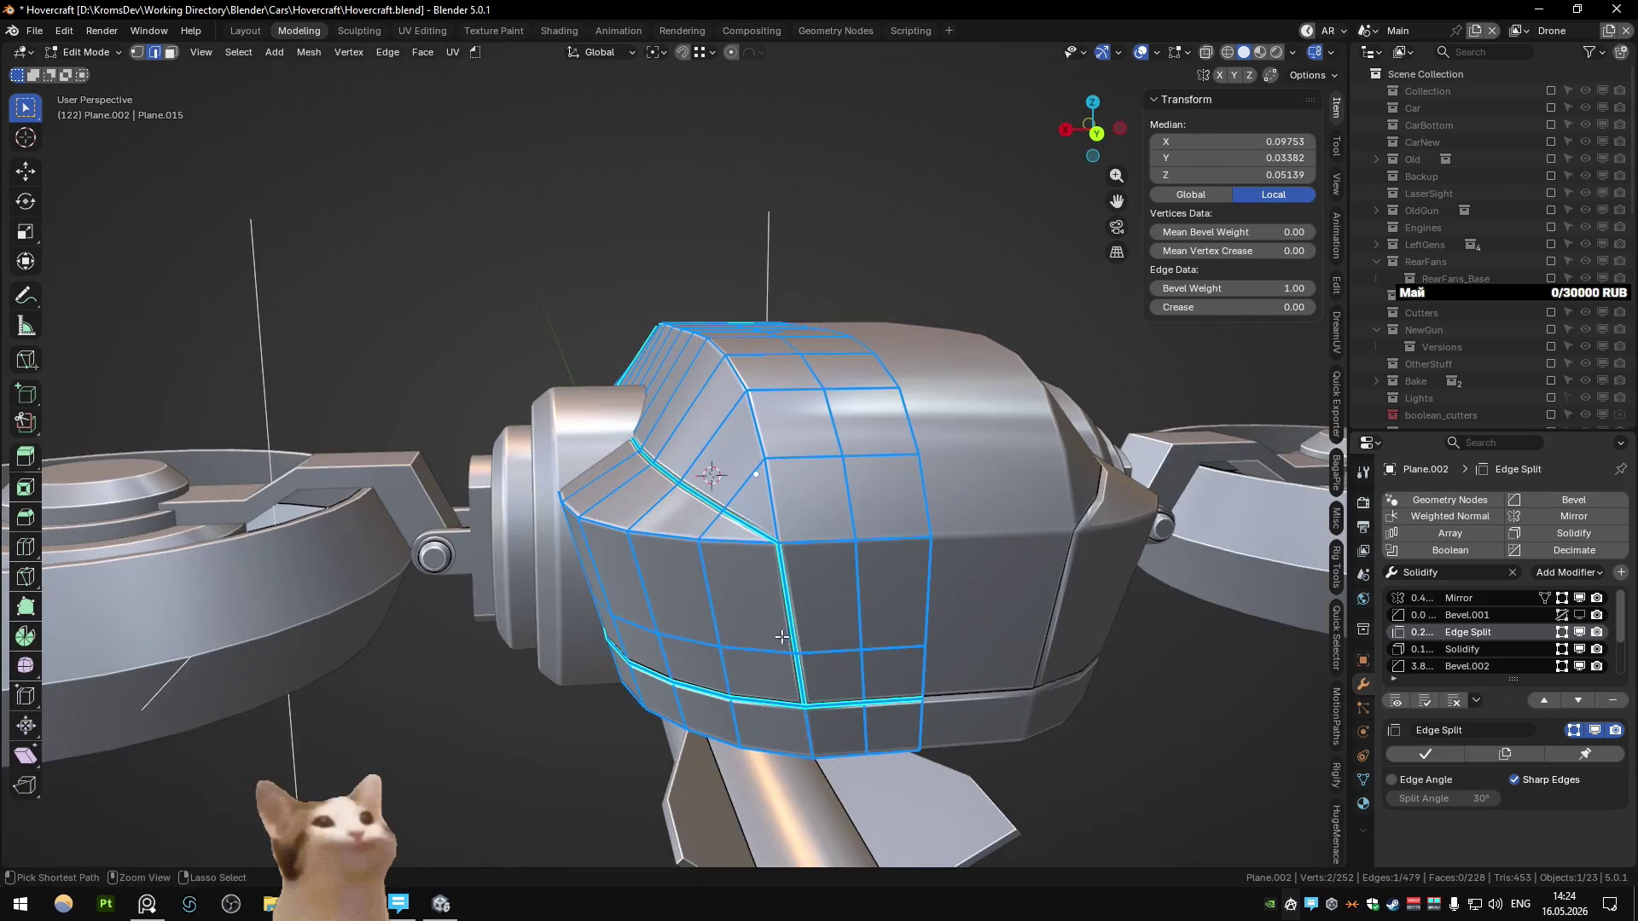
left_click(655, 465, "ctrl")
key("q")
left_click(783, 661)
key("alt+b")
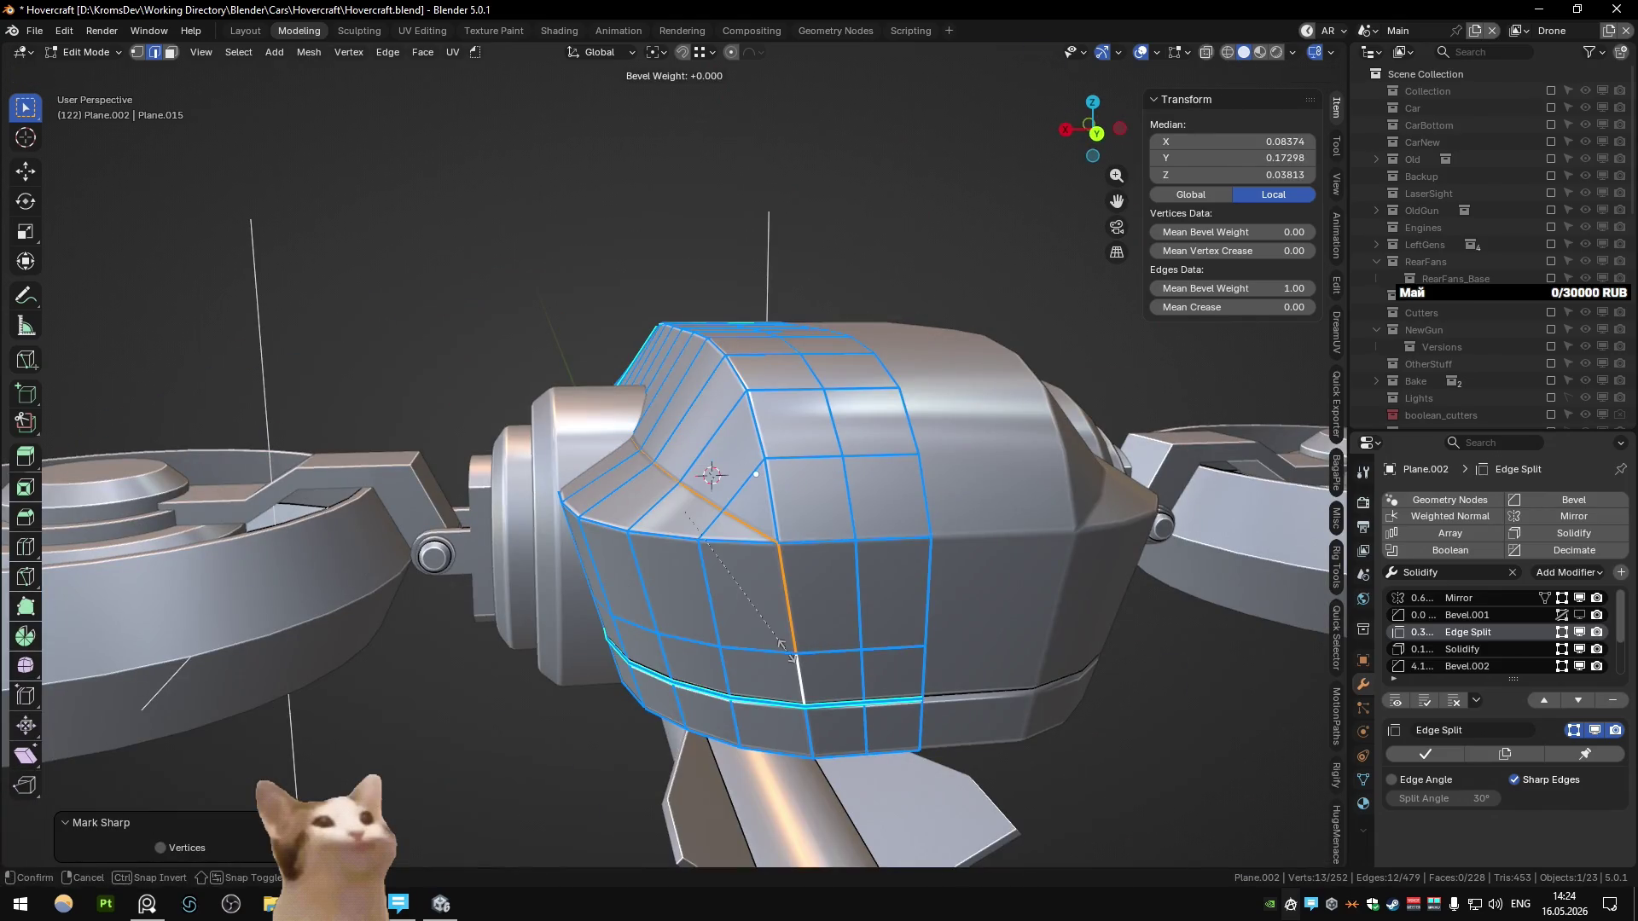
key("Tab")
mouse_move(788, 658)
middle_mouse_down()
mouse_move(607, 502)
mouse_move(857, 521)
mouse_move(831, 490)
mouse_move(805, 529)
mouse_move(631, 495)
mouse_move(776, 452)
mouse_move(641, 433)
mouse_move(824, 410)
mouse_move(734, 490)
mouse_move(661, 494)
middle_mouse_up()
key("Tab")
key("Tab")
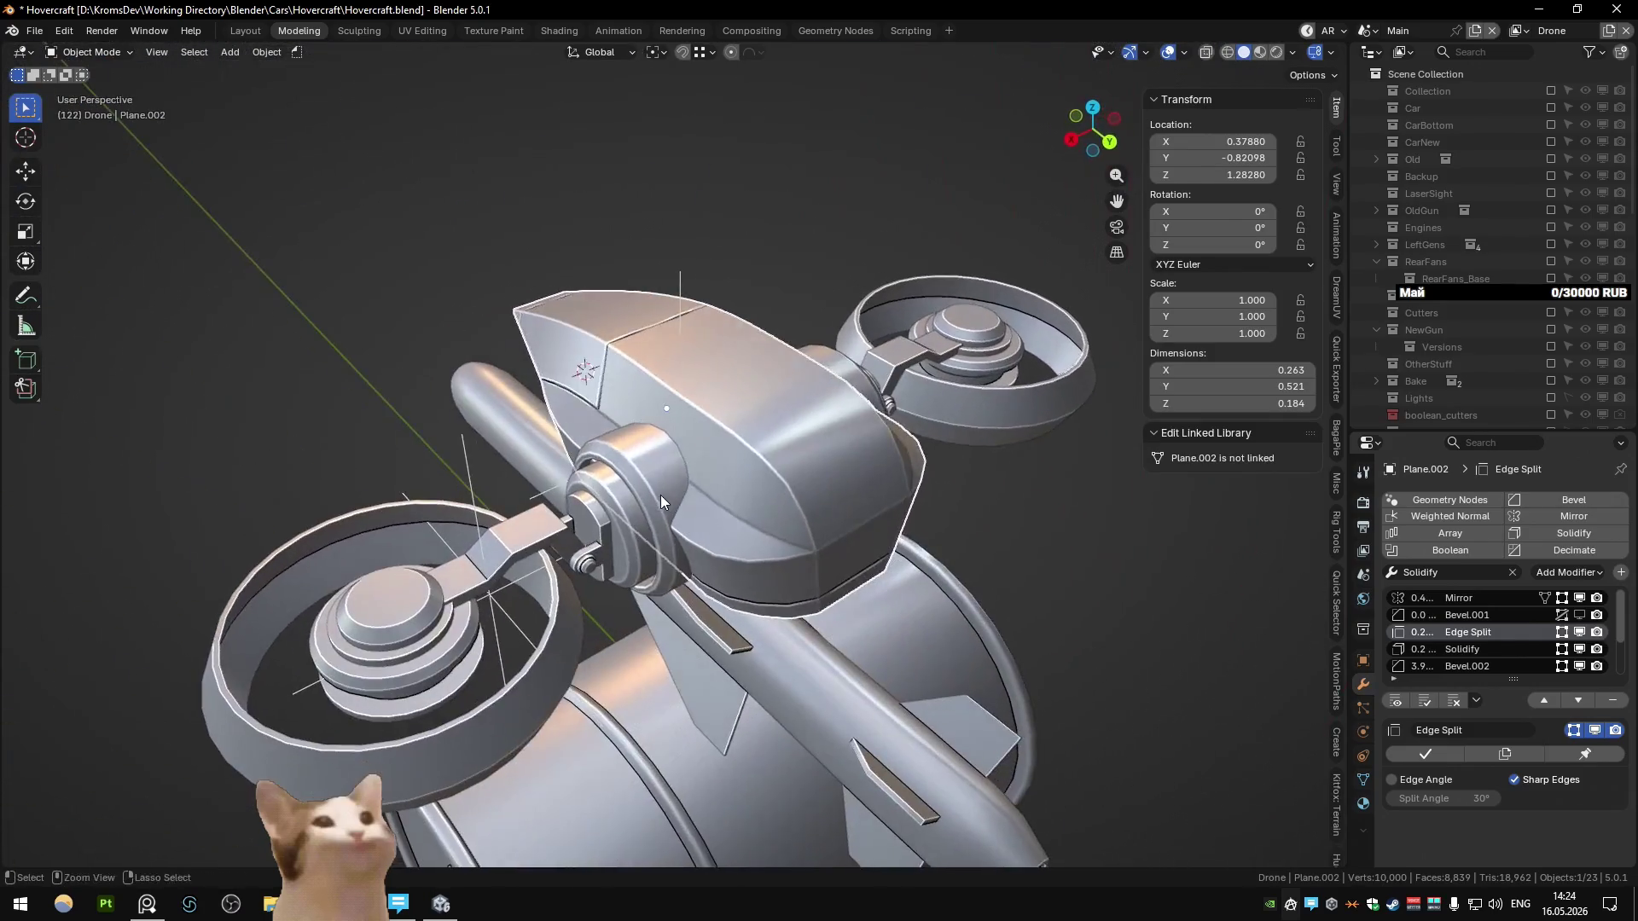
key("Tab")
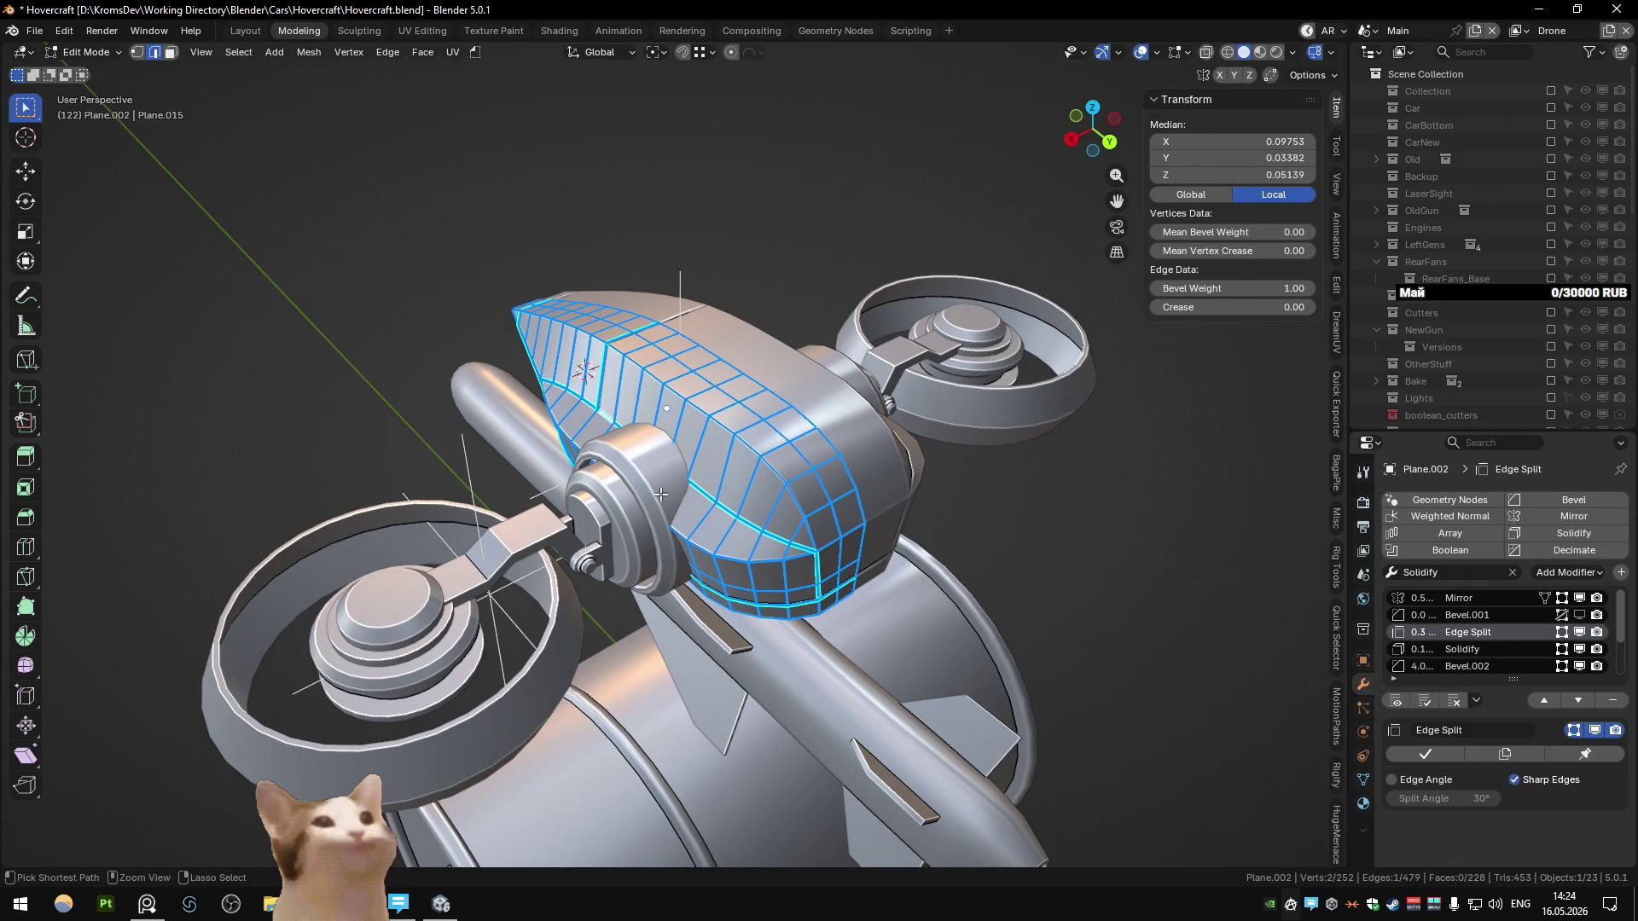
key("Tab")
mouse_move(650, 497)
middle_mouse_down()
mouse_move(718, 475)
mouse_move(548, 420)
mouse_move(541, 433)
middle_mouse_up()
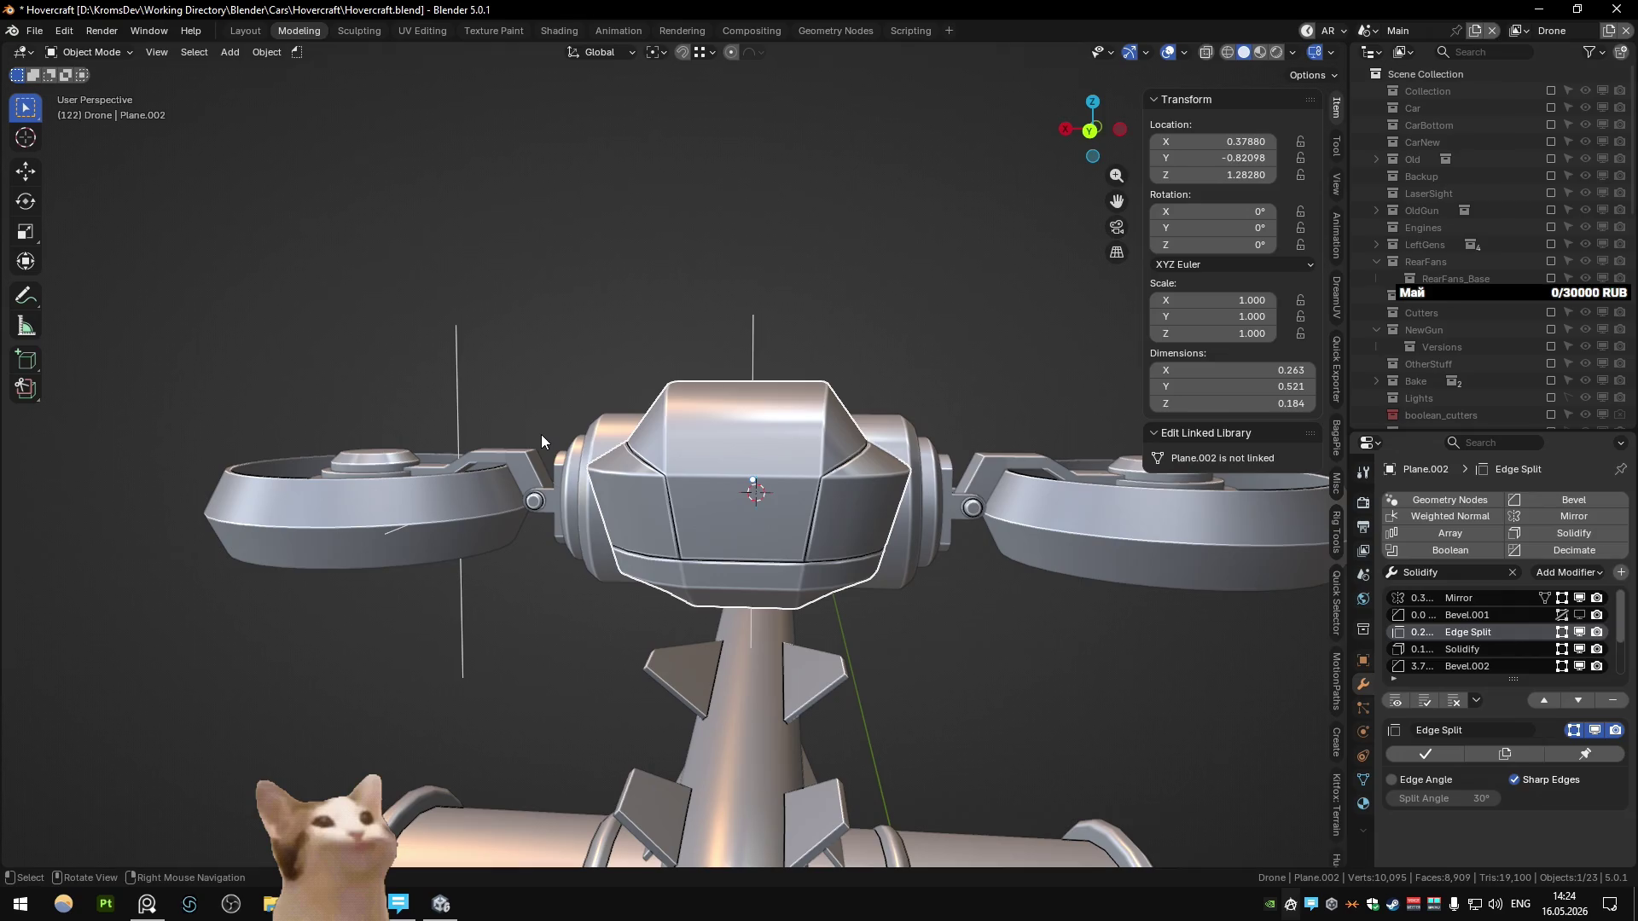
Step: Hide the ring piece beside the shell and select the fan axis empty and arm ring
left_click(541, 435)
scroll(575, 437, "down", 3)
mouse_move(589, 459)
middle_mouse_down()
mouse_move(682, 465)
mouse_move(723, 498)
mouse_move(816, 407)
mouse_move(770, 362)
mouse_move(713, 405)
mouse_move(693, 469)
mouse_move(626, 540)
mouse_move(724, 475)
mouse_move(566, 499)
middle_mouse_up()
scroll(683, 464, "up", 5)
left_click(626, 540)
key("h")
scroll(566, 500, "down", 4)
scroll(606, 480, "up", 2)
left_click(605, 479)
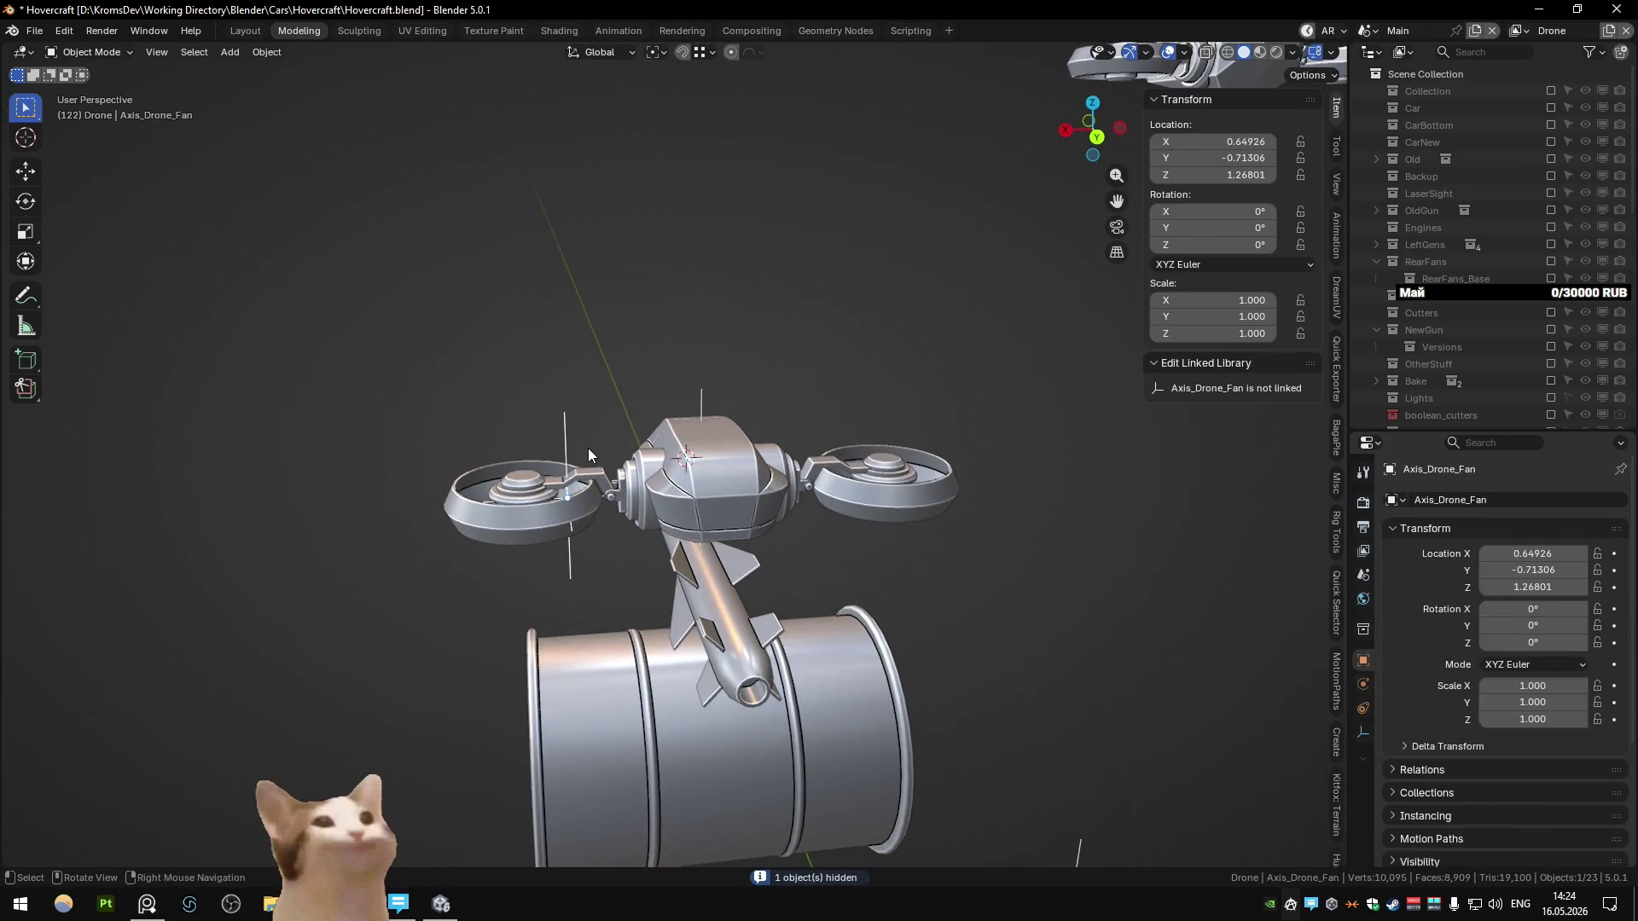
scroll(587, 448, "up", 3)
scroll(648, 465, "up", 3)
left_click(703, 480)
middle_click_drag(703, 521, 751, 612)
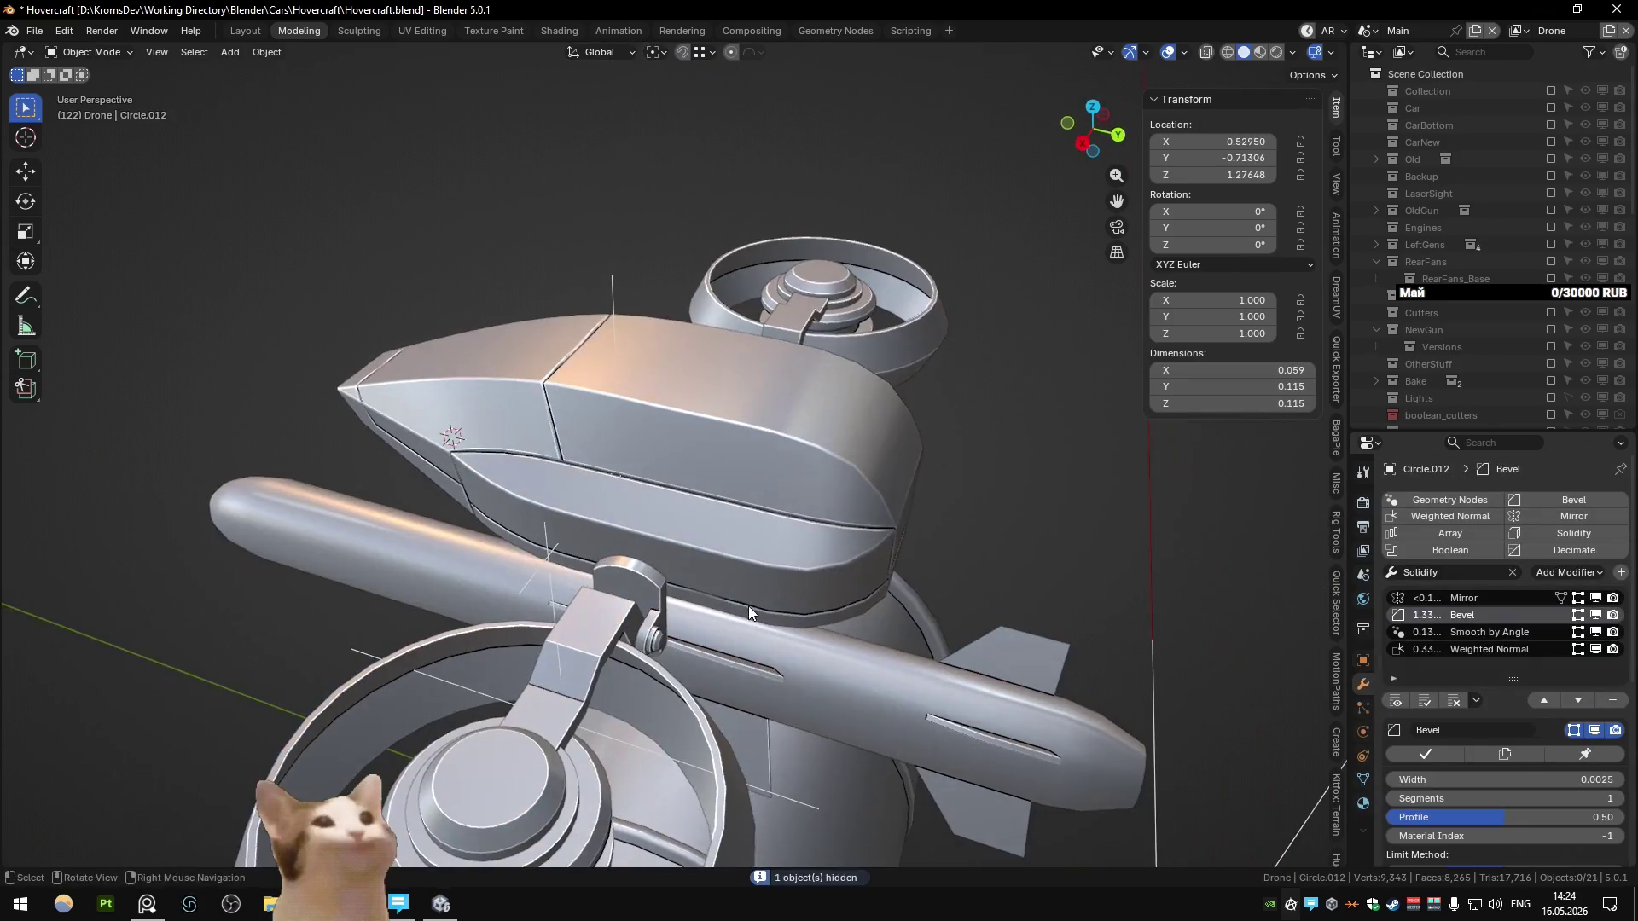
Step: In X-ray, move a set of the connector block's edges outward toward the fan arm
left_click(715, 556)
key("Tab")
key("KP_7")
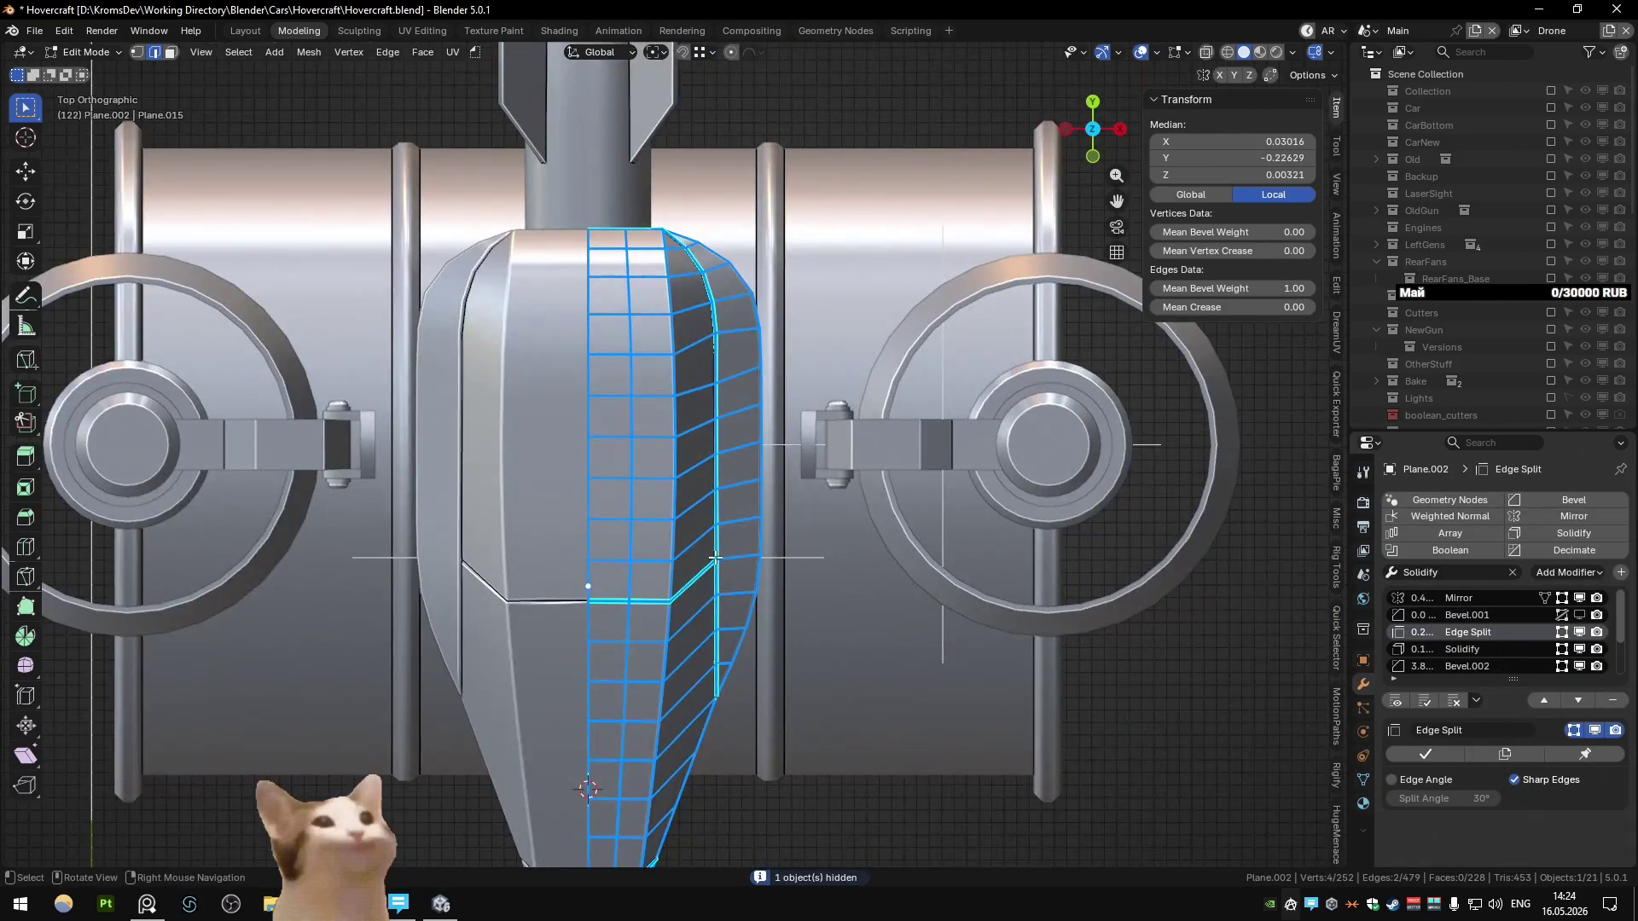
middle_click_drag(869, 580, 561, 563)
key("Tab")
left_click(488, 585)
key("Tab")
key("alt+z")
key("alt+z")
key("Return")
key("Tab")
mouse_move(620, 532)
middle_mouse_down()
mouse_move(694, 407)
mouse_move(662, 493)
mouse_move(594, 512)
middle_mouse_up()
scroll(662, 478, "down", 5)
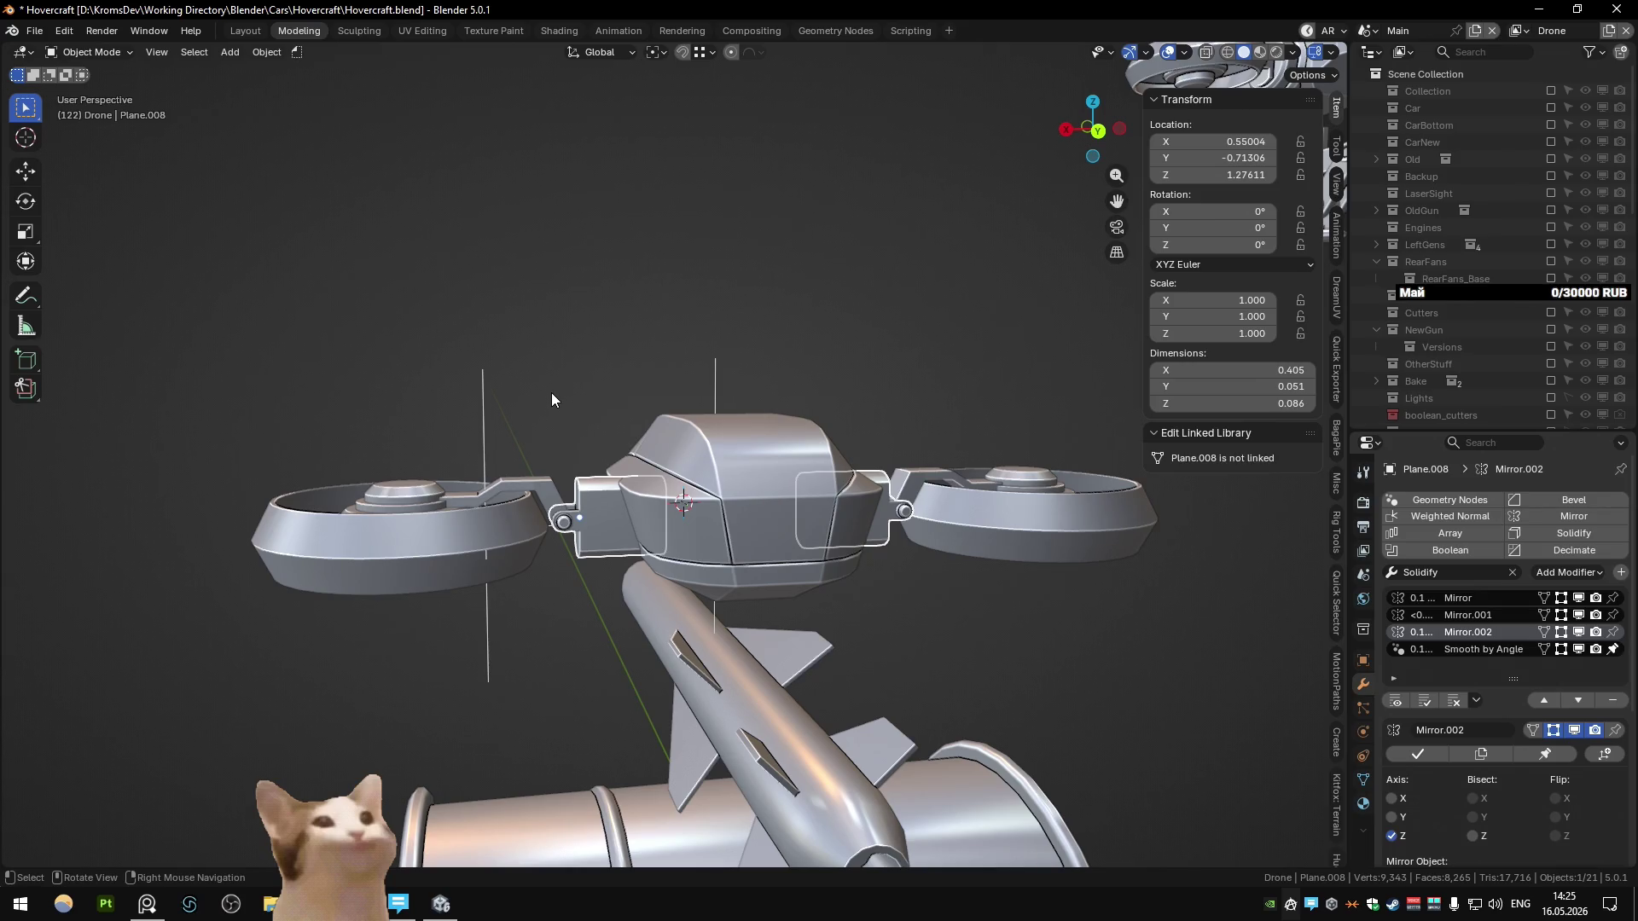
scroll(552, 399, "up", 4)
Step: Lower the left rotor arm and rotor parts slightly along Z
mouse_move(171, 389)
left_mouse_down()
mouse_move(546, 546)
mouse_move(574, 656)
left_mouse_up()
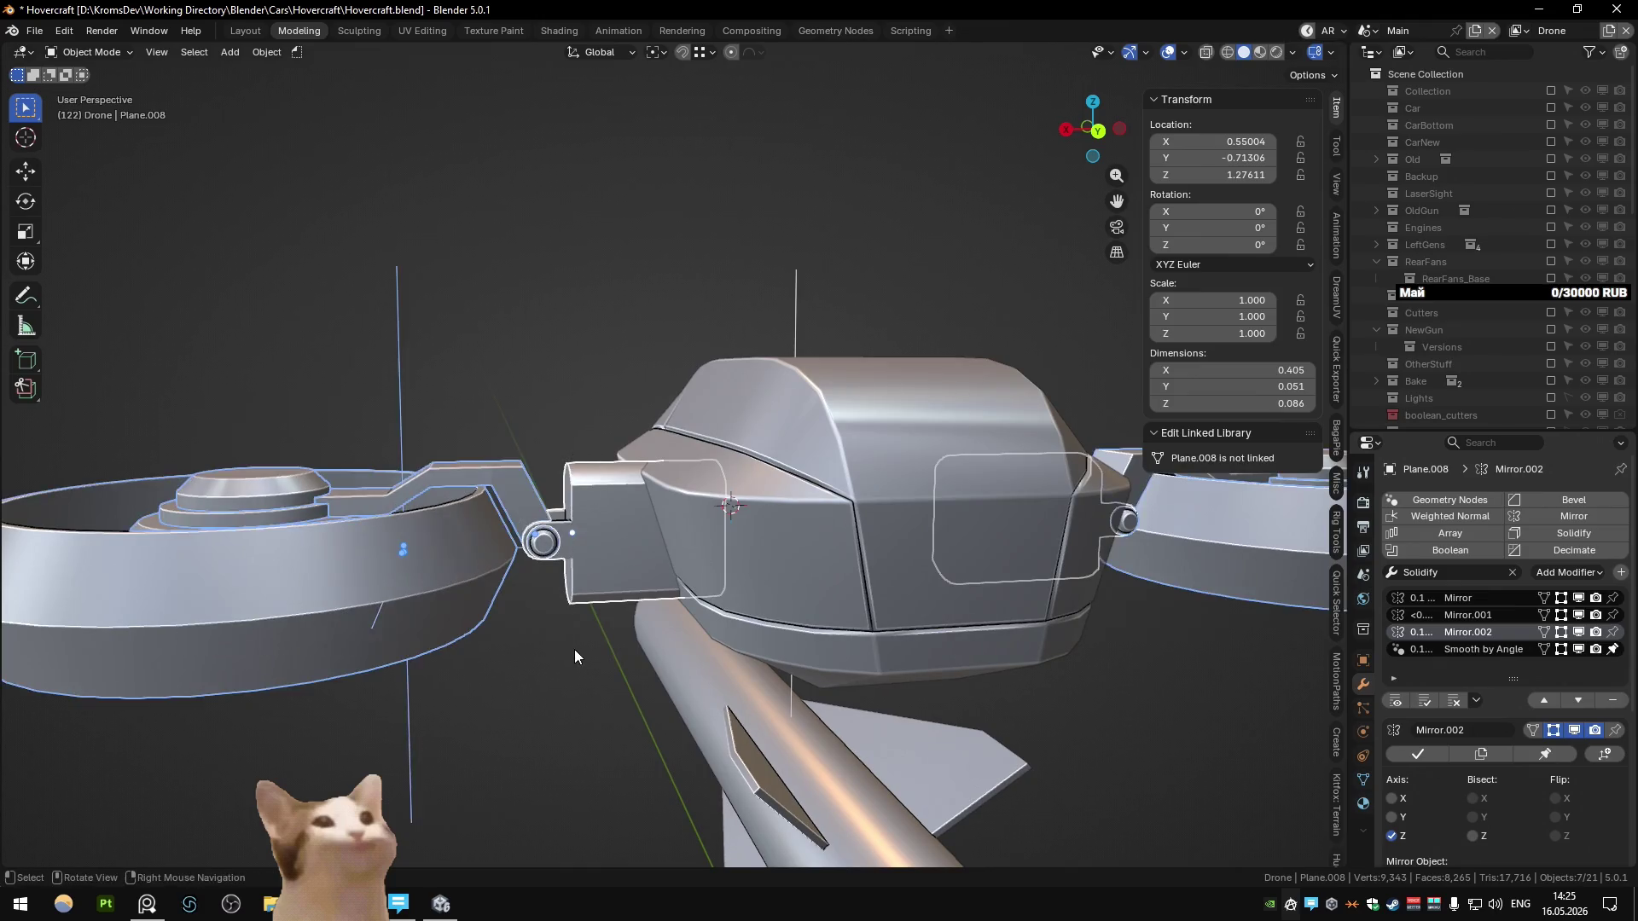
key("g")
key("z")
left_click(571, 664)
mouse_move(572, 664)
middle_mouse_down()
mouse_move(635, 564)
mouse_move(827, 676)
middle_mouse_up()
Step: Flatten the connector block vertically and move part of its vertices along Z
left_click(639, 567)
key("Tab")
left_click(821, 667)
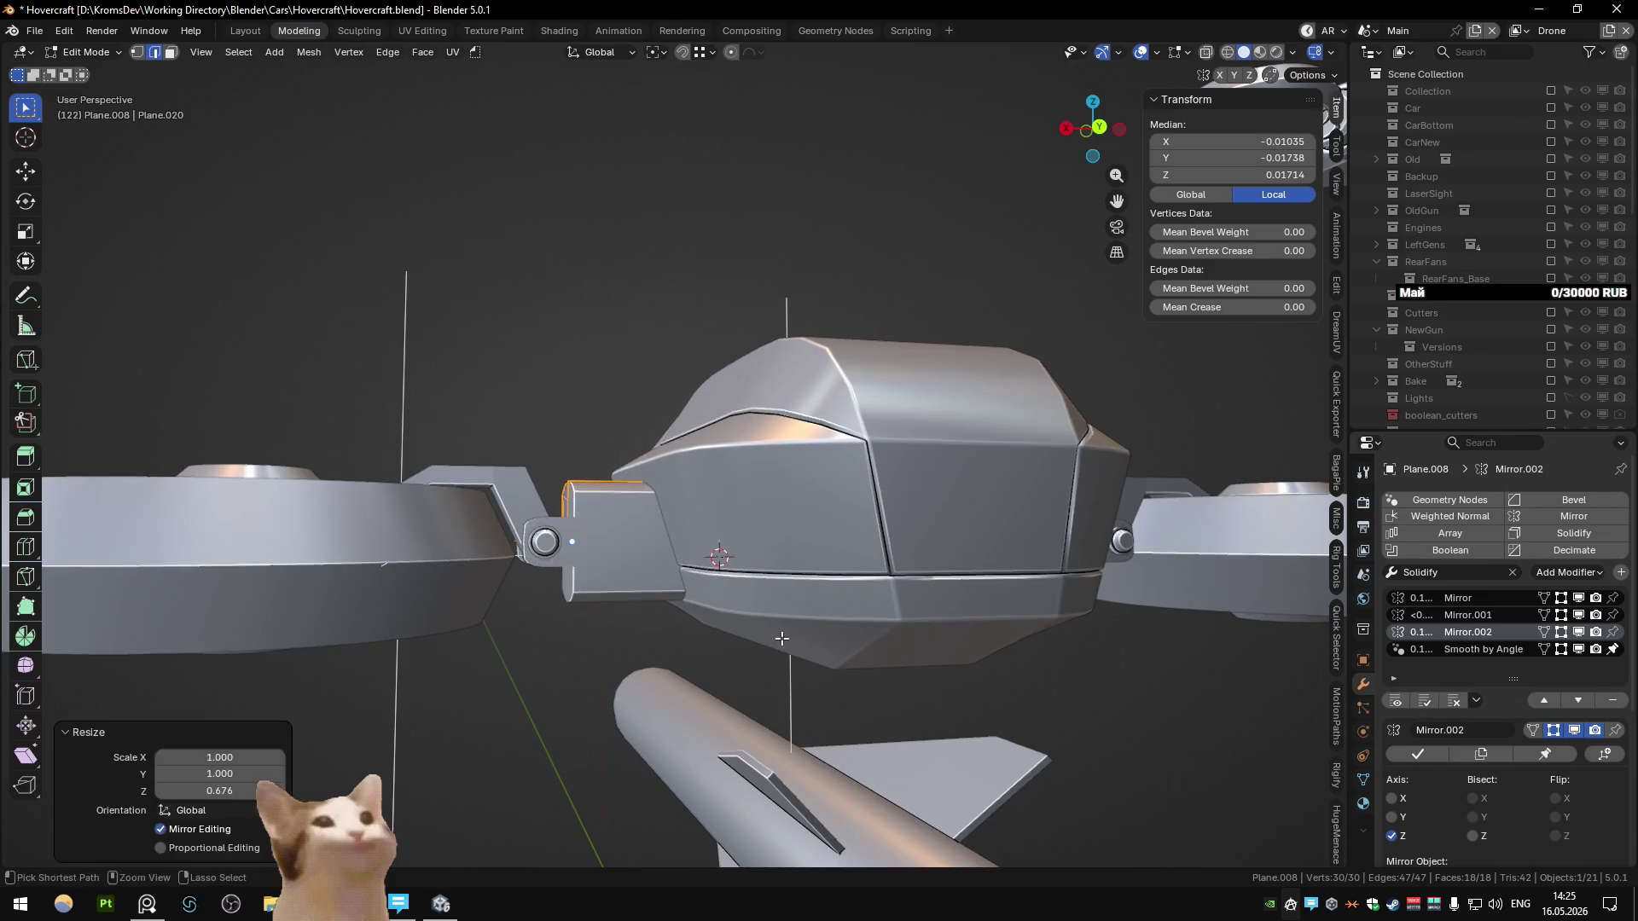
key("alt+z")
left_click_drag(793, 509, 793, 510)
key("alt+z")
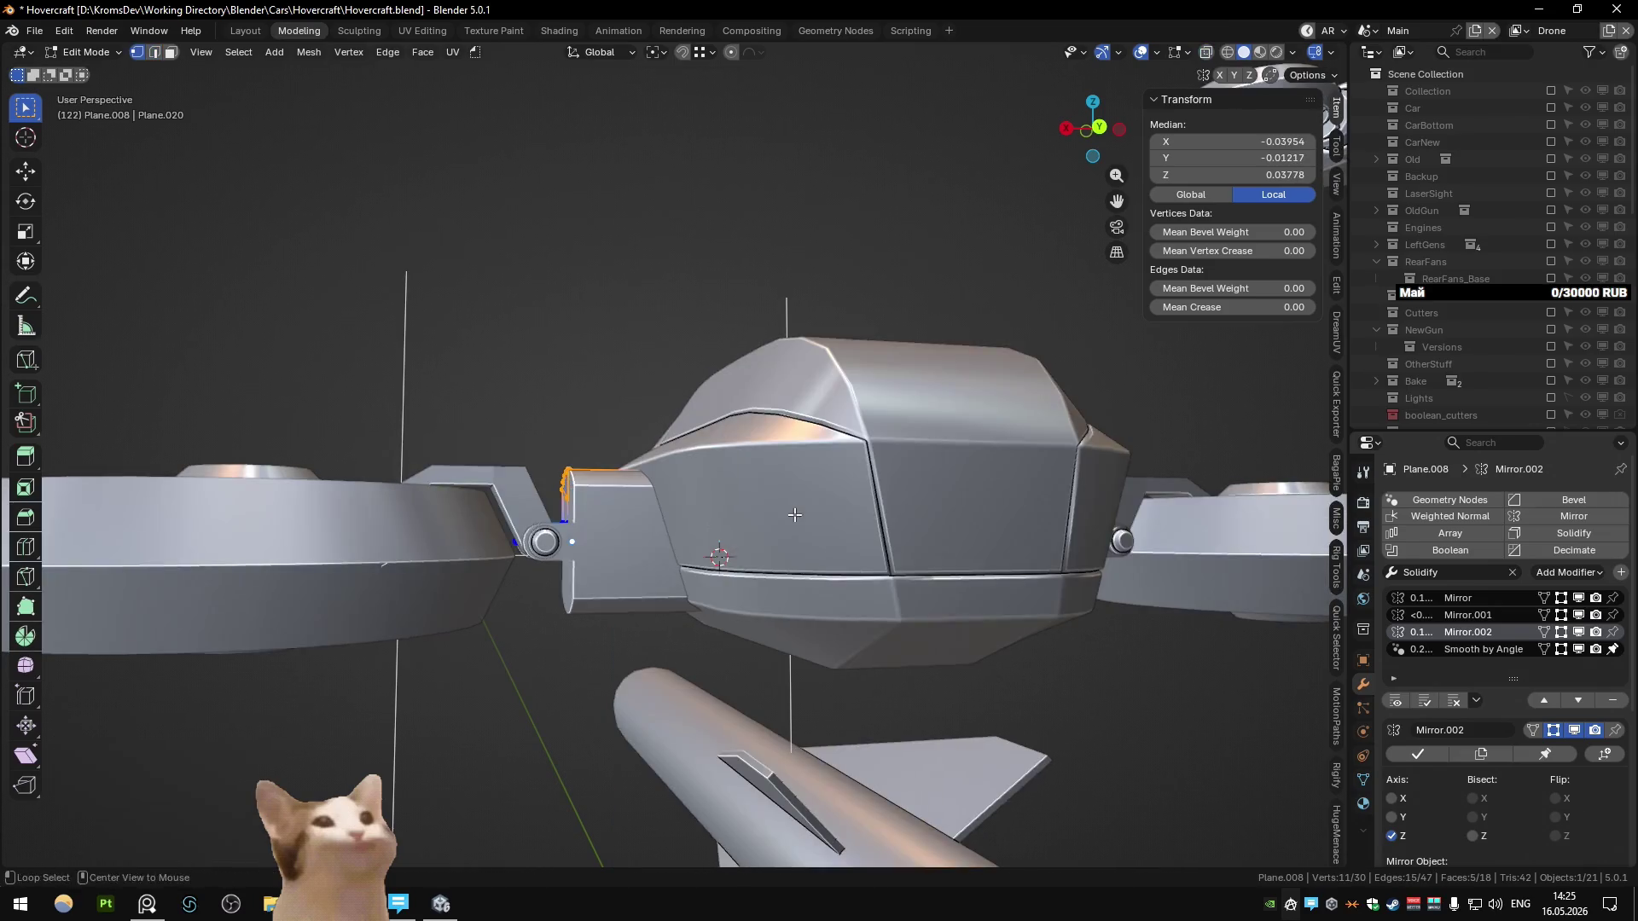
key("g")
key("z")
left_click(795, 530)
key("Tab")
Step: Slide the connector block inward along X, closer to the shell
mouse_move(796, 531)
middle_mouse_down()
mouse_move(731, 500)
mouse_move(592, 530)
middle_mouse_up()
scroll(684, 511, "down", 5)
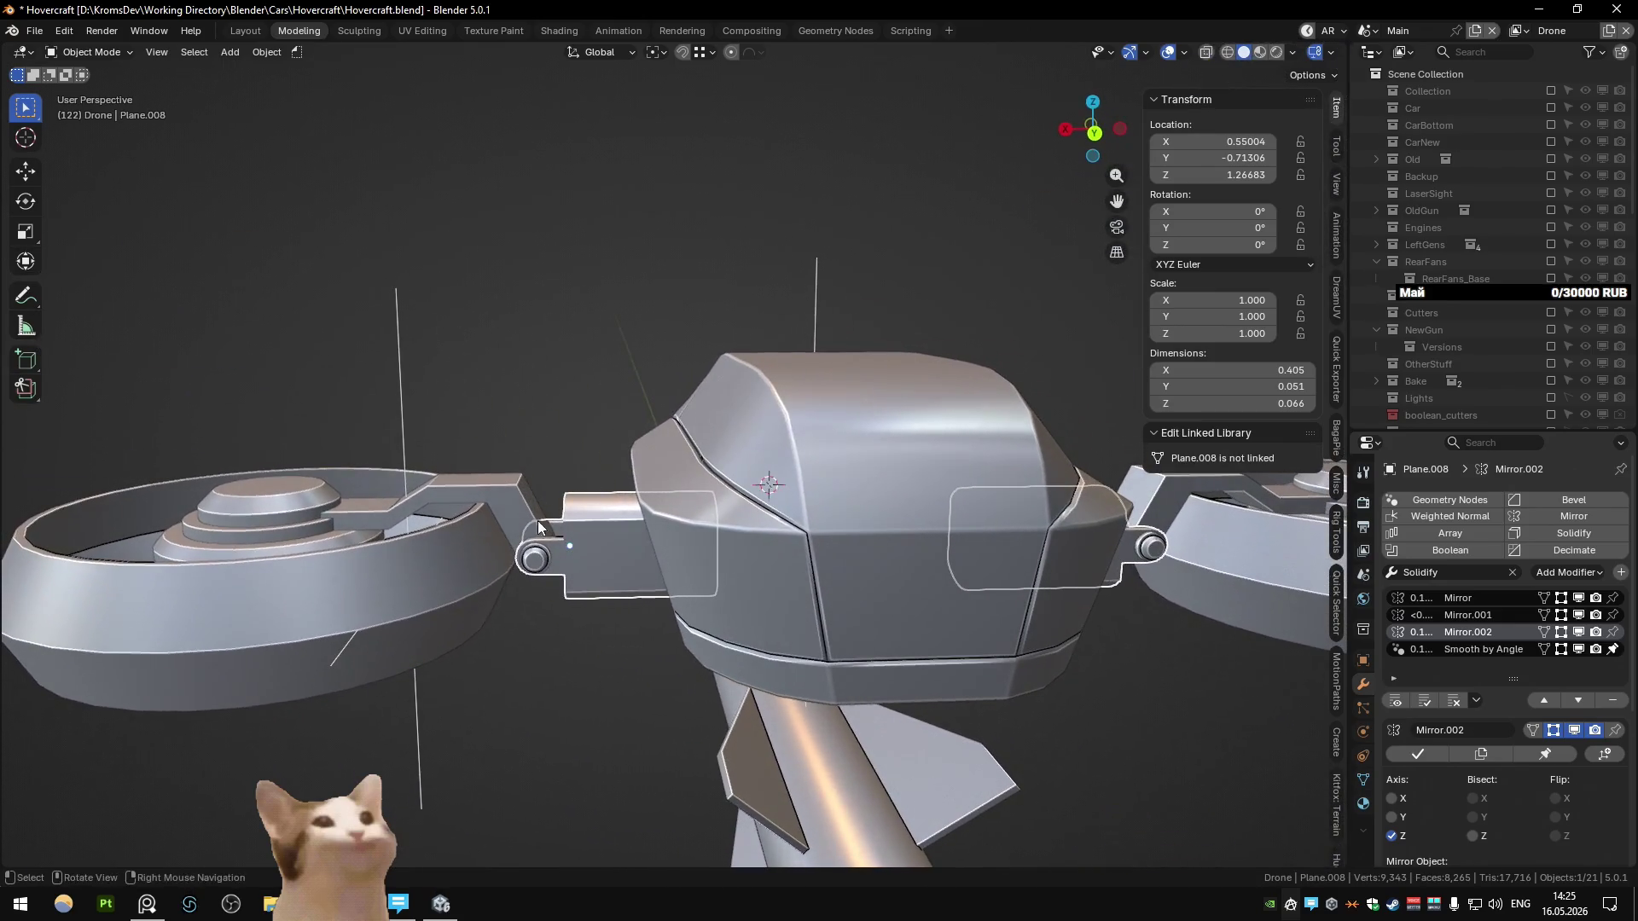
scroll(579, 704, "down", 2)
key("g")
key("x")
left_click(595, 688)
Step: In the connector block's mesh, select only the inner-end vertices using see-through view
middle_click_drag(596, 687, 592, 536)
left_click(564, 401)
scroll(564, 401, "up", 5)
mouse_move(565, 401)
middle_mouse_down()
mouse_move(613, 423)
mouse_move(643, 376)
mouse_move(596, 432)
mouse_move(621, 443)
mouse_move(662, 587)
middle_mouse_up()
left_click(653, 568)
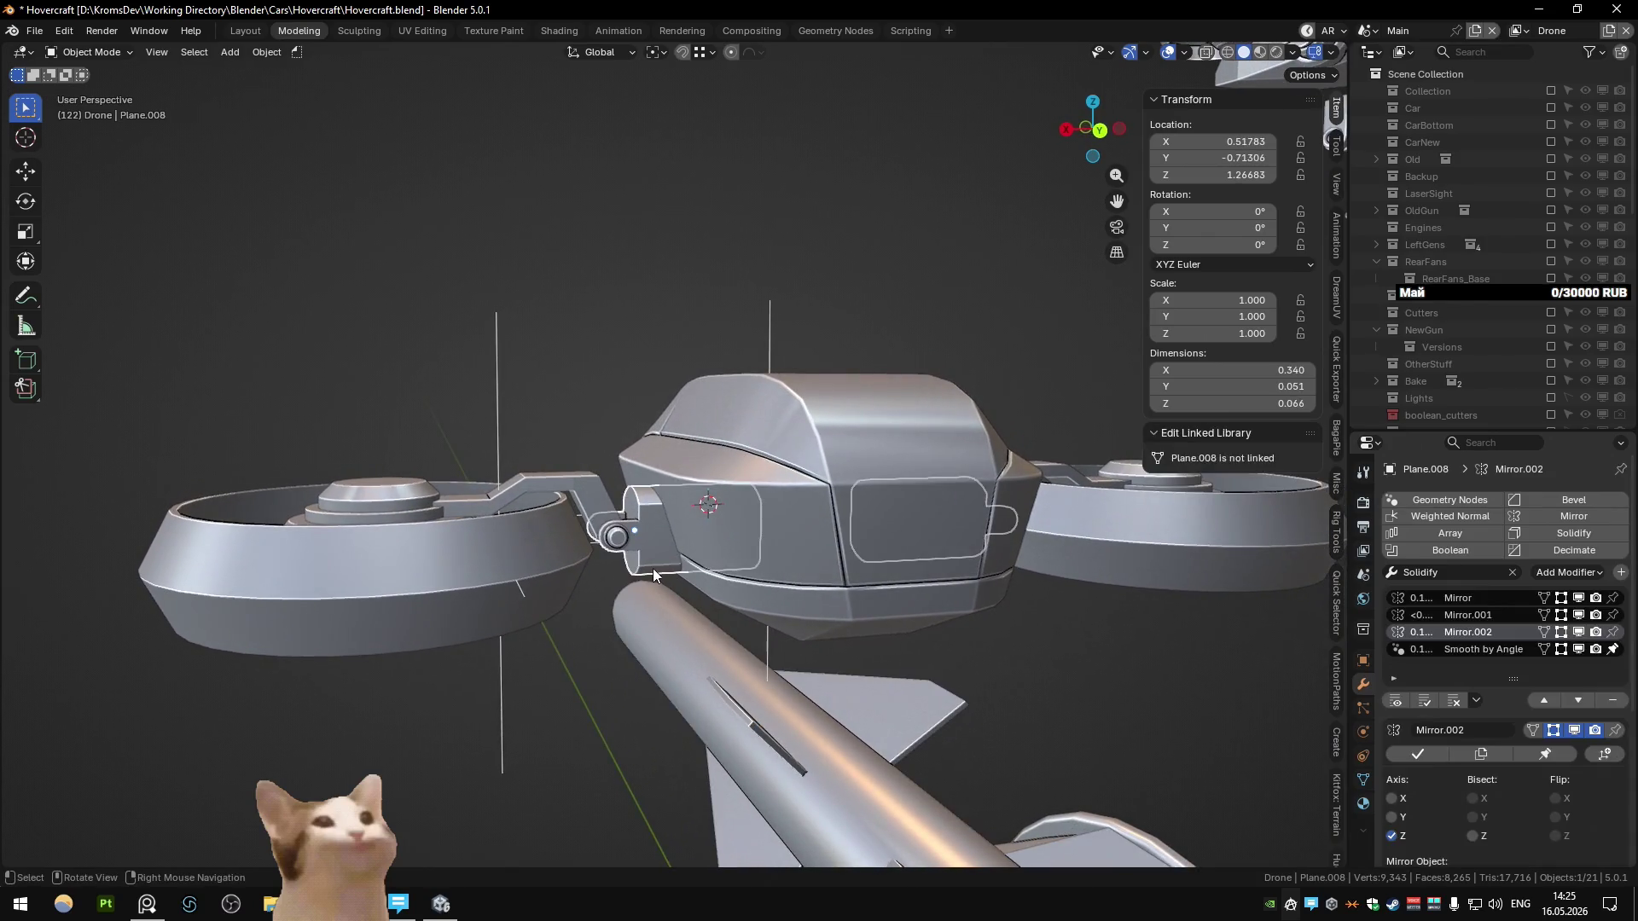
key("Tab")
key("alt+z")
key("b")
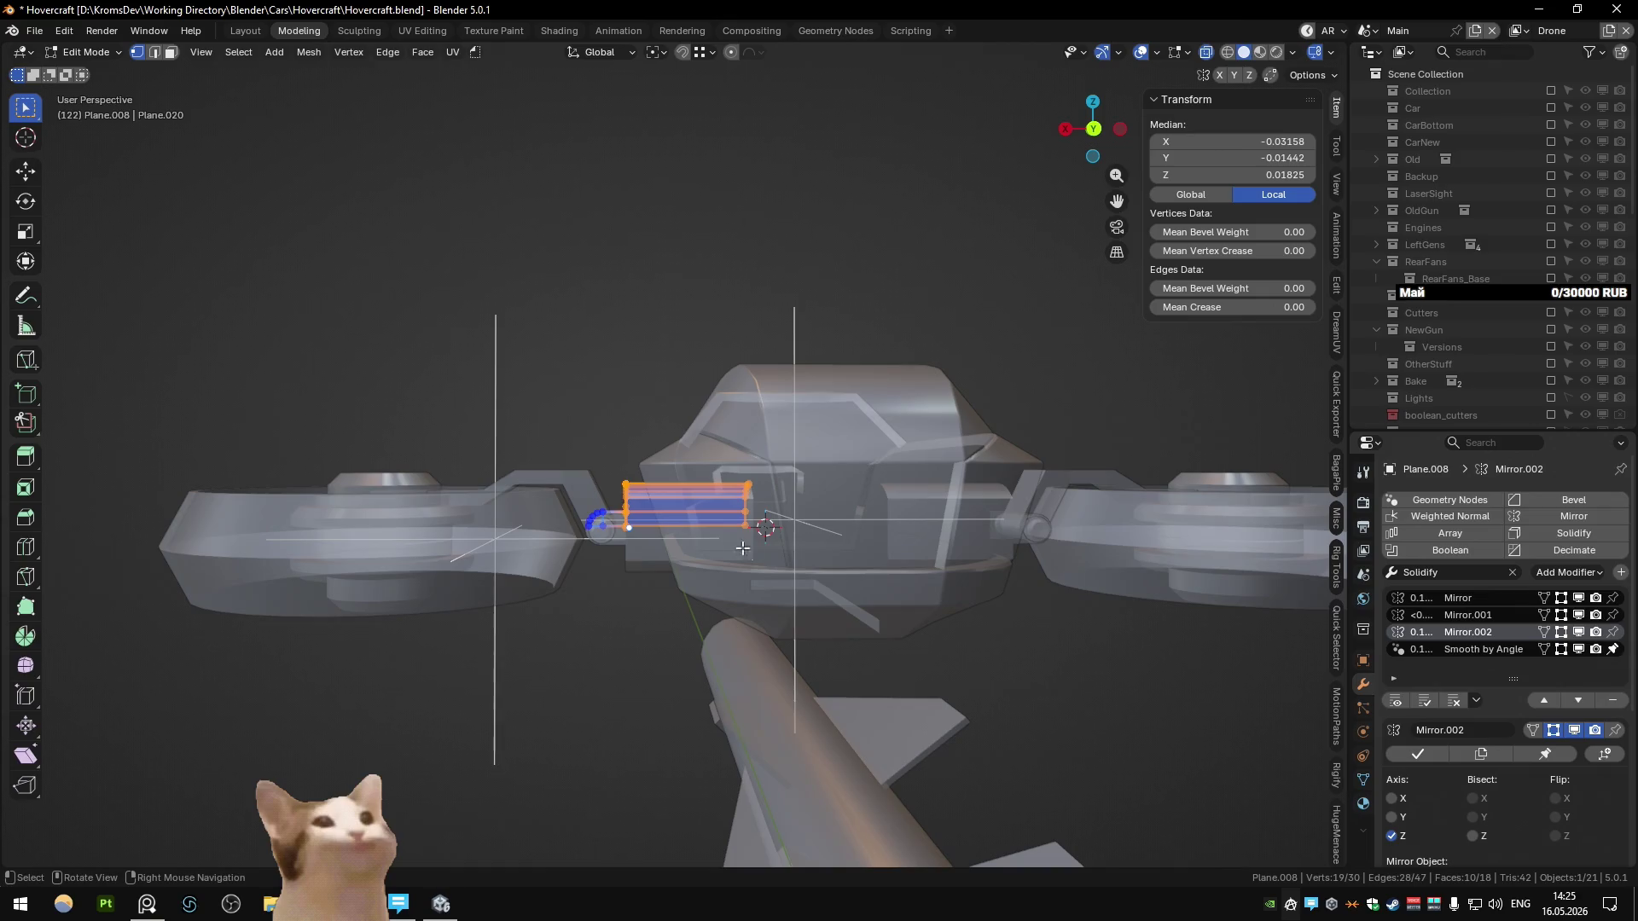
key("alt+z")
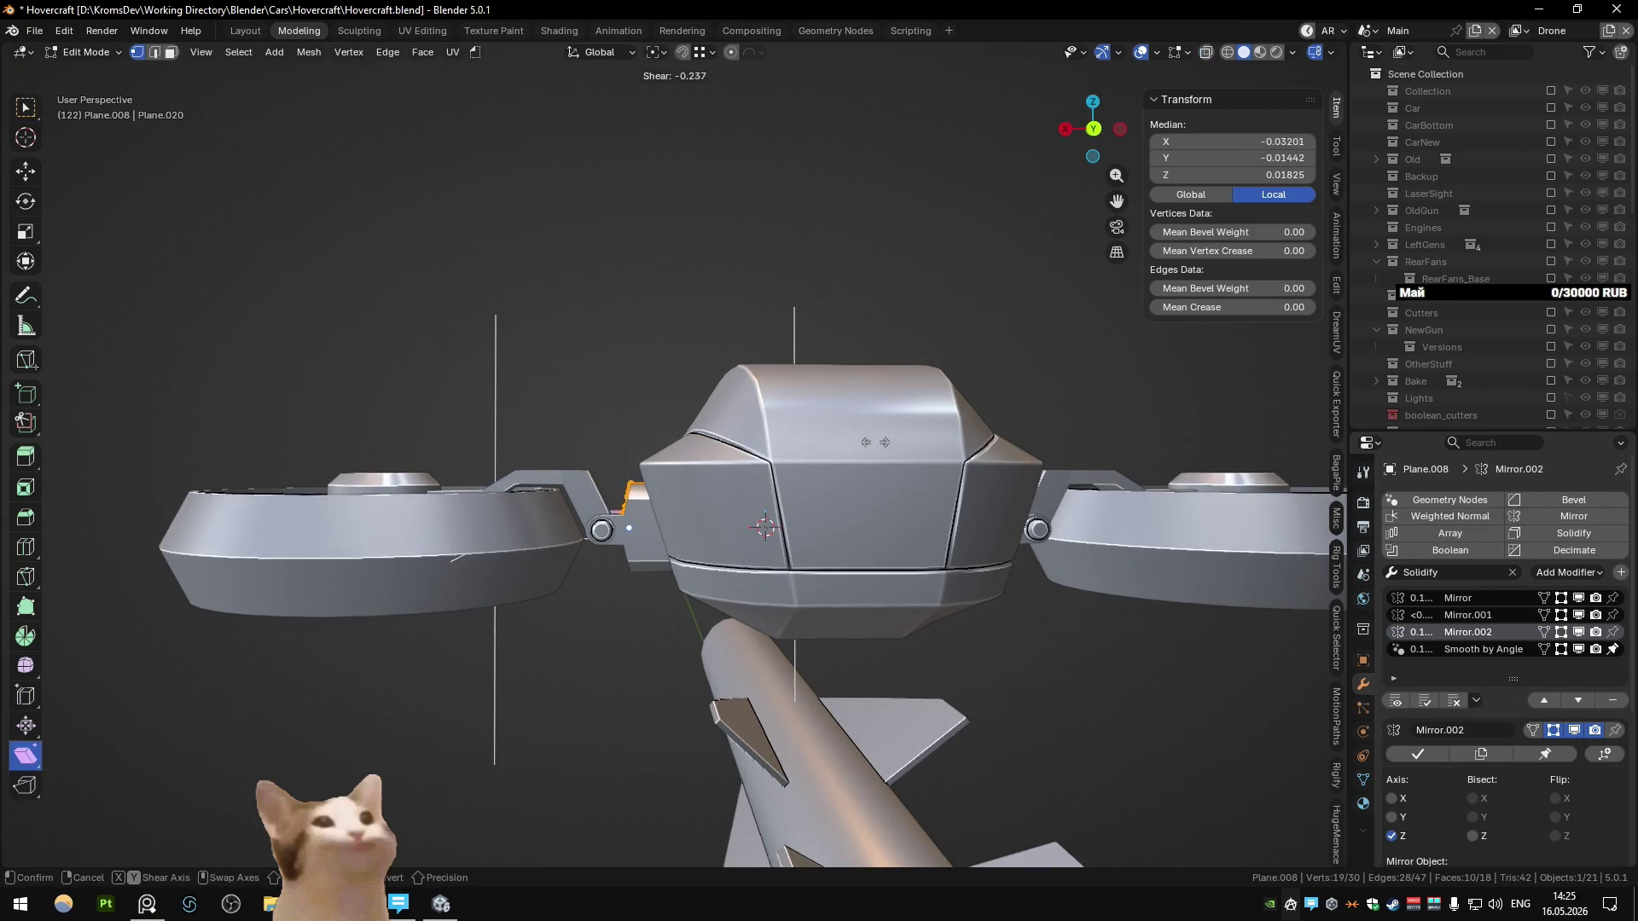
key("alt+z")
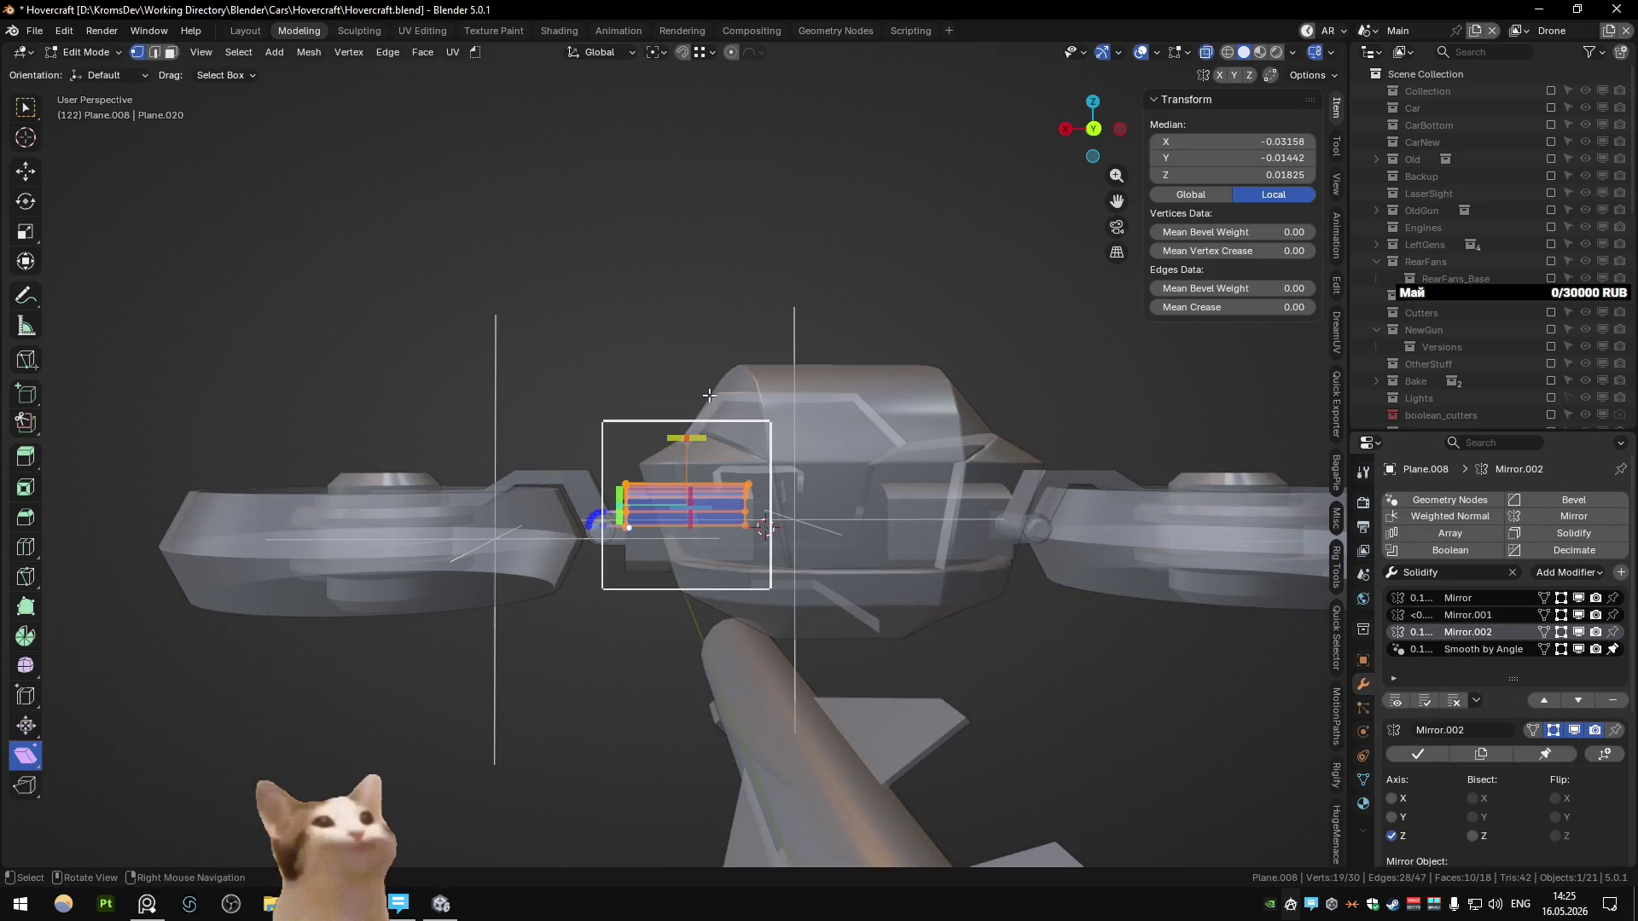
left_click_drag(726, 350, 794, 592)
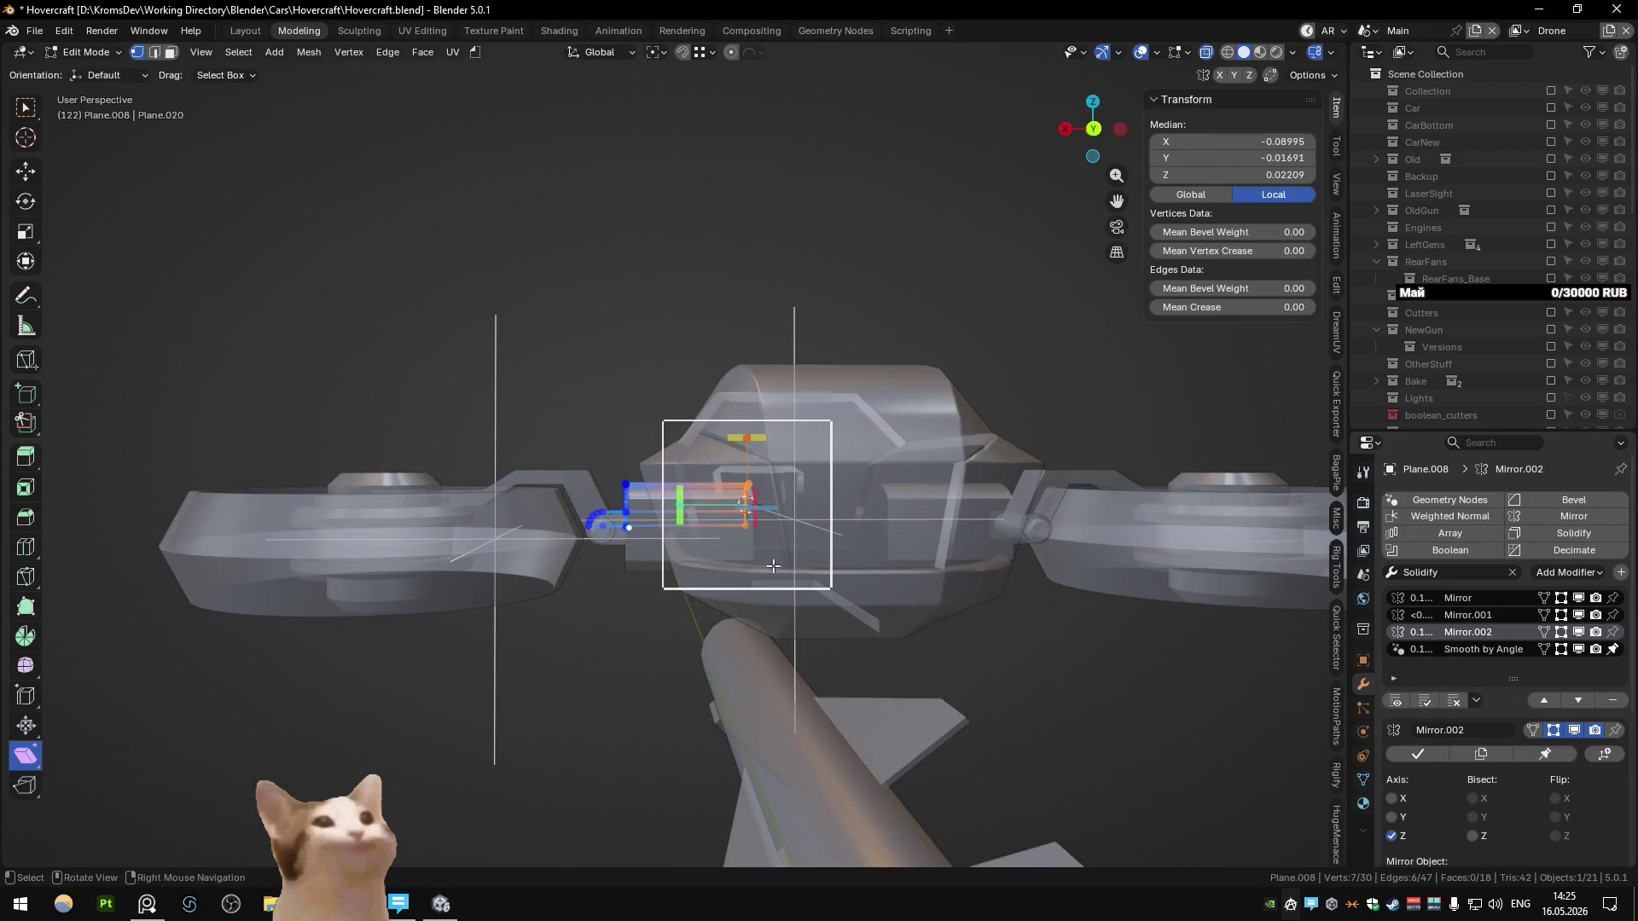
Step: Set the pivot to bounding-box centre and apply the connector's Mirror.002 modifier
left_click(766, 514)
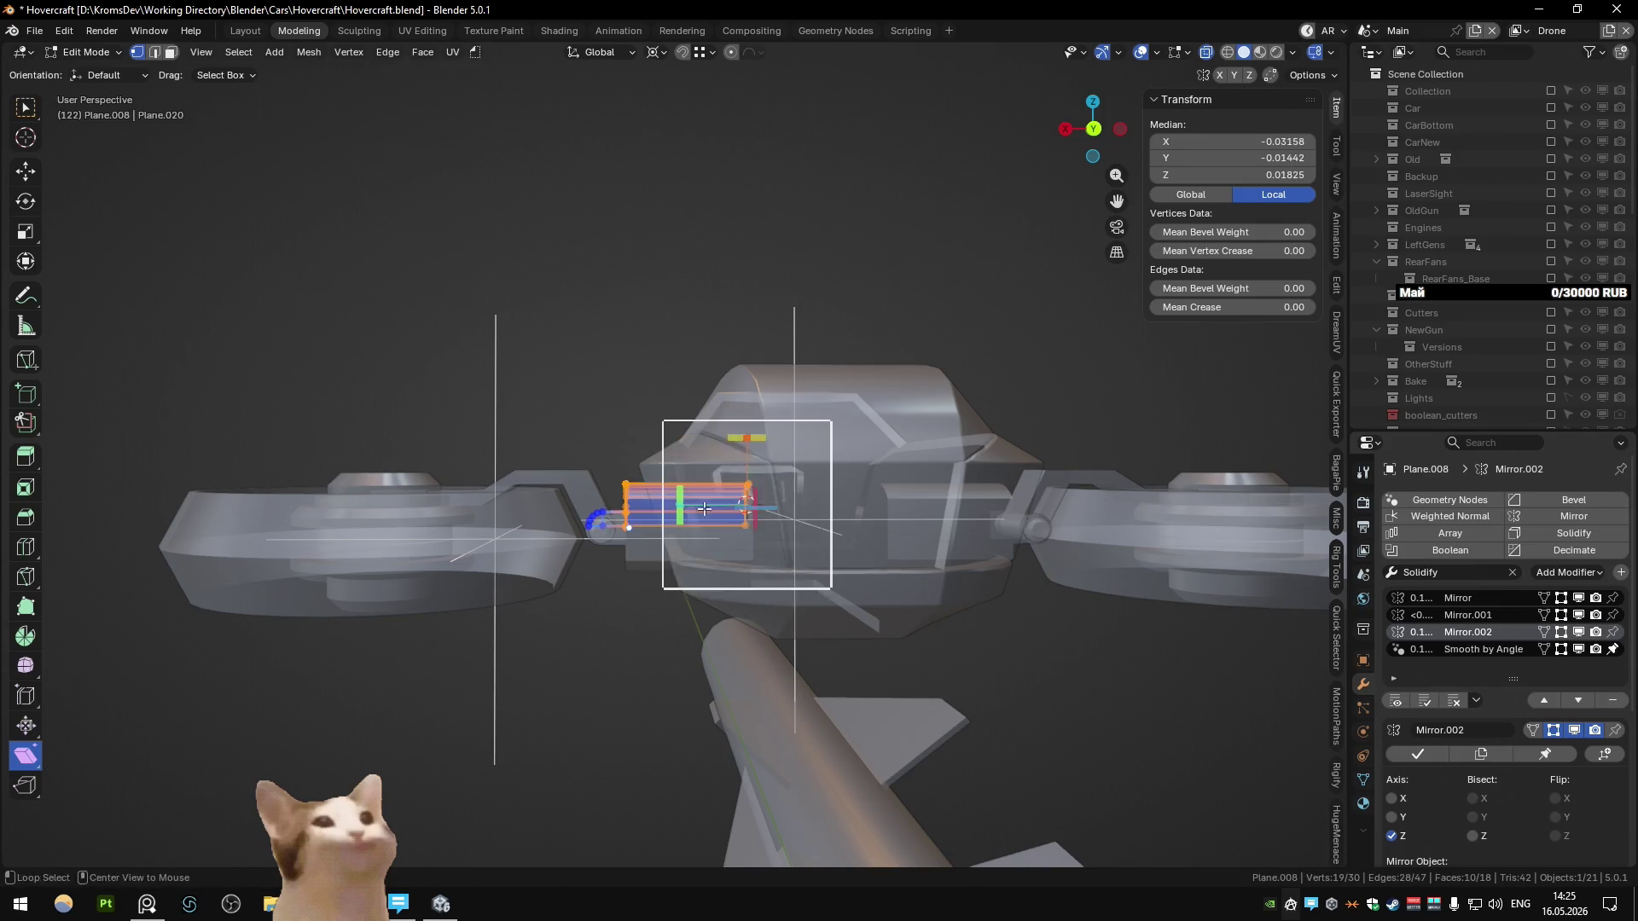
key("alt+z")
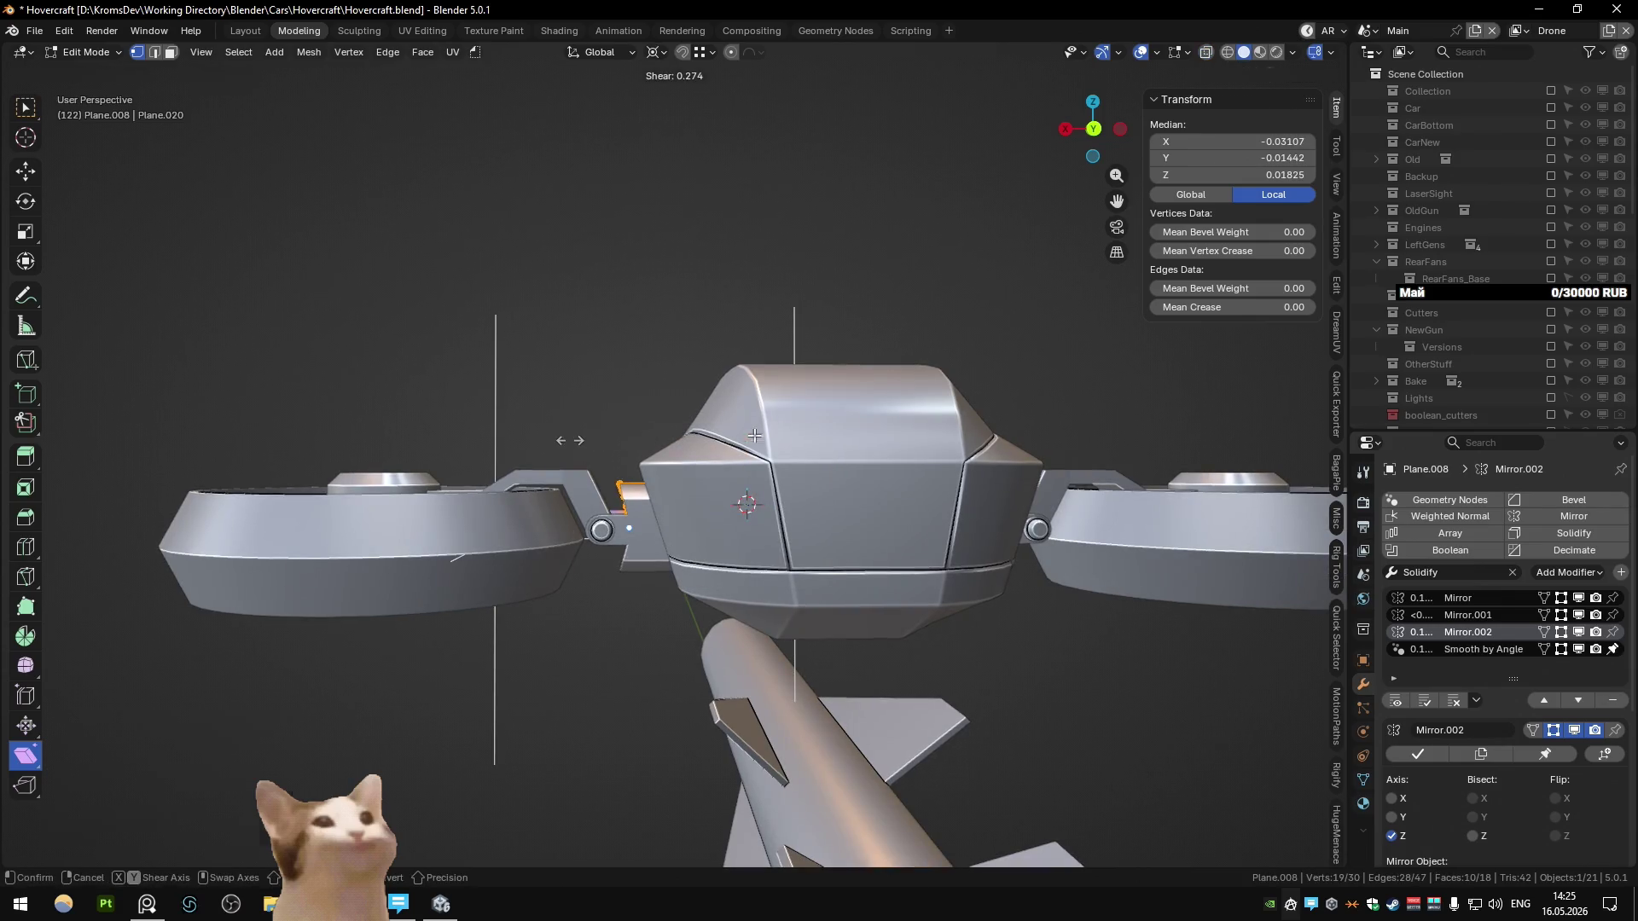
mouse_move(802, 447)
middle_mouse_down()
mouse_move(759, 409)
mouse_move(706, 452)
middle_mouse_up()
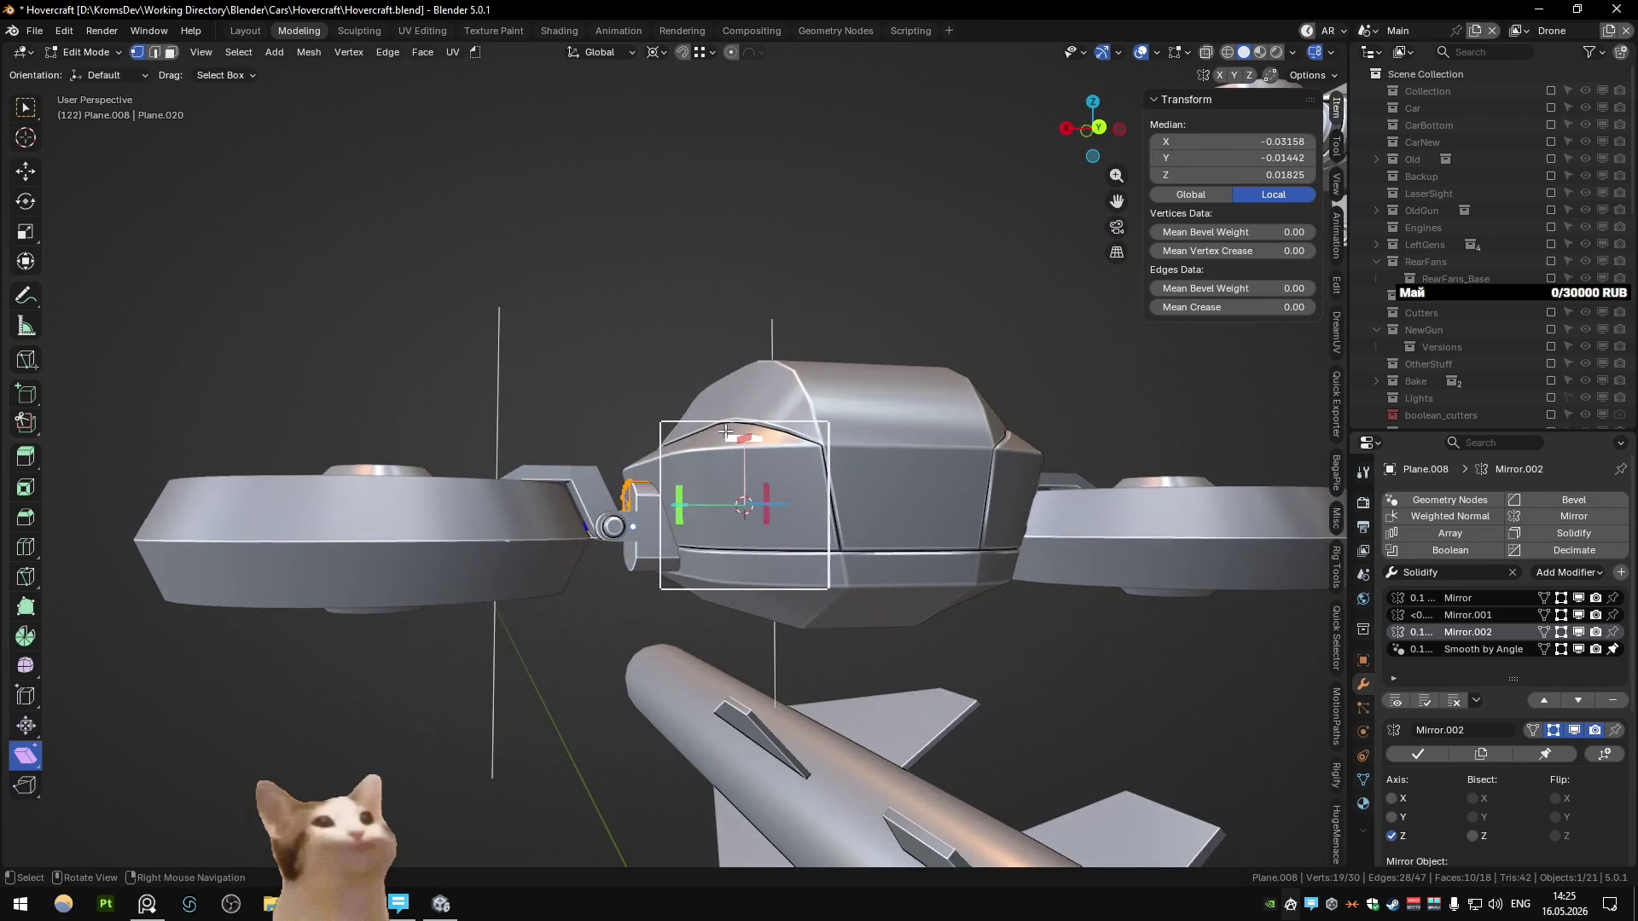
key("Tab")
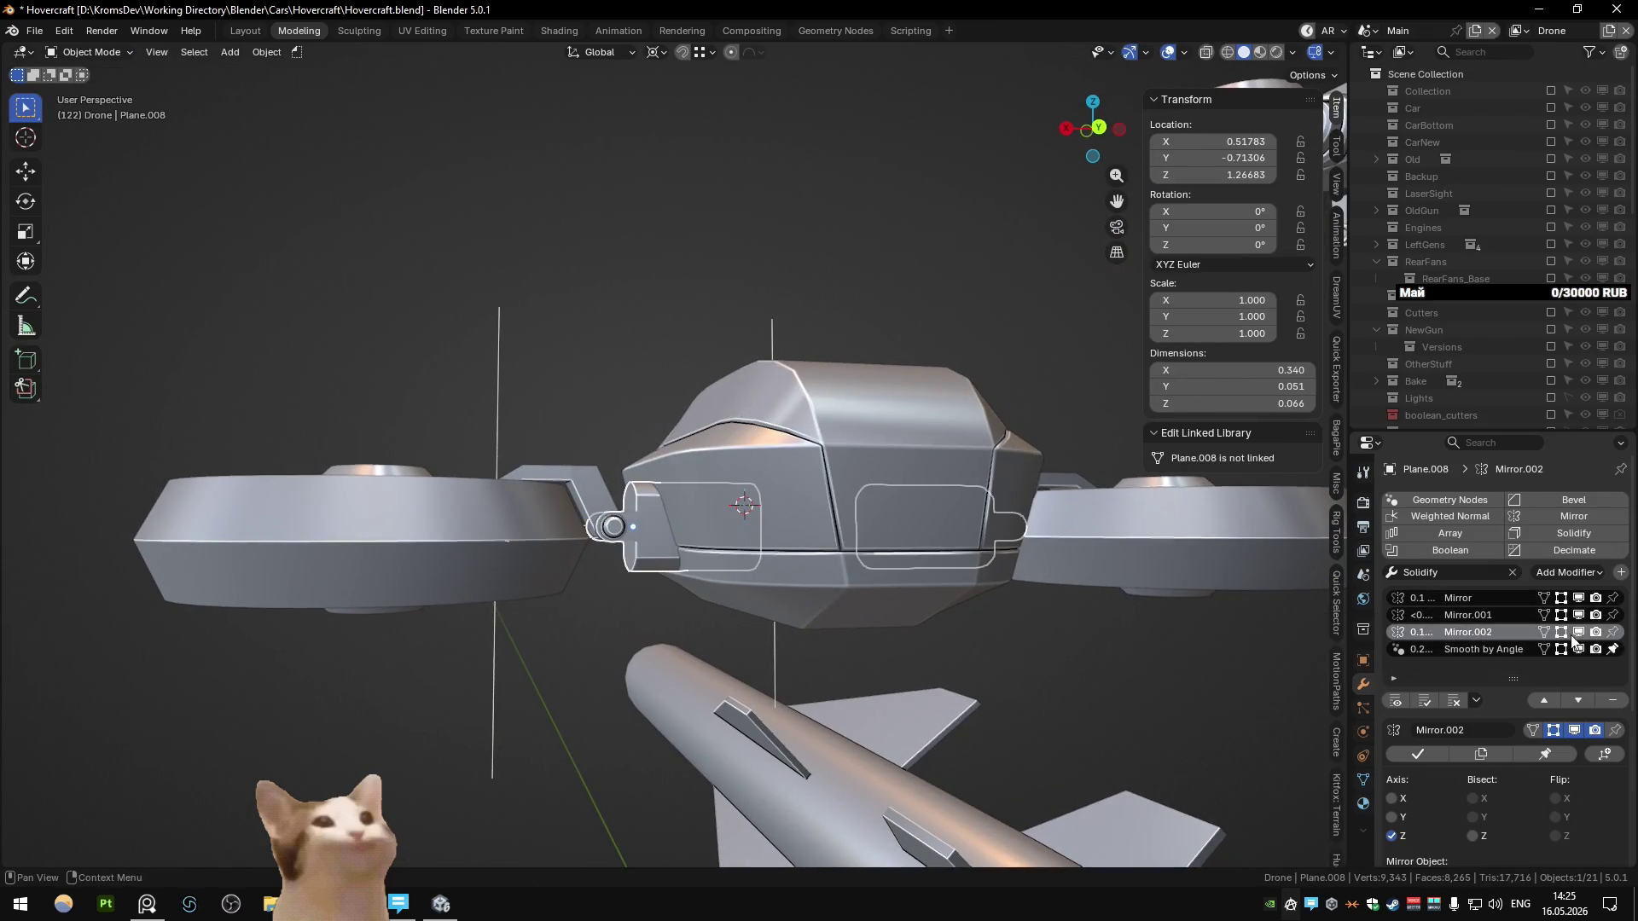
left_click(1418, 754)
key("Tab")
Step: Shear the connector block's inner faces by 0.270 to follow the shell's slant
middle_click_drag(648, 478, 613, 434)
key("alt+z")
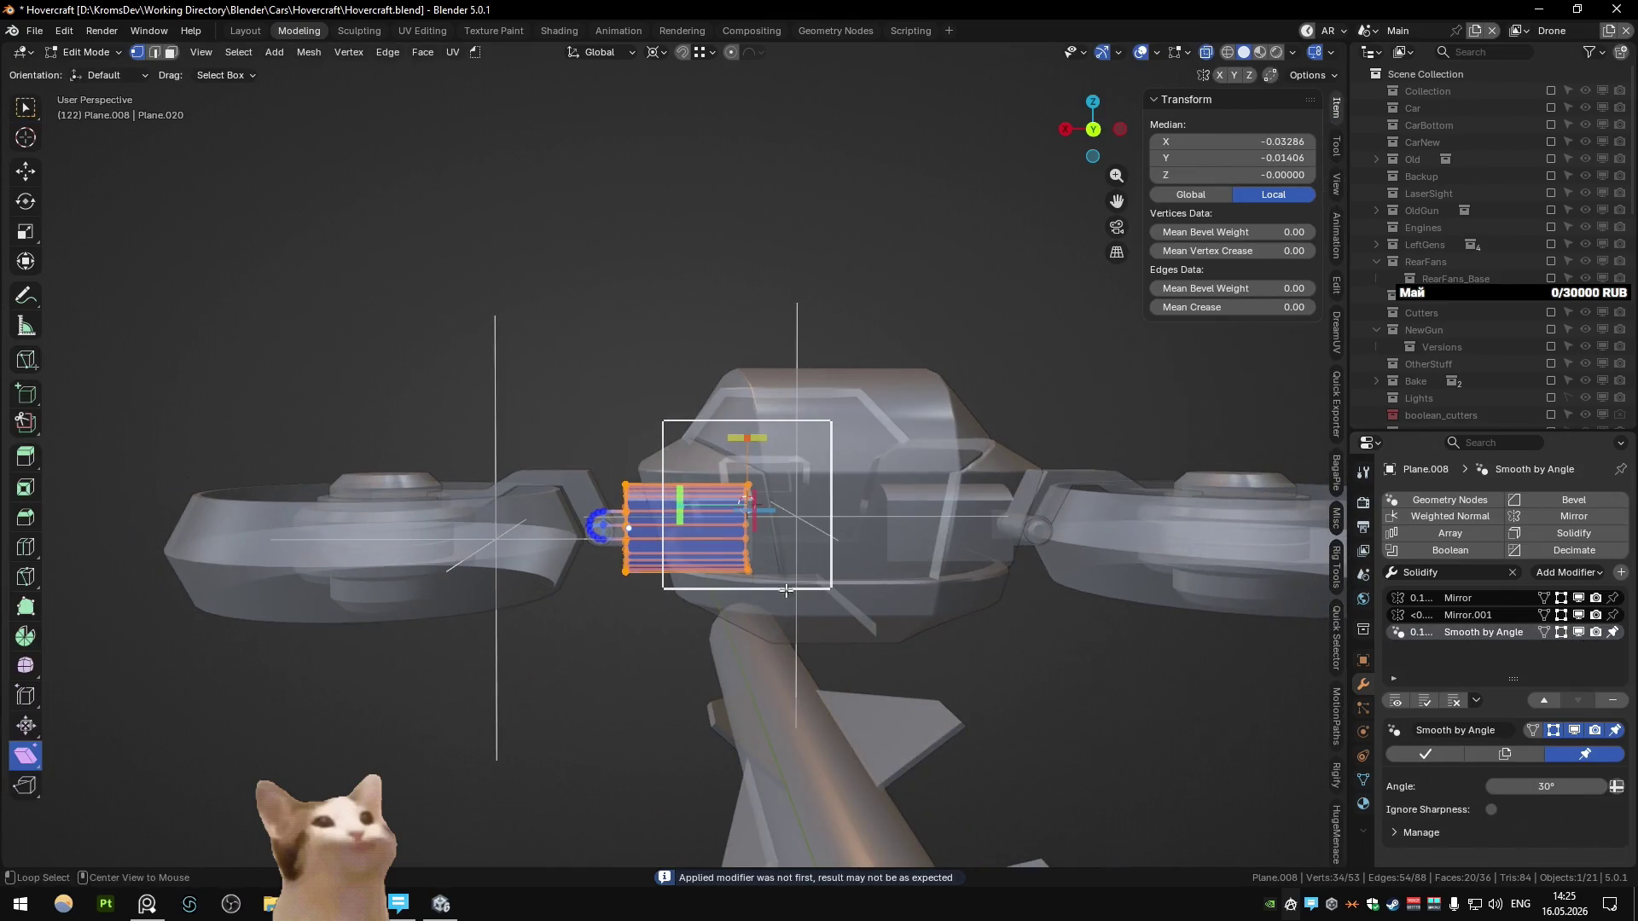
key("alt+z")
mouse_move(789, 592)
middle_mouse_down()
mouse_move(790, 543)
mouse_move(921, 444)
middle_mouse_up()
left_click(740, 438)
Step: From the back view, shift the sheared faces slightly along X
key("ctrl+KP_1")
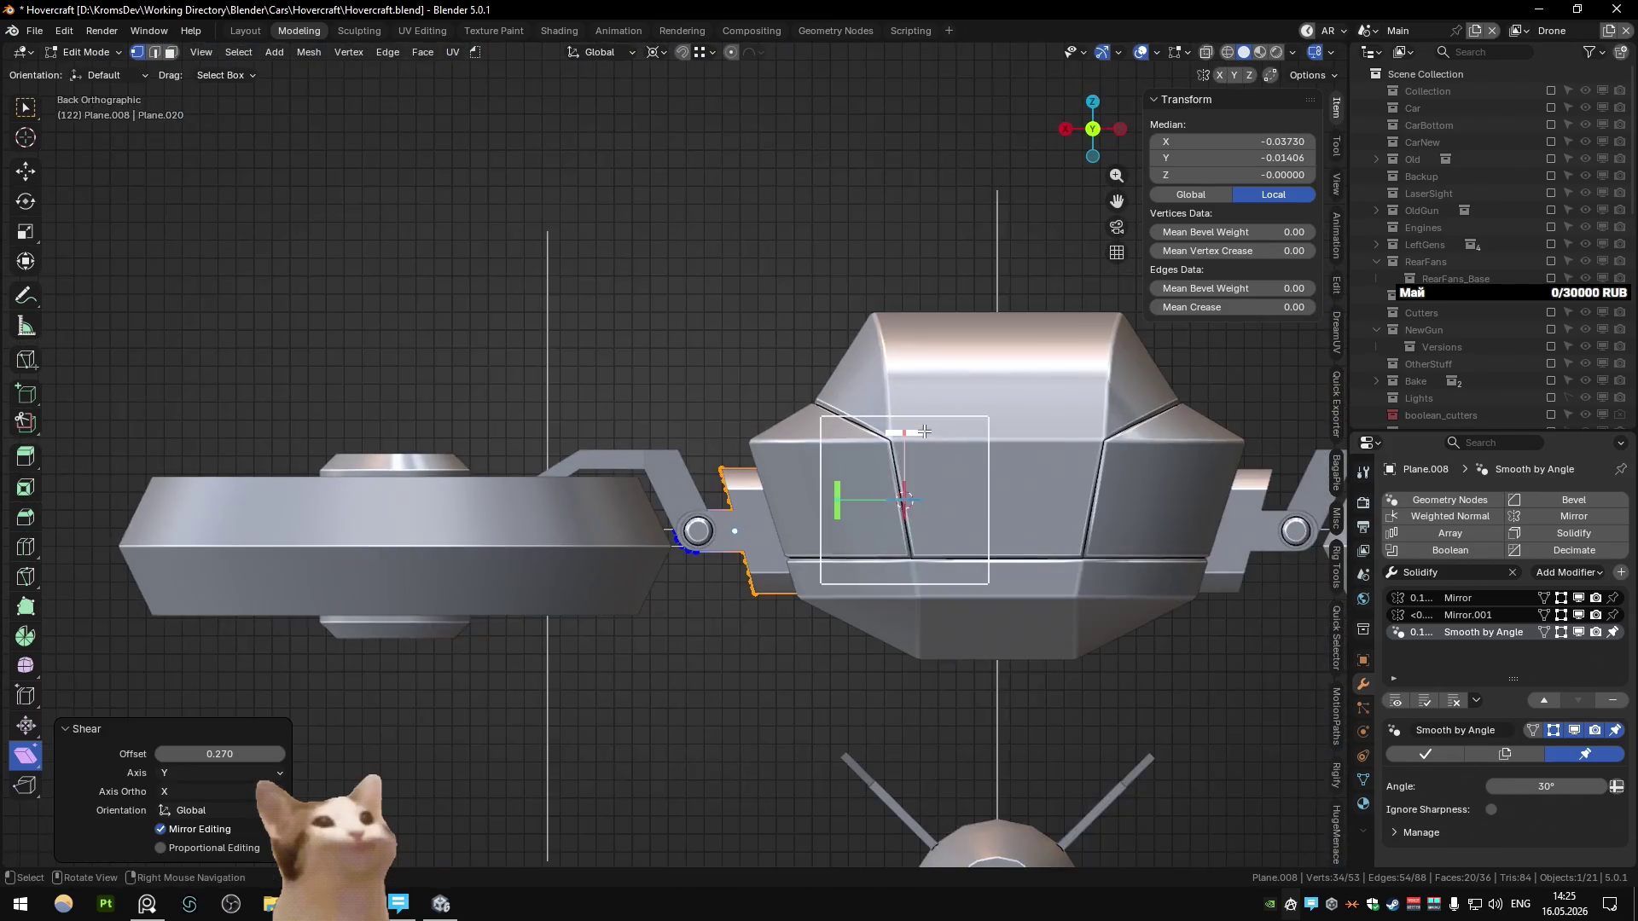
scroll(1135, 429, "up", 3)
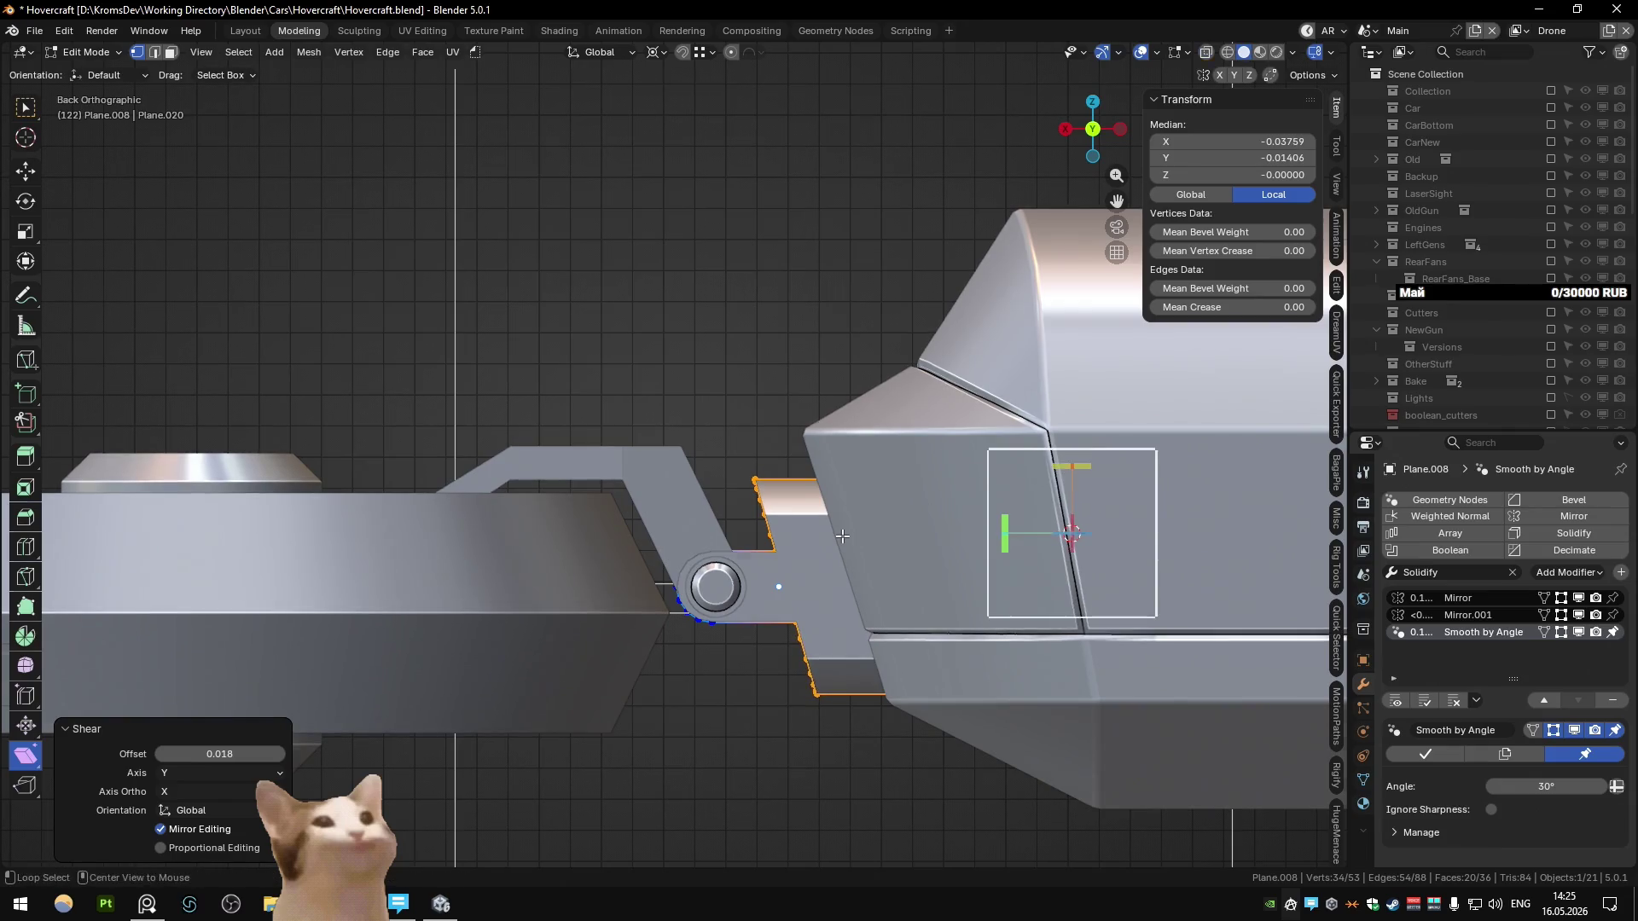
key("g")
key("x")
left_click(878, 555)
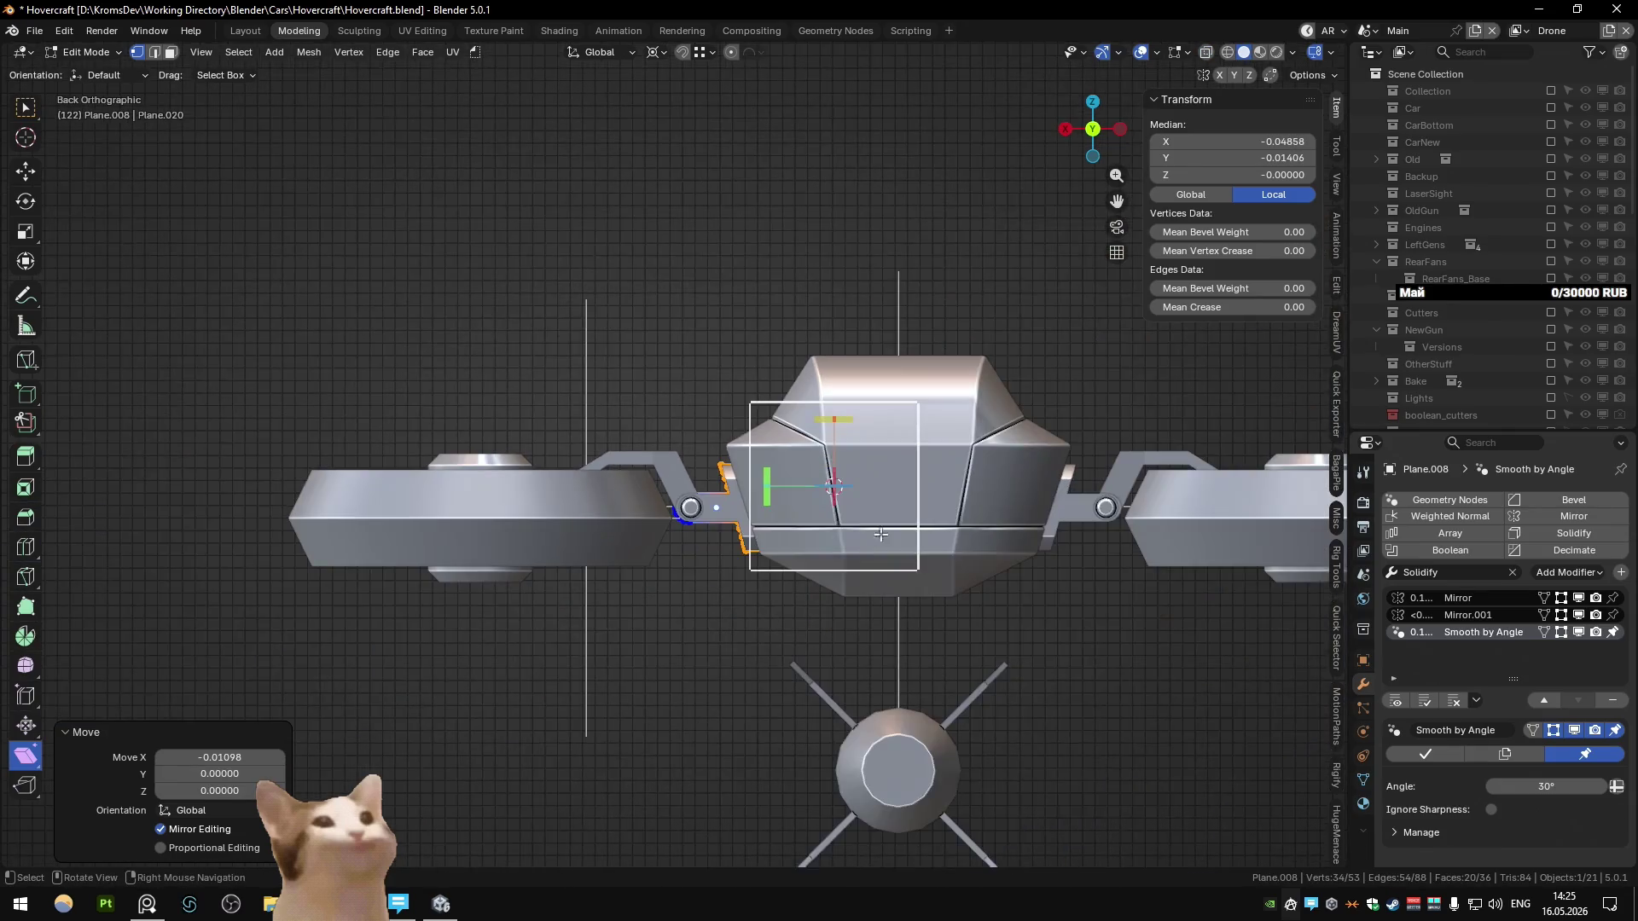
key("Tab")
Step: Restore the connector's Z-axis Mirror.002 modifier
mouse_move(1025, 459)
middle_mouse_down()
mouse_move(955, 540)
mouse_move(954, 442)
mouse_move(943, 468)
mouse_move(889, 489)
mouse_move(903, 473)
mouse_move(939, 488)
mouse_move(867, 505)
mouse_move(918, 472)
mouse_move(949, 489)
mouse_move(857, 503)
mouse_move(940, 490)
mouse_move(893, 512)
middle_mouse_up()
key("Tab")
key("Tab")
key("Tab")
key("Tab")
left_click(893, 512)
Step: Select the cylindrical hub joint pieces so the hub ring shows again
key("Tab")
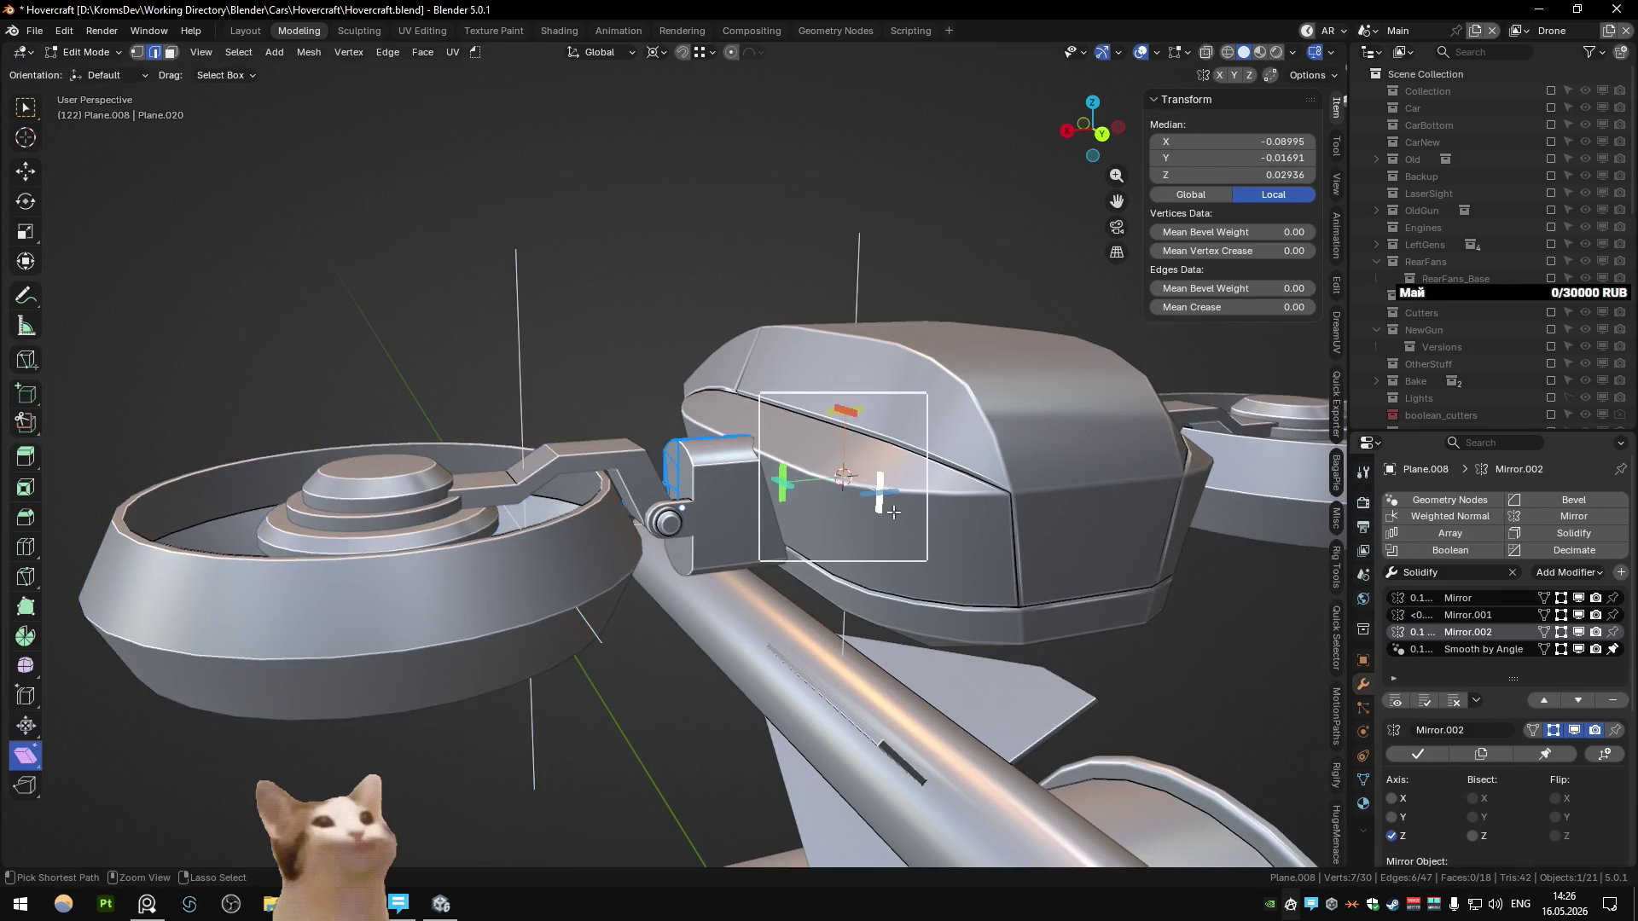
key("Tab")
key("Tab")
key("Tab")
left_click(894, 503)
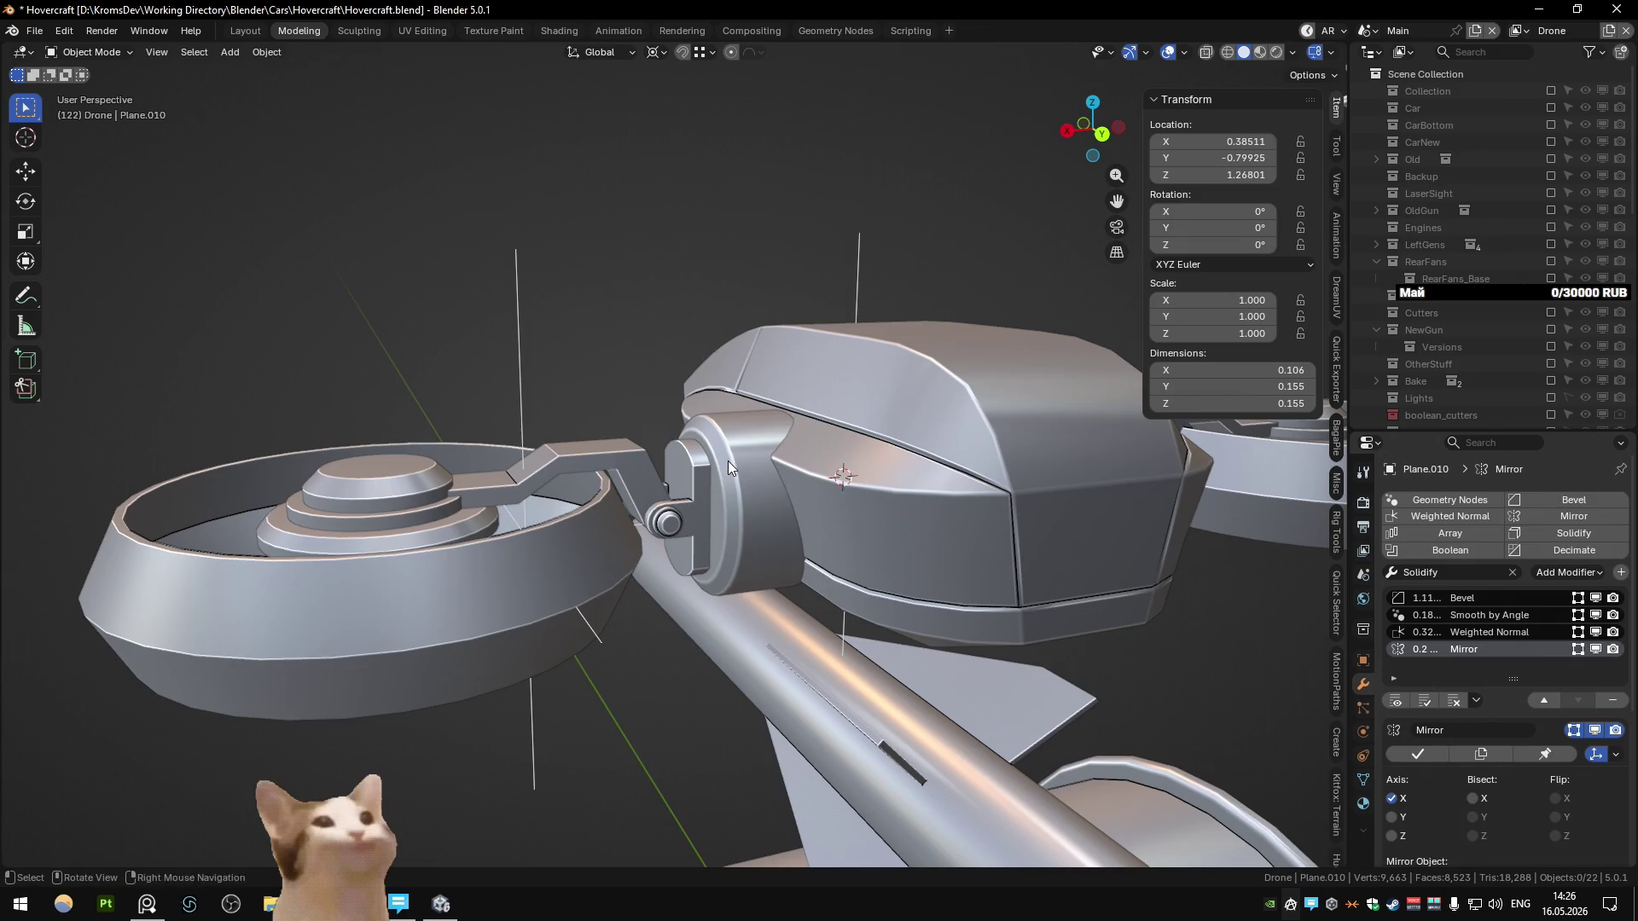
left_click(696, 478, "shift")
left_click(752, 479, "shift")
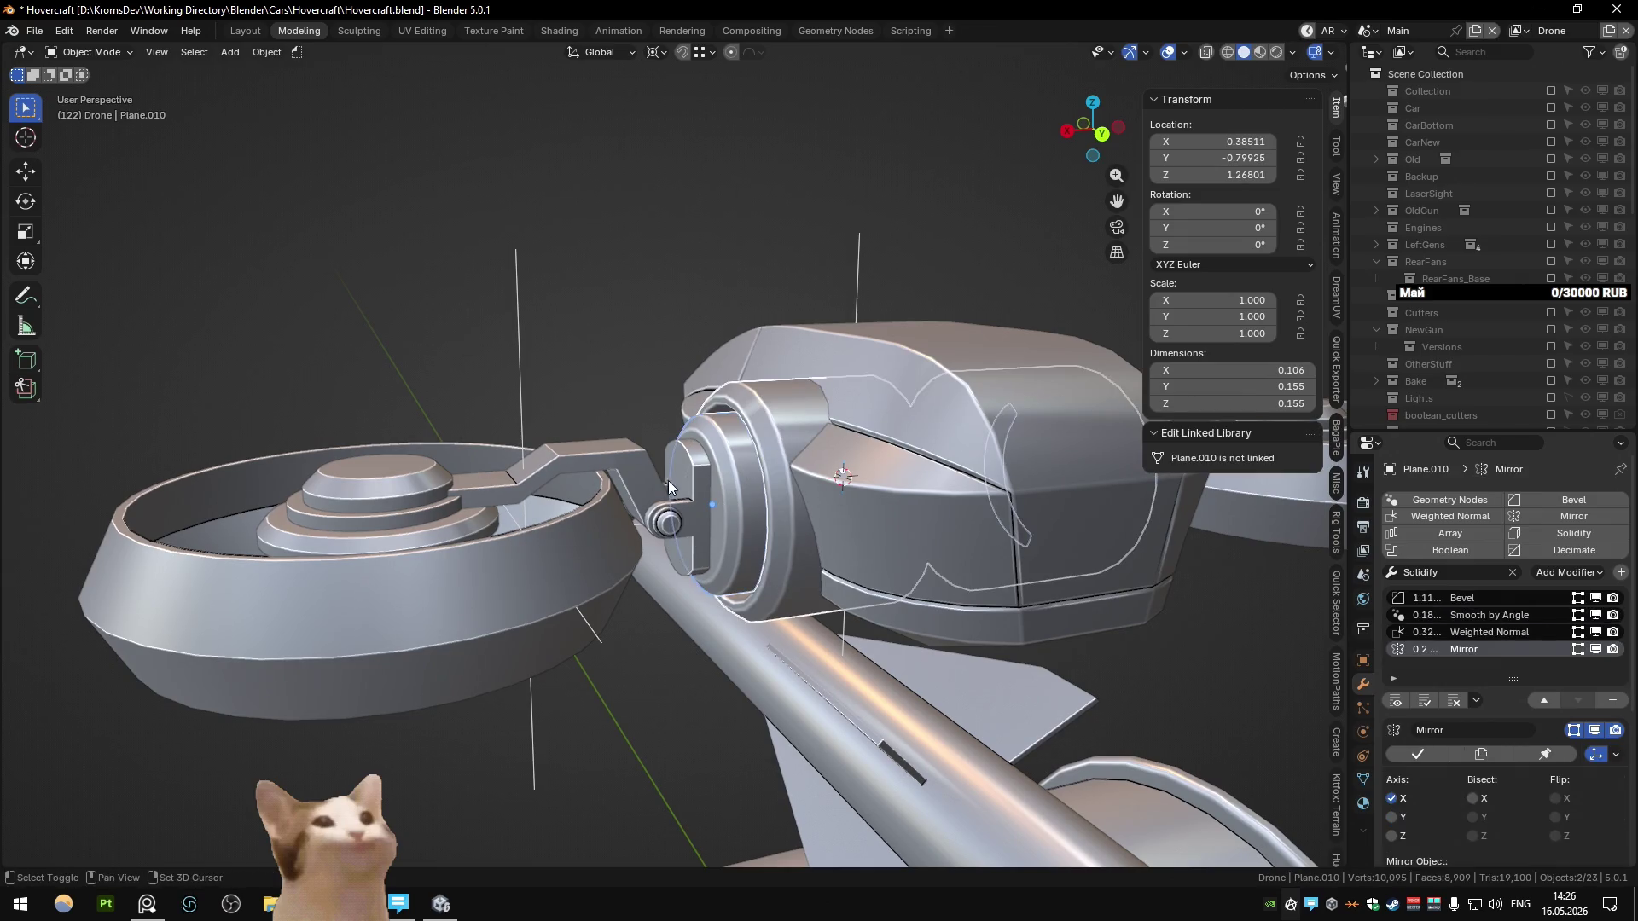
scroll(684, 477, "down", 10)
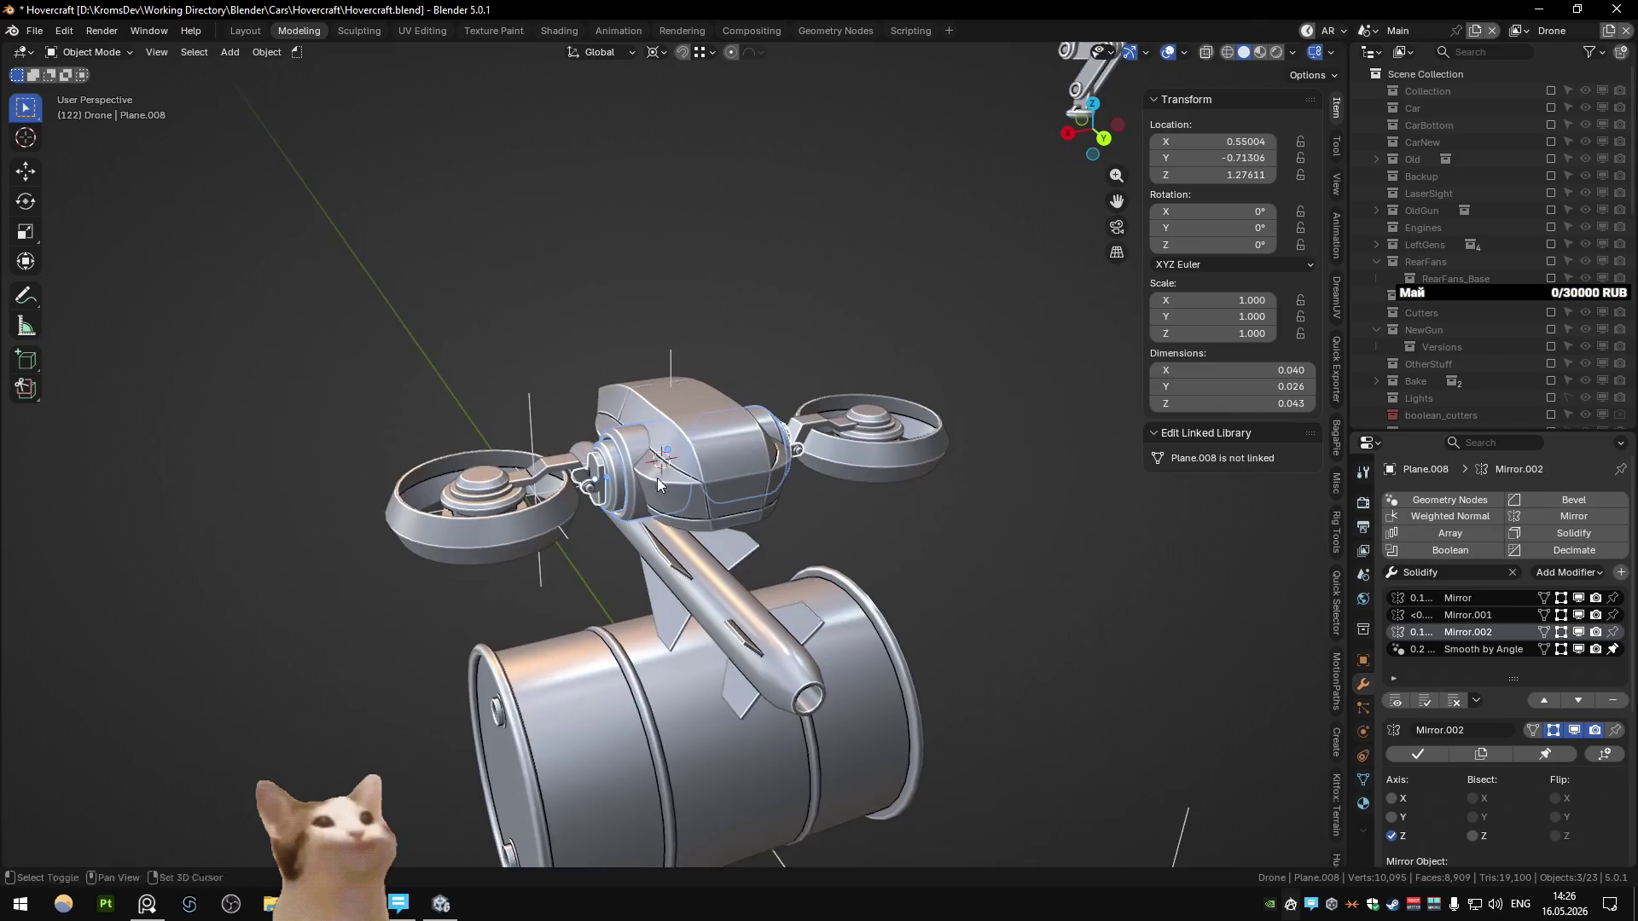